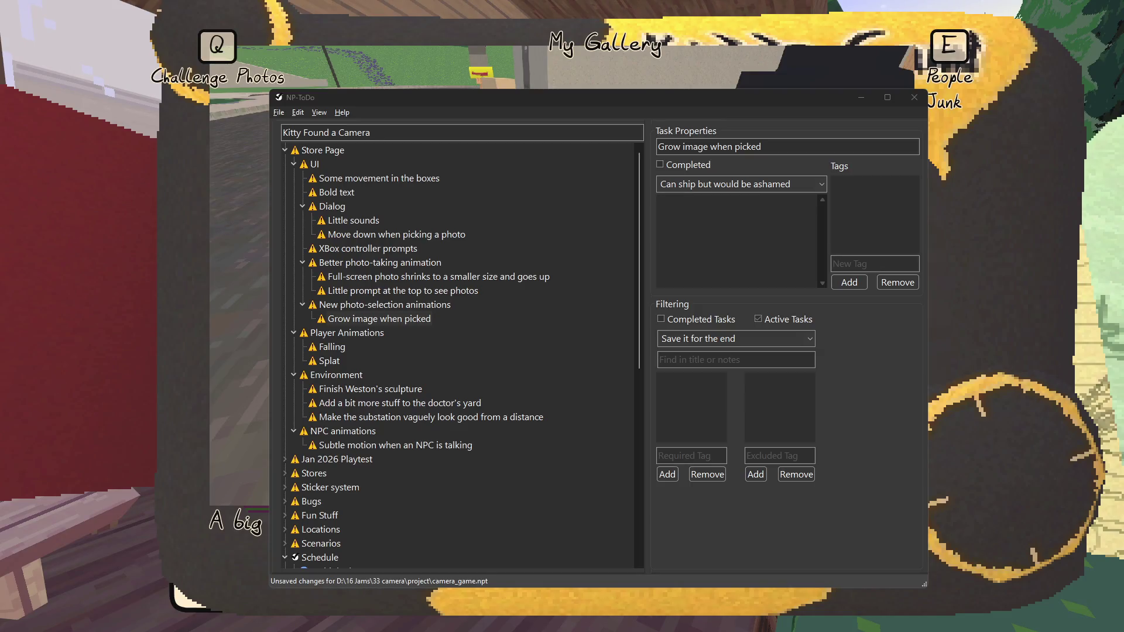
- Bring NP-ToDo forward, nudge it up-left, and discard an accidentally added task
{"action": "left_click", "coordinate": [404, 319]}
{"action": "left_click_drag", "start_coordinate": [388, 103], "coordinate": [372, 91]}
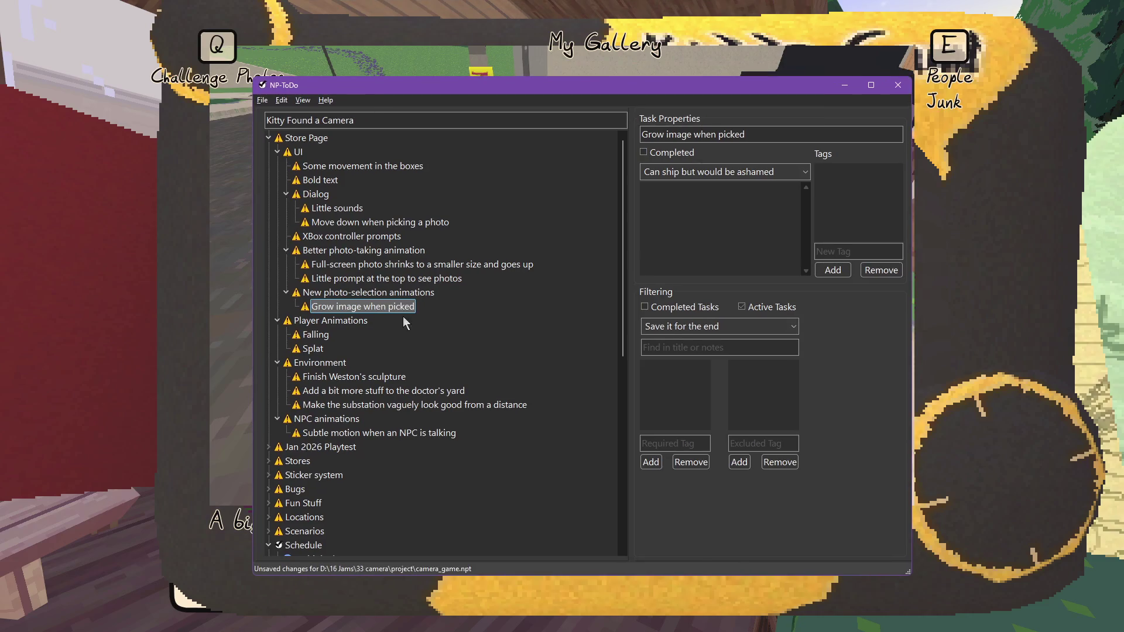
{"action": "key", "text": "Return"}
{"action": "key", "text": "F2"}
{"action": "key", "text": "Escape"}
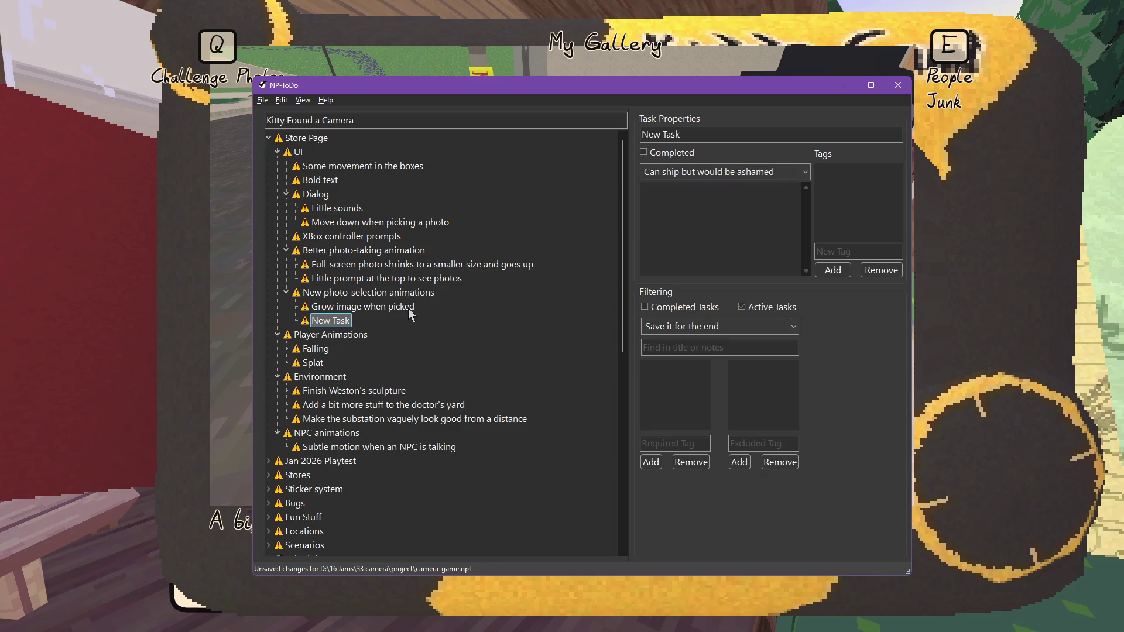
{"action": "key", "text": "Delete"}
- Rename the 'Grow image when picked' task to 'When viewing photo'
{"action": "left_click", "coordinate": [351, 307]}
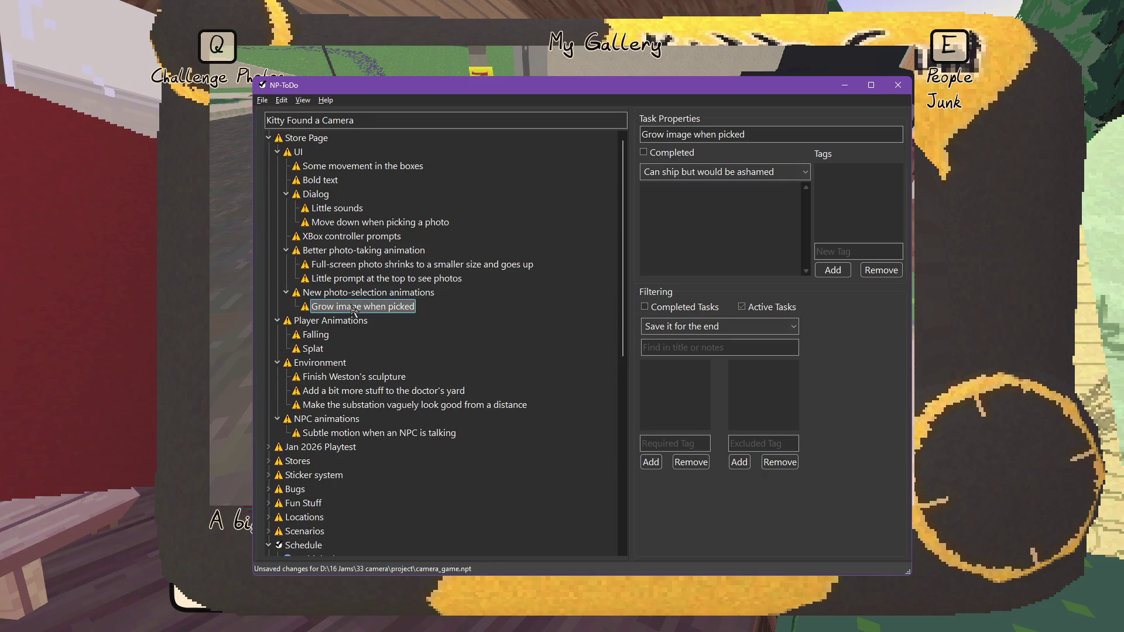
{"action": "key", "text": "F2"}
{"action": "type", "text": "When v"}
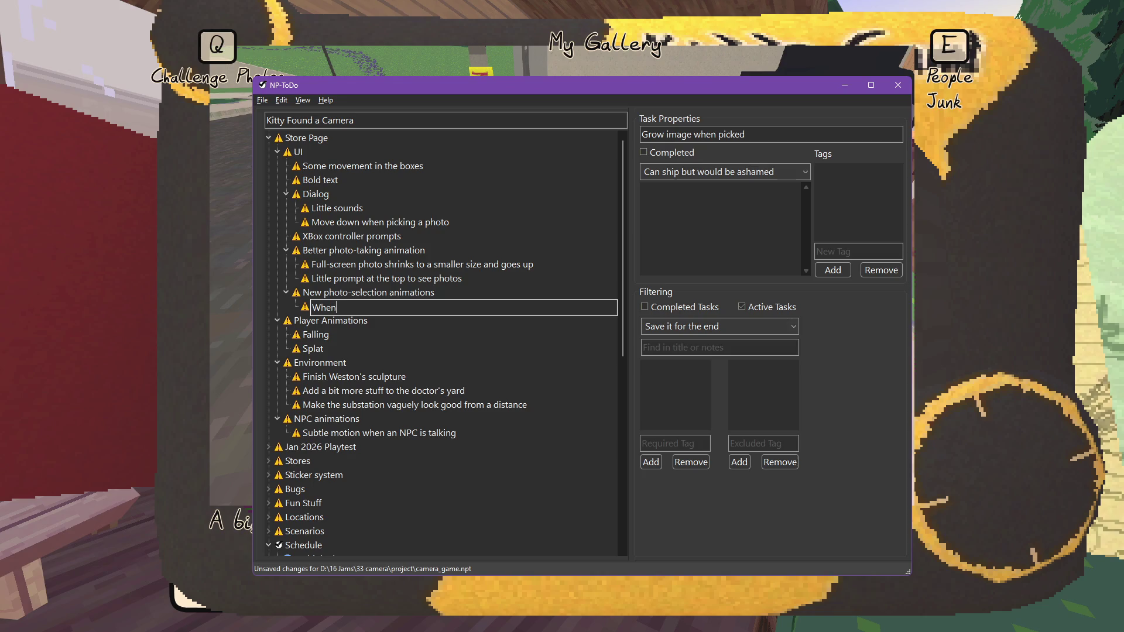
{"action": "type", "text": "iewing photo"}
{"action": "key", "text": "Return"}
- Go back to the game's photo gallery, then bring the to-do list up again
{"action": "key", "text": "alt+Tab"}
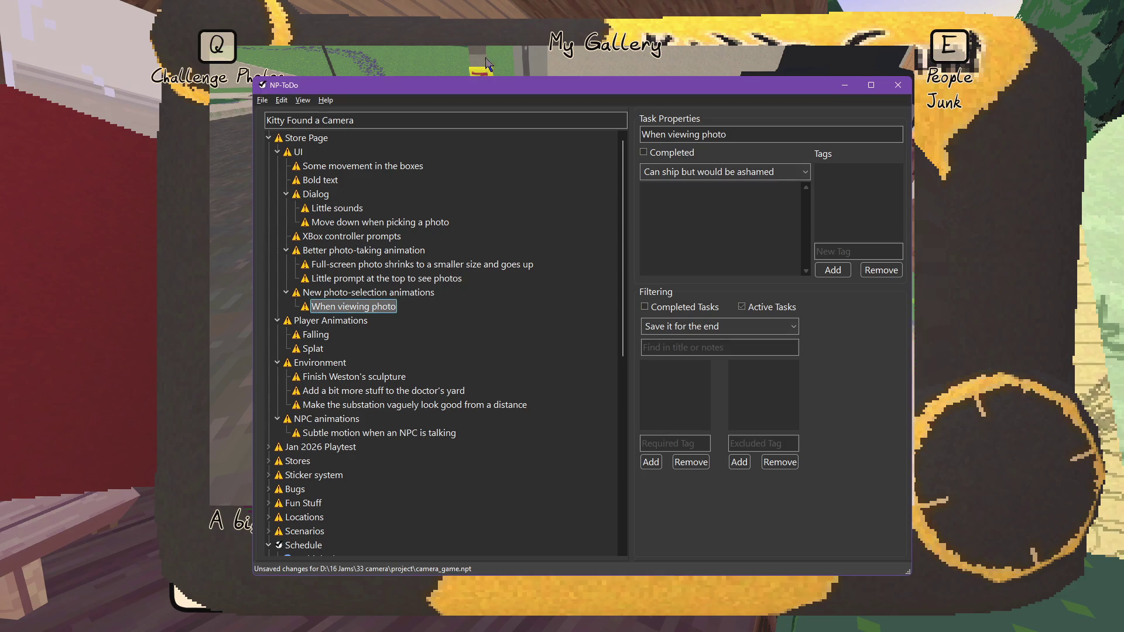
{"action": "left_click", "coordinate": [458, 30]}
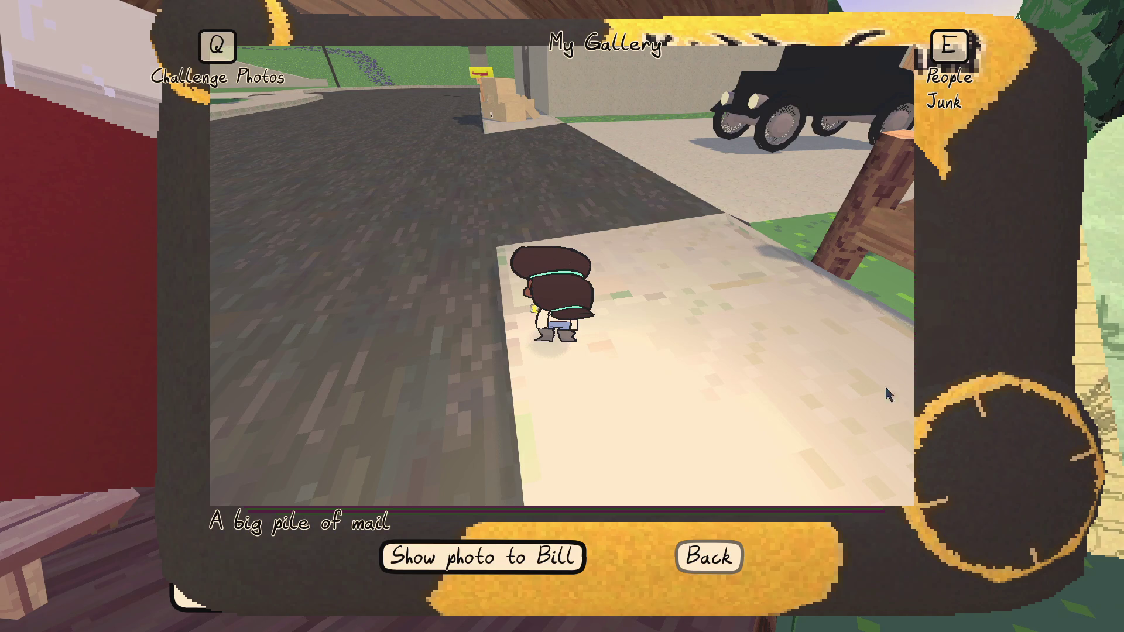
{"action": "key", "text": "alt+Tab"}
- Add a 'Subtle bob on status menu things' task after New photo-selection animations
{"action": "left_click", "coordinate": [316, 292]}
{"action": "key", "text": "ctrl+n"}
{"action": "type", "text": "B"}
{"action": "type", "text": "Subtle bob on"}
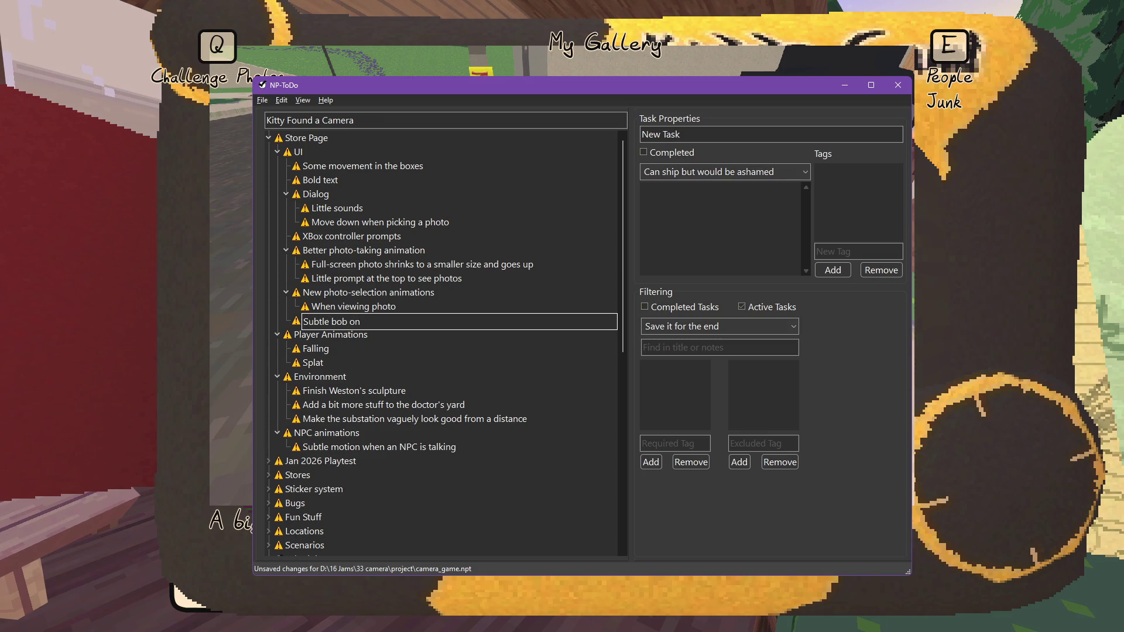
{"action": "type", "text": " statusmenu things"}
{"action": "key", "text": "Return"}
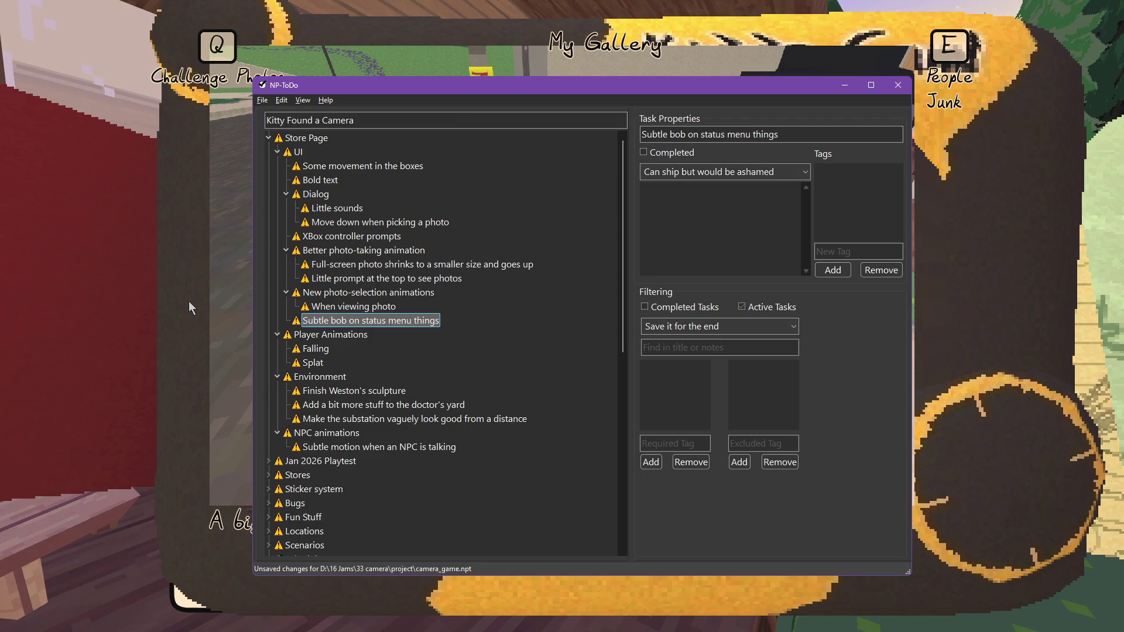
- Add a child under New photo-selection animations and rename 'When viewing photo' to 'Grow to view photo'
{"action": "left_click", "coordinate": [370, 293]}
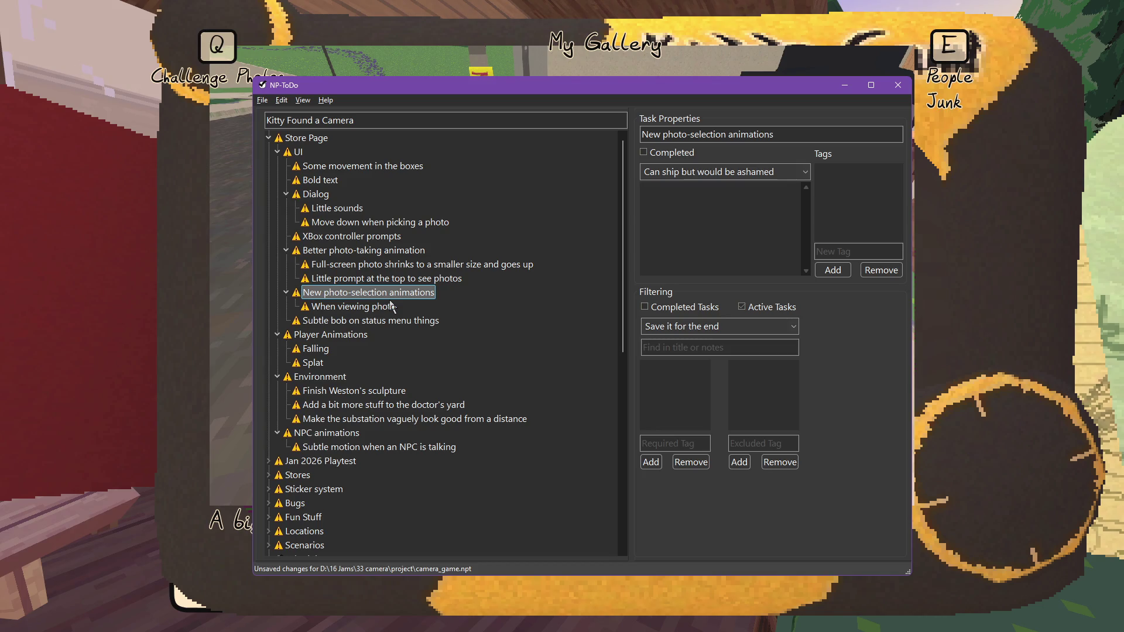
{"action": "key", "text": "Insert"}
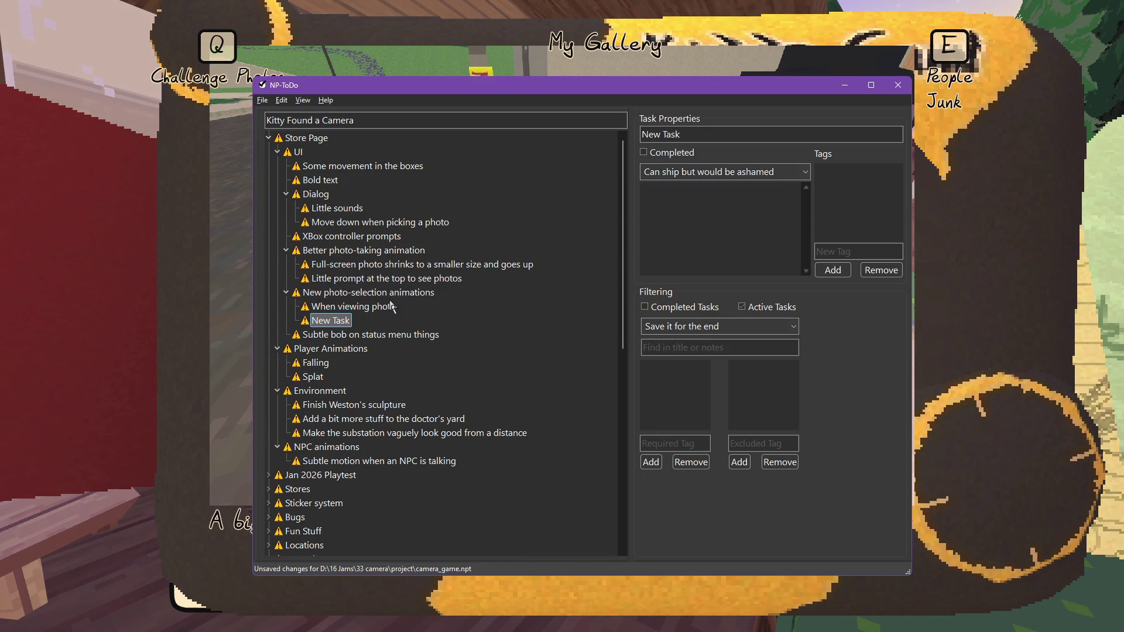
{"action": "key", "text": "F2"}
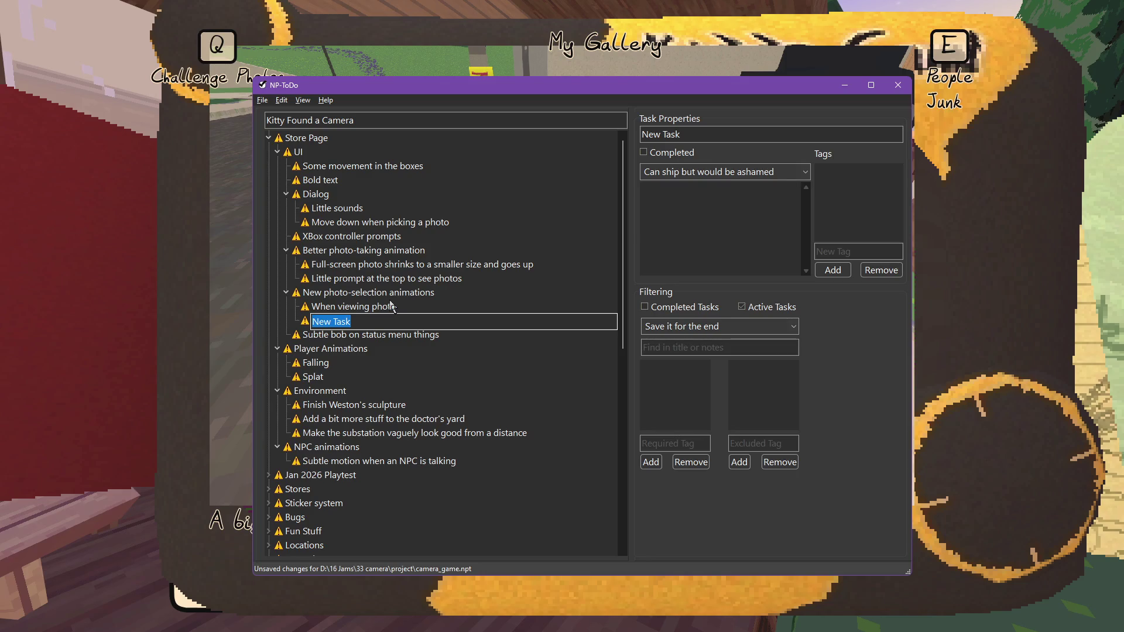
{"action": "key", "text": "Escape"}
{"action": "key", "text": "Up"}
{"action": "key", "text": "F2"}
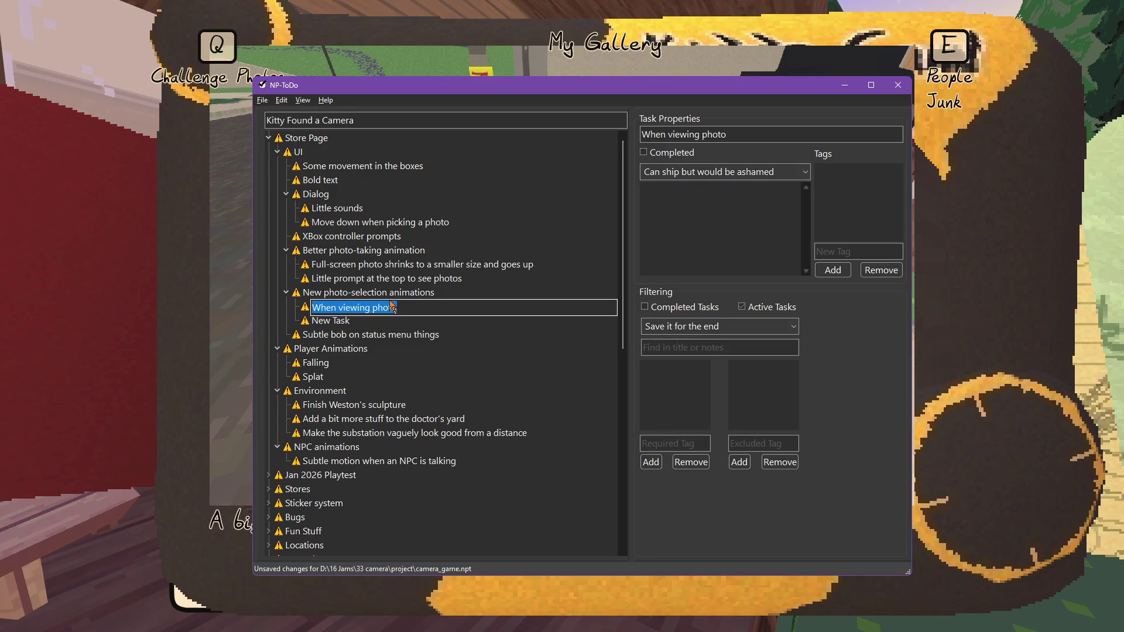
{"action": "type", "text": "Grown "}
{"action": "type", "text": "view photo"}
{"action": "key", "text": "Return"}
- Name the new task 'Photo picking in dialog' and give it a 'Shrink into corner' subtask
{"action": "key", "text": "Down"}
{"action": "key", "text": "F2"}
{"action": "type", "text": "When"}
{"action": "key", "text": "BackSpace"}
{"action": "key", "text": "BackSpace"}
{"action": "key", "text": "BackSpace"}
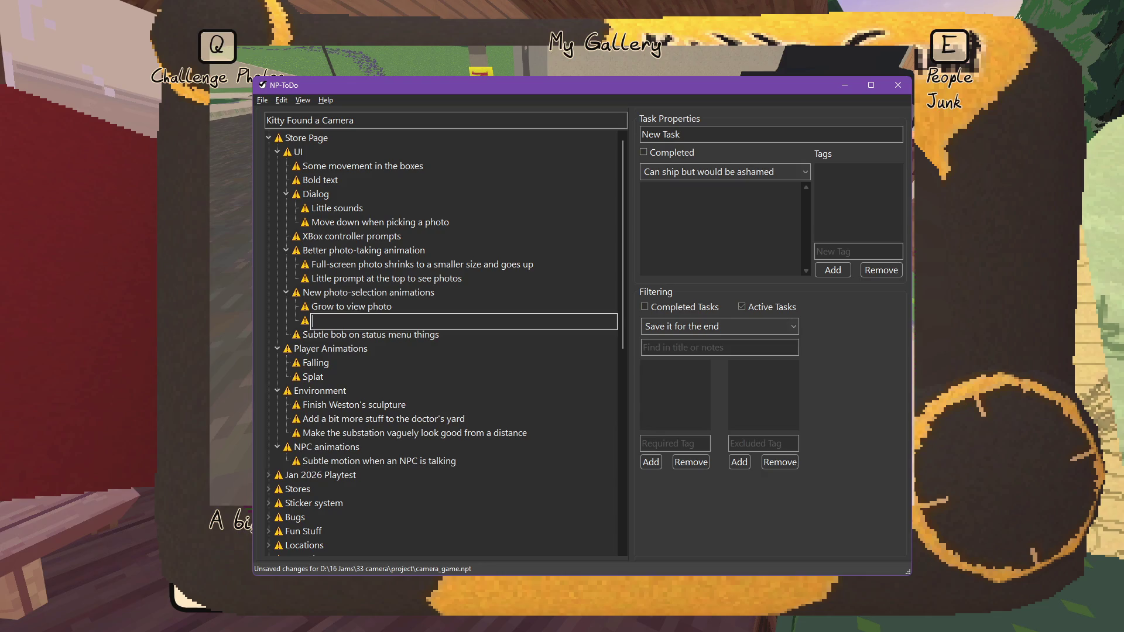
{"action": "type", "text": "oto picking in "}
{"action": "type", "text": "dialog"}
{"action": "key", "text": "Return"}
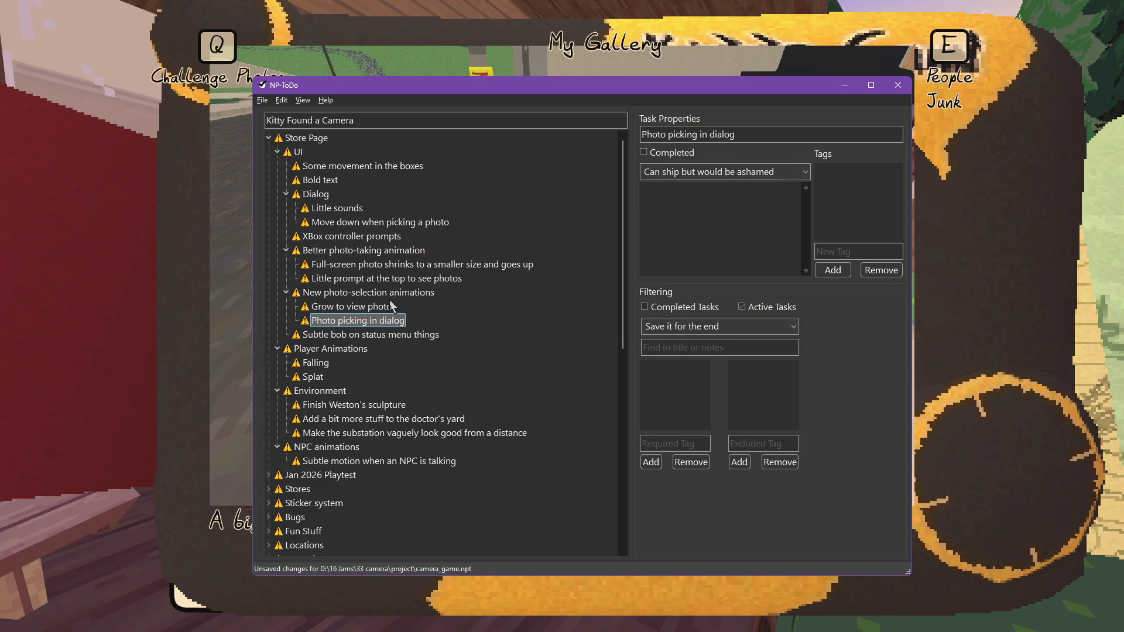
{"action": "key", "text": "Insert"}
{"action": "type", "text": "Shrink"}
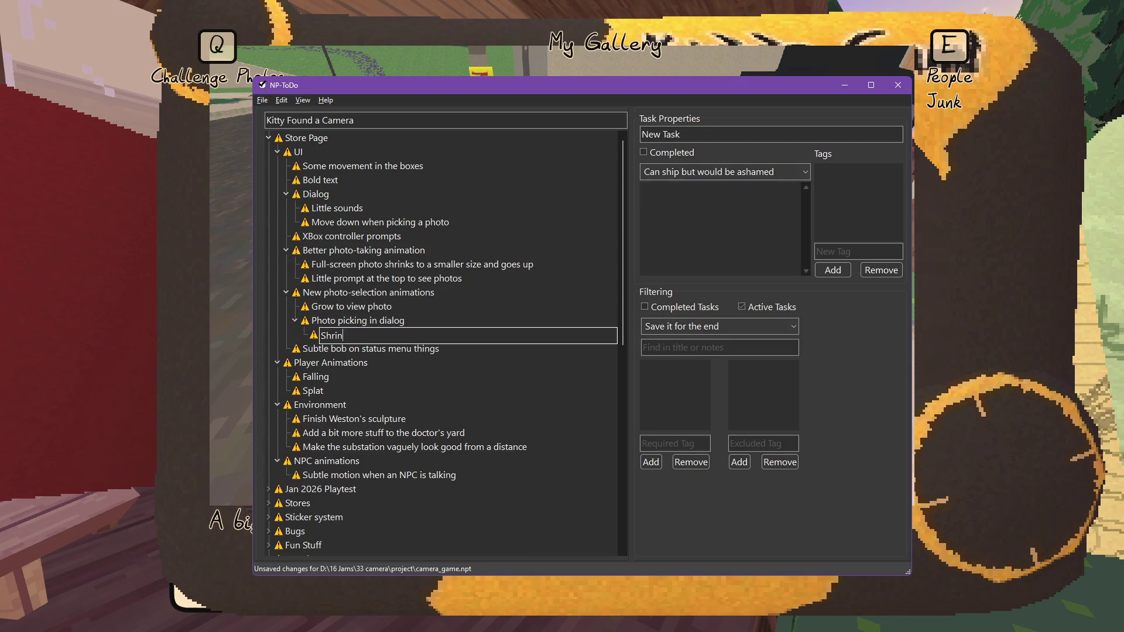
{"action": "type", "text": " into corner"}
{"action": "key", "text": "Return"}
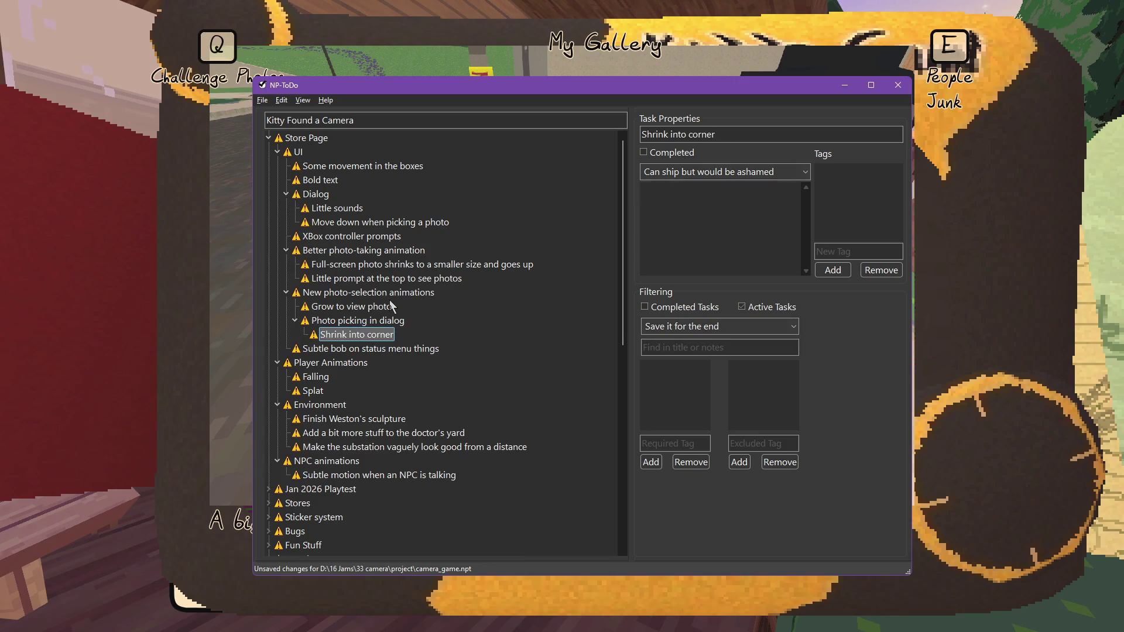
- Add 'Have portraits on the side' under Dialog and switch back to the game
{"action": "left_click", "coordinate": [305, 198]}
{"action": "key", "text": "Insert"}
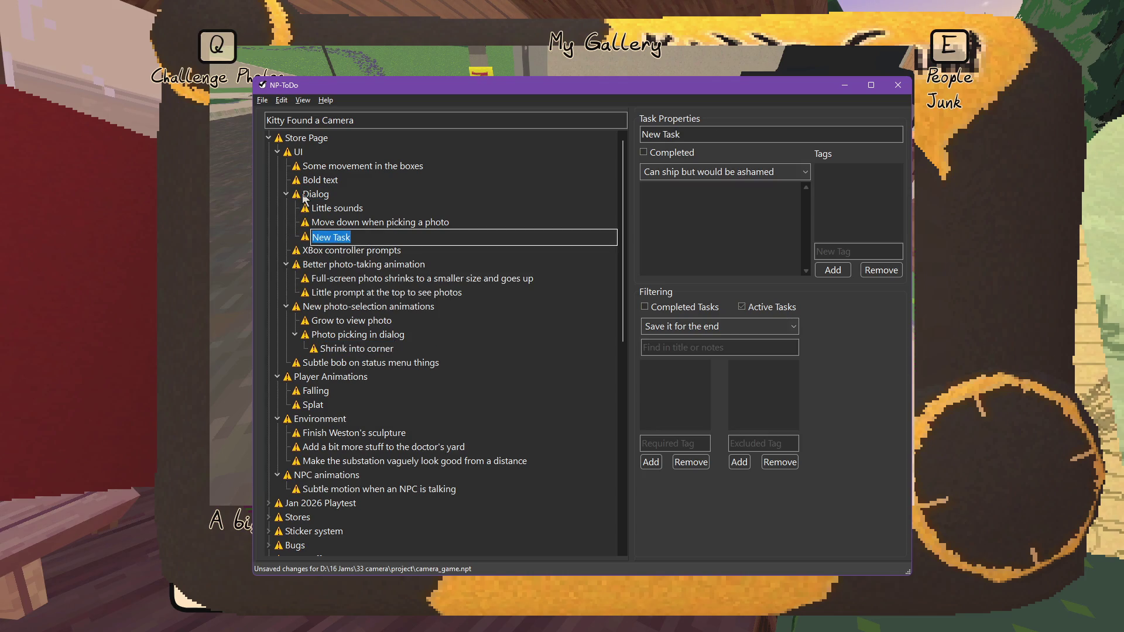
{"action": "type", "text": "Ha"}
{"action": "type", "text": "orta"}
{"action": "type", "text": "raits on"}
{"action": "type", "text": "the side"}
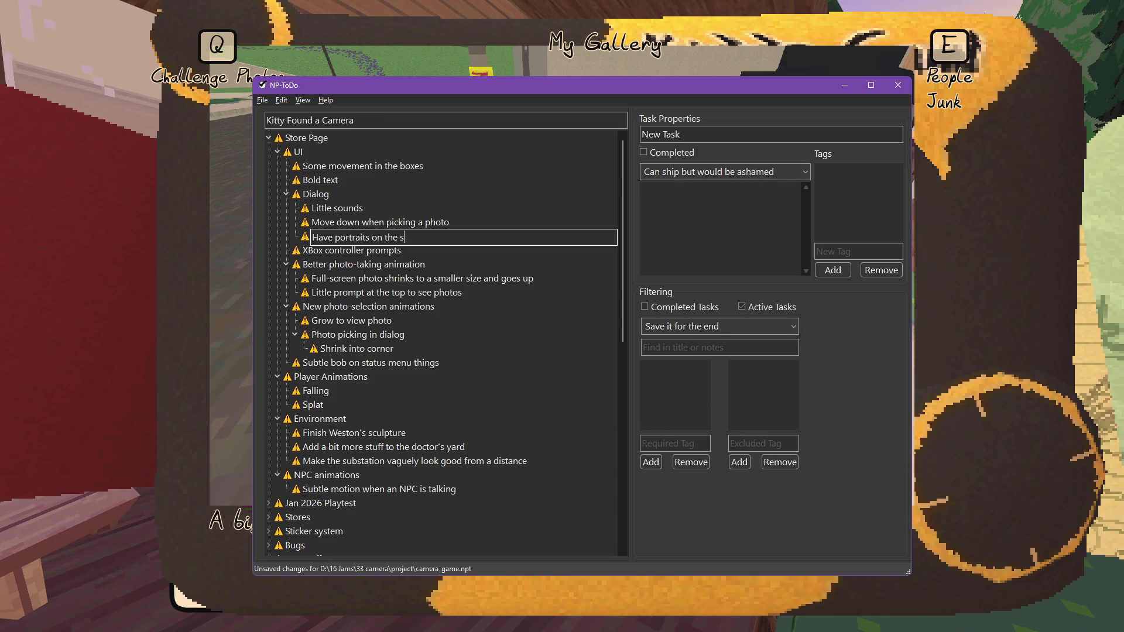
{"action": "key", "text": "Return"}
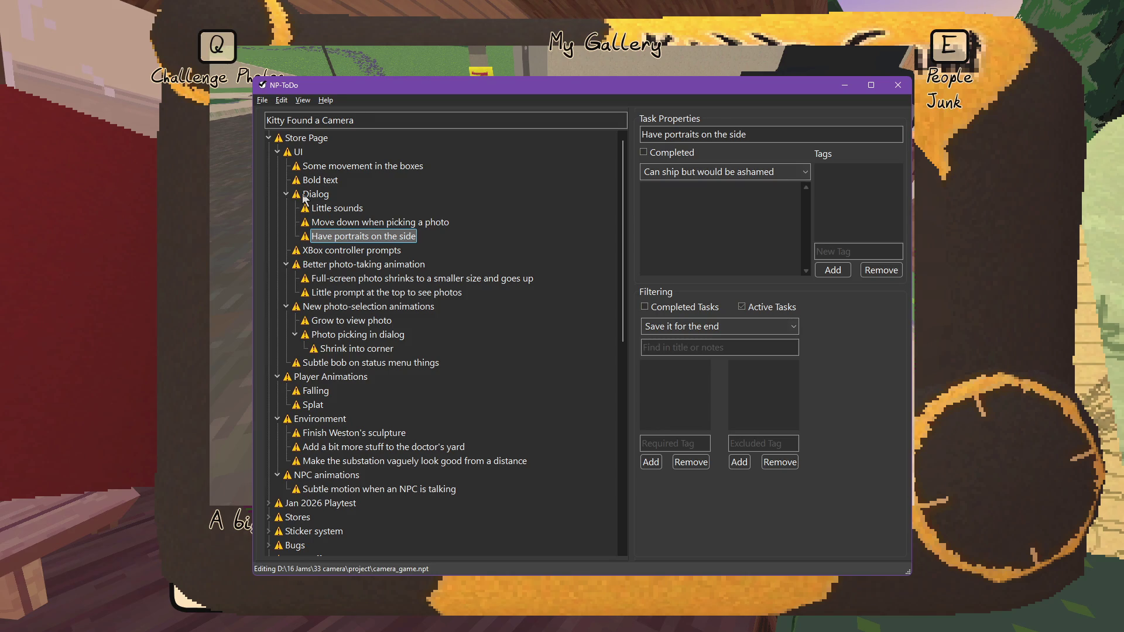
{"action": "key", "text": "alt+Tab"}
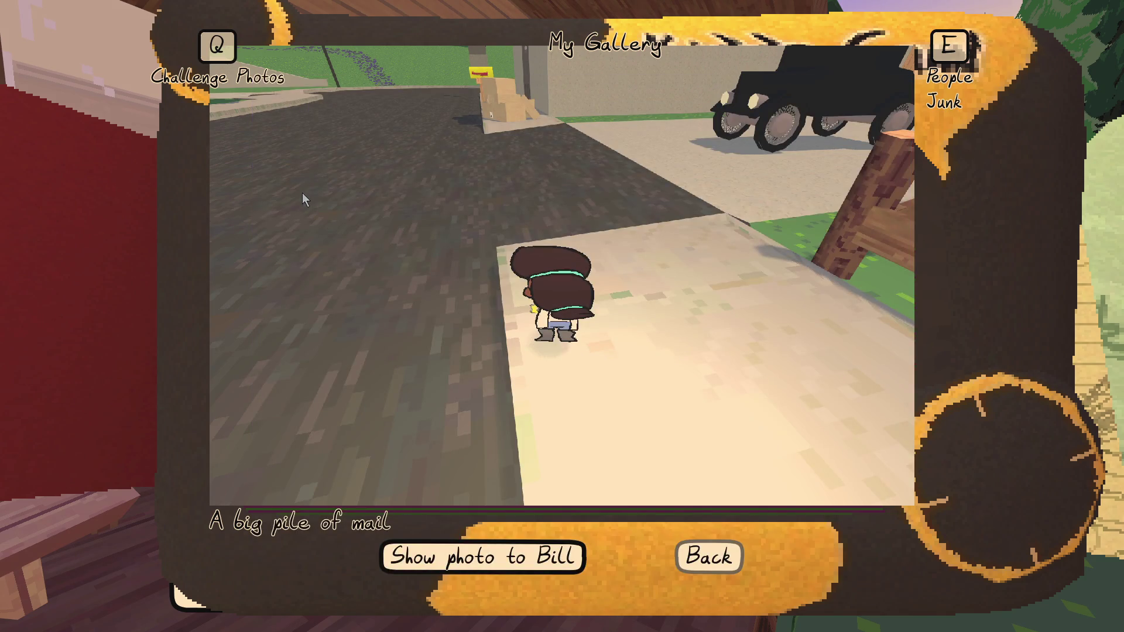
- Show Bill the pile-of-mail photo to start his mail dialogue, then return to NP-ToDo
{"action": "left_click", "coordinate": [459, 565]}
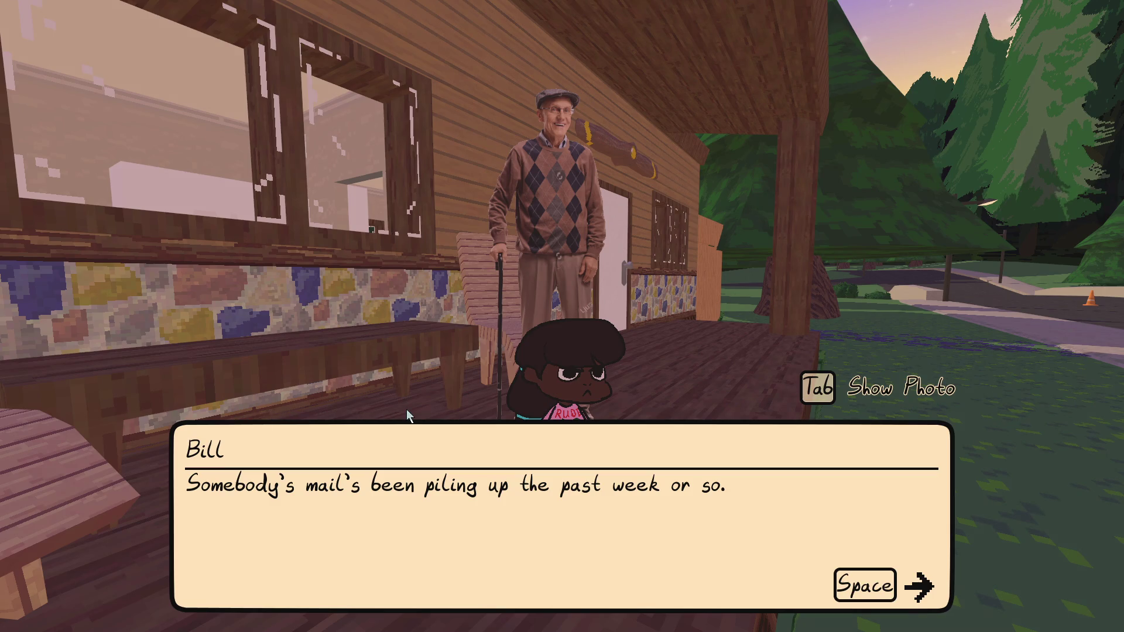
{"action": "key", "text": "alt+Tab"}
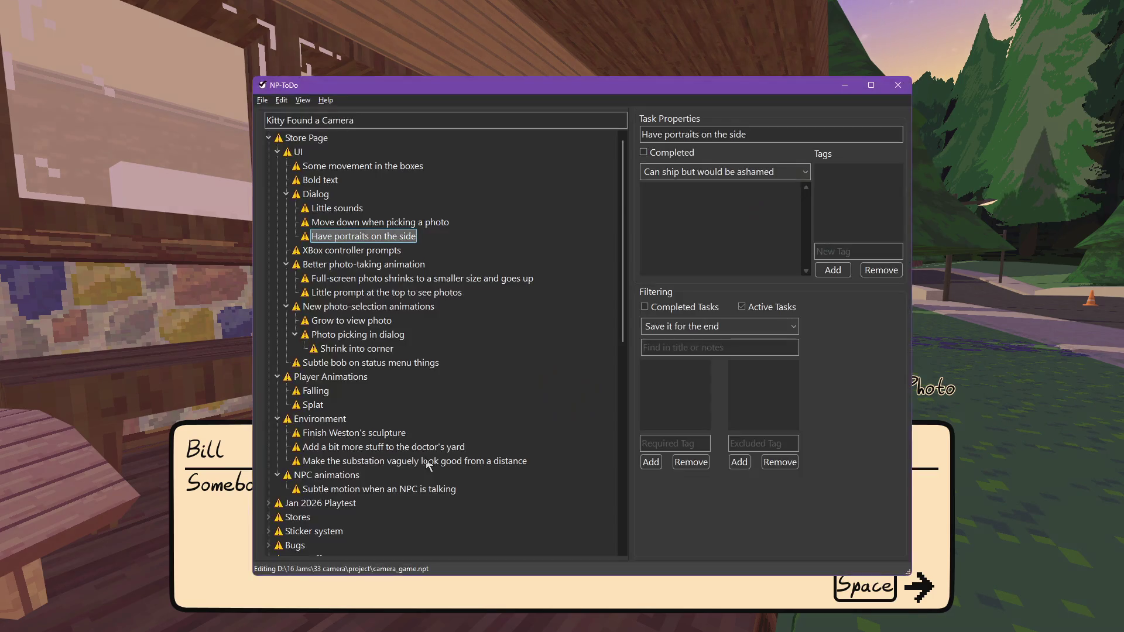
- Add a 'Talking about: [chosen topic]' child task under Photo picking in dialog, then return to the game
{"action": "left_click", "coordinate": [316, 306]}
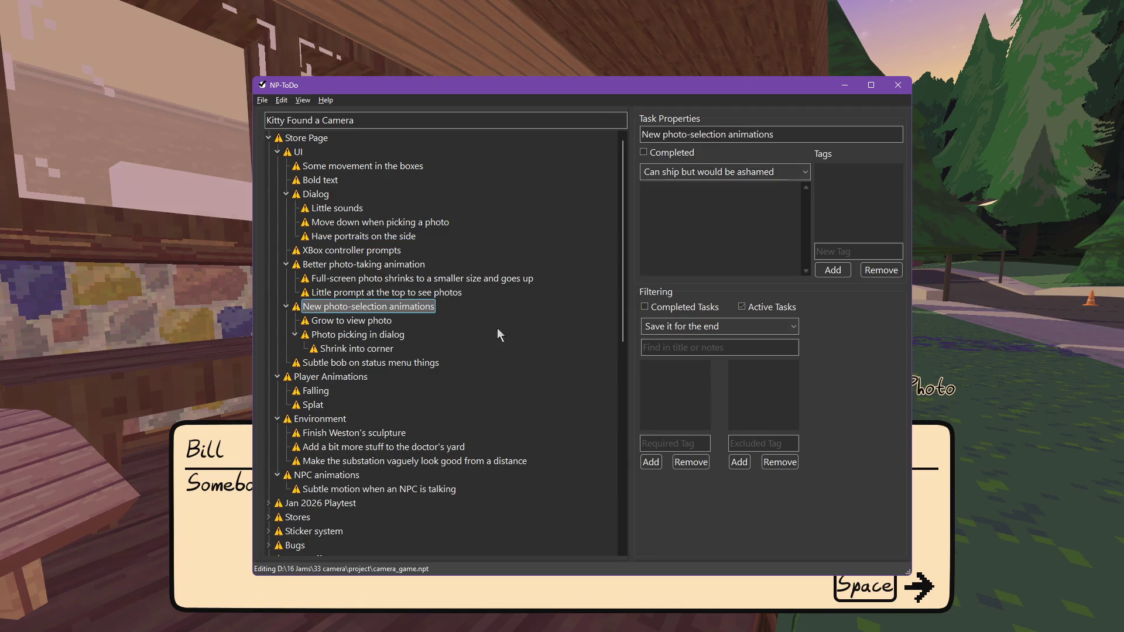
{"action": "left_click", "coordinate": [355, 336]}
{"action": "key", "text": "Insert"}
{"action": "type", "text": "Talking about:"}
{"action": "key", "text": "alt"}
{"action": "key", "text": "alt"}
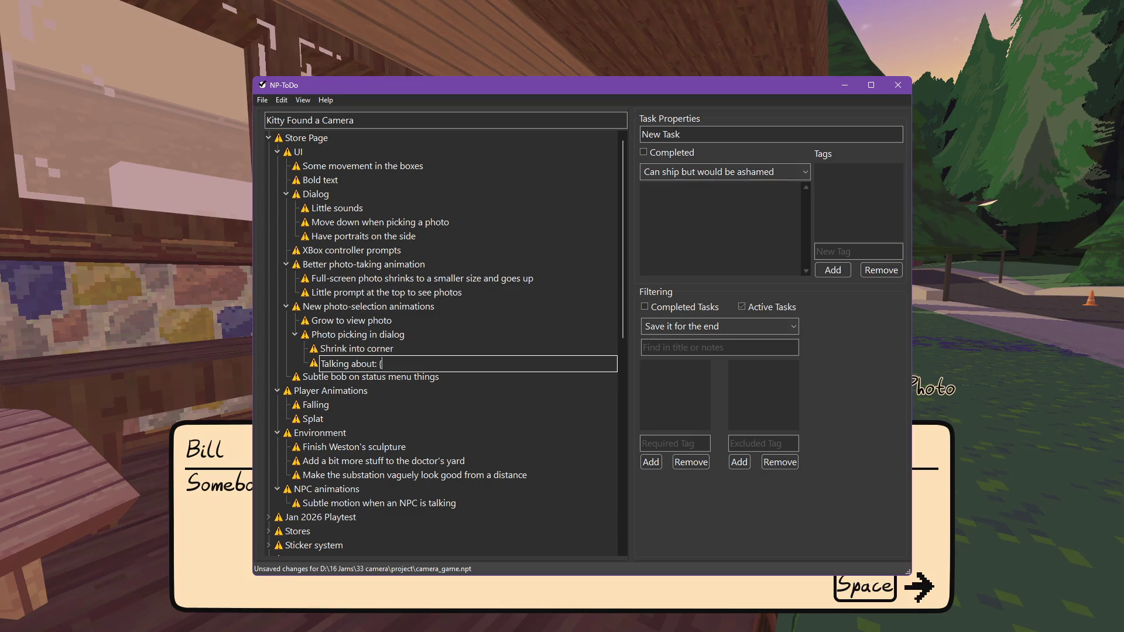
{"action": "type", "text": "]"}
{"action": "type", "text": "chosen topi"}
{"action": "type", "text": "c"}
{"action": "key", "text": "Return"}
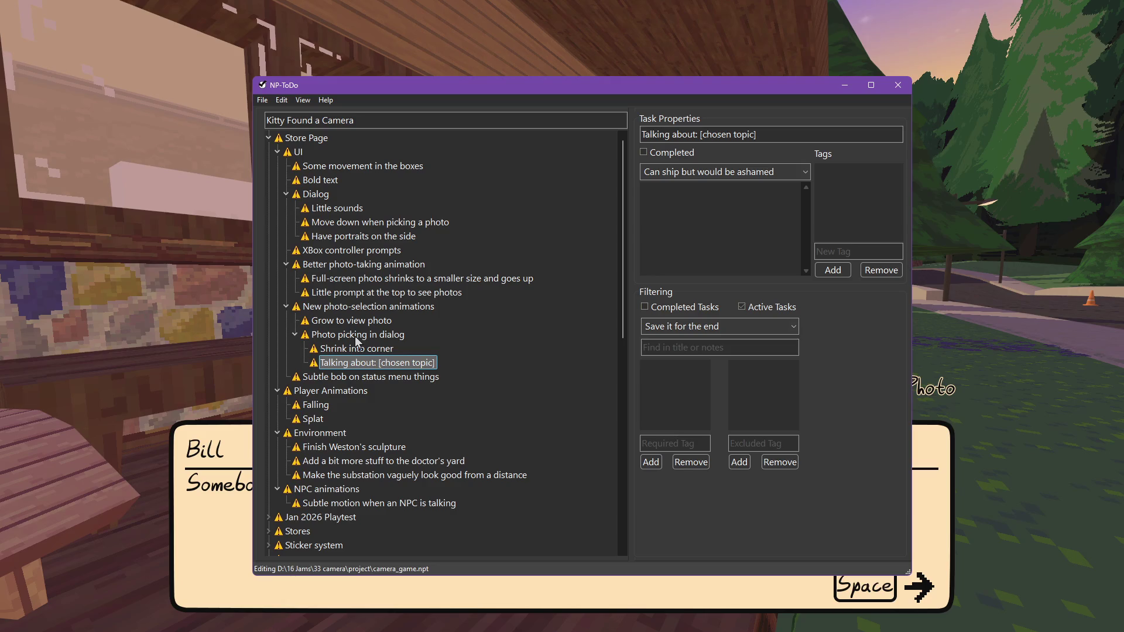
{"action": "left_click", "coordinate": [191, 391]}
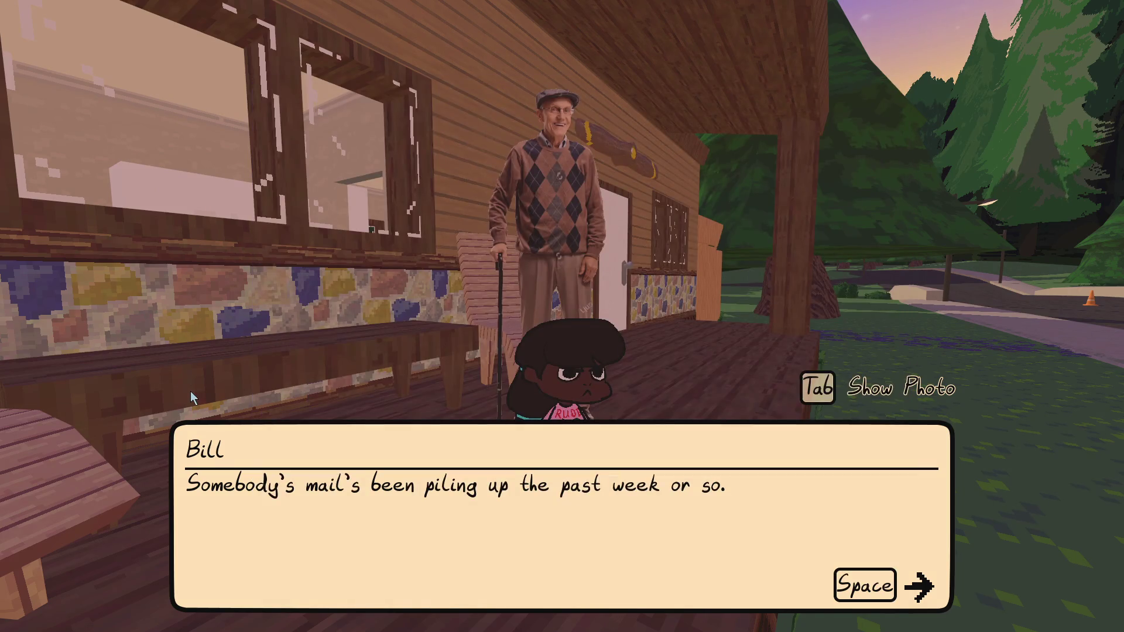
- Finish Bill's mail conversation, walk back onto his porch by the lounge chair, and pause
{"action": "key", "text": "space"}
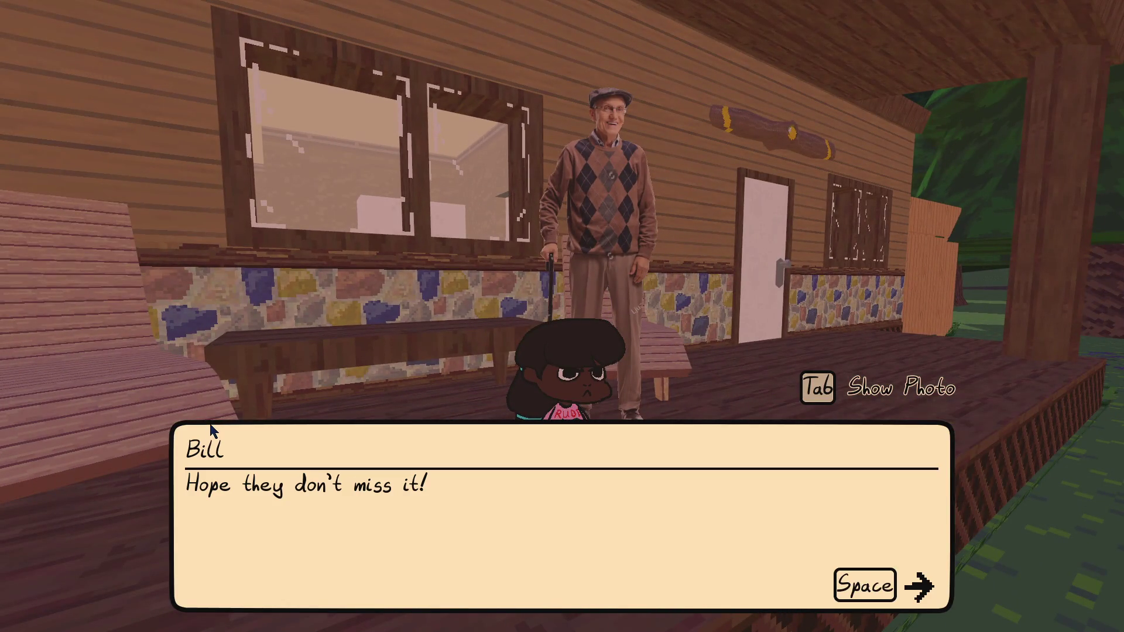
{"action": "key", "text": "space"}
{"action": "key", "text": "d"}
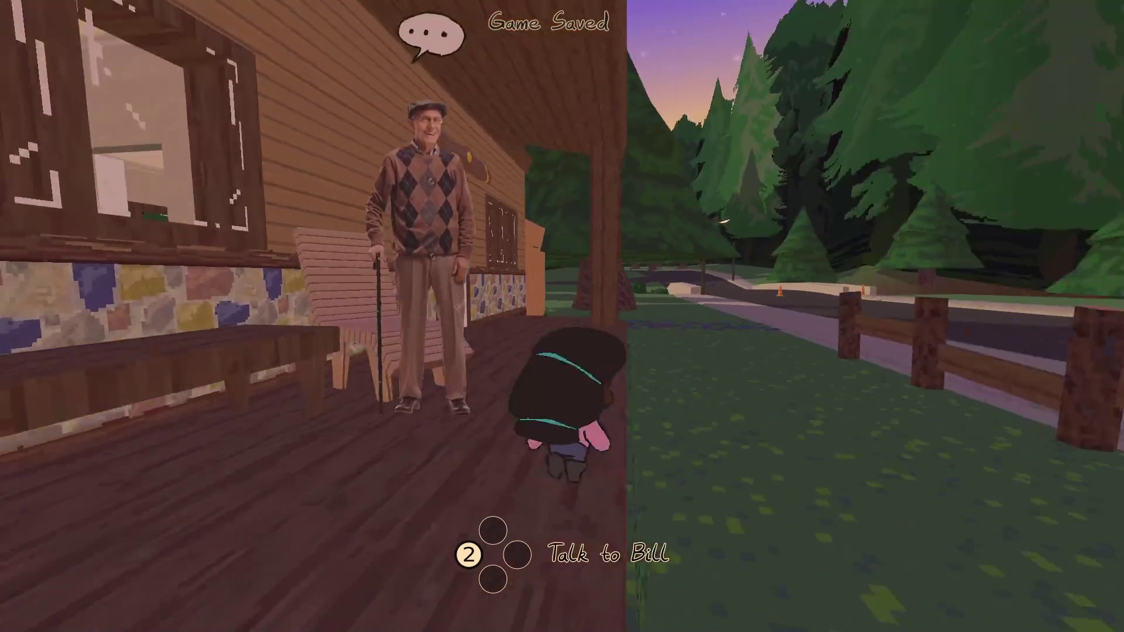
{"action": "key", "text": "s"}
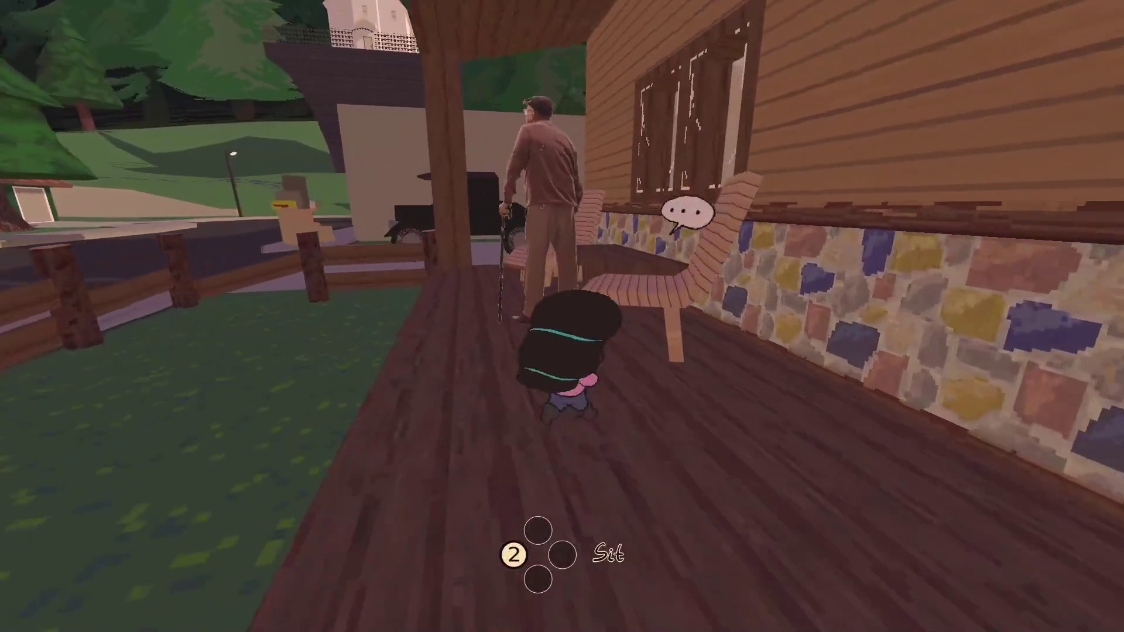
{"action": "key", "text": "w"}
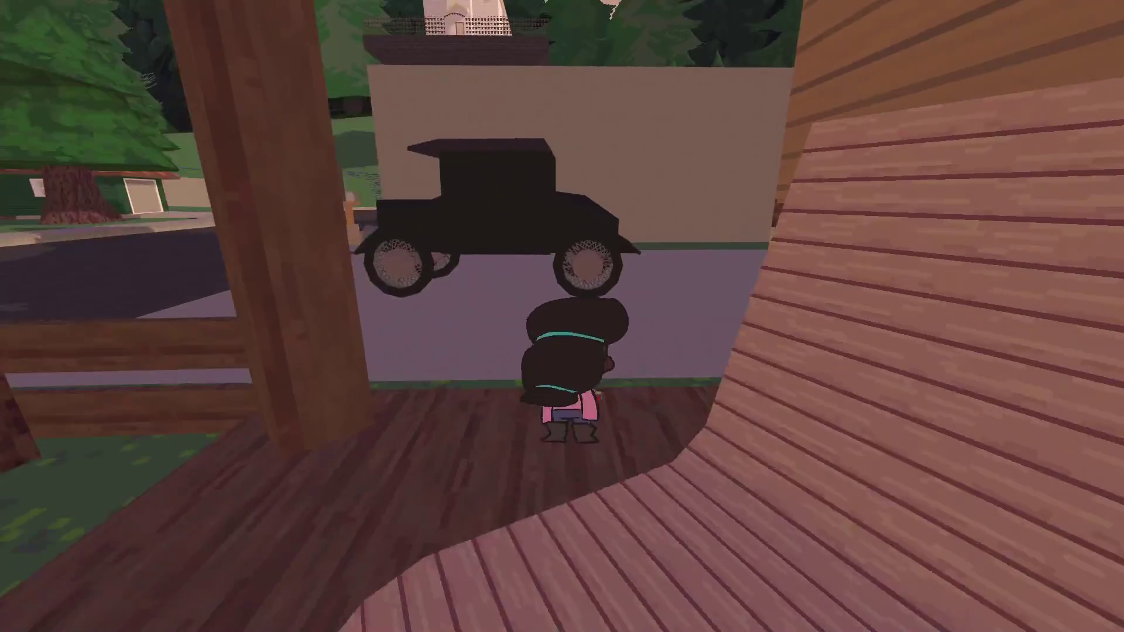
{"action": "key", "text": "s"}
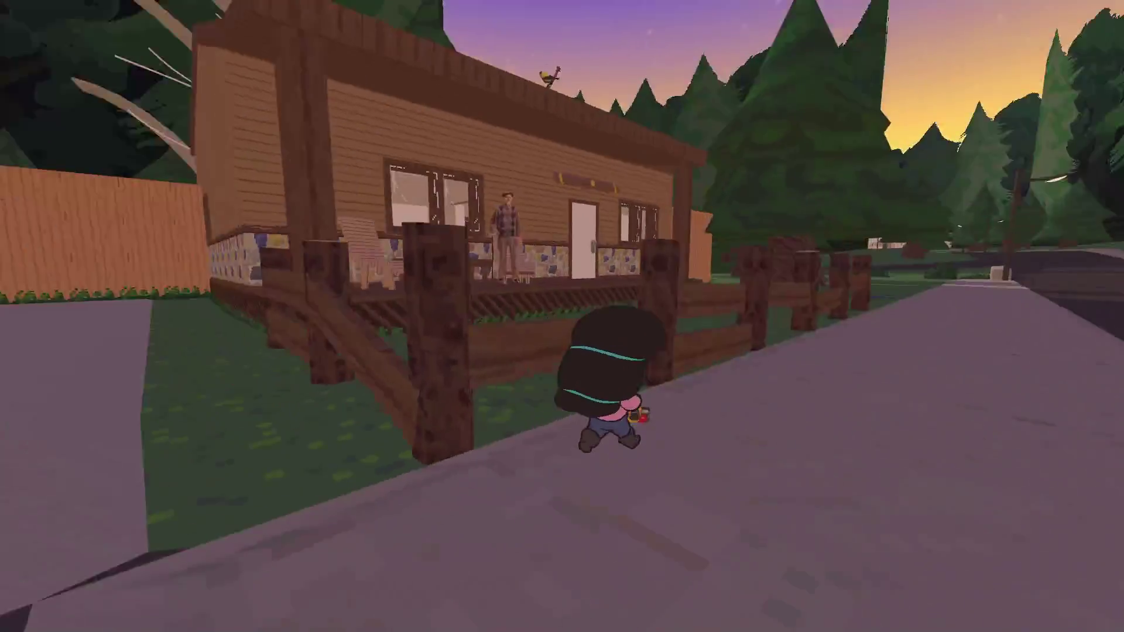
{"action": "key", "text": "w"}
{"action": "key", "text": "Escape"}
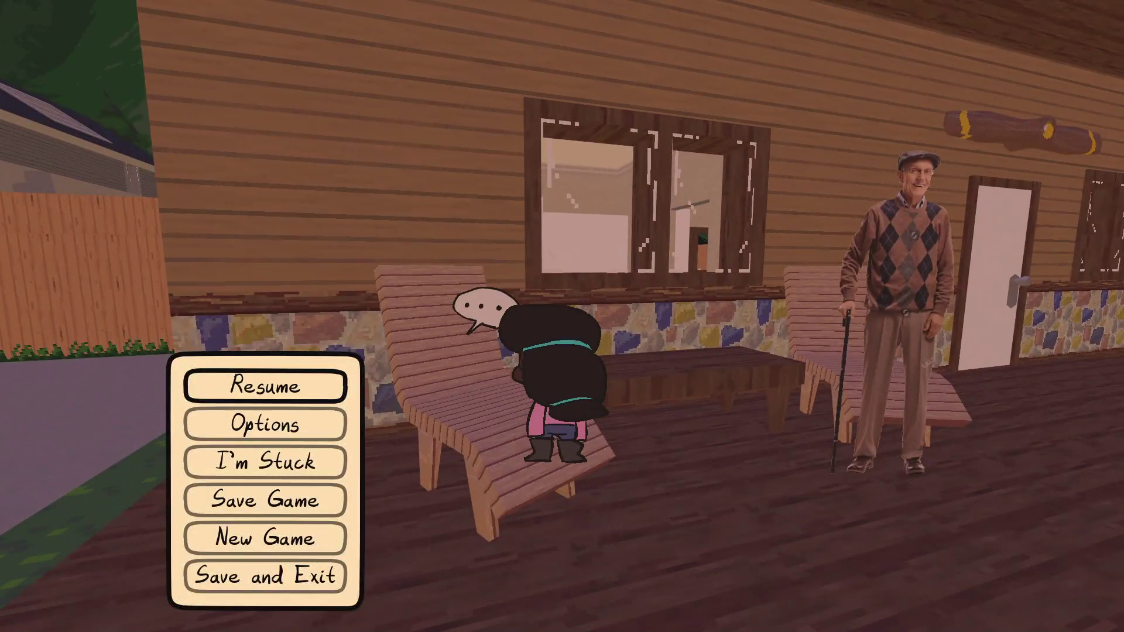
{"action": "key", "text": "alt+Tab"}
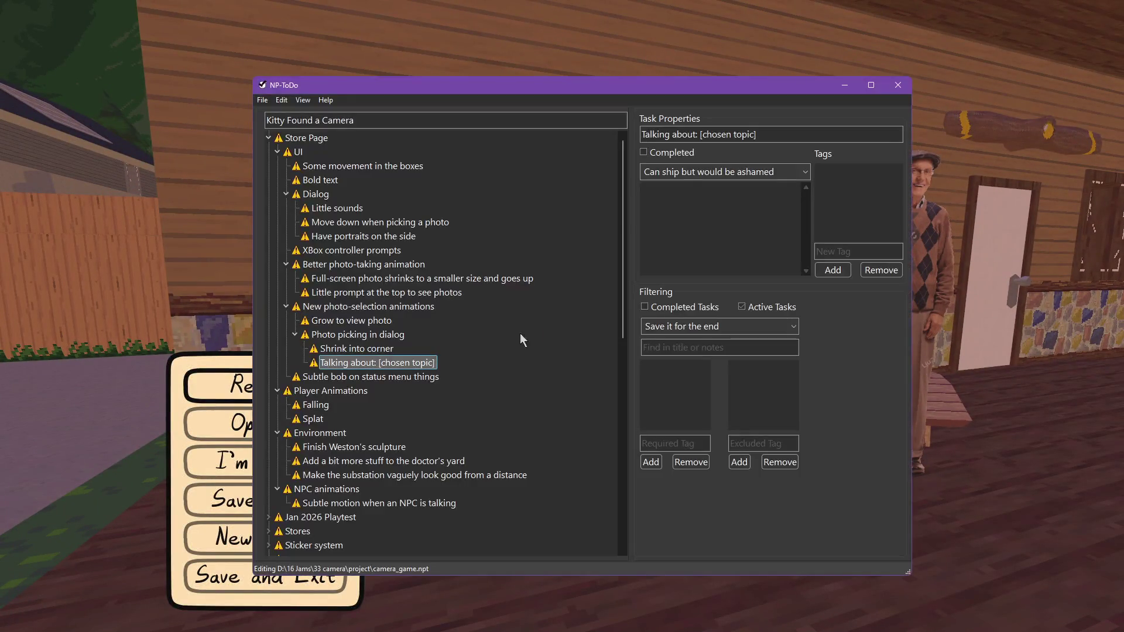
- Append ', behind dialog view probably' to the 'Shrink into corner' task title
{"action": "left_click", "coordinate": [403, 350]}
{"action": "left_click", "coordinate": [403, 349]}
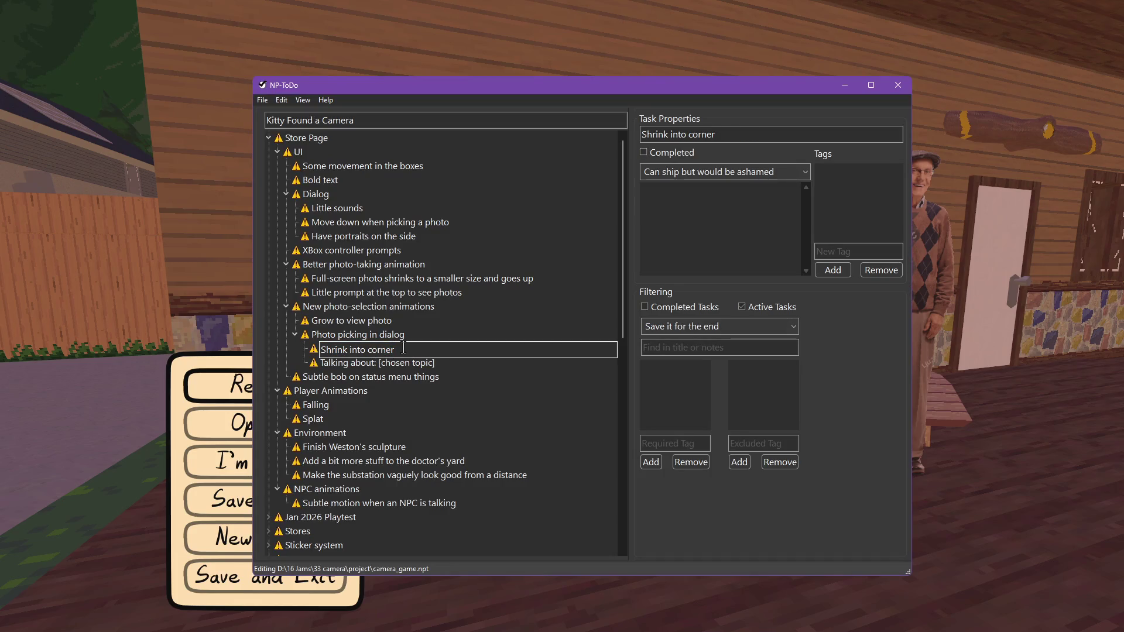
{"action": "type", "text": "hind dialog view p"}
{"action": "type", "text": "ropr"}
{"action": "key", "text": "BackSpace"}
{"action": "type", "text": "bably"}
{"action": "key", "text": "Return"}
{"action": "key", "text": "alt+Tab"}
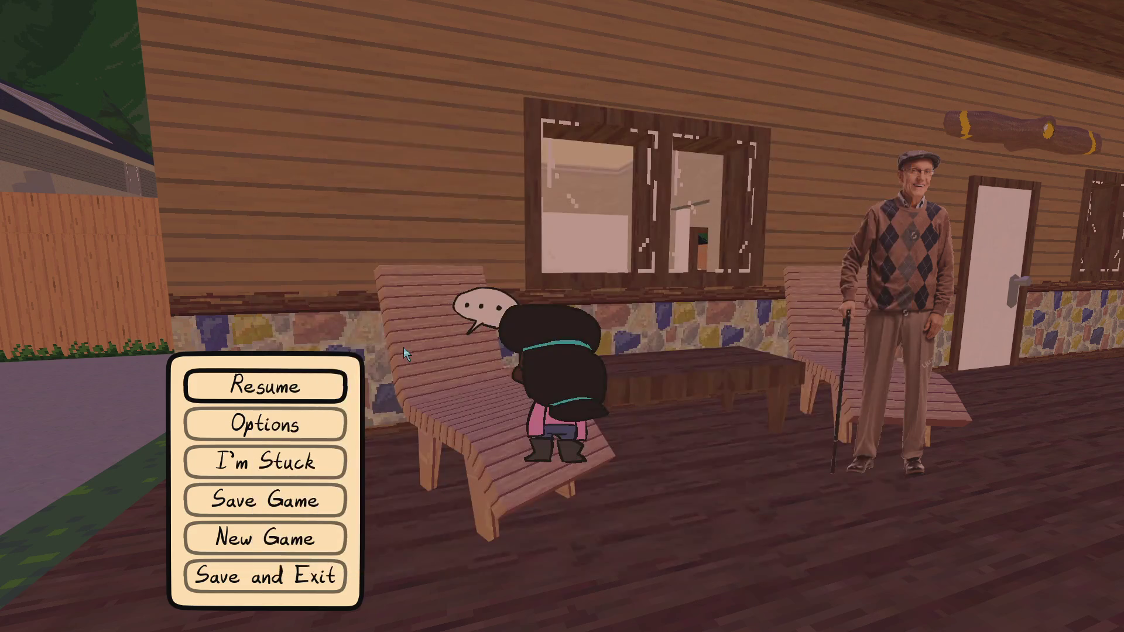
- Resume play and check Bill's entry in the Kiddo Cam People notepad
{"action": "key", "text": "Escape"}
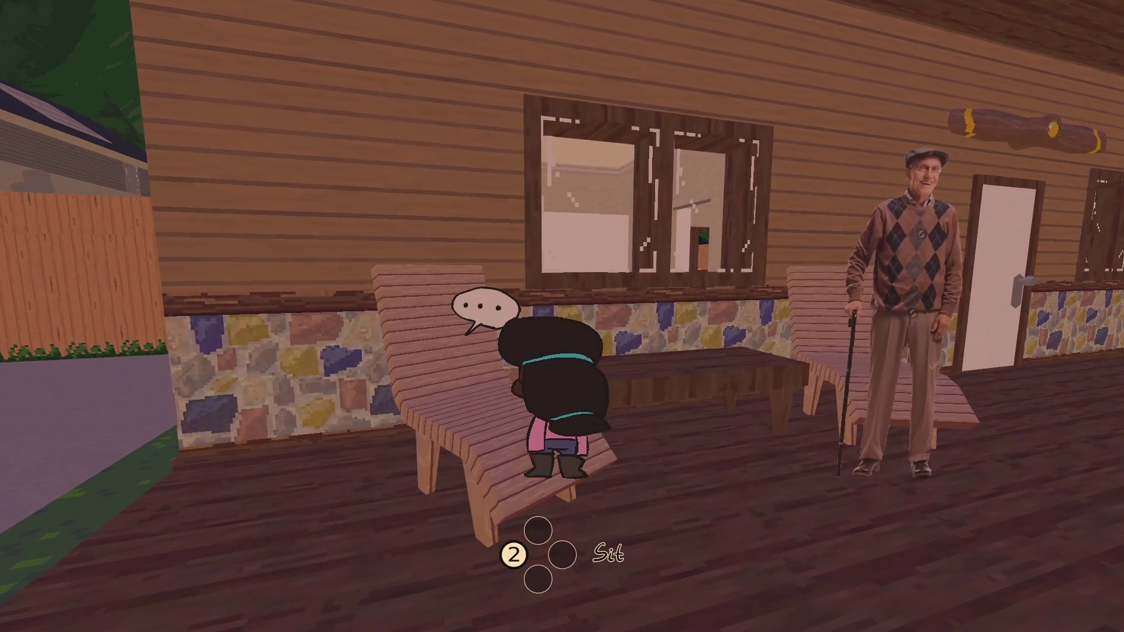
{"action": "key", "text": "Tab"}
{"action": "key", "text": "Right"}
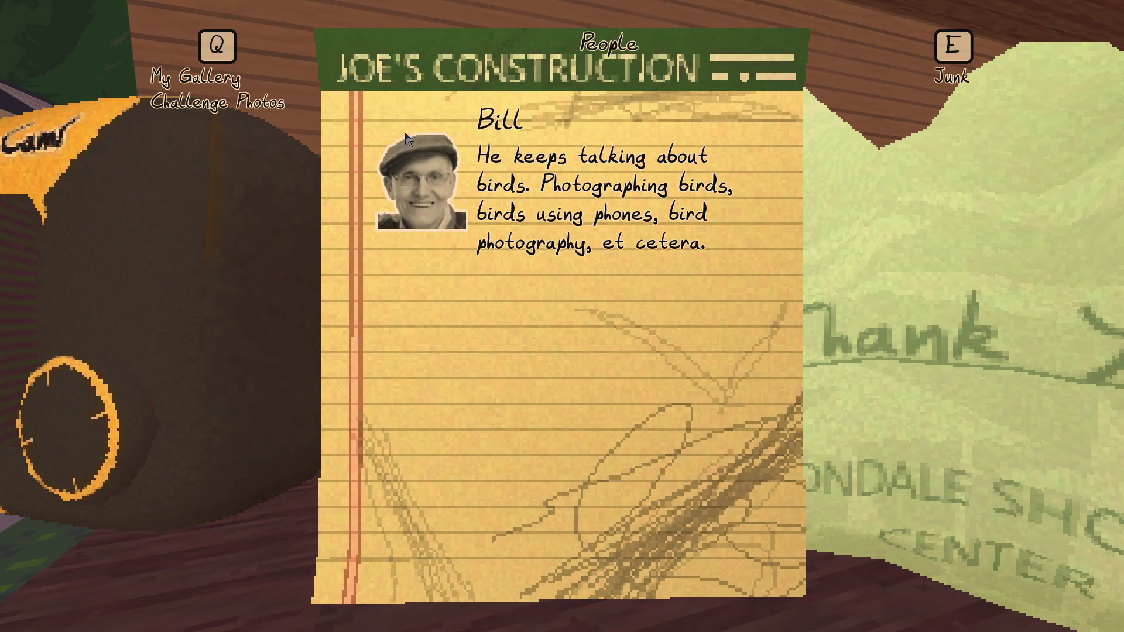
{"action": "key", "text": "Escape"}
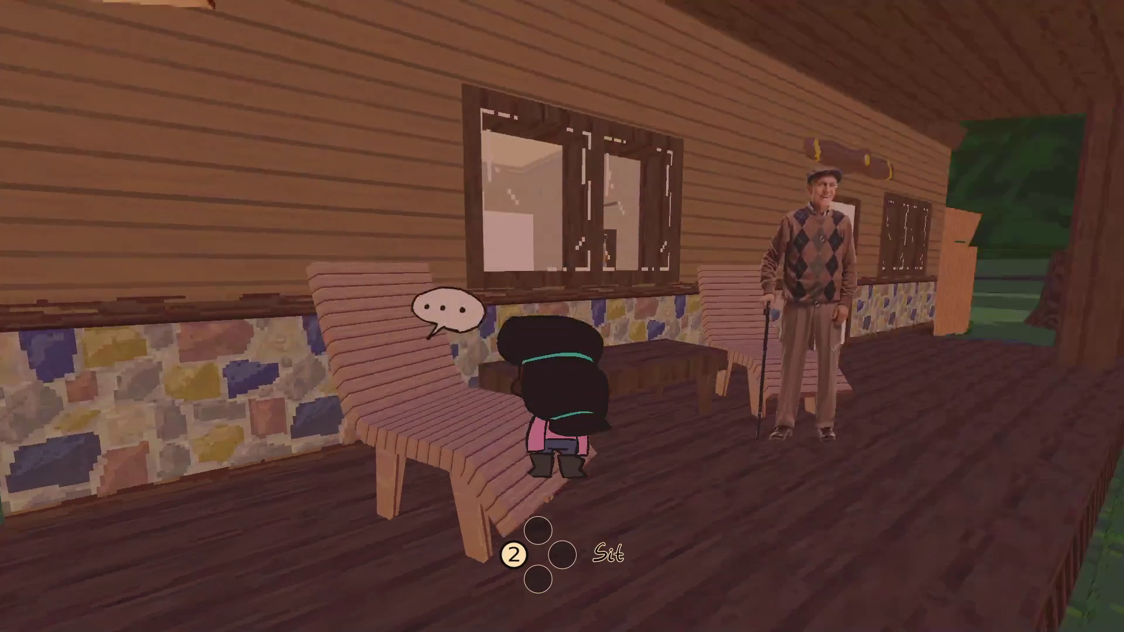
- Run down the street toward the mailboxes and circle back along the porch to Bill
{"action": "key", "text": "w"}
{"action": "key", "text": "w"}
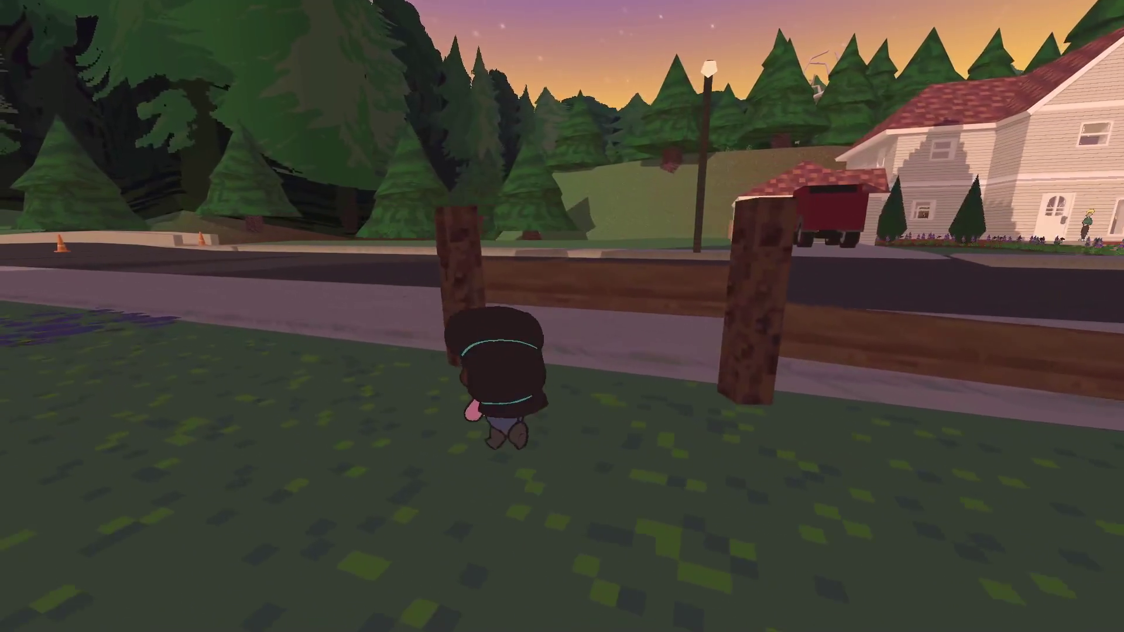
{"action": "key", "text": "w"}
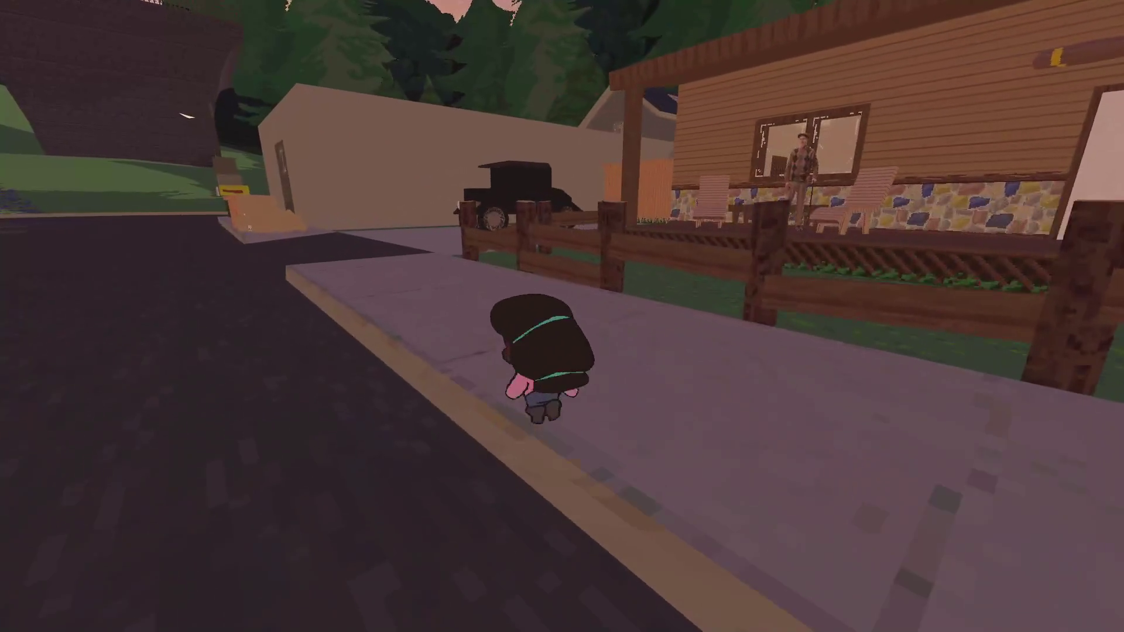
{"action": "key", "text": "w"}
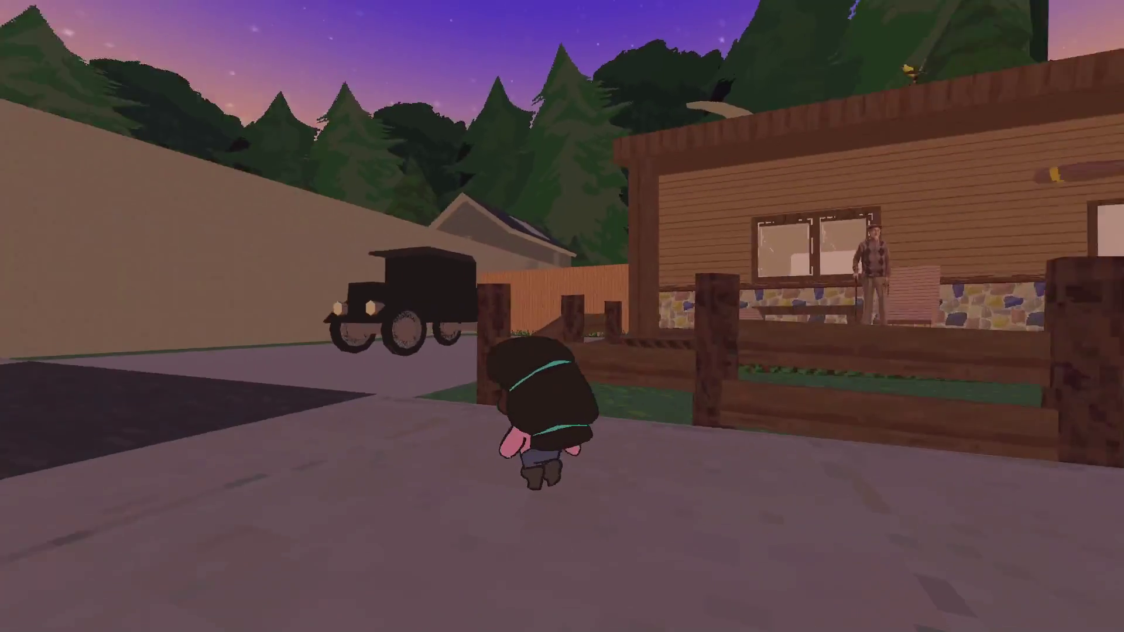
{"action": "key", "text": "w"}
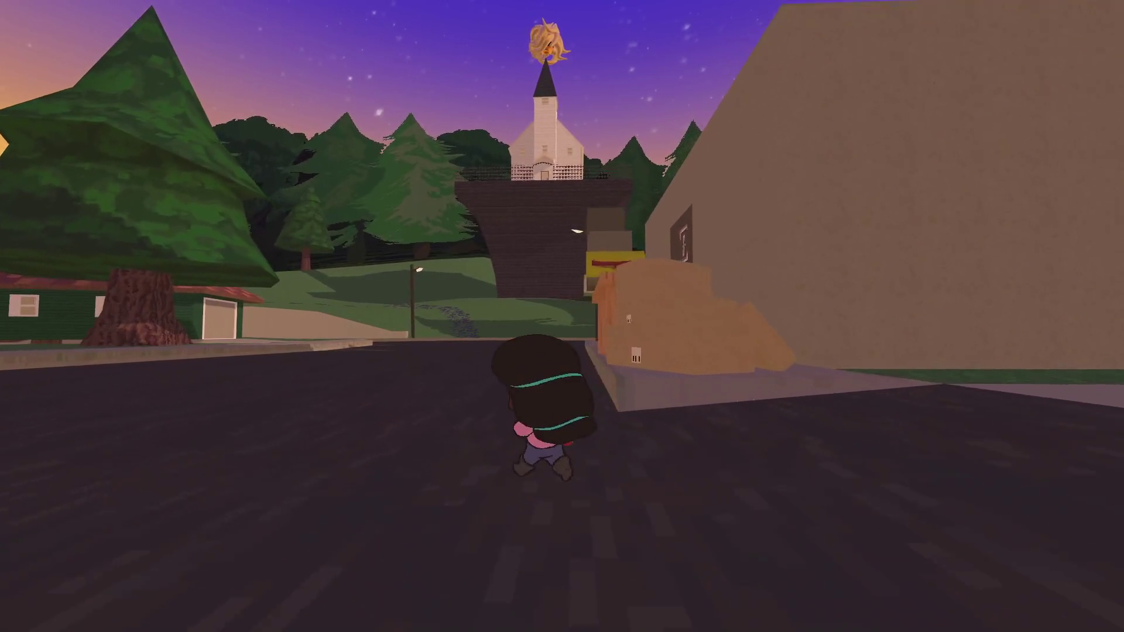
{"action": "key", "text": "w"}
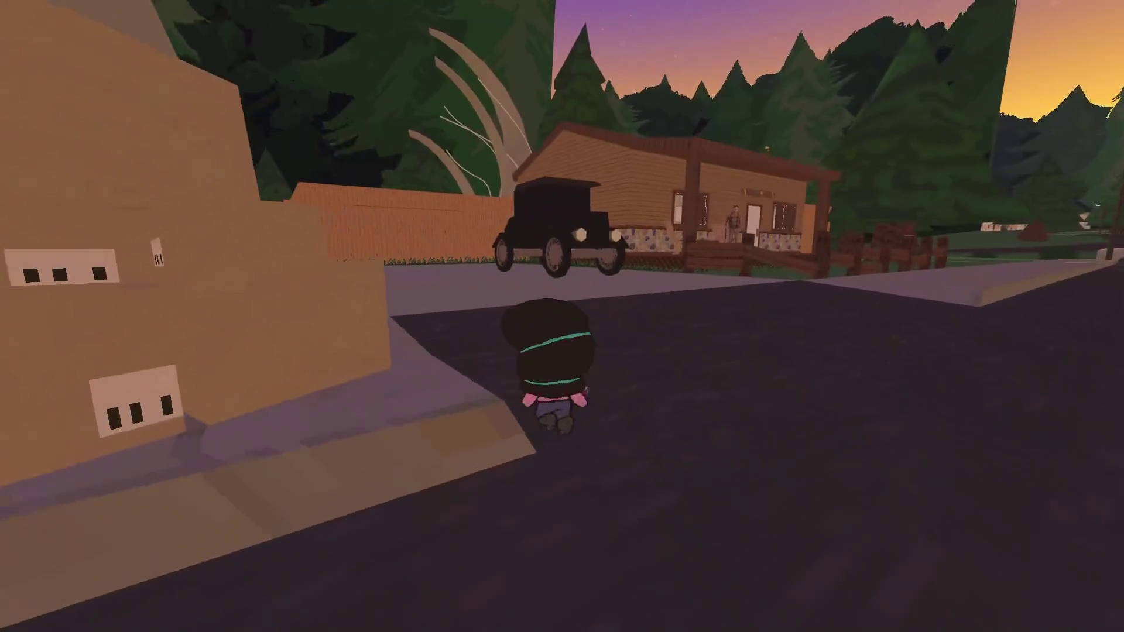
{"action": "key", "text": "w"}
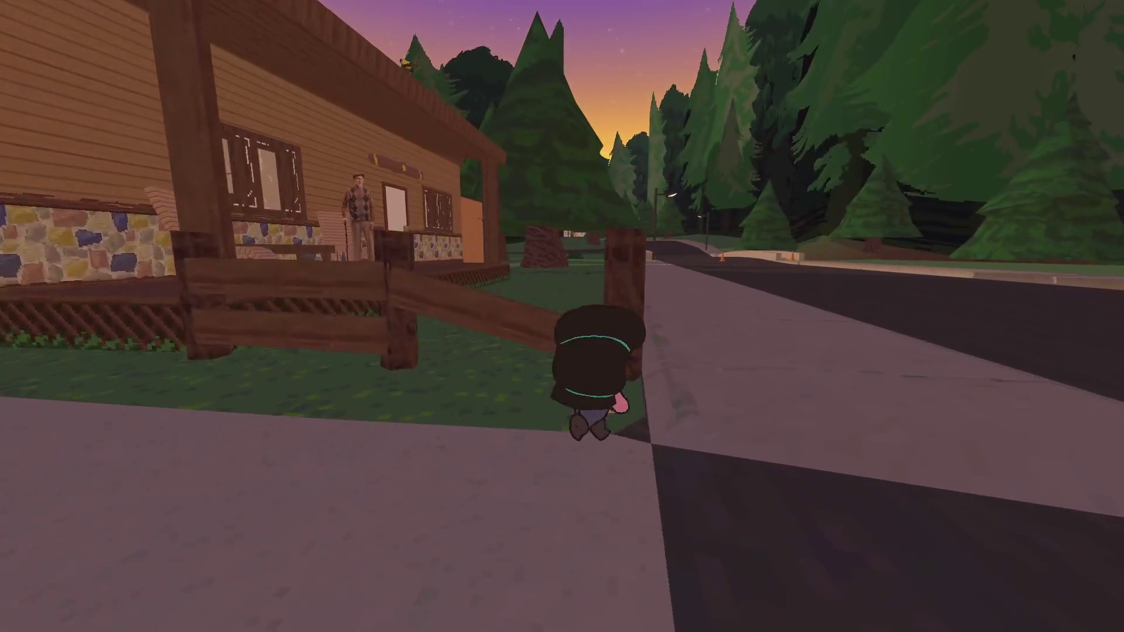
{"action": "key", "text": "w"}
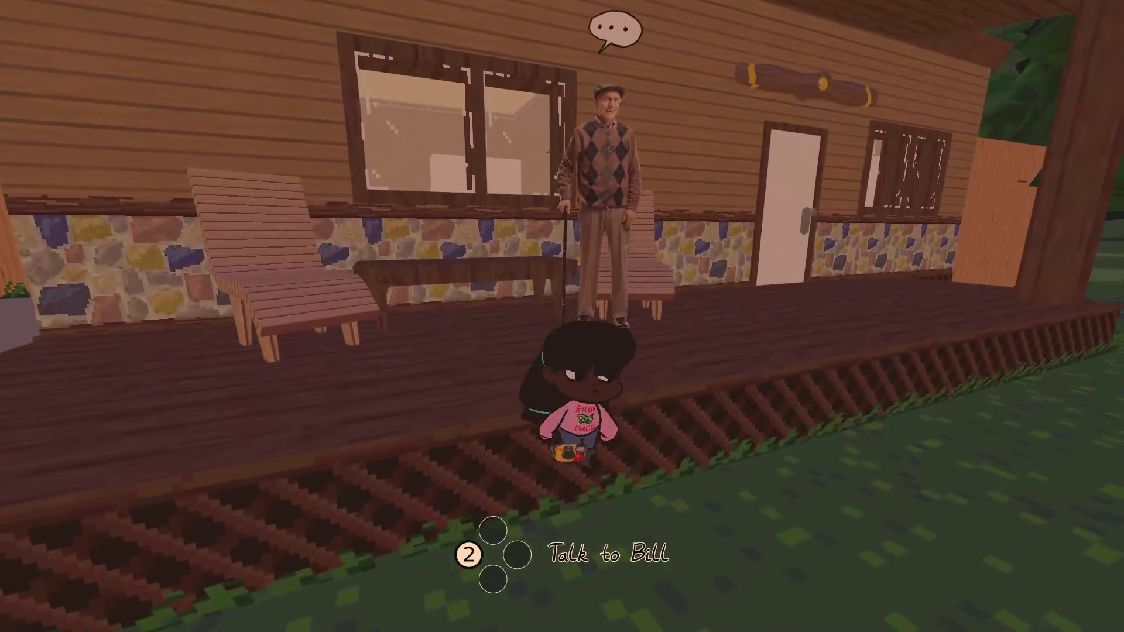
{"action": "key", "text": "d"}
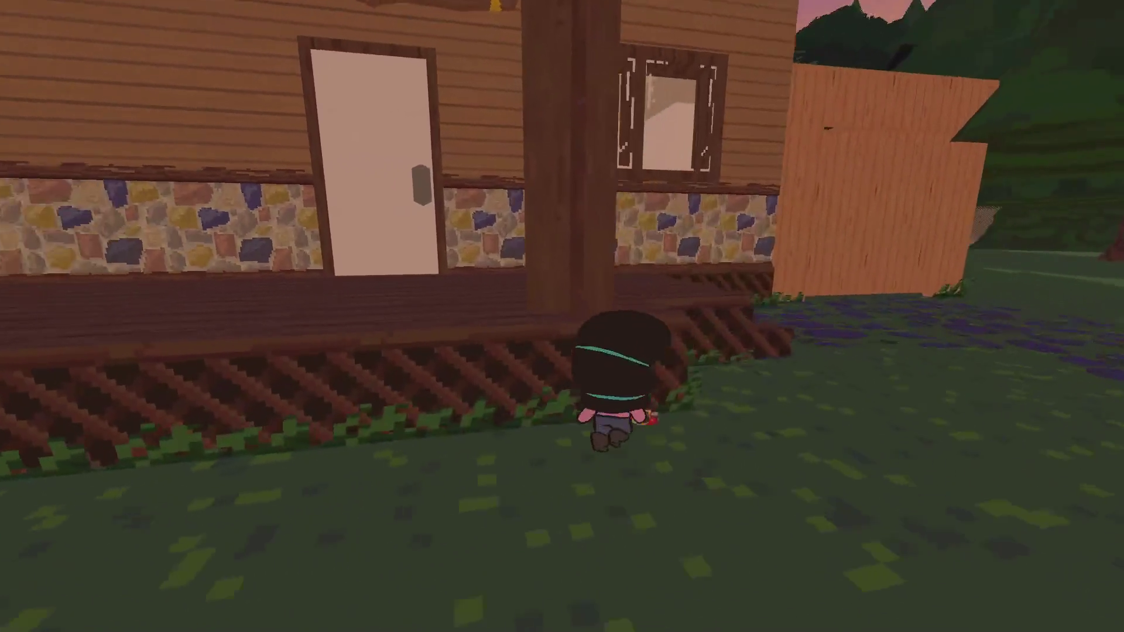
{"action": "key", "text": "w"}
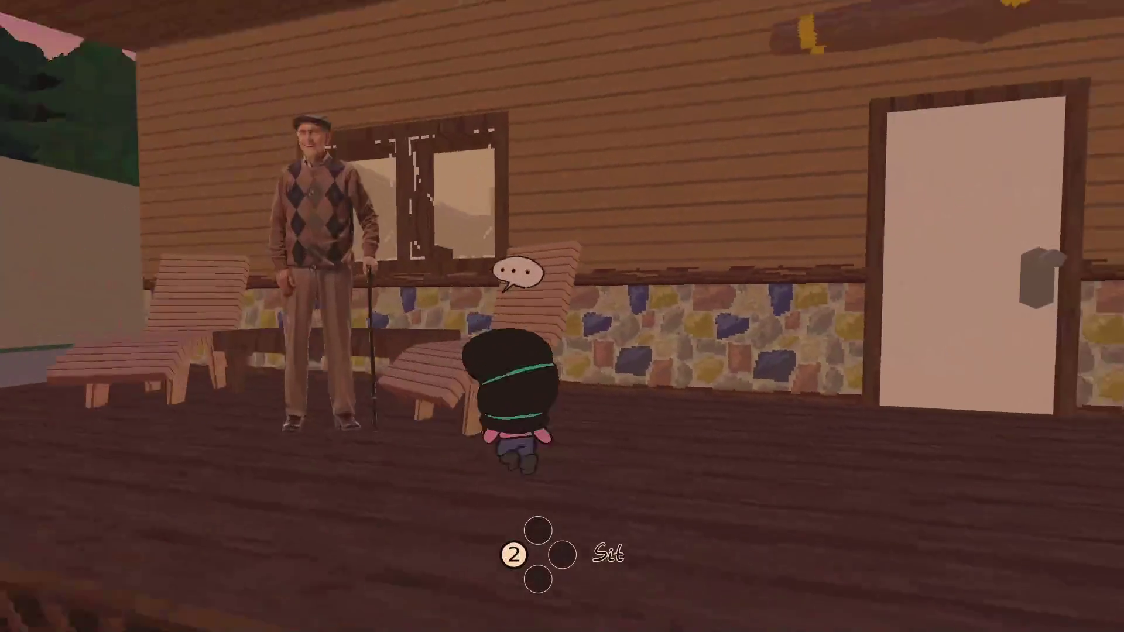
{"action": "key", "text": "a"}
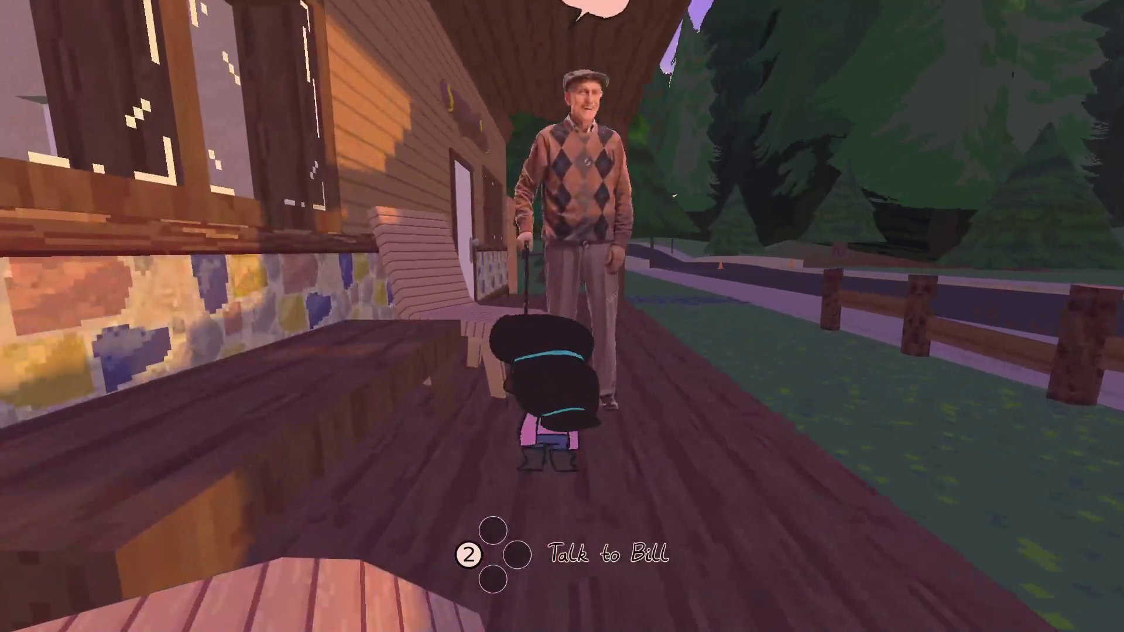
{"action": "key", "text": "Tab"}
- Show Bill the goldfinch photo and accept the 'Bill's Old House' photo challenge
{"action": "key", "text": "e"}
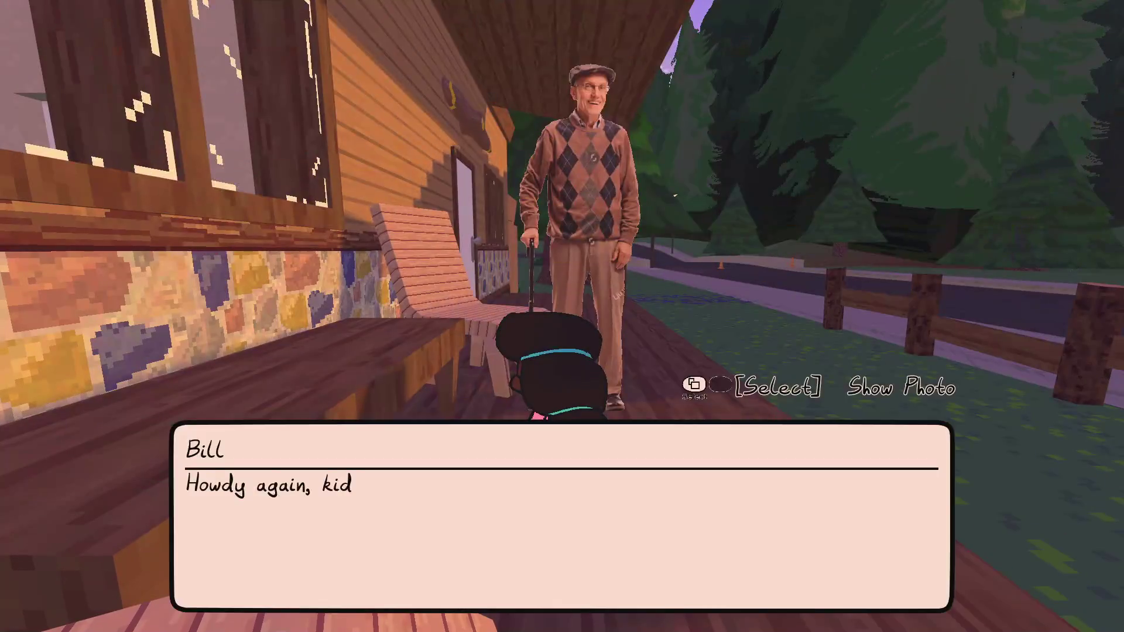
{"action": "key", "text": "Tab"}
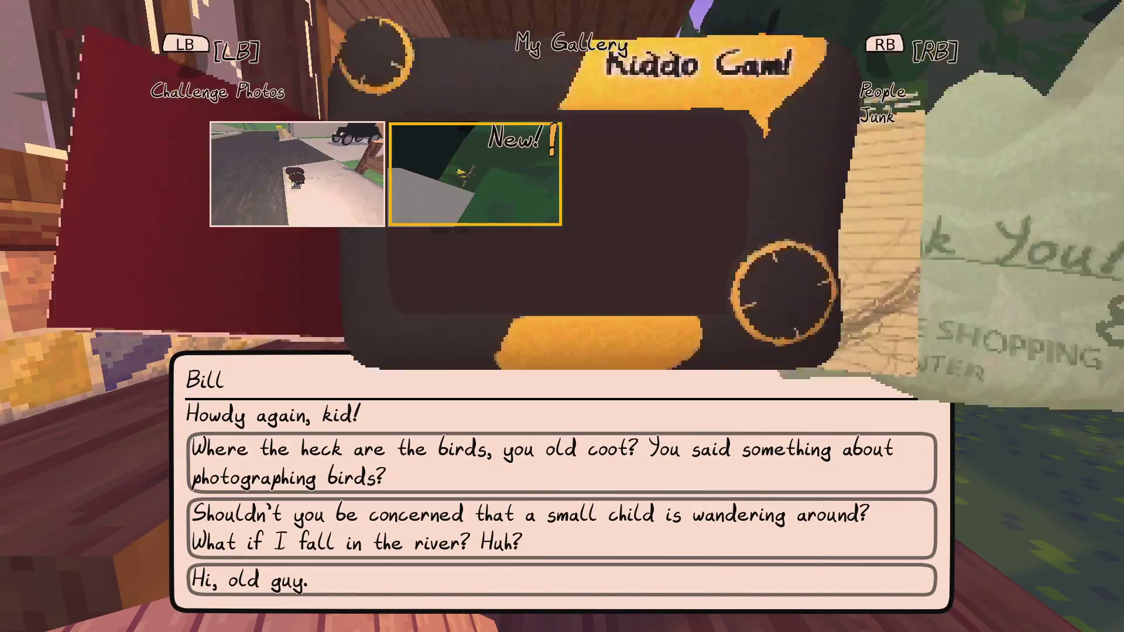
{"action": "key", "text": "e"}
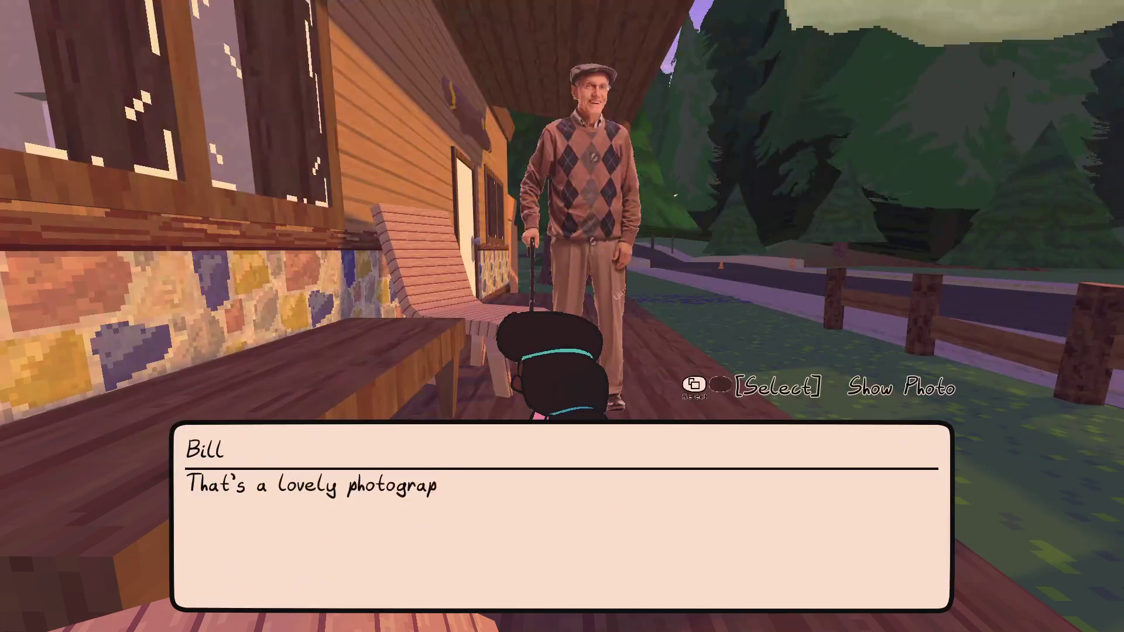
{"action": "key", "text": "e"}
{"action": "key", "text": "e"}
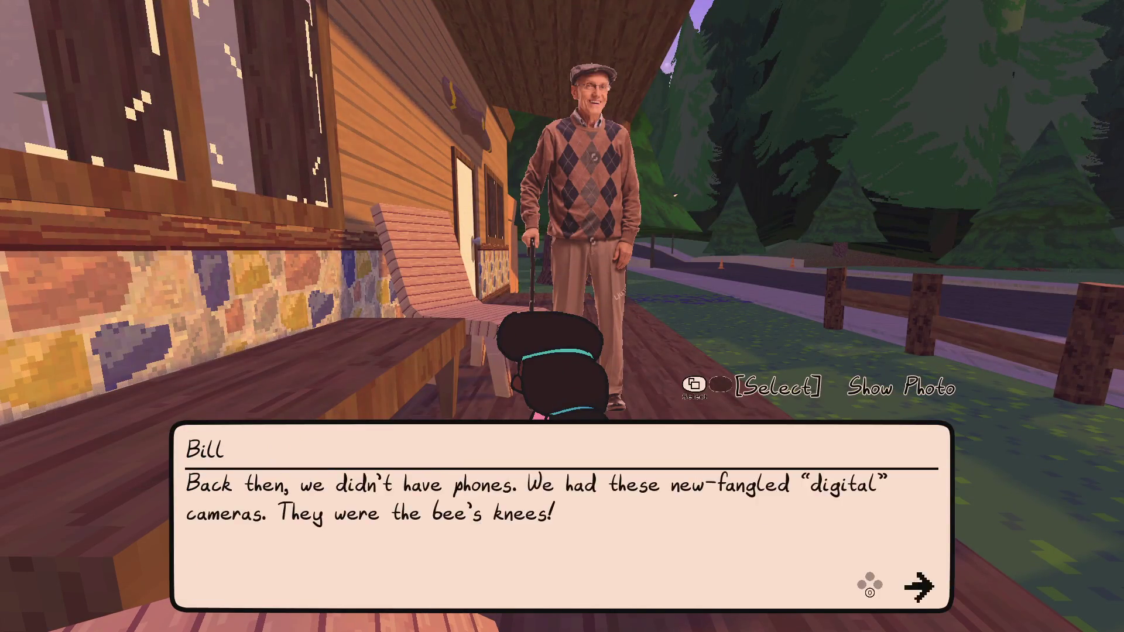
{"action": "key", "text": "e"}
{"action": "key", "text": "e"}
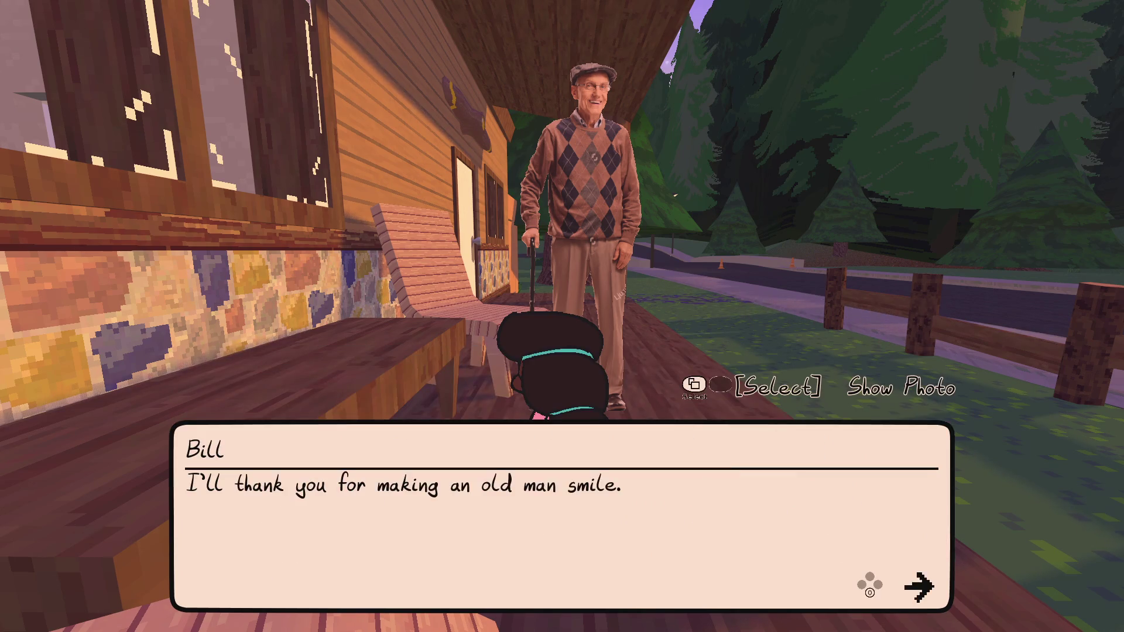
{"action": "key", "text": "e"}
{"action": "key", "text": "e"}
{"action": "key", "text": "e"}
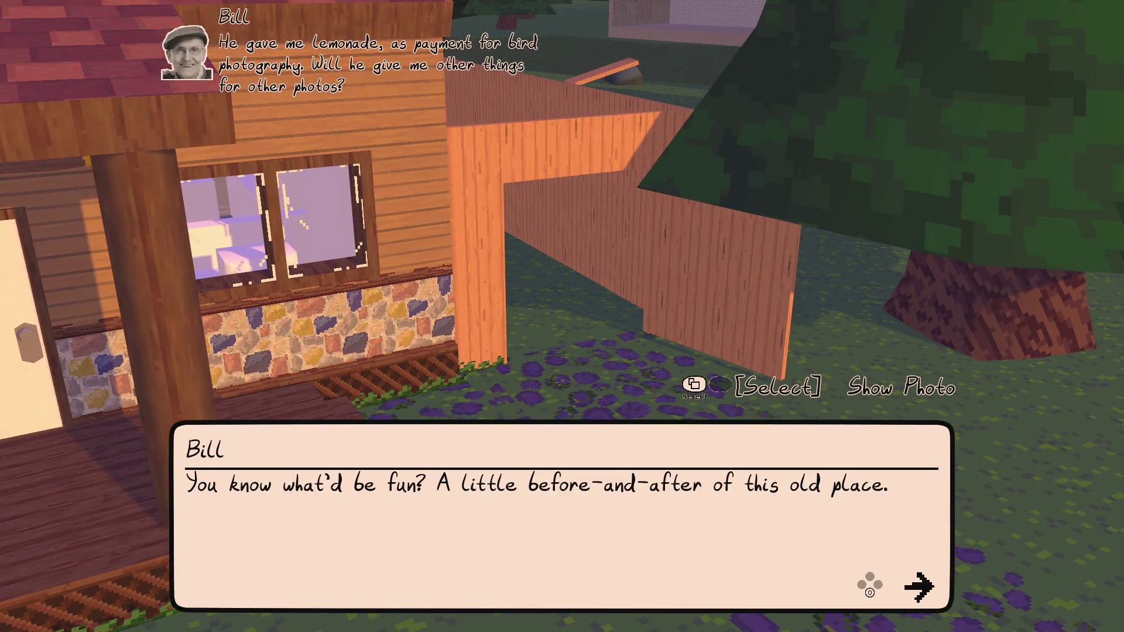
{"action": "key", "text": "Return"}
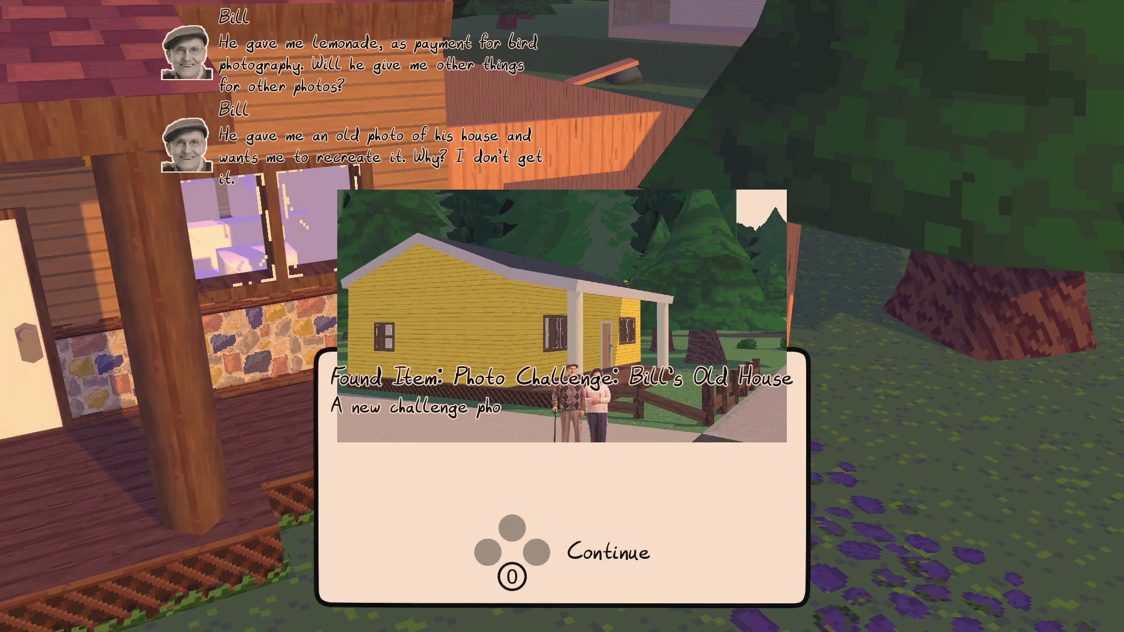
{"action": "key", "text": "Return"}
{"action": "key", "text": "Return"}
{"action": "key", "text": "Return"}
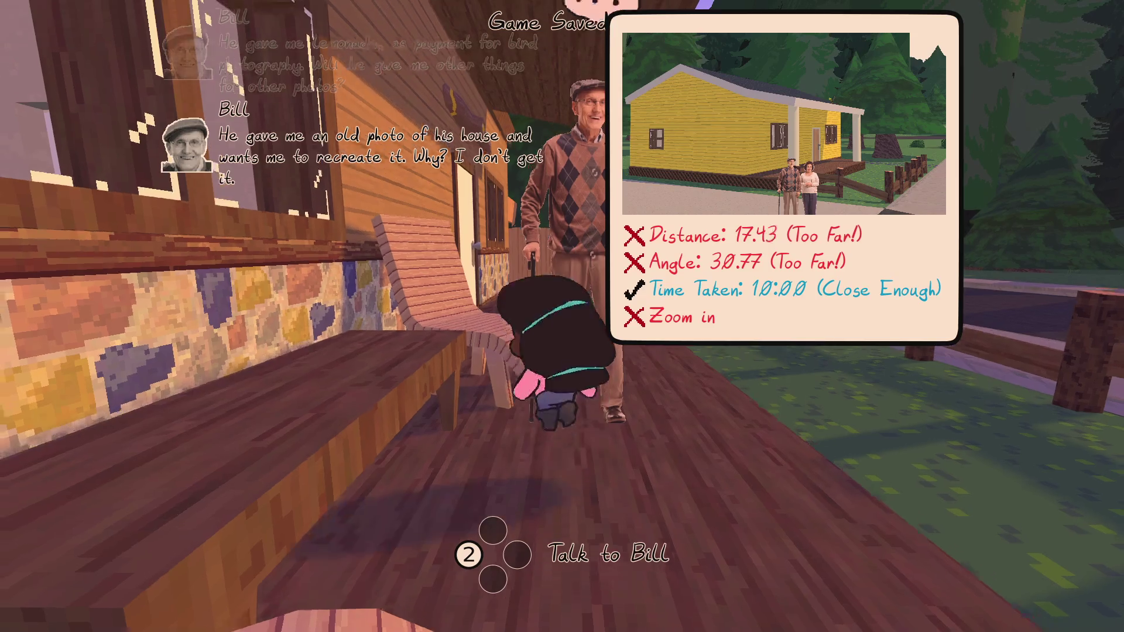
- Walk off the porch to the sidewalk, face the house, and pause the game
{"action": "key", "text": "a"}
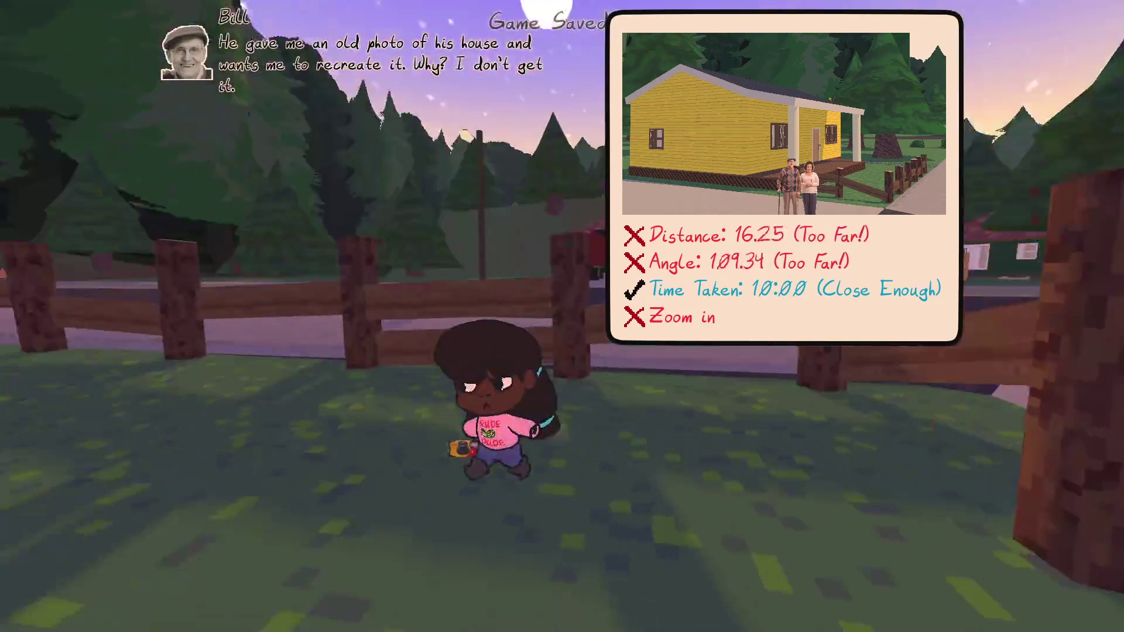
{"action": "key", "text": "a"}
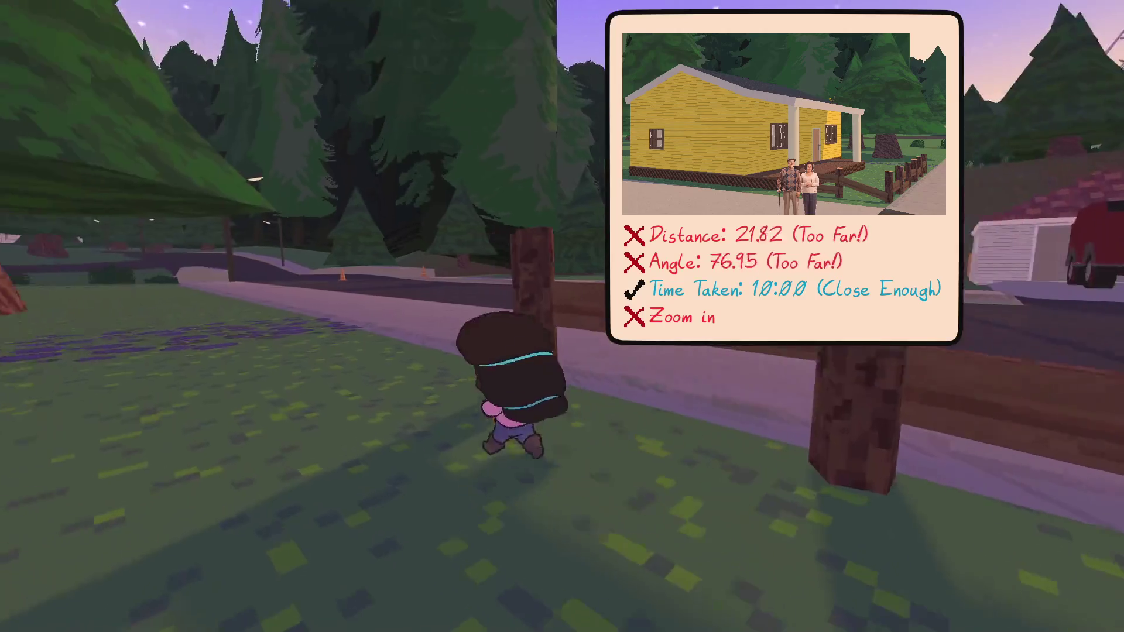
{"action": "key", "text": "s"}
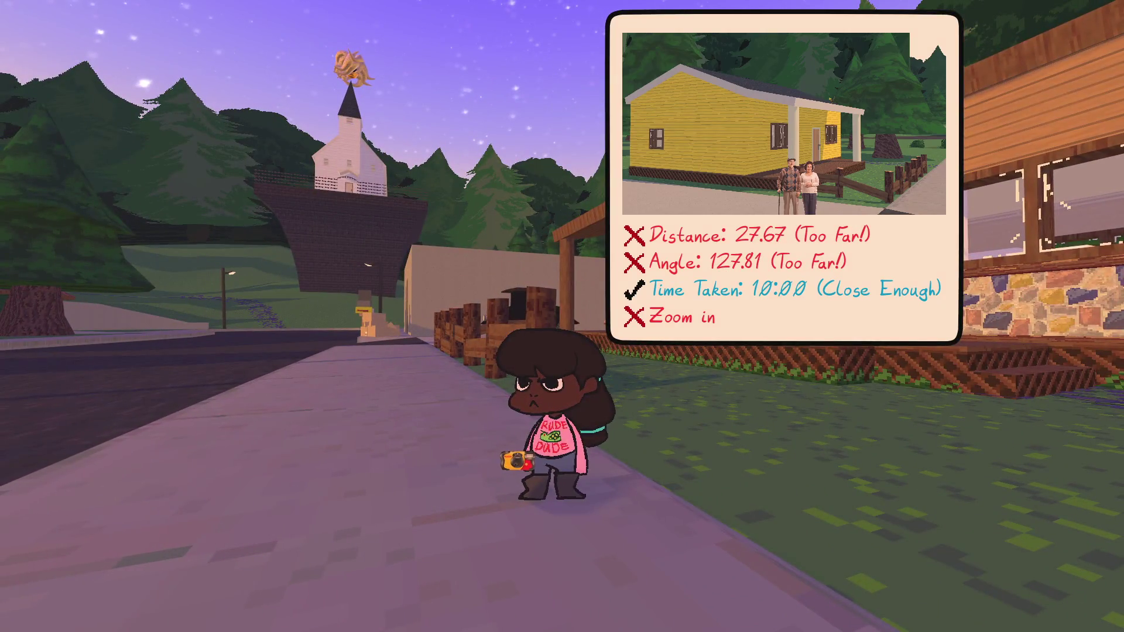
{"action": "mouse_move", "coordinate": [561, 316]}
{"action": "key", "text": "w"}
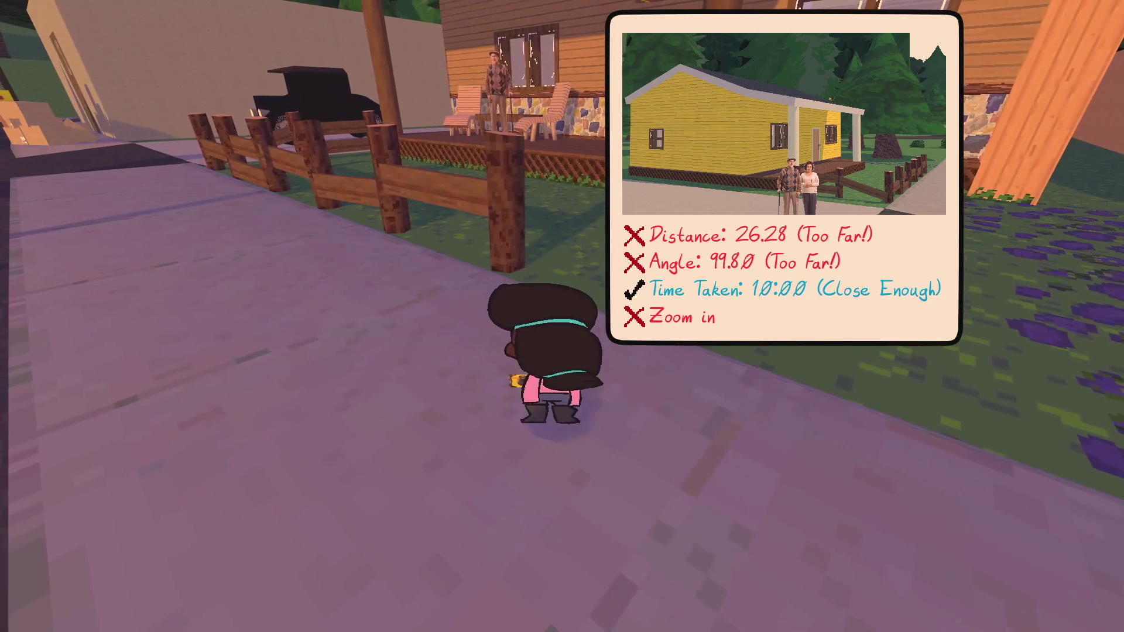
{"action": "key", "text": "Escape"}
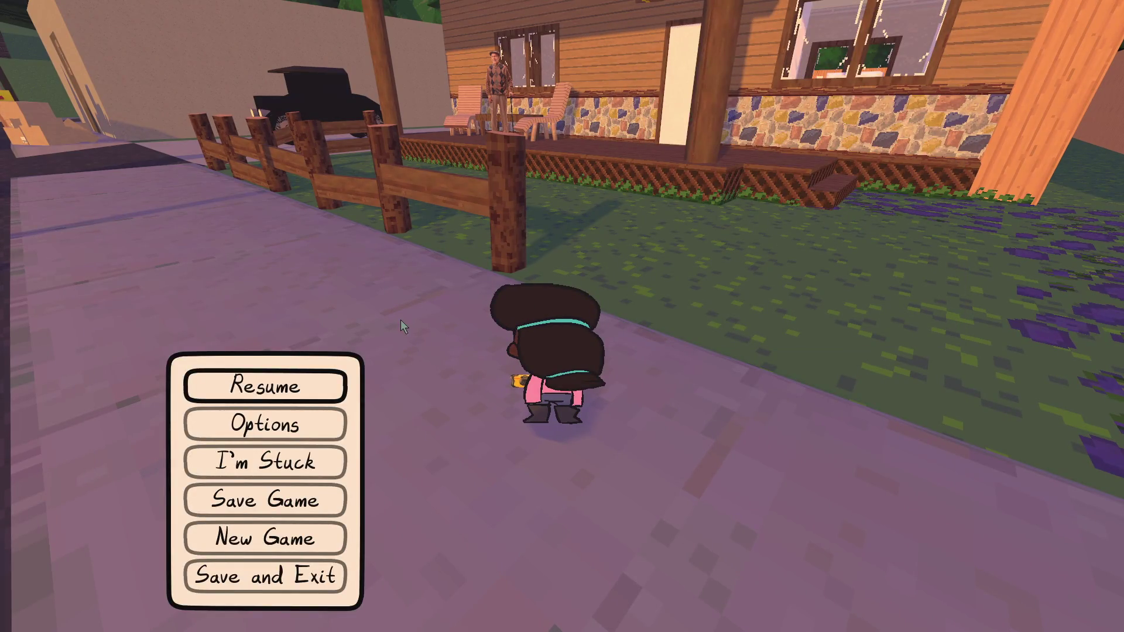
{"action": "key", "text": "alt+Tab"}
- Bring NP-ToDo forward and delete an accidentally inserted task
{"action": "left_click", "coordinate": [306, 310]}
{"action": "key", "text": "Insert"}
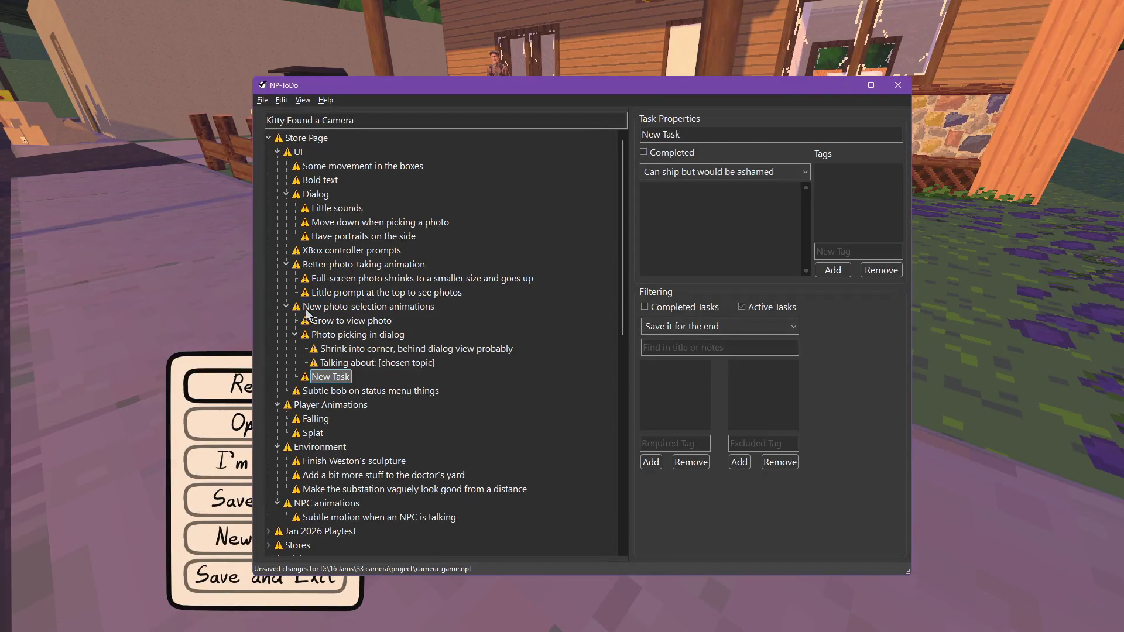
{"action": "key", "text": "BackSpace"}
{"action": "key", "text": "Escape"}
{"action": "key", "text": "Delete"}
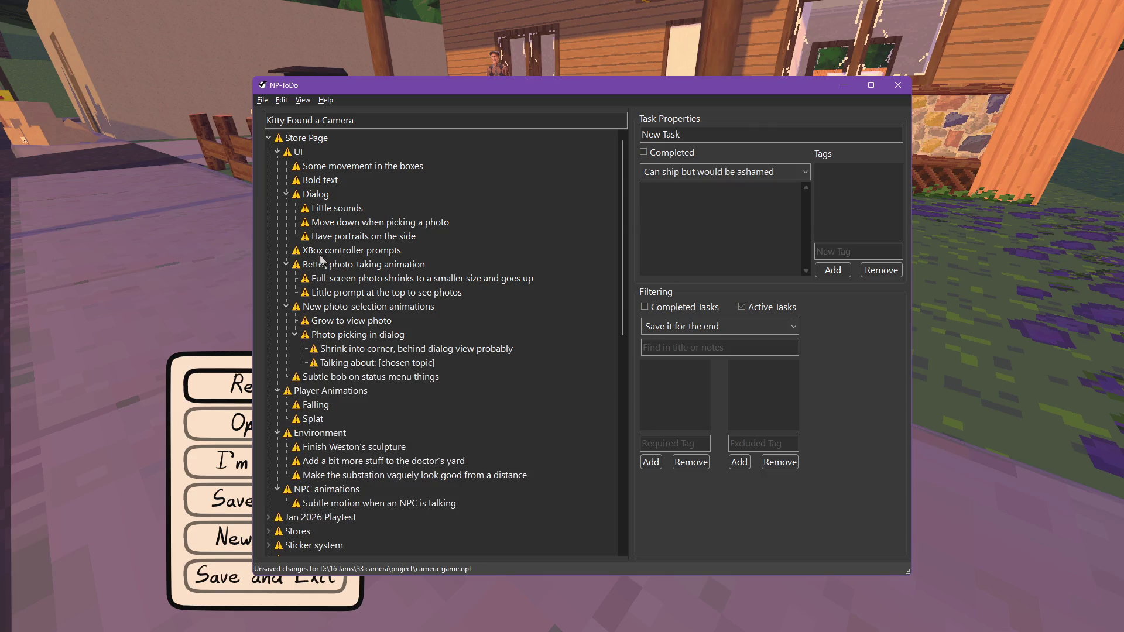
- Add 'Rework challenge photo UI' under UI with subtask 'Get the photo: move from center of screen to corner', then save
{"action": "left_click", "coordinate": [309, 156]}
{"action": "key", "text": "Insert"}
{"action": "type", "text": "Rework challenge photo UI"}
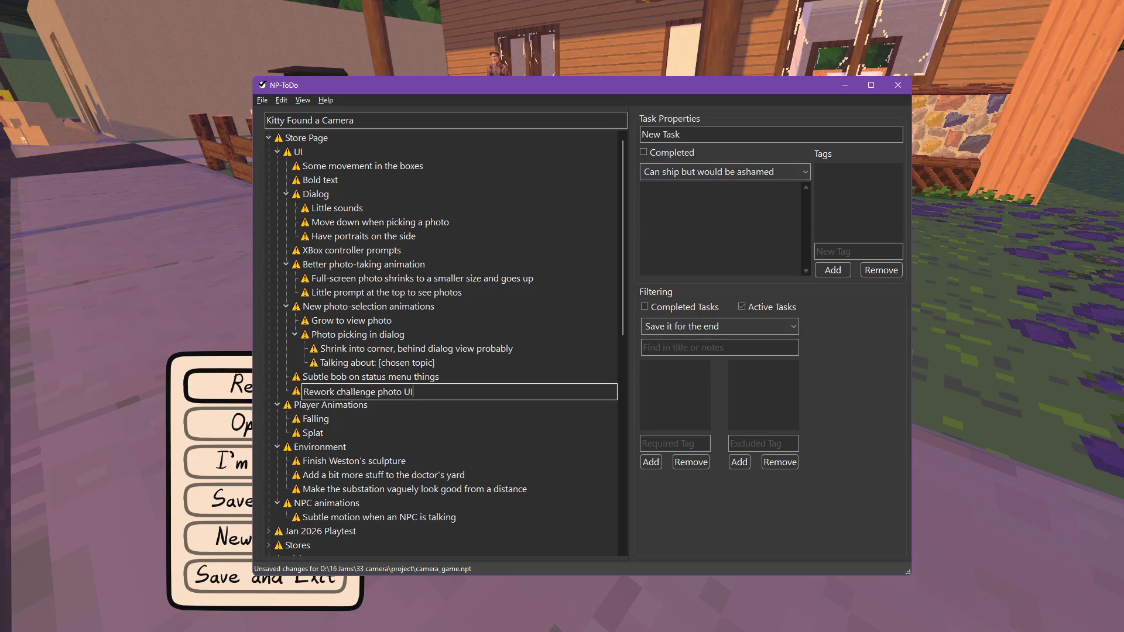
{"action": "key", "text": "Return"}
{"action": "key", "text": "Insert"}
{"action": "type", "text": "Get the photo: mo"}
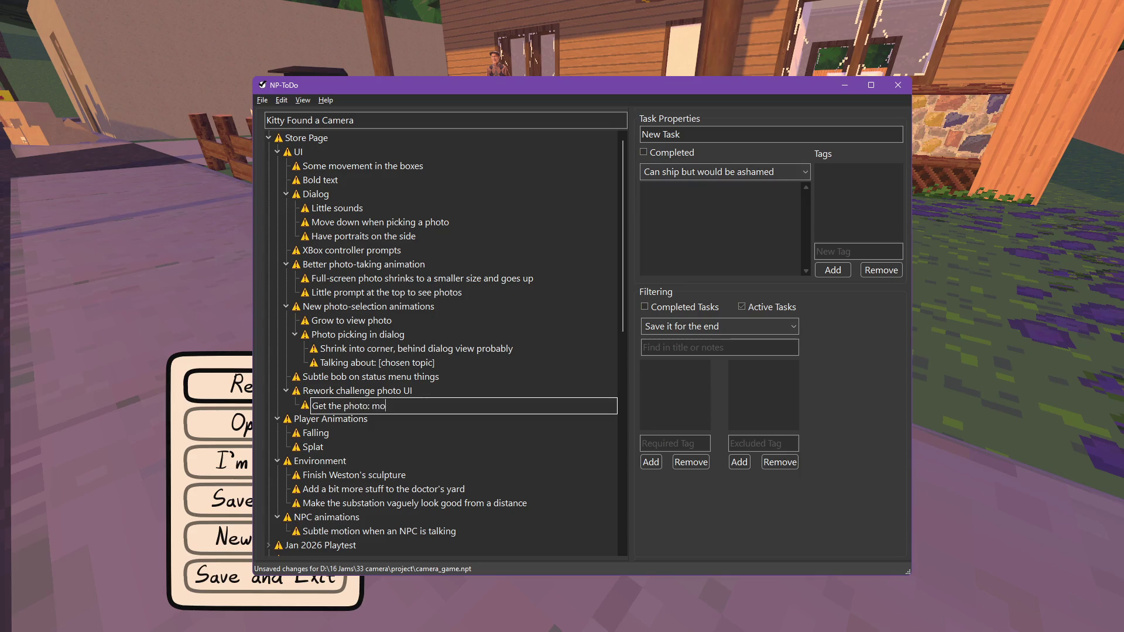
{"action": "type", "text": "er of screen to corner"}
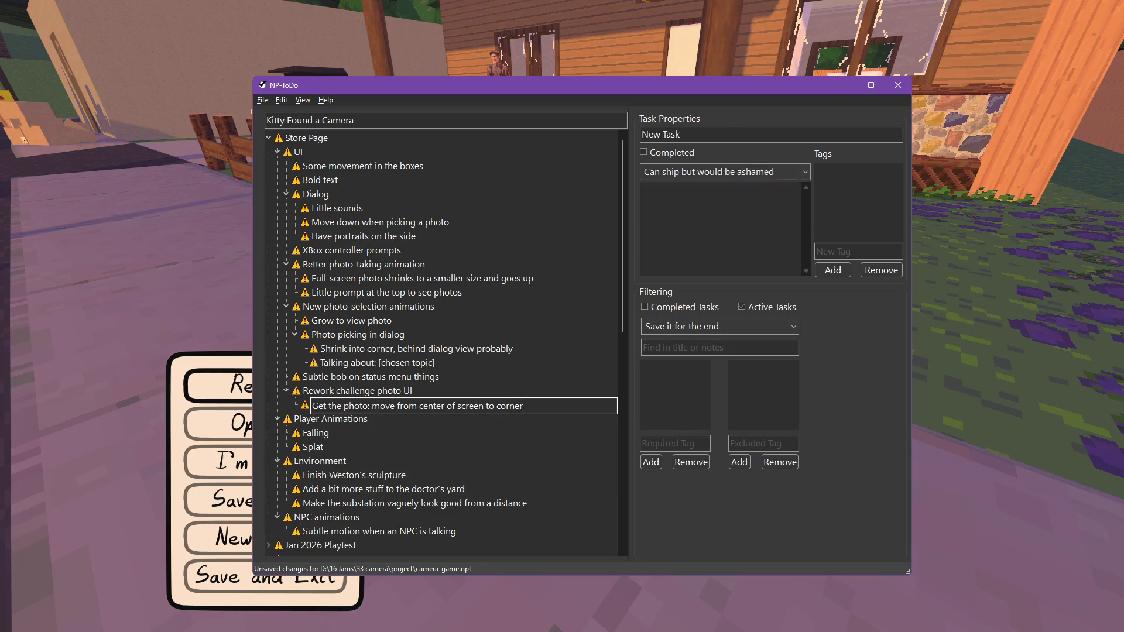
{"action": "key", "text": "Return"}
{"action": "key", "text": "ctrl+s"}
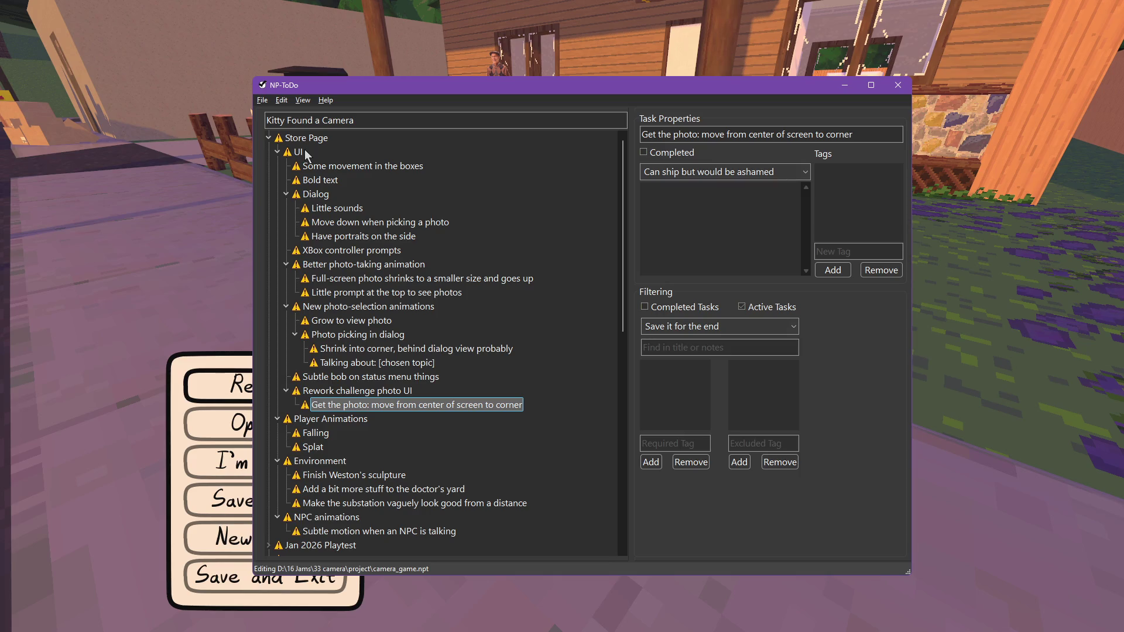
{"action": "key", "text": "alt+Tab"}
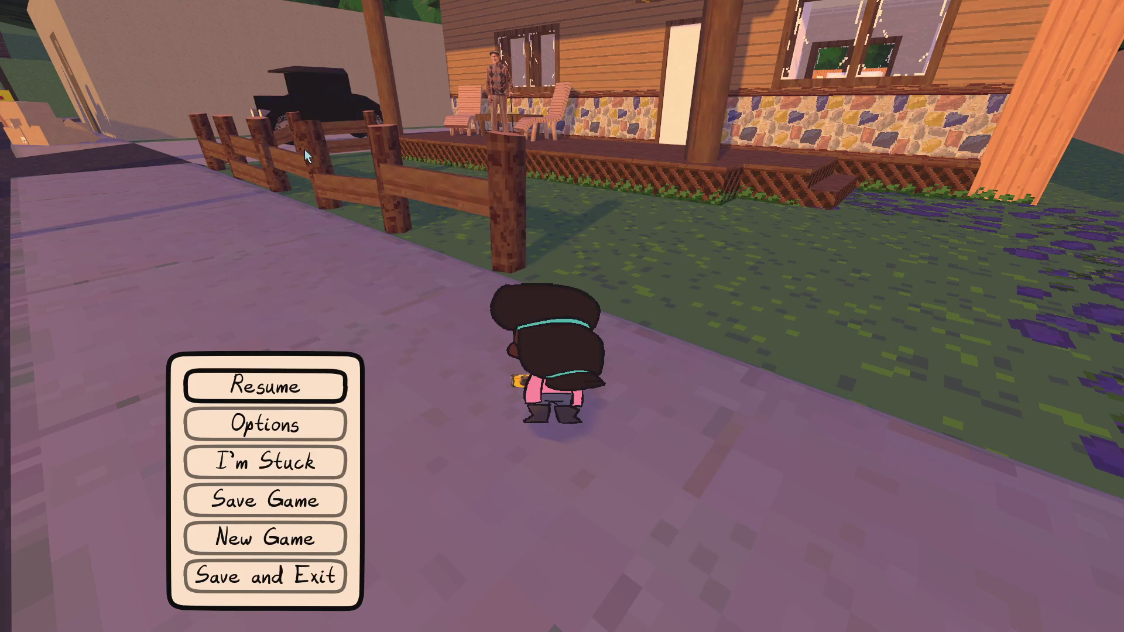
- Resume the game, walk down the street, and turn toward the photo target
{"action": "key", "text": "Escape"}
{"action": "key", "text": "w"}
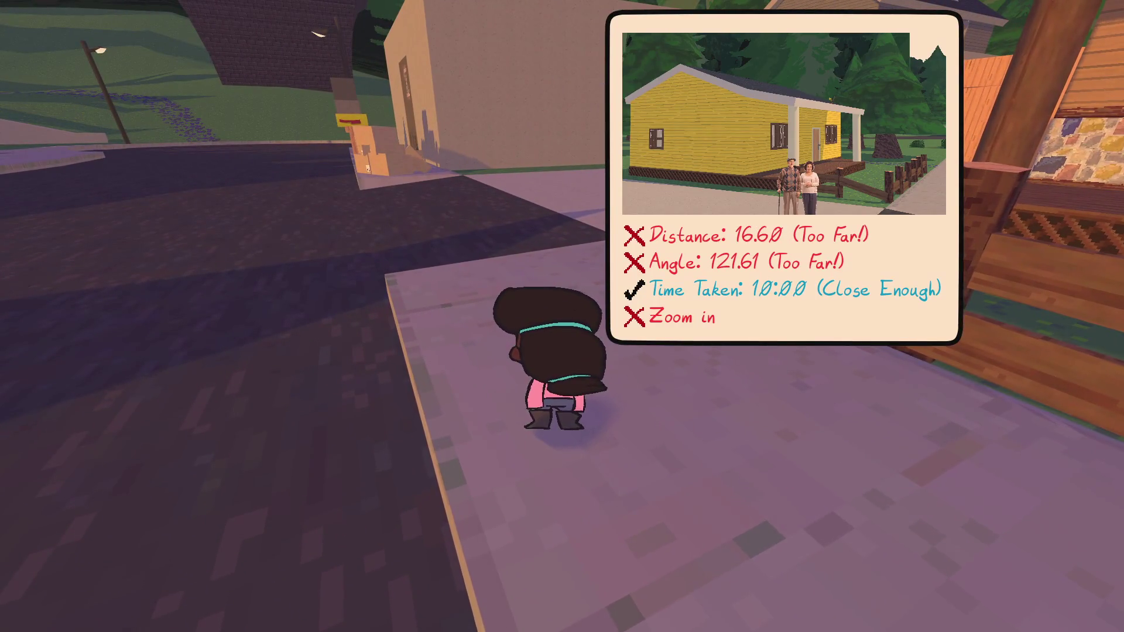
{"action": "key", "text": "w"}
{"action": "key", "text": "w"}
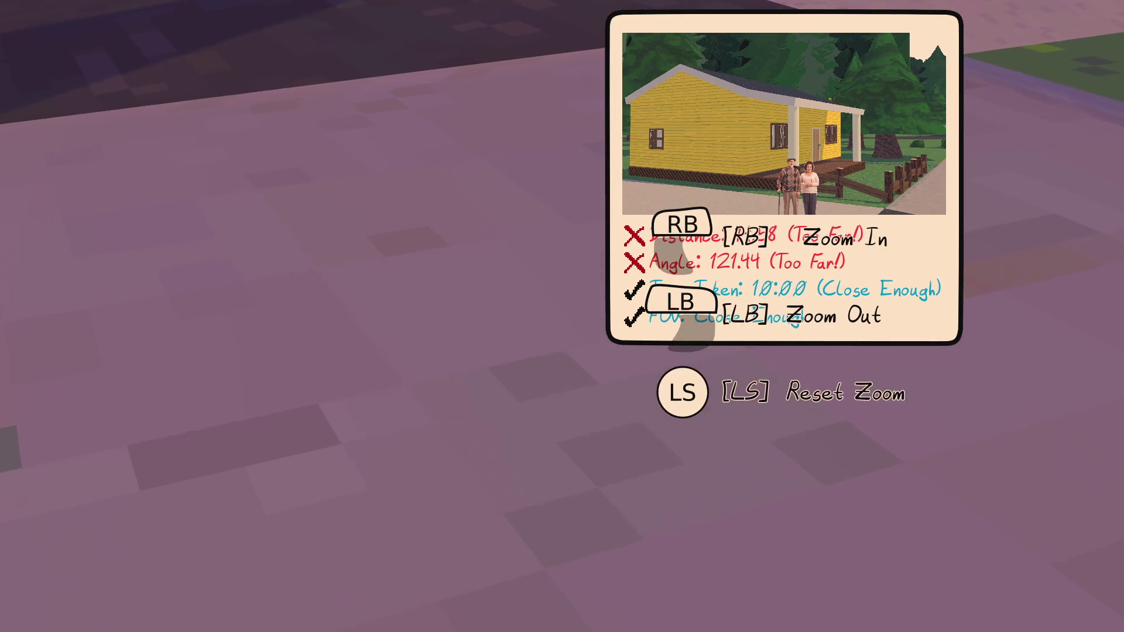
{"action": "key", "text": "d"}
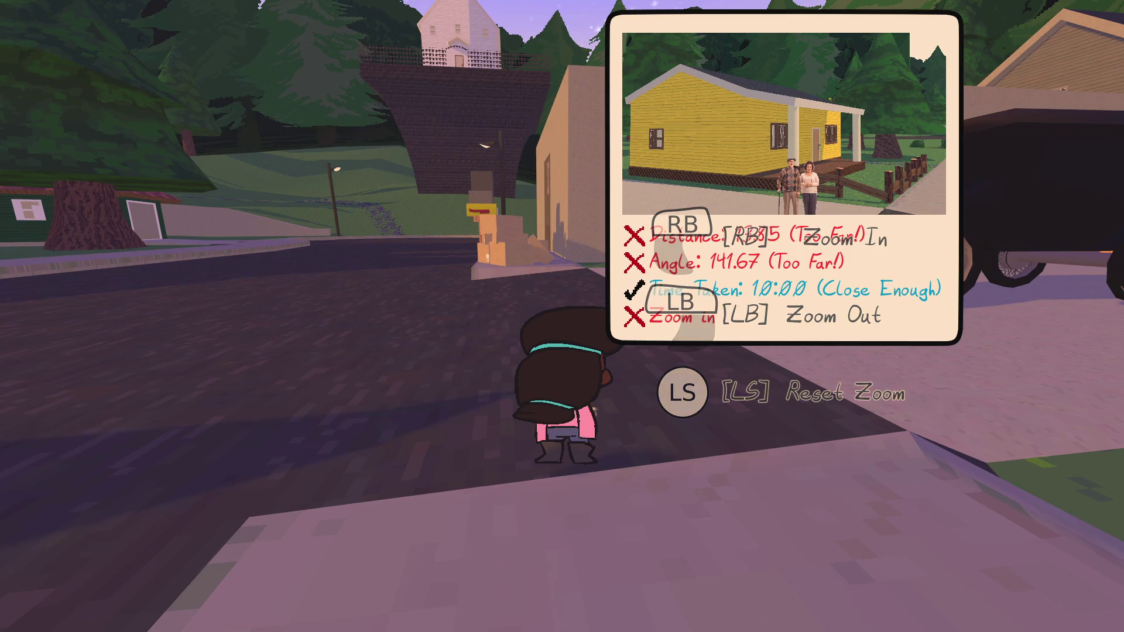
{"action": "key", "text": "w"}
{"action": "key", "text": "w"}
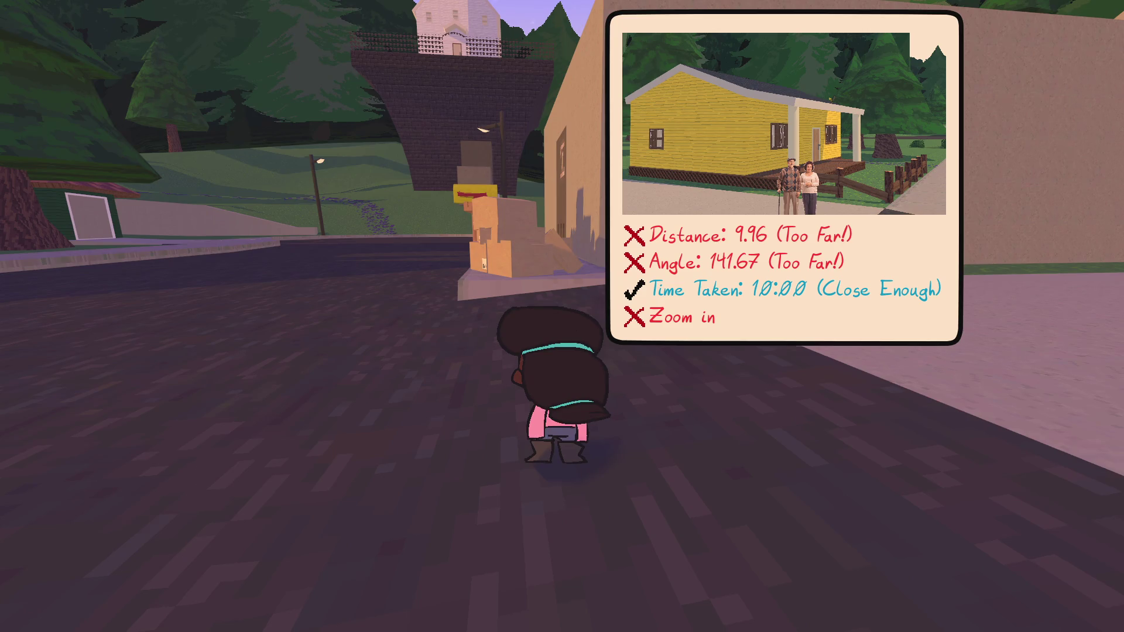
{"action": "key", "text": "s"}
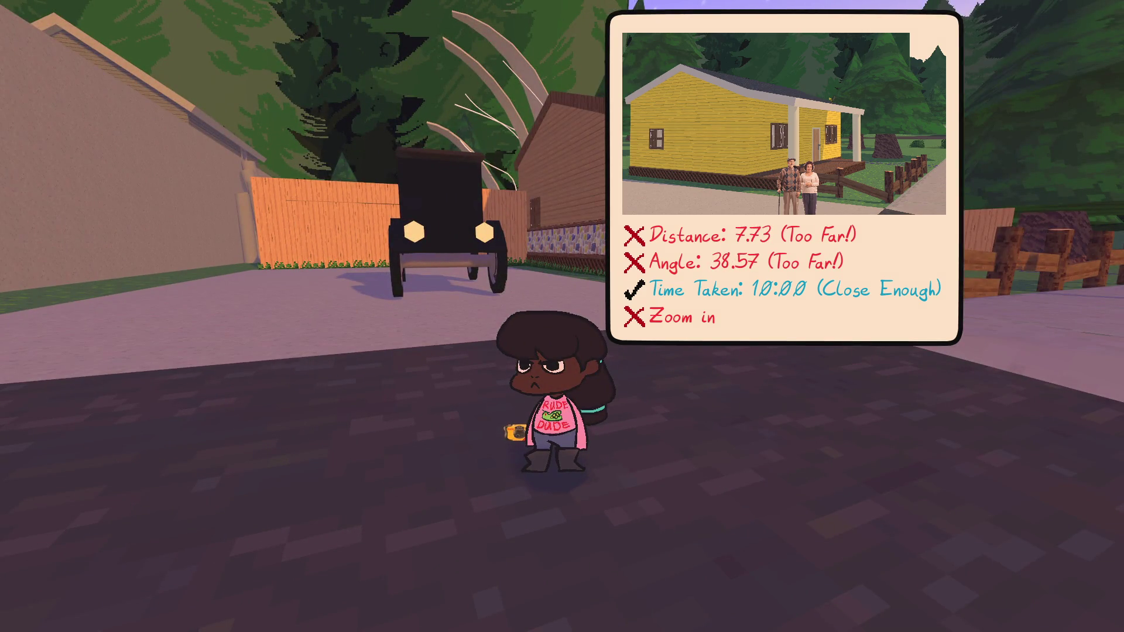
- Climb the stacked boxes to reach Distance 1.58, then add a new subtask below 'Get the photo'
{"action": "key", "text": "w"}
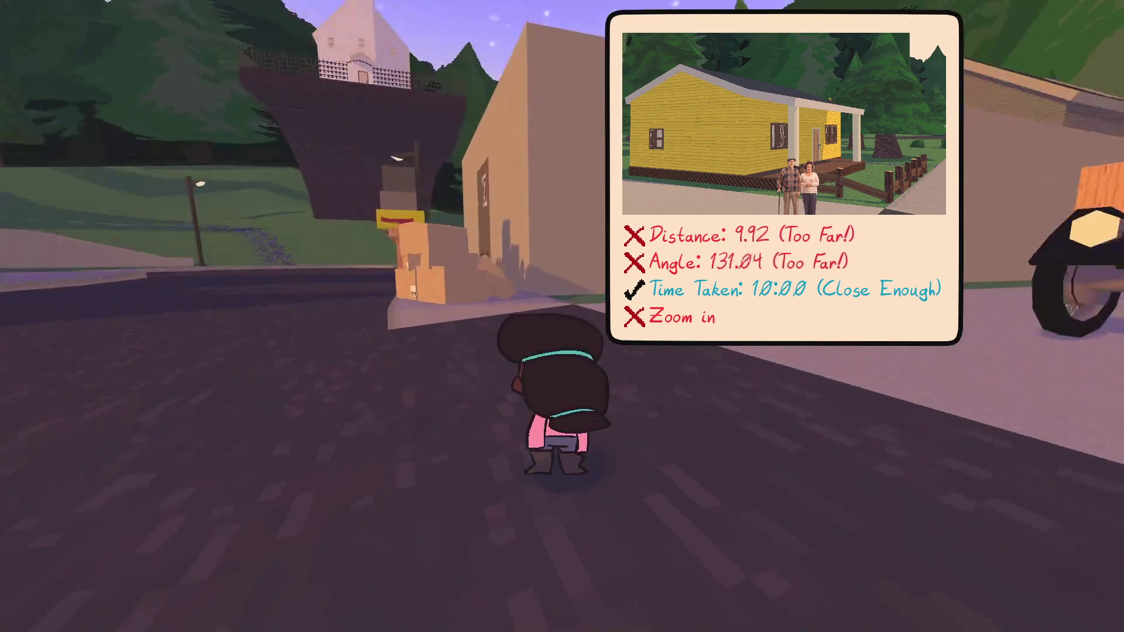
{"action": "key", "text": "w"}
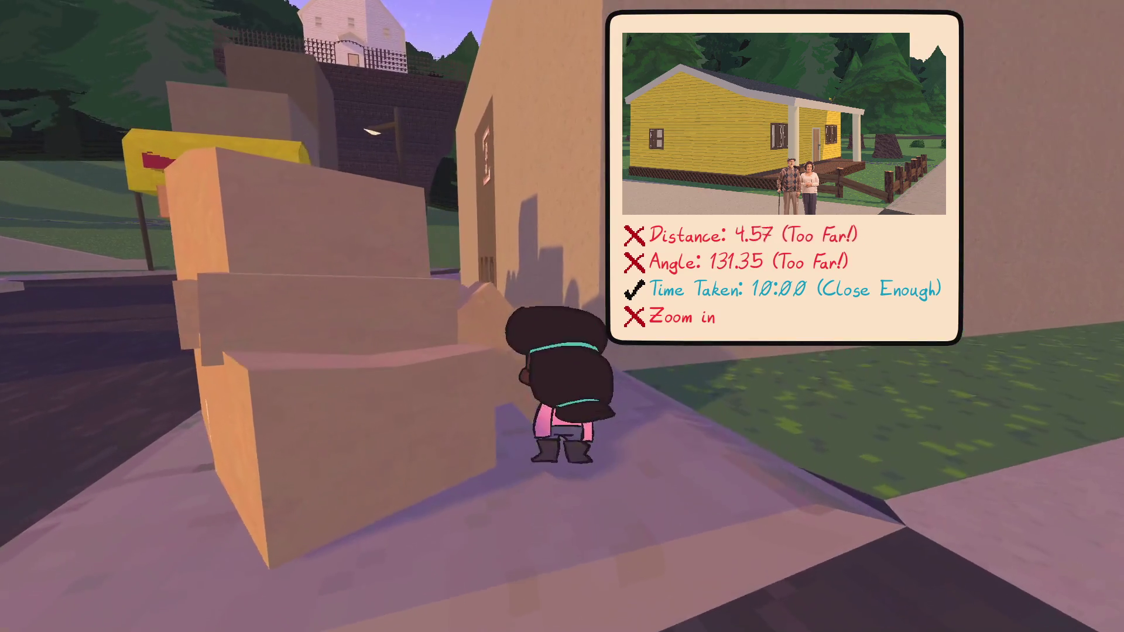
{"action": "key", "text": "space"}
{"action": "key", "text": "w"}
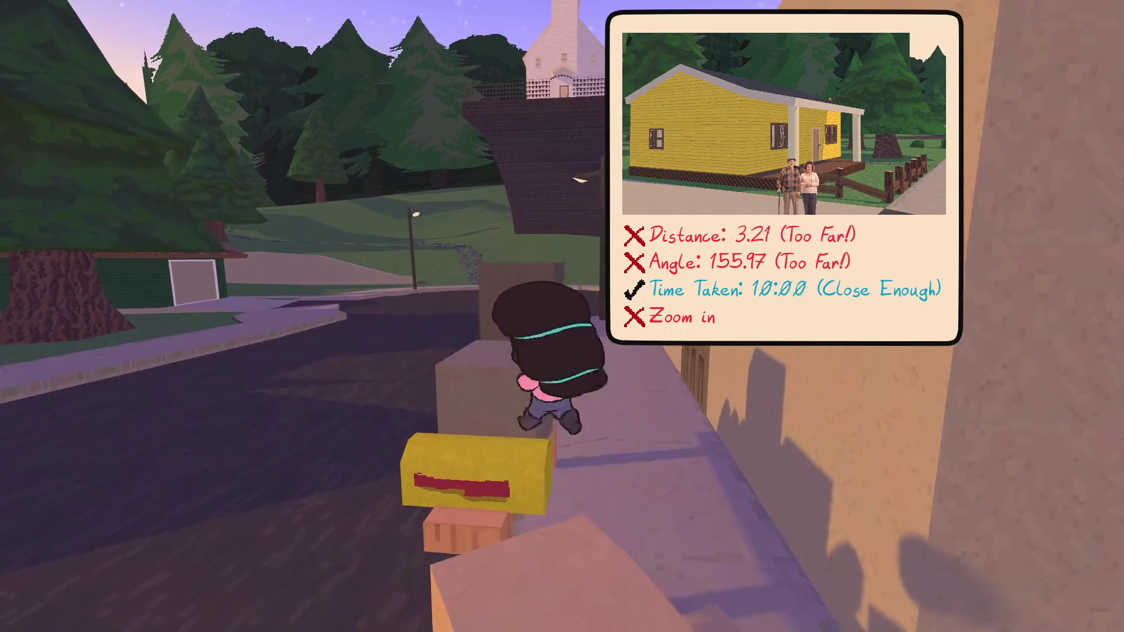
{"action": "key", "text": "s"}
{"action": "key", "text": "w"}
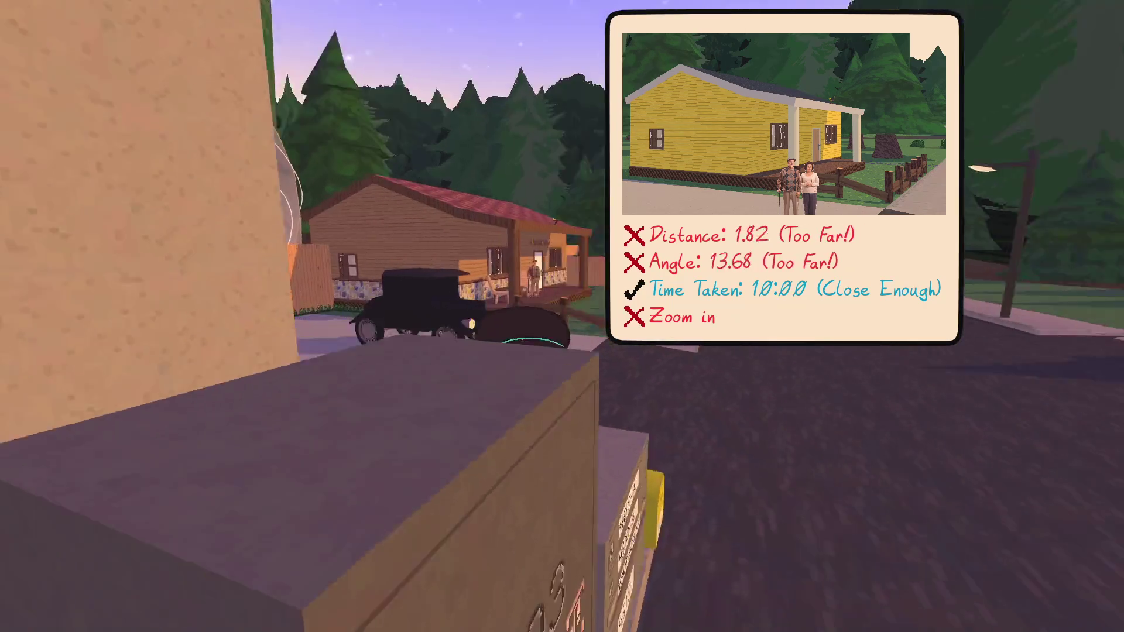
{"action": "key", "text": "a"}
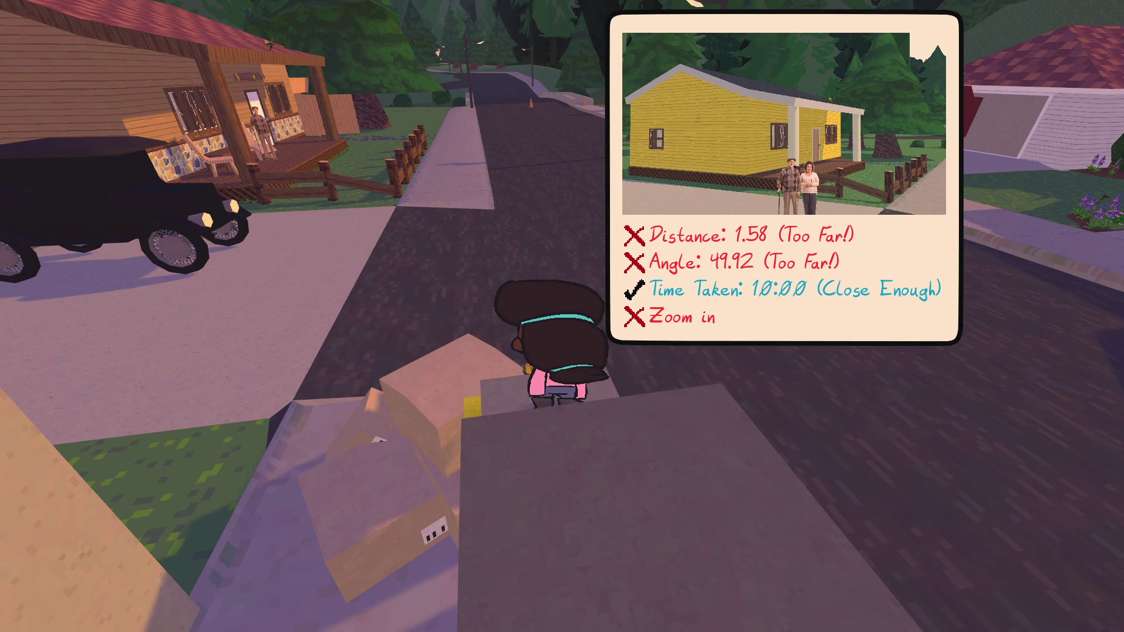
{"action": "key", "text": "alt+Tab"}
{"action": "key", "text": "Insert"}
- Retype NP-ToDo's second subtask as 'Button to expand/collapse challenge photo' and go back to the game
{"action": "type", "text": "Up on d-"}
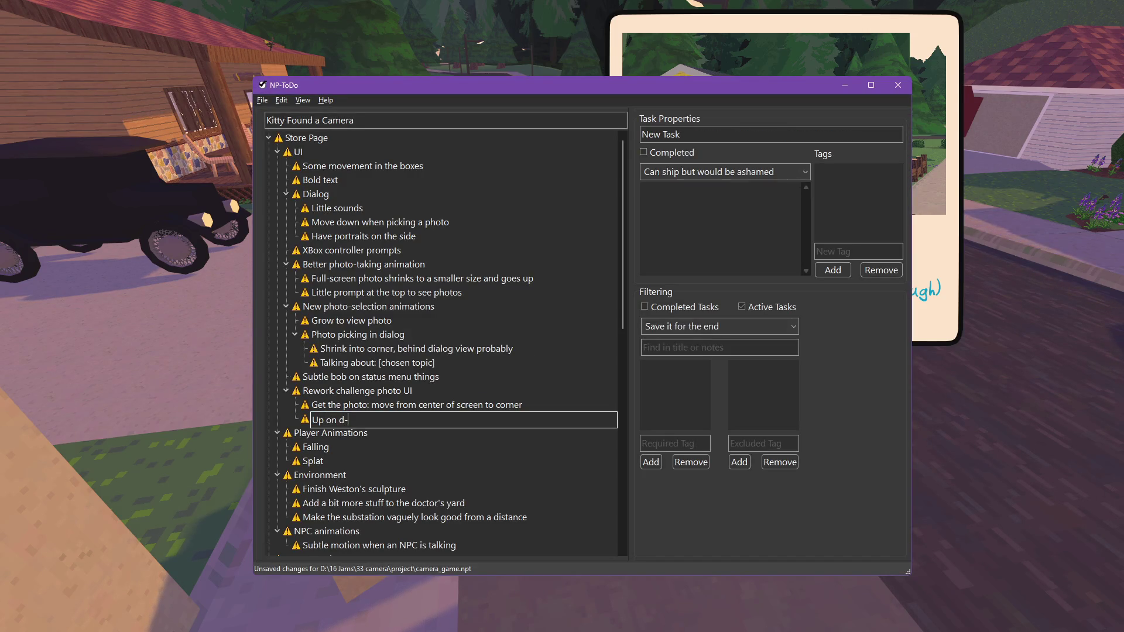
{"action": "key", "text": "BackSpace"}
{"action": "key", "text": "BackSpace"}
{"action": "key", "text": "BackSpace"}
{"action": "type", "text": "Buttonto e"}
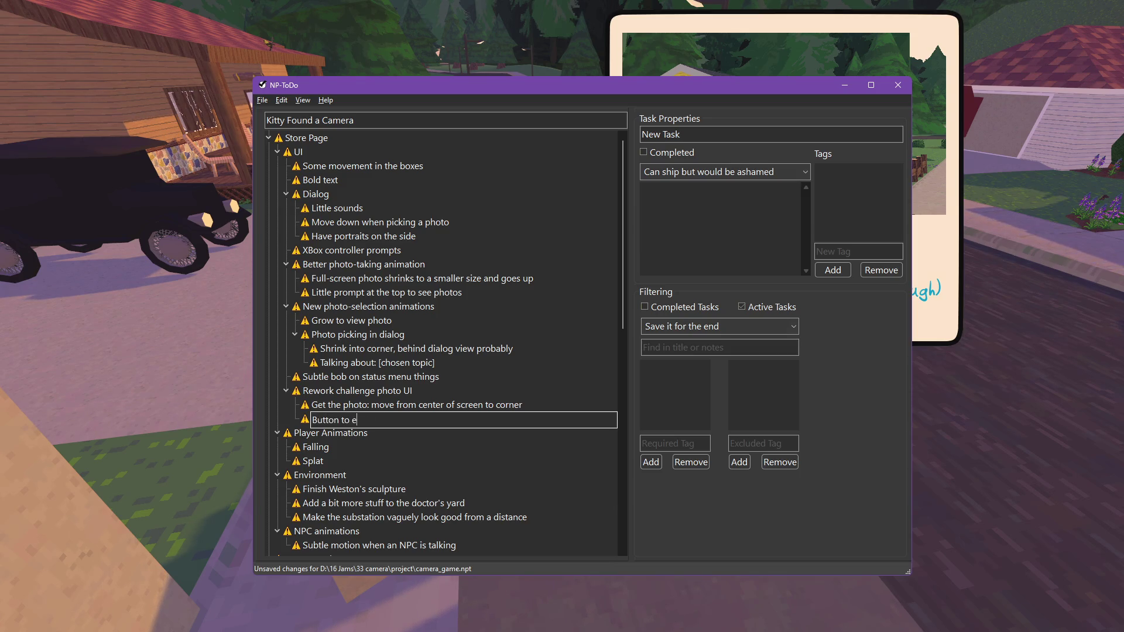
{"action": "type", "text": "d/collaps"}
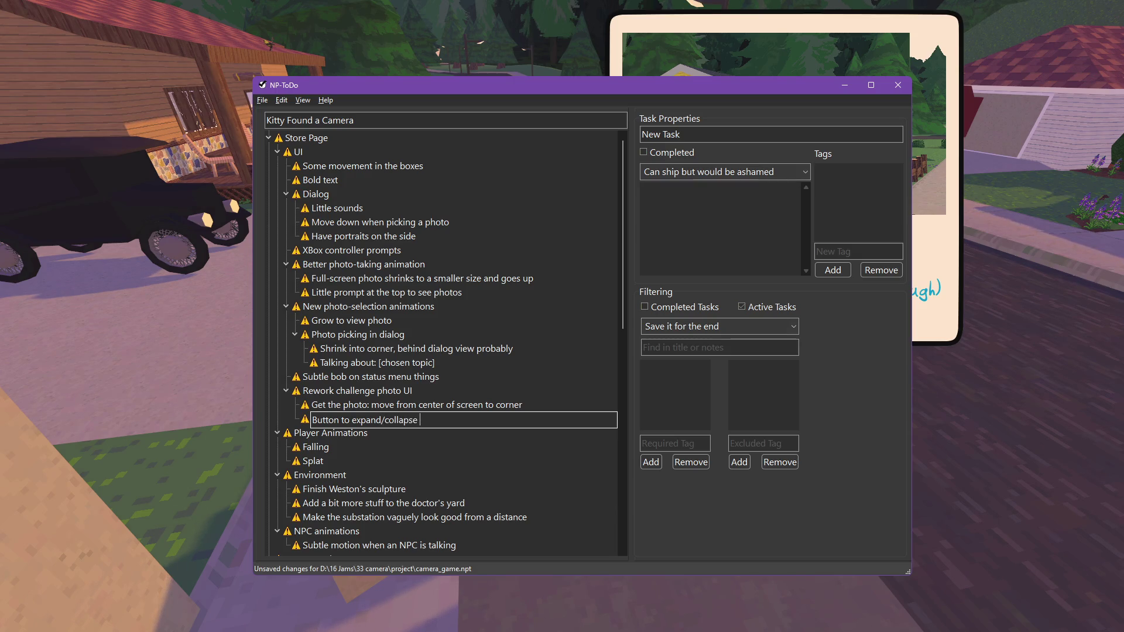
{"action": "type", "text": "enge photo"}
{"action": "key", "text": "Return"}
{"action": "key", "text": "alt+Tab"}
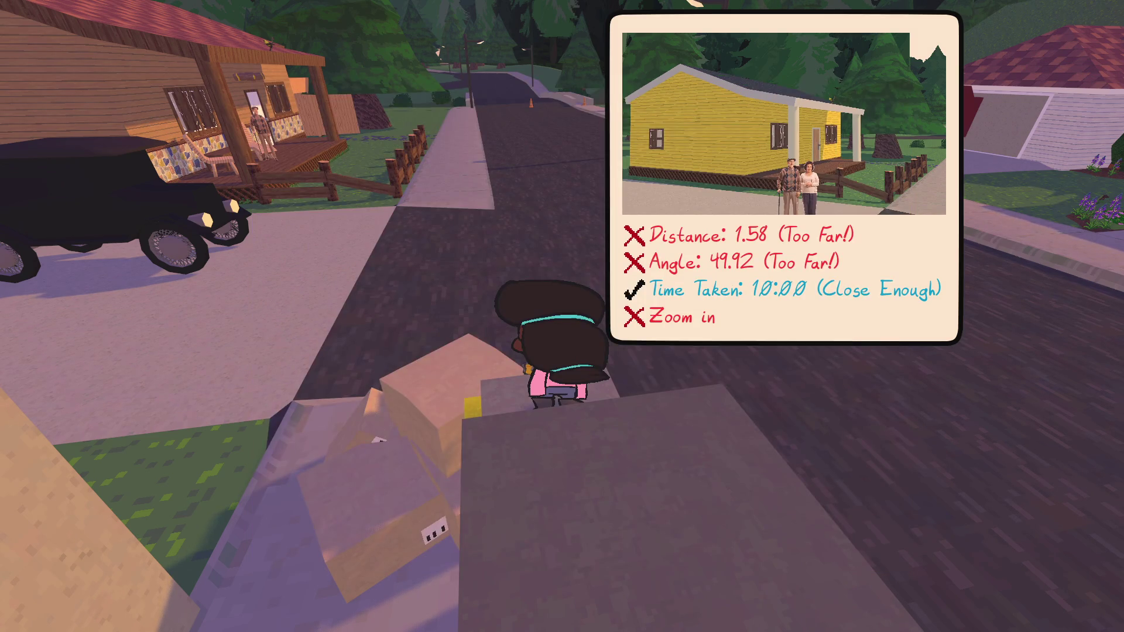
- Pause the game and look through the photo gallery
{"action": "mouse_move", "coordinate": [562, 316]}
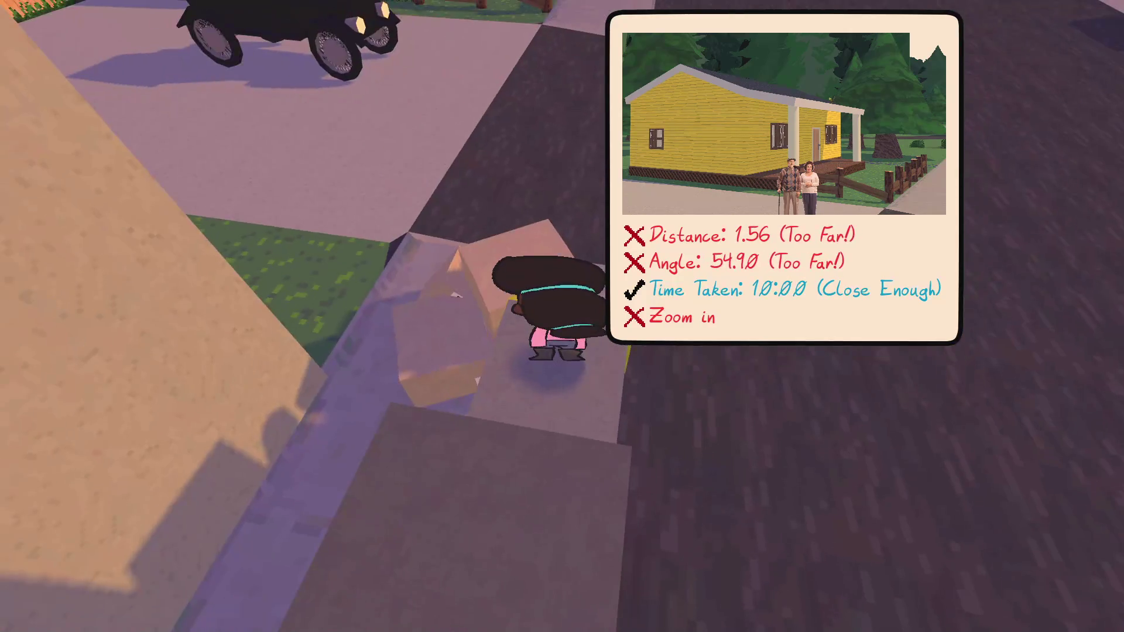
{"action": "key", "text": "Escape"}
{"action": "key", "text": "Escape"}
{"action": "key", "text": "Tab"}
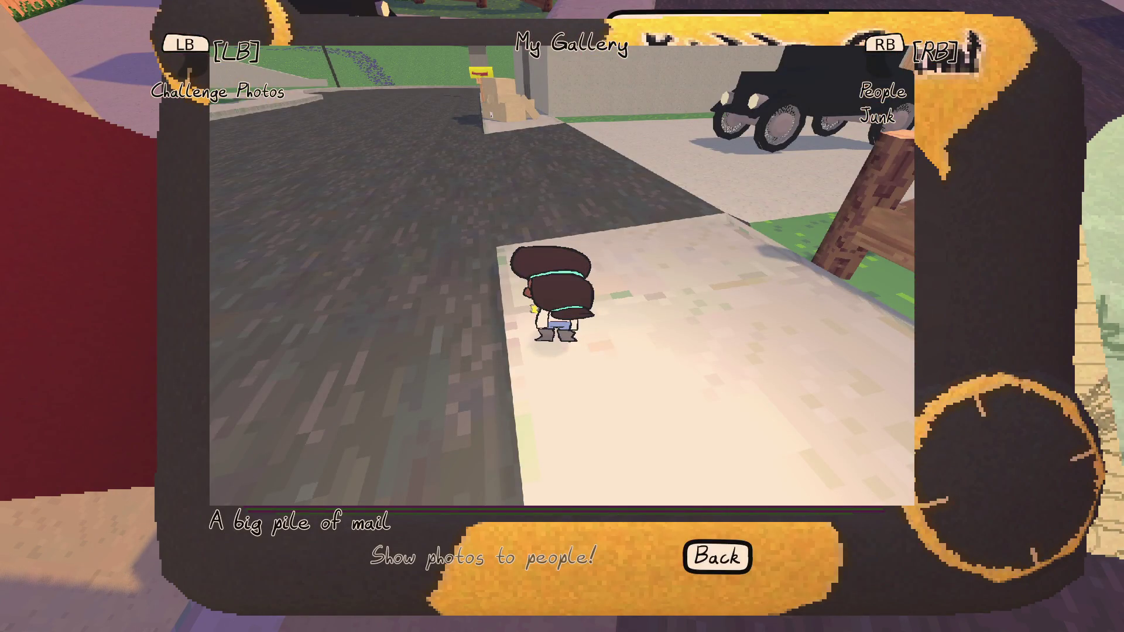
{"action": "key", "text": "Tab"}
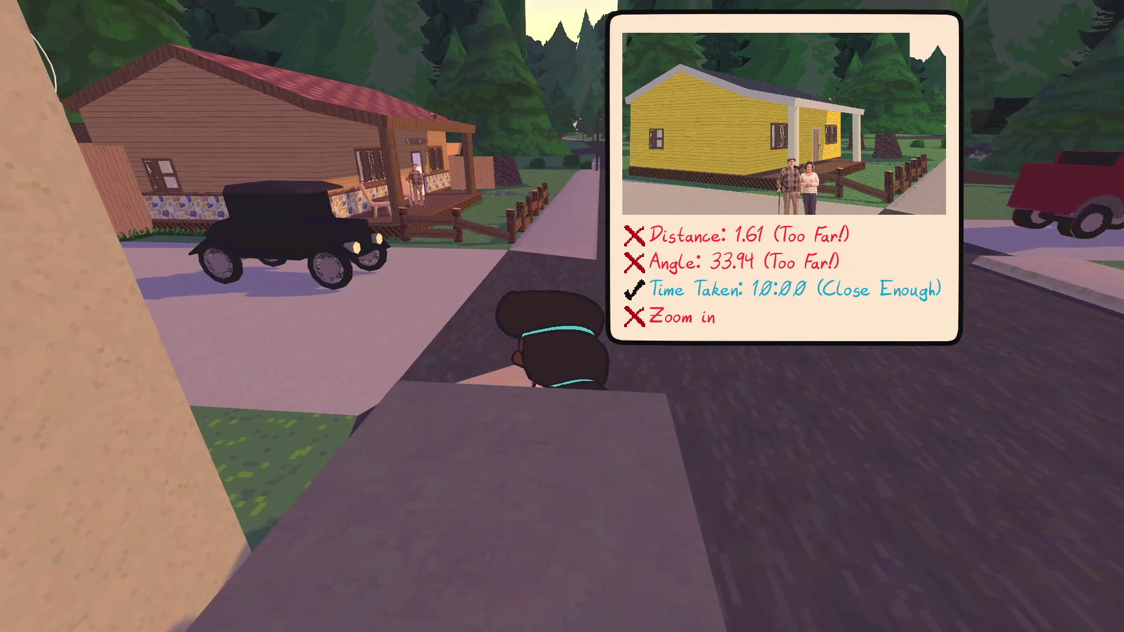
- Photograph Bill's log cabin for the Bill's Old House challenge and dismiss the challenge card
{"action": "right_click", "coordinate": [562, 316]}
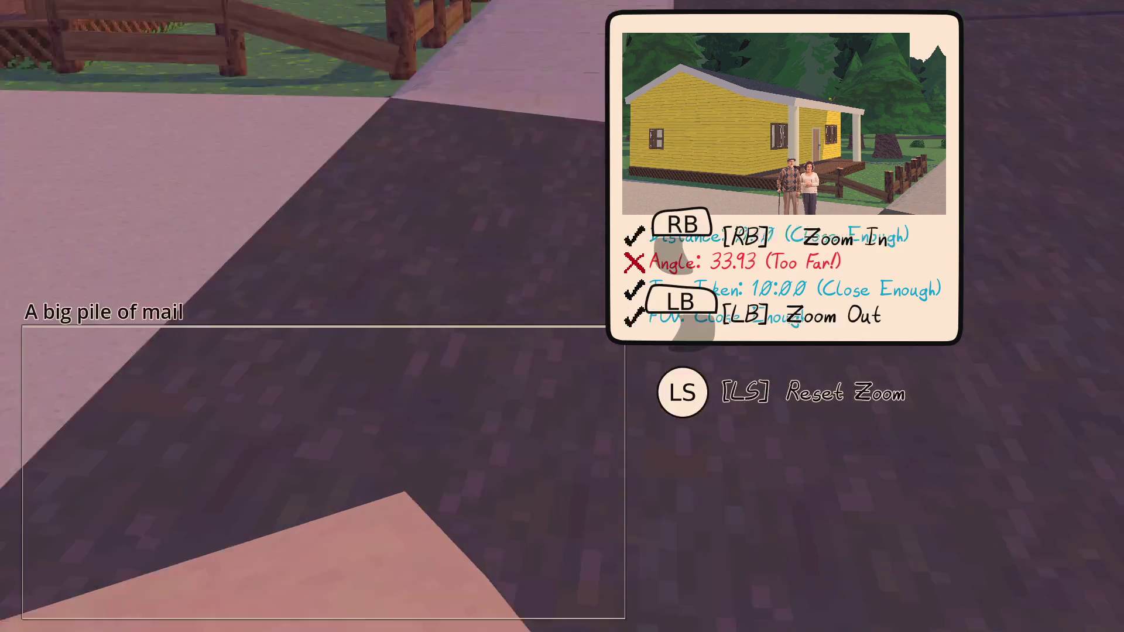
{"action": "mouse_move", "coordinate": [562, 316]}
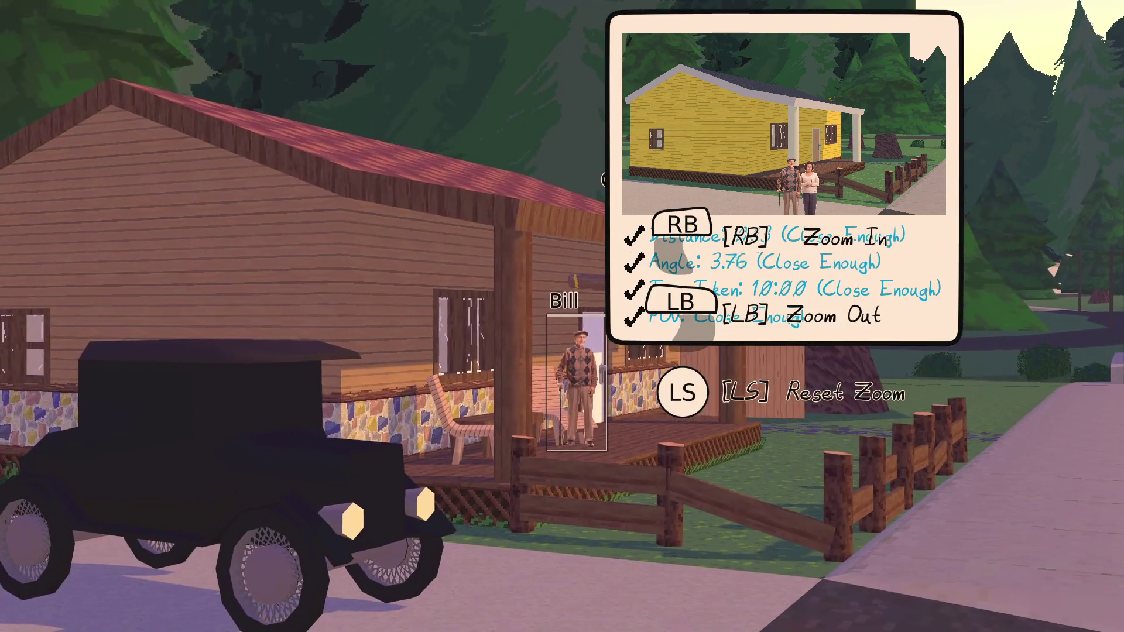
{"action": "left_click", "coordinate": [562, 316]}
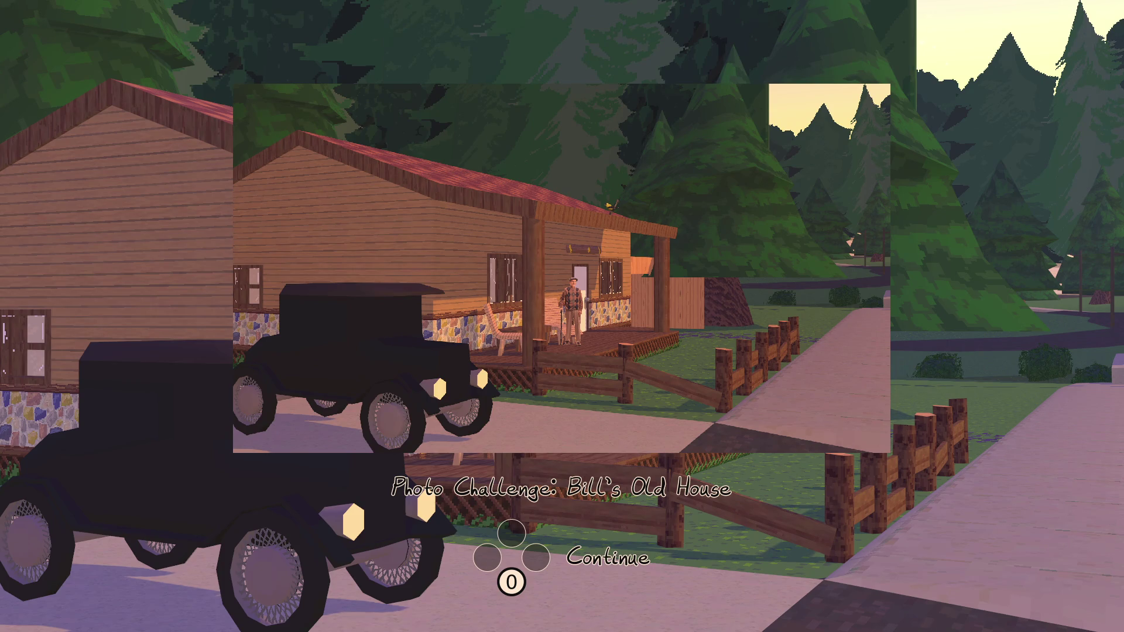
{"action": "left_click", "coordinate": [561, 316]}
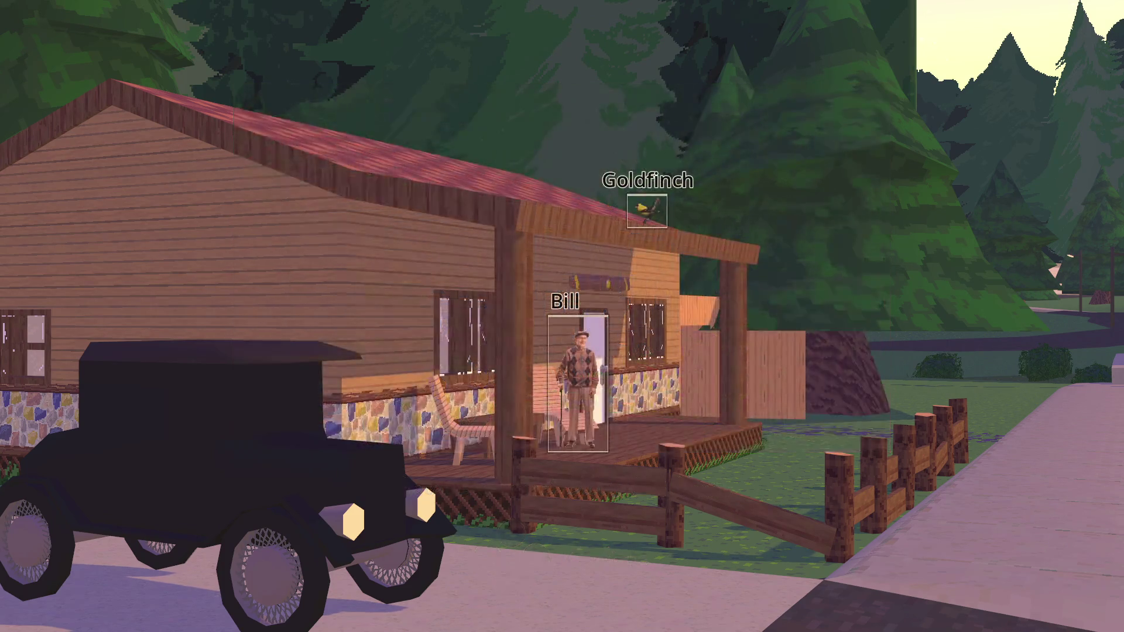
{"action": "key", "text": "alt+Tab"}
- Add the subtask 'Take photo: the photo goes up' and correct its stray characters
{"action": "key", "text": "Return"}
{"action": "type", "text": "C"}
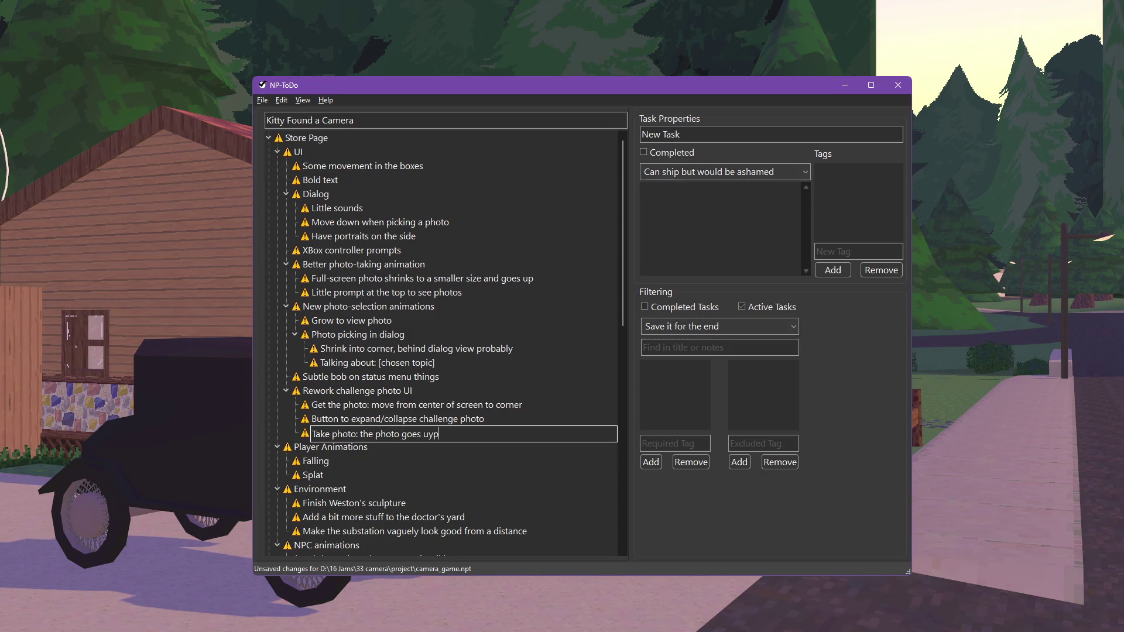
{"action": "key", "text": "BackSpace"}
{"action": "type", "text": "[p"}
{"action": "key", "text": "Return"}
{"action": "key", "text": "F2"}
{"action": "key", "text": "BackSpace"}
{"action": "key", "text": "BackSpace"}
{"action": "type", "text": "p"}
{"action": "key", "text": "Return"}
- Add the task 'Make items go up into inventory when found' and return to the game
{"action": "key", "text": "Up"}
{"action": "key", "text": "Up"}
{"action": "key", "text": "Up"}
{"action": "key", "text": "ctrl+n"}
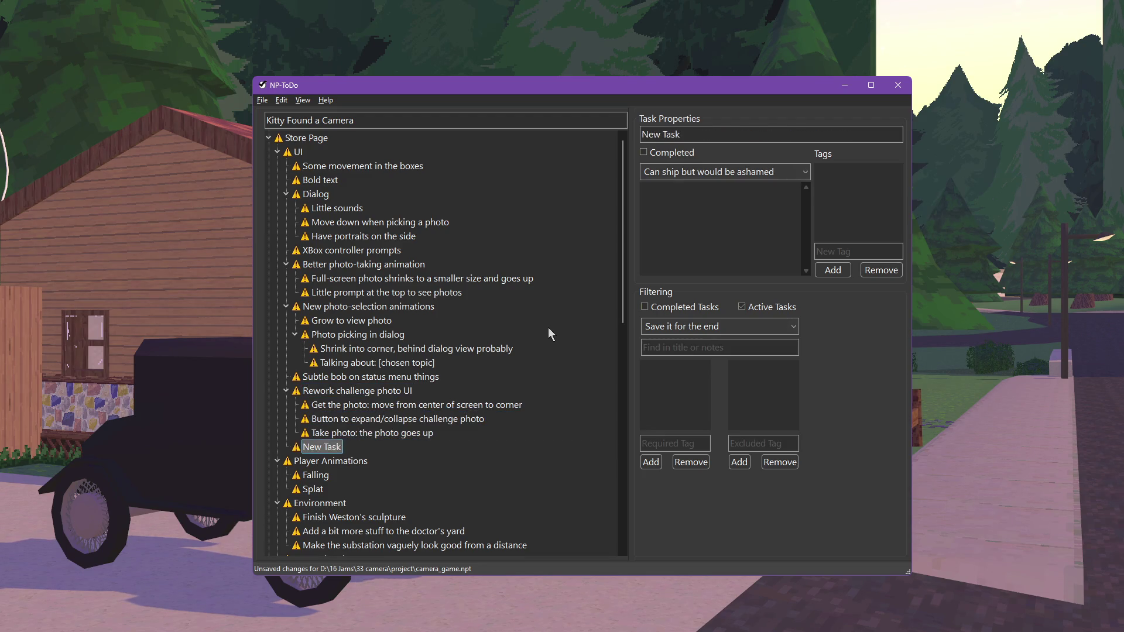
{"action": "type", "text": "P"}
{"action": "type", "text": "i"}
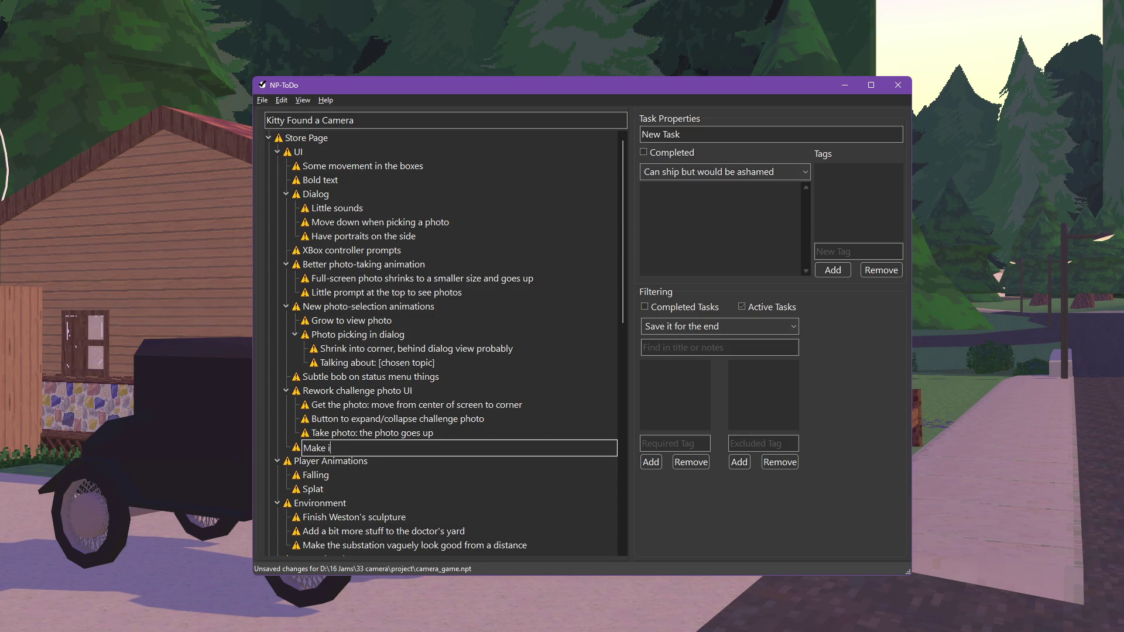
{"action": "type", "text": "into inventory when"}
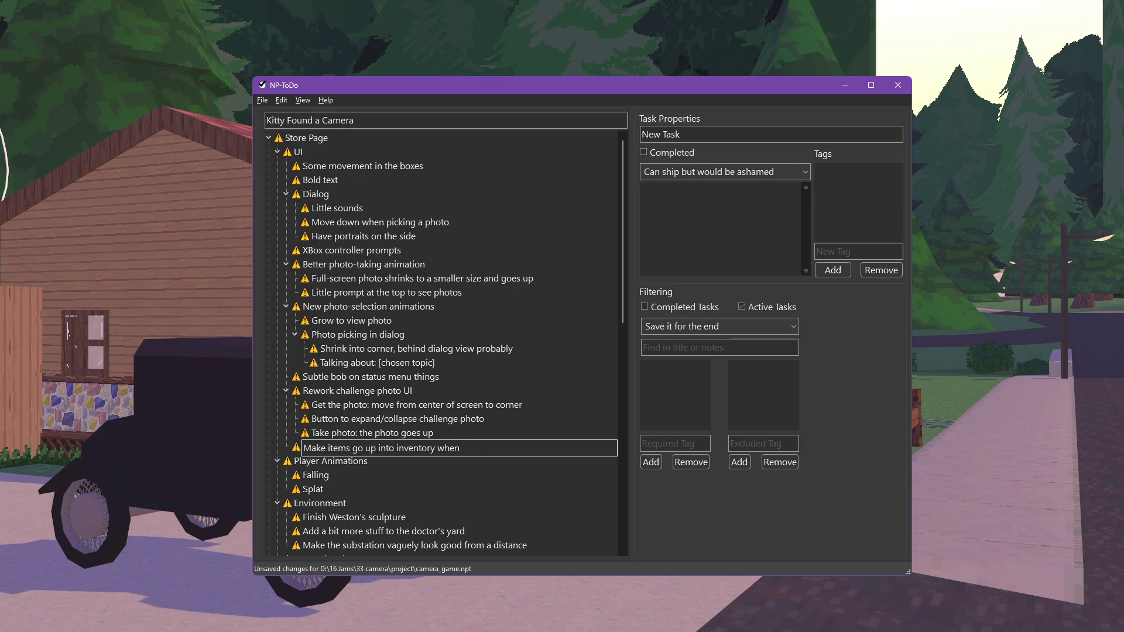
{"action": "type", "text": "ed"}
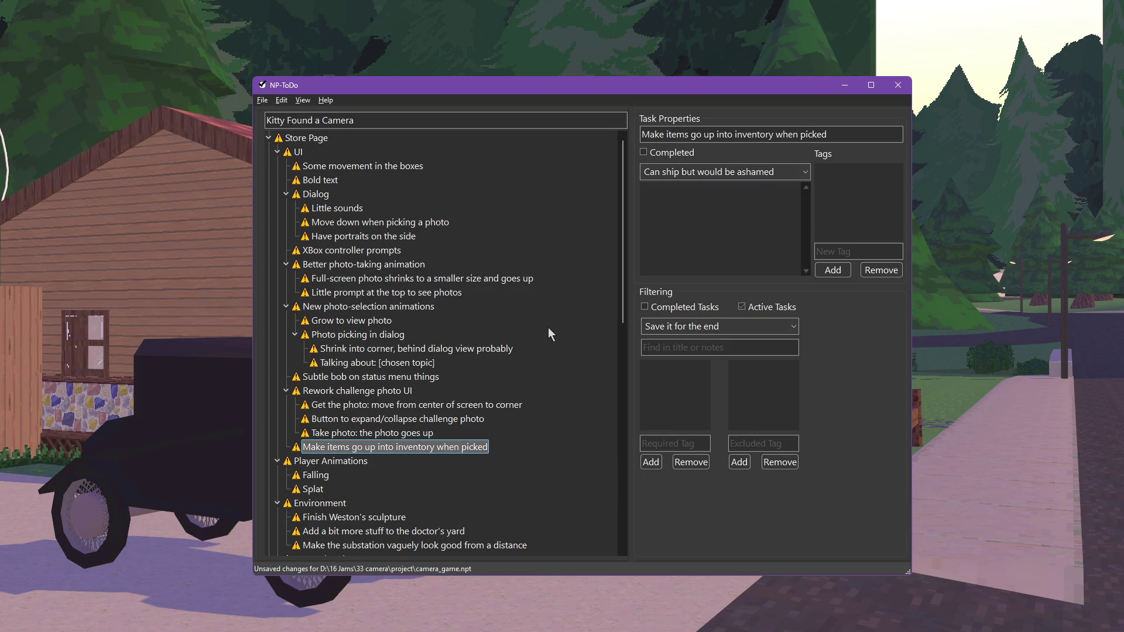
{"action": "key", "text": "BackSpace"}
{"action": "key", "text": "BackSpace"}
{"action": "key", "text": "BackSpace"}
{"action": "type", "text": "found"}
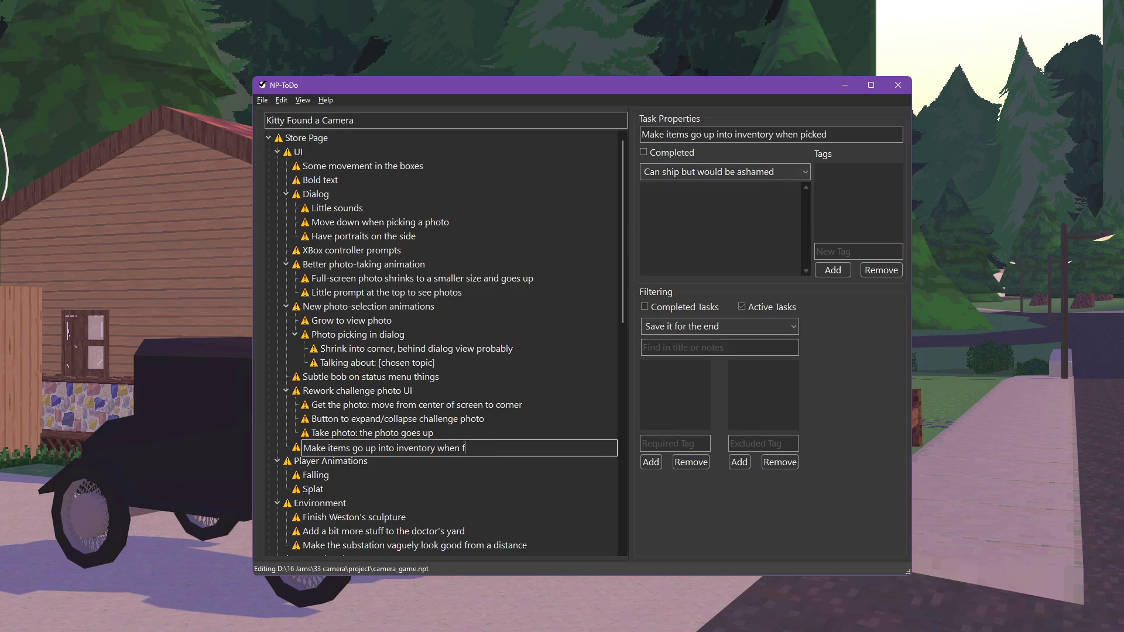
{"action": "key", "text": "Return"}
{"action": "key", "text": "alt+Tab"}
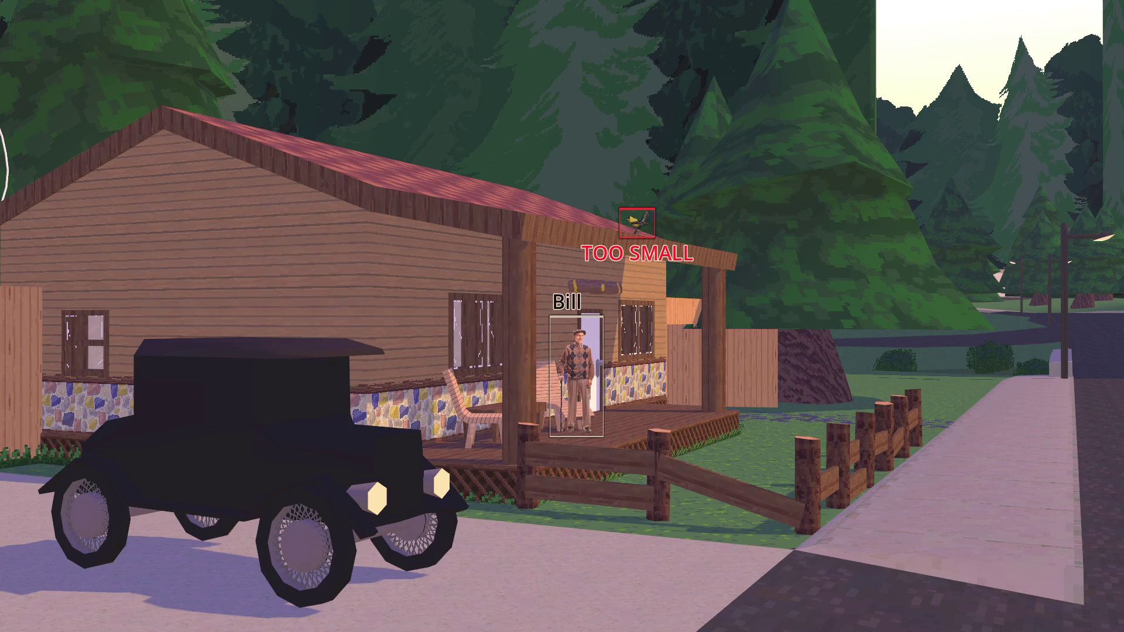
- Run the kid around the black car, glance at the man and goldfinch, then cross to the white house's door
{"action": "key", "text": "Escape"}
{"action": "key", "text": "w"}
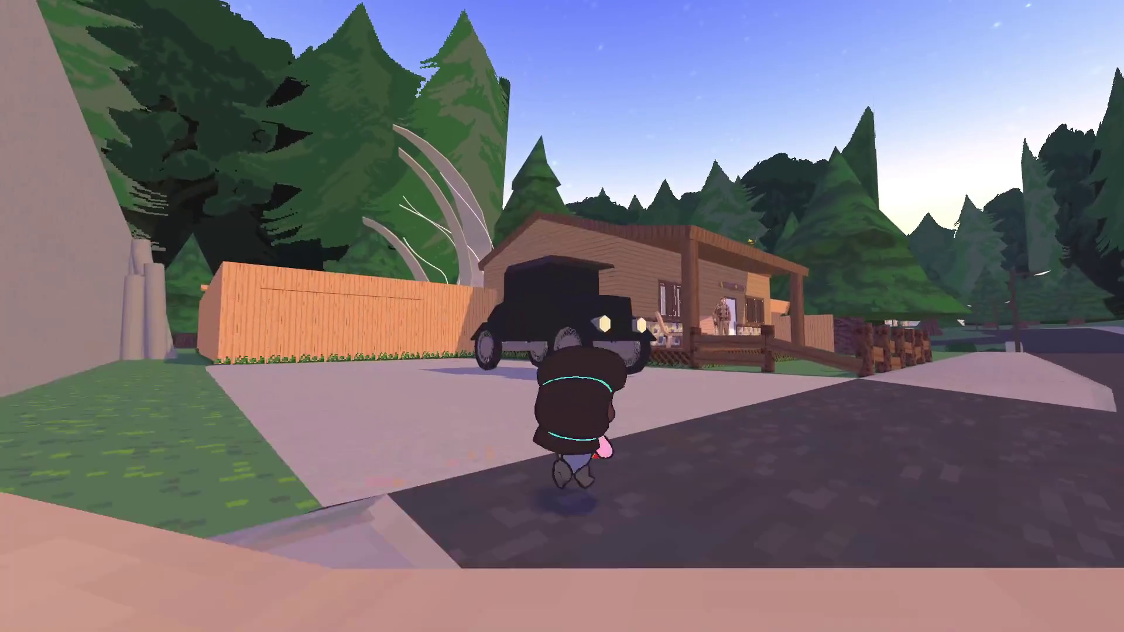
{"action": "key", "text": "a"}
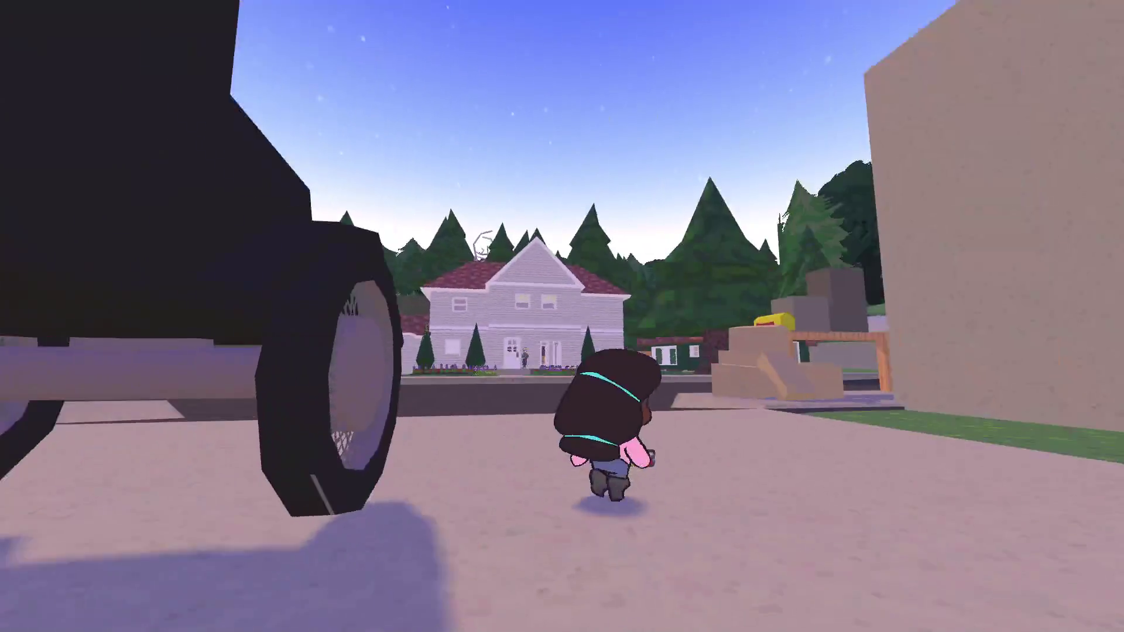
{"action": "key", "text": "d"}
{"action": "key", "text": "space"}
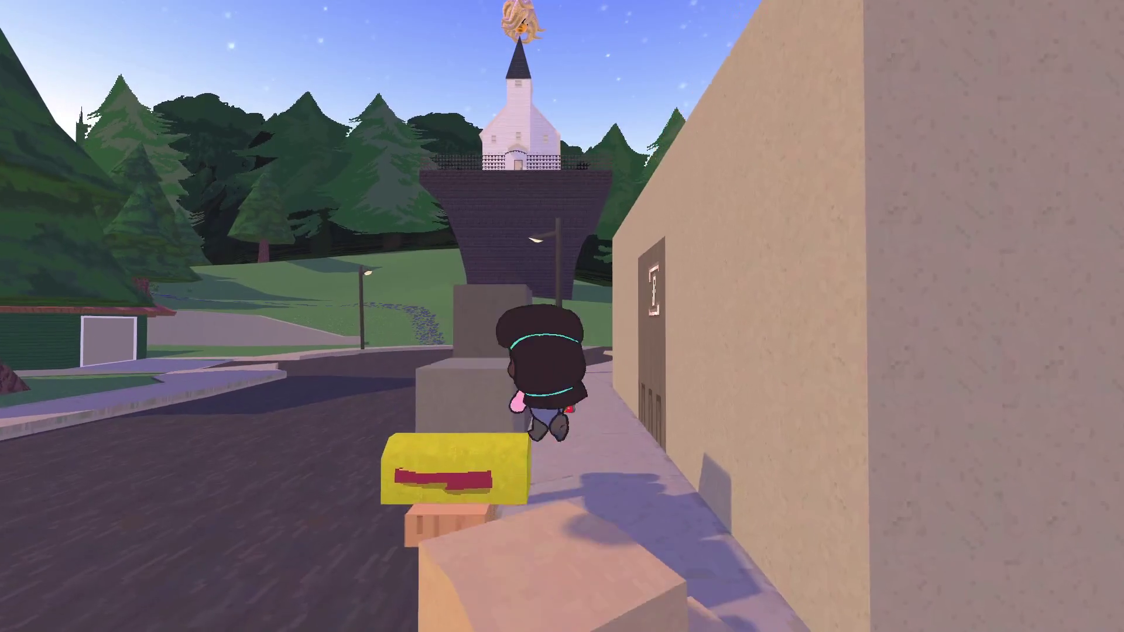
{"action": "key", "text": "d"}
{"action": "key", "text": "e"}
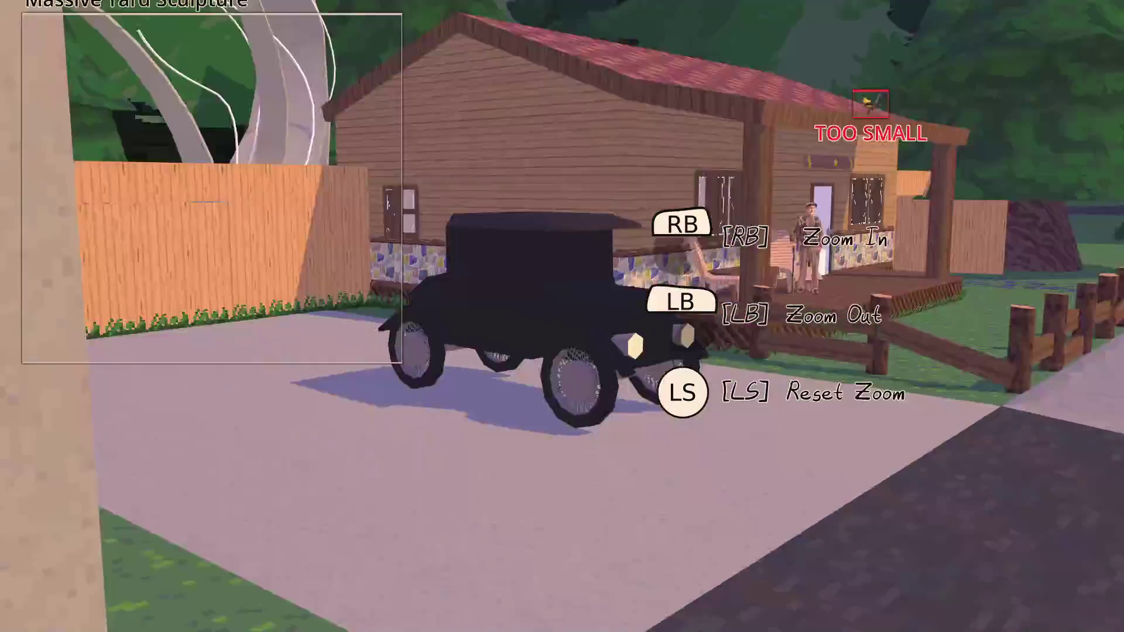
{"action": "key", "text": "d"}
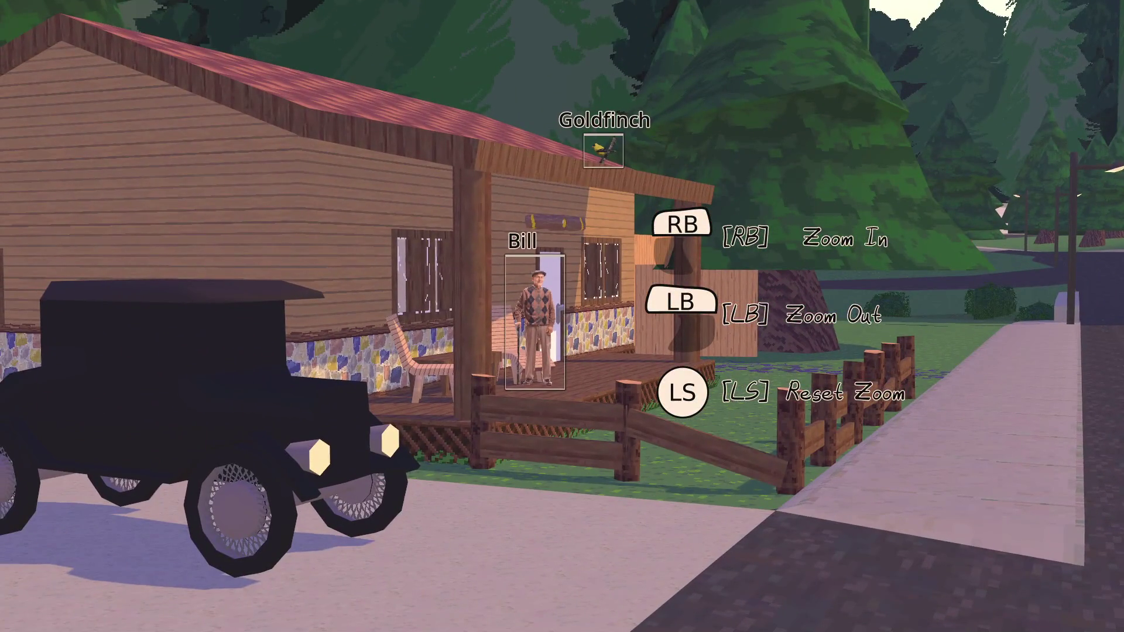
{"action": "key", "text": "e"}
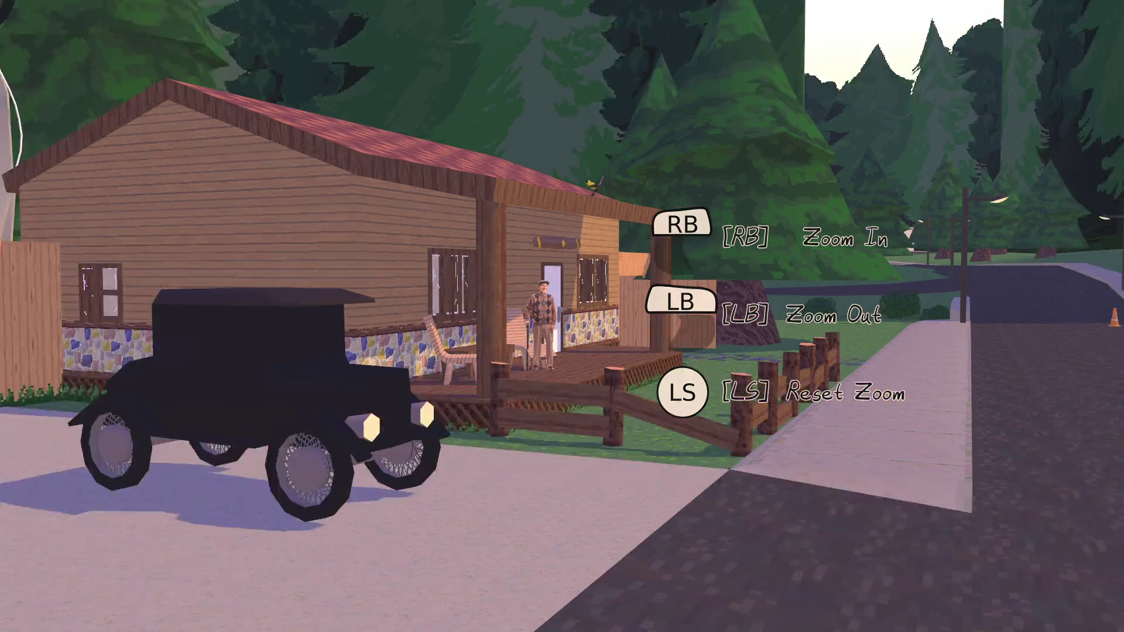
{"action": "key", "text": "w"}
{"action": "key", "text": "w"}
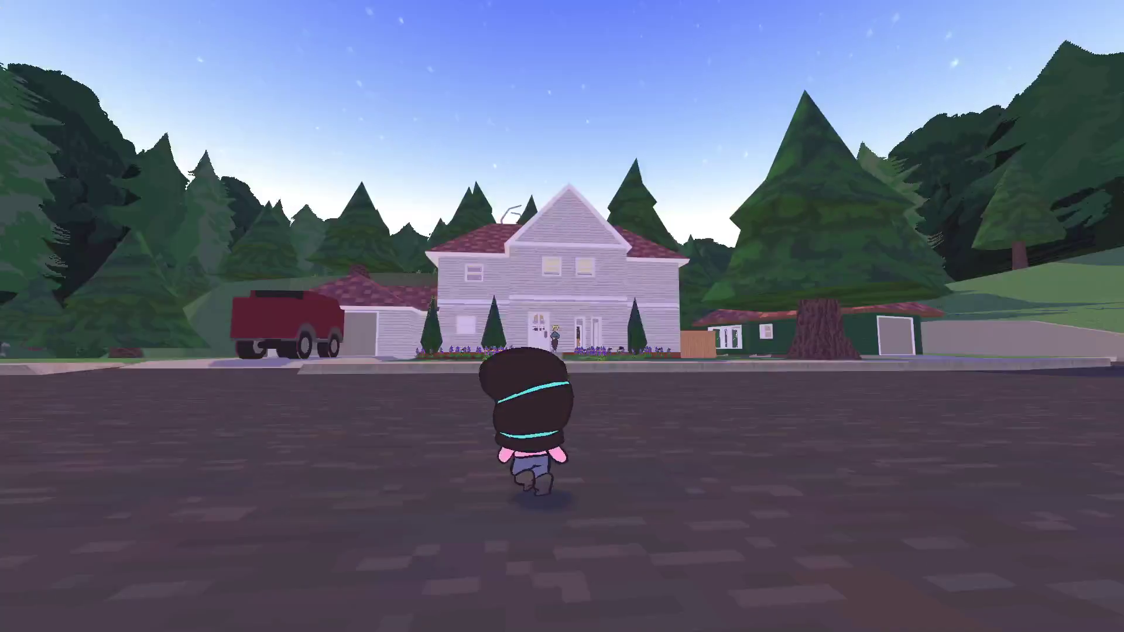
{"action": "key", "text": "w"}
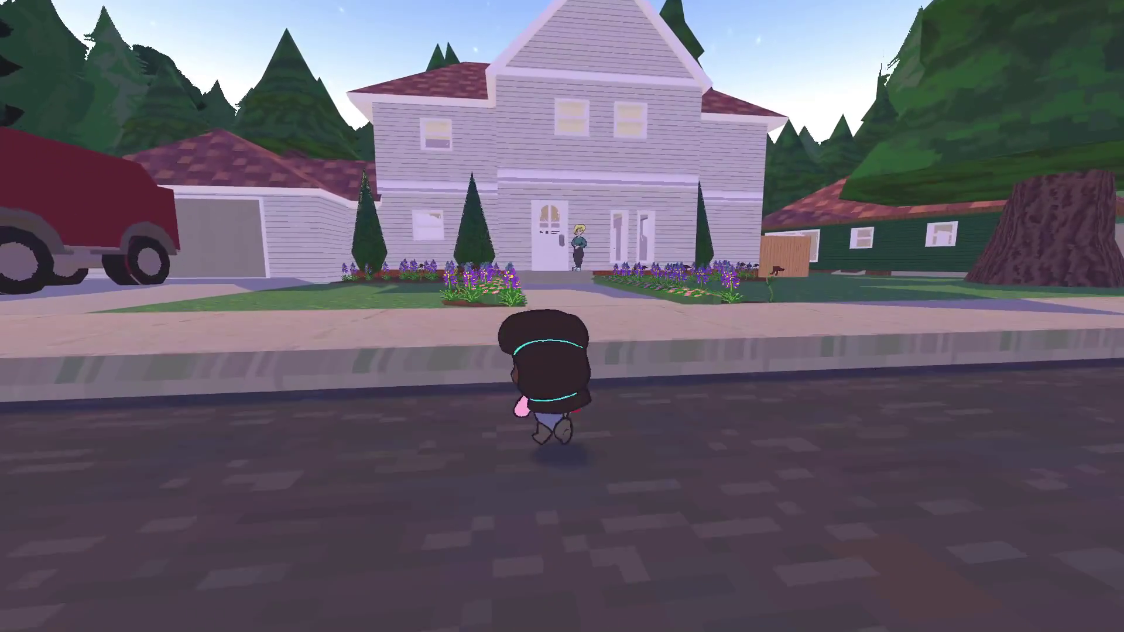
{"action": "key", "text": "w"}
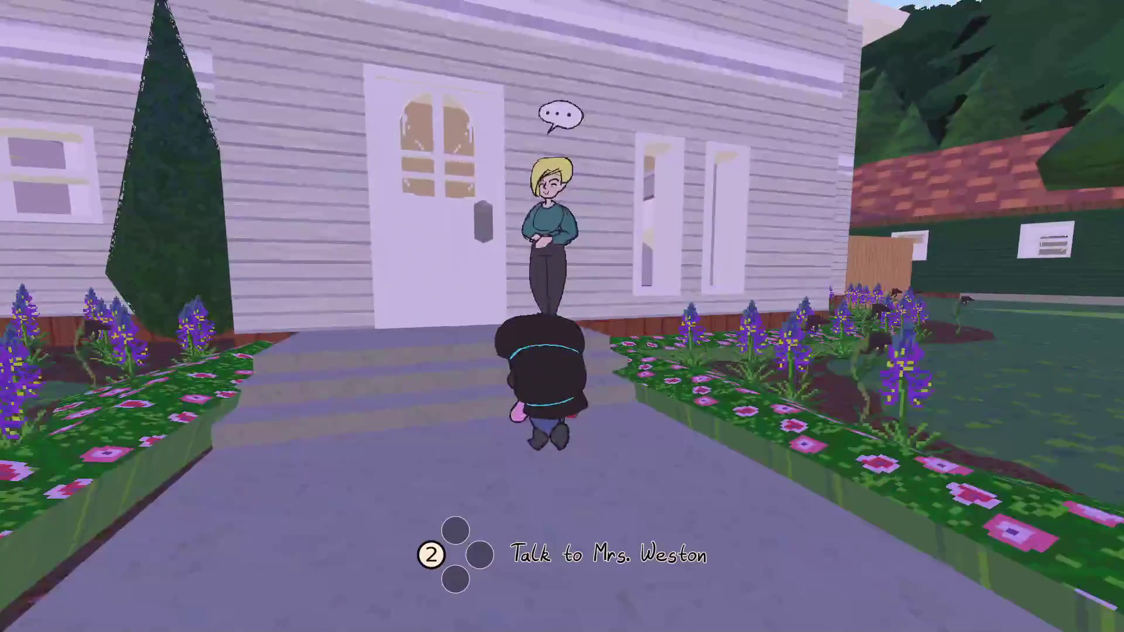
- Talk to the woman at the door and advance through every line about her missing husband
{"action": "key", "text": "e"}
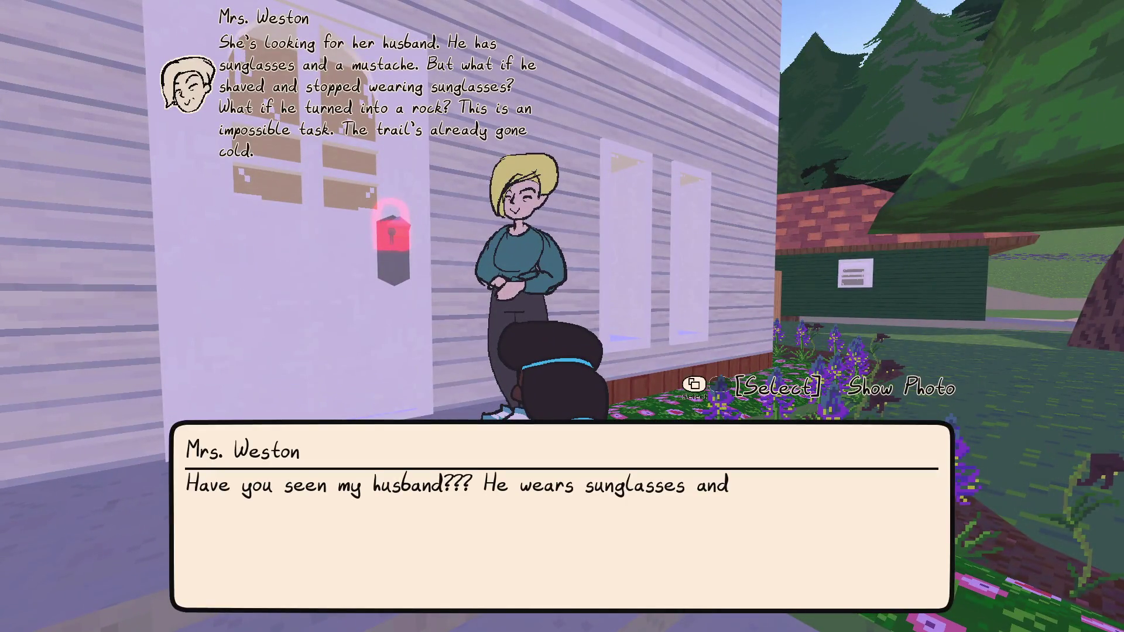
{"action": "key", "text": "e"}
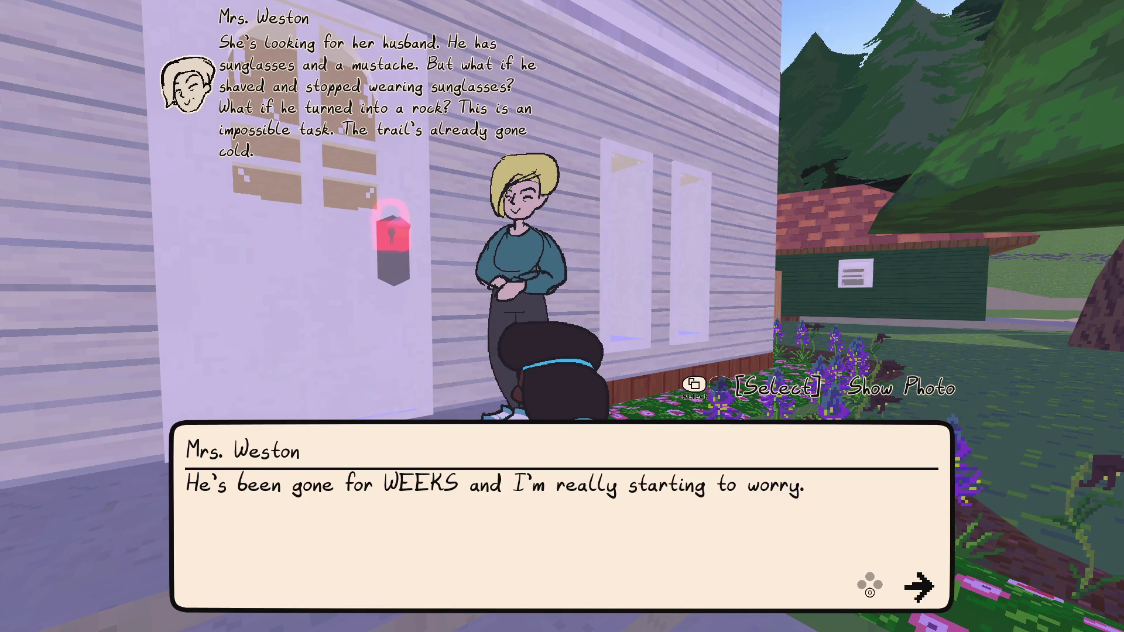
{"action": "key", "text": "e"}
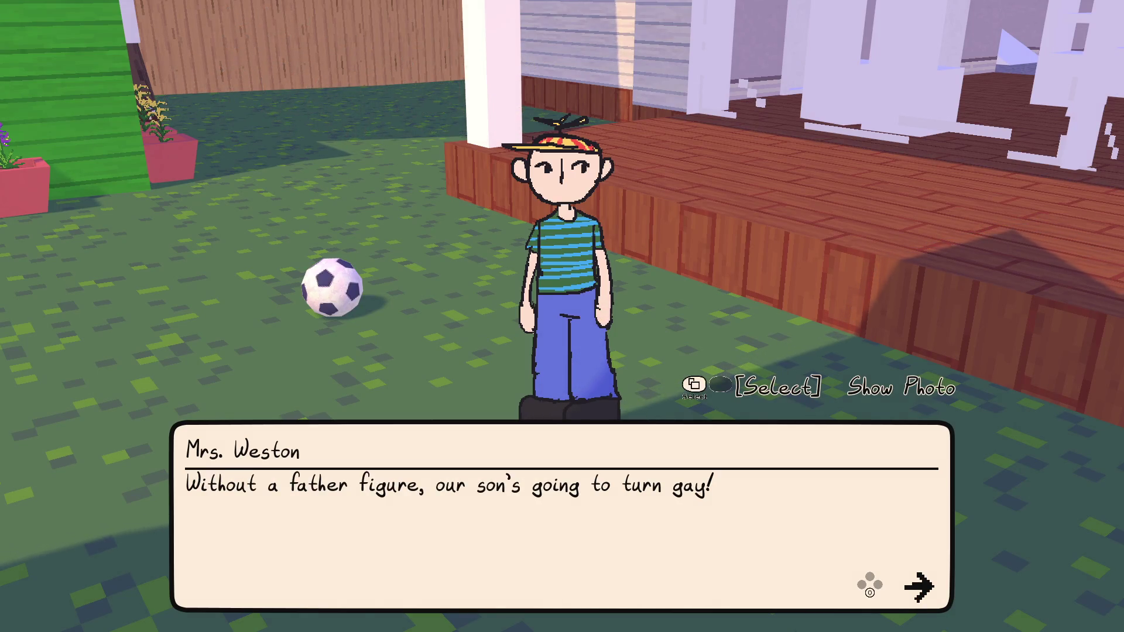
{"action": "key", "text": "e"}
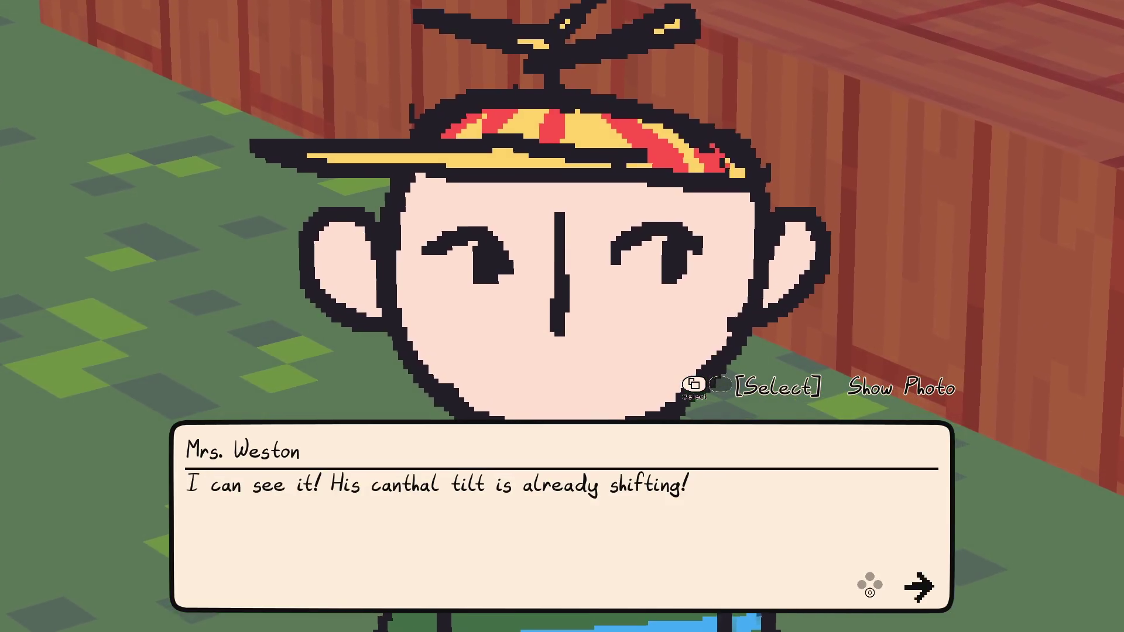
{"action": "key", "text": "e"}
{"action": "key", "text": "e"}
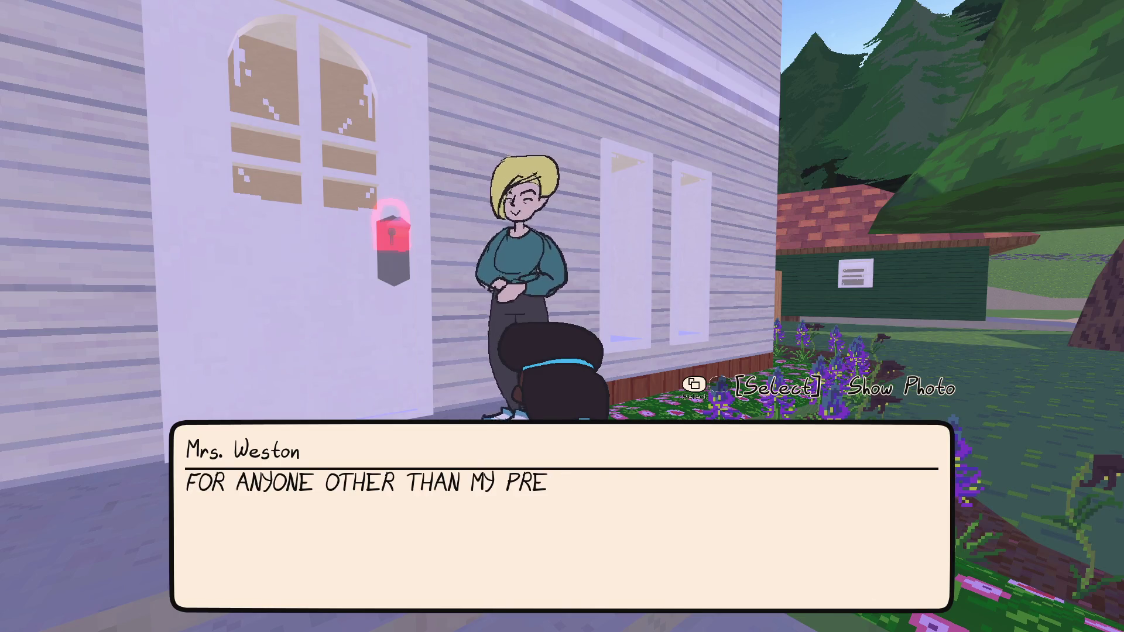
{"action": "key", "text": "e"}
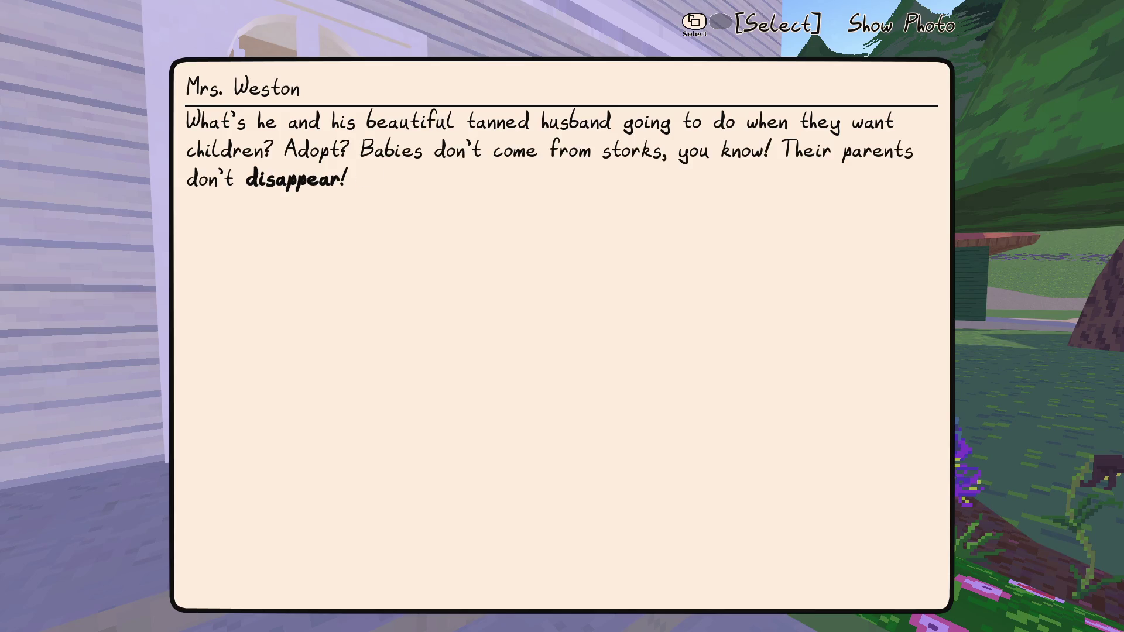
{"action": "key", "text": "e"}
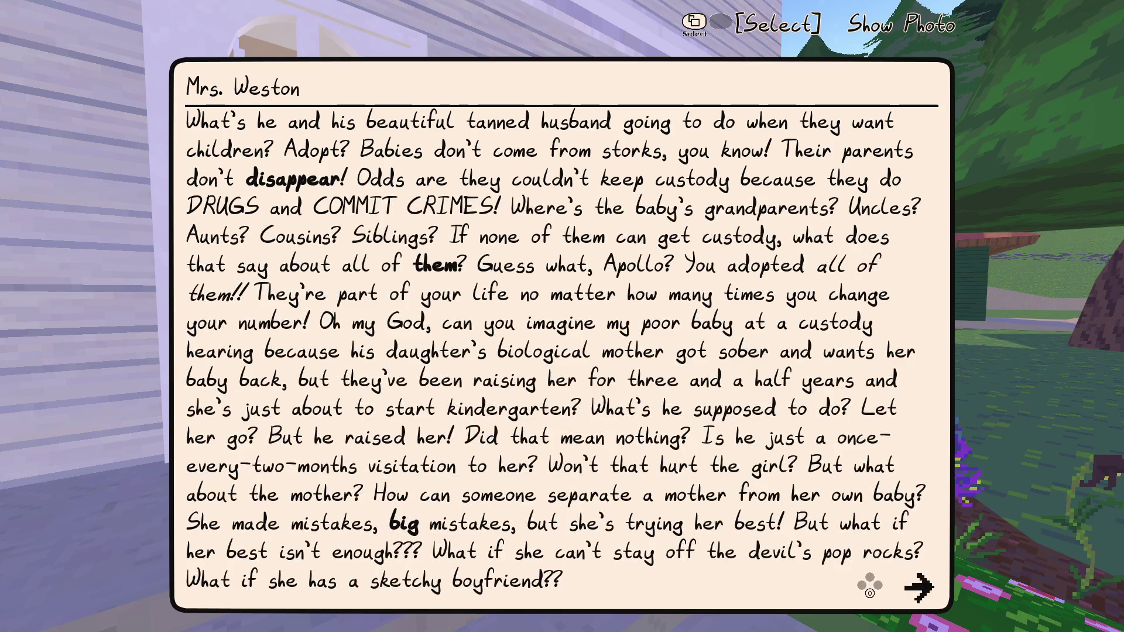
{"action": "key", "text": "e"}
{"action": "key", "text": "e"}
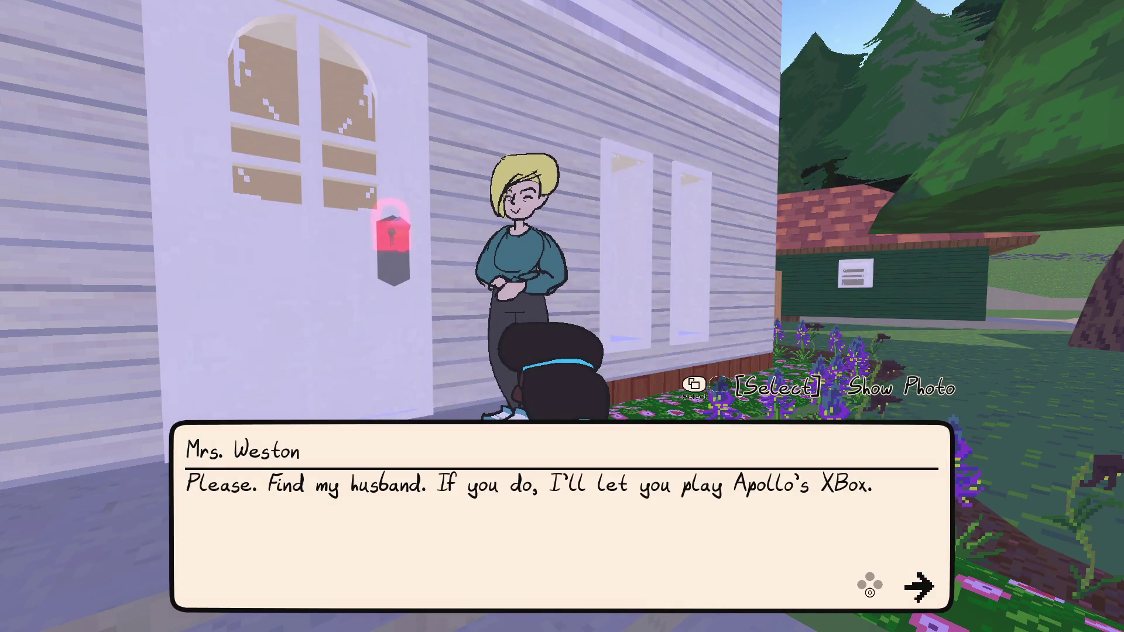
{"action": "key", "text": "e"}
- Run past the mailbox building and small house, then across the grass toward the rocks
{"action": "key", "text": "w"}
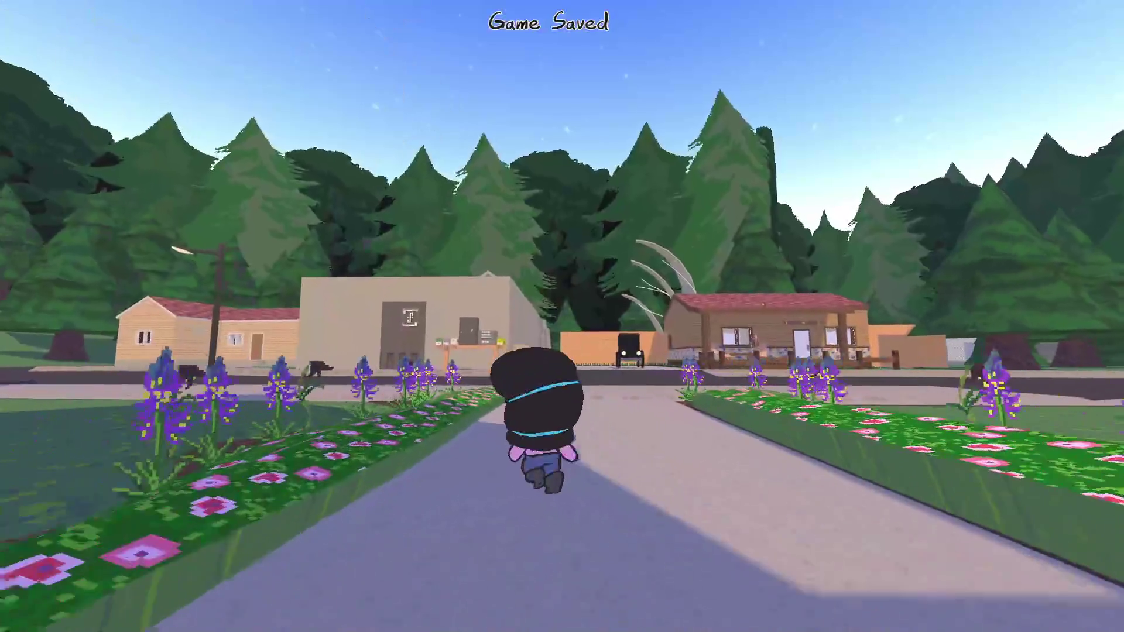
{"action": "key", "text": "a"}
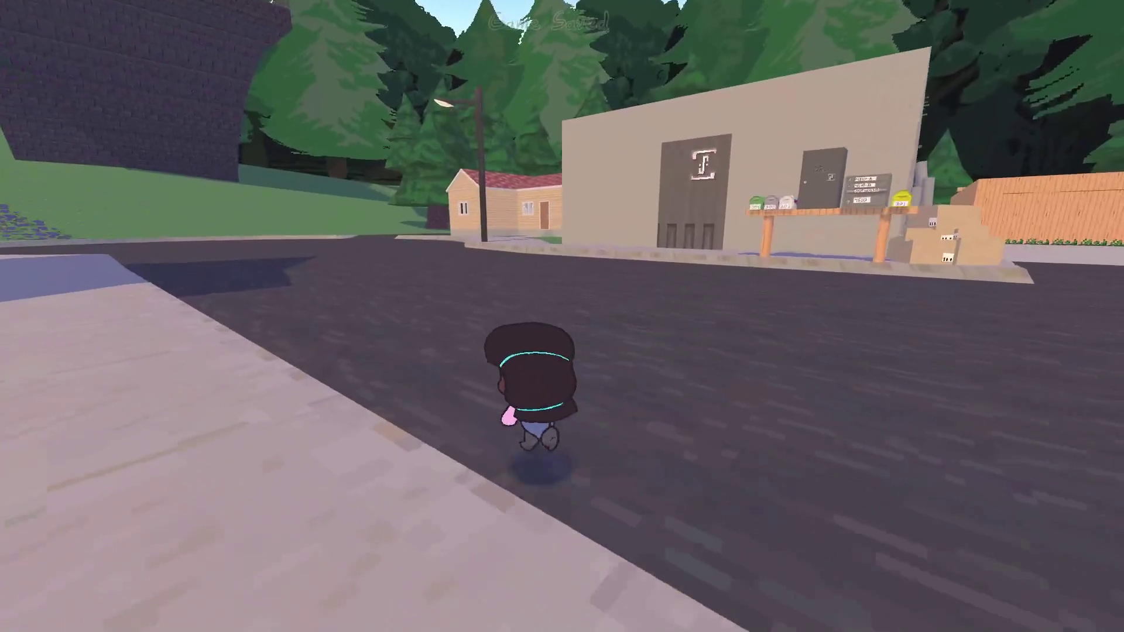
{"action": "key", "text": "w"}
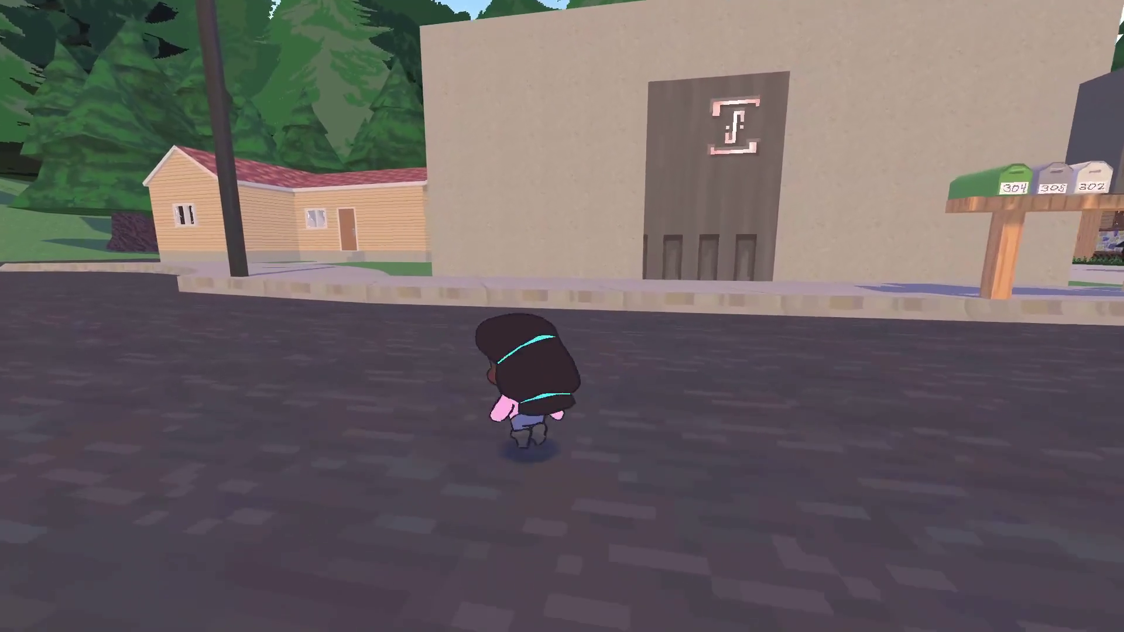
{"action": "key", "text": "w"}
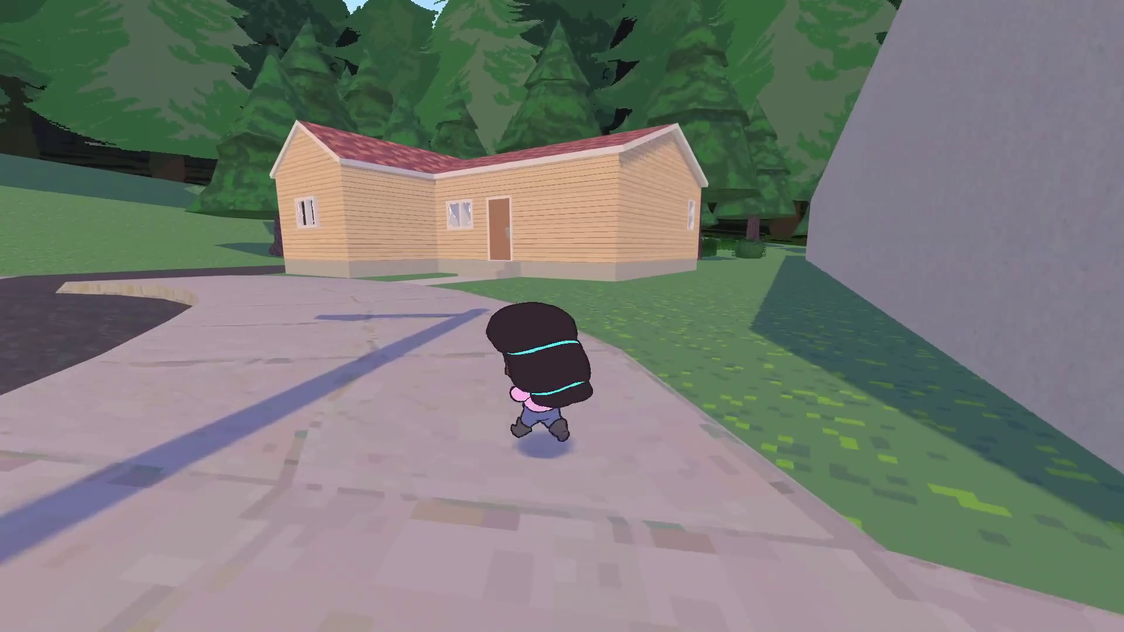
{"action": "key", "text": "w"}
{"action": "key", "text": "w"}
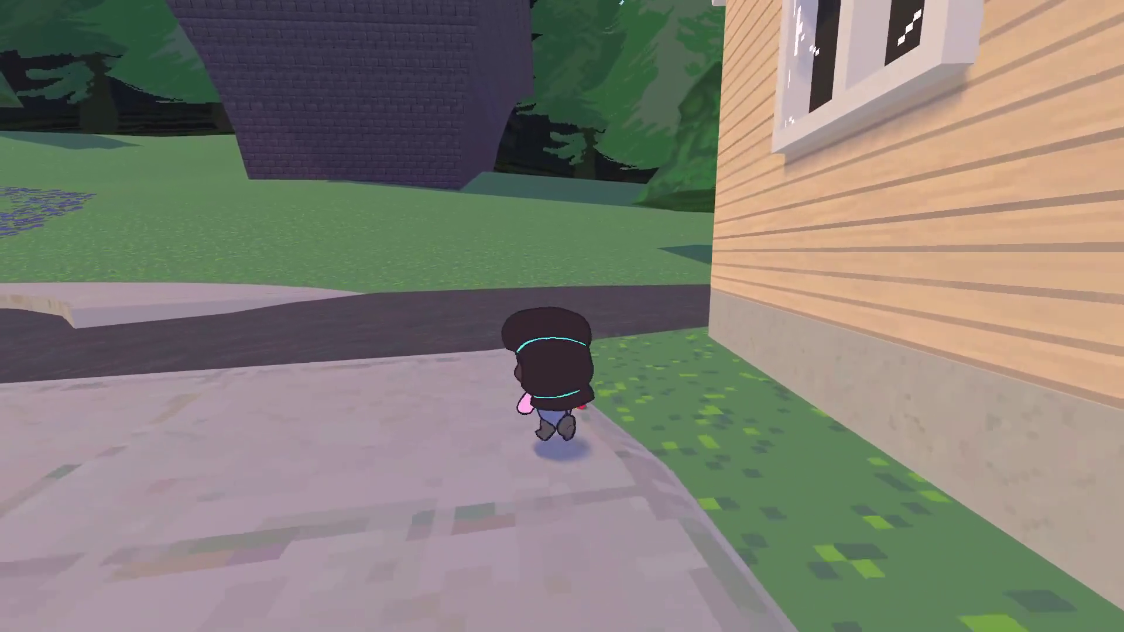
{"action": "key", "text": "w"}
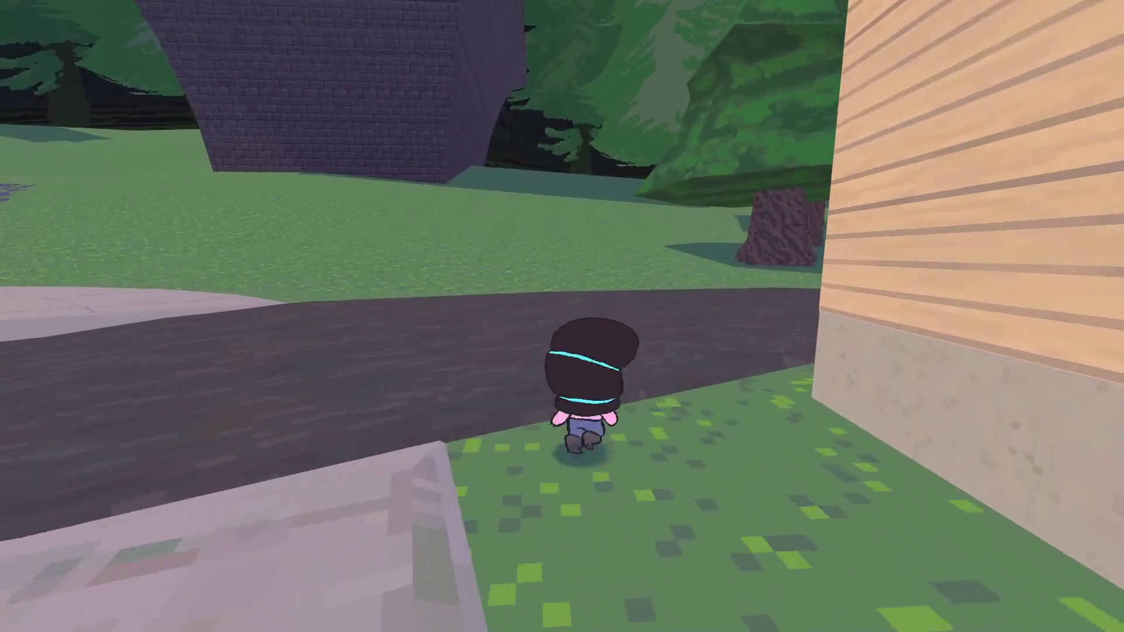
{"action": "key", "text": "w"}
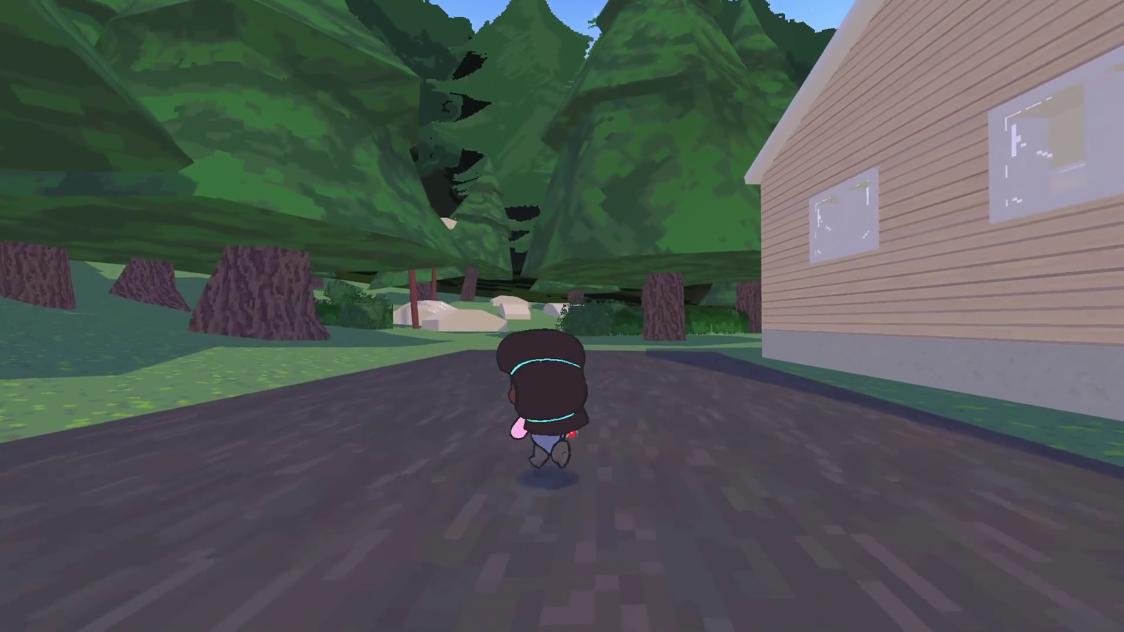
{"action": "key", "text": "w"}
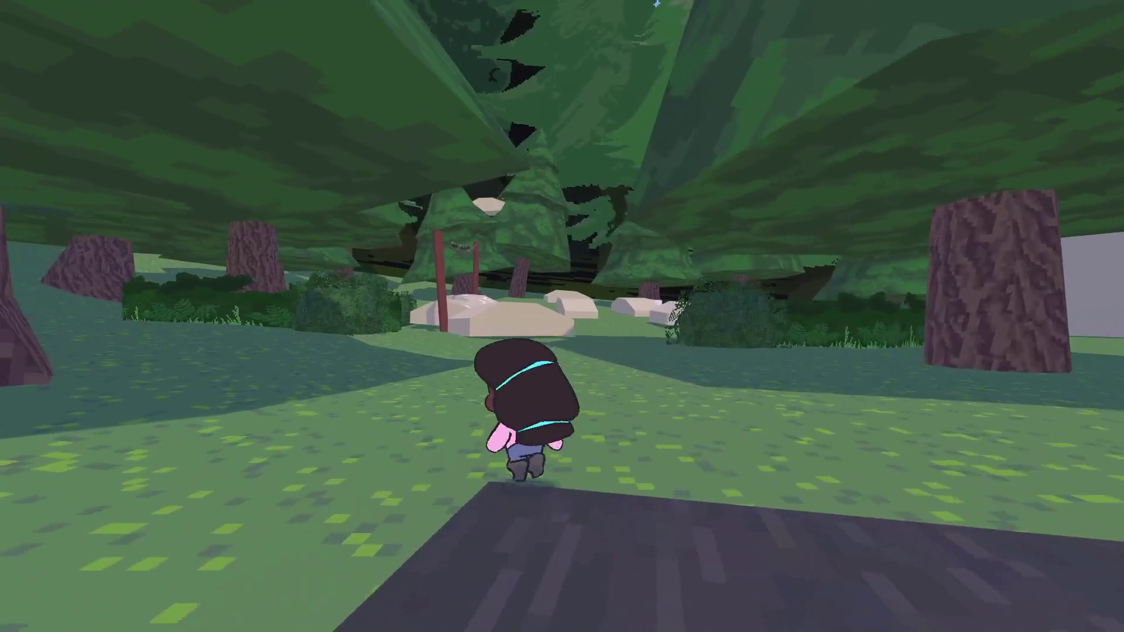
{"action": "key", "text": "w"}
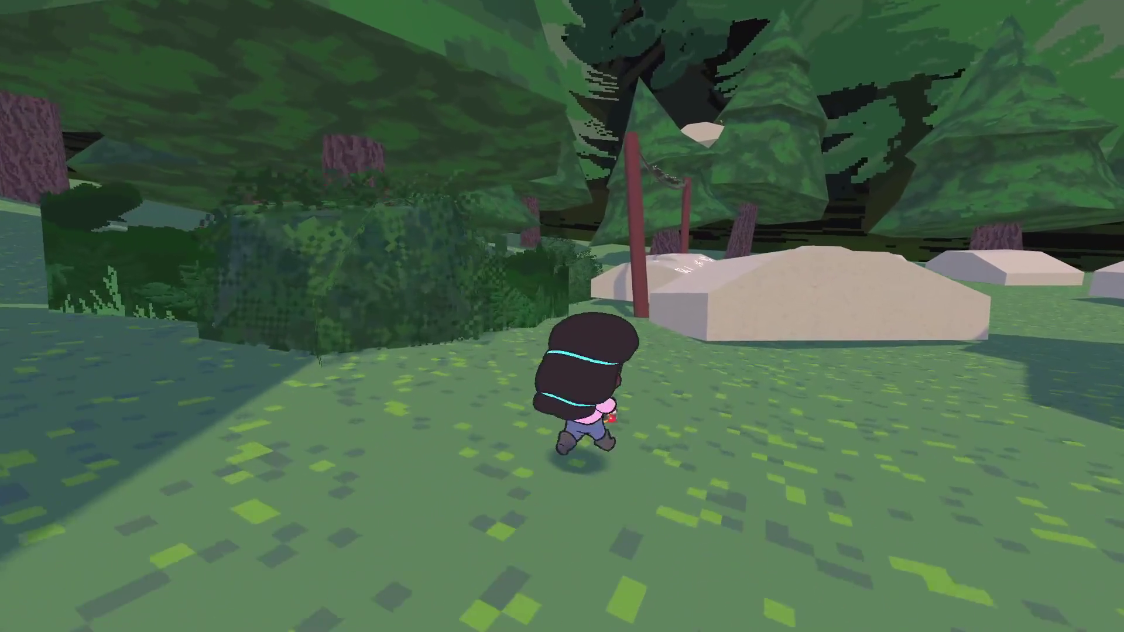
{"action": "key", "text": "w"}
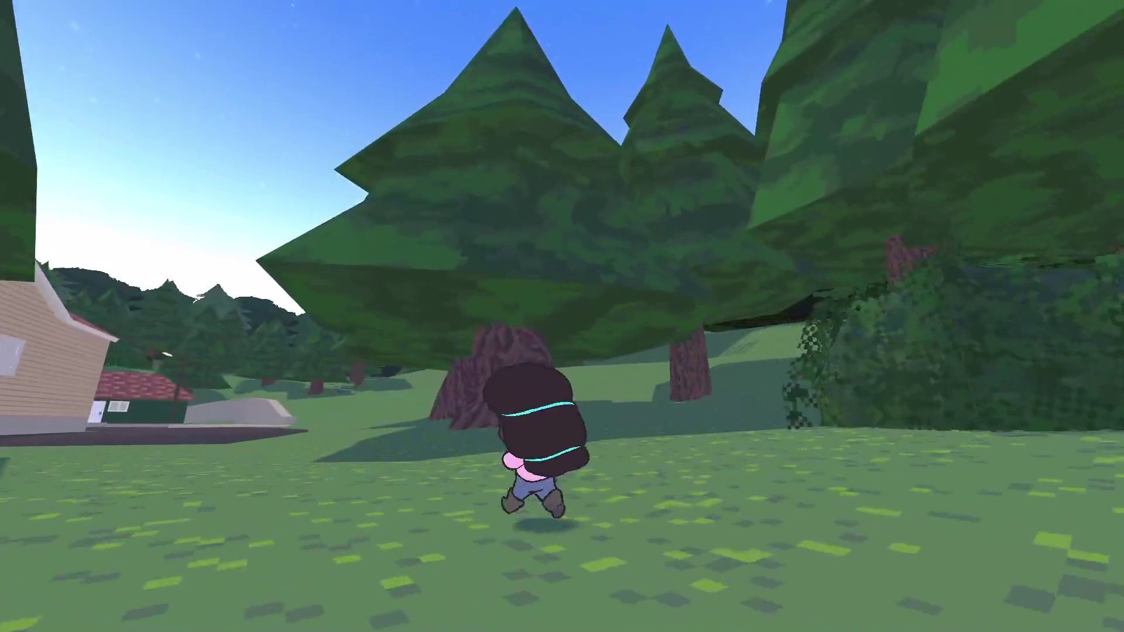
- Run down the road and up the grassy slope to the flower path by the green house, then pause
{"action": "key", "text": "w"}
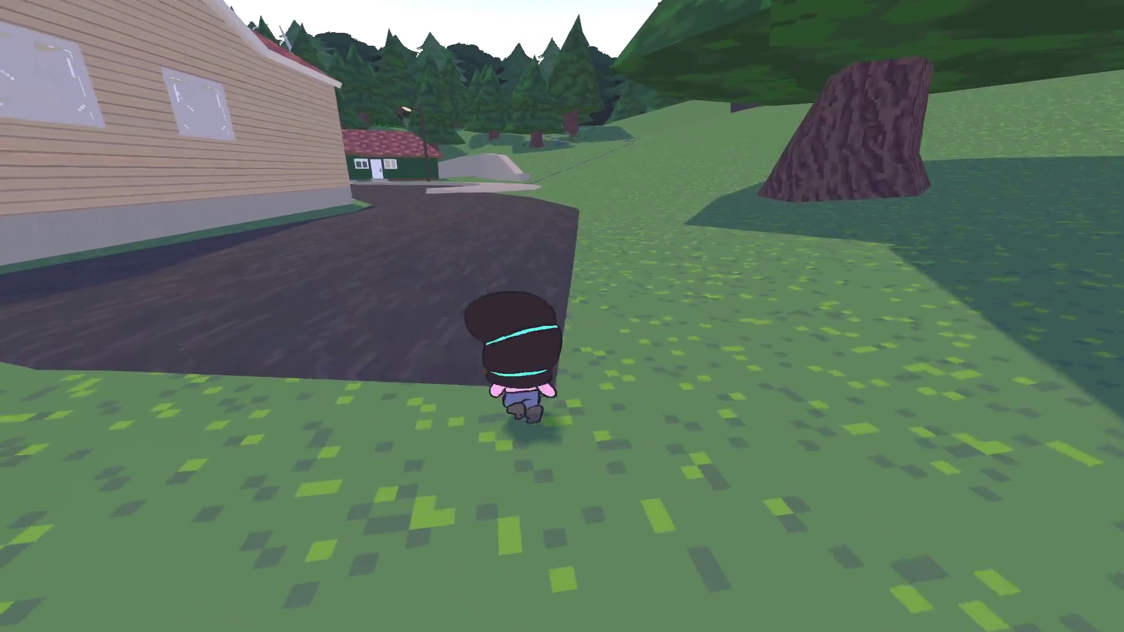
{"action": "key", "text": "w"}
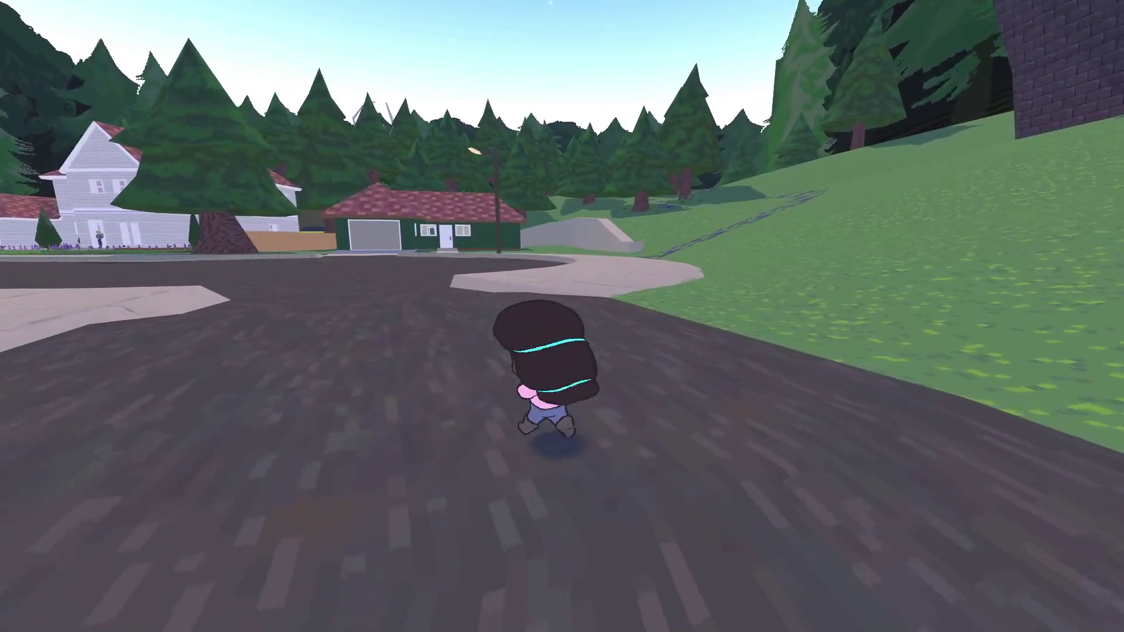
{"action": "key", "text": "w"}
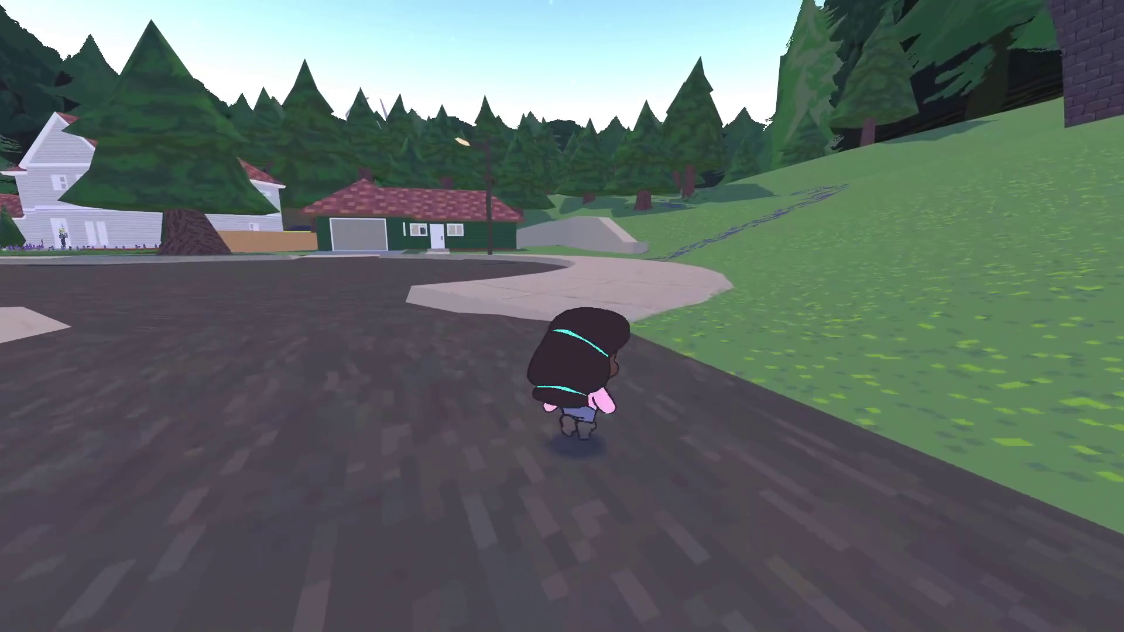
{"action": "key", "text": "s"}
{"action": "key", "text": "w"}
{"action": "key", "text": "w"}
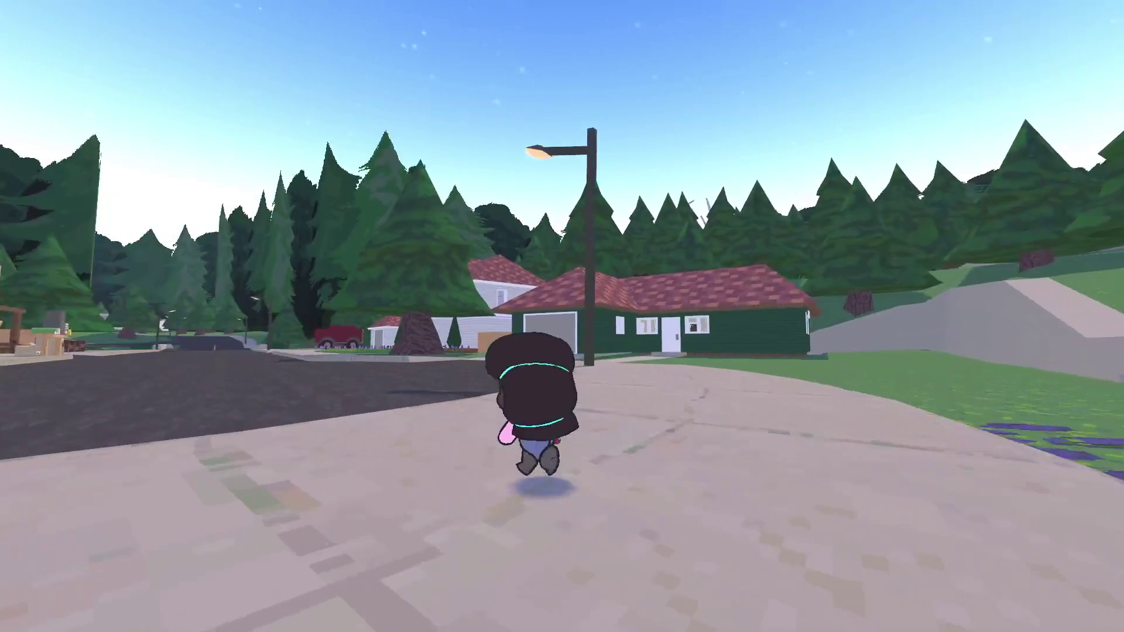
{"action": "key", "text": "w"}
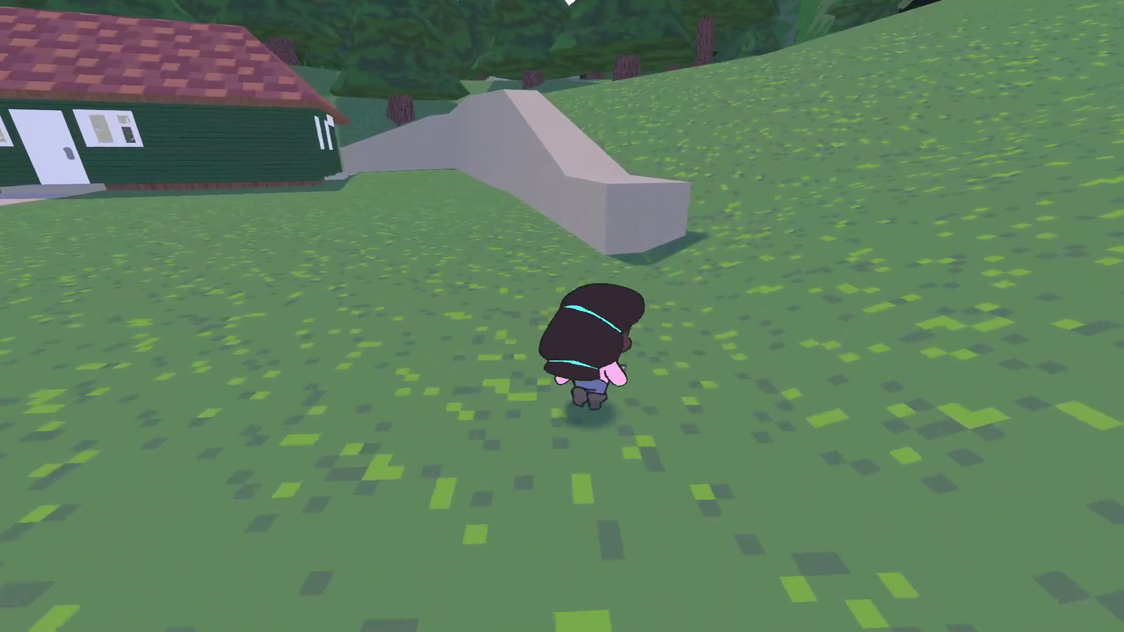
{"action": "key", "text": "w"}
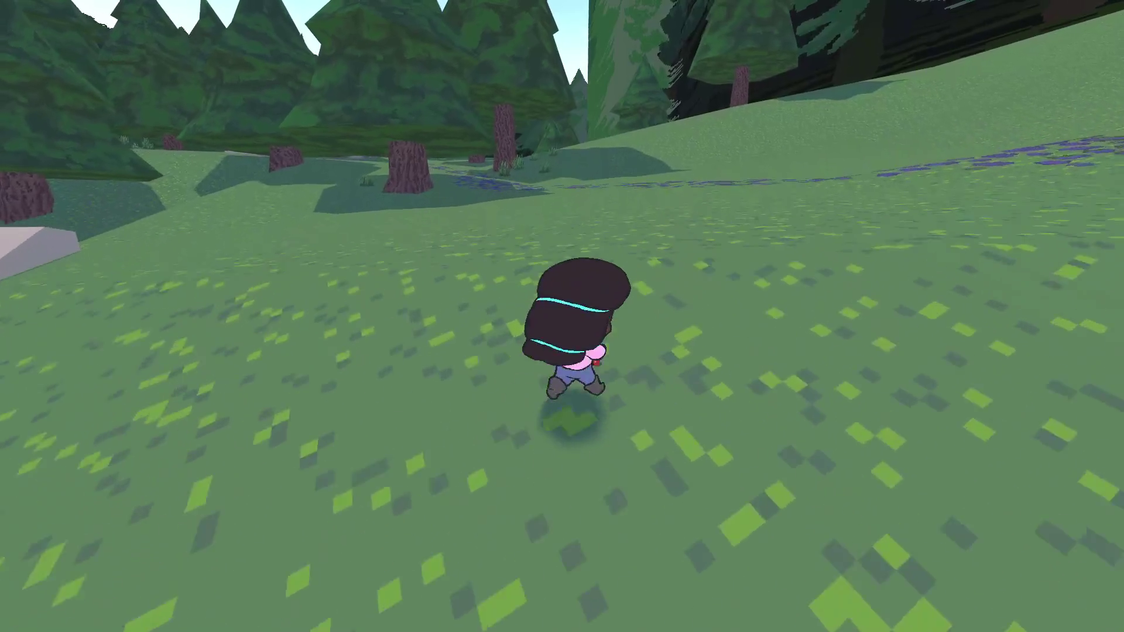
{"action": "key", "text": "w"}
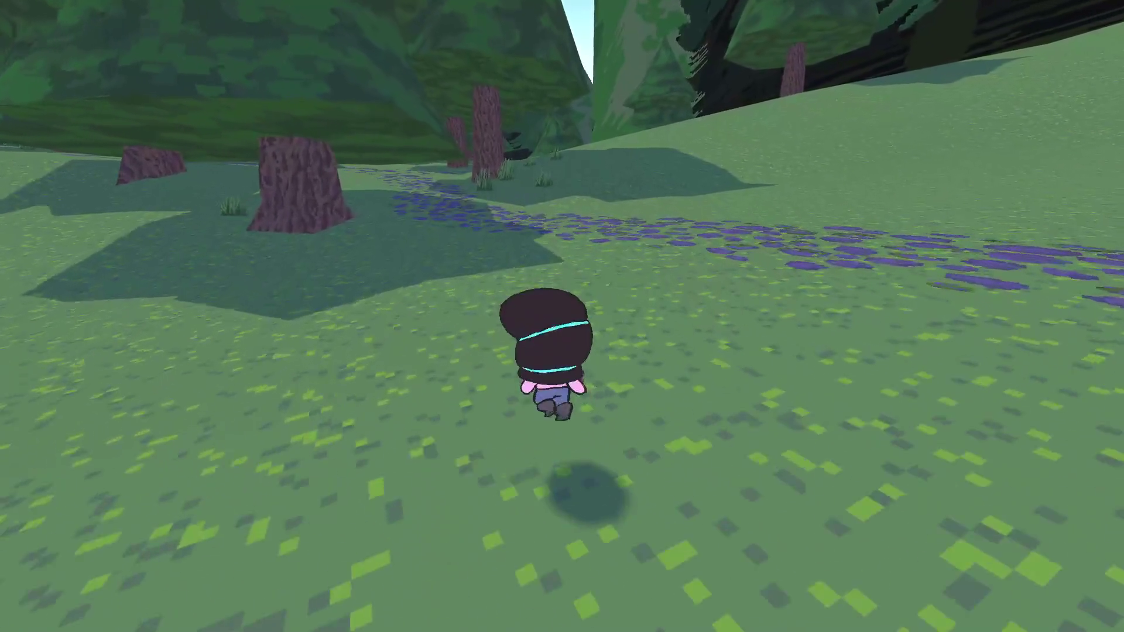
{"action": "key", "text": "w"}
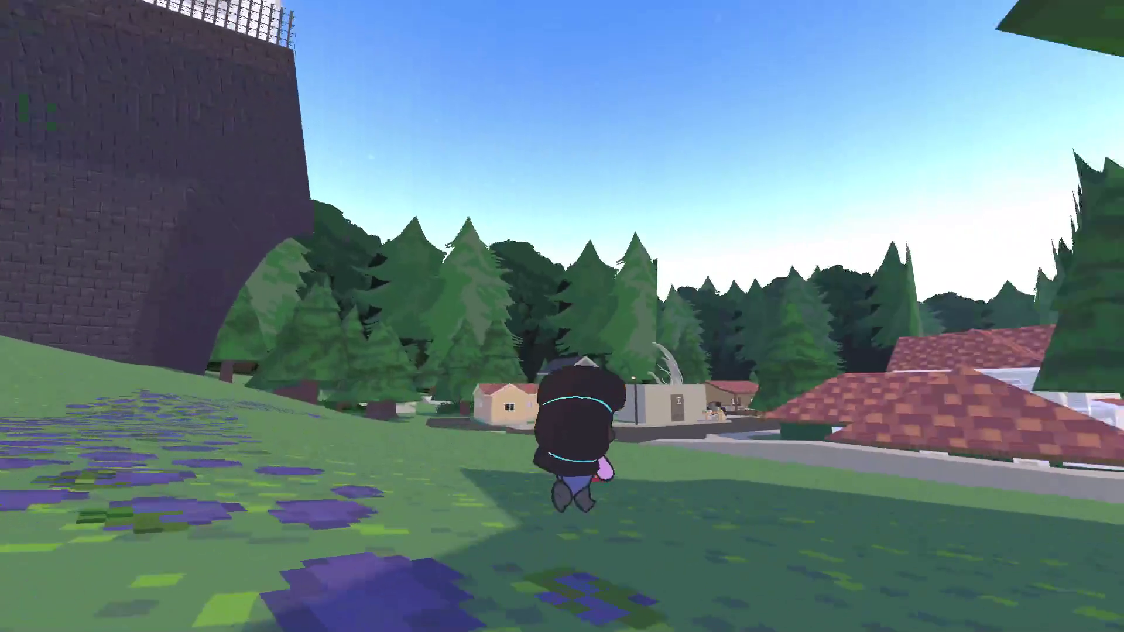
{"action": "key", "text": "w"}
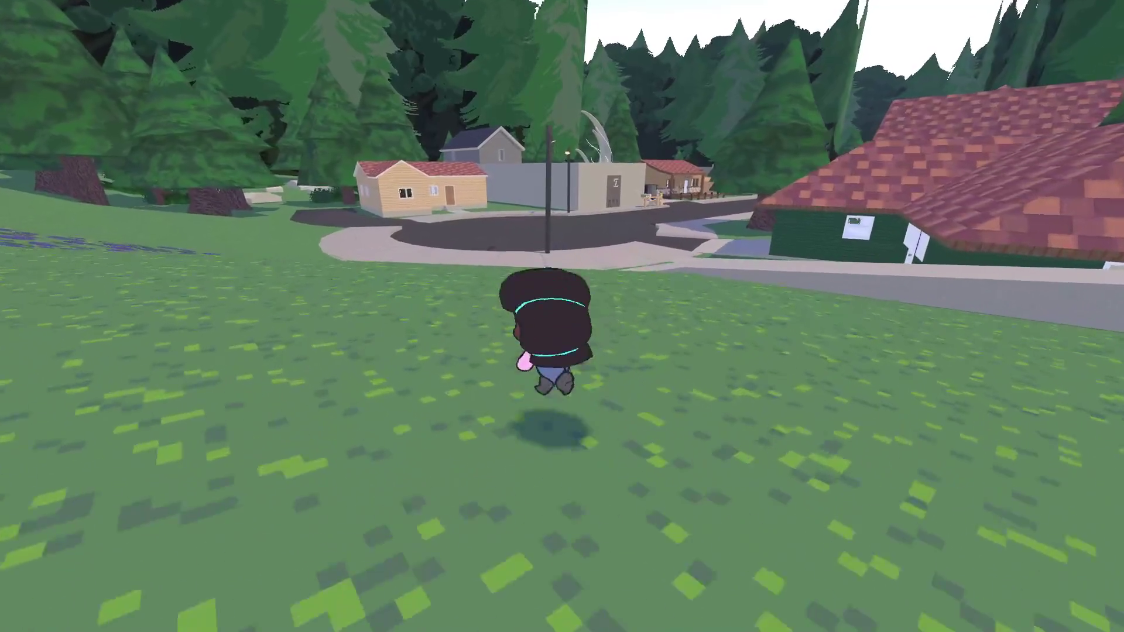
{"action": "key", "text": "Escape"}
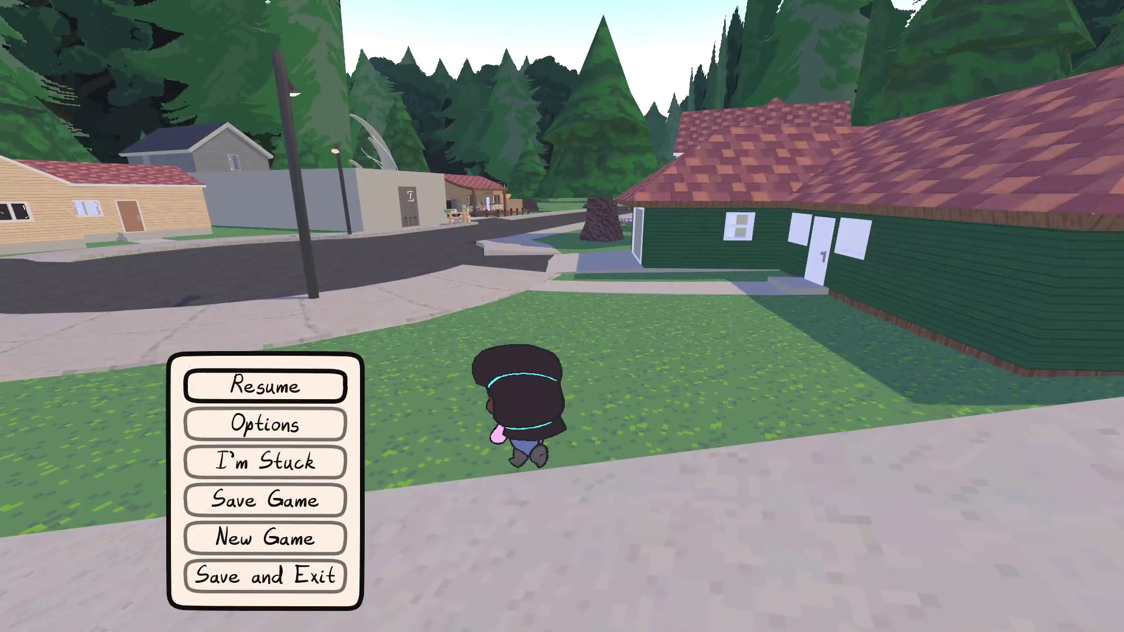
{"action": "key", "text": "alt+Tab"}
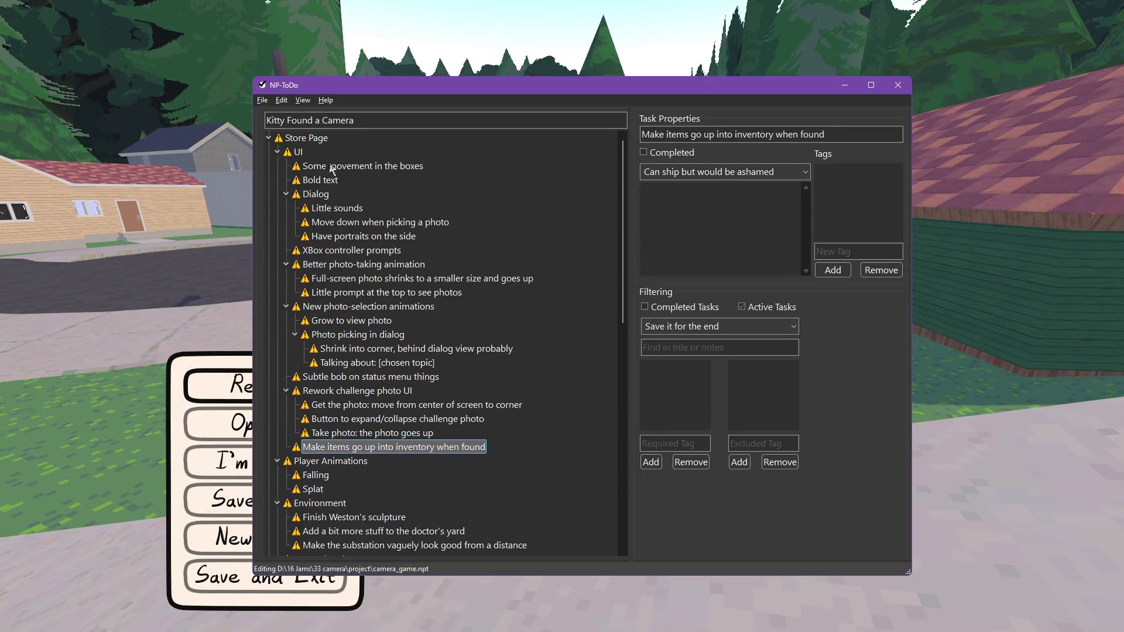
- Add a new speech-bubble task under the Dialog group
{"action": "left_click", "coordinate": [316, 195]}
{"action": "key", "text": "ctrl+n"}
{"action": "type", "text": "Do the speech"}
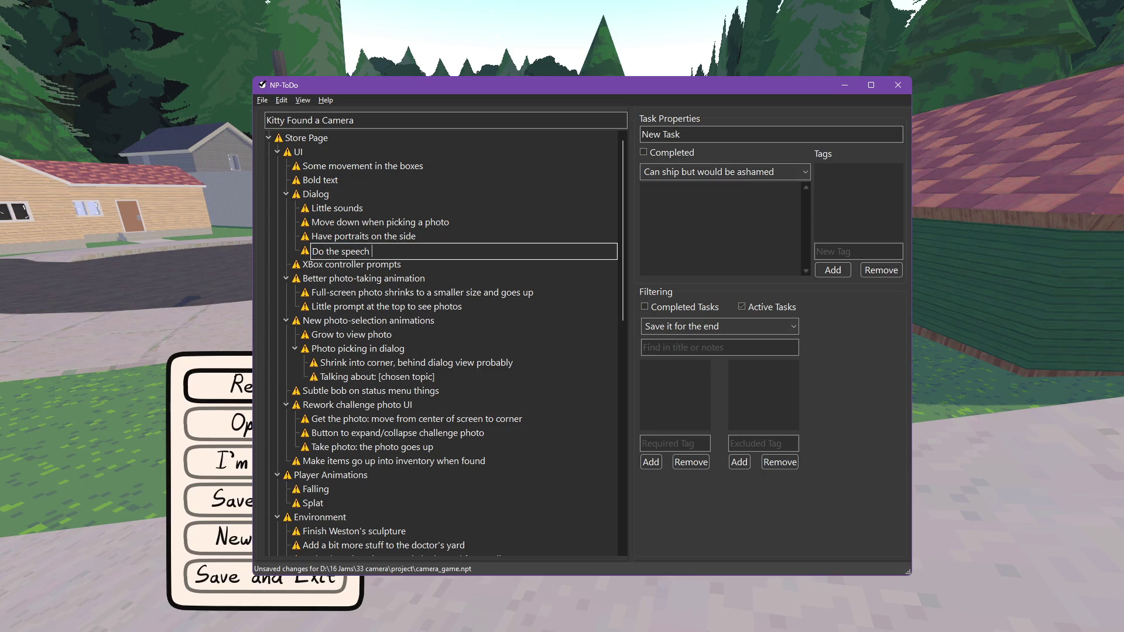
{"action": "type", "text": "ngs"}
{"action": "key", "text": "Return"}
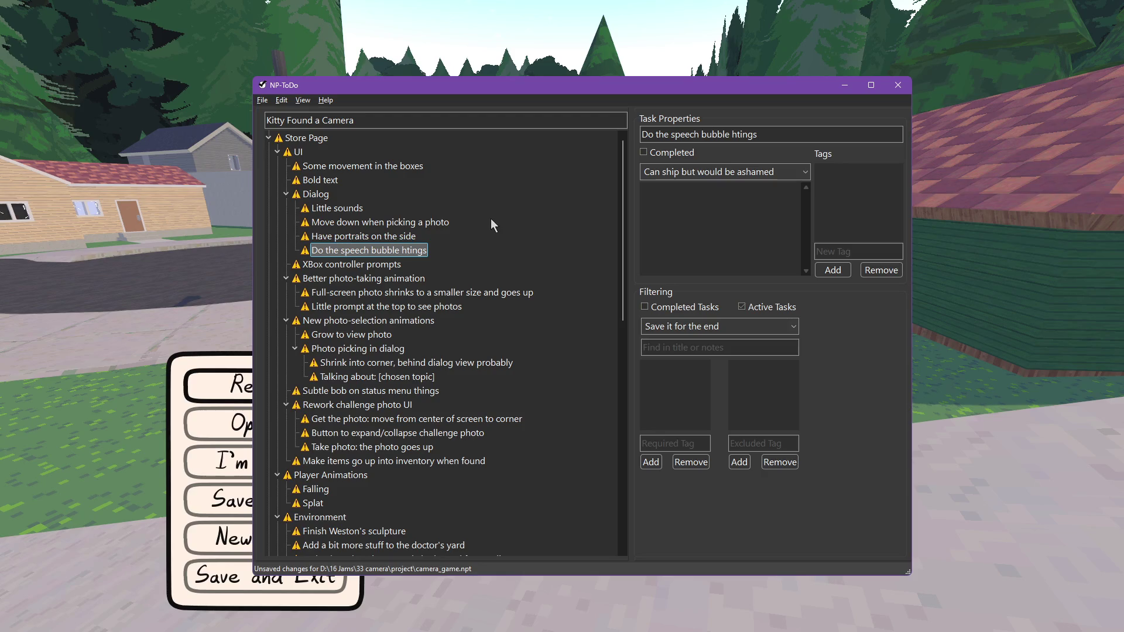
- Look over the Dialog tasks, briefly resume the game, then pause it and return to NP-ToDo
{"action": "left_click", "coordinate": [386, 237]}
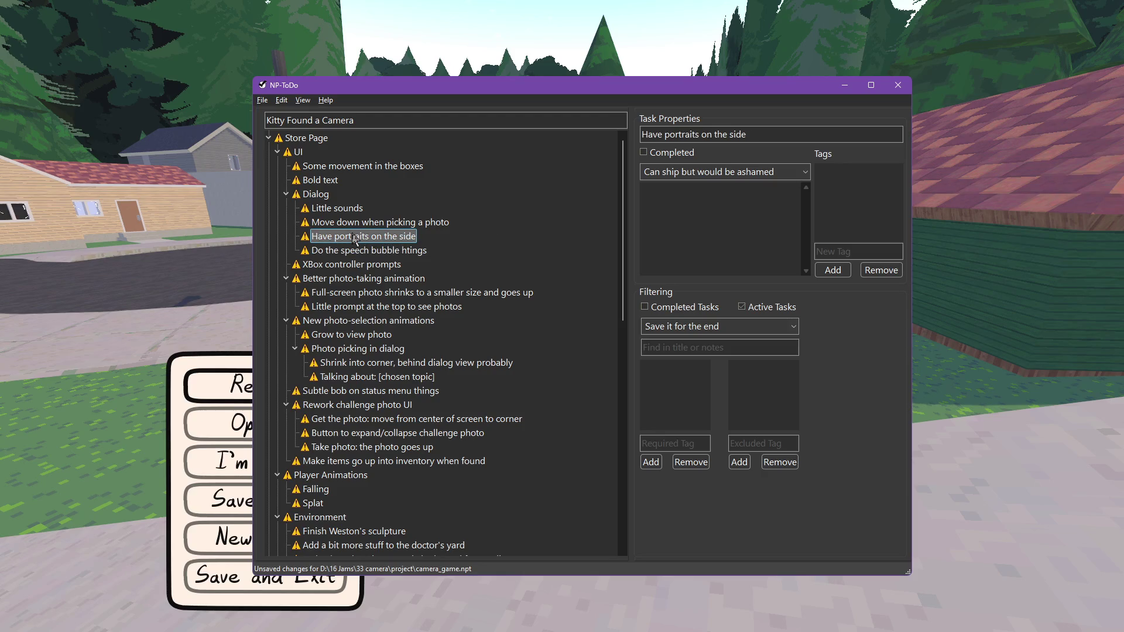
{"action": "left_click", "coordinate": [336, 209]}
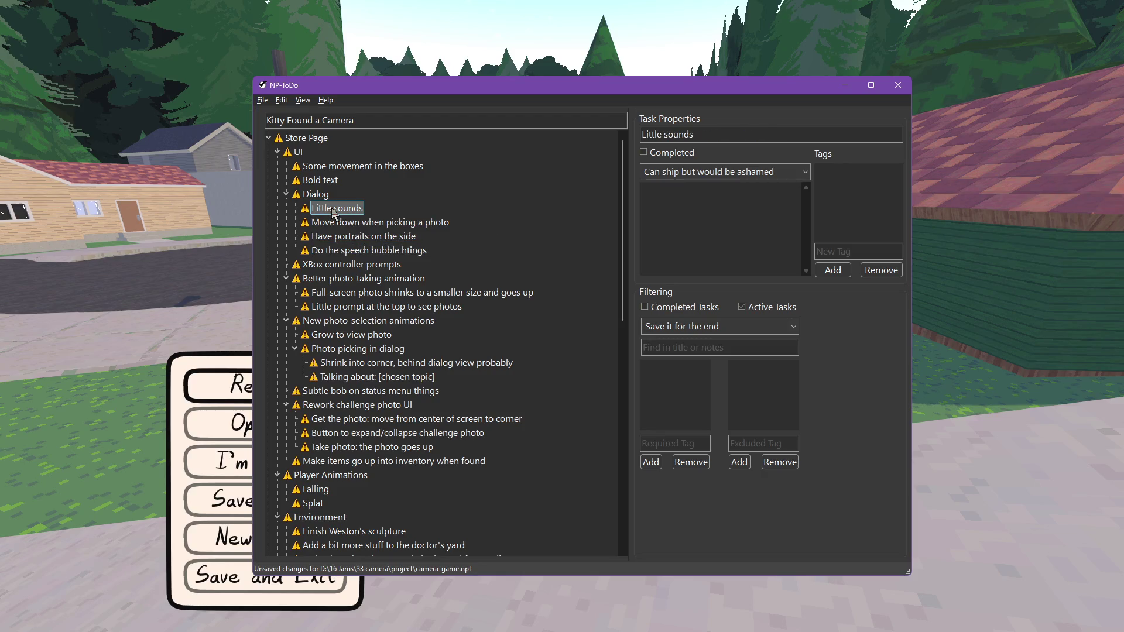
{"action": "key", "text": "alt+Tab"}
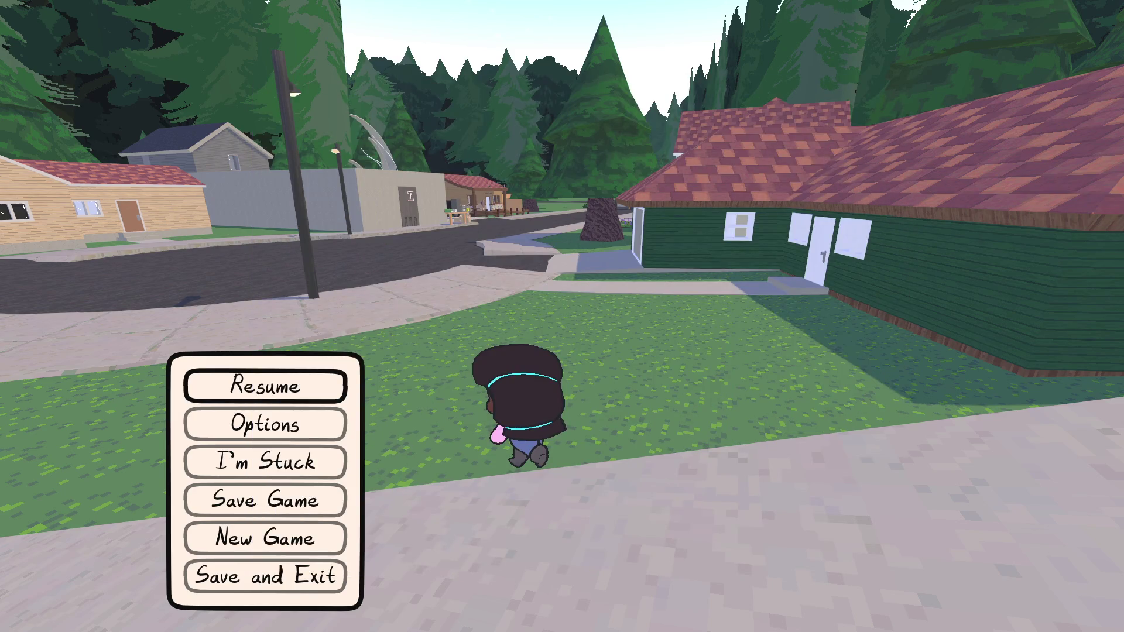
{"action": "key", "text": "Return"}
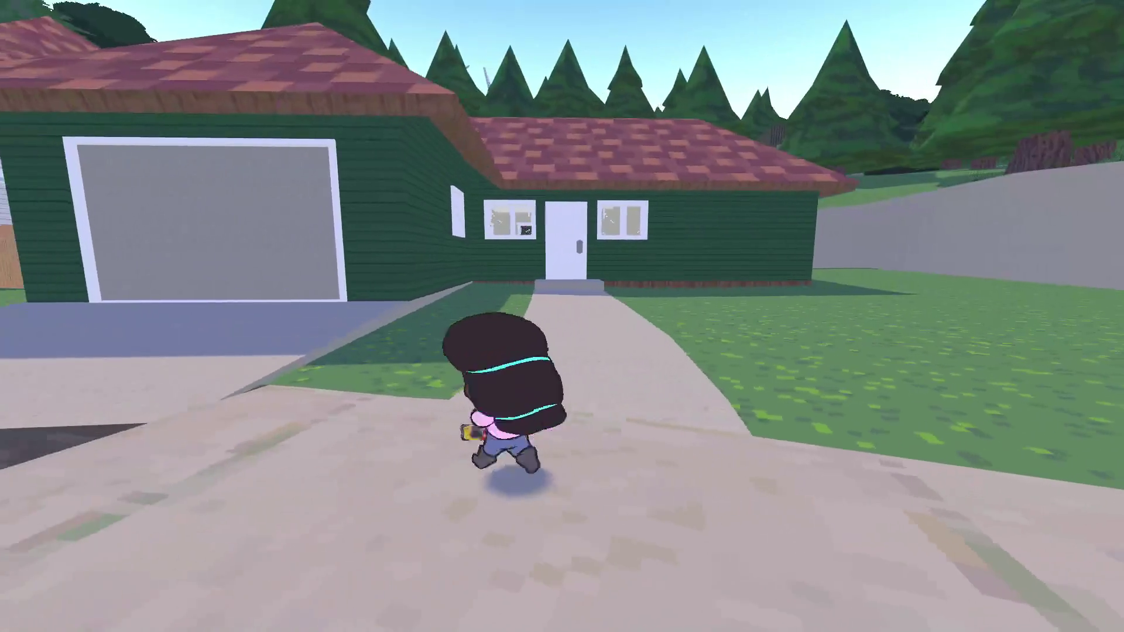
{"action": "key", "text": "Escape"}
{"action": "key", "text": "alt+Tab"}
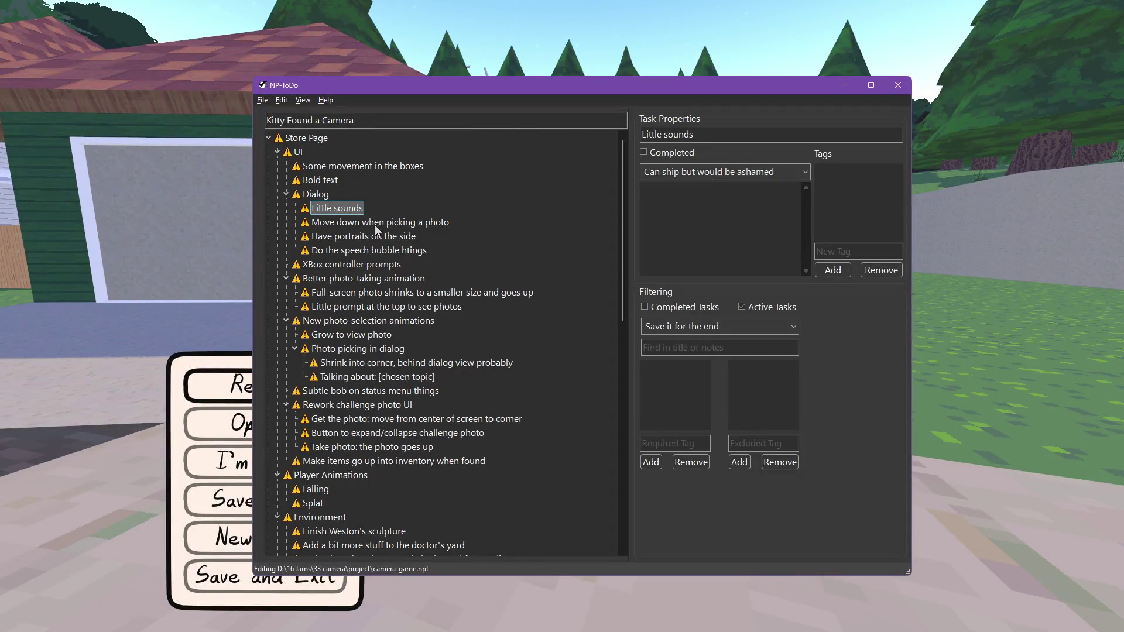
- Note 'nah, we're doing speech bubbles now' on 'Have portraits on the side' and save the list
{"action": "left_click", "coordinate": [377, 236]}
{"action": "left_click", "coordinate": [647, 233]}
{"action": "type", "text": "na"}
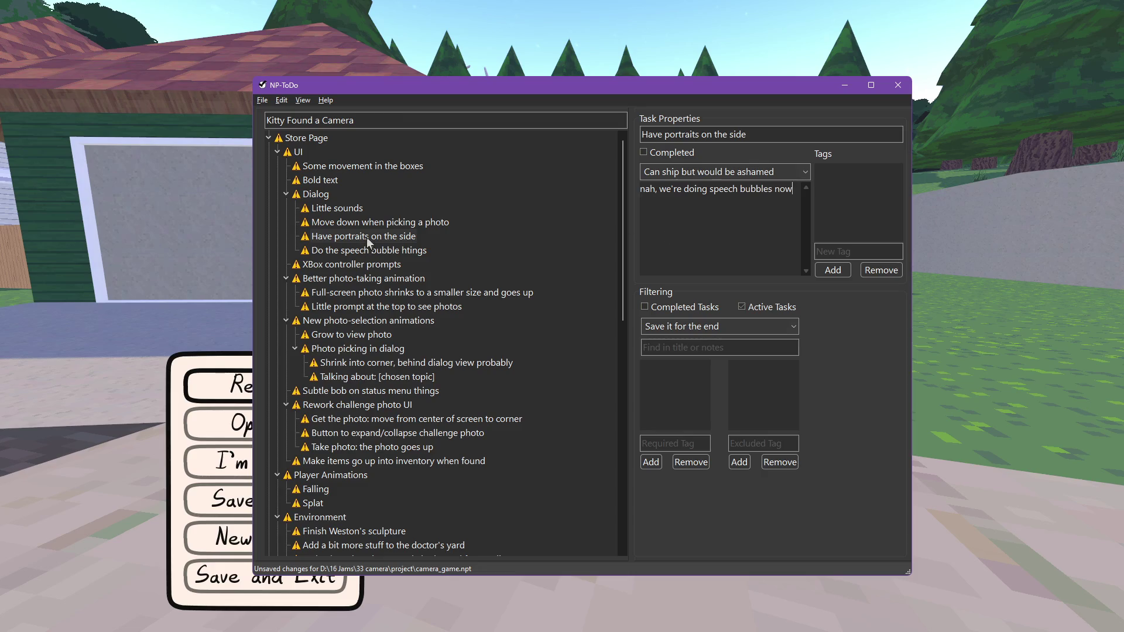
{"action": "scroll", "coordinate": [445, 246], "scroll_direction": "down", "scroll_amount": 1}
{"action": "key", "text": "ctrl+s"}
{"action": "key", "text": "alt+Tab"}
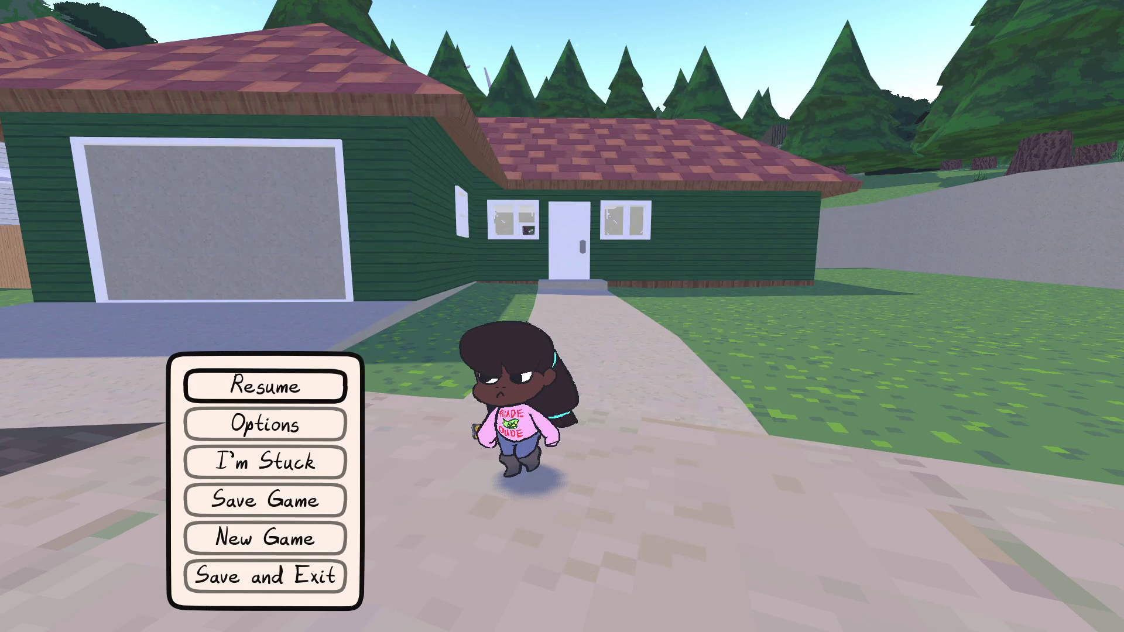
- Resume the game and walk the kid along the sidewalk and across the street to the wooden house
{"action": "key", "text": "Escape"}
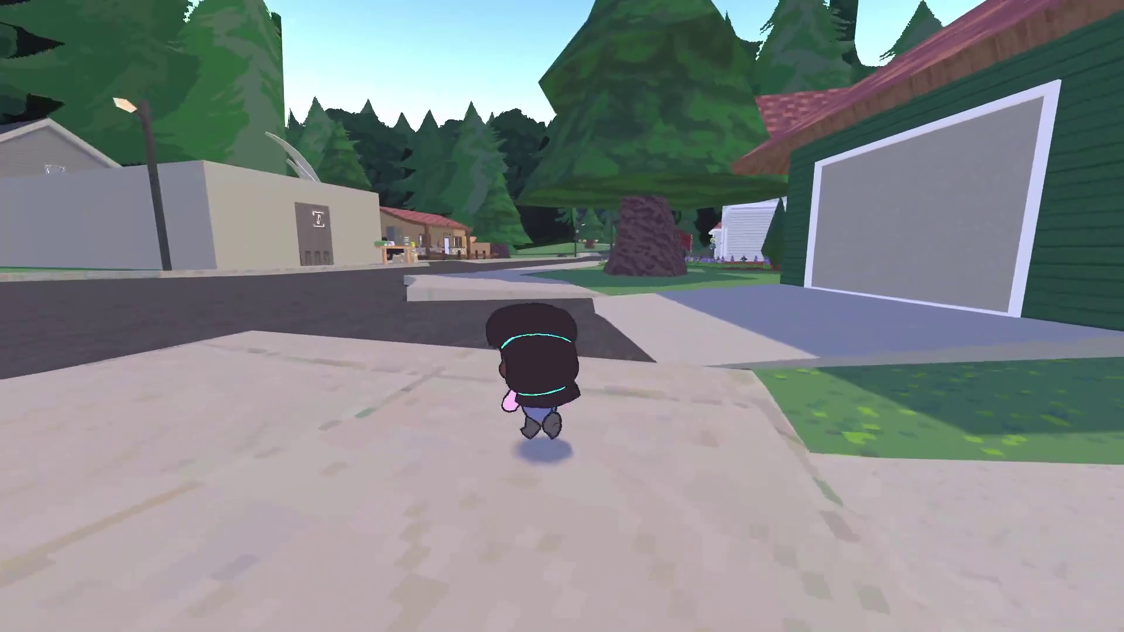
{"action": "key", "text": "Escape"}
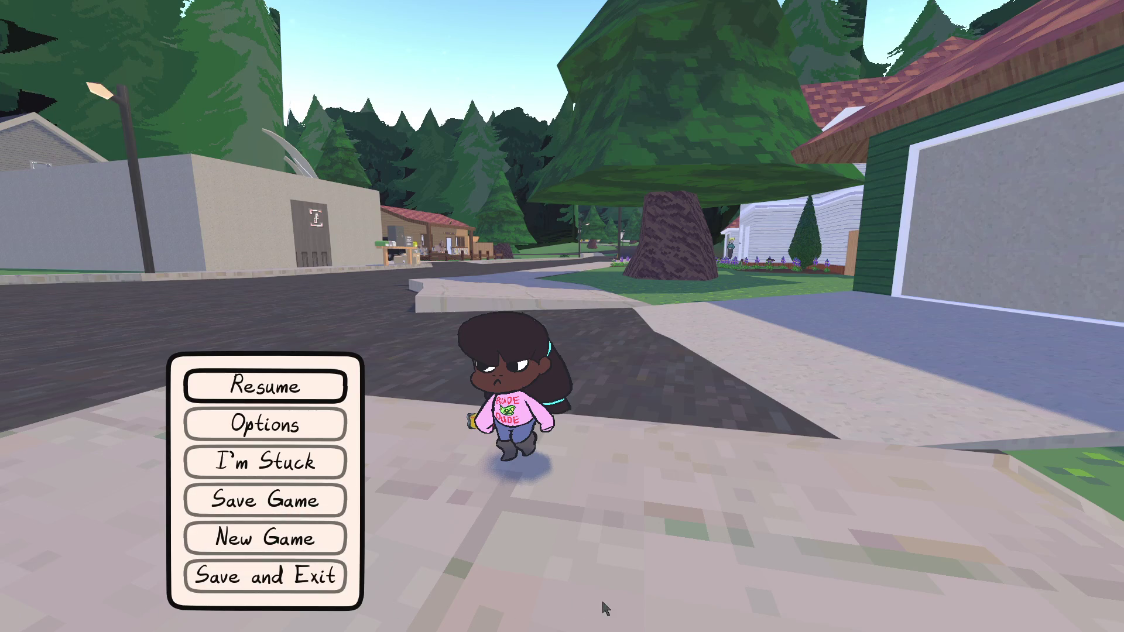
{"action": "key", "text": "Escape"}
{"action": "key", "text": "w"}
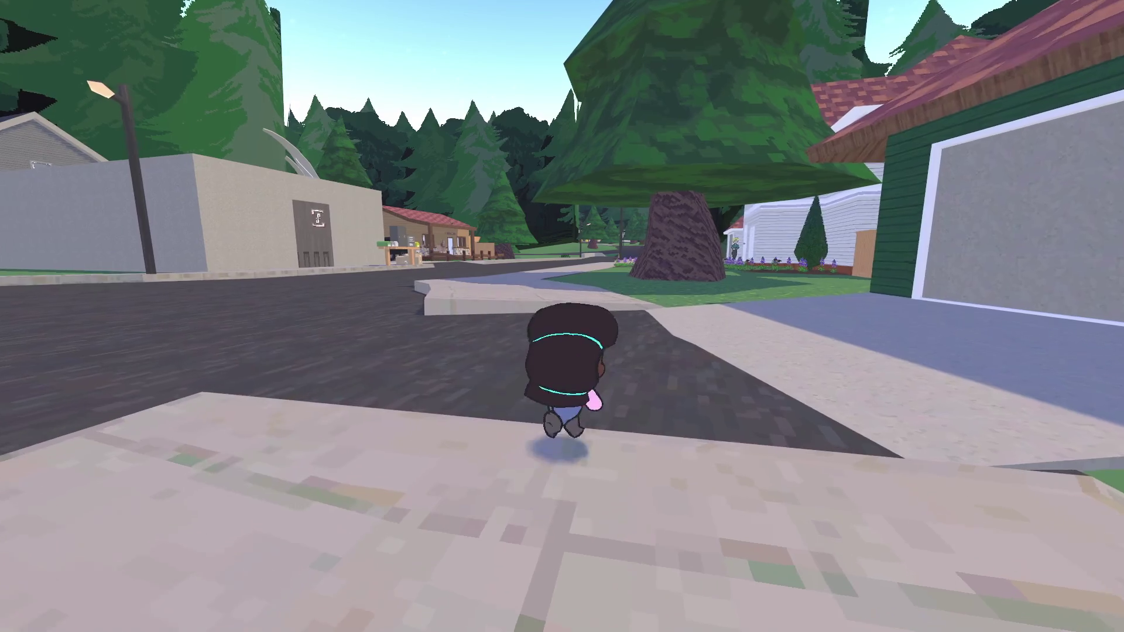
{"action": "key", "text": "w"}
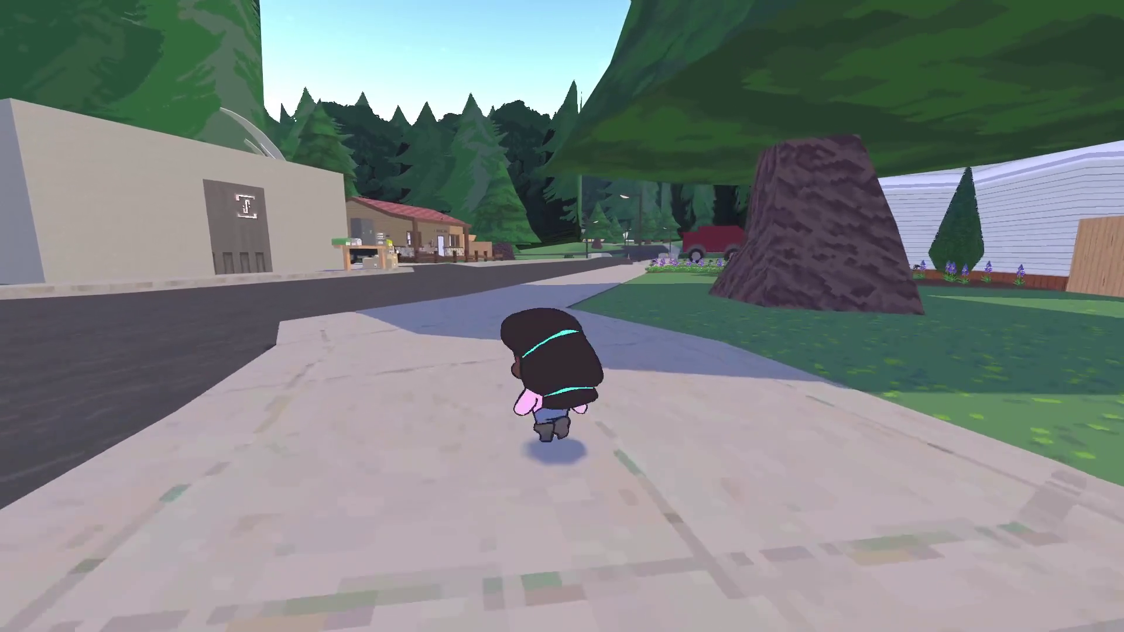
{"action": "key", "text": "w"}
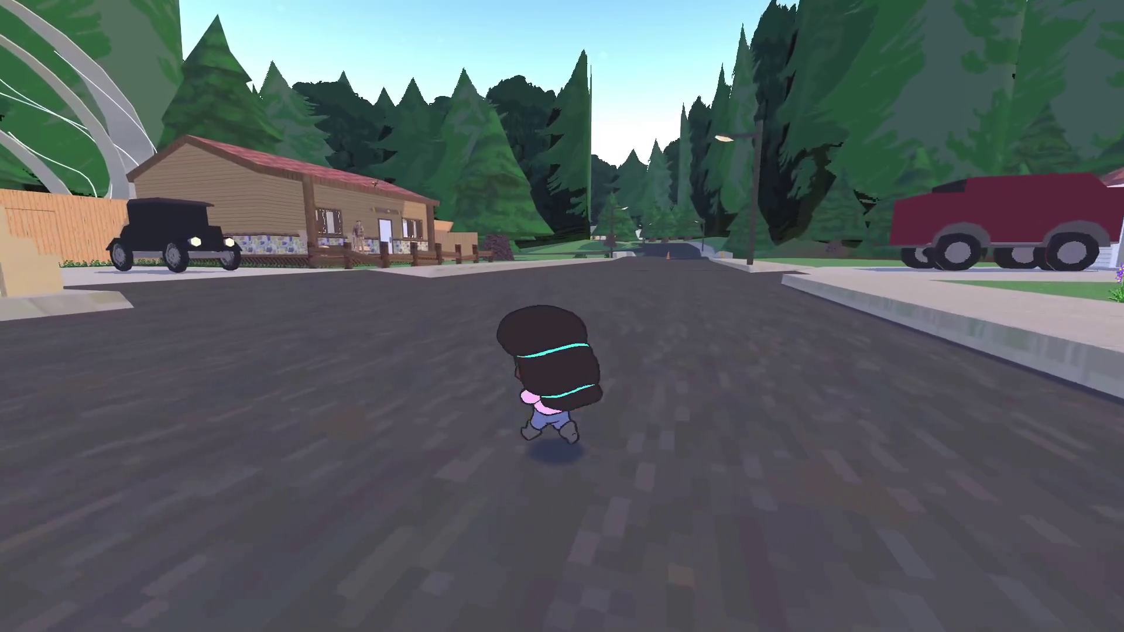
{"action": "key", "text": "a"}
- Hop the fence and settle the kid on the porch beside the old man
{"action": "key", "text": "w"}
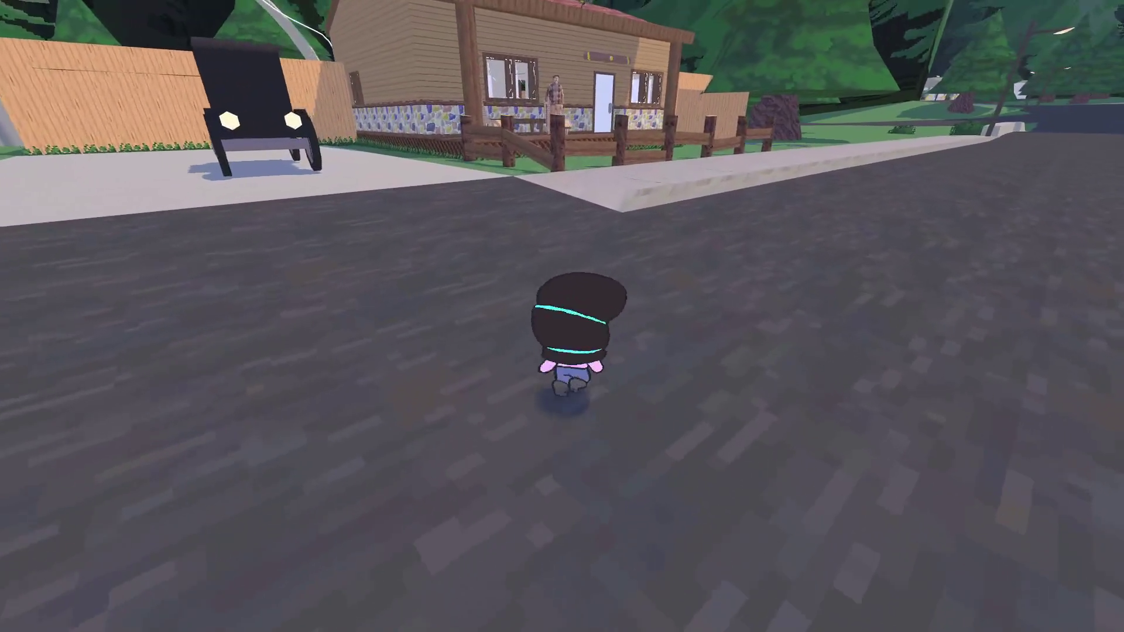
{"action": "key", "text": "space"}
{"action": "key", "text": "w"}
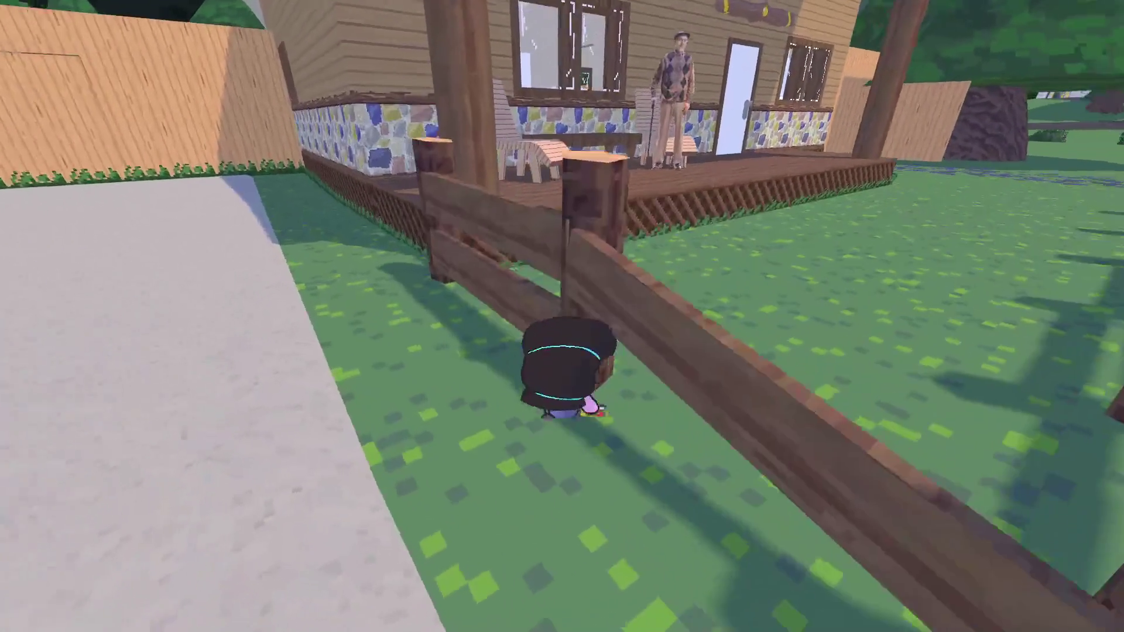
{"action": "key", "text": "w"}
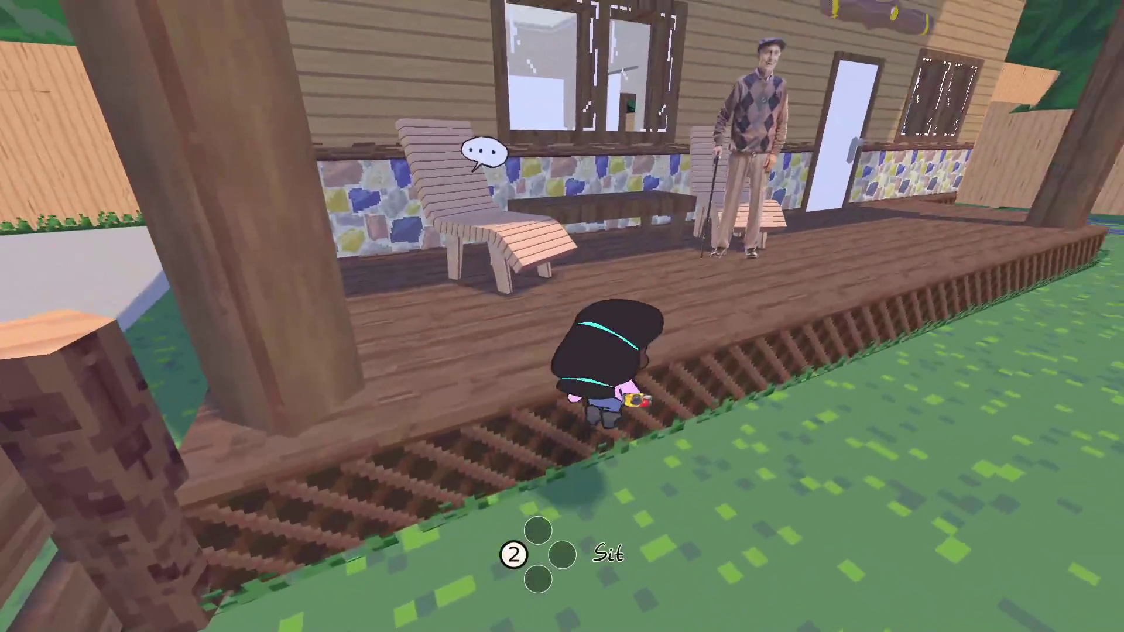
{"action": "key", "text": "w"}
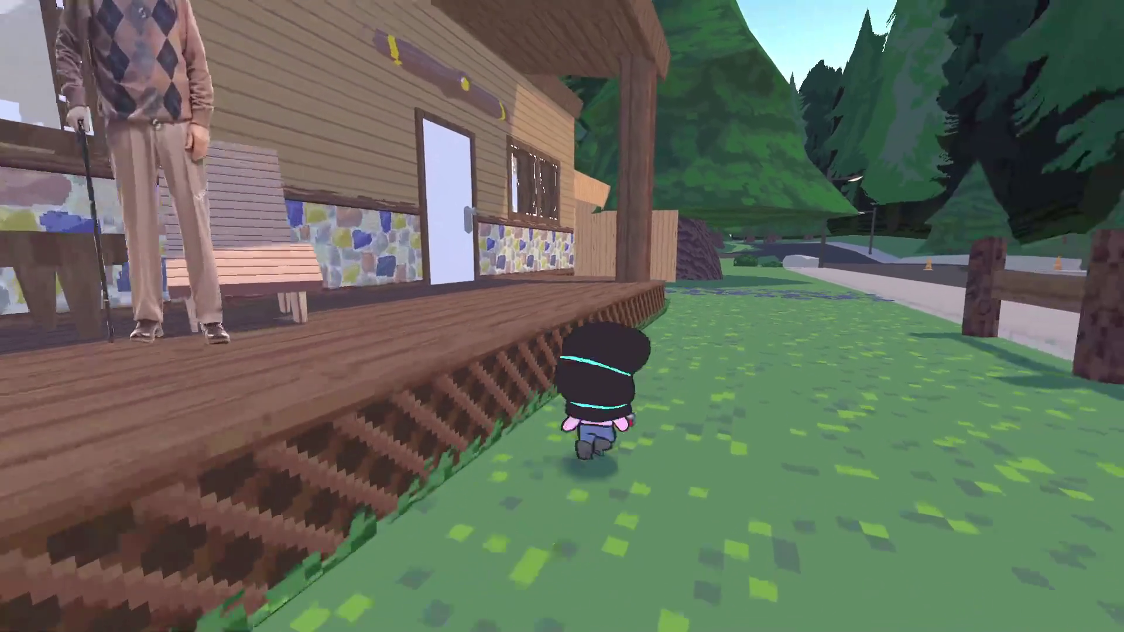
{"action": "key", "text": "w"}
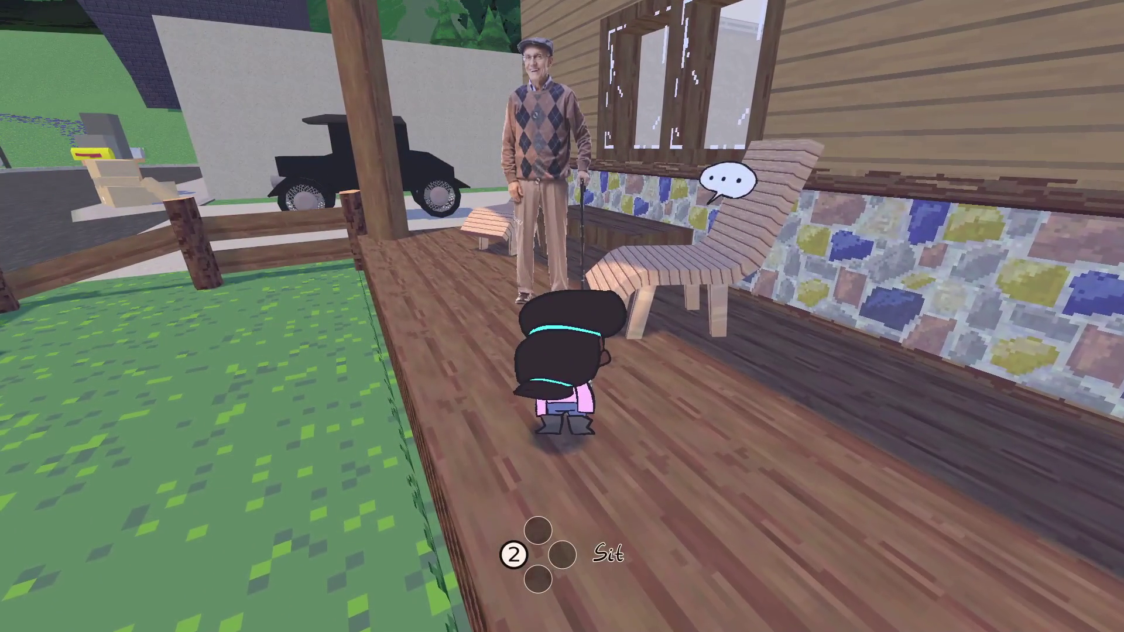
{"action": "key", "text": "s"}
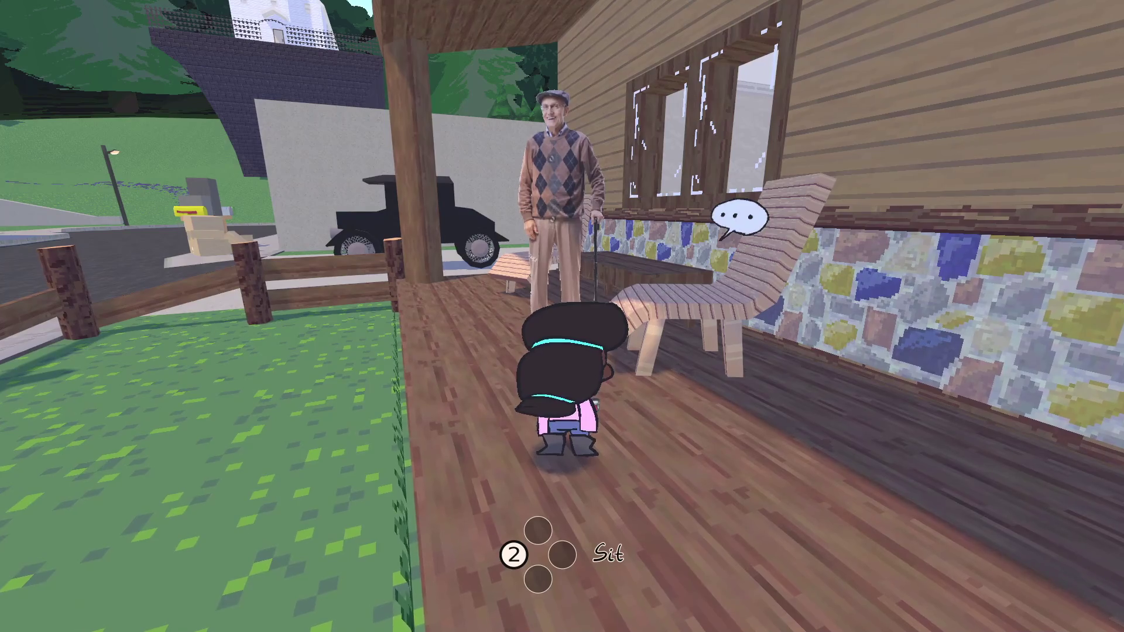
{"action": "key", "text": "grave"}
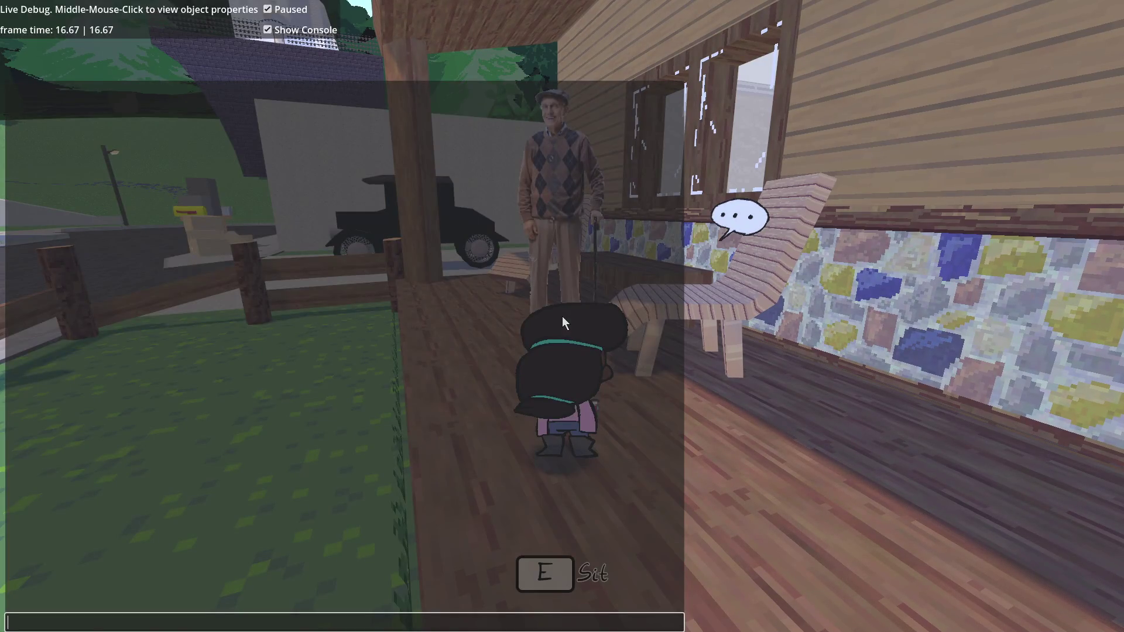
- Hide the player UI with player.ui.hide() and capture a full-screen shot of the porch scene
{"action": "key", "text": "BackSpace"}
{"action": "key", "text": "BackSpace"}
{"action": "key", "text": "BackSpace"}
{"action": "type", "text": "pla"}
{"action": "key", "text": "Return"}
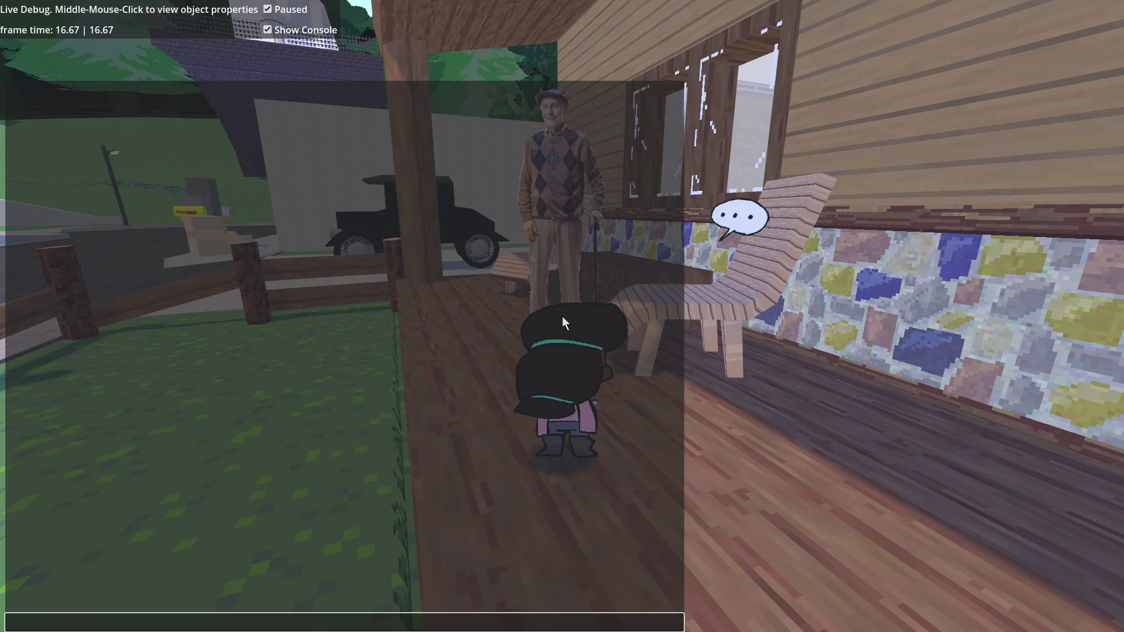
{"action": "key", "text": "grave"}
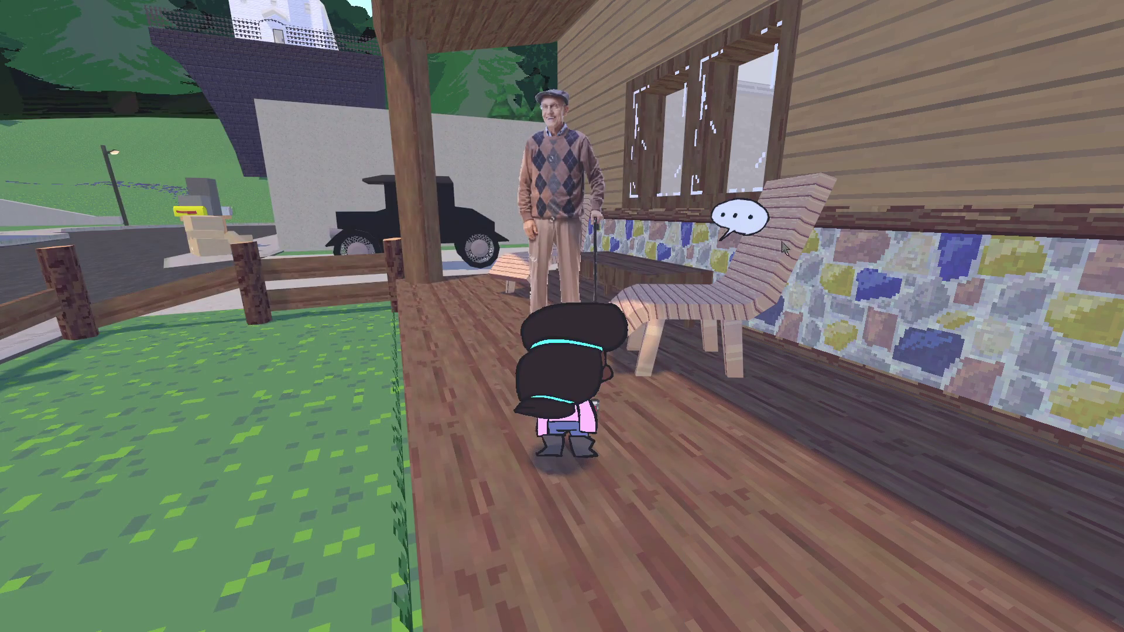
{"action": "key", "text": "grave"}
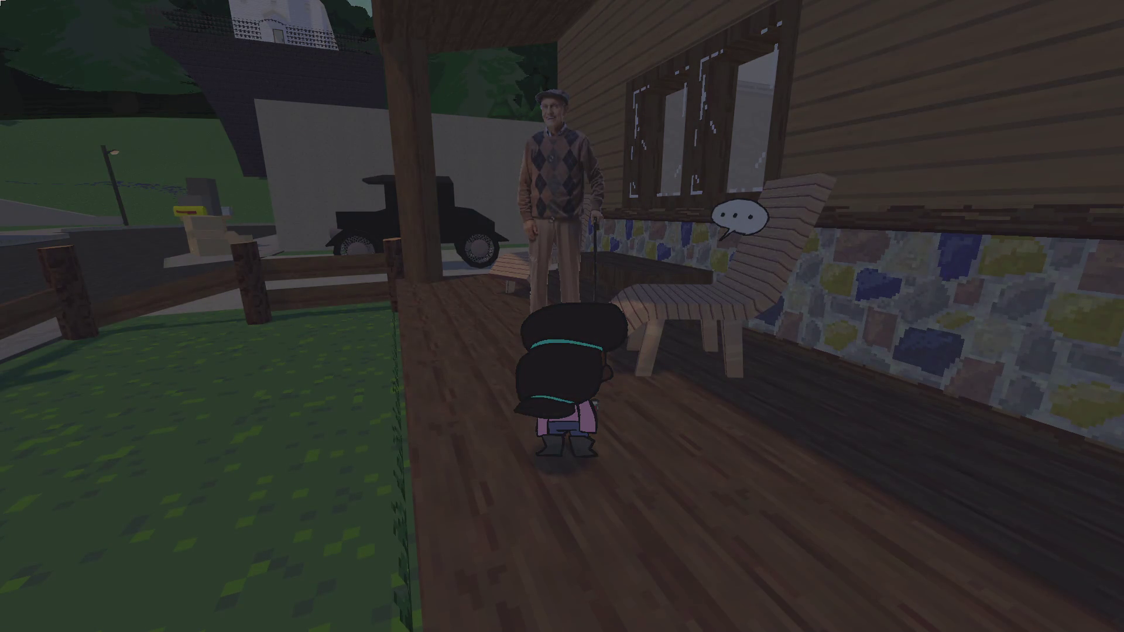
{"action": "key", "text": "grave"}
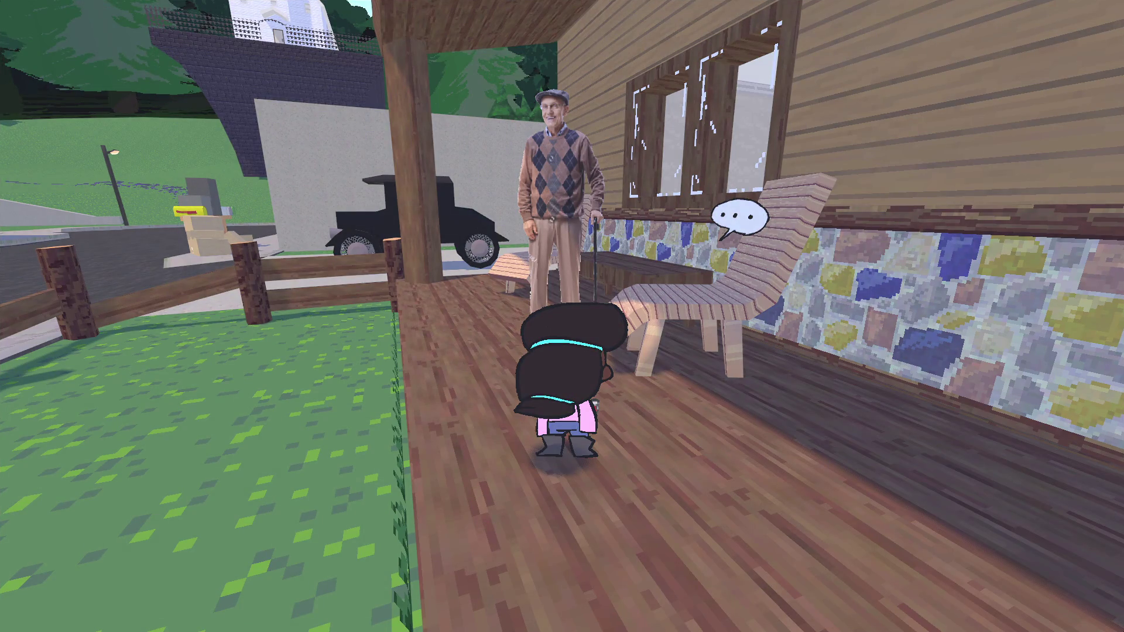
- Bring the player UI back with player.ui.show()
{"action": "key", "text": "grave"}
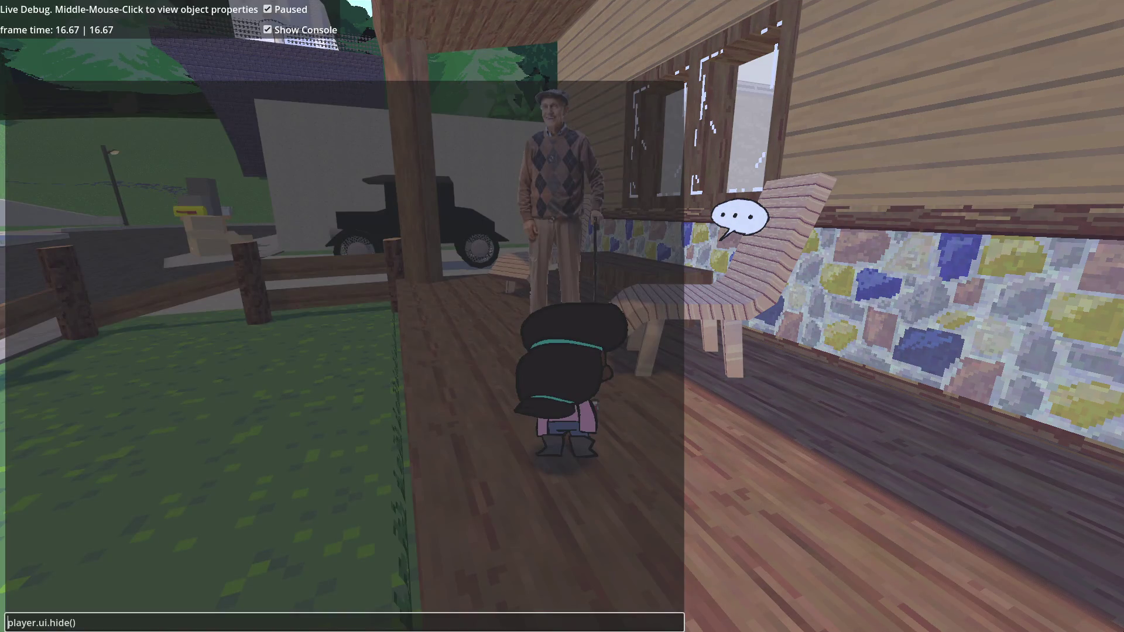
{"action": "key", "text": "BackSpace"}
{"action": "key", "text": "BackSpace"}
{"action": "key", "text": "BackSpace"}
{"action": "type", "text": "show"}
{"action": "key", "text": "Return"}
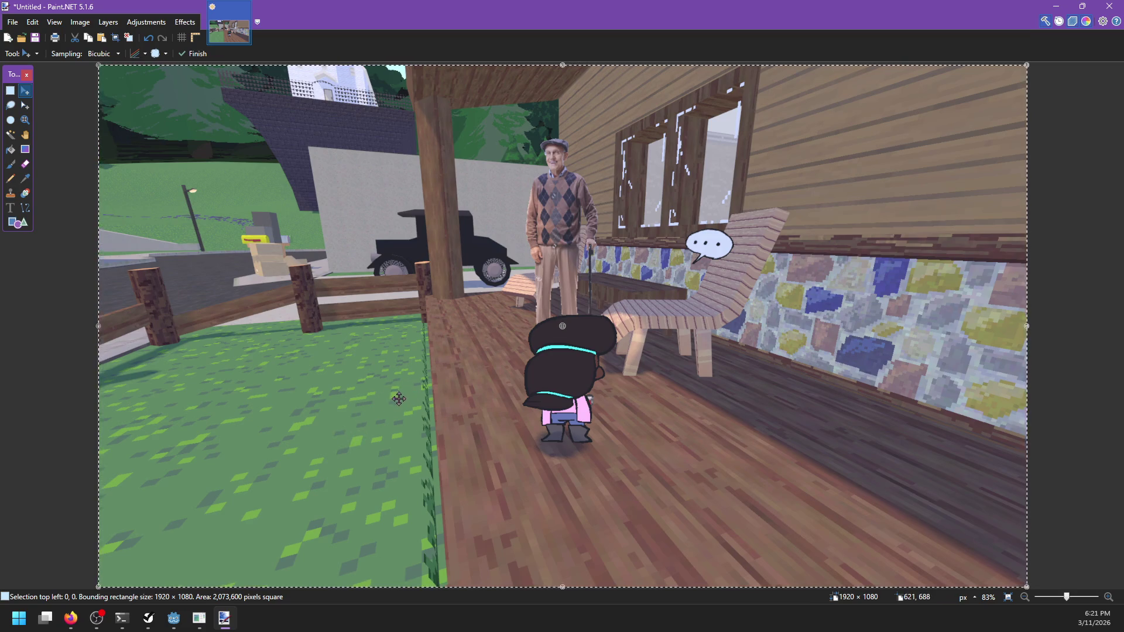
- Finish placing the pasted screenshot and move the Layers and Colors panels aside
{"action": "key", "text": "ctrl+d"}
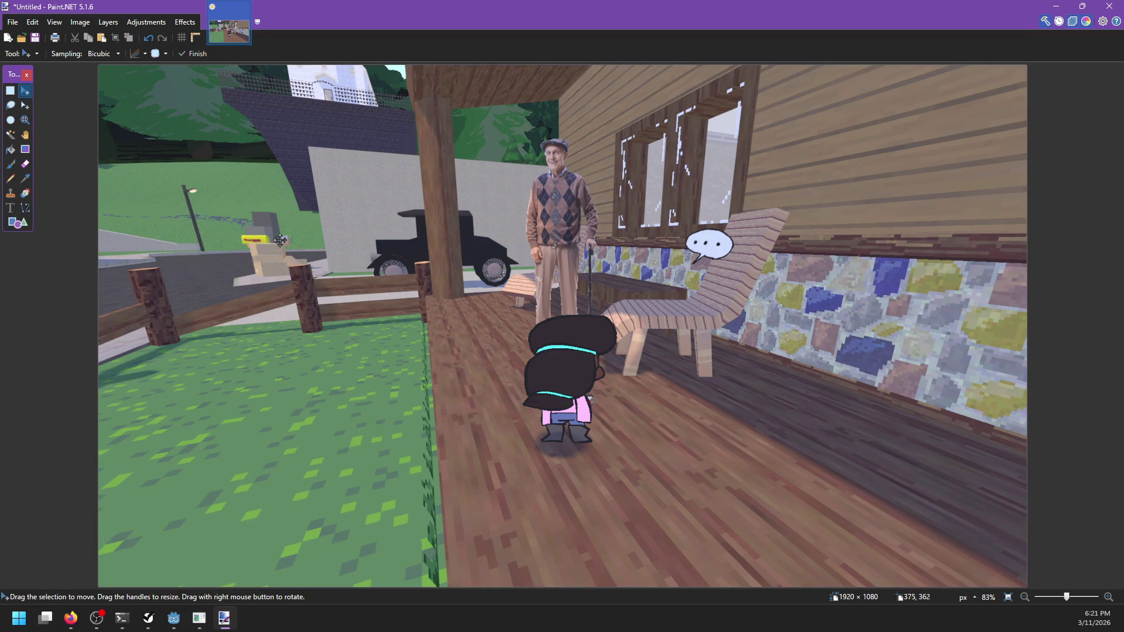
{"action": "key", "text": "b"}
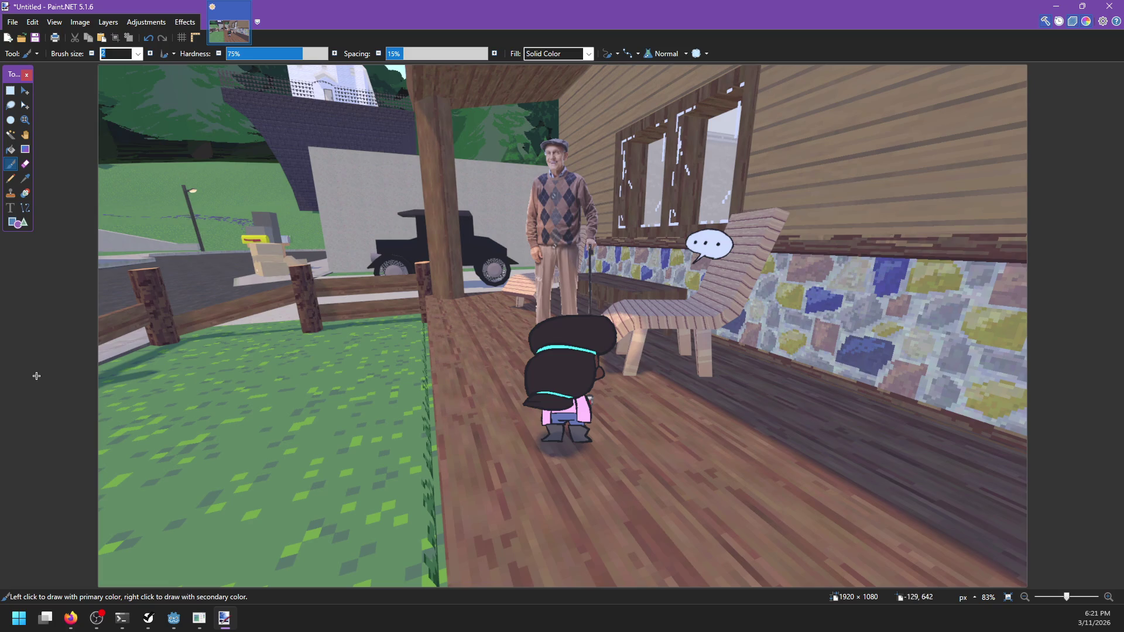
{"action": "key", "text": "F7"}
{"action": "left_click_drag", "start_coordinate": [220, 361], "coordinate": [81, 334]}
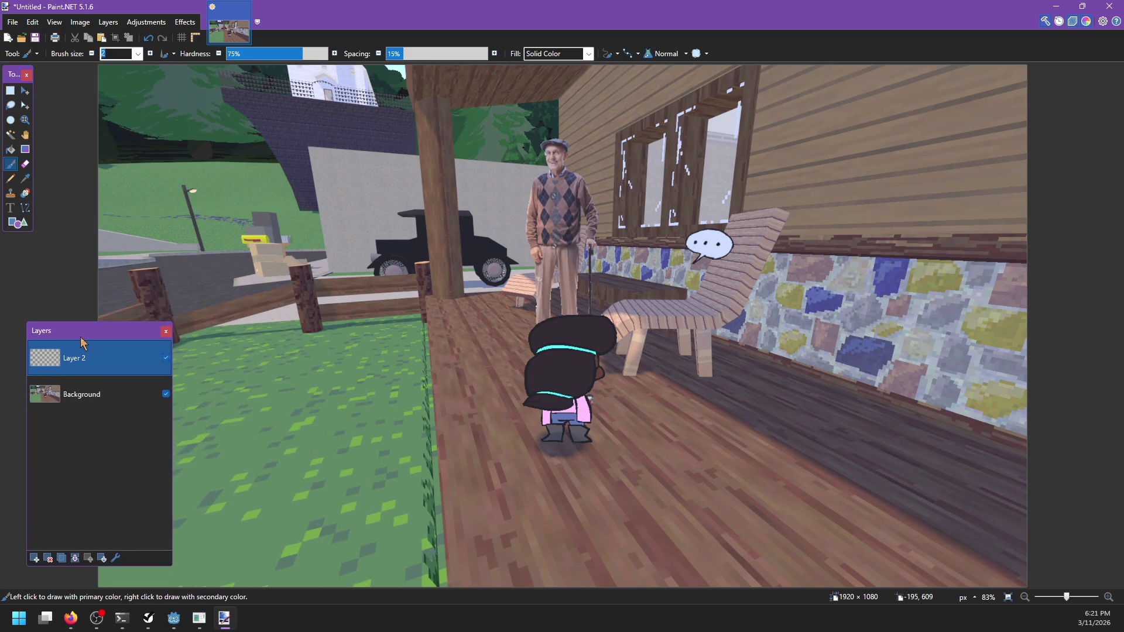
{"action": "key", "text": "F8"}
{"action": "mouse_move", "coordinate": [586, 353]}
{"action": "left_mouse_down"}
{"action": "mouse_move", "coordinate": [854, 367]}
{"action": "mouse_move", "coordinate": [1020, 423]}
{"action": "left_mouse_up"}
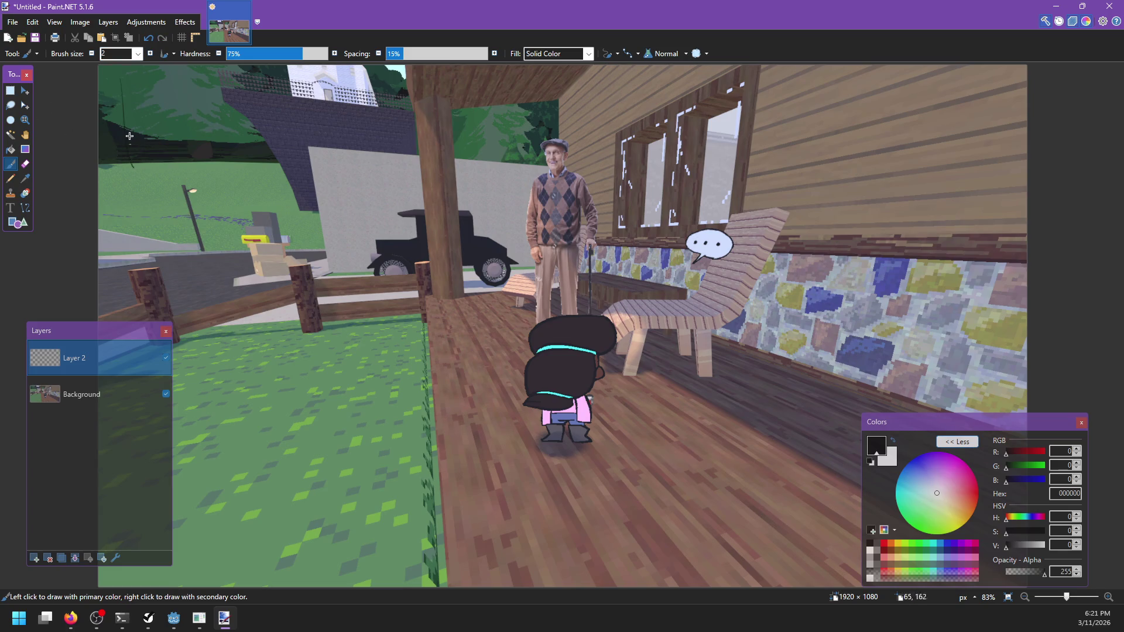
- Lasso a rough bubble shape in the upper-left sky and fill it white
{"action": "left_click", "coordinate": [25, 208]}
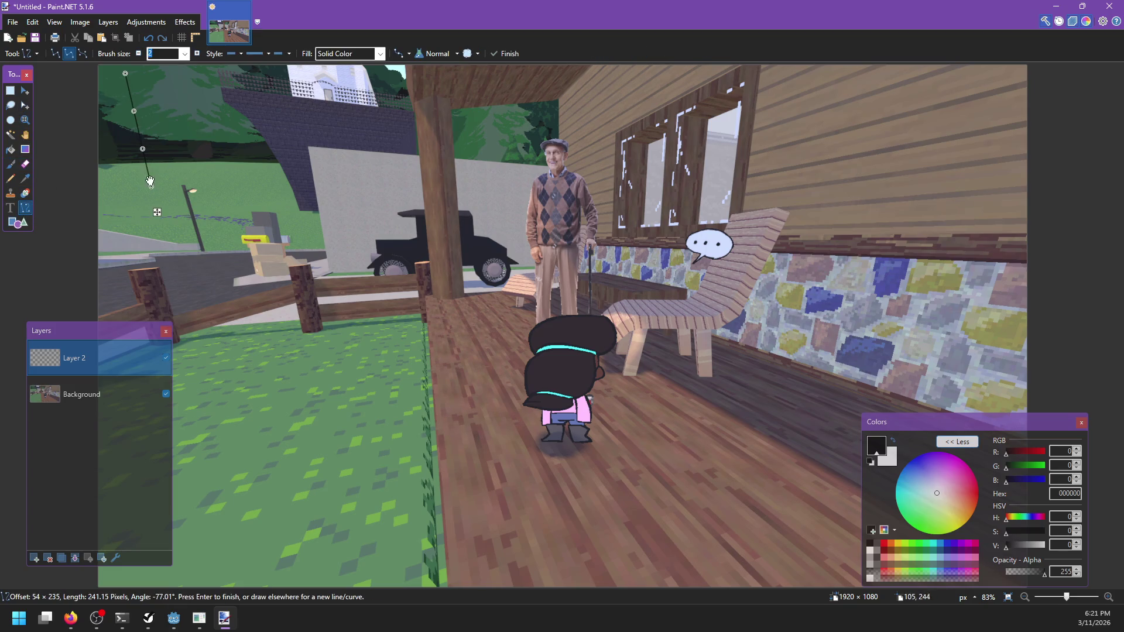
{"action": "left_click", "coordinate": [11, 104]}
{"action": "mouse_move", "coordinate": [123, 79]}
{"action": "left_mouse_down"}
{"action": "mouse_move", "coordinate": [141, 183]}
{"action": "mouse_move", "coordinate": [286, 157]}
{"action": "mouse_move", "coordinate": [296, 105]}
{"action": "mouse_move", "coordinate": [222, 72]}
{"action": "mouse_move", "coordinate": [129, 84]}
{"action": "left_mouse_up"}
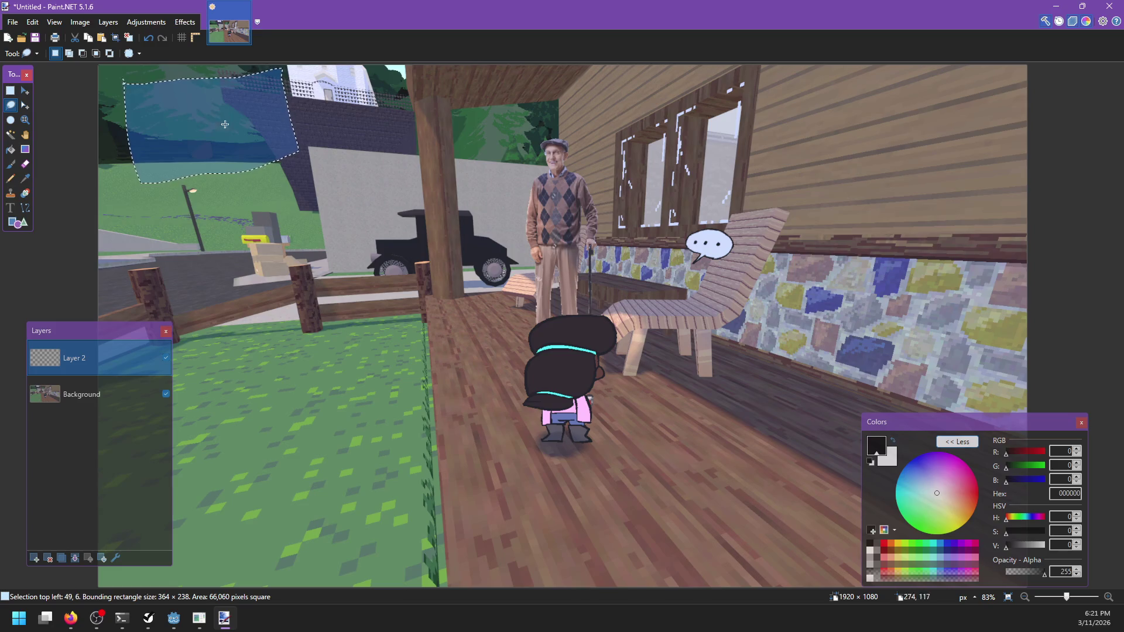
{"action": "key", "text": "f"}
{"action": "key", "text": "x"}
{"action": "left_click", "coordinate": [188, 134]}
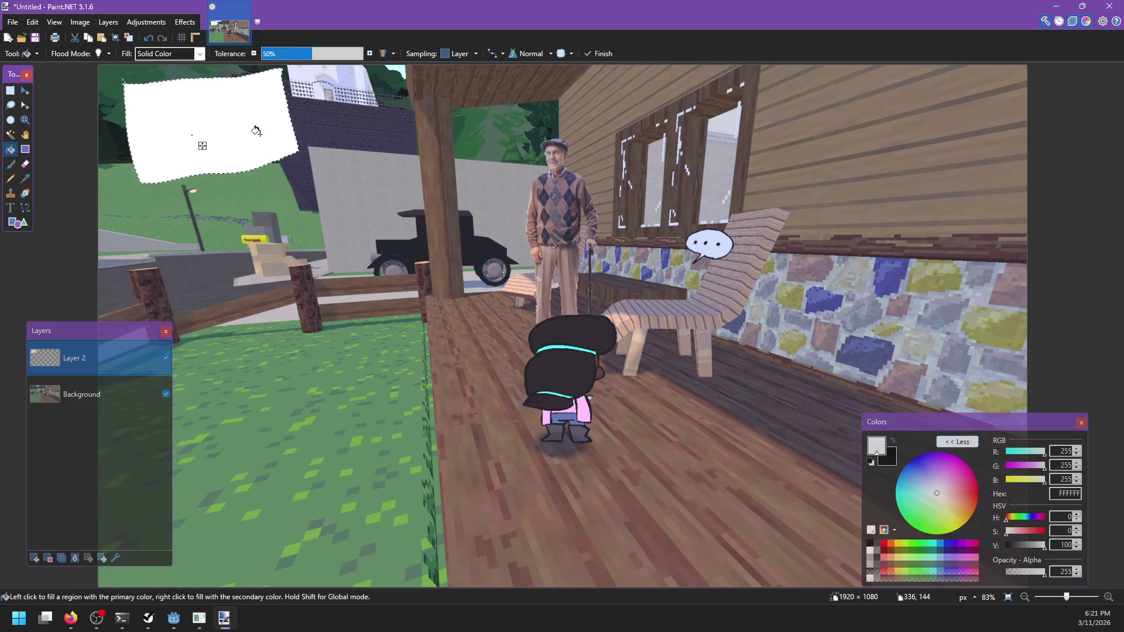
- Draw a small black stick figure in the bubble, deselect, and close Paint.NET without saving
{"action": "key", "text": "b"}
{"action": "key", "text": "x"}
{"action": "left_click_drag", "start_coordinate": [157, 109], "coordinate": [161, 142]}
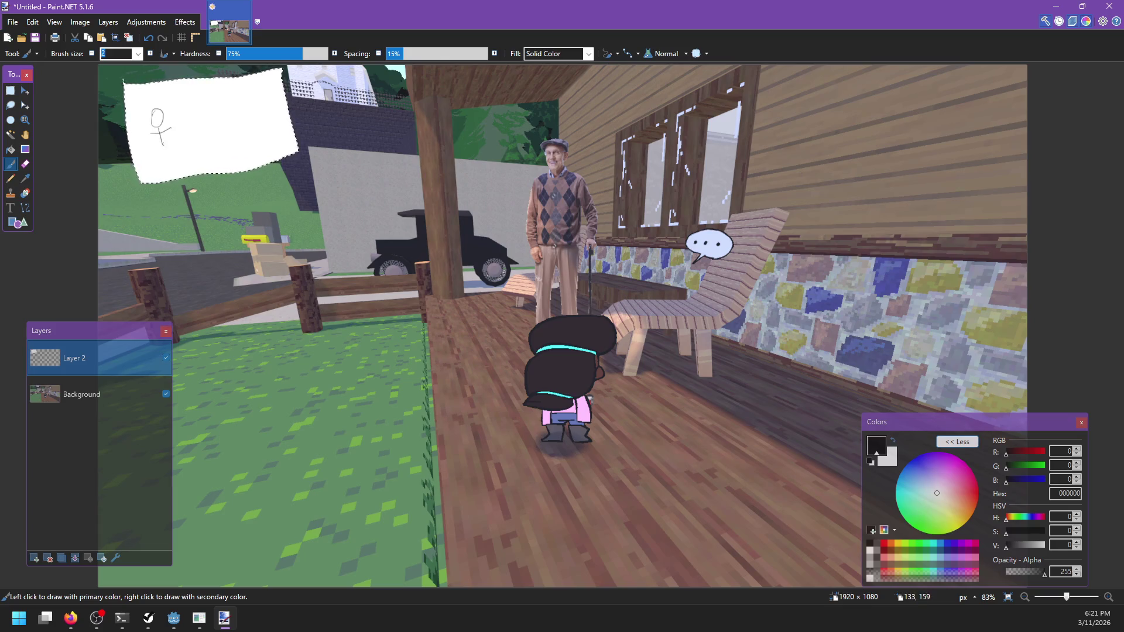
{"action": "key", "text": "ctrl+d"}
{"action": "left_click", "coordinate": [1109, 6]}
{"action": "left_click", "coordinate": [539, 359]}
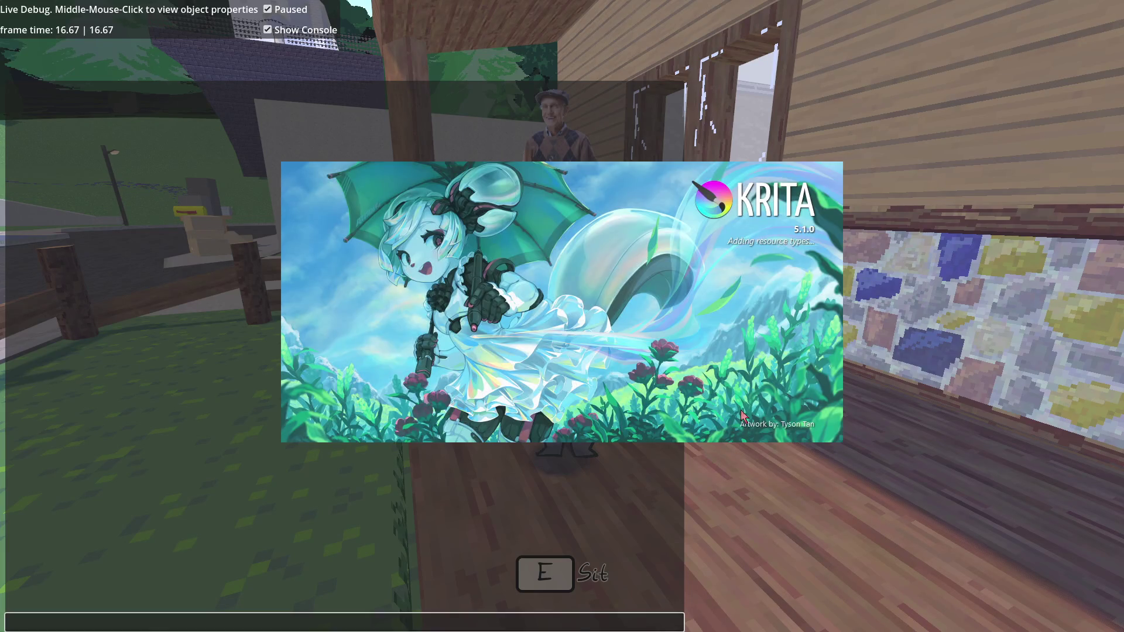
- Pause the game and start a condition on last_focused.back() at the top of pop_focus
{"action": "key", "text": "Escape"}
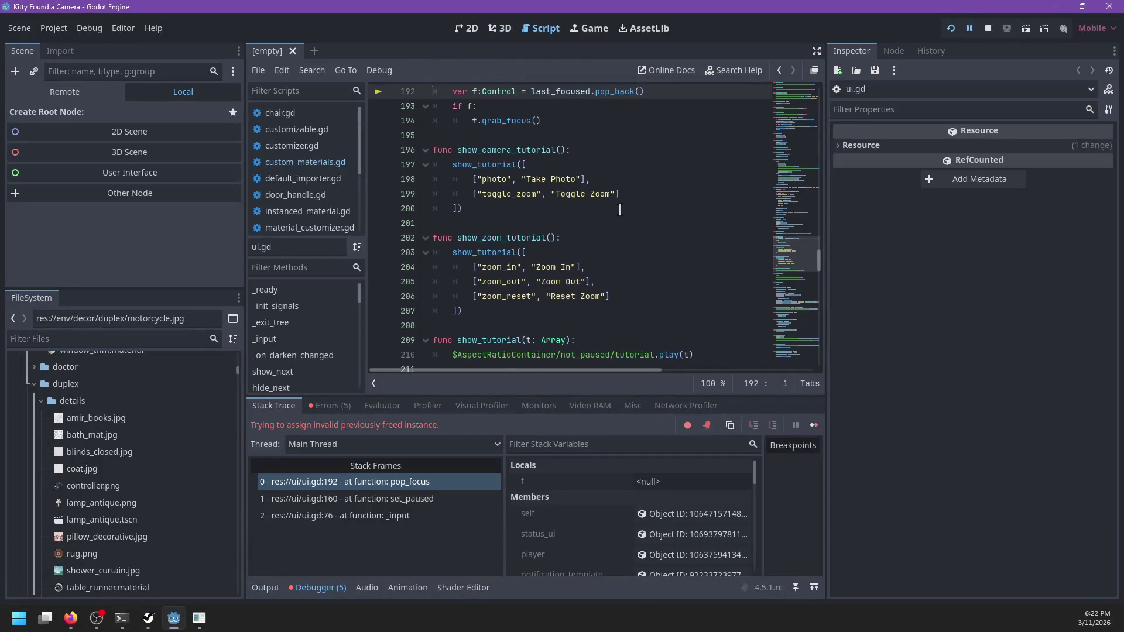
{"action": "scroll", "coordinate": [614, 214], "scroll_direction": "up", "scroll_amount": 2}
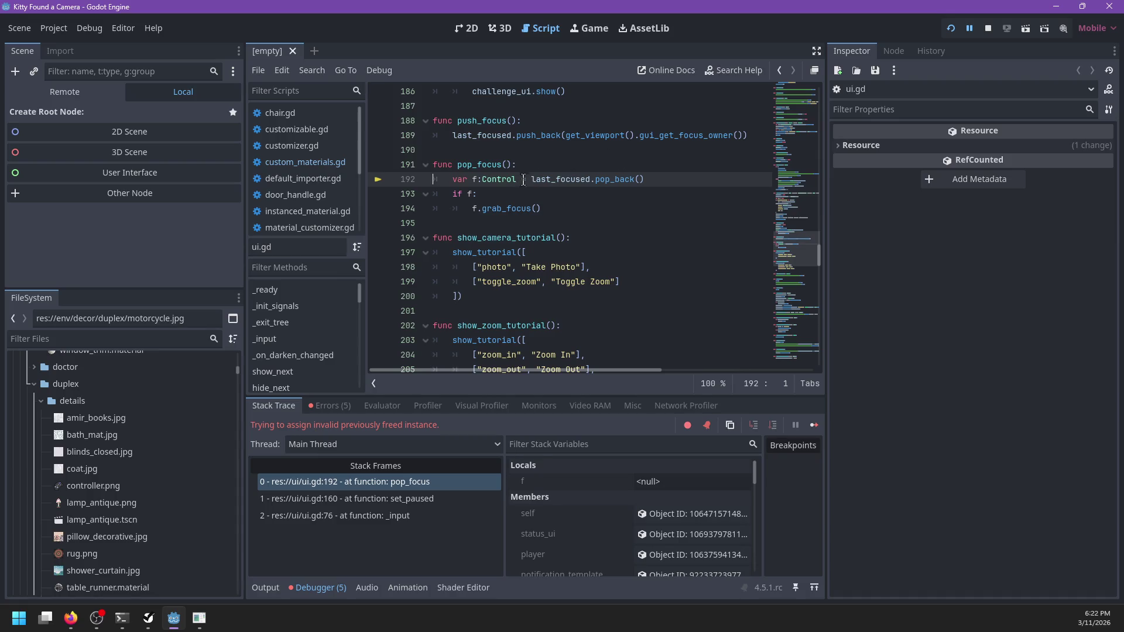
{"action": "left_click", "coordinate": [534, 170]}
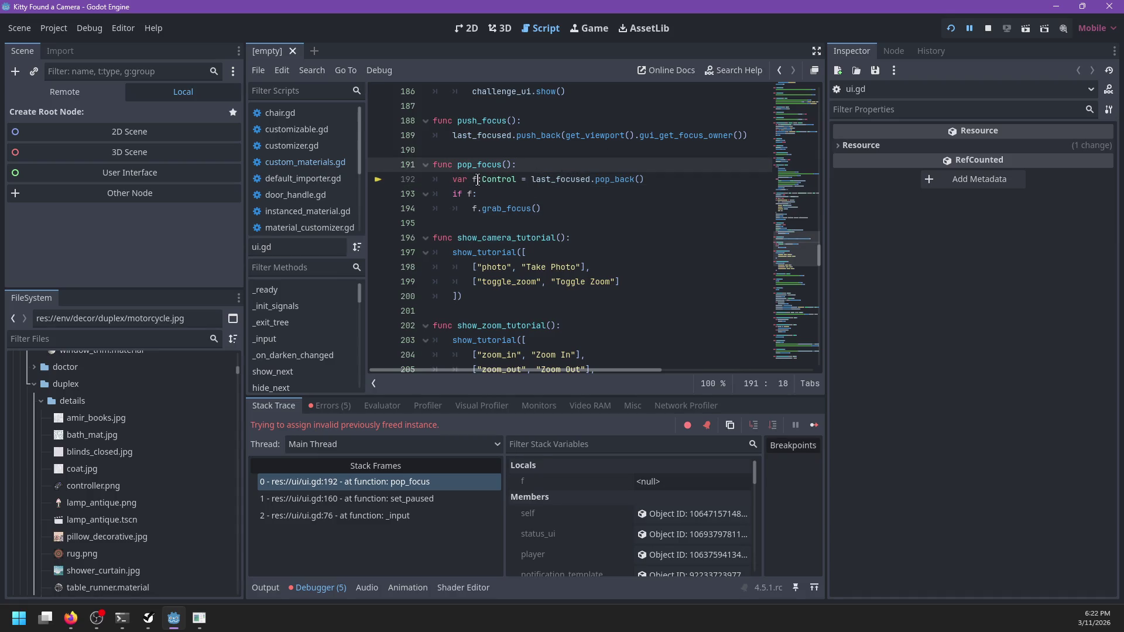
{"action": "left_click", "coordinate": [533, 179]}
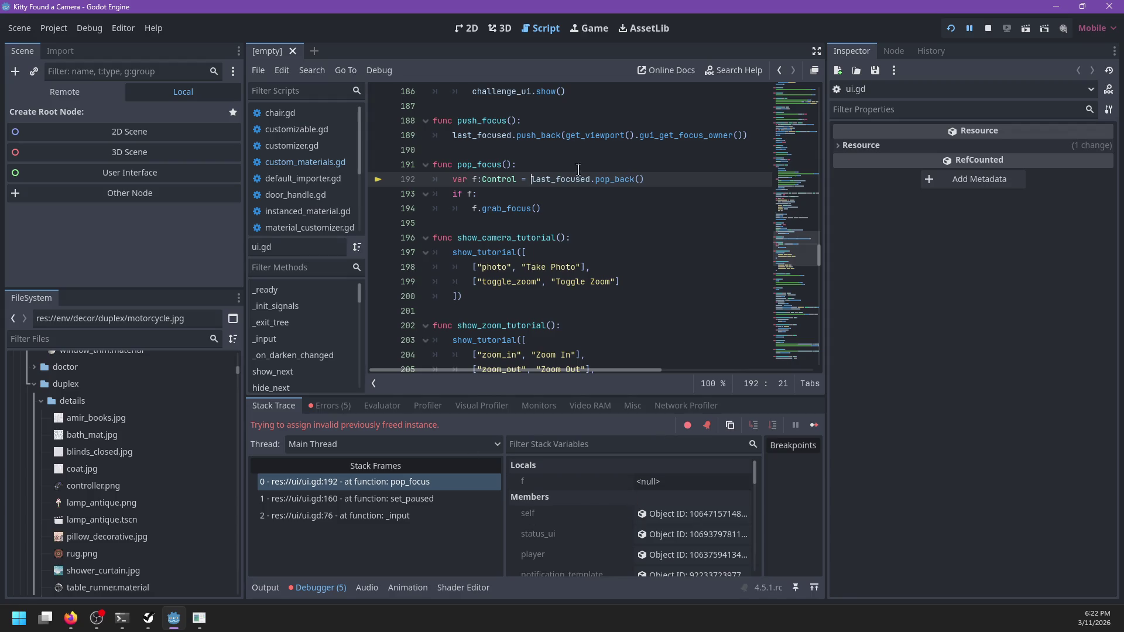
{"action": "left_click", "coordinate": [553, 170]}
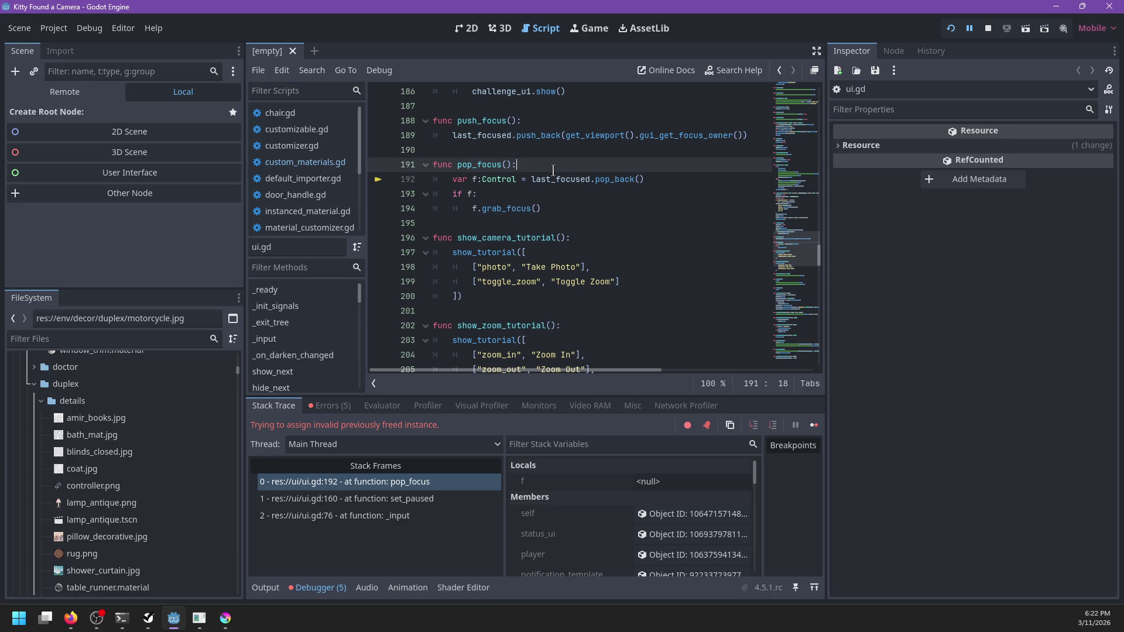
{"action": "key", "text": "Return"}
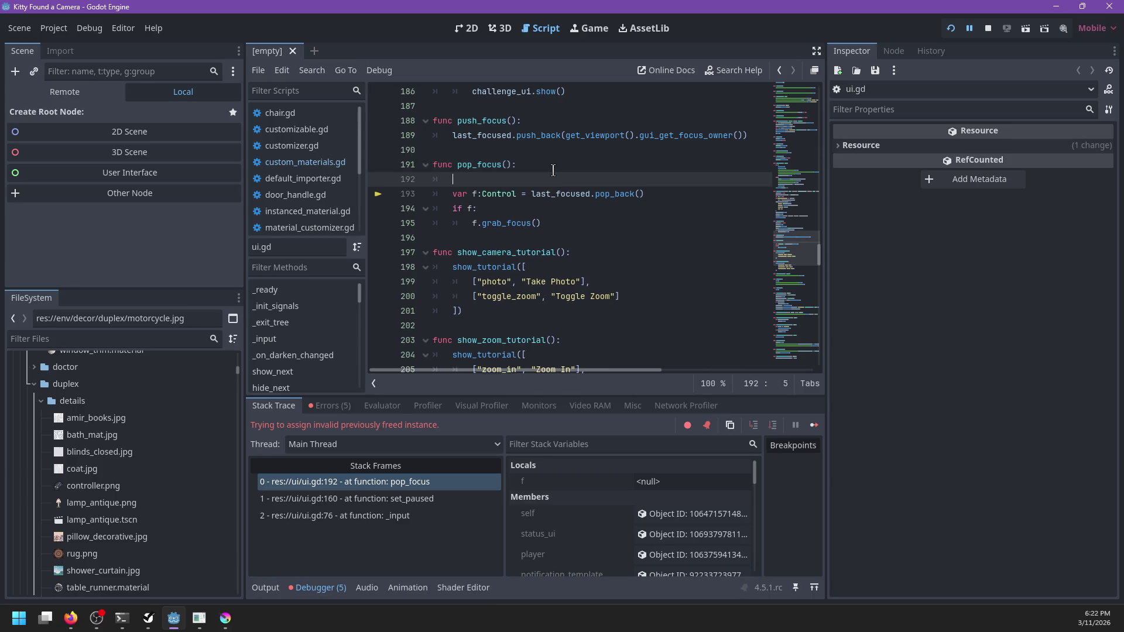
{"action": "type", "text": "focused."}
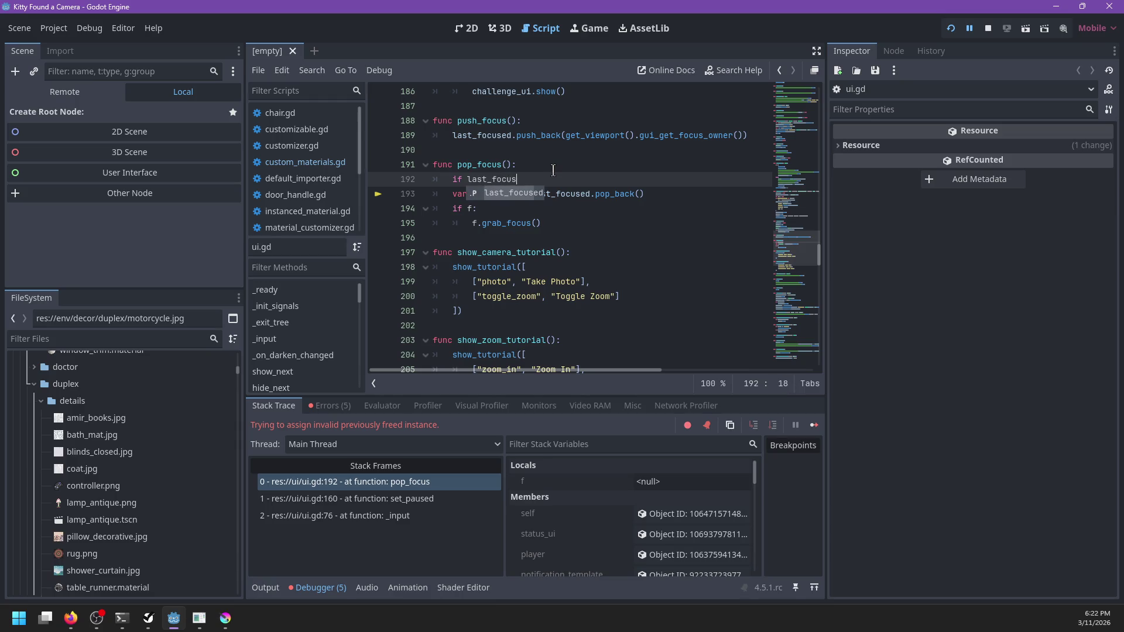
{"action": "type", "text": "peek"}
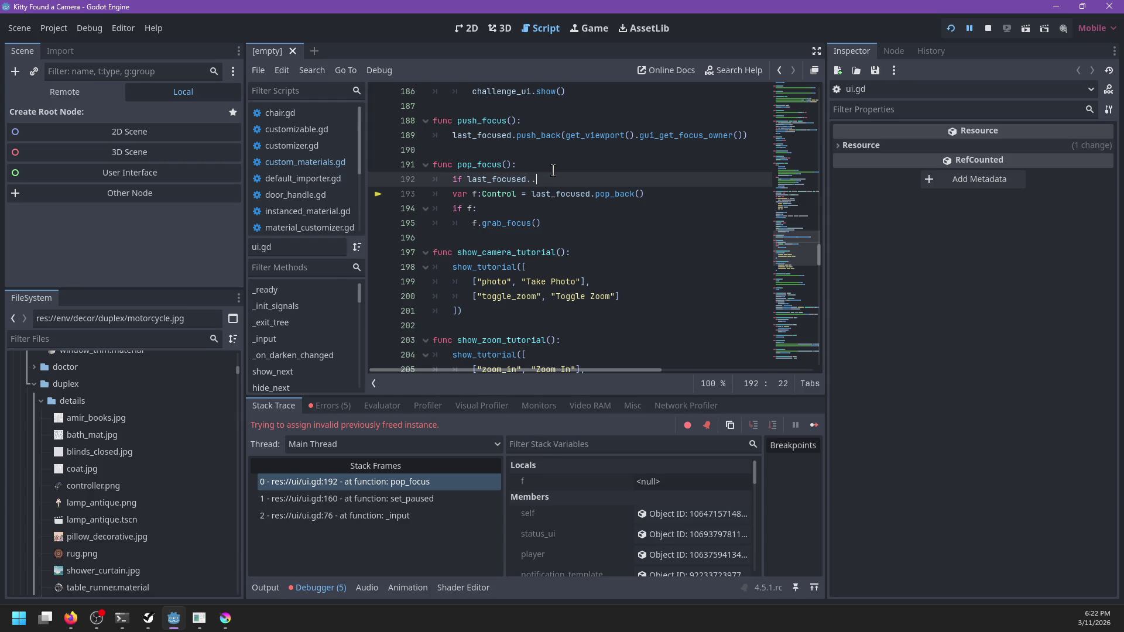
{"action": "key", "text": "BackSpace"}
{"action": "type", "text": "bac"}
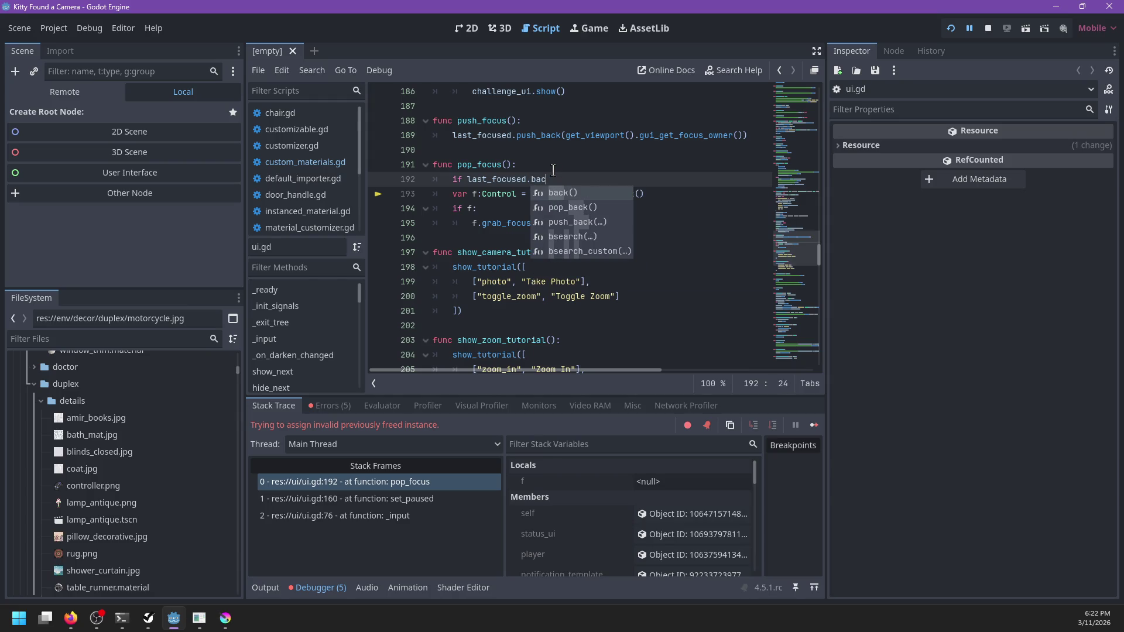
{"action": "key", "text": "Return"}
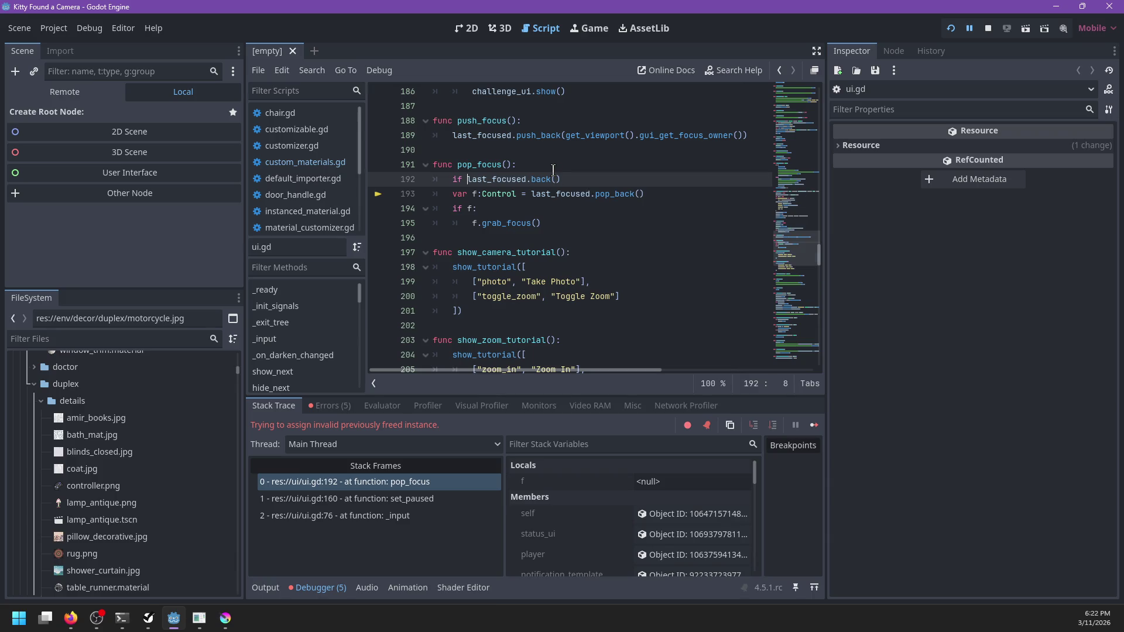
- Make it 'if is_instance_valid(last_focused.back()):' and indent the var line beneath it
{"action": "key", "text": "Right"}
{"action": "type", "text": "is_instan"}
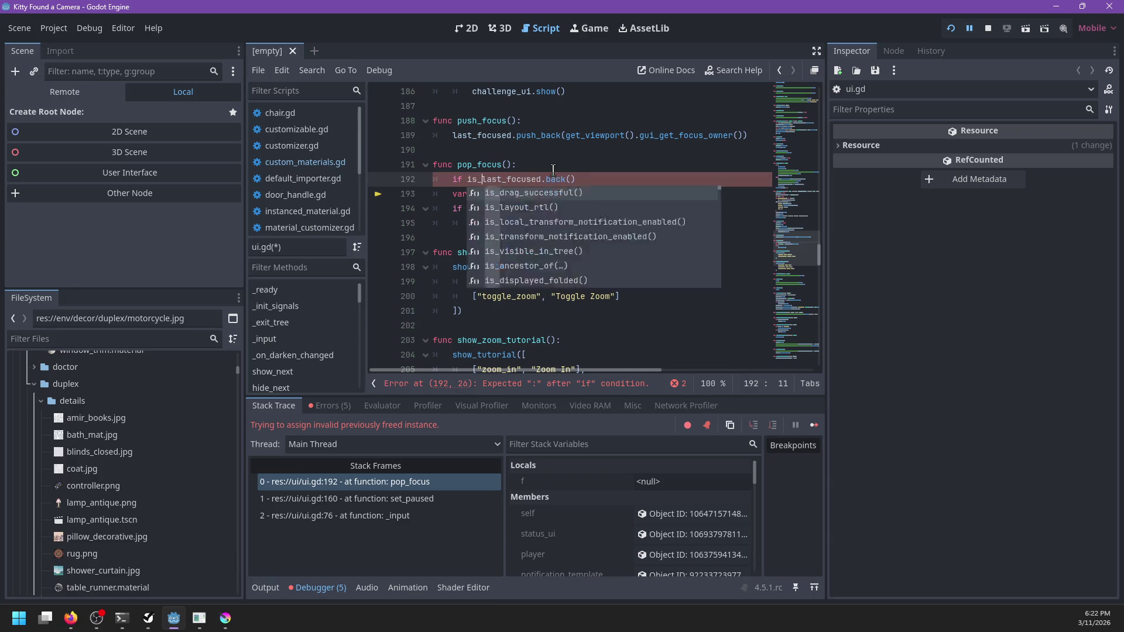
{"action": "type", "text": "ce_"}
{"action": "key", "text": "Down"}
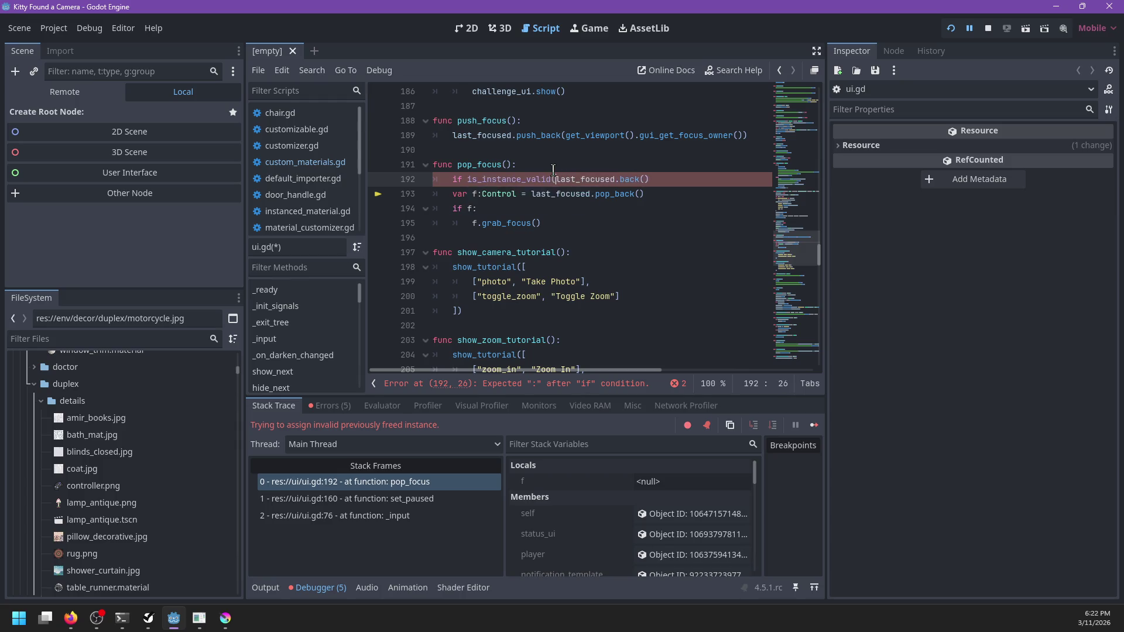
{"action": "key", "text": "Return"}
{"action": "key", "text": "ctrl+Right"}
{"action": "type", "text": ":"}
{"action": "key", "text": "Down"}
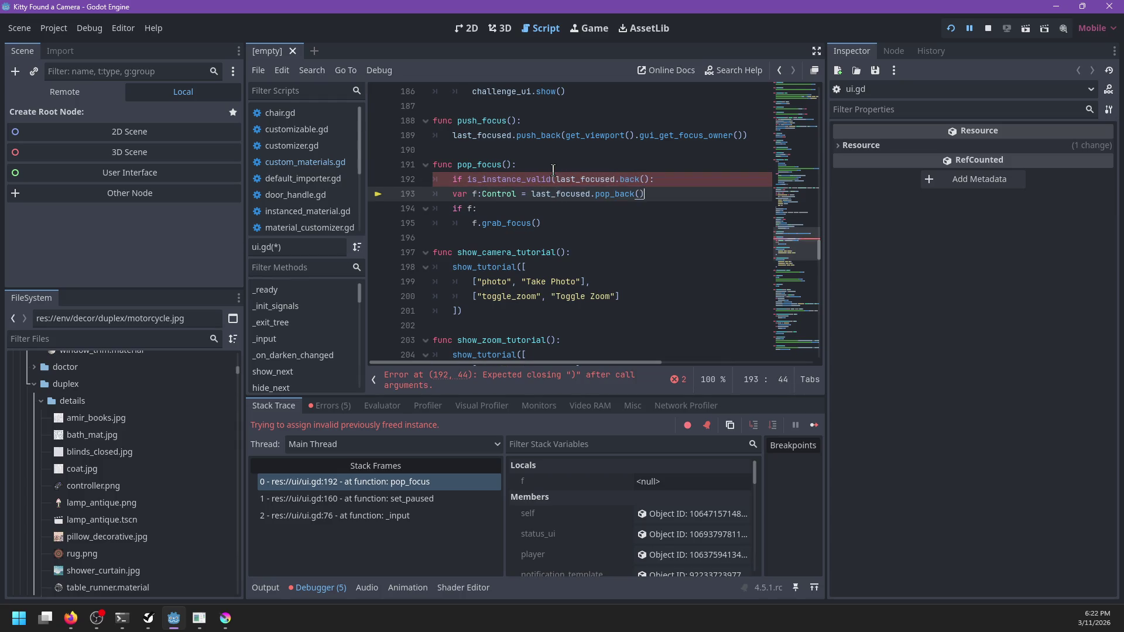
{"action": "key", "text": "Home"}
{"action": "key", "text": "Tab"}
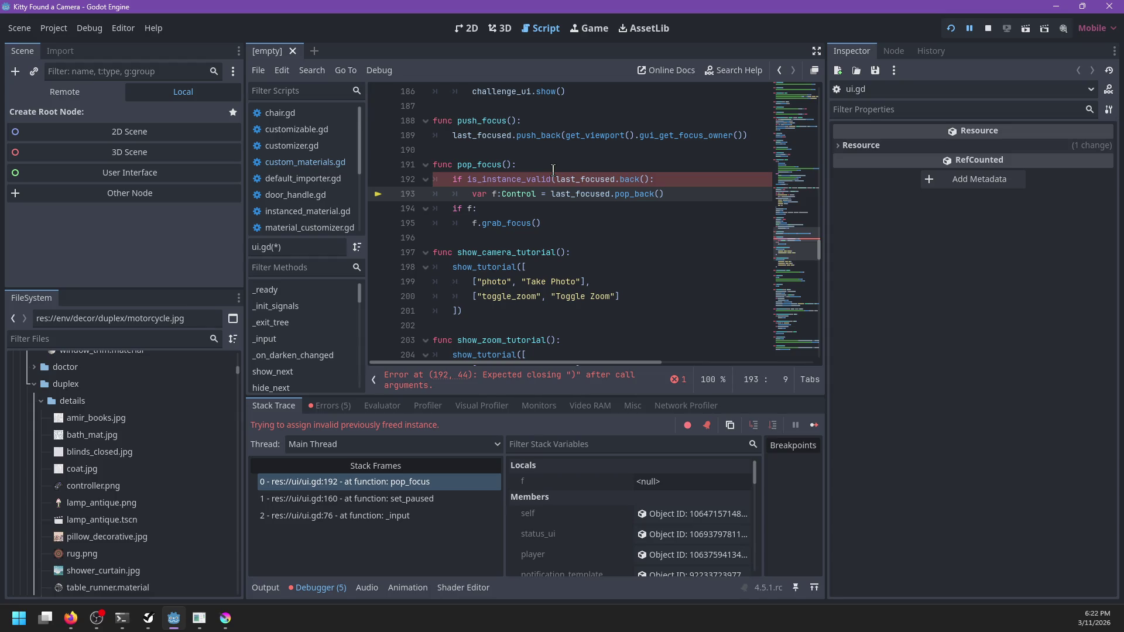
{"action": "key", "text": "End"}
- Add an else branch and a separate var f declaration before the pop_back assignment
{"action": "key", "text": "Return"}
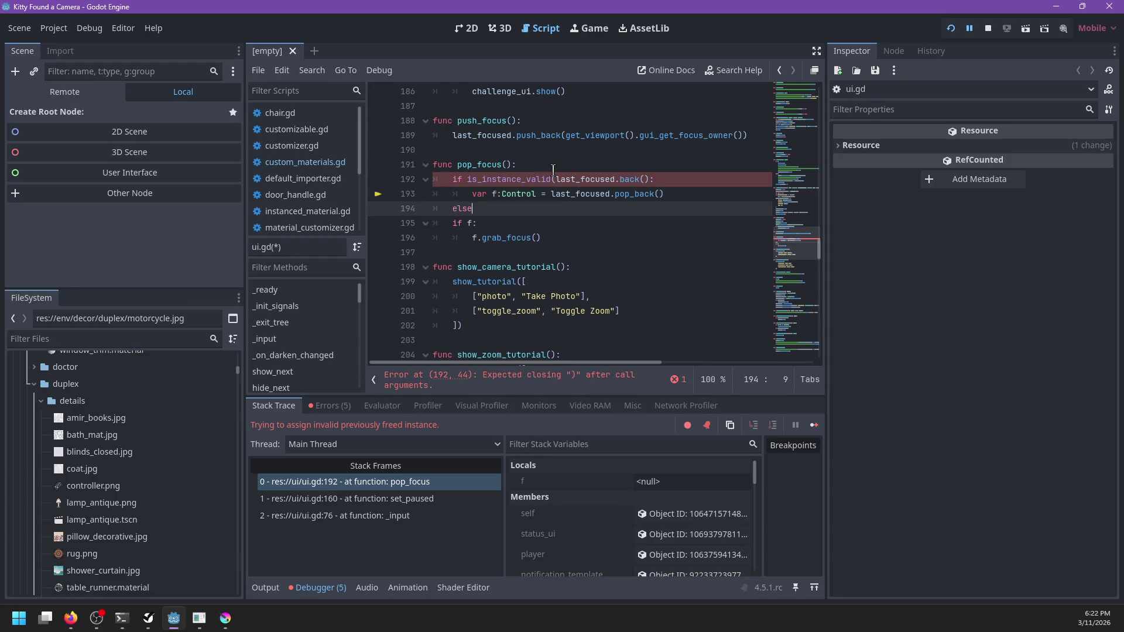
{"action": "type", "text": "e:"}
{"action": "key", "text": "Return"}
{"action": "key", "text": "Up"}
{"action": "key", "text": "Up"}
{"action": "key", "text": "Up"}
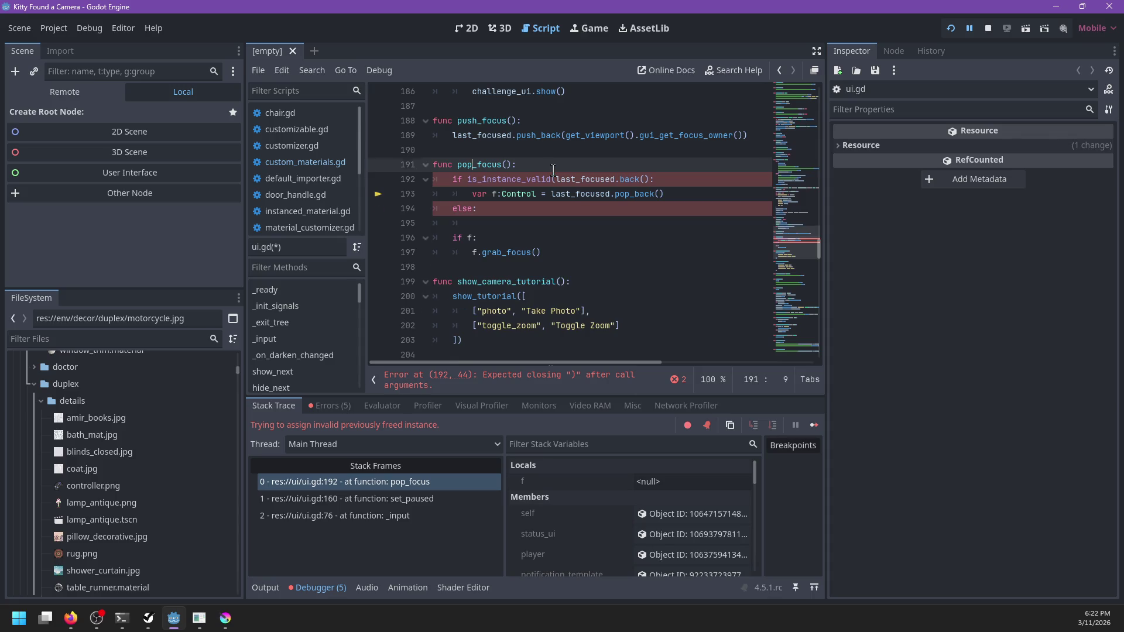
{"action": "key", "text": "End"}
{"action": "key", "text": "Return"}
{"action": "type", "text": "var"}
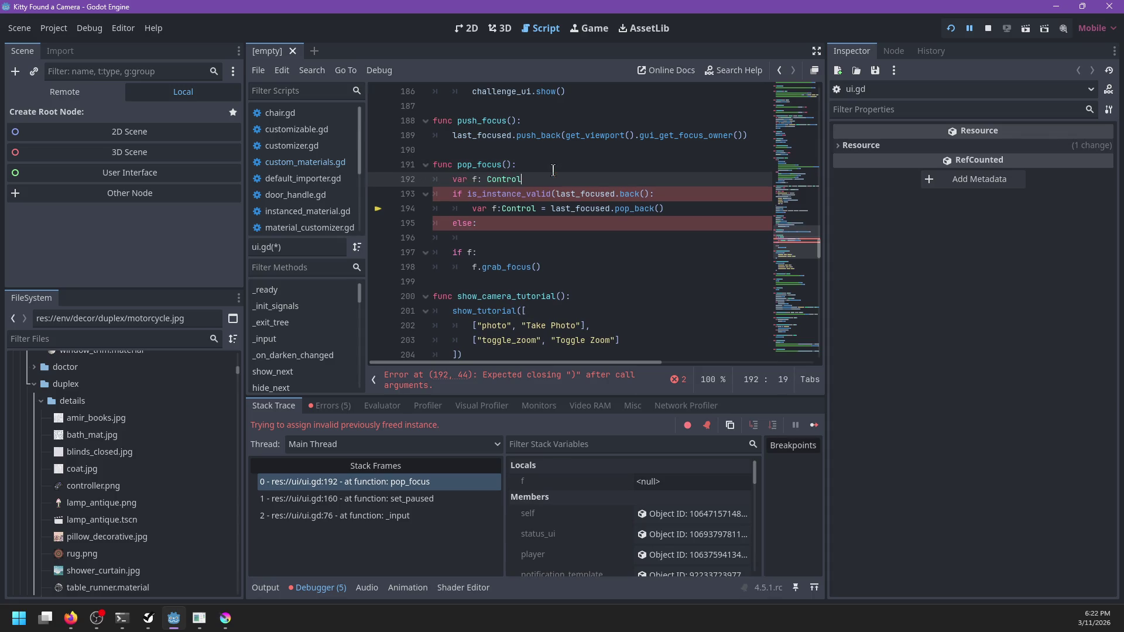
{"action": "key", "text": "Down"}
{"action": "key", "text": "Down"}
{"action": "key", "text": "ctrl+shift+Left"}
{"action": "key", "text": "ctrl+shift+Left"}
{"action": "key", "text": "ctrl+shift+Left"}
{"action": "type", "text": "f"}
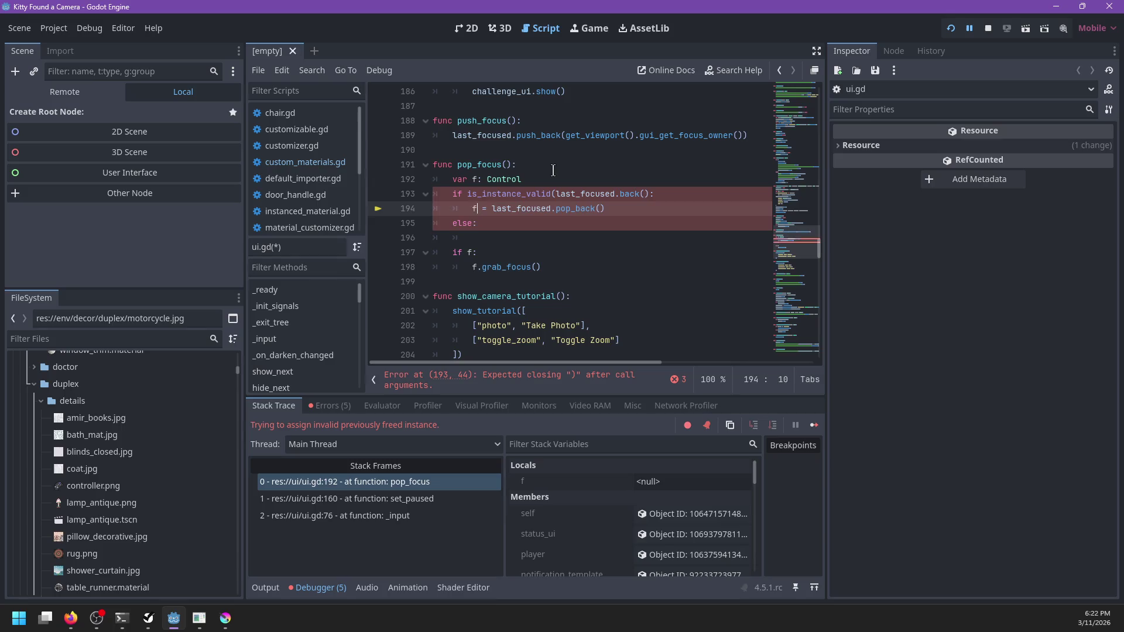
{"action": "key", "text": "Down"}
{"action": "key", "text": "Down"}
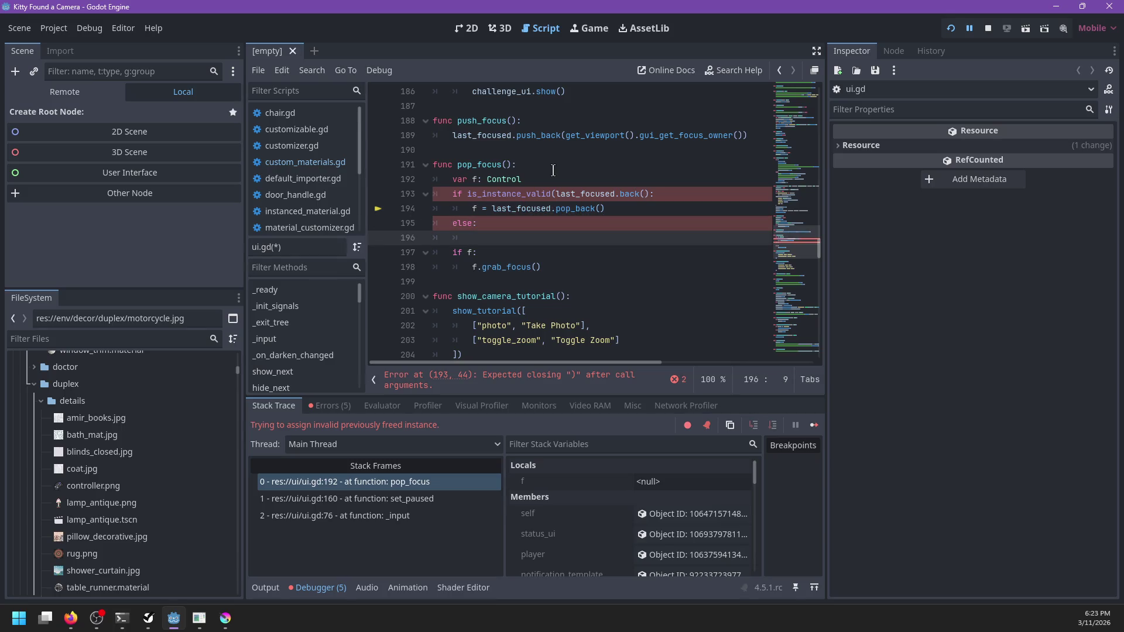
- Move the 'if f' grab_focus block below the pop_back assignment and indent it
{"action": "left_click_drag", "start_coordinate": [447, 254], "coordinate": [542, 267]}
{"action": "key", "text": "ctrl+x"}
{"action": "left_click", "coordinate": [609, 208]}
{"action": "key", "text": "ctrl+v"}
{"action": "left_click", "coordinate": [608, 208]}
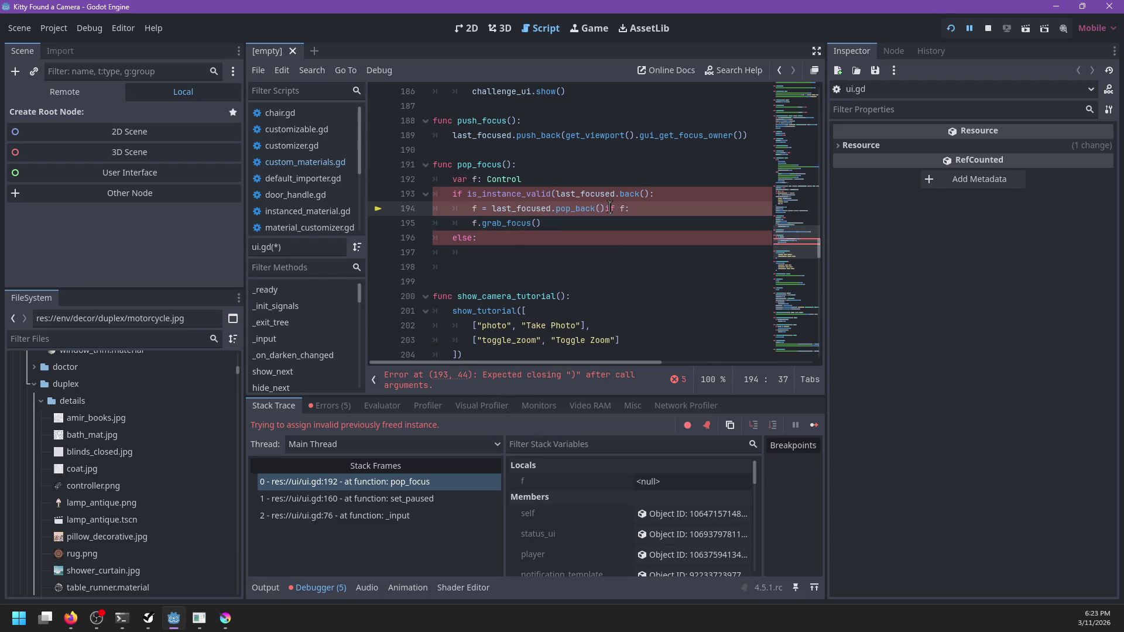
{"action": "key", "text": "Return"}
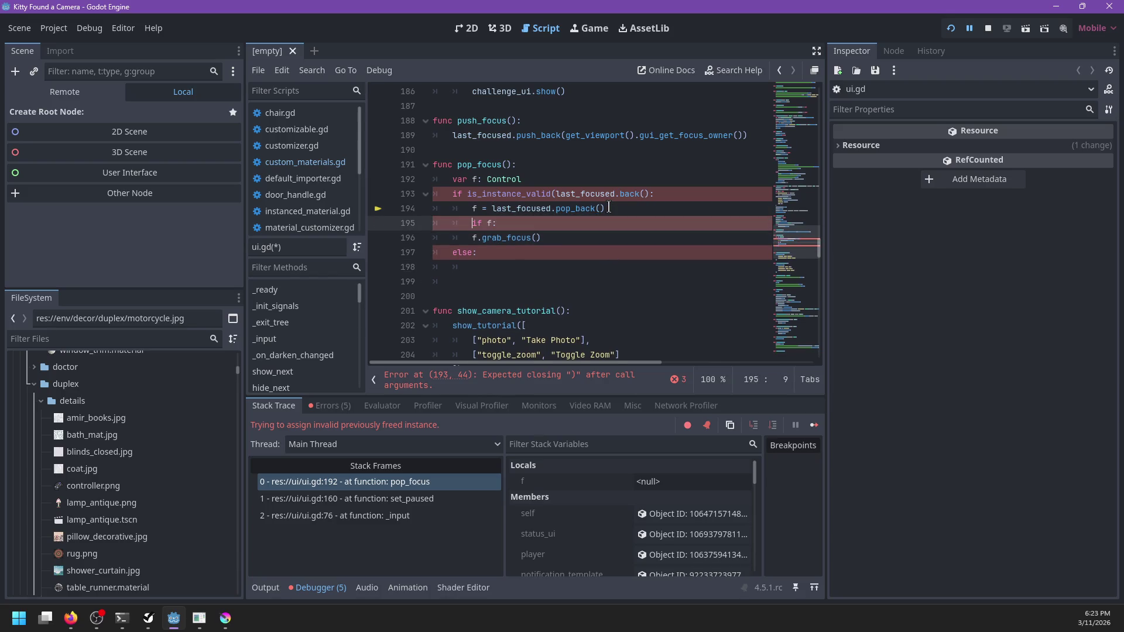
{"action": "key", "text": "Down"}
{"action": "key", "text": "Tab"}
- Indent the var f declaration inside the validity-check block
{"action": "left_click", "coordinate": [671, 183]}
{"action": "key", "text": "shift+Up"}
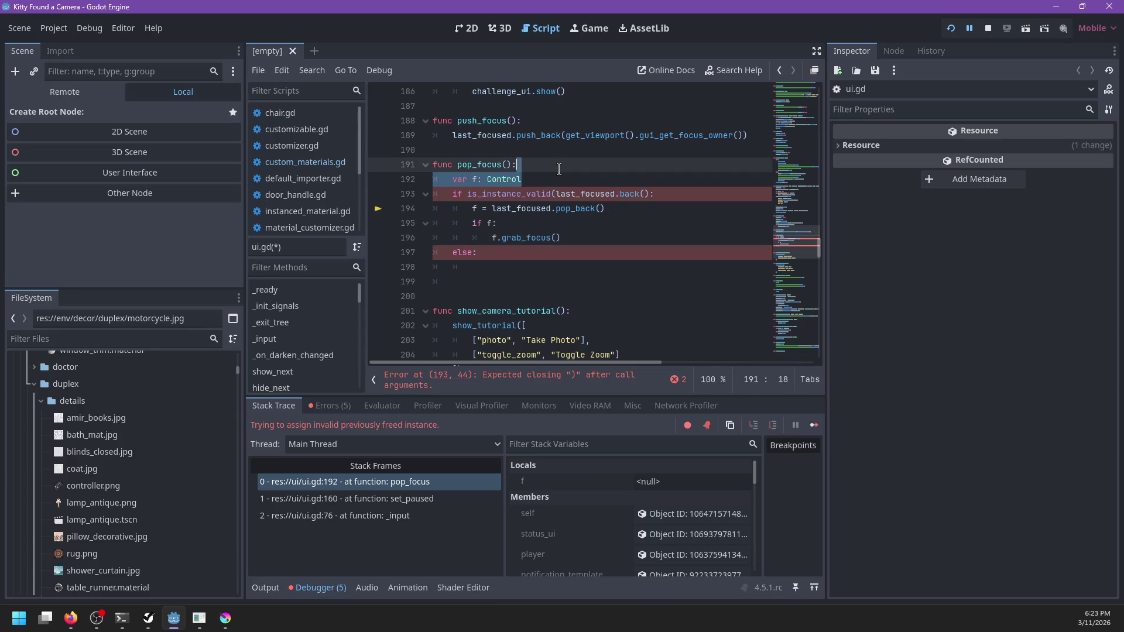
{"action": "key", "text": "BackSpace"}
{"action": "key", "text": "ctrl+z"}
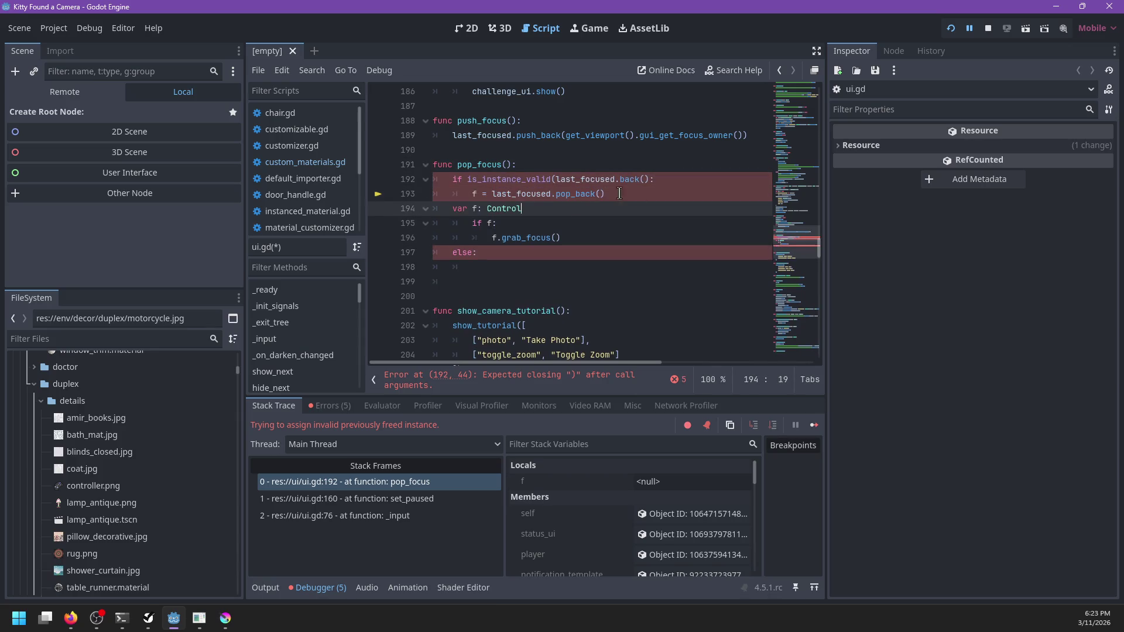
{"action": "left_click", "coordinate": [443, 213]}
{"action": "key", "text": "Tab"}
- Make the else branch call last_focused.pop_back()
{"action": "left_click", "coordinate": [504, 273]}
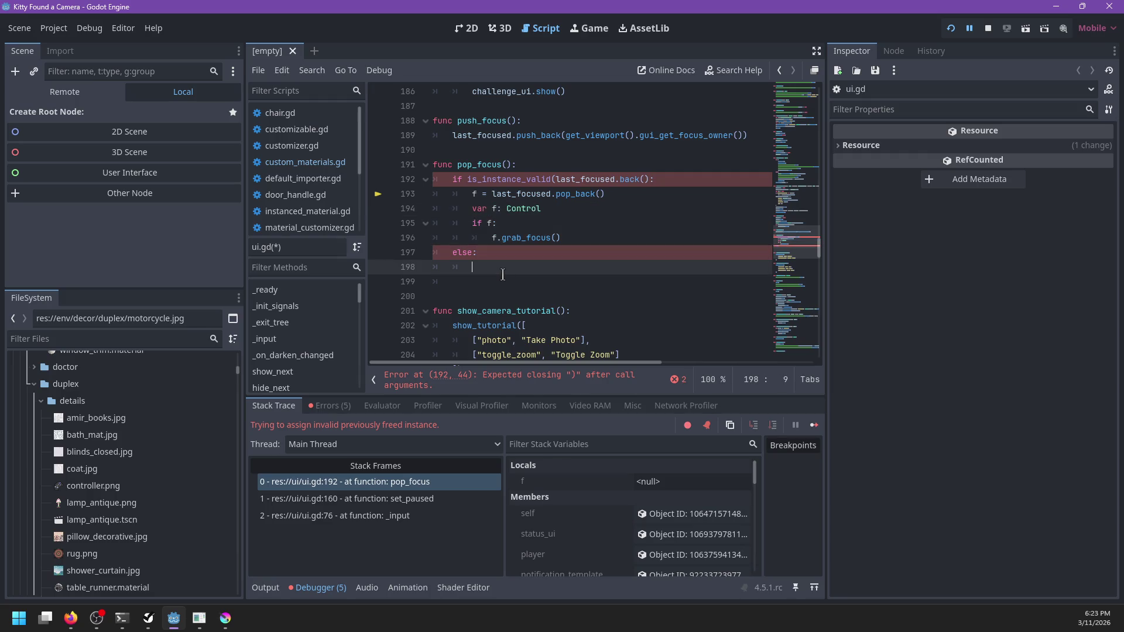
{"action": "type", "text": "focused.pop"}
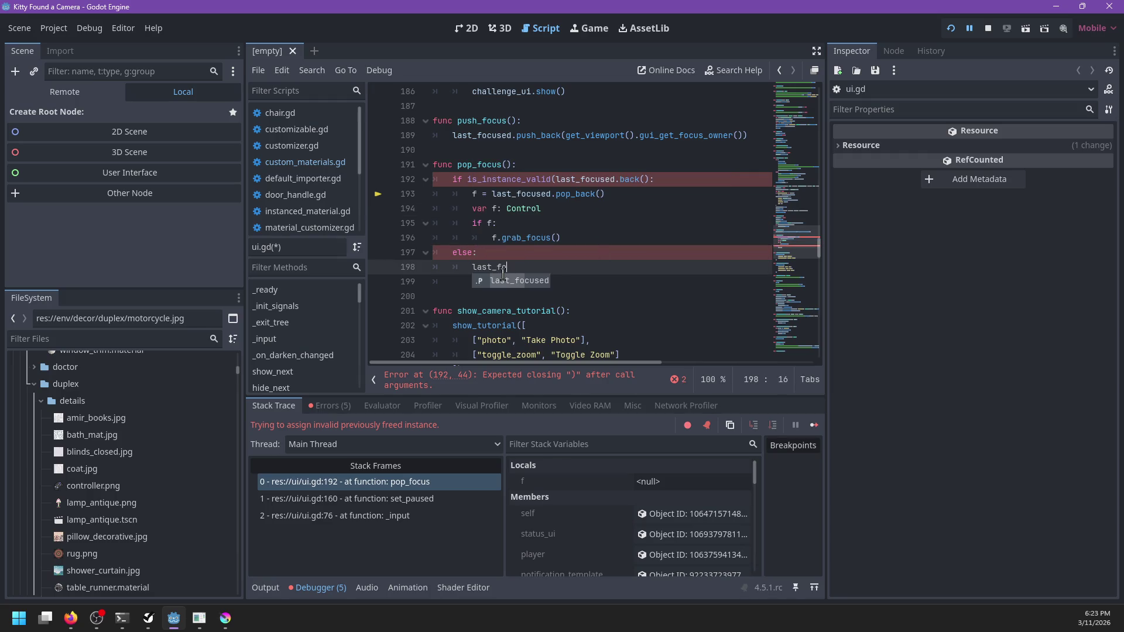
{"action": "key", "text": "Down"}
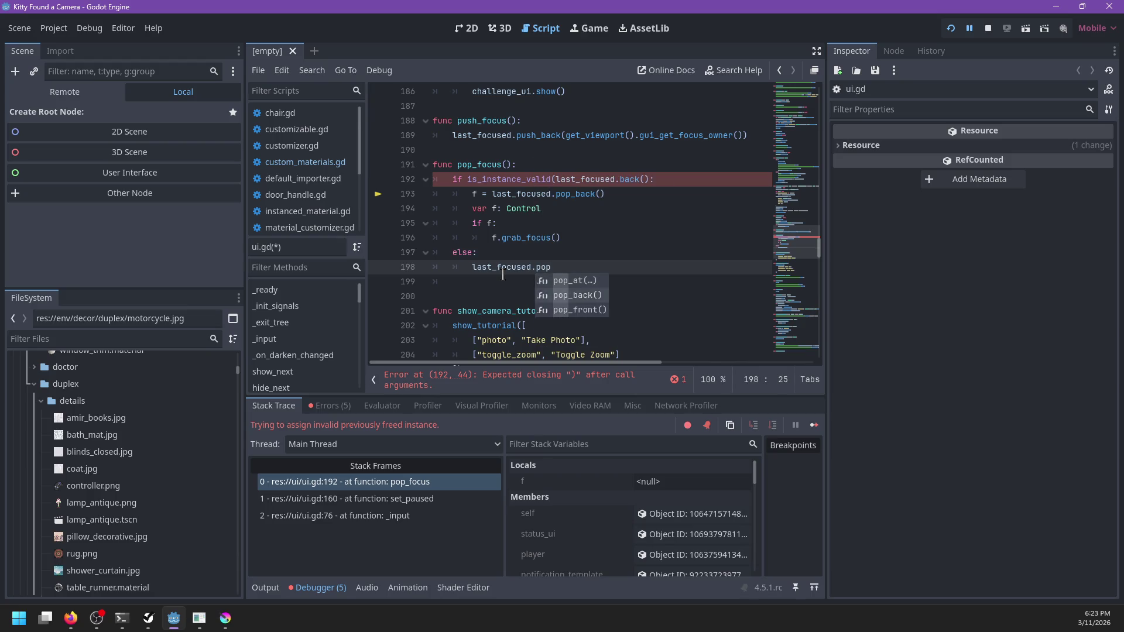
{"action": "key", "text": "Return"}
- Delete the leftover pop_back line, close the condition's parenthesis, and switch to Krita
{"action": "mouse_move", "coordinate": [631, 193]}
{"action": "left_mouse_down"}
{"action": "mouse_move", "coordinate": [470, 194]}
{"action": "mouse_move", "coordinate": [549, 208]}
{"action": "left_mouse_up"}
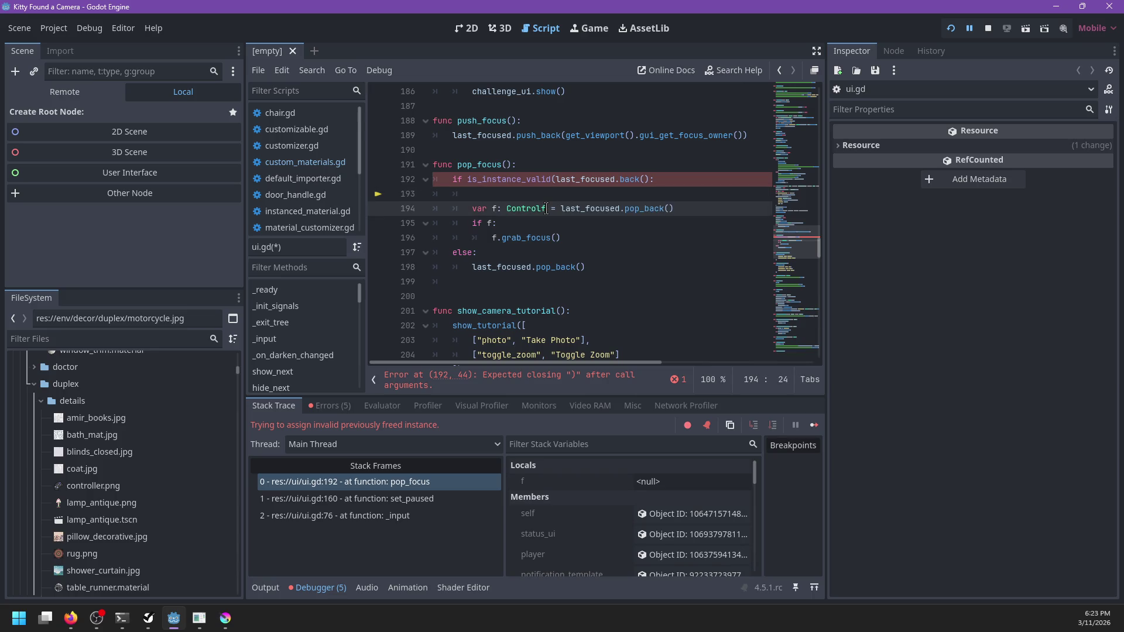
{"action": "key", "text": "BackSpace"}
{"action": "key", "text": "Up"}
{"action": "key", "text": "ctrl+shift+k"}
{"action": "key", "text": "Up"}
{"action": "key", "text": "End"}
{"action": "key", "text": "Left"}
{"action": "type", "text": ")"}
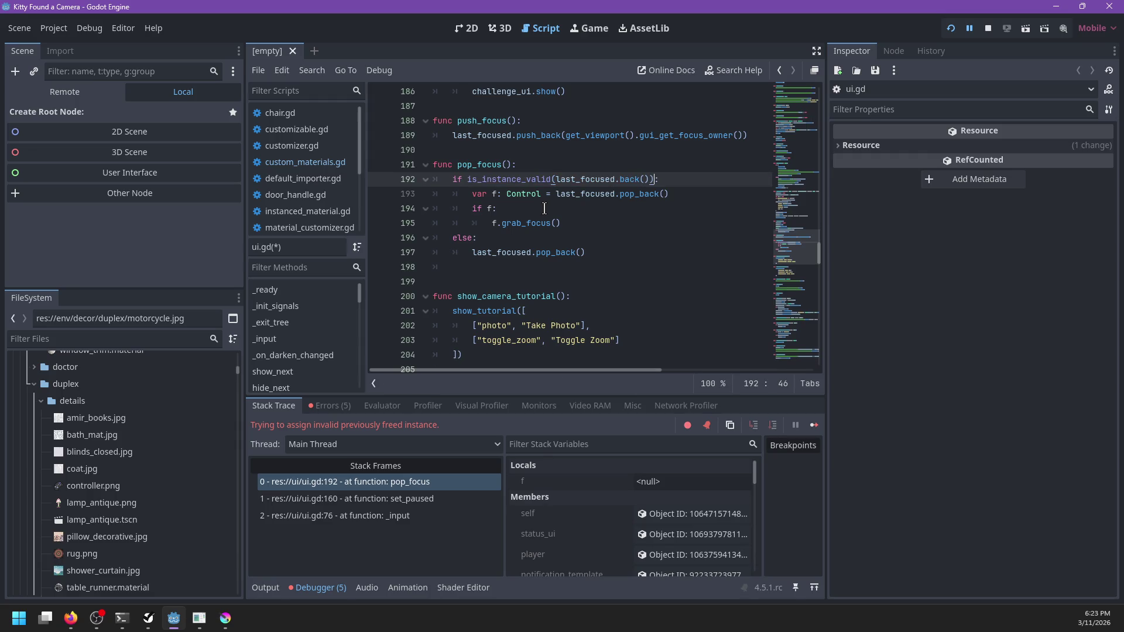
{"action": "left_click", "coordinate": [548, 238]}
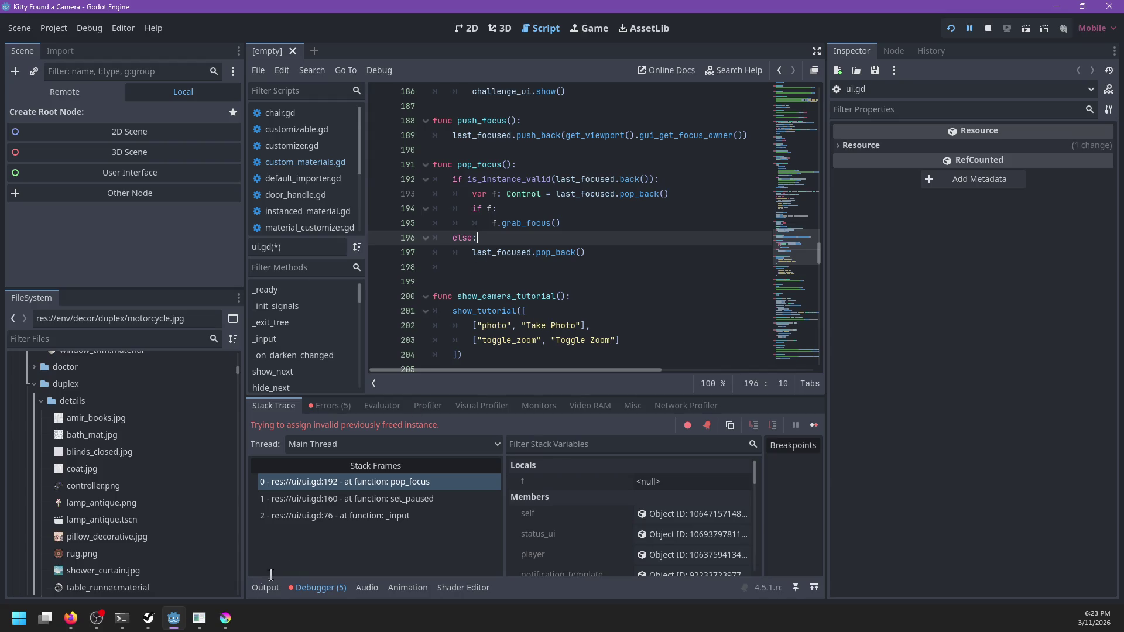
{"action": "left_click", "coordinate": [225, 618]}
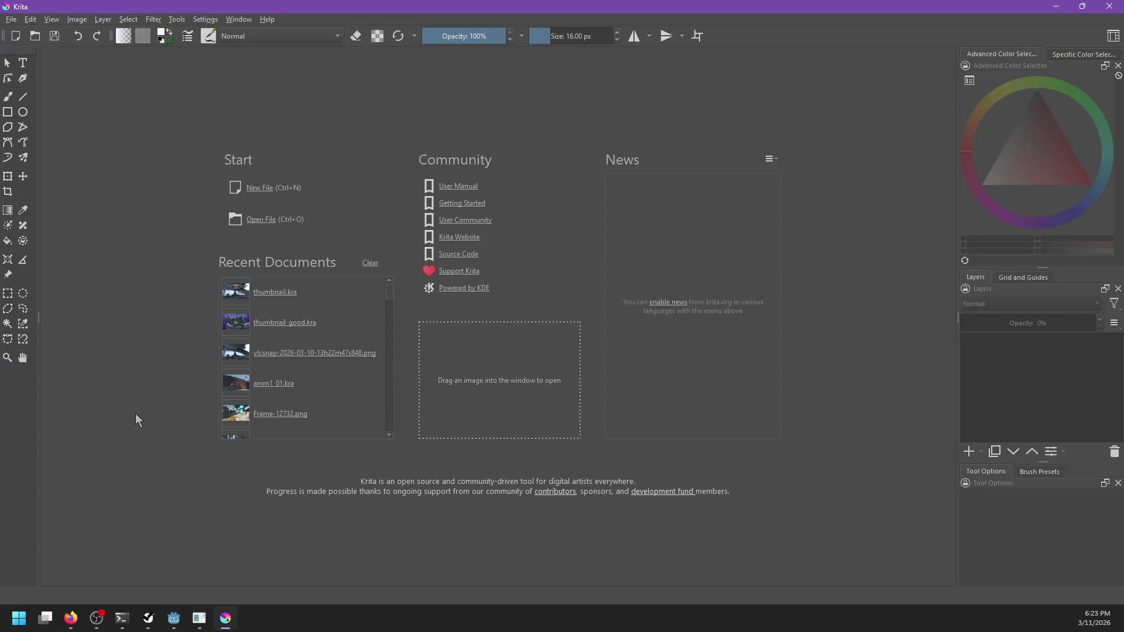
- Create a blank 1920×1080 Krita document, then go back to Godot
{"action": "key", "text": "ctrl+n"}
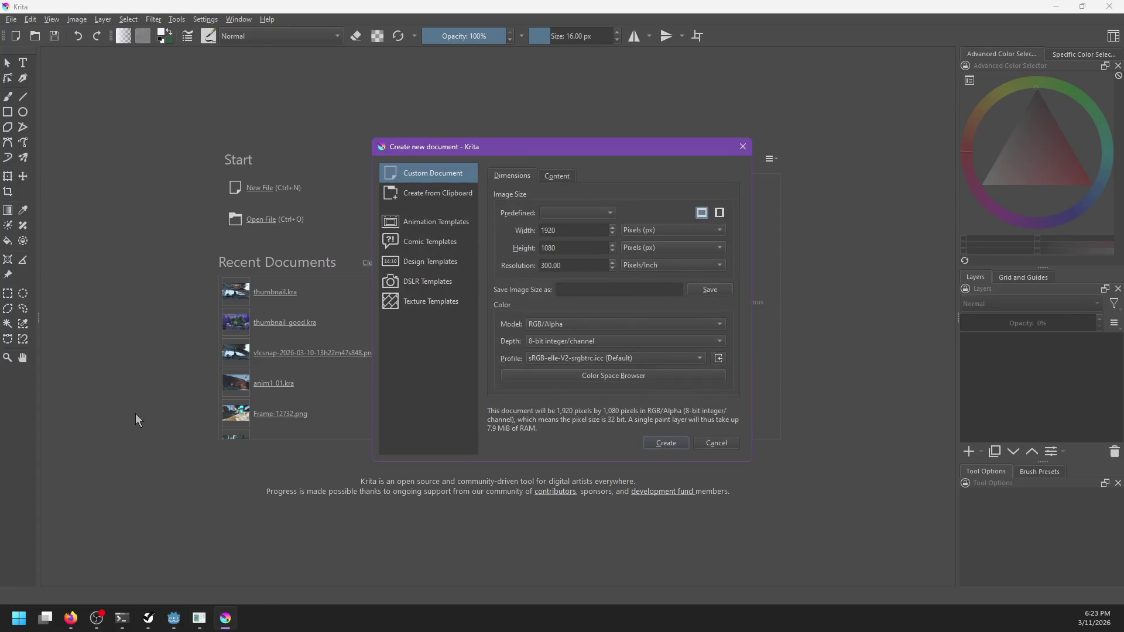
{"action": "left_click", "coordinate": [672, 446]}
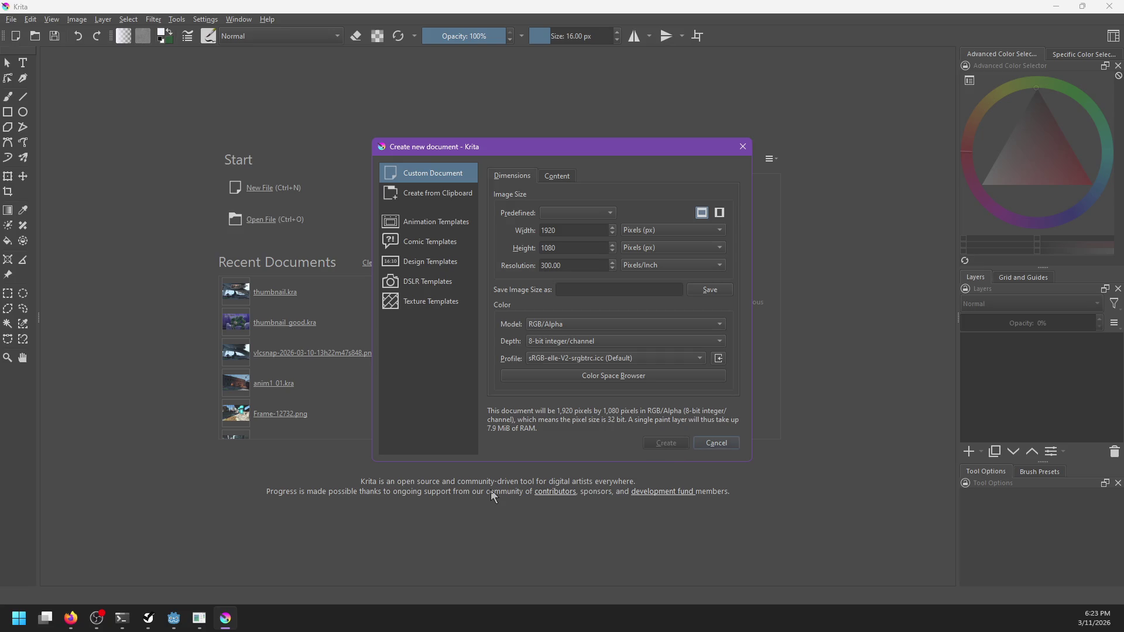
{"action": "scroll", "coordinate": [561, 464], "scroll_direction": "down", "scroll_amount": 2}
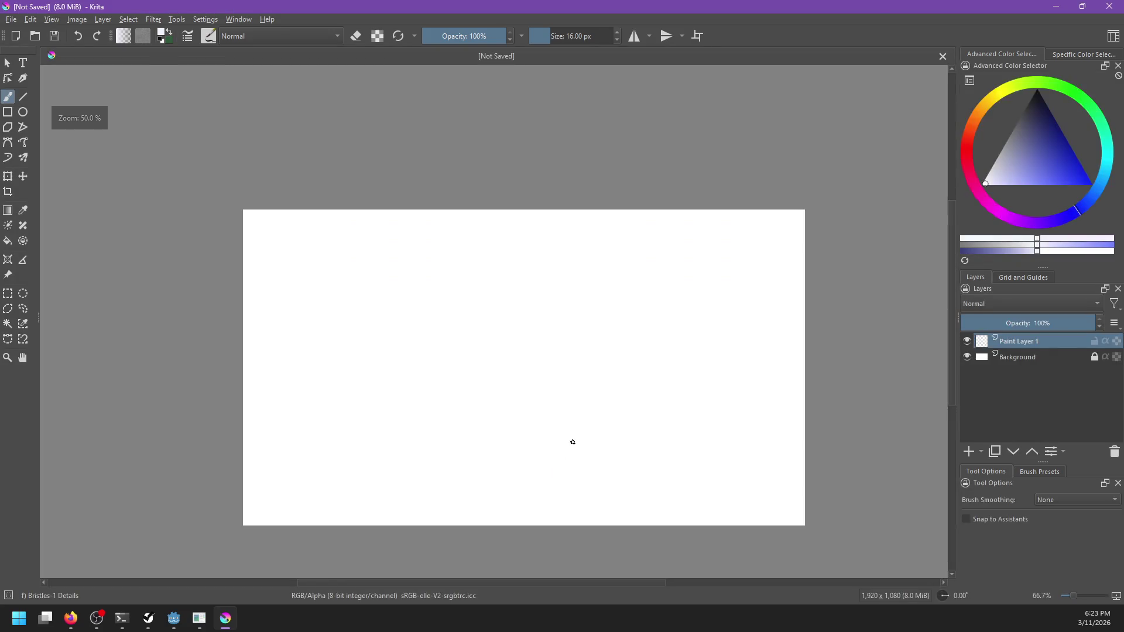
{"action": "left_click", "coordinate": [173, 617]}
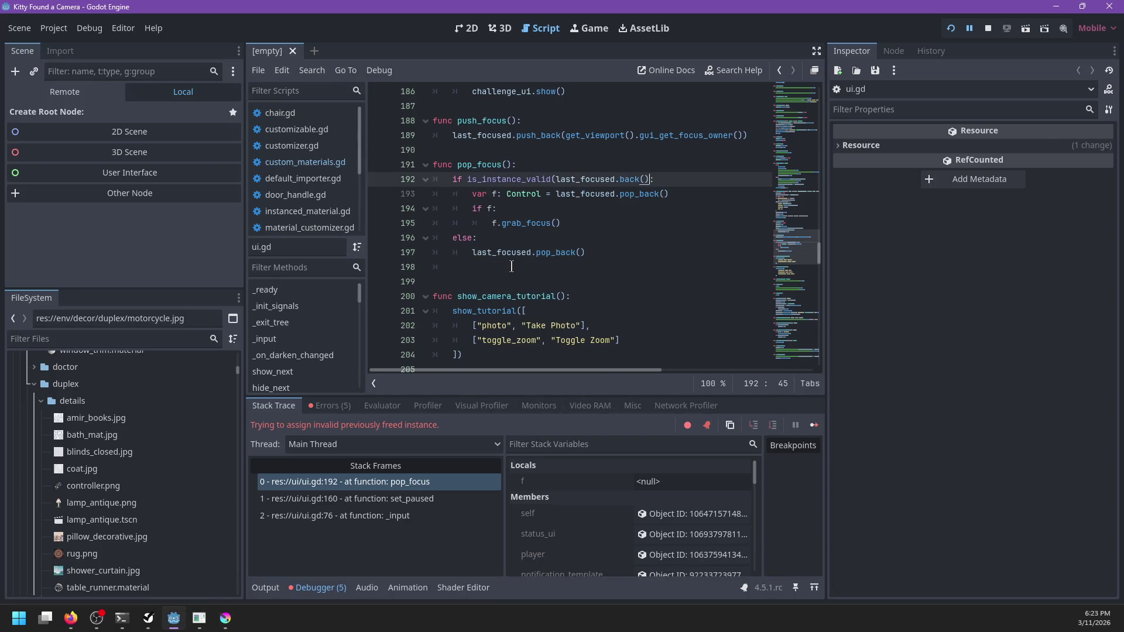
- Delete the empty line after the else branch and save ui.gd
{"action": "left_click", "coordinate": [510, 267]}
{"action": "key", "text": "BackSpace"}
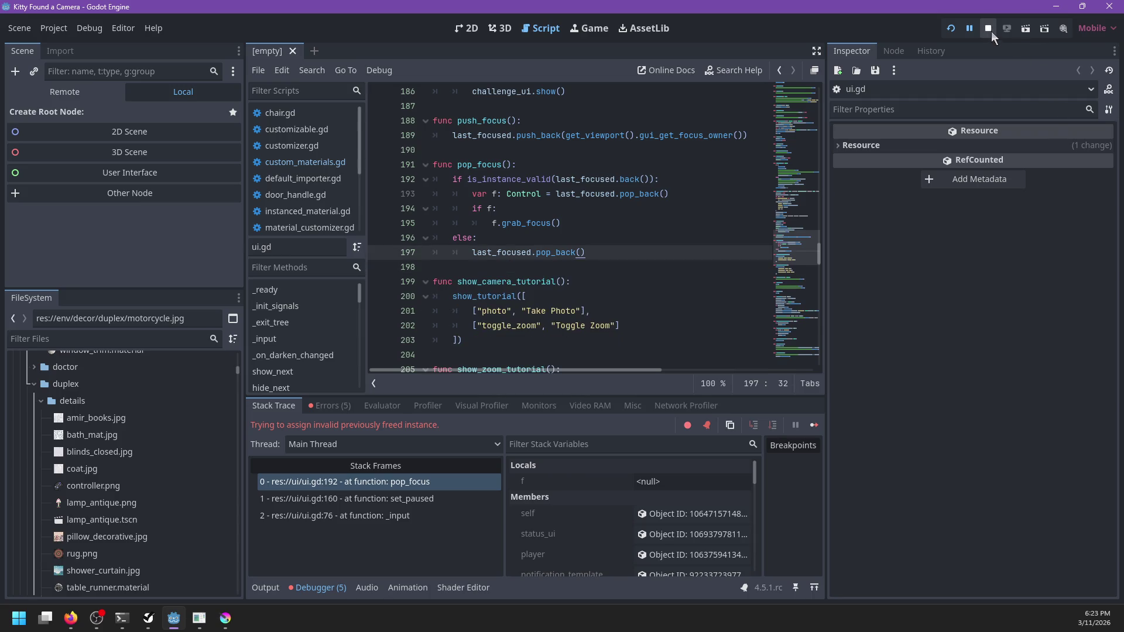
{"action": "key", "text": "ctrl+s"}
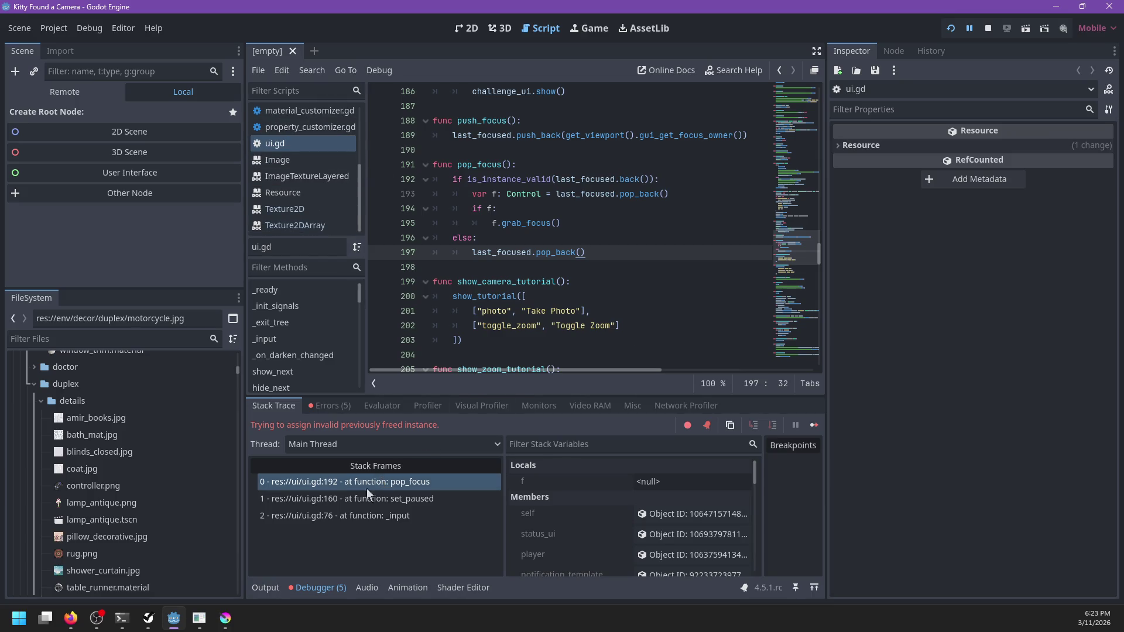
- Resume the game, run player.ui.show() in the console, and hide the debug overlay
{"action": "key", "text": "F12"}
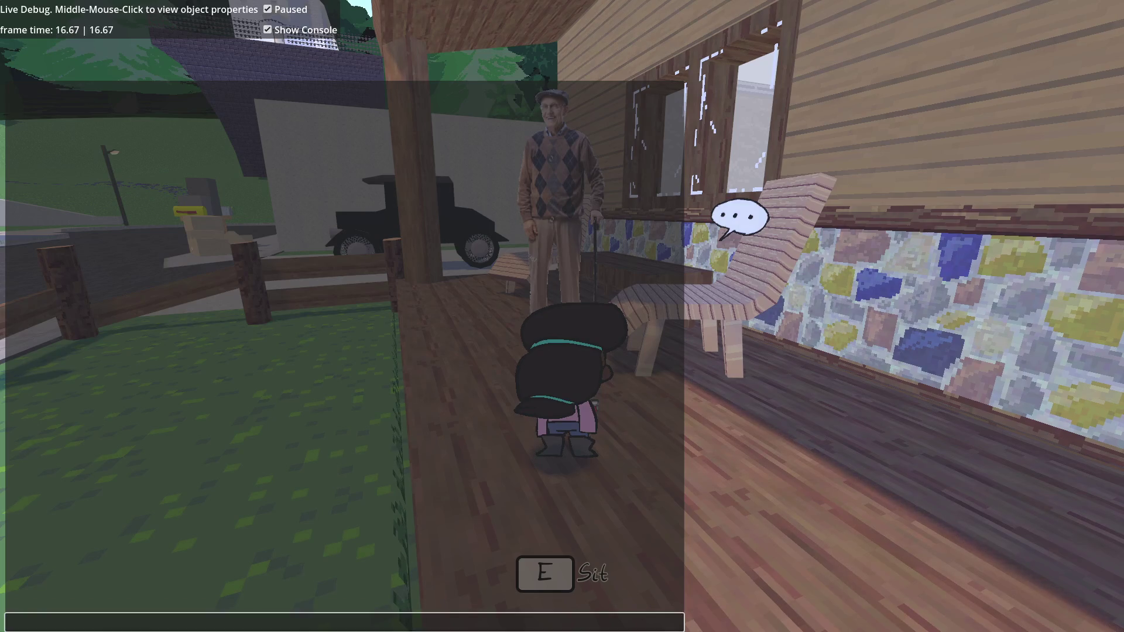
{"action": "type", "text": "player.ui.show()"}
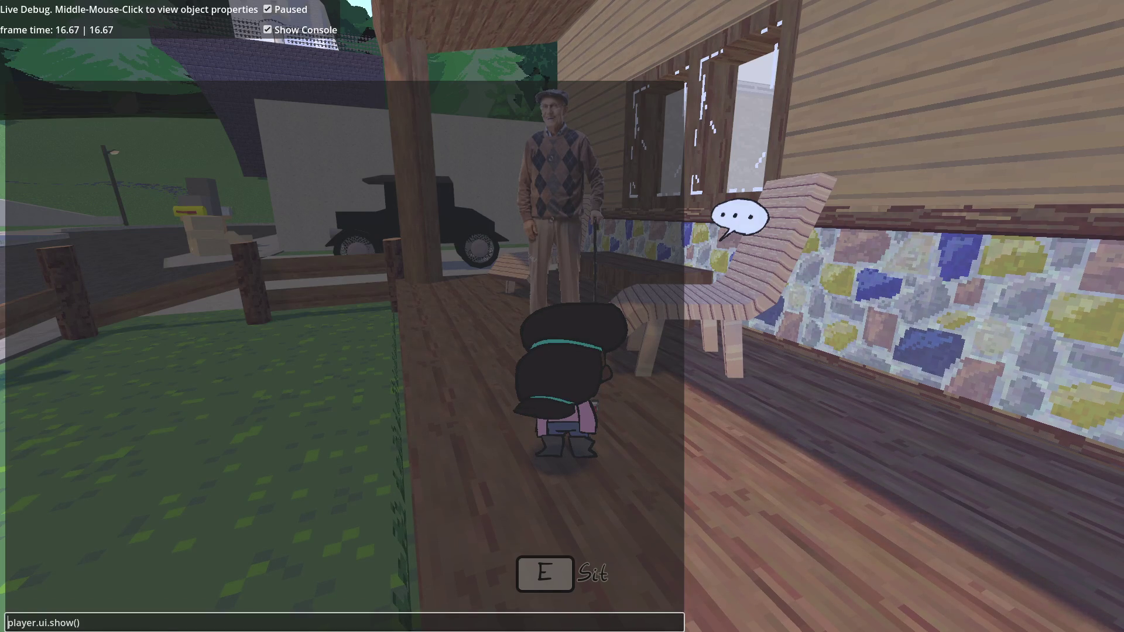
{"action": "key", "text": "Return"}
{"action": "key", "text": "F12"}
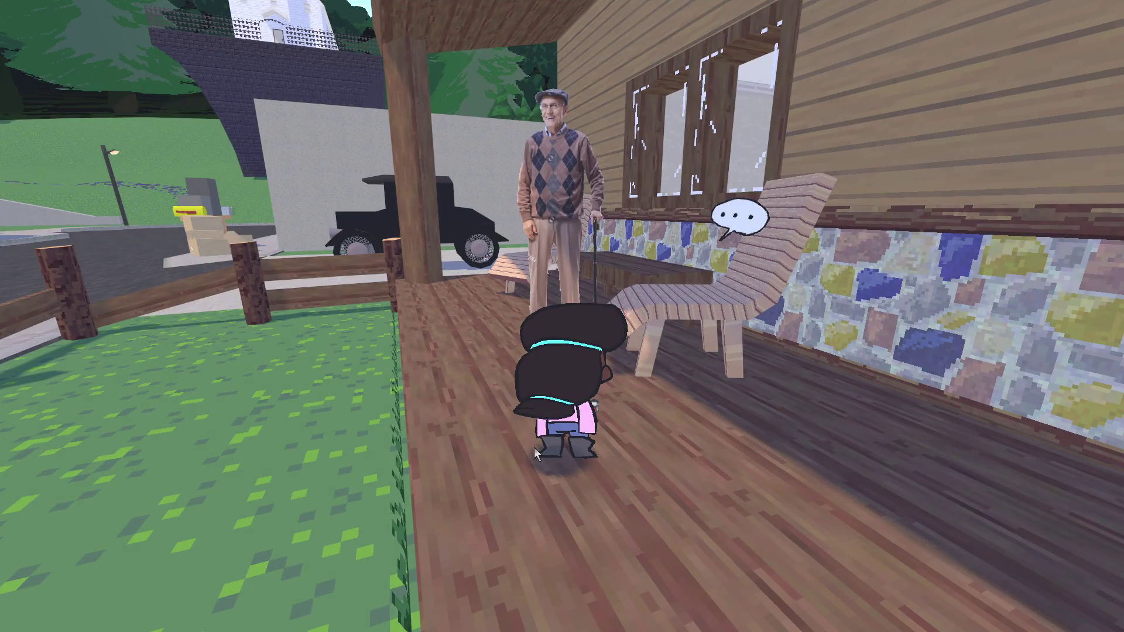
{"action": "key", "text": "alt+Tab"}
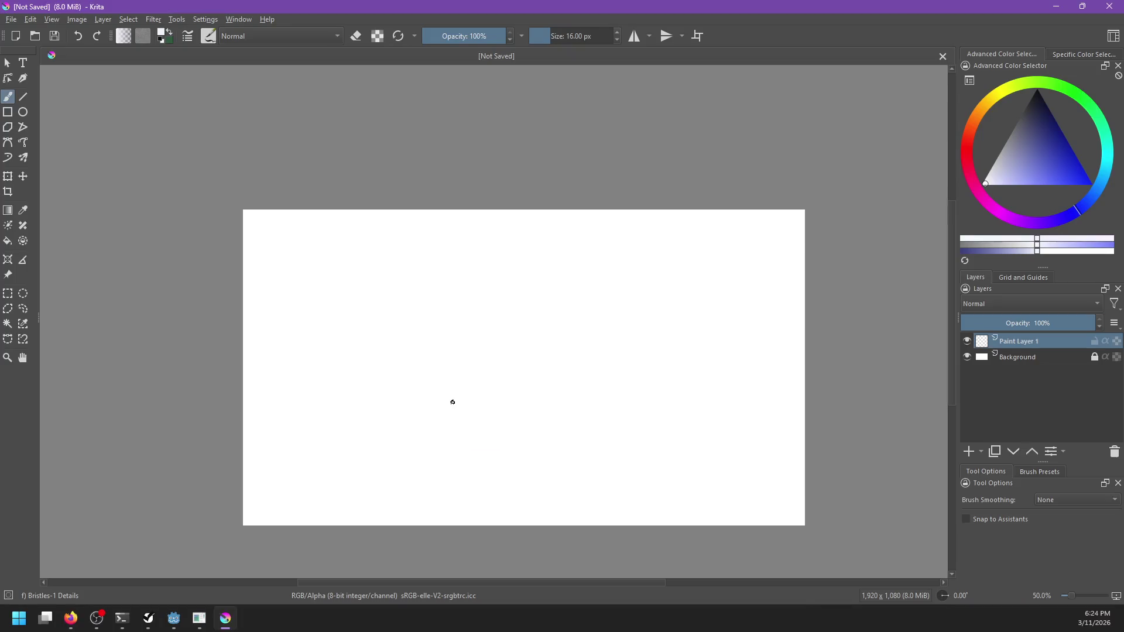
- Paste the game screenshot onto the canvas and add an empty paint layer above it
{"action": "key", "text": "ctrl+v"}
{"action": "scroll", "coordinate": [525, 370], "scroll_direction": "up", "scroll_amount": 3}
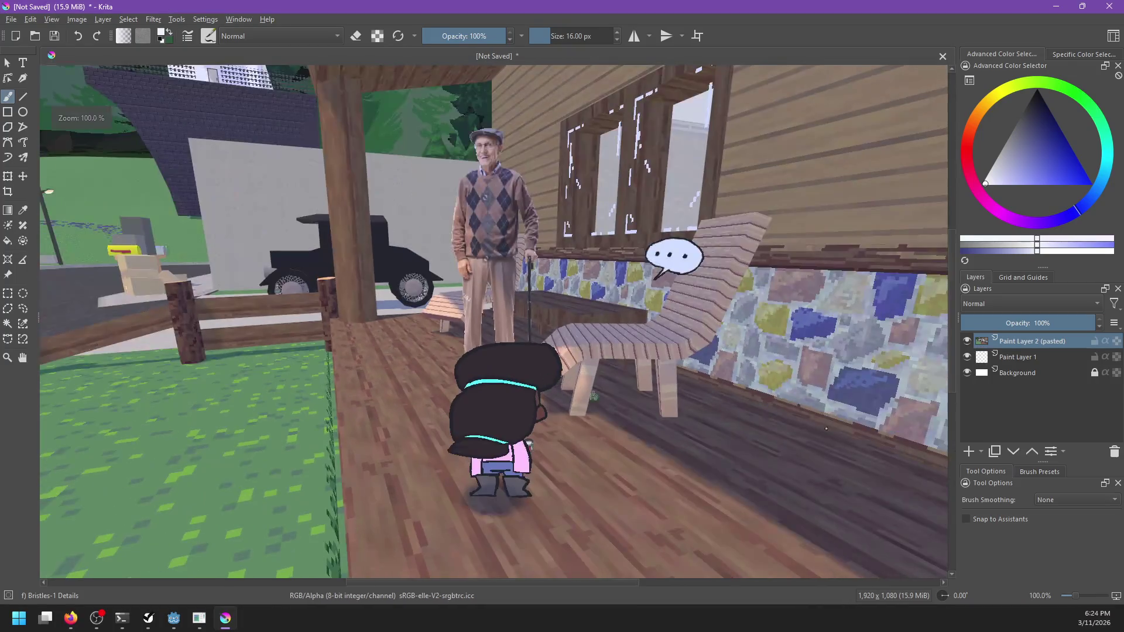
{"action": "left_click", "coordinate": [969, 452]}
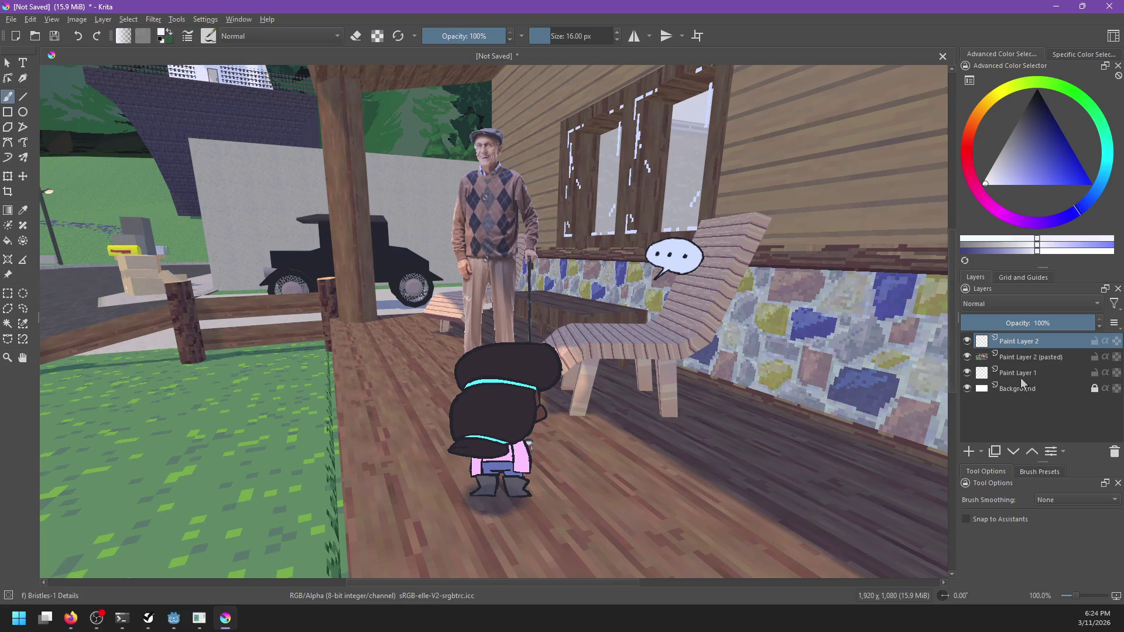
{"action": "key", "text": "ctrl+e"}
{"action": "key", "text": "ctrl+e"}
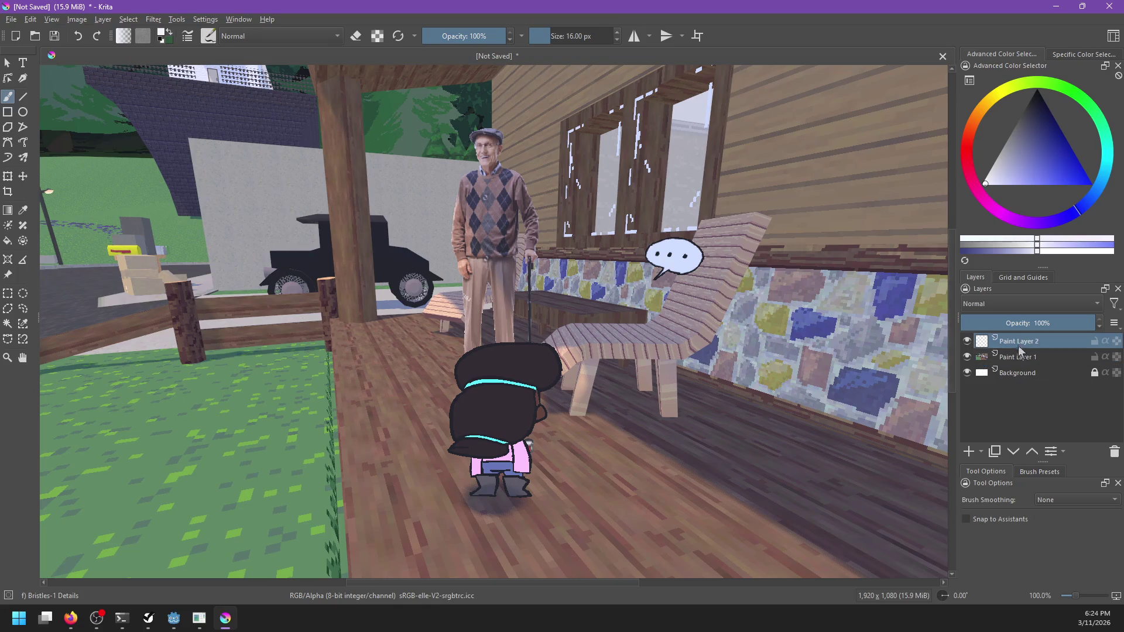
{"action": "left_click", "coordinate": [966, 453]}
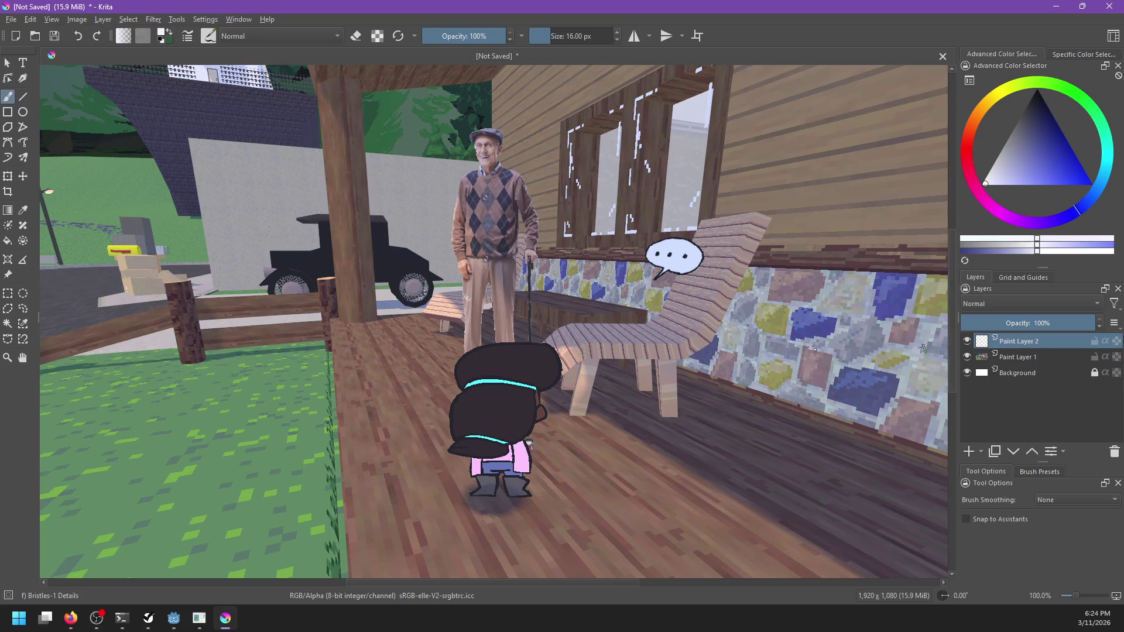
- Choose the Basic-5 Size brush from the 'the good ones' tag in the pop-up palette
{"action": "right_click", "coordinate": [418, 314]}
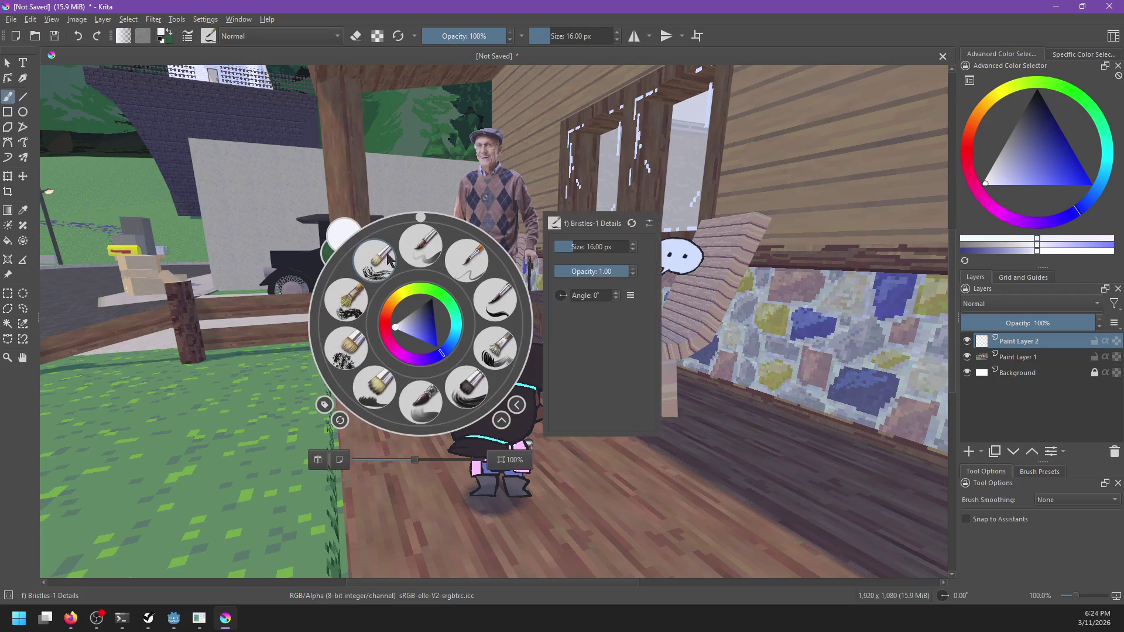
{"action": "left_click", "coordinate": [324, 405]}
{"action": "left_click", "coordinate": [369, 504]}
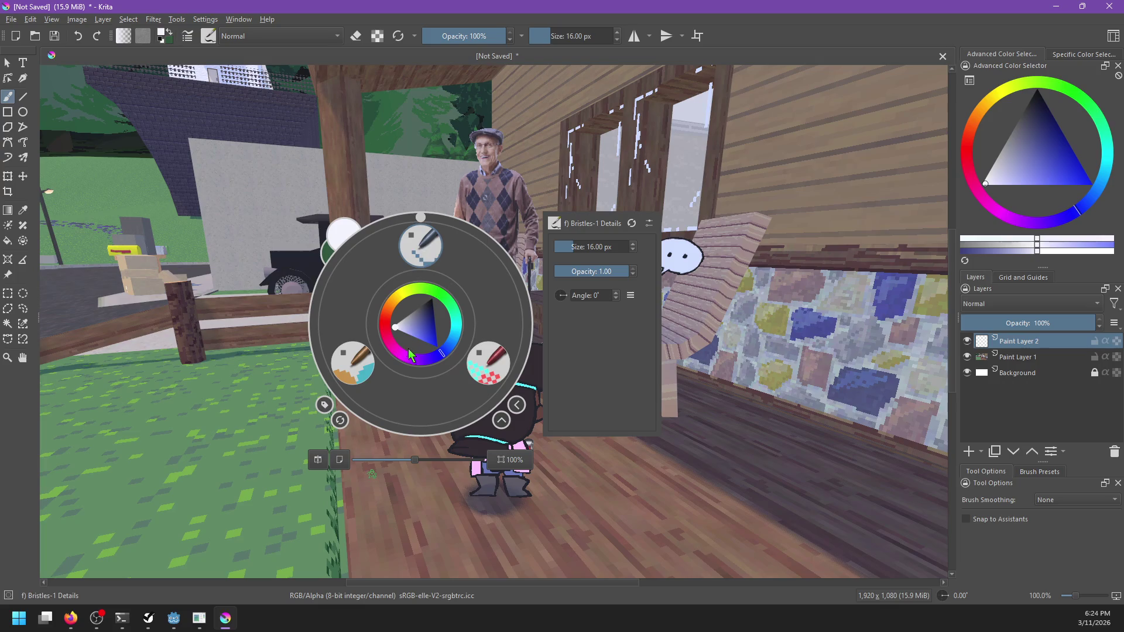
{"action": "left_click", "coordinate": [420, 246]}
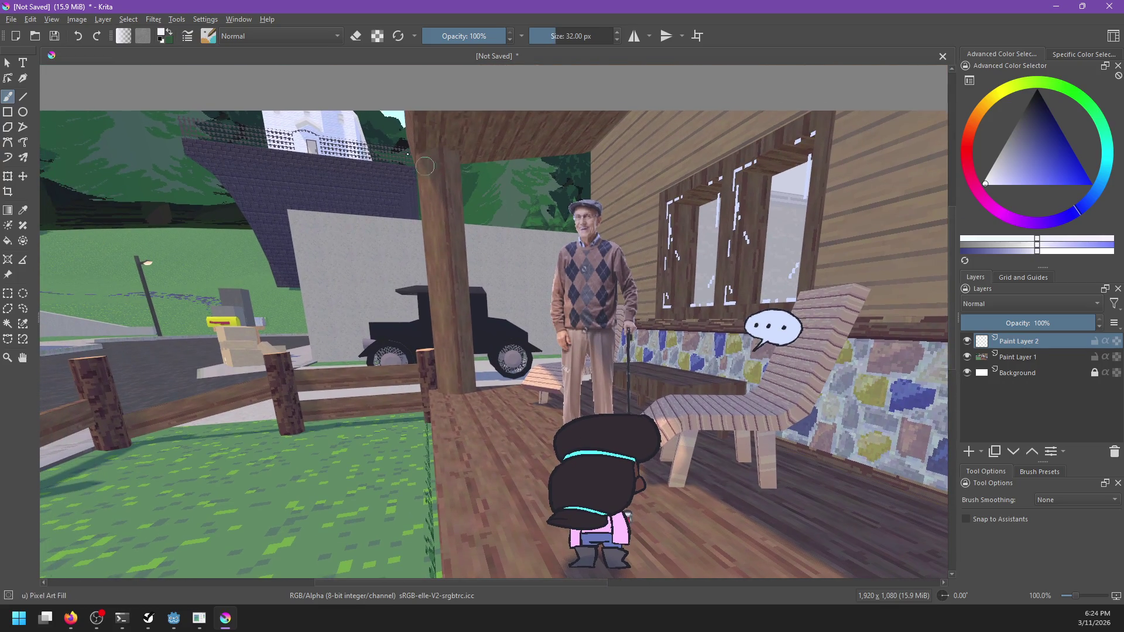
{"action": "scroll", "coordinate": [351, 187], "scroll_direction": "left", "scroll_amount": 5}
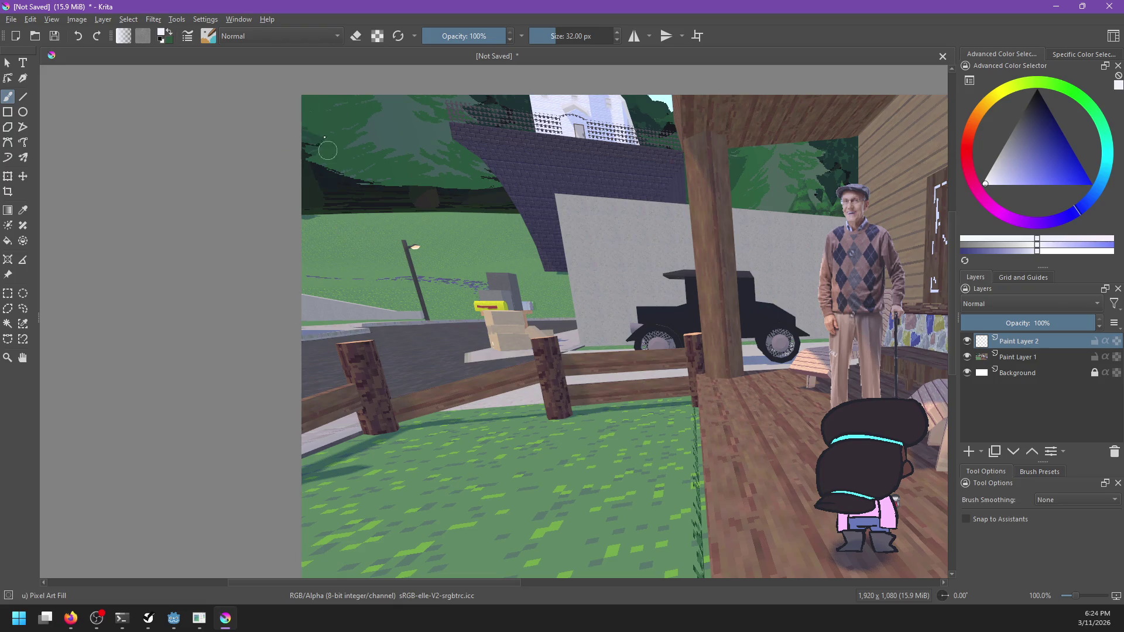
{"action": "right_click", "coordinate": [363, 186]}
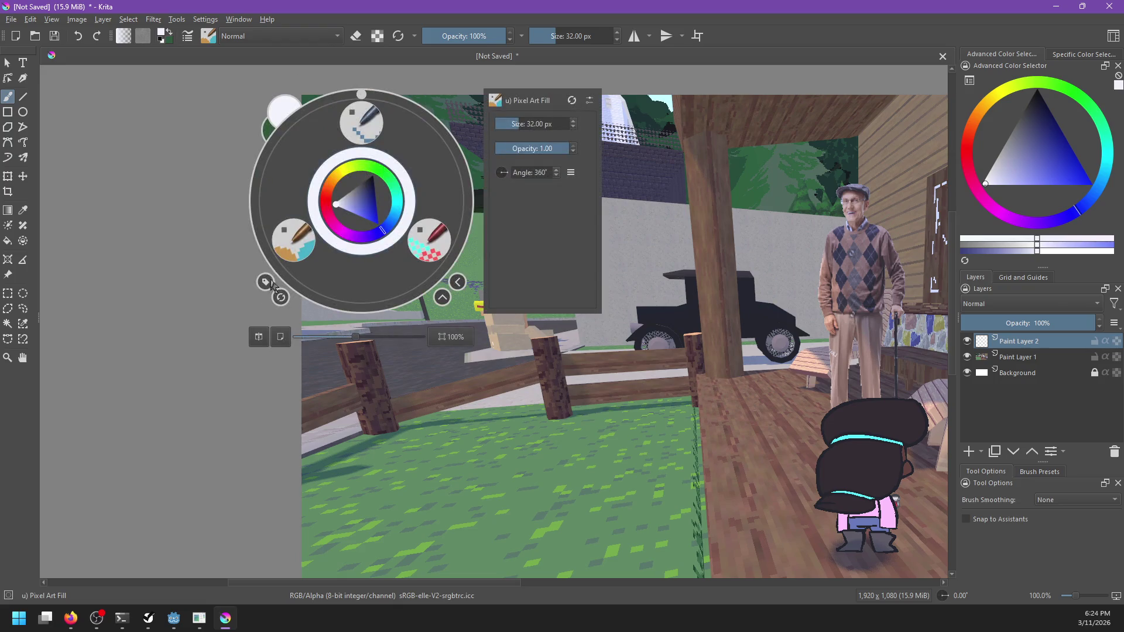
{"action": "left_click", "coordinate": [259, 339]}
{"action": "left_click", "coordinate": [259, 339]}
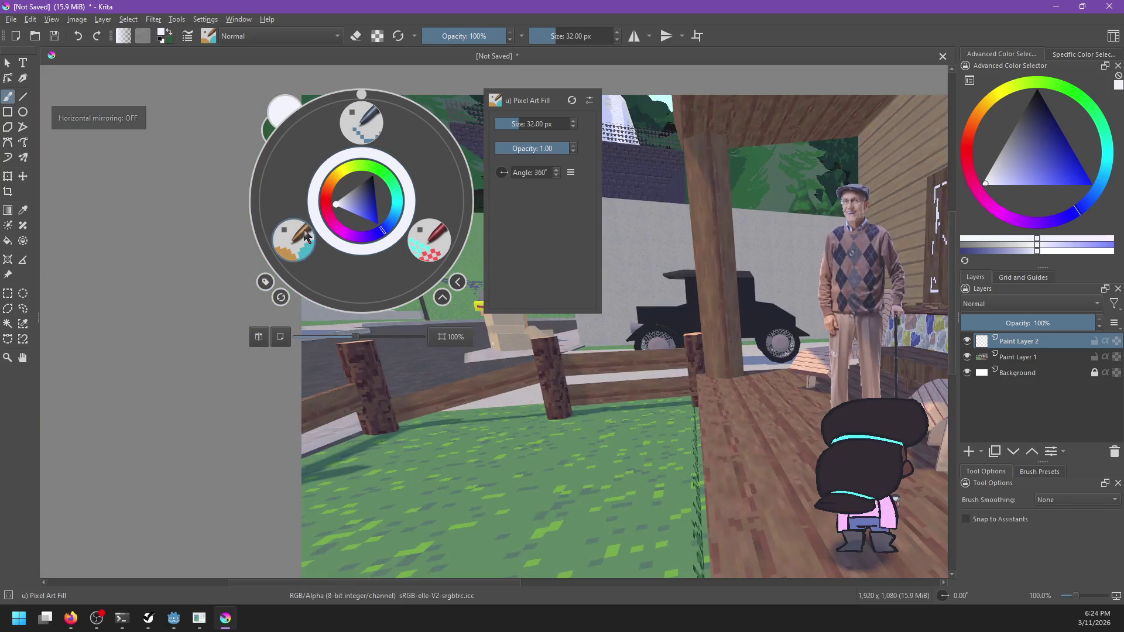
{"action": "left_click", "coordinate": [265, 282]}
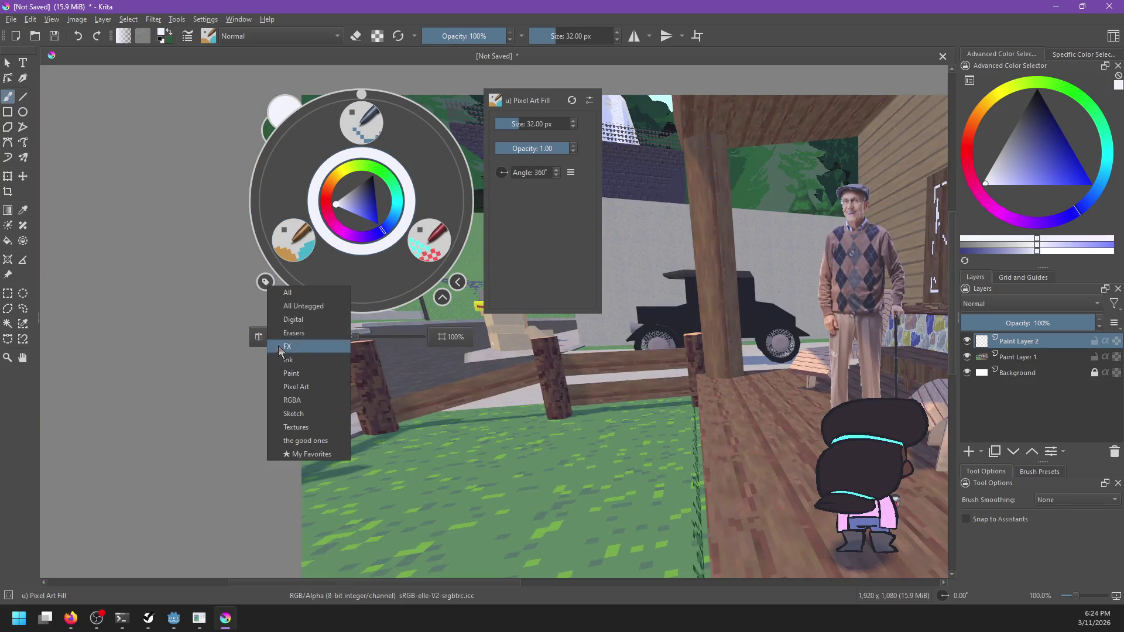
{"action": "left_click", "coordinate": [308, 440]}
{"action": "left_click", "coordinate": [388, 274]}
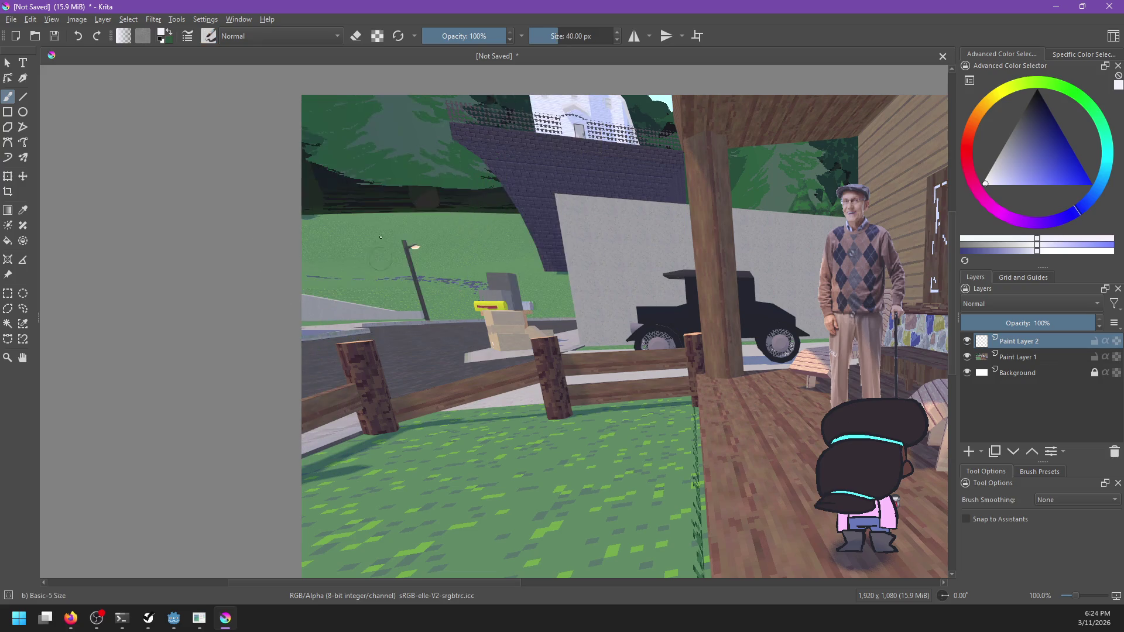
- Draw a white tilted sign outline in the top-left and fill it with white
{"action": "key", "text": "ctrl+z"}
{"action": "left_click_drag", "start_coordinate": [353, 117], "coordinate": [391, 231]}
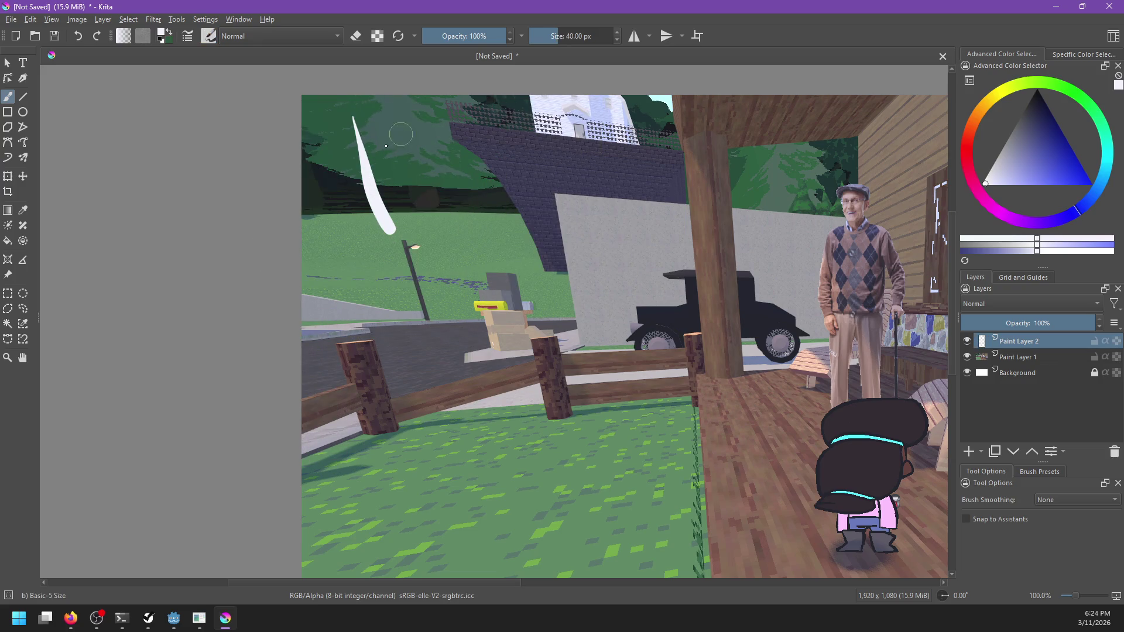
{"action": "left_click_drag", "start_coordinate": [353, 117], "coordinate": [451, 101]}
{"action": "key", "text": "ctrl+z"}
{"action": "mouse_move", "coordinate": [352, 117]}
{"action": "left_mouse_down"}
{"action": "mouse_move", "coordinate": [492, 100]}
{"action": "mouse_move", "coordinate": [535, 189]}
{"action": "mouse_move", "coordinate": [389, 229]}
{"action": "left_mouse_up"}
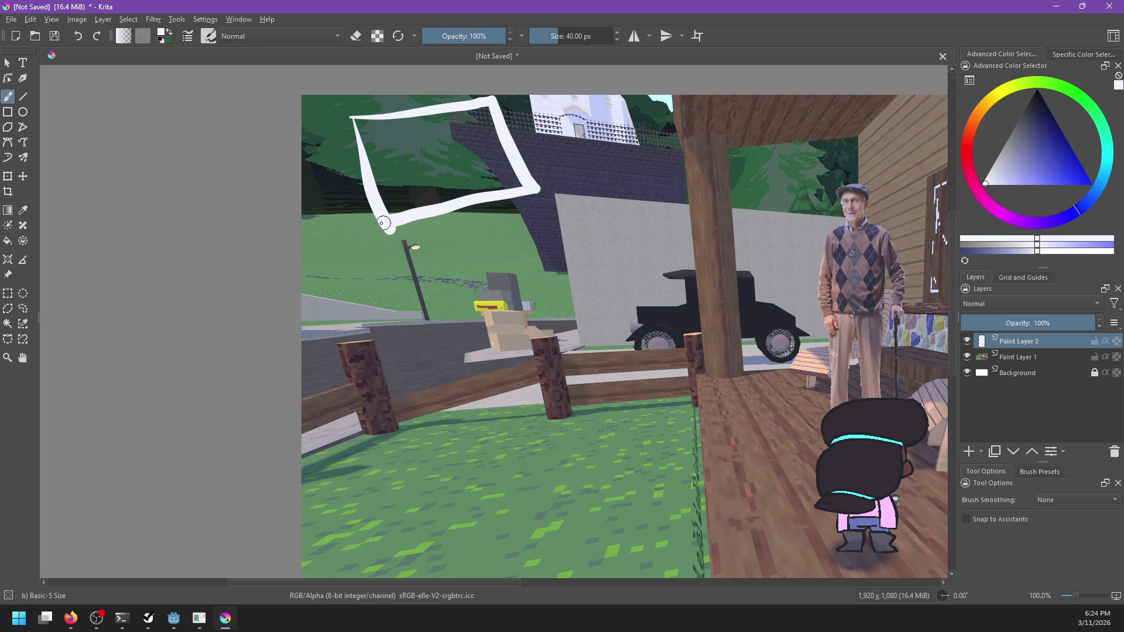
{"action": "key", "text": "f"}
{"action": "left_click", "coordinate": [405, 164]}
{"action": "key", "text": "b"}
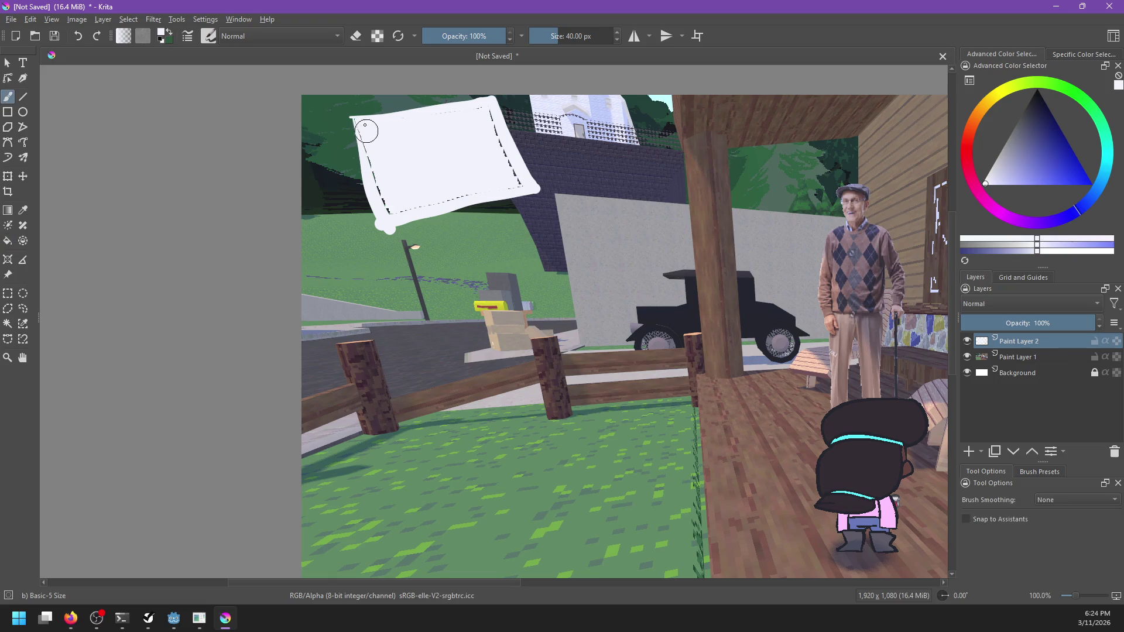
{"action": "mouse_move", "coordinate": [363, 142]}
{"action": "left_mouse_down"}
{"action": "mouse_move", "coordinate": [385, 209]}
{"action": "mouse_move", "coordinate": [509, 184]}
{"action": "mouse_move", "coordinate": [486, 110]}
{"action": "left_mouse_up"}
- Draw a black stick figure on the sign, then restore white as the paint colour
{"action": "left_click", "coordinate": [362, 114], "text": "ctrl"}
{"action": "left_click", "coordinate": [1045, 101]}
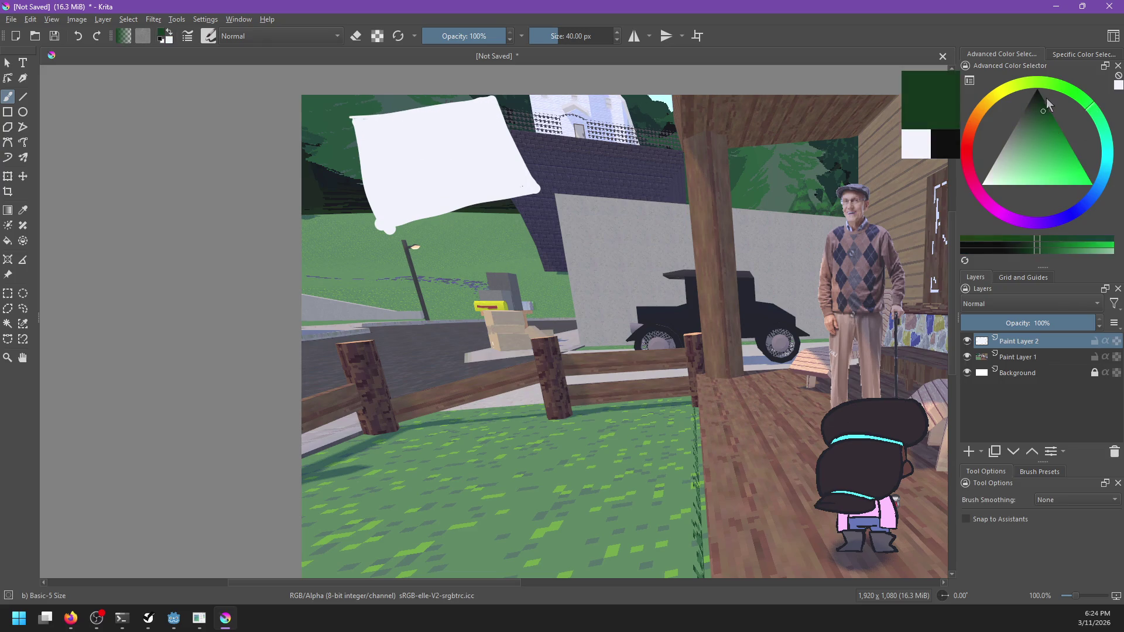
{"action": "key", "text": "d"}
{"action": "mouse_move", "coordinate": [413, 125]}
{"action": "left_mouse_down"}
{"action": "mouse_move", "coordinate": [425, 165]}
{"action": "mouse_move", "coordinate": [423, 153]}
{"action": "mouse_move", "coordinate": [451, 139]}
{"action": "mouse_move", "coordinate": [419, 193]}
{"action": "mouse_move", "coordinate": [451, 190]}
{"action": "left_mouse_up"}
{"action": "key", "text": "x"}
- Group the sign layer as 'bordered', ungroup it again, and add Paint Layer 3
{"action": "mouse_move", "coordinate": [674, 260]}
{"action": "left_mouse_down"}
{"action": "mouse_move", "coordinate": [602, 269]}
{"action": "mouse_move", "coordinate": [512, 256]}
{"action": "left_mouse_up"}
{"action": "key", "text": "ctrl+g"}
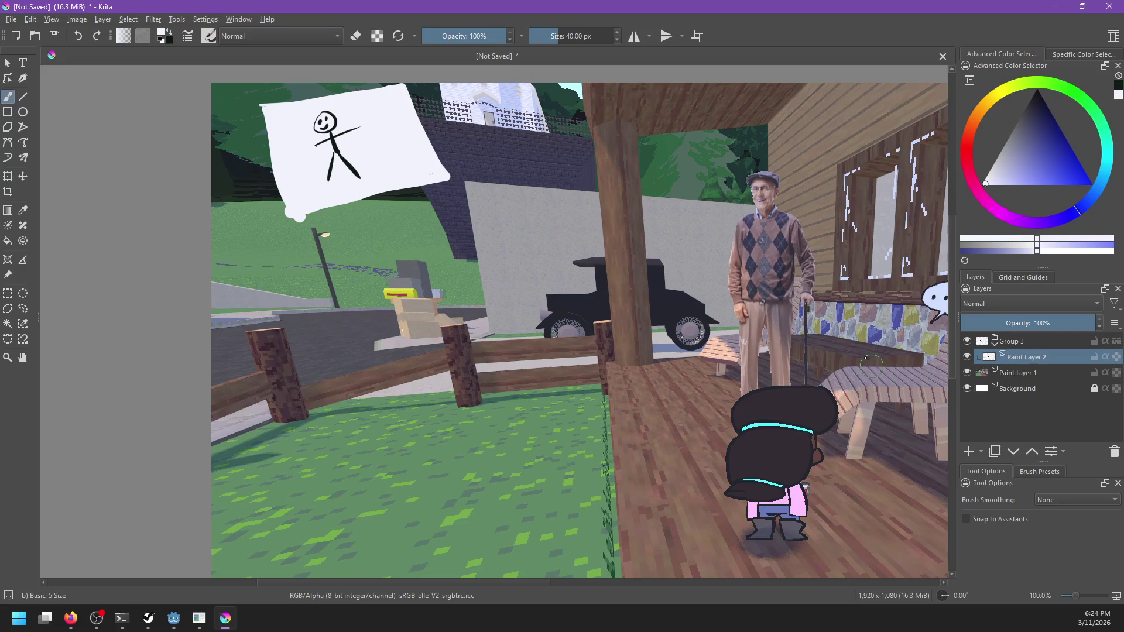
{"action": "double_click", "coordinate": [1025, 341]}
{"action": "type", "text": "bordered"}
{"action": "key", "text": "Return"}
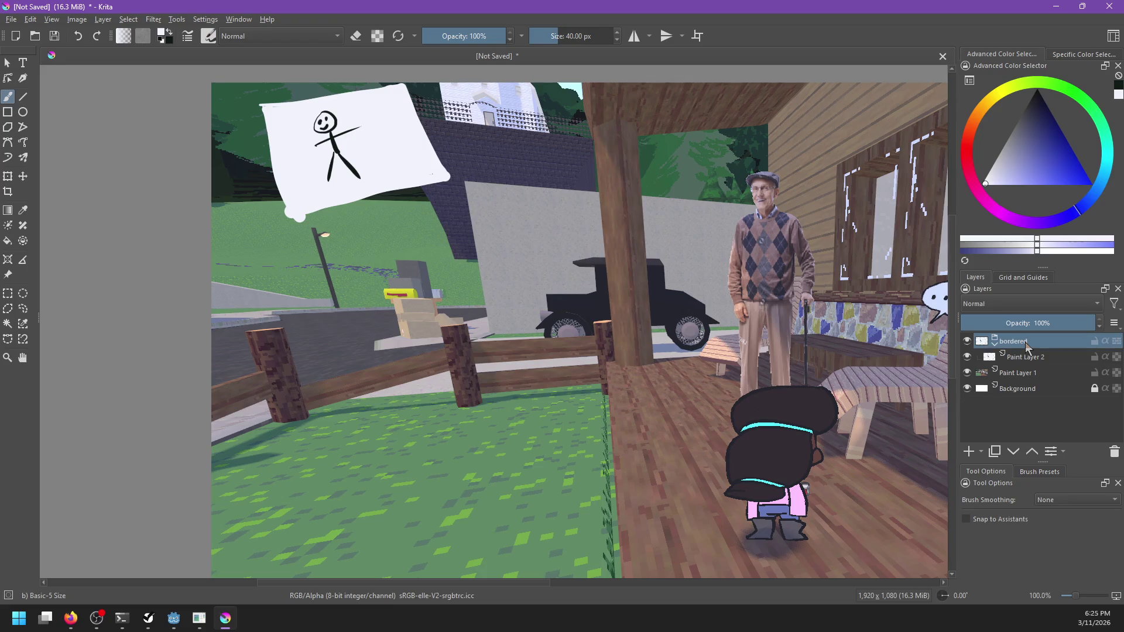
{"action": "scroll", "coordinate": [556, 275], "scroll_direction": "down", "scroll_amount": 1}
{"action": "scroll", "coordinate": [534, 228], "scroll_direction": "up", "scroll_amount": 2}
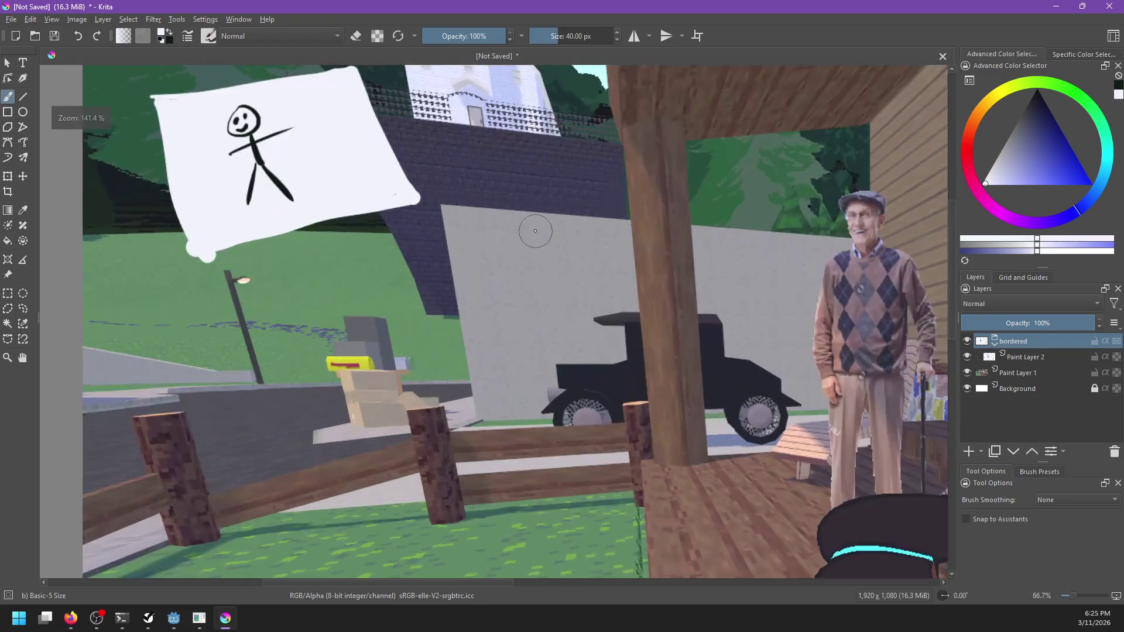
{"action": "mouse_move", "coordinate": [509, 245]}
{"action": "left_mouse_down"}
{"action": "mouse_move", "coordinate": [600, 282]}
{"action": "mouse_move", "coordinate": [565, 273]}
{"action": "left_mouse_up"}
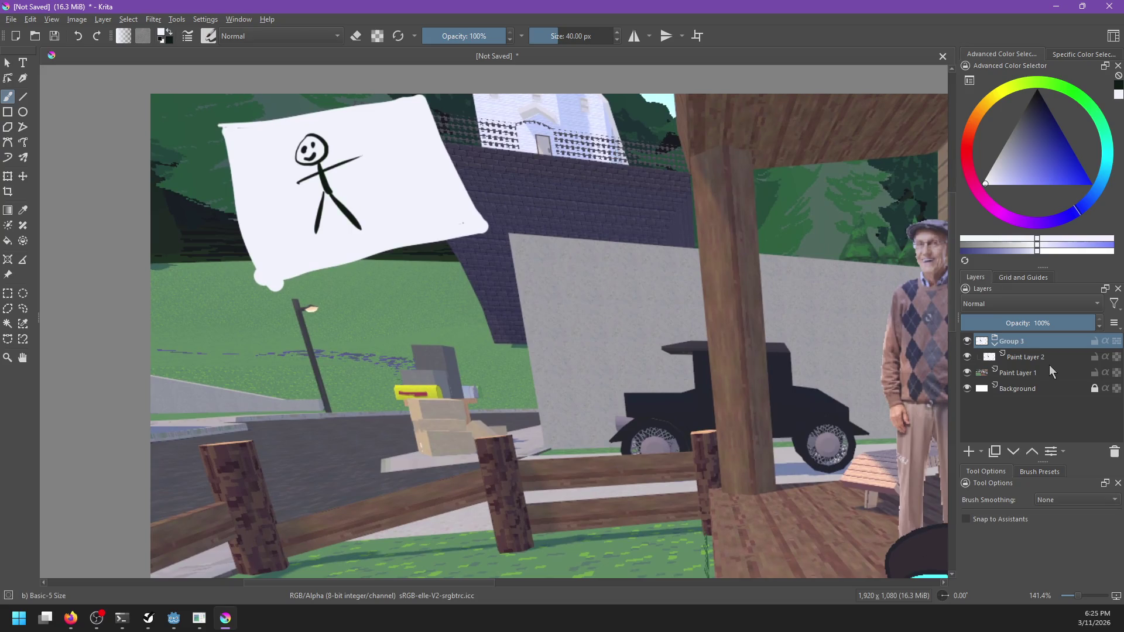
{"action": "key", "text": "ctrl+alt+g"}
{"action": "left_click", "coordinate": [969, 451]}
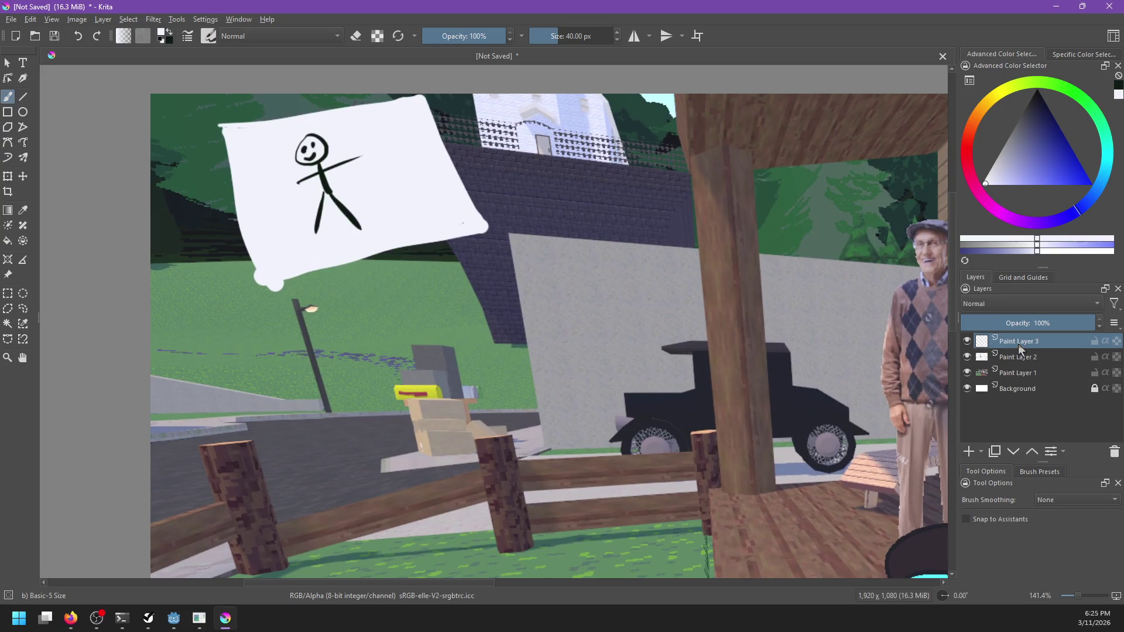
- Rename the new layer 'text' and apply the StrokeButGood layer style to it
{"action": "double_click", "coordinate": [1019, 345]}
{"action": "type", "text": "text"}
{"action": "key", "text": "Return"}
{"action": "right_click", "coordinate": [1101, 345]}
{"action": "left_click", "coordinate": [981, 65]}
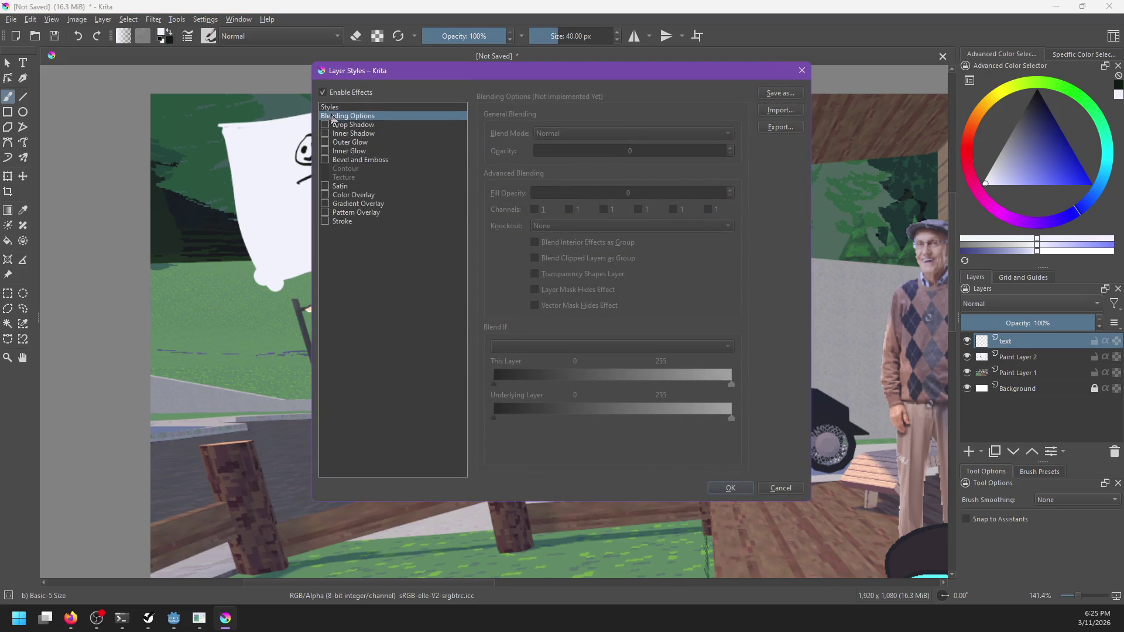
{"action": "key", "text": "Up"}
{"action": "left_click", "coordinate": [524, 132]}
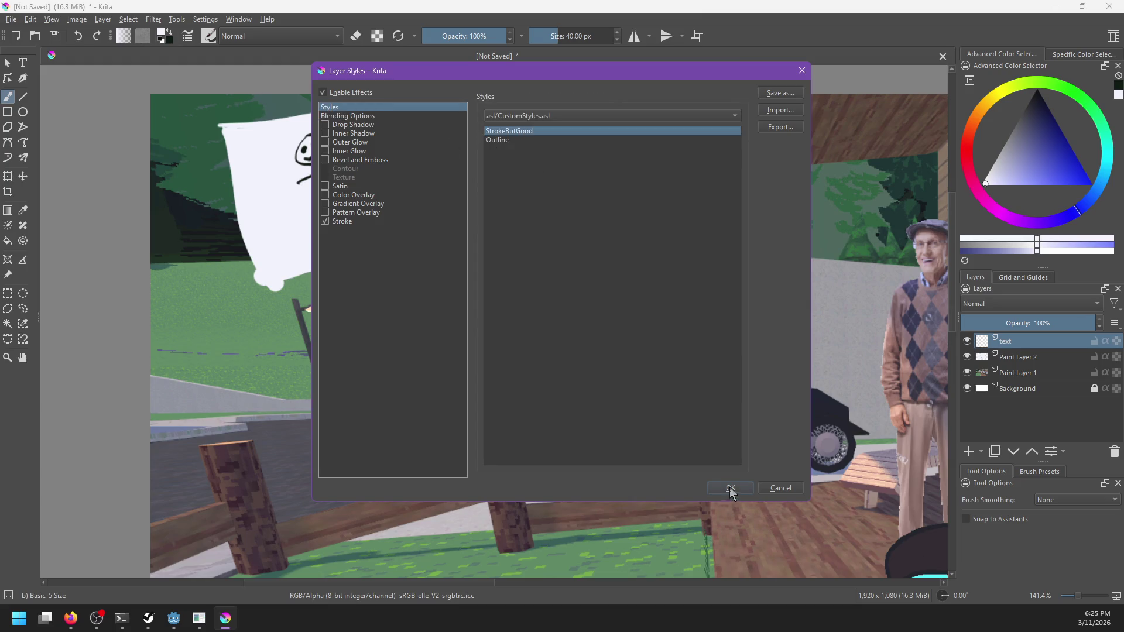
{"action": "left_click", "coordinate": [730, 488]}
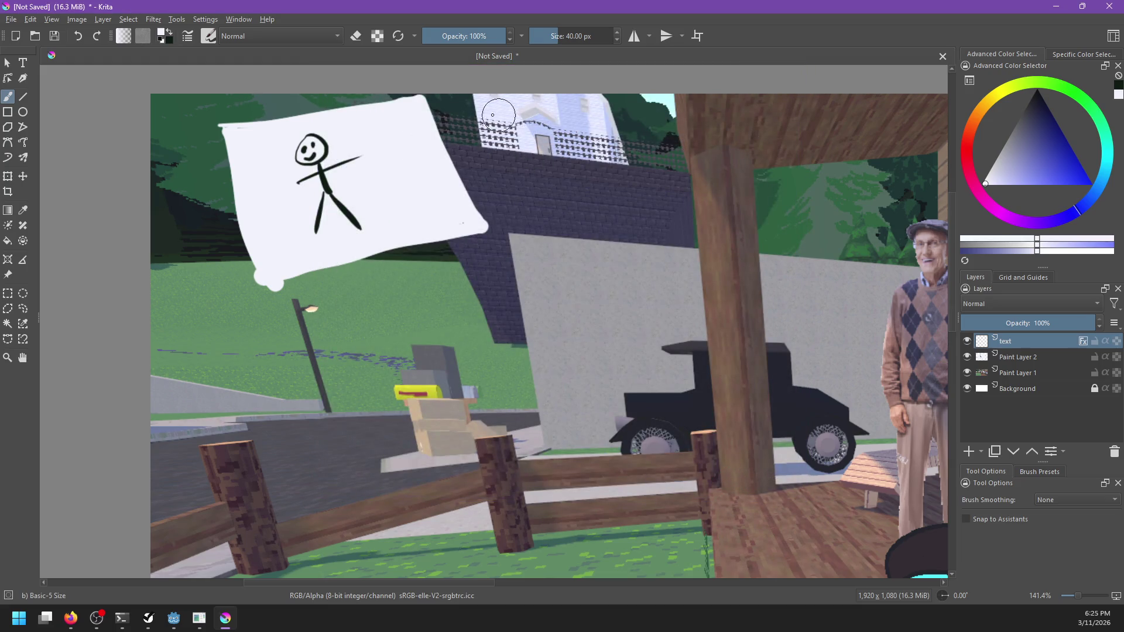
- Swap the working colours and select the Ink-2 Fineliner brush
{"action": "key", "text": "x"}
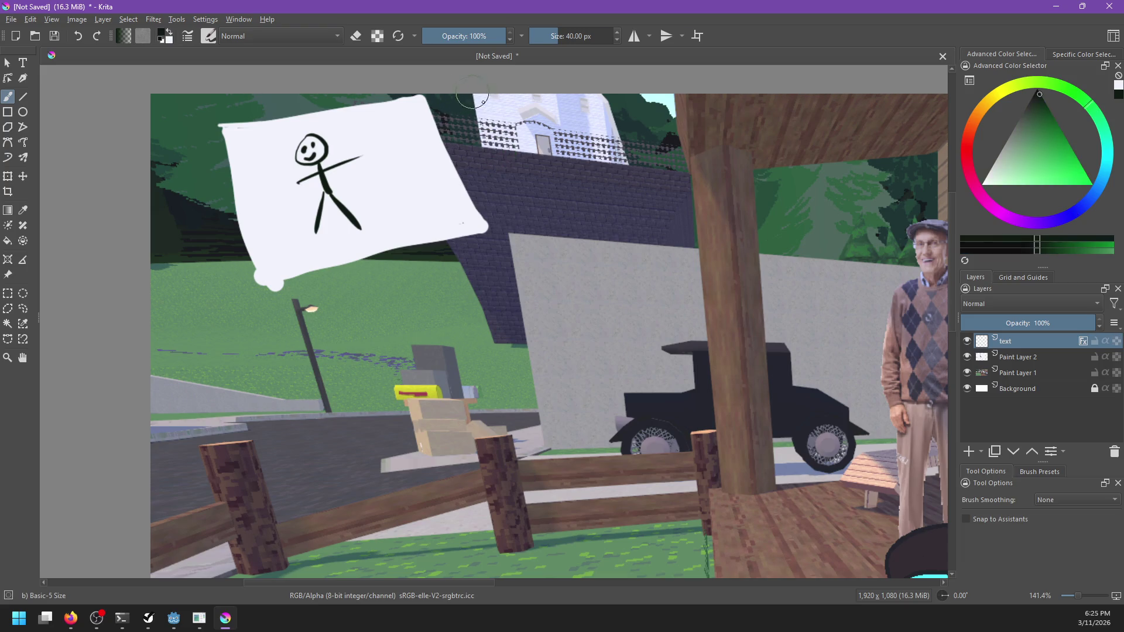
{"action": "right_click", "coordinate": [451, 156]}
{"action": "left_click", "coordinate": [362, 326]}
{"action": "left_click", "coordinate": [362, 325]}
{"action": "left_click", "coordinate": [395, 228]}
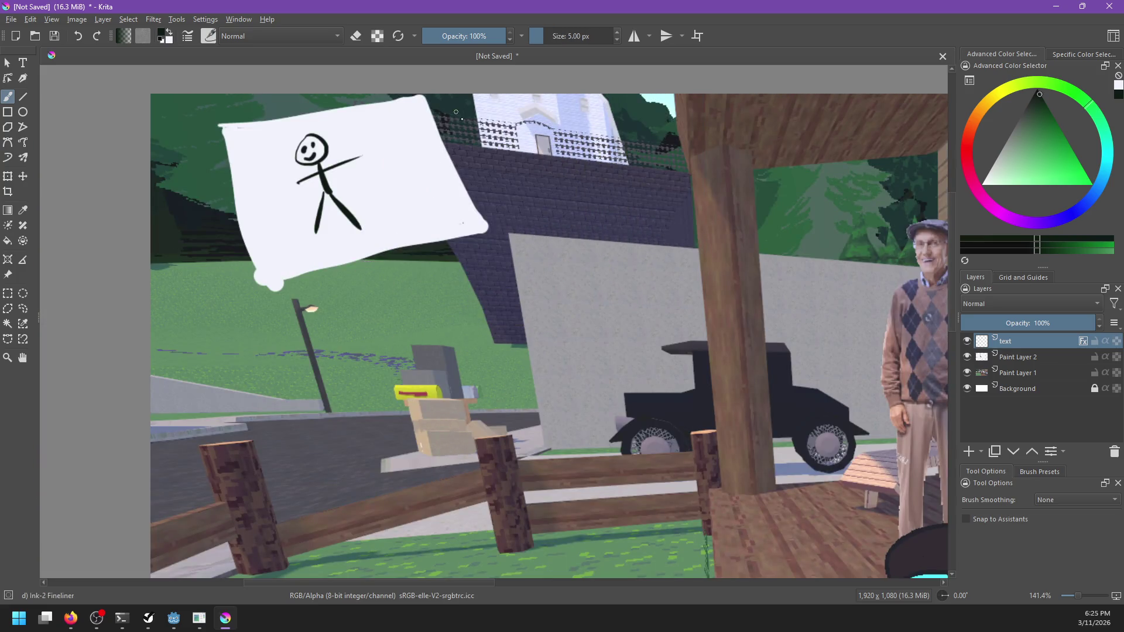
- Handwrite 'Talking about' beside the sign, undoing stray strokes
{"action": "left_click_drag", "start_coordinate": [475, 110], "coordinate": [471, 144]}
{"action": "mouse_move", "coordinate": [456, 114]}
{"action": "left_mouse_down"}
{"action": "mouse_move", "coordinate": [486, 108]}
{"action": "mouse_move", "coordinate": [501, 144]}
{"action": "left_mouse_up"}
{"action": "key", "text": "ctrl+z"}
{"action": "left_click_drag", "start_coordinate": [513, 103], "coordinate": [526, 144]}
{"action": "mouse_move", "coordinate": [539, 120]}
{"action": "left_mouse_down"}
{"action": "mouse_move", "coordinate": [529, 133]}
{"action": "mouse_move", "coordinate": [542, 145]}
{"action": "mouse_move", "coordinate": [573, 153]}
{"action": "mouse_move", "coordinate": [614, 140]}
{"action": "left_mouse_up"}
{"action": "left_click", "coordinate": [550, 117]}
{"action": "mouse_move", "coordinate": [629, 108]}
{"action": "left_mouse_down"}
{"action": "mouse_move", "coordinate": [615, 141]}
{"action": "mouse_move", "coordinate": [640, 125]}
{"action": "mouse_move", "coordinate": [661, 140]}
{"action": "left_mouse_up"}
{"action": "key", "text": "ctrl+z"}
{"action": "key", "text": "ctrl+z"}
{"action": "key", "text": "ctrl+z"}
{"action": "mouse_move", "coordinate": [670, 104]}
{"action": "left_mouse_down"}
{"action": "mouse_move", "coordinate": [679, 140]}
{"action": "mouse_move", "coordinate": [679, 117]}
{"action": "mouse_move", "coordinate": [705, 140]}
{"action": "mouse_move", "coordinate": [715, 117]}
{"action": "mouse_move", "coordinate": [744, 137]}
{"action": "left_mouse_up"}
- Handwrite 'Photo guy' to finish the caption, then zoom out to see the whole scene
{"action": "left_click_drag", "start_coordinate": [758, 120], "coordinate": [768, 137]}
{"action": "mouse_move", "coordinate": [760, 117]}
{"action": "left_mouse_down"}
{"action": "mouse_move", "coordinate": [781, 115]}
{"action": "mouse_move", "coordinate": [789, 137]}
{"action": "left_mouse_up"}
{"action": "mouse_move", "coordinate": [810, 120]}
{"action": "left_mouse_down"}
{"action": "mouse_move", "coordinate": [825, 129]}
{"action": "mouse_move", "coordinate": [885, 114]}
{"action": "left_mouse_up"}
{"action": "left_click_drag", "start_coordinate": [778, 212], "coordinate": [618, 189]}
{"action": "key", "text": "ctrl+z"}
{"action": "key", "text": "ctrl+z"}
{"action": "mouse_move", "coordinate": [688, 86]}
{"action": "left_mouse_down"}
{"action": "mouse_move", "coordinate": [705, 104]}
{"action": "mouse_move", "coordinate": [682, 131]}
{"action": "left_mouse_up"}
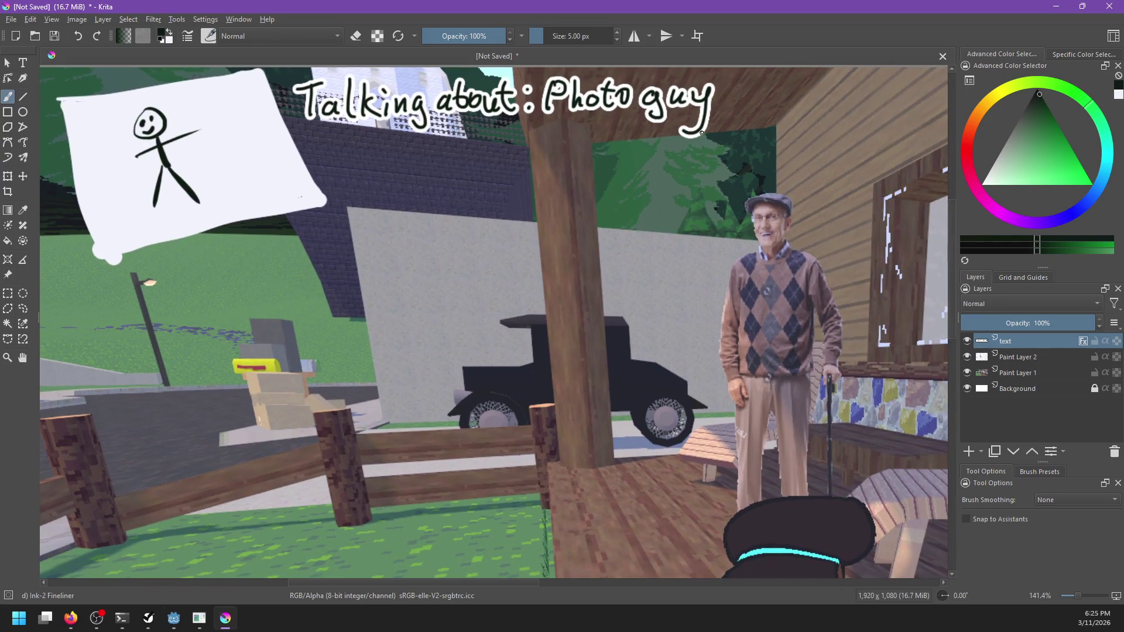
{"action": "scroll", "coordinate": [679, 112], "scroll_direction": "down", "scroll_amount": 4}
{"action": "mouse_move", "coordinate": [629, 186]}
{"action": "left_mouse_down"}
{"action": "mouse_move", "coordinate": [379, 244]}
{"action": "mouse_move", "coordinate": [427, 231]}
{"action": "left_mouse_up"}
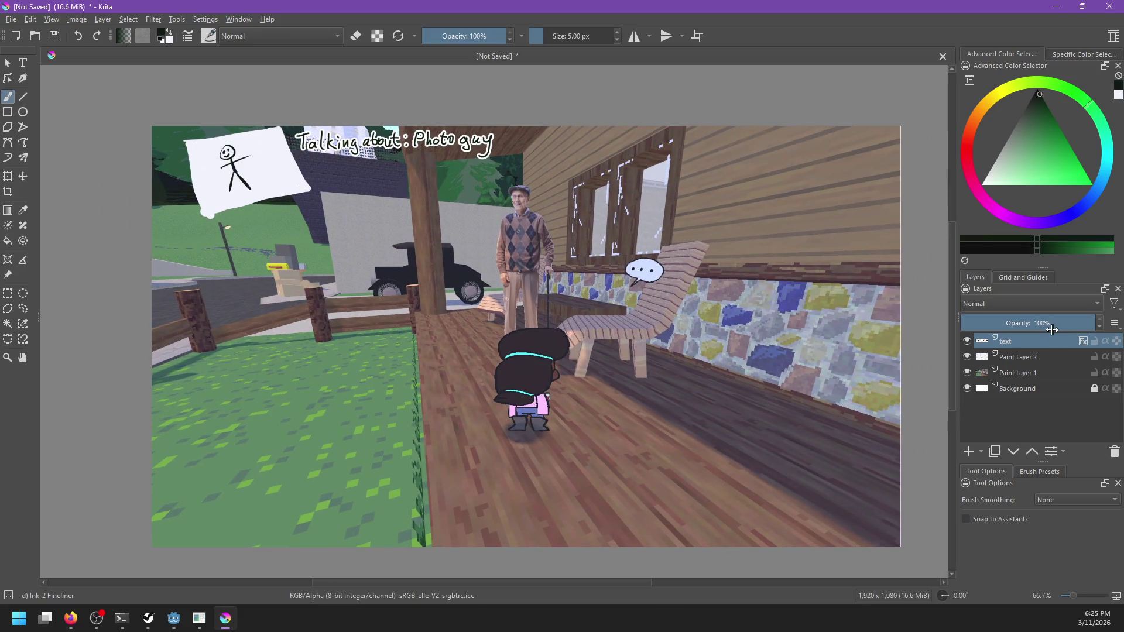
- Group Paint Layer 2 and text into Group 3, nudge it left and down, then reselect the text layer with the brush
{"action": "left_click", "coordinate": [1033, 357], "text": "shift"}
{"action": "key", "text": "ctrl+g"}
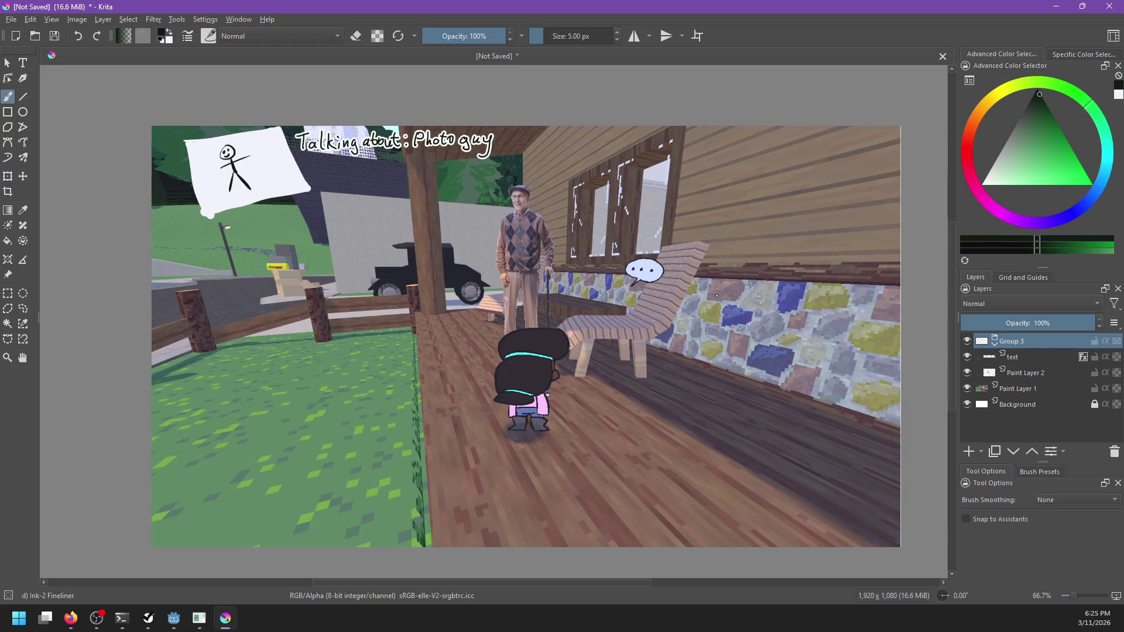
{"action": "key", "text": "t"}
{"action": "left_click_drag", "start_coordinate": [339, 171], "coordinate": [313, 178]}
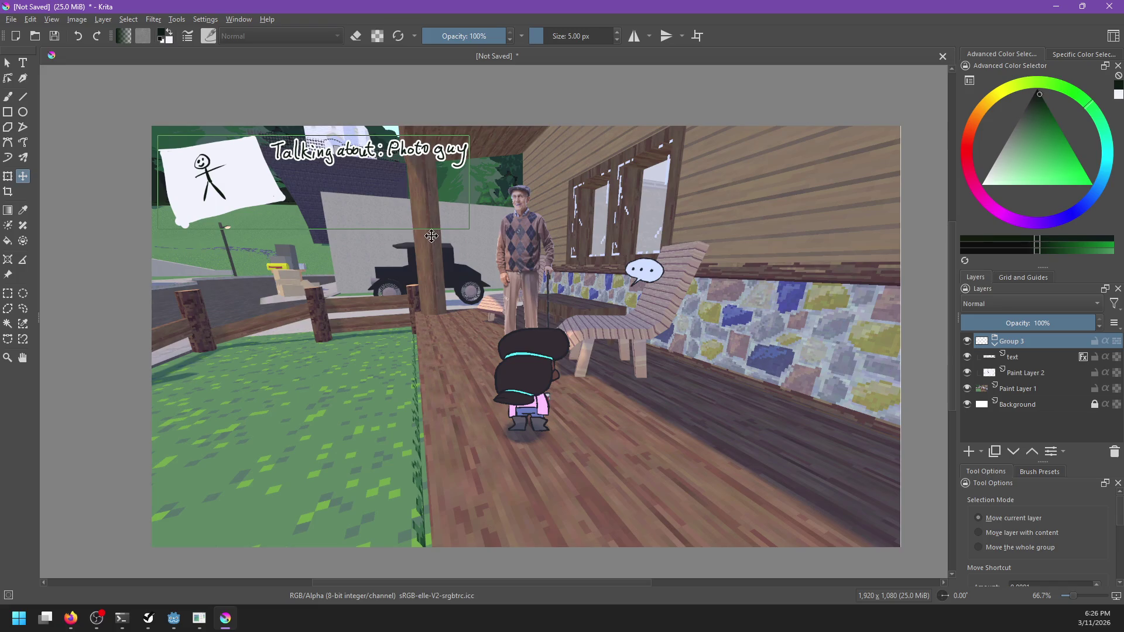
{"action": "left_click_drag", "start_coordinate": [431, 236], "coordinate": [456, 227]}
{"action": "mouse_move", "coordinate": [412, 170]}
{"action": "left_mouse_down"}
{"action": "mouse_move", "coordinate": [514, 202]}
{"action": "mouse_move", "coordinate": [697, 202]}
{"action": "mouse_move", "coordinate": [819, 169]}
{"action": "mouse_move", "coordinate": [285, 183]}
{"action": "mouse_move", "coordinate": [306, 181]}
{"action": "left_mouse_up"}
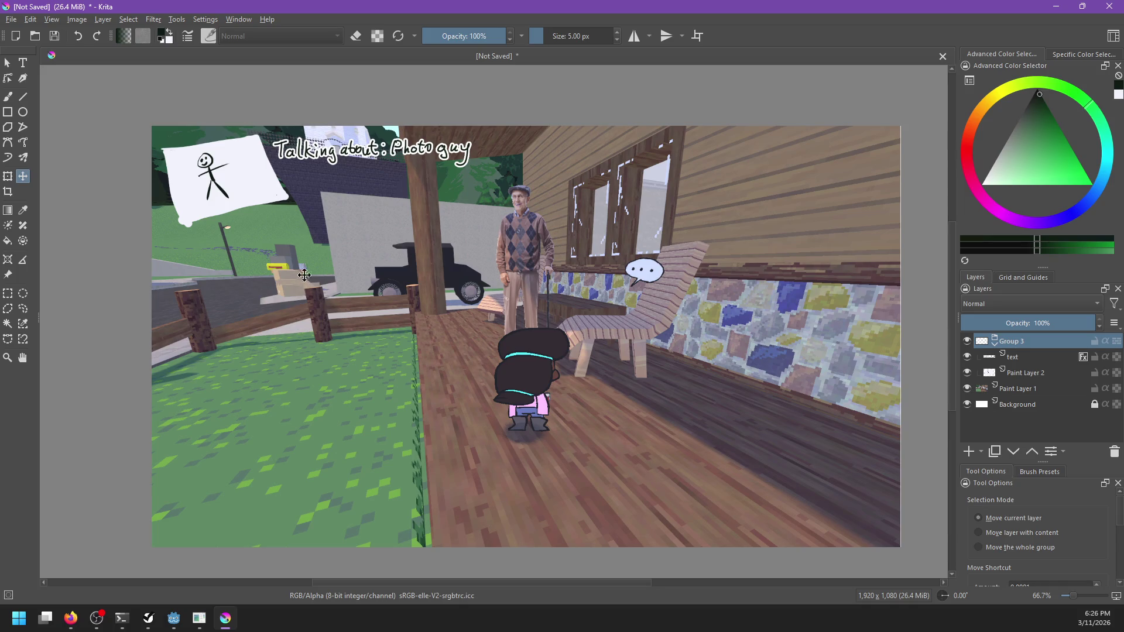
{"action": "key", "text": "b"}
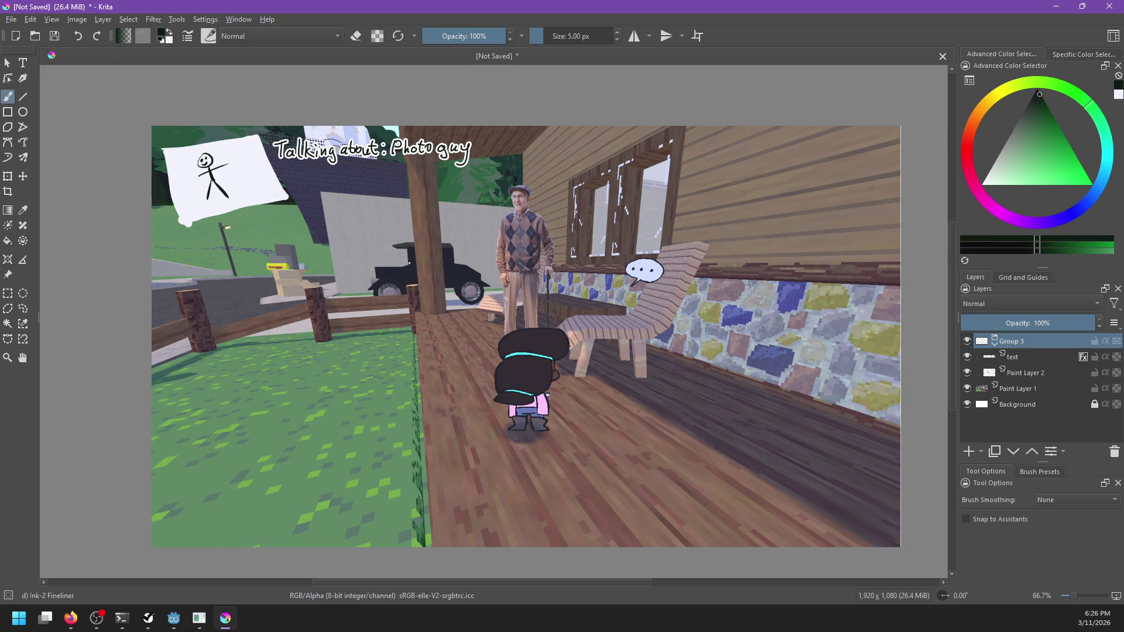
{"action": "left_click", "coordinate": [1021, 357]}
- Draw a circled smiley below the sign and handwrite 'Notification here' beside it
{"action": "mouse_move", "coordinate": [224, 235]}
{"action": "left_mouse_down"}
{"action": "mouse_move", "coordinate": [236, 251]}
{"action": "mouse_move", "coordinate": [298, 231]}
{"action": "mouse_move", "coordinate": [305, 251]}
{"action": "left_mouse_up"}
{"action": "key", "text": "ctrl+z"}
{"action": "mouse_move", "coordinate": [317, 230]}
{"action": "left_mouse_down"}
{"action": "mouse_move", "coordinate": [316, 250]}
{"action": "mouse_move", "coordinate": [330, 237]}
{"action": "left_mouse_up"}
{"action": "mouse_move", "coordinate": [326, 240]}
{"action": "left_mouse_down"}
{"action": "mouse_move", "coordinate": [326, 250]}
{"action": "mouse_move", "coordinate": [350, 234]}
{"action": "left_mouse_up"}
{"action": "left_click", "coordinate": [327, 233]}
{"action": "left_click_drag", "start_coordinate": [353, 237], "coordinate": [396, 247]}
{"action": "left_click", "coordinate": [357, 230]}
{"action": "mouse_move", "coordinate": [388, 234]}
{"action": "left_mouse_down"}
{"action": "mouse_move", "coordinate": [407, 233]}
{"action": "mouse_move", "coordinate": [405, 246]}
{"action": "left_mouse_up"}
{"action": "left_click_drag", "start_coordinate": [413, 234], "coordinate": [435, 244]}
{"action": "left_click_drag", "start_coordinate": [293, 258], "coordinate": [306, 277]}
{"action": "left_click_drag", "start_coordinate": [310, 270], "coordinate": [355, 280]}
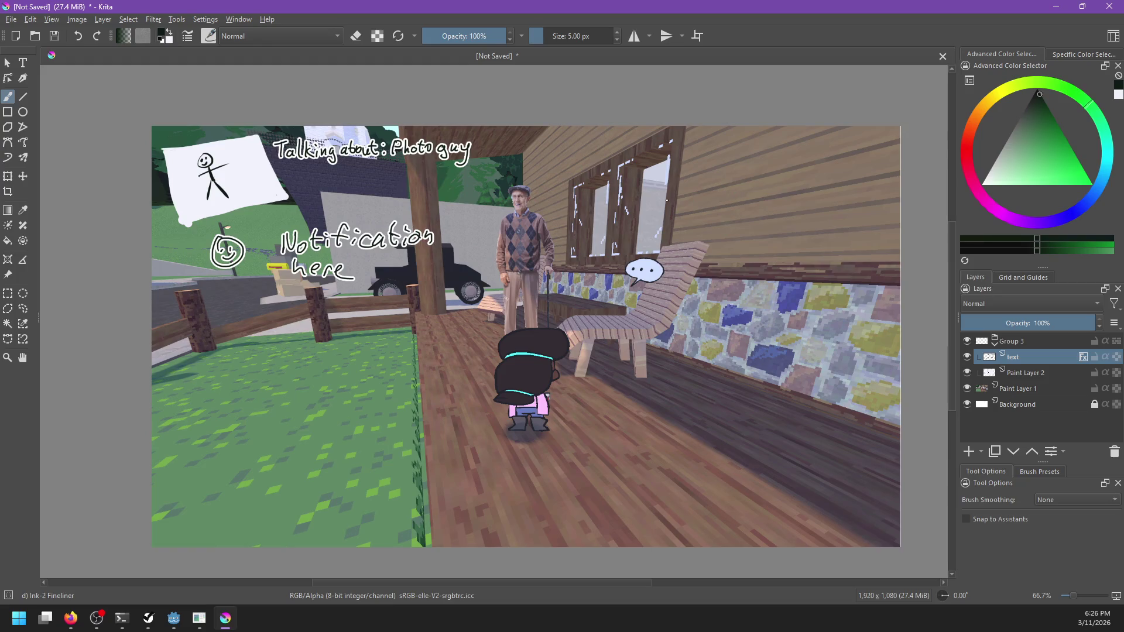
- Add a new layer named 'bubble' above the sign layer Paint Layer 2
{"action": "left_click", "coordinate": [1018, 373]}
{"action": "left_click", "coordinate": [969, 451]}
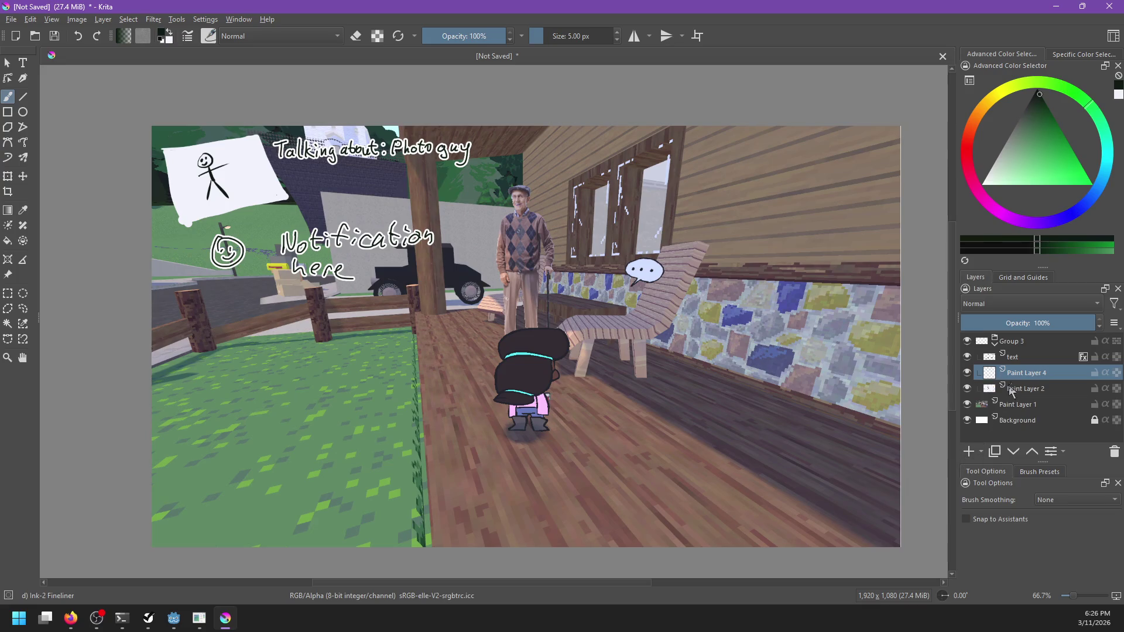
{"action": "double_click", "coordinate": [1017, 374]}
{"action": "type", "text": "bl"}
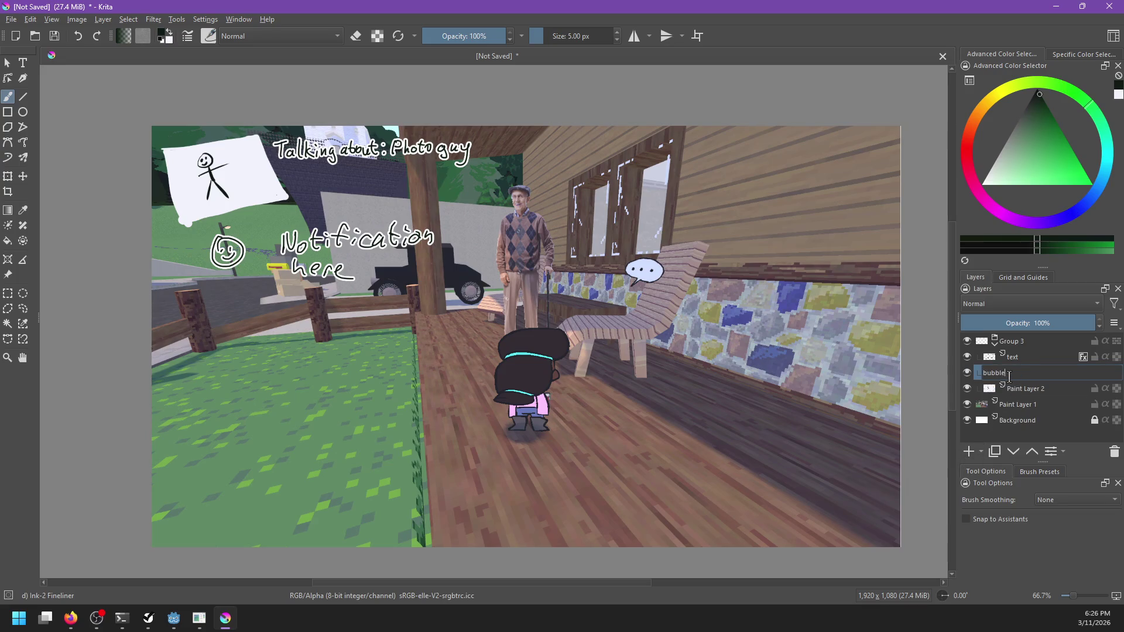
{"action": "type", "text": "e"}
{"action": "key", "text": "Return"}
- Paint a white arc above the old man with the 32 px Pixel Art Fill brush
{"action": "right_click", "coordinate": [479, 228]}
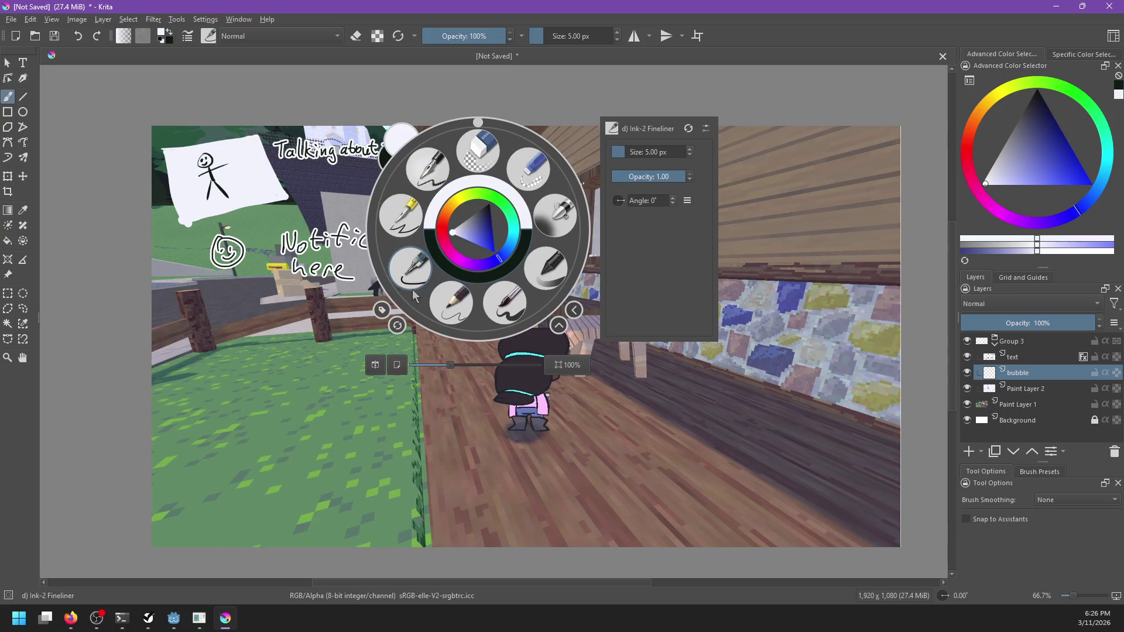
{"action": "left_click", "coordinate": [377, 366]}
{"action": "left_click", "coordinate": [379, 364]}
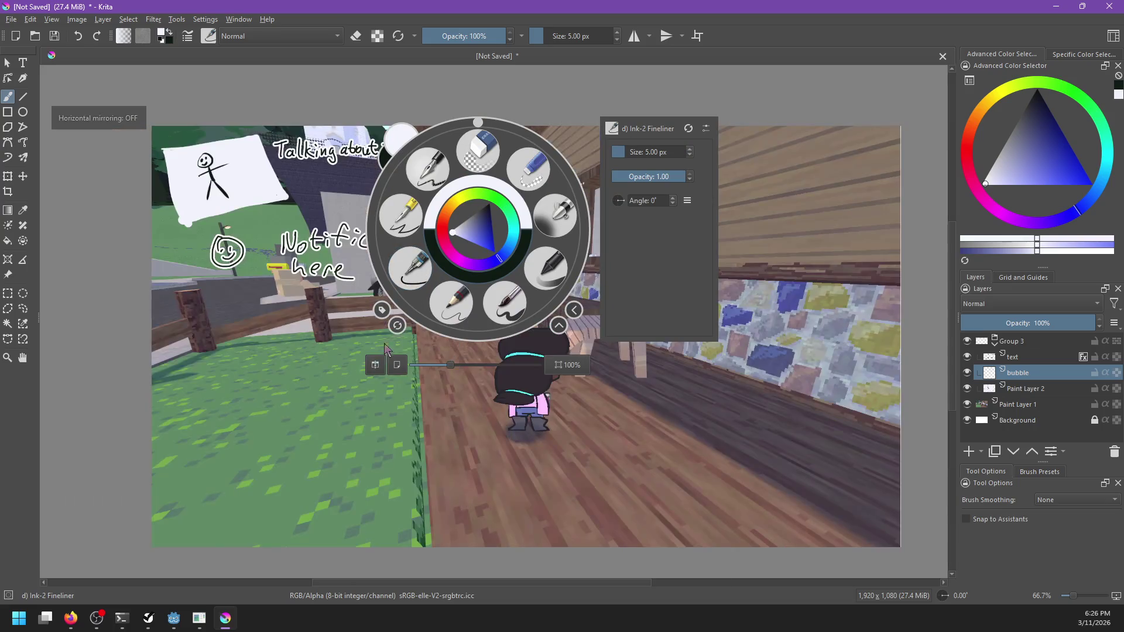
{"action": "left_click", "coordinate": [381, 310]}
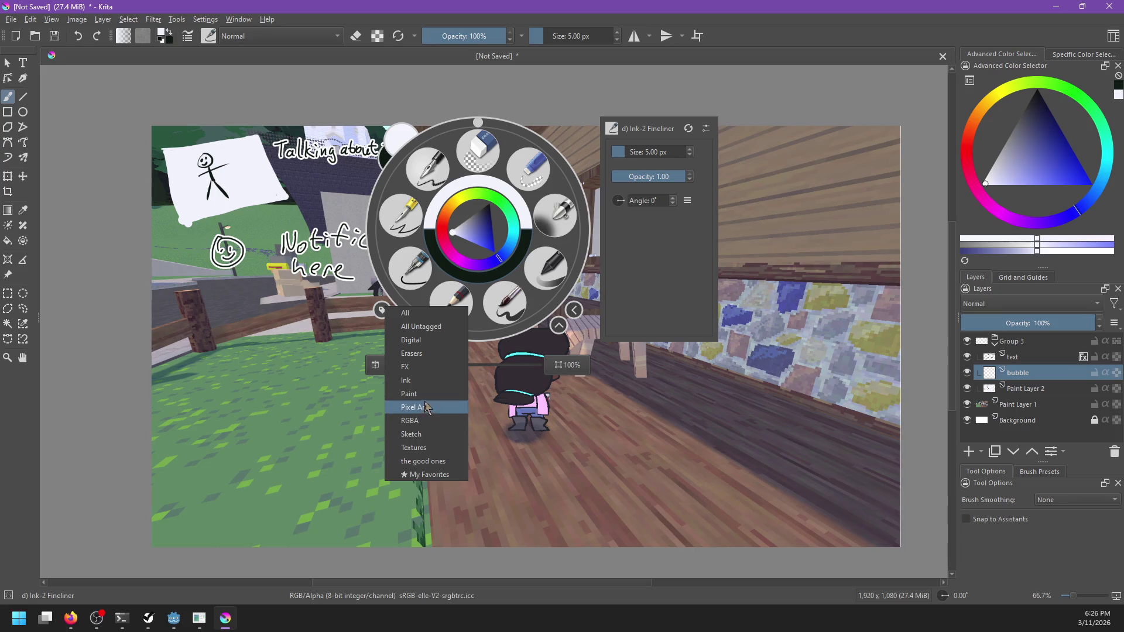
{"action": "left_click", "coordinate": [423, 408]}
{"action": "left_click", "coordinate": [489, 153]}
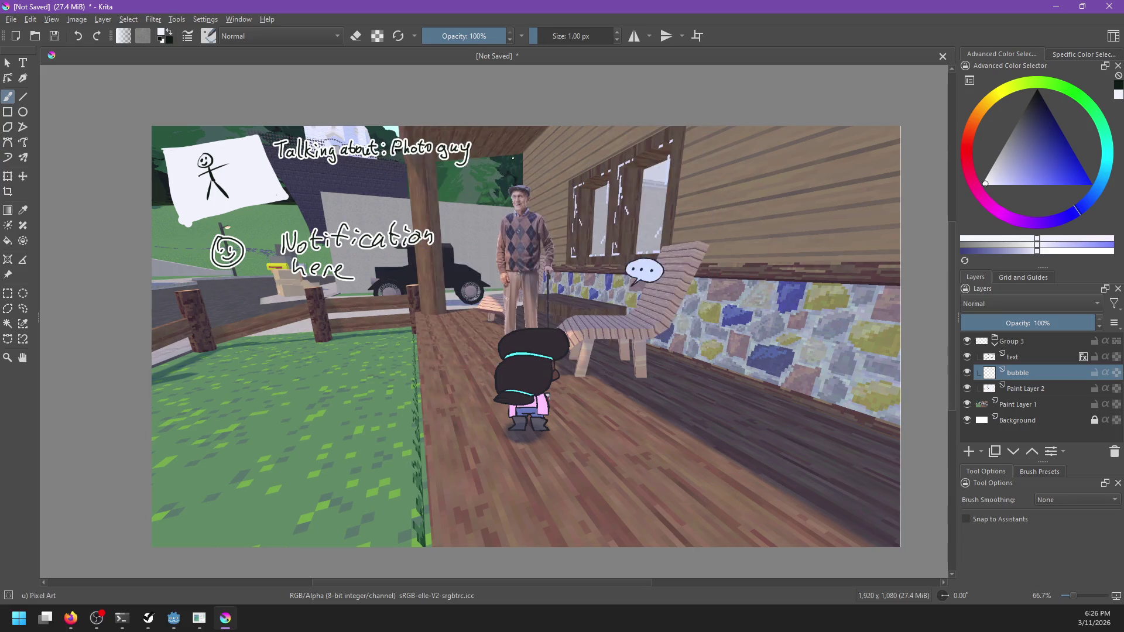
{"action": "key", "text": "x"}
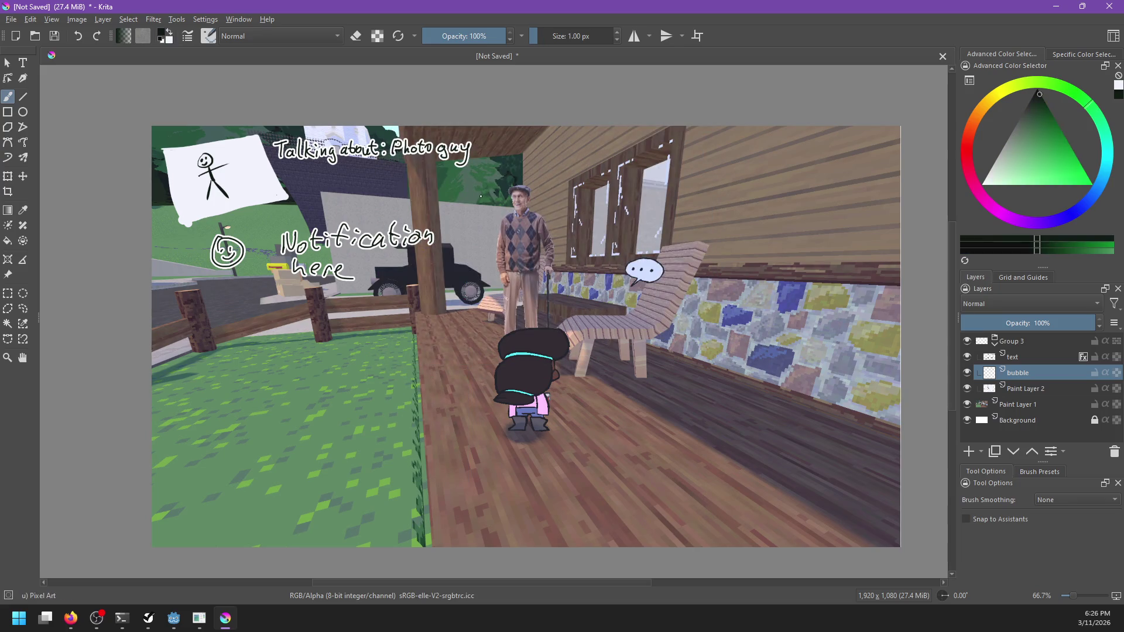
{"action": "right_click", "coordinate": [484, 209]}
{"action": "left_click", "coordinate": [413, 247]}
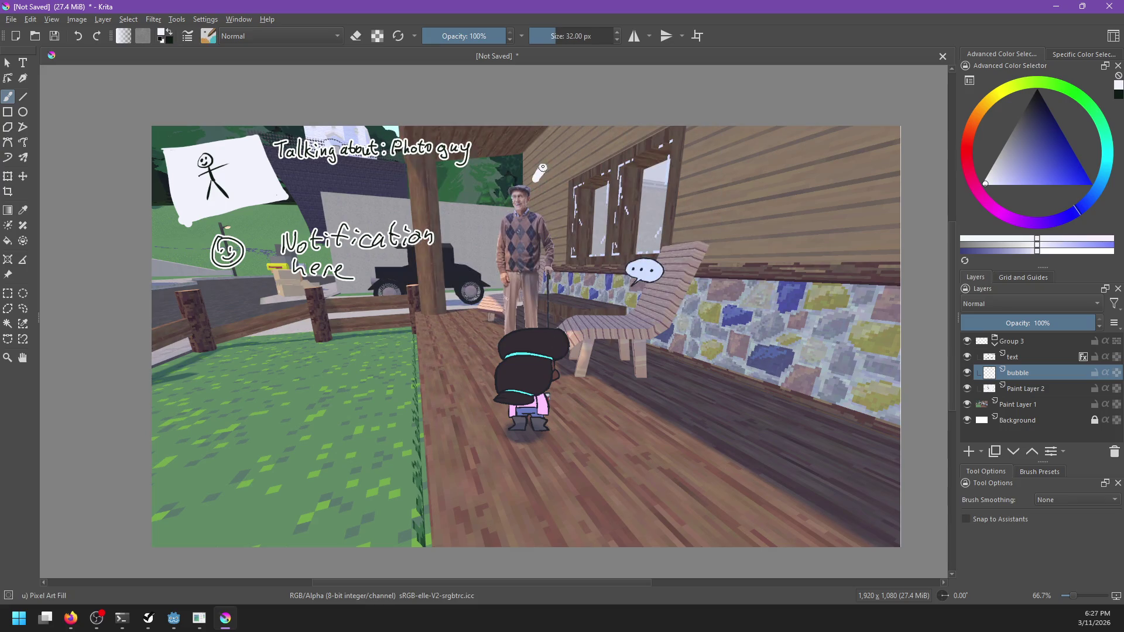
{"action": "mouse_move", "coordinate": [533, 188]}
{"action": "left_mouse_down"}
{"action": "mouse_move", "coordinate": [556, 177]}
{"action": "mouse_move", "coordinate": [547, 157]}
{"action": "mouse_move", "coordinate": [649, 170]}
{"action": "left_mouse_up"}
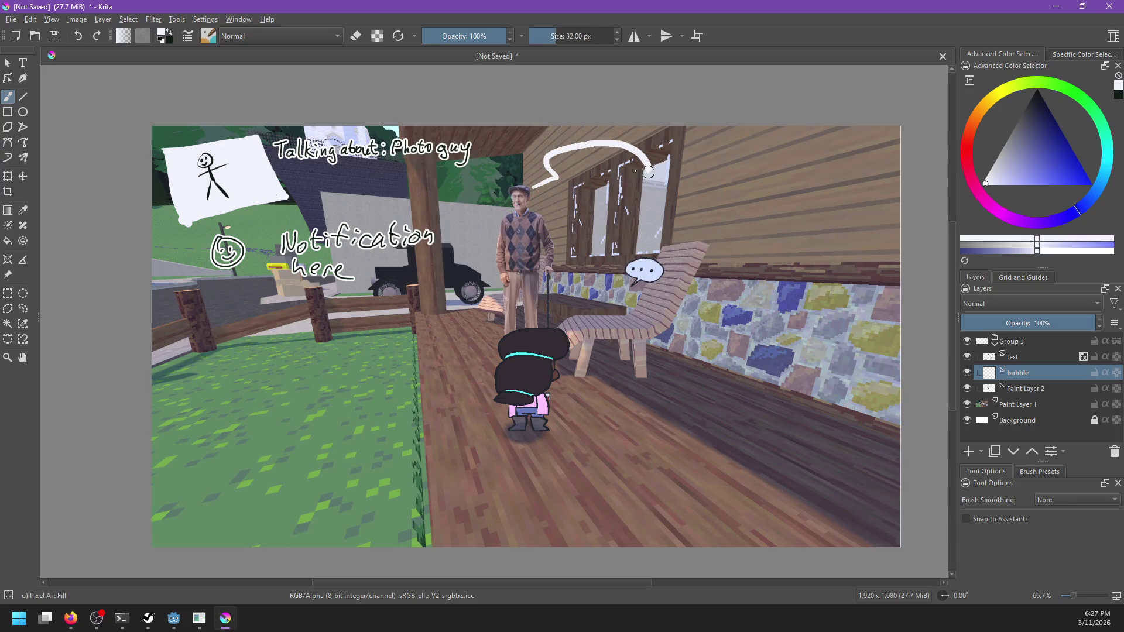
- Give the bubble layer the Outline layer style
{"action": "right_click", "coordinate": [1030, 374]}
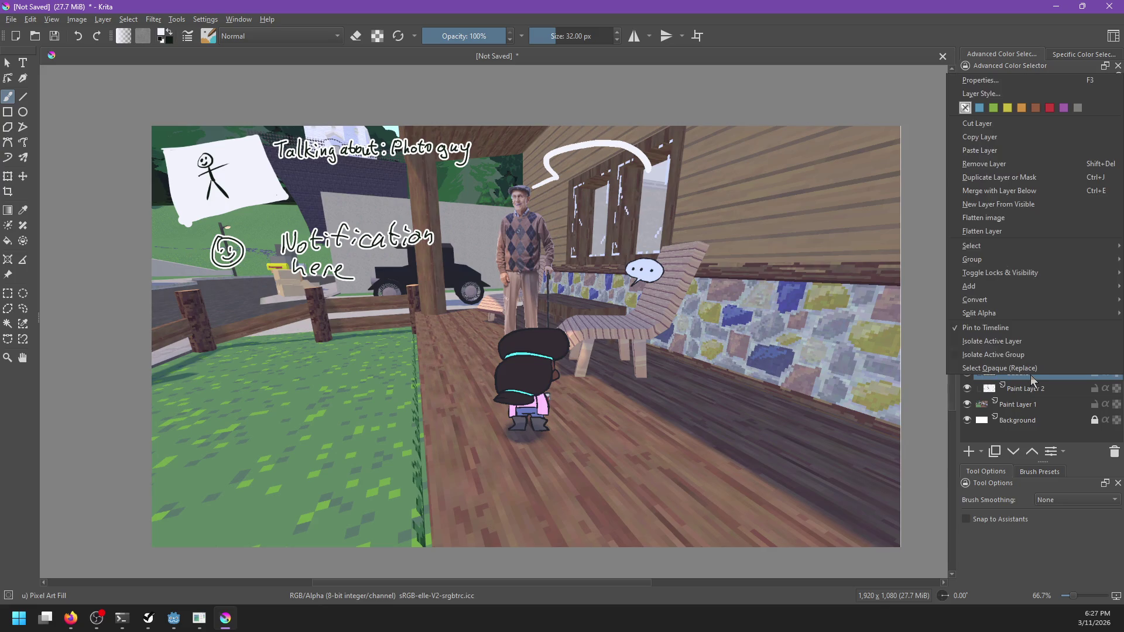
{"action": "left_click", "coordinate": [1002, 94]}
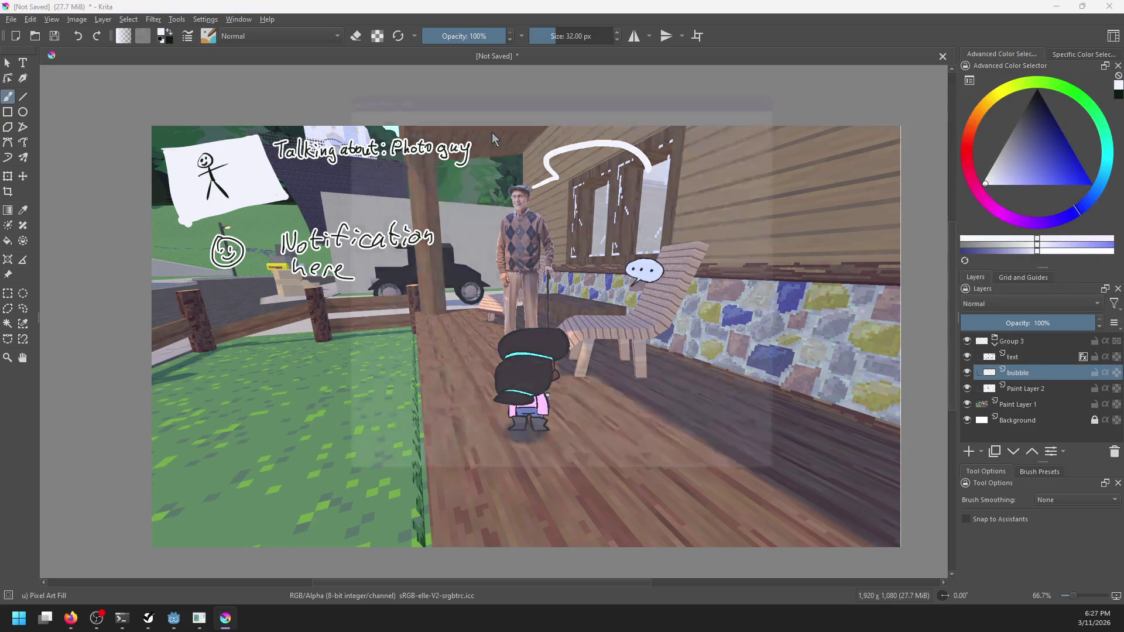
{"action": "left_click", "coordinate": [330, 108]}
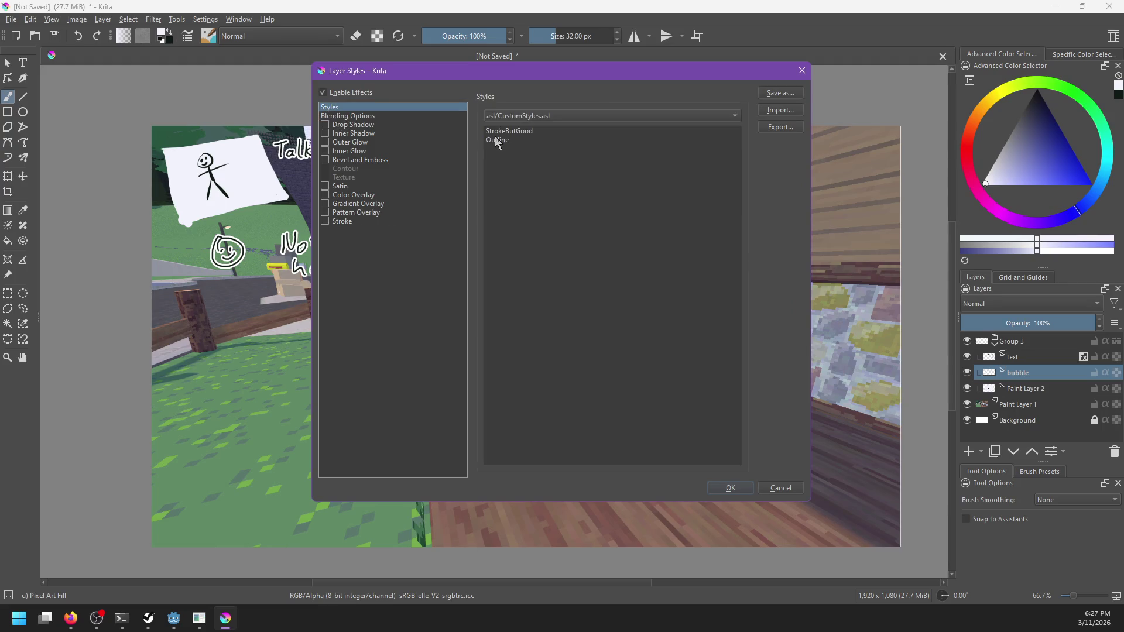
{"action": "left_click", "coordinate": [498, 140]}
{"action": "left_click", "coordinate": [726, 485]}
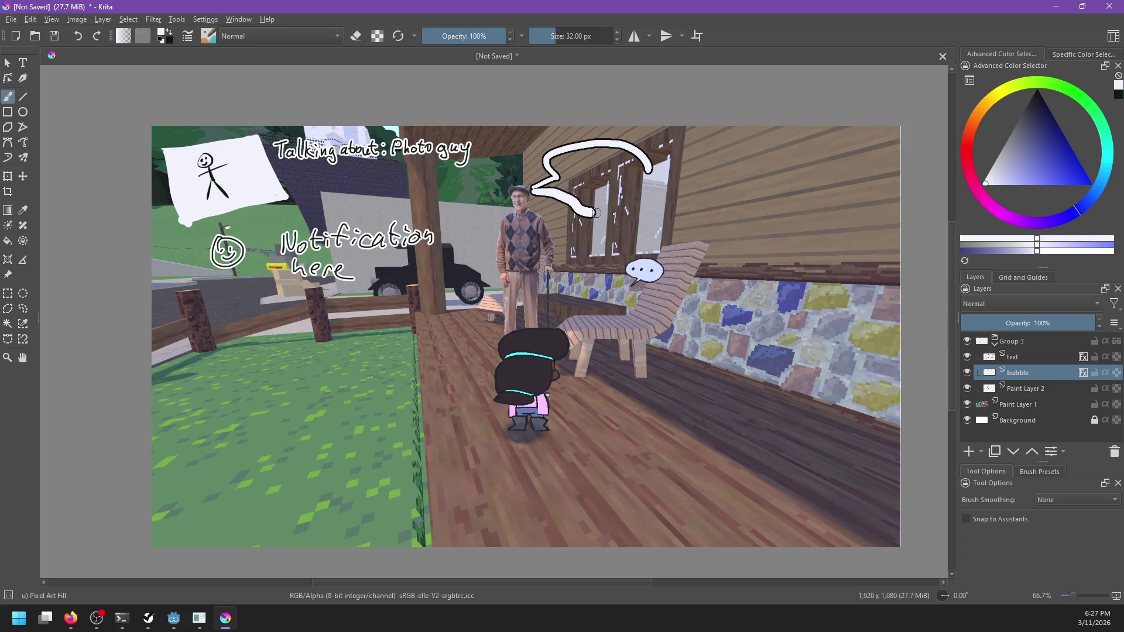
{"action": "key", "text": "ctrl+z"}
{"action": "key", "text": "ctrl+z"}
{"action": "key", "text": "ctrl+shift+z"}
{"action": "key", "text": "ctrl+shift+z"}
{"action": "key", "text": "ctrl+shift+z"}
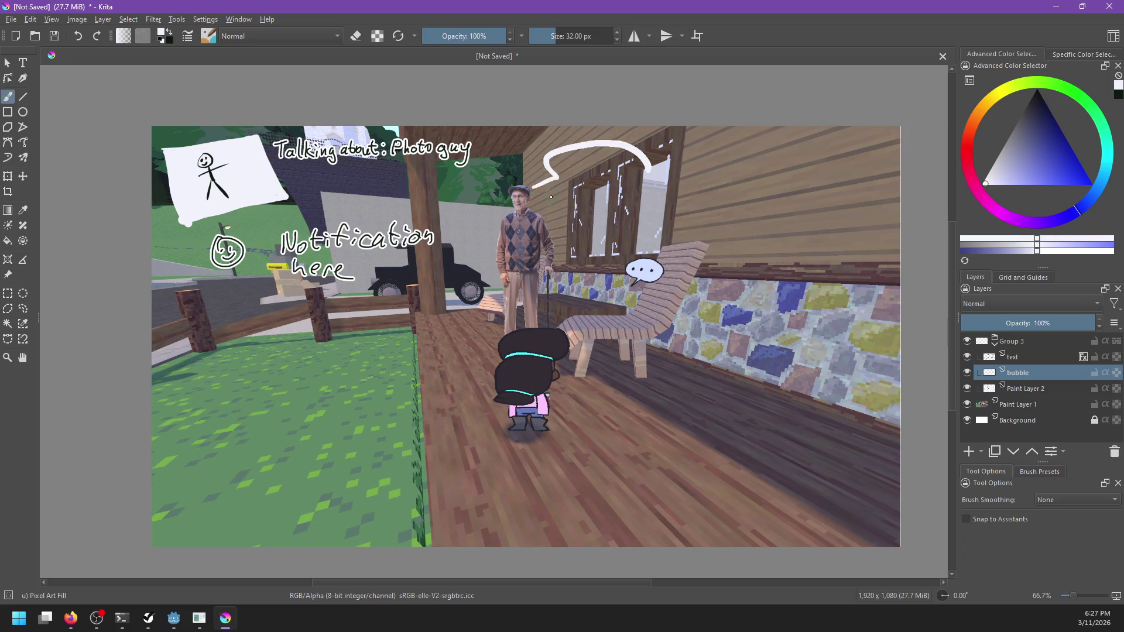
- Erase the top part of the white arc in eraser mode
{"action": "key", "text": "e"}
{"action": "mouse_move", "coordinate": [533, 187]}
{"action": "left_mouse_down"}
{"action": "mouse_move", "coordinate": [556, 151]}
{"action": "mouse_move", "coordinate": [609, 140]}
{"action": "mouse_move", "coordinate": [644, 155]}
{"action": "mouse_move", "coordinate": [653, 176]}
{"action": "mouse_move", "coordinate": [585, 218]}
{"action": "mouse_move", "coordinate": [559, 188]}
{"action": "mouse_move", "coordinate": [547, 193]}
{"action": "mouse_move", "coordinate": [579, 205]}
{"action": "left_mouse_up"}
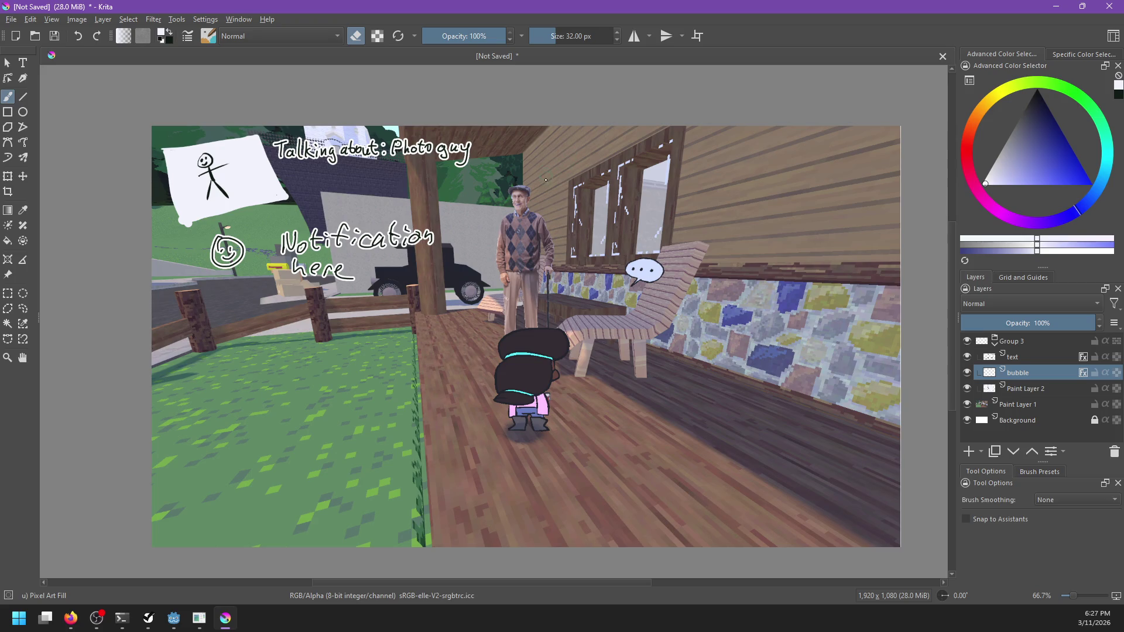
{"action": "key", "text": "e"}
- Redraw the bubble outline, fill its interior white, and paint over stray dark marks
{"action": "mouse_move", "coordinate": [540, 193]}
{"action": "left_mouse_down"}
{"action": "mouse_move", "coordinate": [641, 138]}
{"action": "mouse_move", "coordinate": [703, 170]}
{"action": "mouse_move", "coordinate": [718, 214]}
{"action": "mouse_move", "coordinate": [566, 201]}
{"action": "mouse_move", "coordinate": [658, 138]}
{"action": "mouse_move", "coordinate": [752, 193]}
{"action": "mouse_move", "coordinate": [696, 235]}
{"action": "mouse_move", "coordinate": [588, 215]}
{"action": "mouse_move", "coordinate": [557, 196]}
{"action": "mouse_move", "coordinate": [569, 181]}
{"action": "left_mouse_up"}
{"action": "key", "text": "ctrl+z"}
{"action": "left_click", "coordinate": [591, 196]}
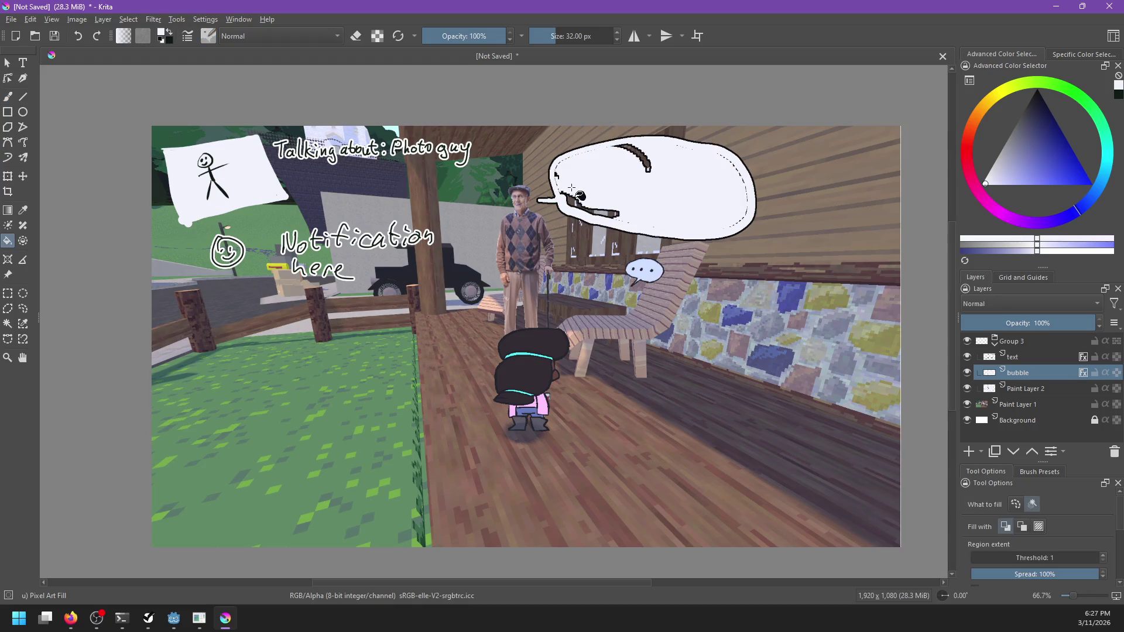
{"action": "mouse_move", "coordinate": [560, 172]}
{"action": "left_mouse_down"}
{"action": "mouse_move", "coordinate": [604, 152]}
{"action": "mouse_move", "coordinate": [655, 151]}
{"action": "mouse_move", "coordinate": [644, 166]}
{"action": "left_mouse_up"}
{"action": "left_click_drag", "start_coordinate": [572, 197], "coordinate": [616, 215]}
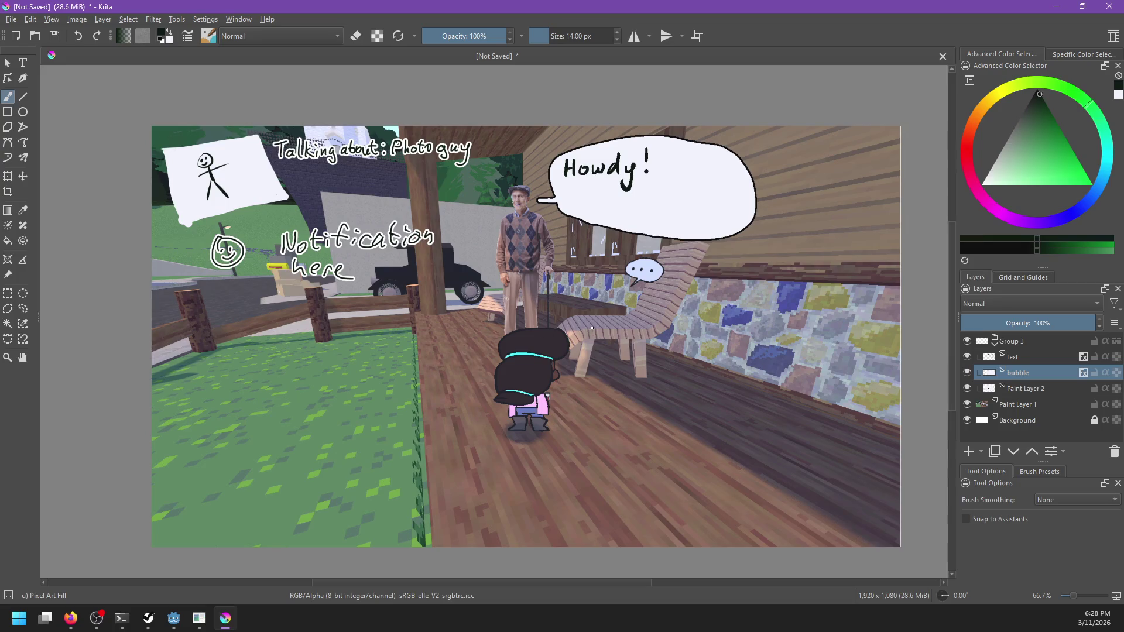
- Paint a white trail puff and a large thought bubble below the girl, cleaning its bottom edge
{"action": "key", "text": "x"}
{"action": "mouse_move", "coordinate": [589, 331]}
{"action": "left_mouse_down"}
{"action": "mouse_move", "coordinate": [615, 363]}
{"action": "mouse_move", "coordinate": [604, 391]}
{"action": "mouse_move", "coordinate": [616, 388]}
{"action": "left_mouse_up"}
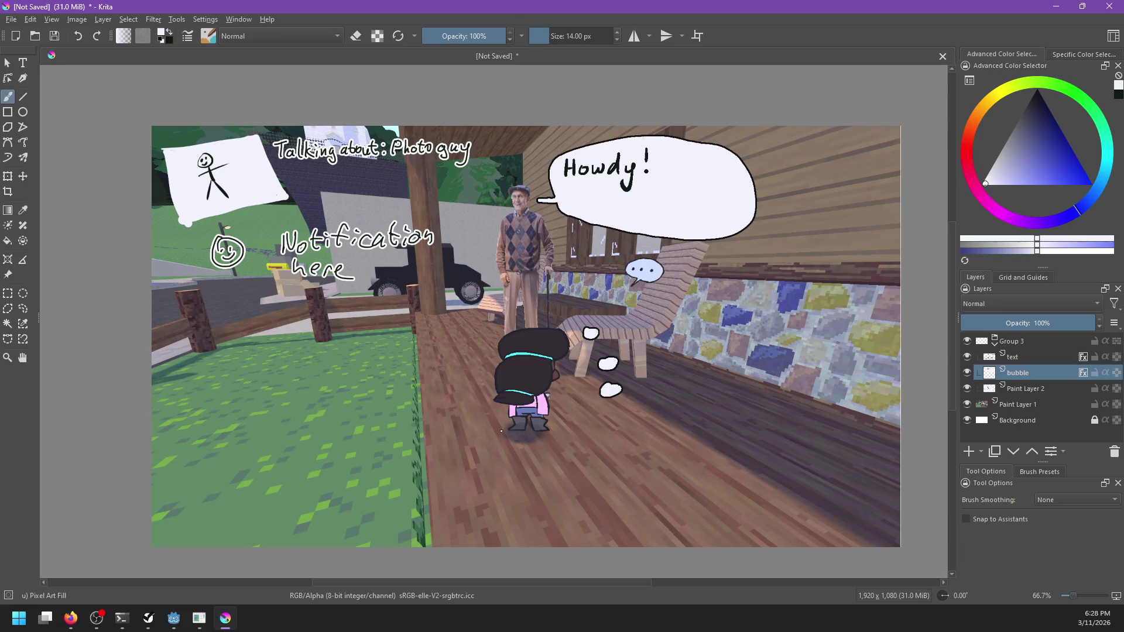
{"action": "mouse_move", "coordinate": [401, 431]}
{"action": "left_mouse_down"}
{"action": "mouse_move", "coordinate": [339, 488]}
{"action": "mouse_move", "coordinate": [454, 529]}
{"action": "mouse_move", "coordinate": [711, 502]}
{"action": "mouse_move", "coordinate": [651, 433]}
{"action": "mouse_move", "coordinate": [494, 410]}
{"action": "mouse_move", "coordinate": [386, 421]}
{"action": "mouse_move", "coordinate": [352, 495]}
{"action": "mouse_move", "coordinate": [490, 536]}
{"action": "mouse_move", "coordinate": [678, 466]}
{"action": "mouse_move", "coordinate": [535, 405]}
{"action": "mouse_move", "coordinate": [383, 416]}
{"action": "mouse_move", "coordinate": [364, 433]}
{"action": "left_mouse_up"}
{"action": "key", "text": "ctrl+z"}
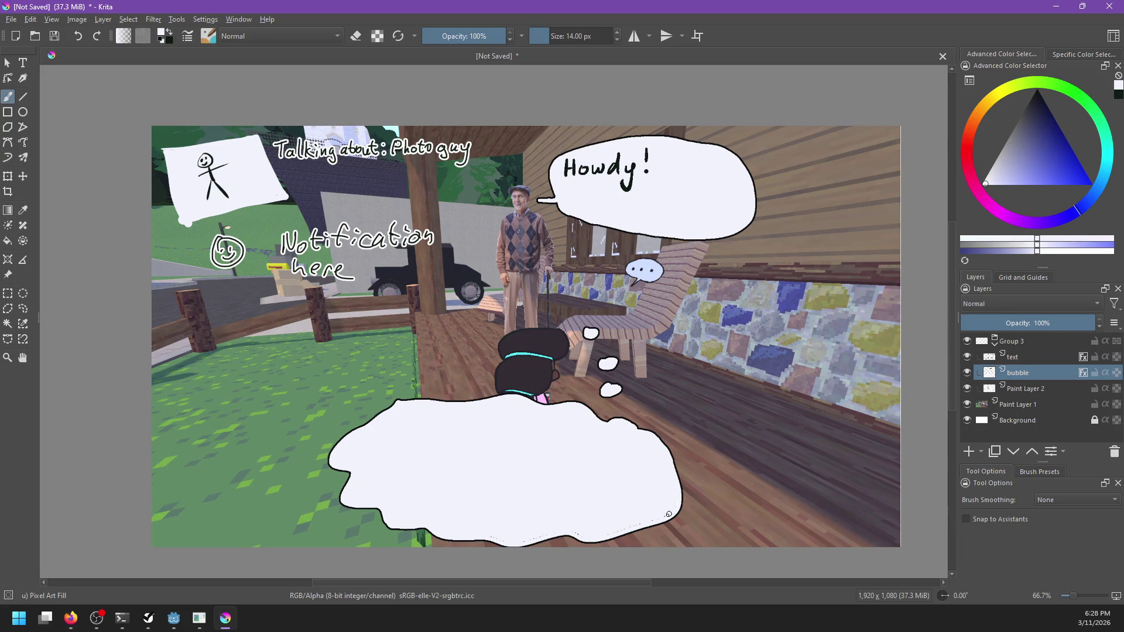
{"action": "left_click_drag", "start_coordinate": [663, 515], "coordinate": [502, 543]}
- In dark green, draw angle marks and letter 'Can it, geezer.' inside the thought bubble
{"action": "key", "text": "x"}
{"action": "key", "text": "x"}
{"action": "mouse_move", "coordinate": [381, 437]}
{"action": "left_mouse_down"}
{"action": "mouse_move", "coordinate": [366, 456]}
{"action": "mouse_move", "coordinate": [386, 465]}
{"action": "mouse_move", "coordinate": [371, 455]}
{"action": "left_mouse_up"}
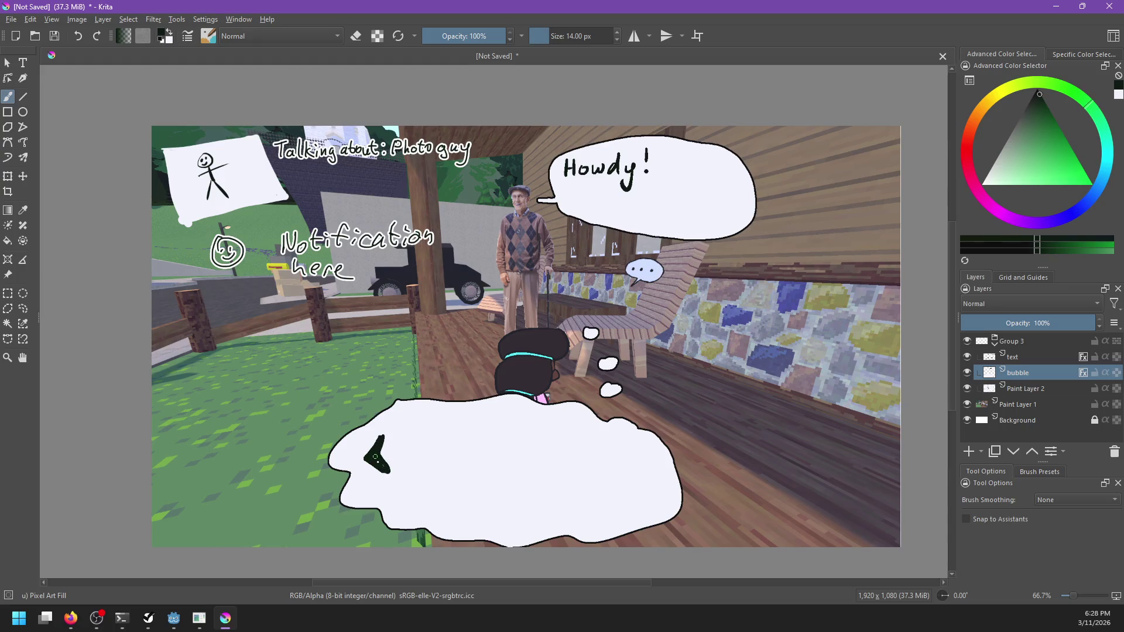
{"action": "mouse_move", "coordinate": [633, 438]}
{"action": "left_mouse_down"}
{"action": "mouse_move", "coordinate": [653, 464]}
{"action": "mouse_move", "coordinate": [633, 474]}
{"action": "mouse_move", "coordinate": [639, 461]}
{"action": "left_mouse_up"}
{"action": "mouse_move", "coordinate": [421, 435]}
{"action": "left_mouse_down"}
{"action": "mouse_move", "coordinate": [425, 455]}
{"action": "mouse_move", "coordinate": [443, 458]}
{"action": "mouse_move", "coordinate": [499, 443]}
{"action": "mouse_move", "coordinate": [518, 471]}
{"action": "mouse_move", "coordinate": [622, 450]}
{"action": "left_mouse_up"}
{"action": "key", "text": "ctrl+z"}
{"action": "left_click", "coordinate": [470, 439]}
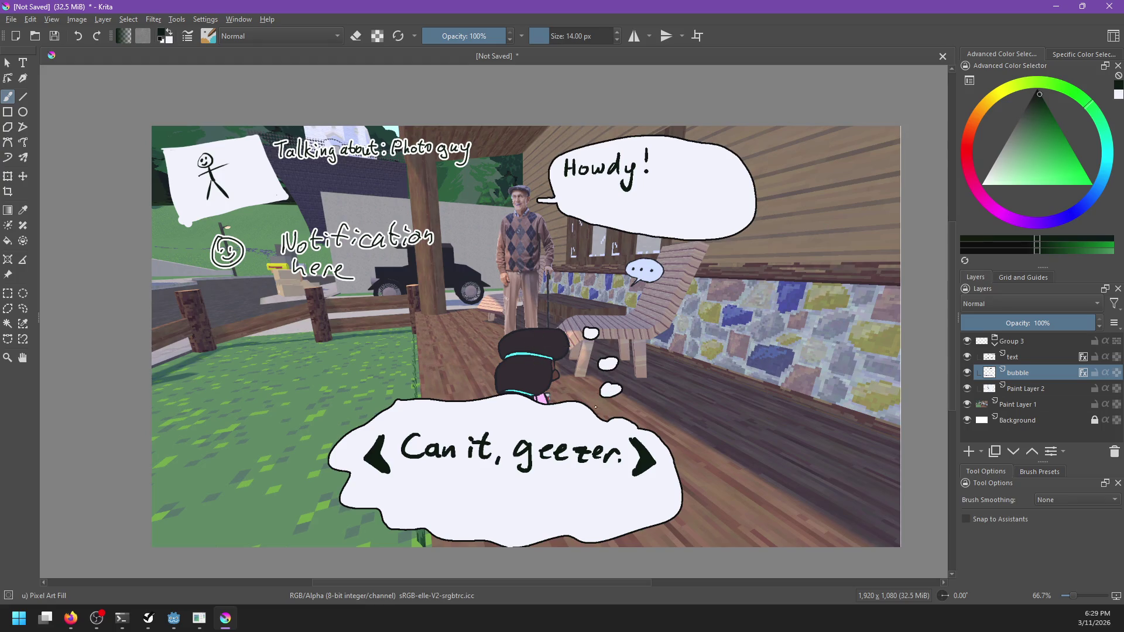
- Add a small white dot to the thought trail
{"action": "key", "text": "e"}
{"action": "key", "text": "e"}
{"action": "key", "text": "x"}
{"action": "left_click", "coordinate": [586, 349]}
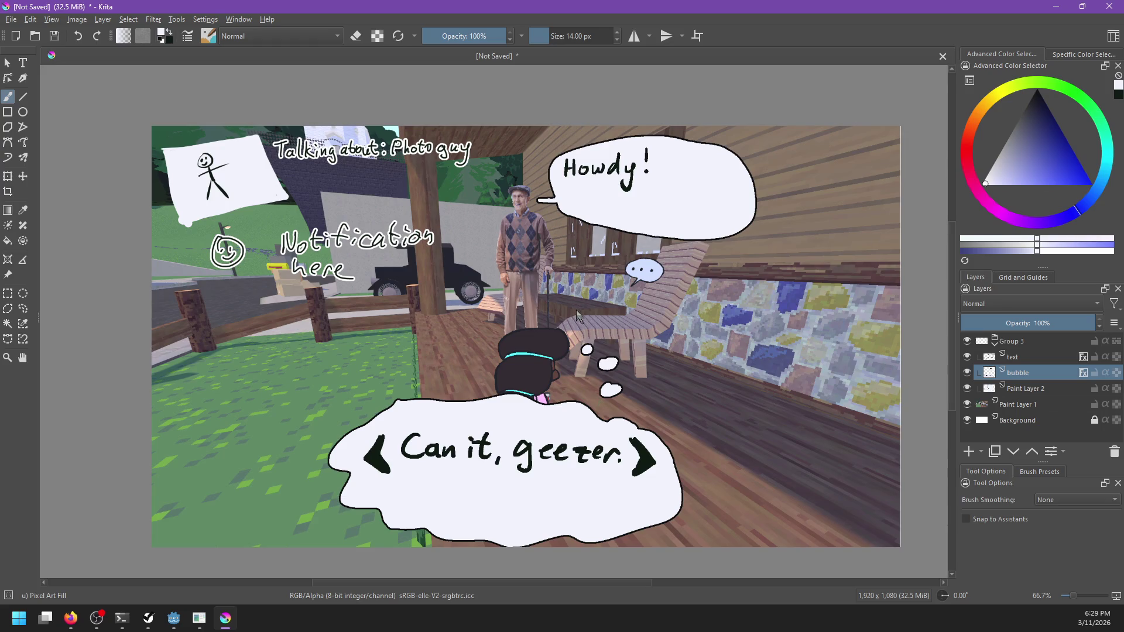
- Start Save As and browse to D:\16 Jams\33 camera\project\concept-art
{"action": "key", "text": "ctrl+s"}
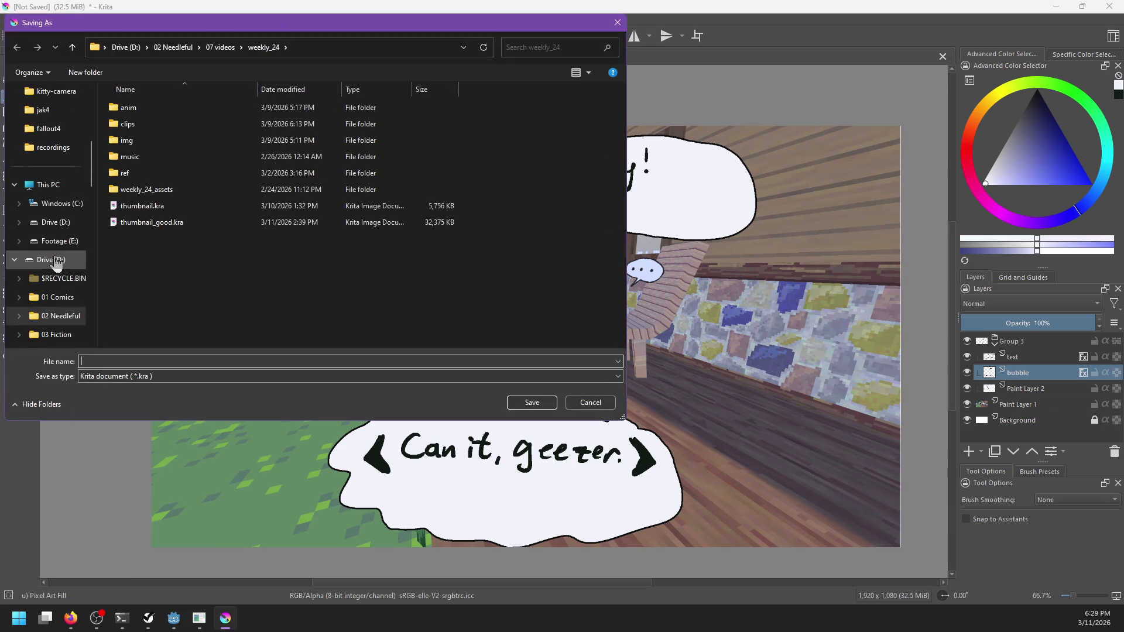
{"action": "left_click", "coordinate": [55, 259]}
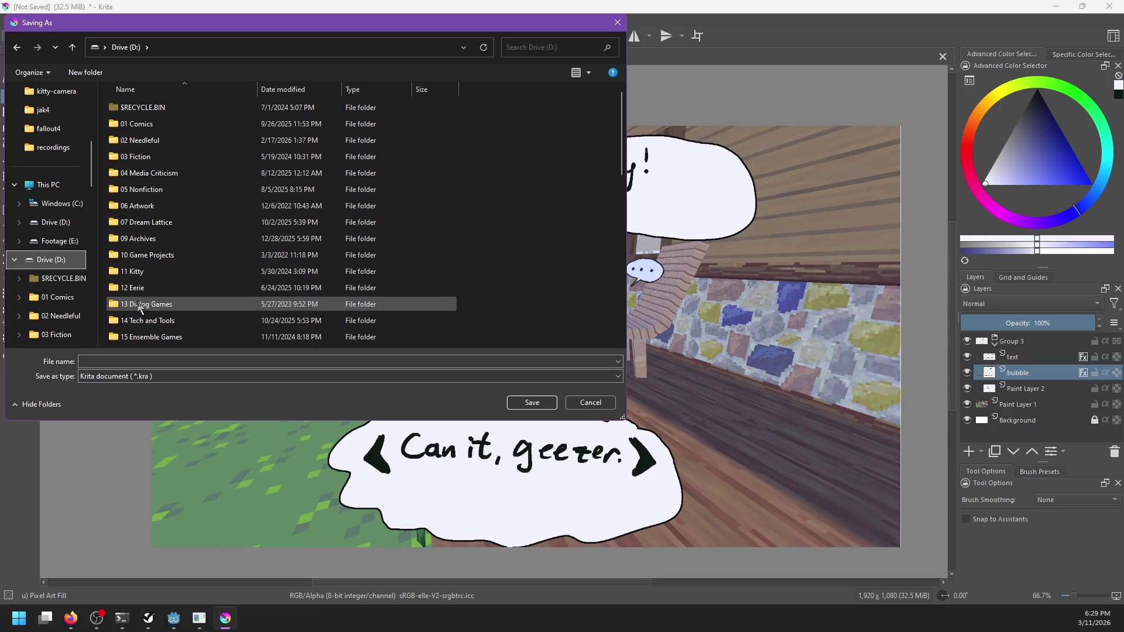
{"action": "scroll", "coordinate": [138, 304], "scroll_direction": "down", "scroll_amount": 2}
{"action": "left_click", "coordinate": [139, 261]}
{"action": "double_click", "coordinate": [139, 261]}
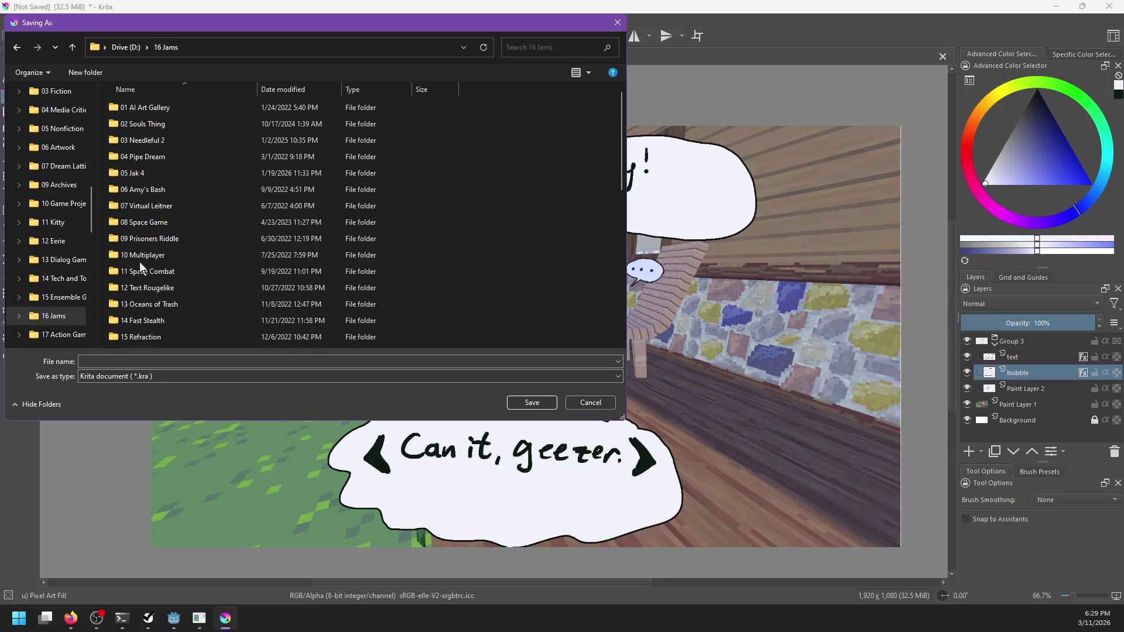
{"action": "scroll", "coordinate": [145, 235], "scroll_direction": "down", "scroll_amount": 8}
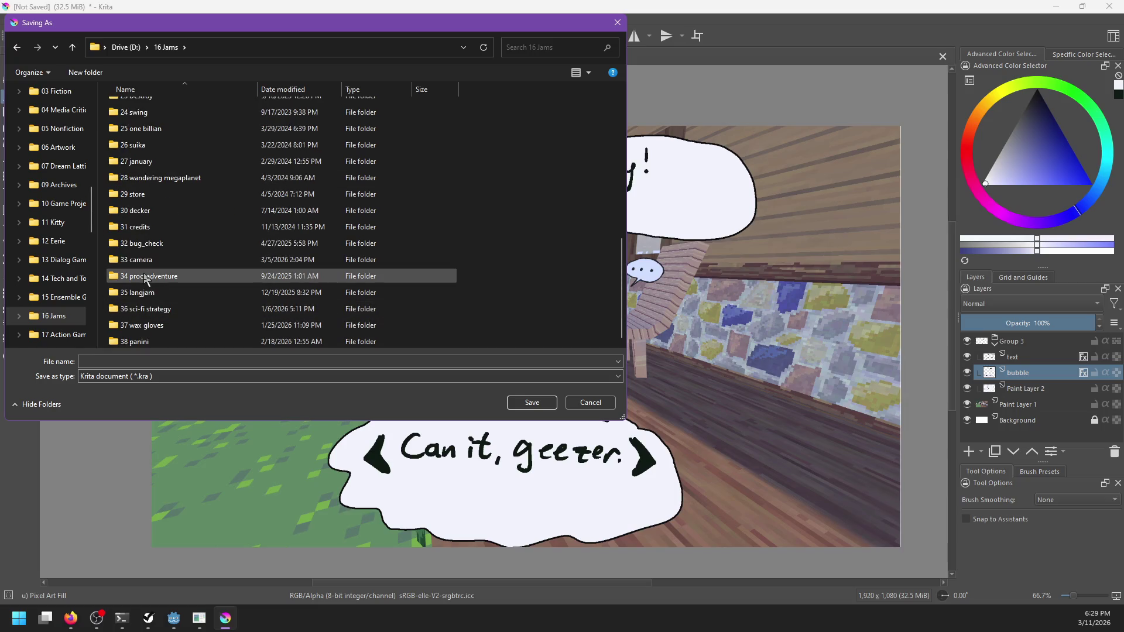
{"action": "double_click", "coordinate": [144, 261]}
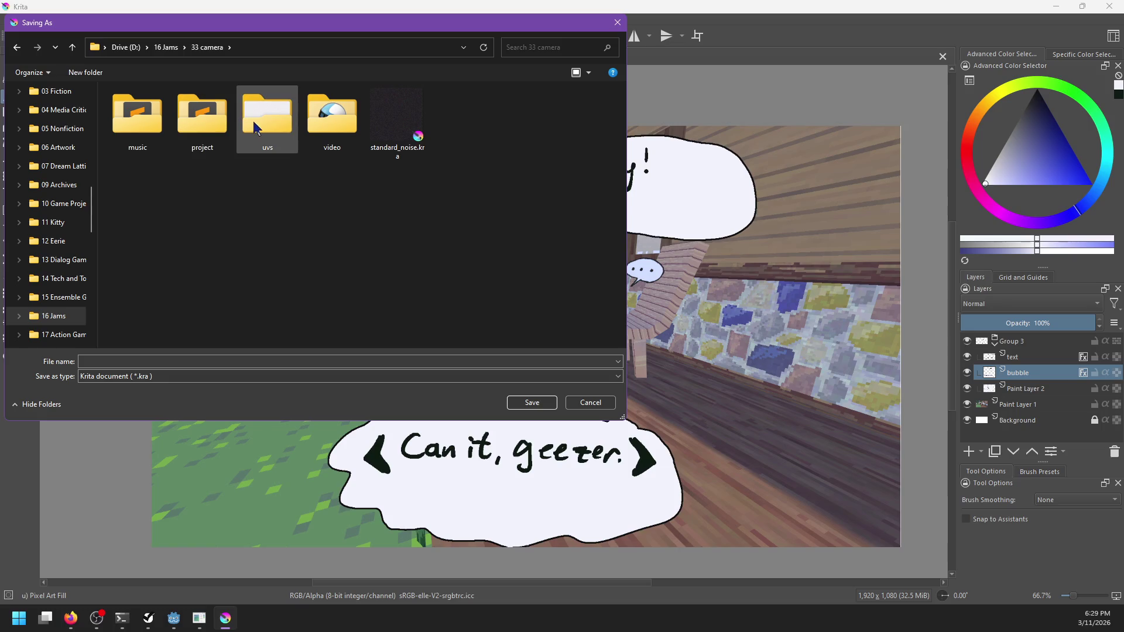
{"action": "double_click", "coordinate": [199, 126]}
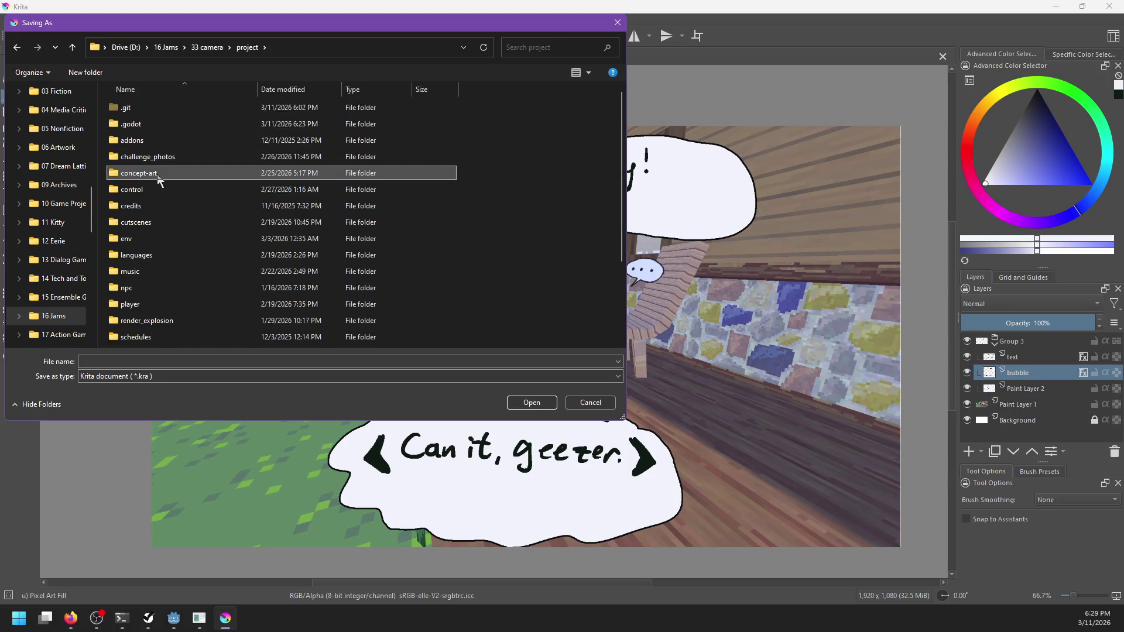
{"action": "double_click", "coordinate": [157, 174]}
{"action": "type", "text": "ha"}
{"action": "key", "text": "BackSpace"}
{"action": "key", "text": "BackSpace"}
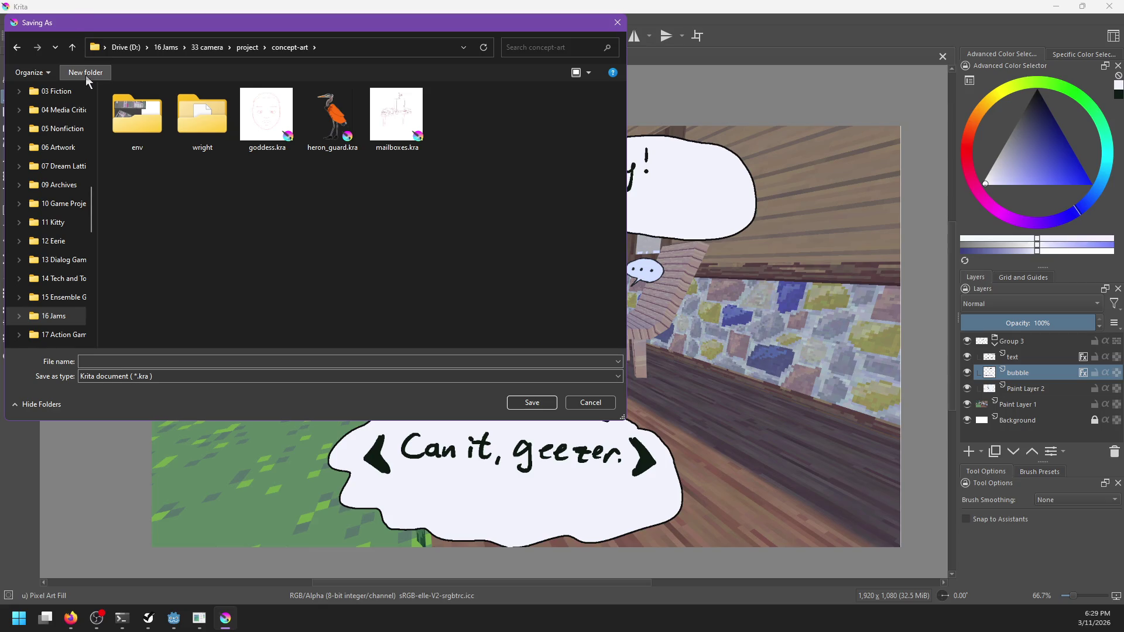
- Create a ui2 folder there and save the image into it as mock_dialog.kra
{"action": "left_click", "coordinate": [86, 72]}
{"action": "type", "text": "ui2"}
{"action": "key", "text": "Return"}
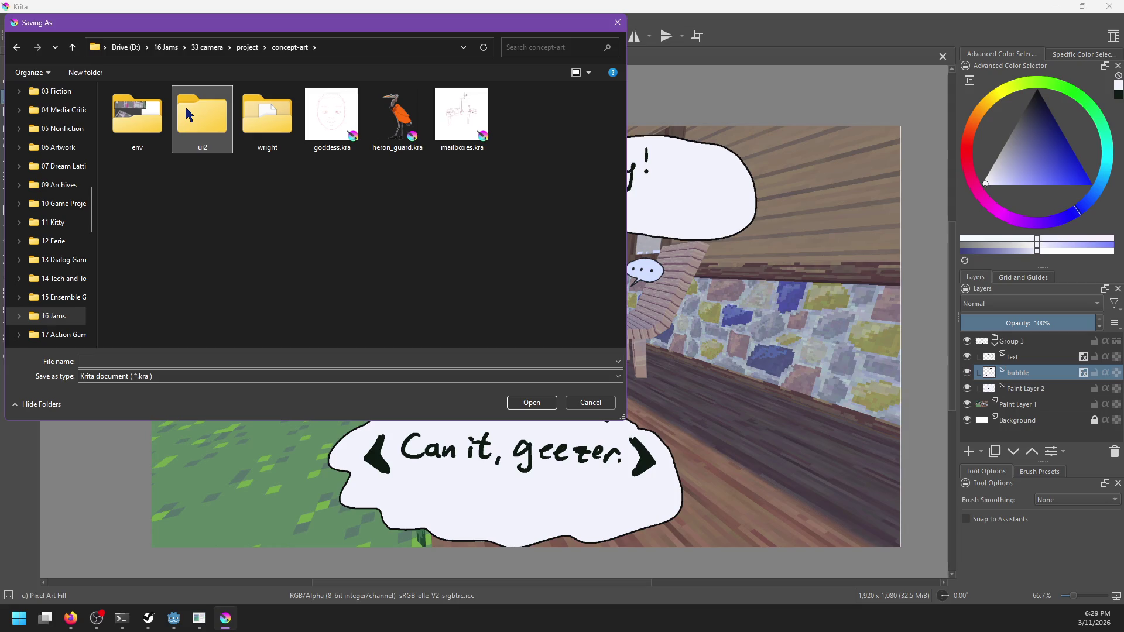
{"action": "double_click", "coordinate": [186, 110]}
{"action": "left_click", "coordinate": [195, 361]}
{"action": "type", "text": "mock_dialo"}
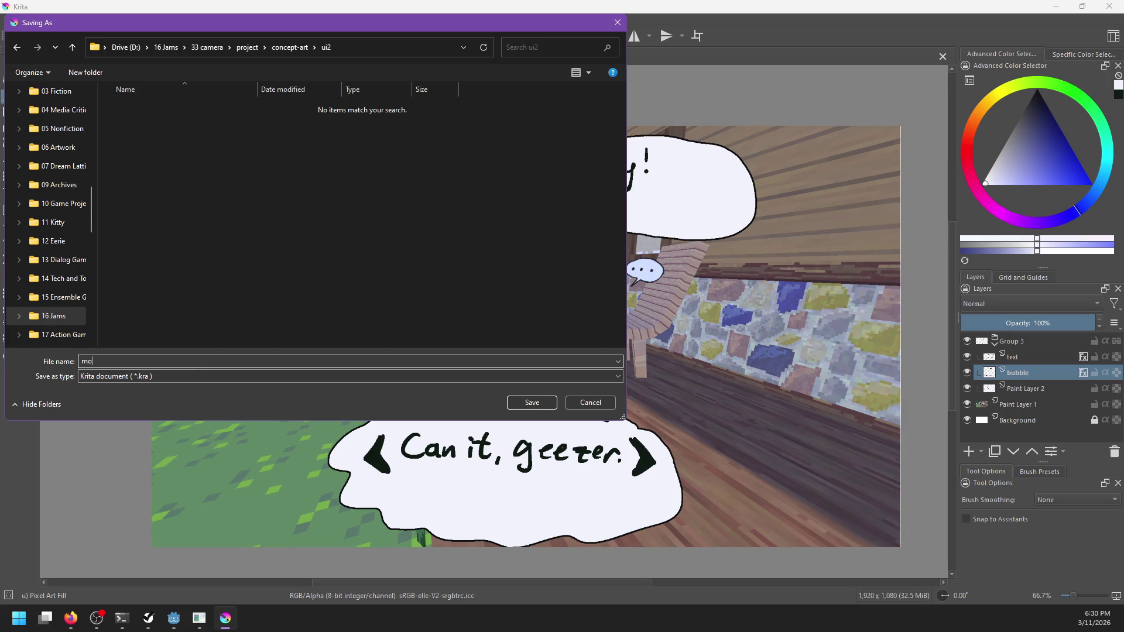
{"action": "type", "text": "g"}
{"action": "key", "text": "Return"}
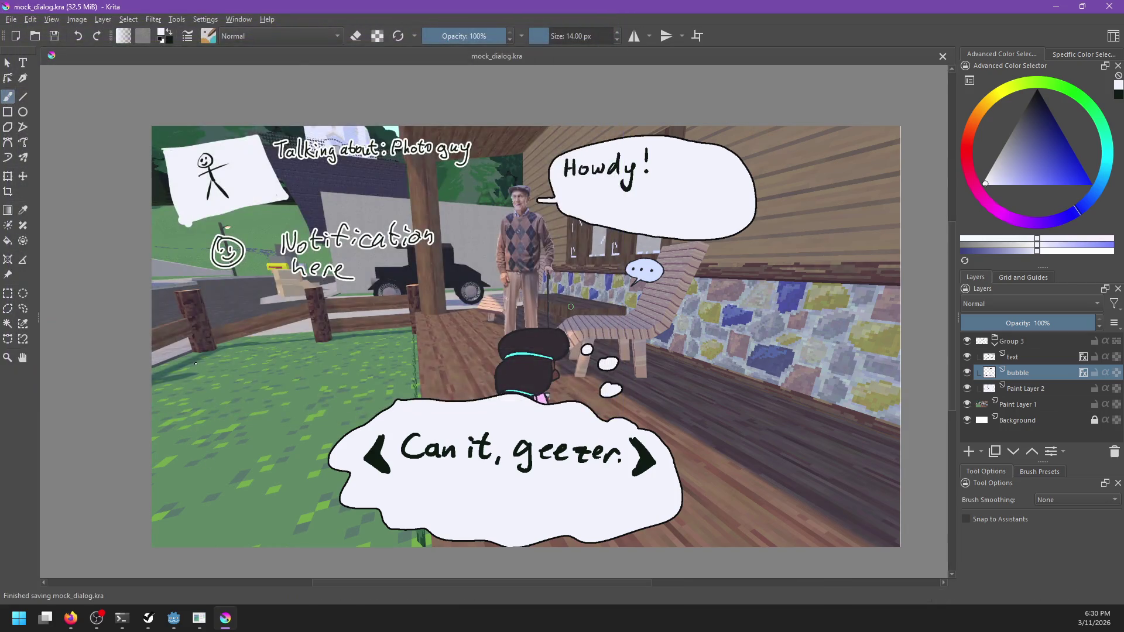
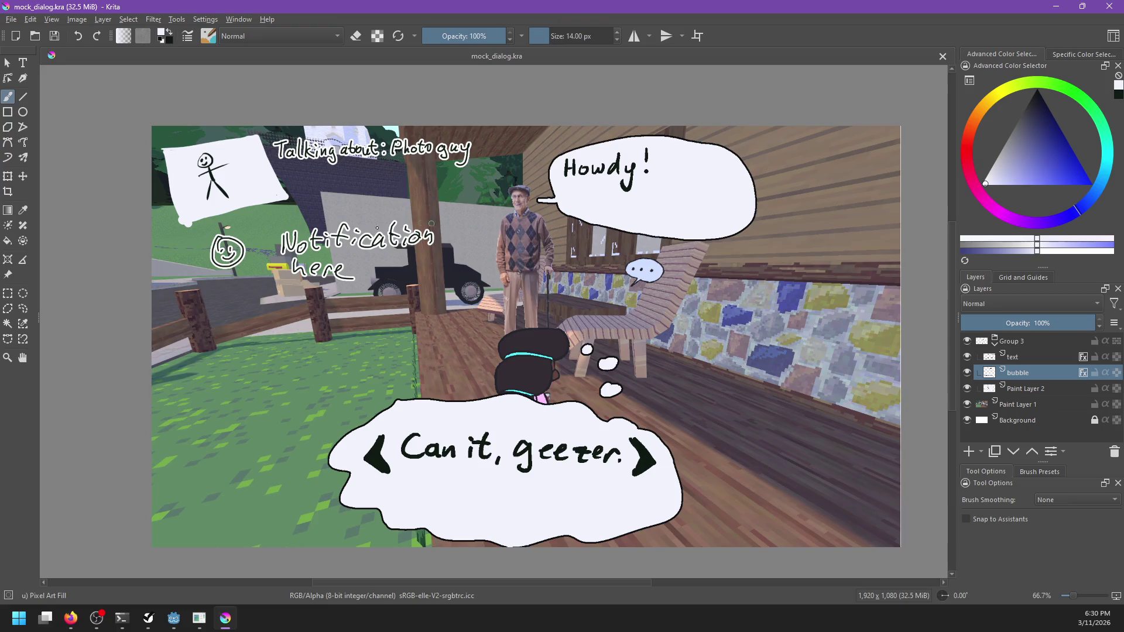
- Add small white strokes beside the thought bubble in the Krita mockup, undoing the misplaced ones
{"action": "scroll", "coordinate": [404, 271], "scroll_direction": "down", "scroll_amount": 2}
{"action": "scroll", "coordinate": [403, 272], "scroll_direction": "up", "scroll_amount": 2}
{"action": "left_click_drag", "start_coordinate": [403, 271], "coordinate": [318, 235]}
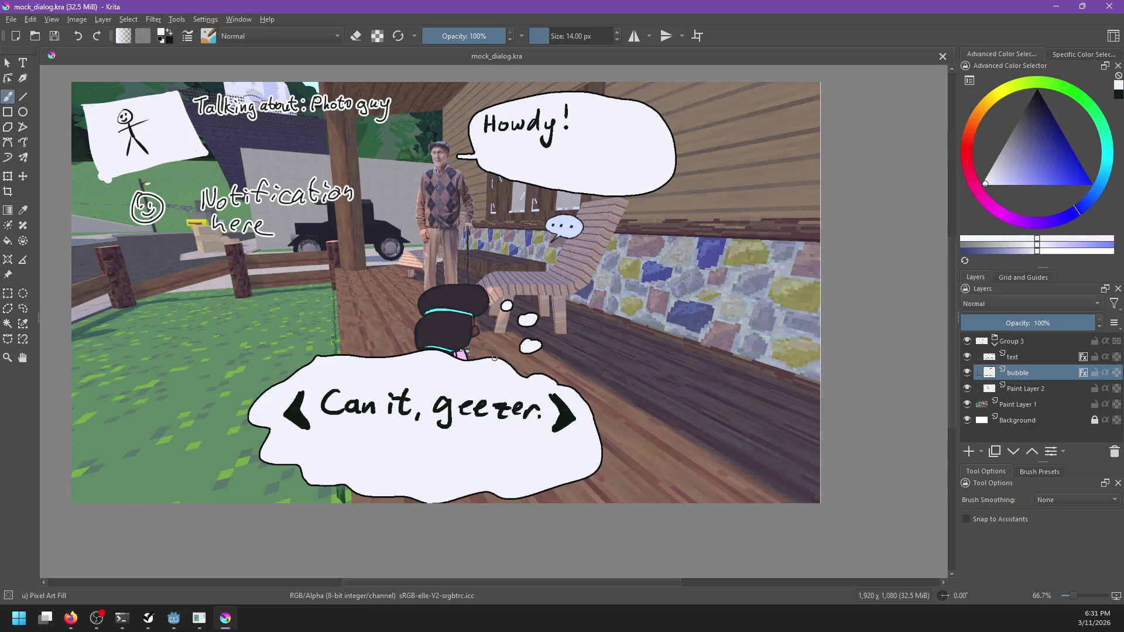
{"action": "left_click_drag", "start_coordinate": [459, 346], "coordinate": [463, 358]}
{"action": "mouse_move", "coordinate": [479, 347]}
{"action": "left_mouse_down"}
{"action": "mouse_move", "coordinate": [470, 358]}
{"action": "mouse_move", "coordinate": [492, 357]}
{"action": "left_mouse_up"}
{"action": "key", "text": "ctrl+z"}
{"action": "key", "text": "ctrl+z"}
{"action": "key", "text": "ctrl+z"}
{"action": "key", "text": "ctrl+z"}
- Zoom out to recentre the canvas, then switch through Godot and NP-ToDo back to the game
{"action": "scroll", "coordinate": [643, 325], "scroll_direction": "down", "scroll_amount": 2}
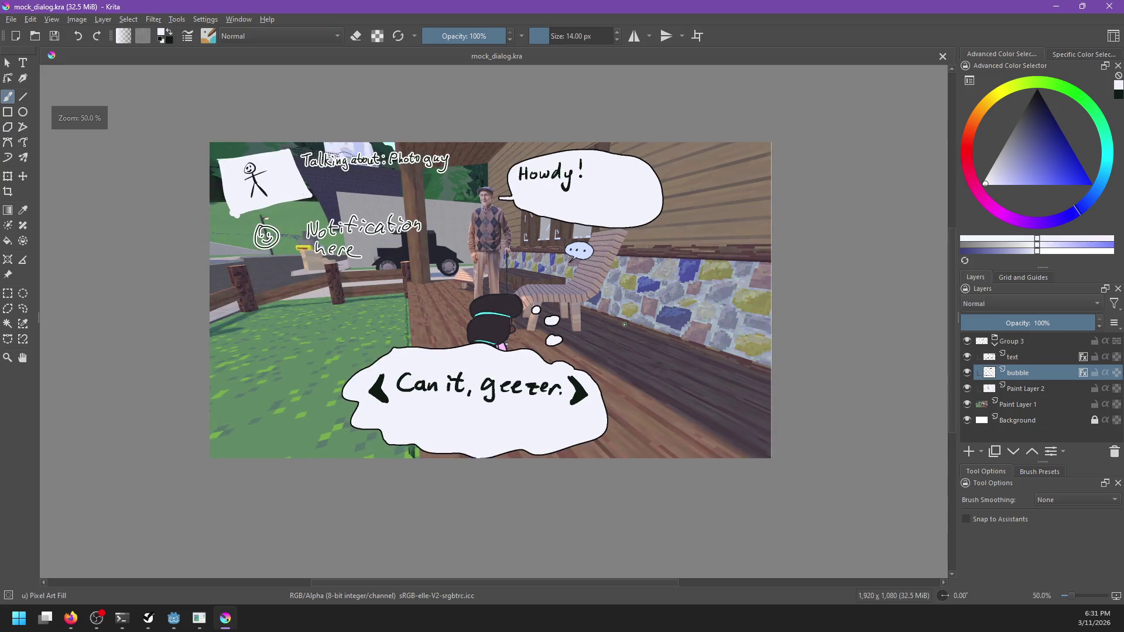
{"action": "scroll", "coordinate": [621, 350], "scroll_direction": "up", "scroll_amount": 1}
{"action": "left_click_drag", "start_coordinate": [621, 349], "coordinate": [617, 347]}
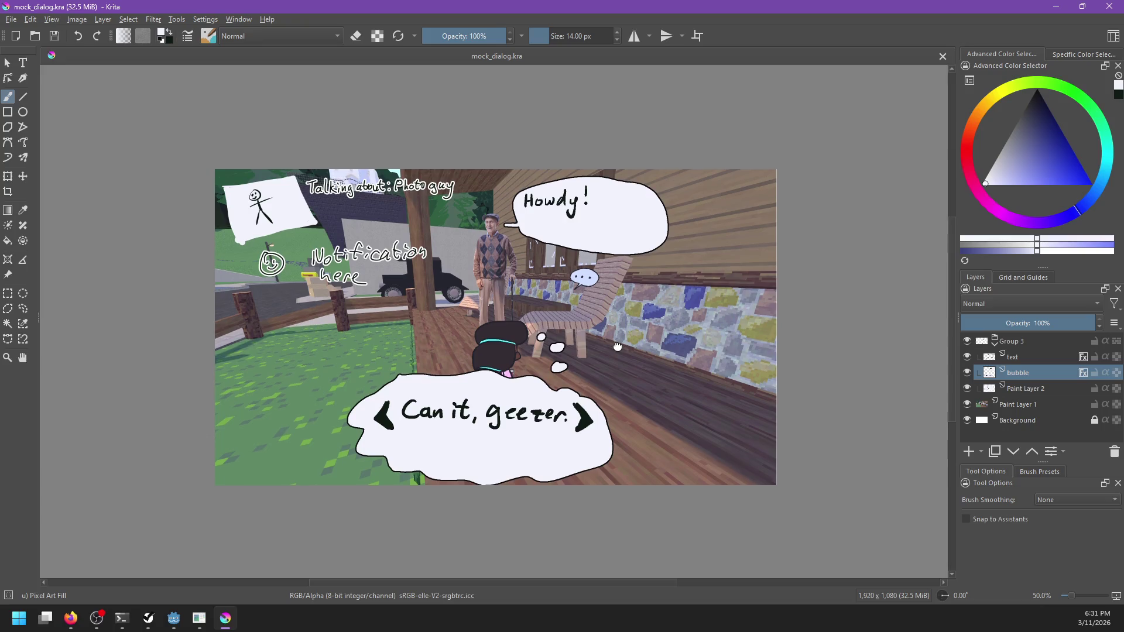
{"action": "key", "text": "alt+Tab"}
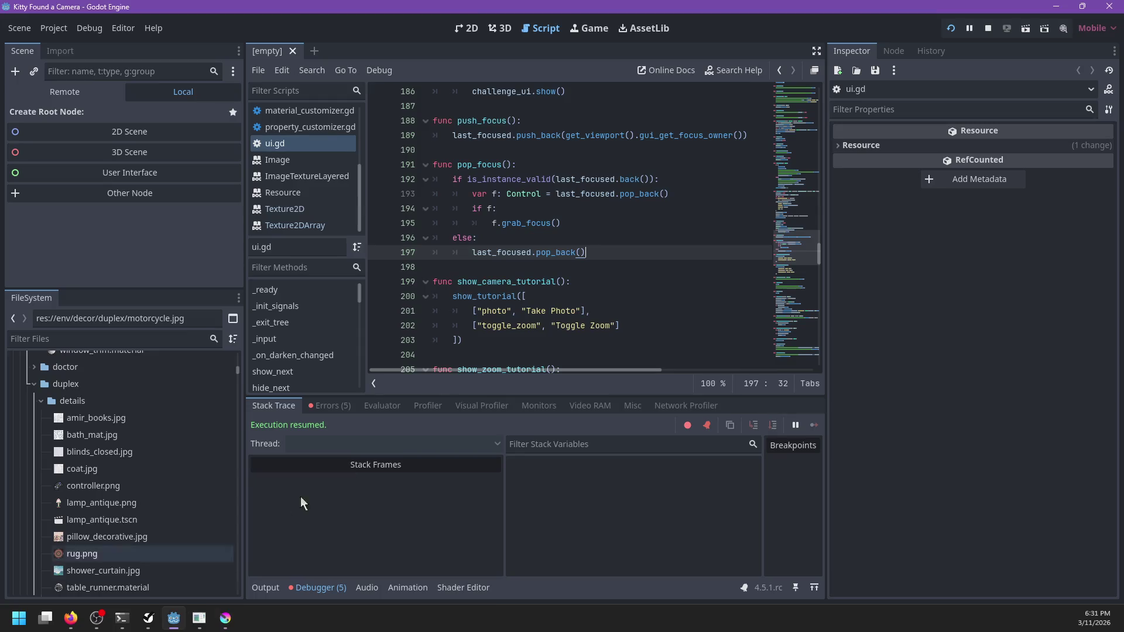
{"action": "left_click", "coordinate": [148, 618]}
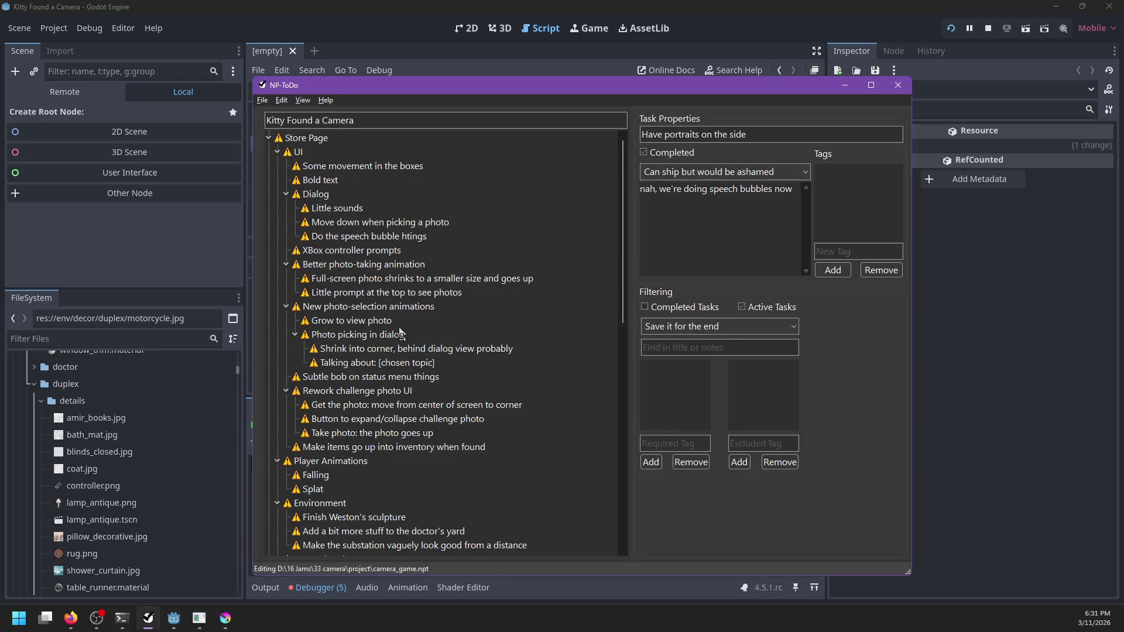
{"action": "scroll", "coordinate": [413, 324], "scroll_direction": "down", "scroll_amount": 1}
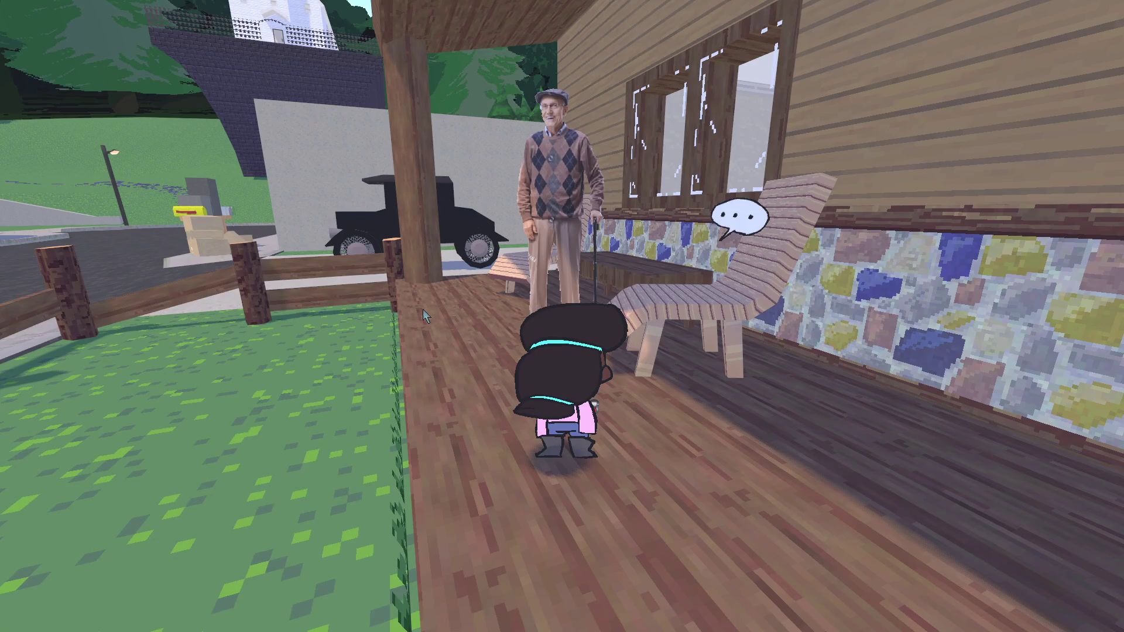
- Open and close the debug console, resume the game, then pause it again
{"action": "key", "text": "grave"}
{"action": "key", "text": "Up"}
{"action": "key", "text": "Up"}
{"action": "key", "text": "Return"}
{"action": "key", "text": "grave"}
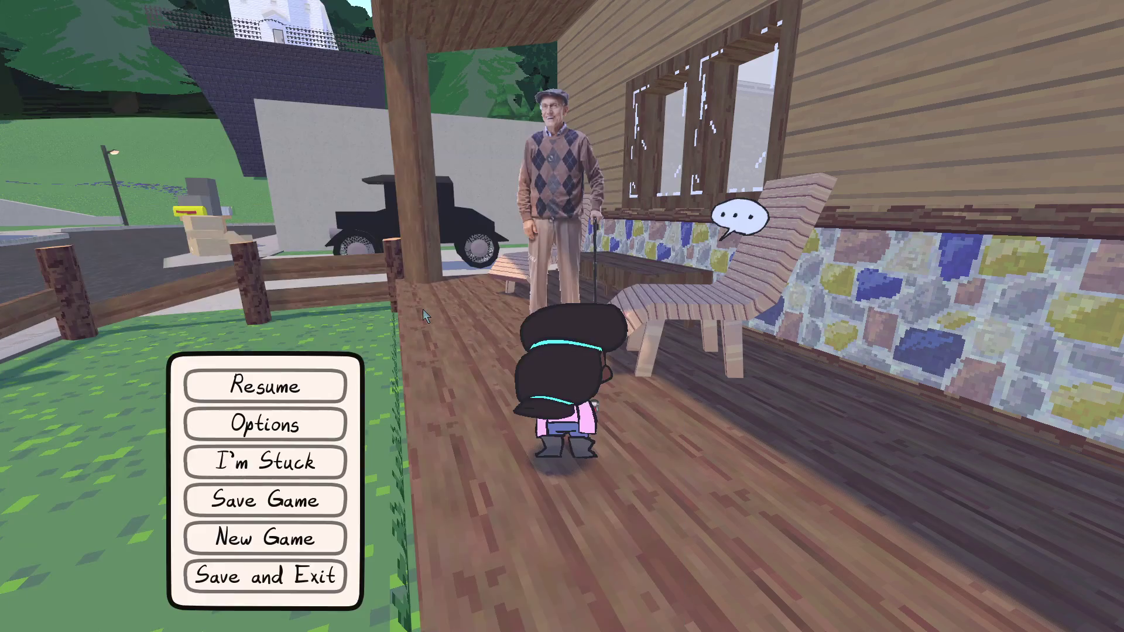
{"action": "left_click", "coordinate": [265, 387]}
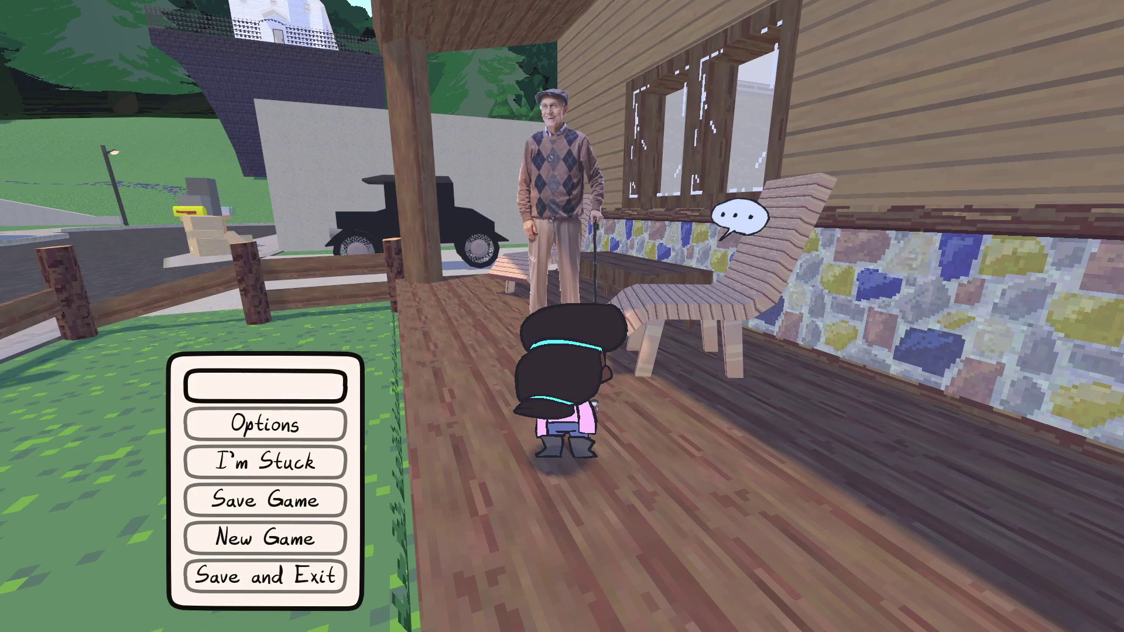
{"action": "key", "text": "Escape"}
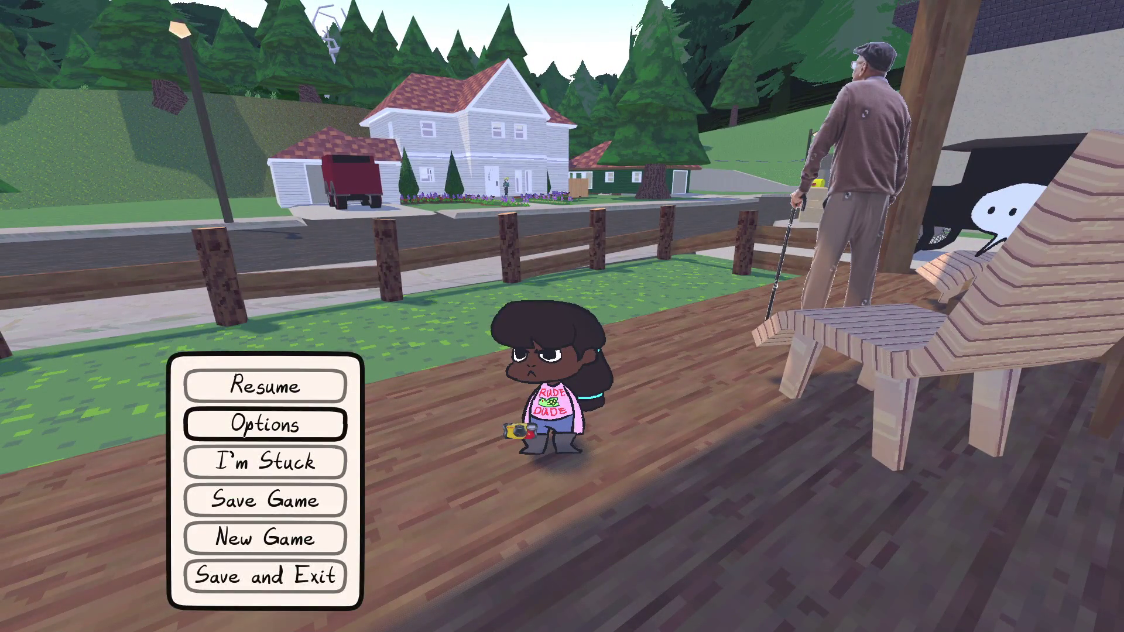
- In the game options, raise master audio to 1.05 and browse the other settings pages
{"action": "key", "text": "Return"}
{"action": "key", "text": "Right"}
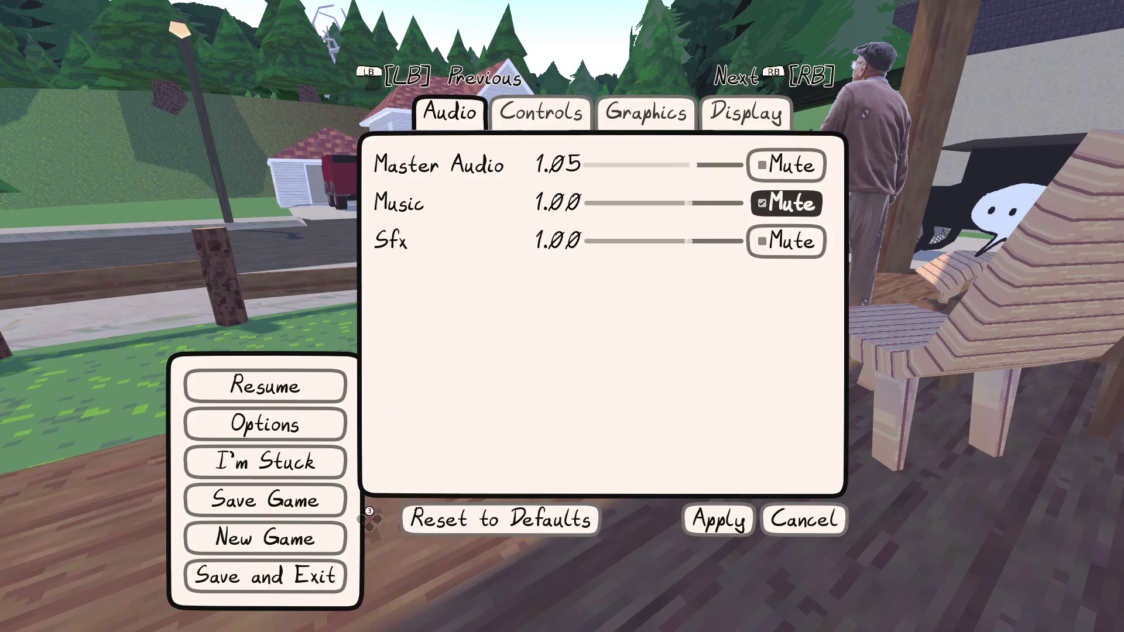
{"action": "key", "text": "e"}
{"action": "key", "text": "e"}
{"action": "key", "text": "q"}
{"action": "key", "text": "q"}
{"action": "key", "text": "e"}
{"action": "key", "text": "e"}
{"action": "key", "text": "e"}
{"action": "key", "text": "q"}
{"action": "key", "text": "q"}
{"action": "key", "text": "q"}
{"action": "key", "text": "Escape"}
{"action": "key", "text": "Escape"}
- Unpause and walk around the cabin up onto the porch to face the old man
{"action": "key", "text": "w"}
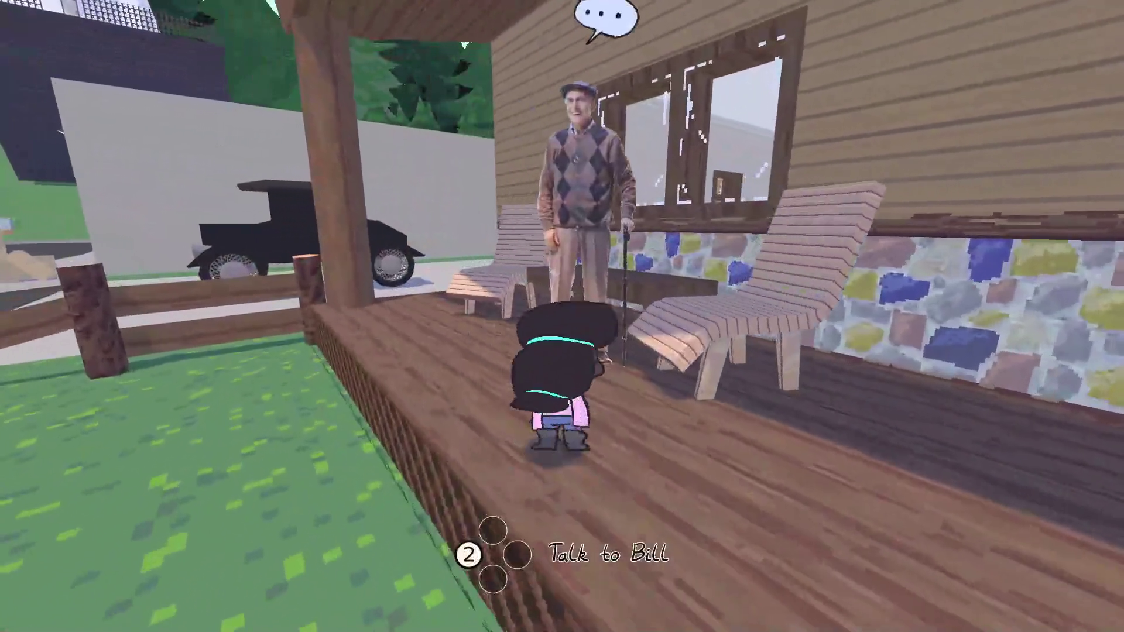
{"action": "key", "text": "d"}
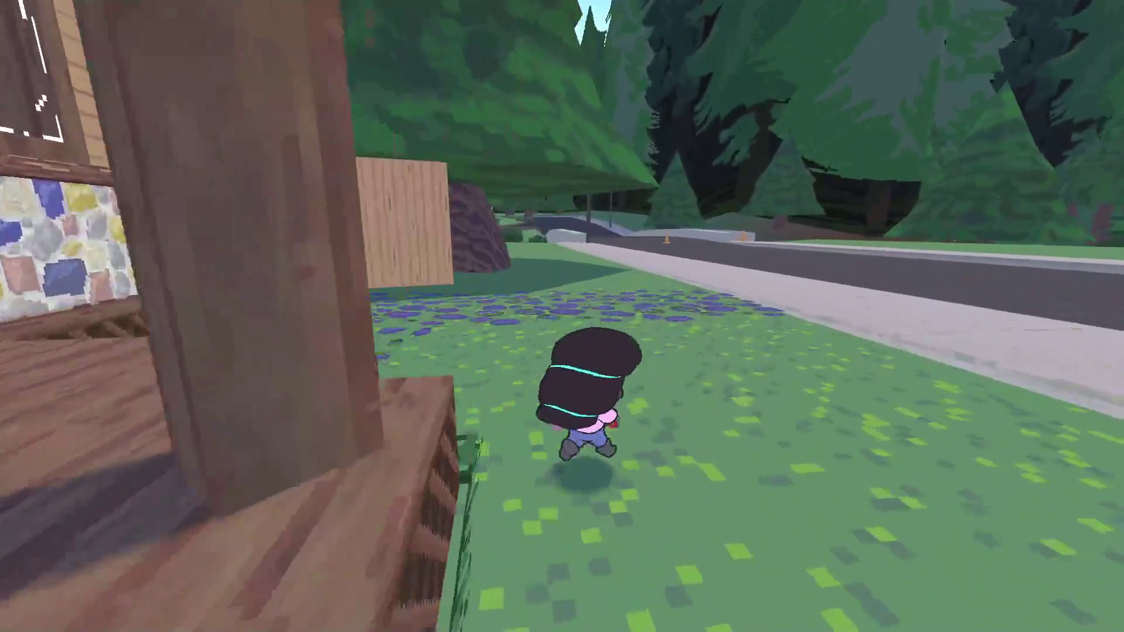
{"action": "key", "text": "s"}
{"action": "key", "text": "w"}
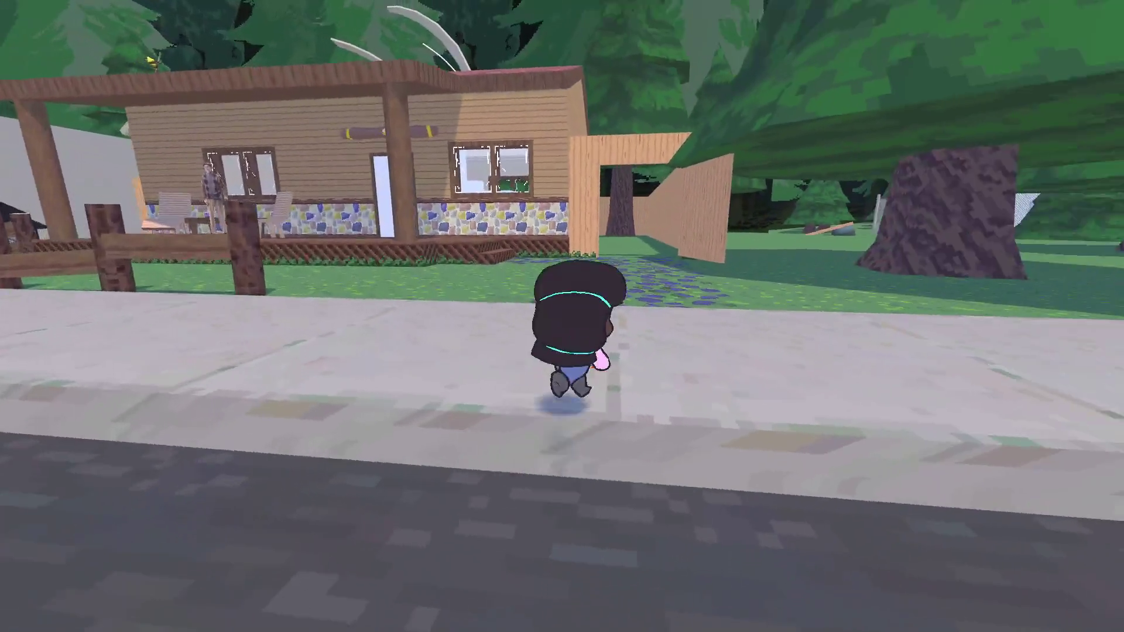
{"action": "key", "text": "s"}
{"action": "key", "text": "w"}
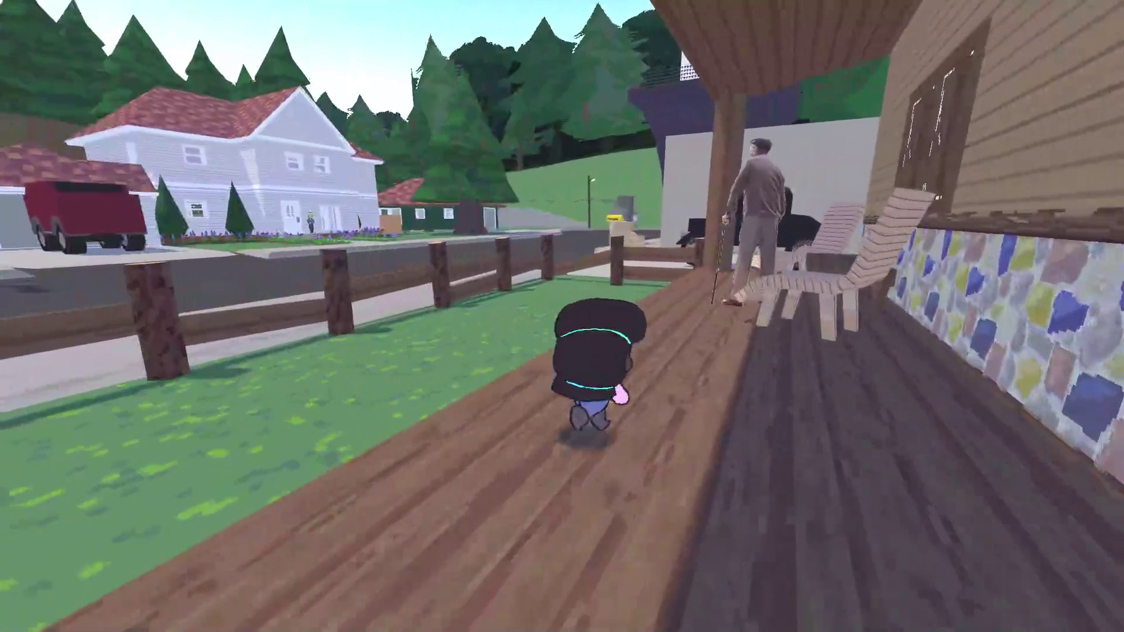
{"action": "key", "text": "w"}
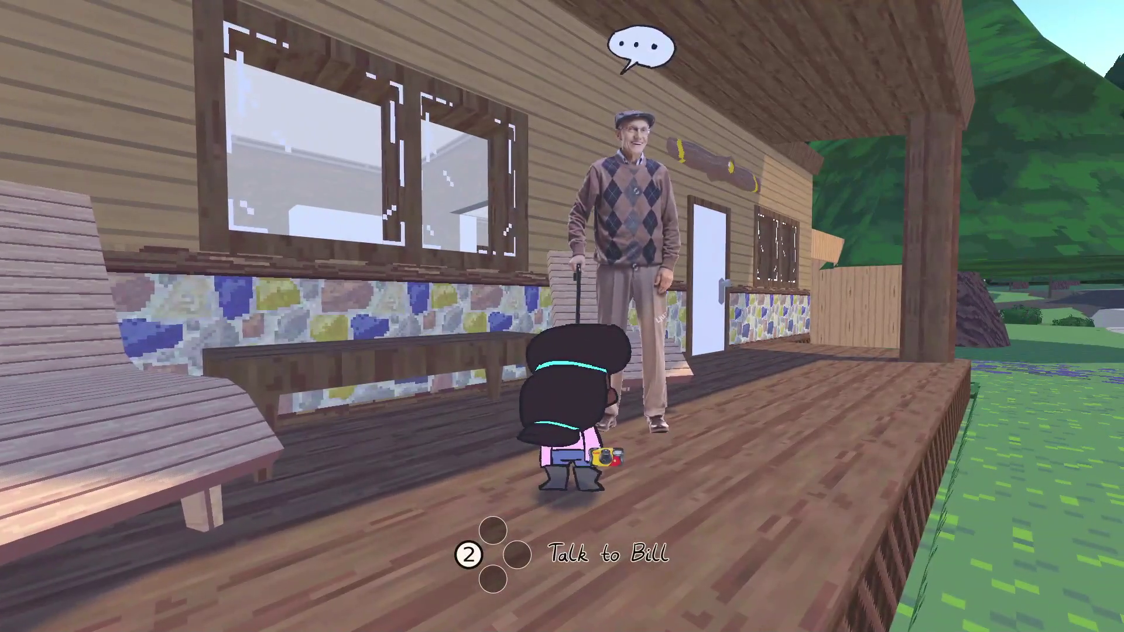
- Show the old man a photo, collect the Colorful Car Keys, and get into the pink toy car
{"action": "key", "text": "e"}
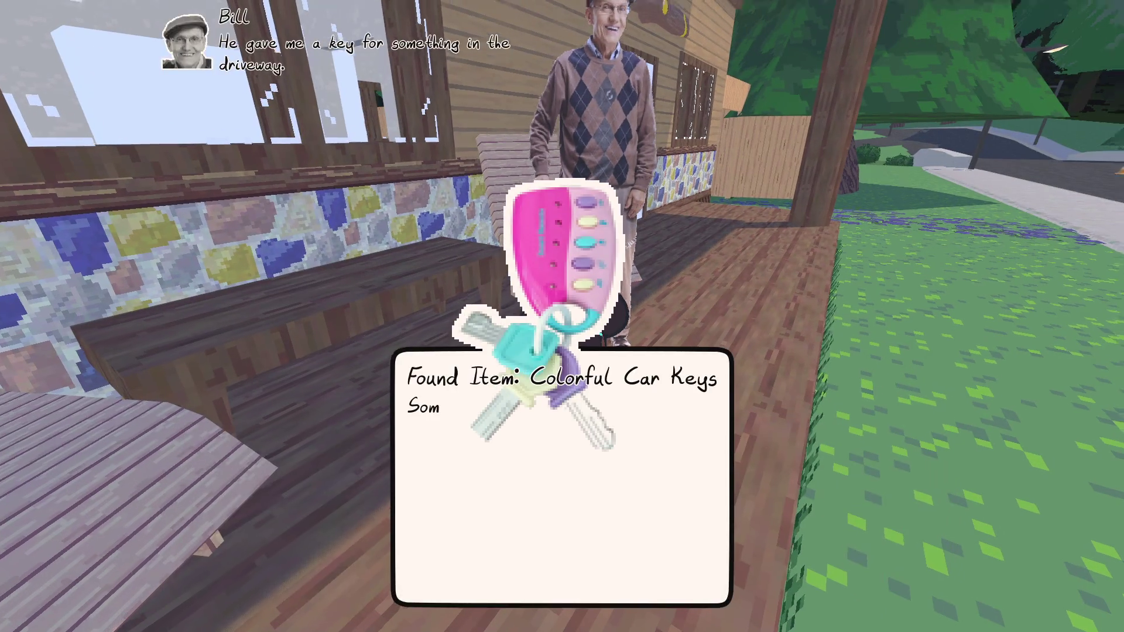
{"action": "key", "text": "Return"}
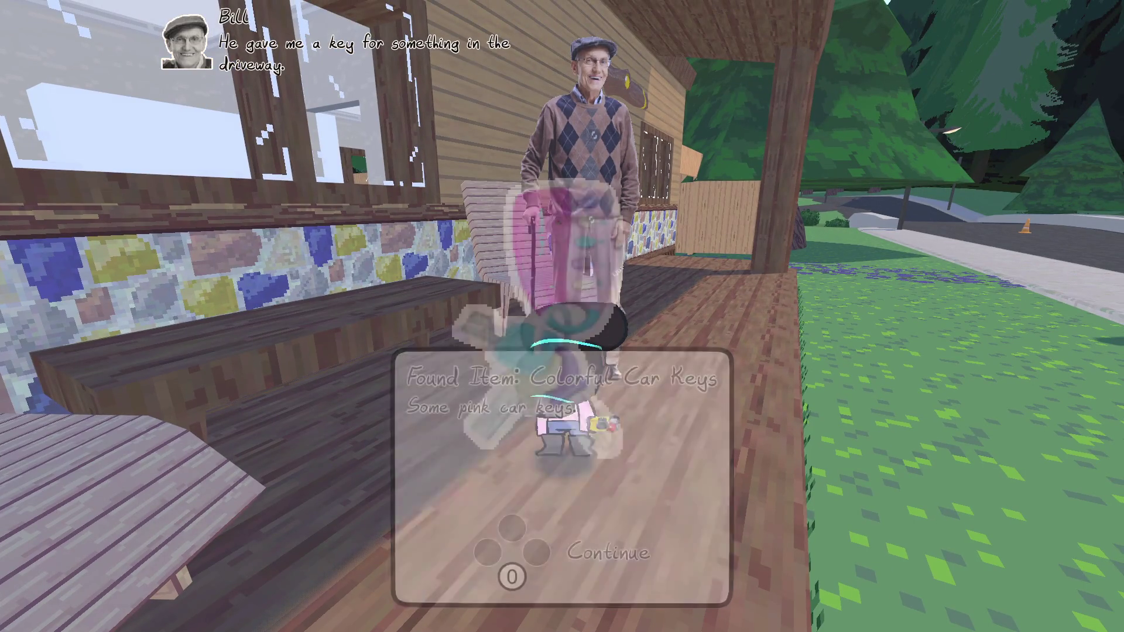
{"action": "key", "text": "Return"}
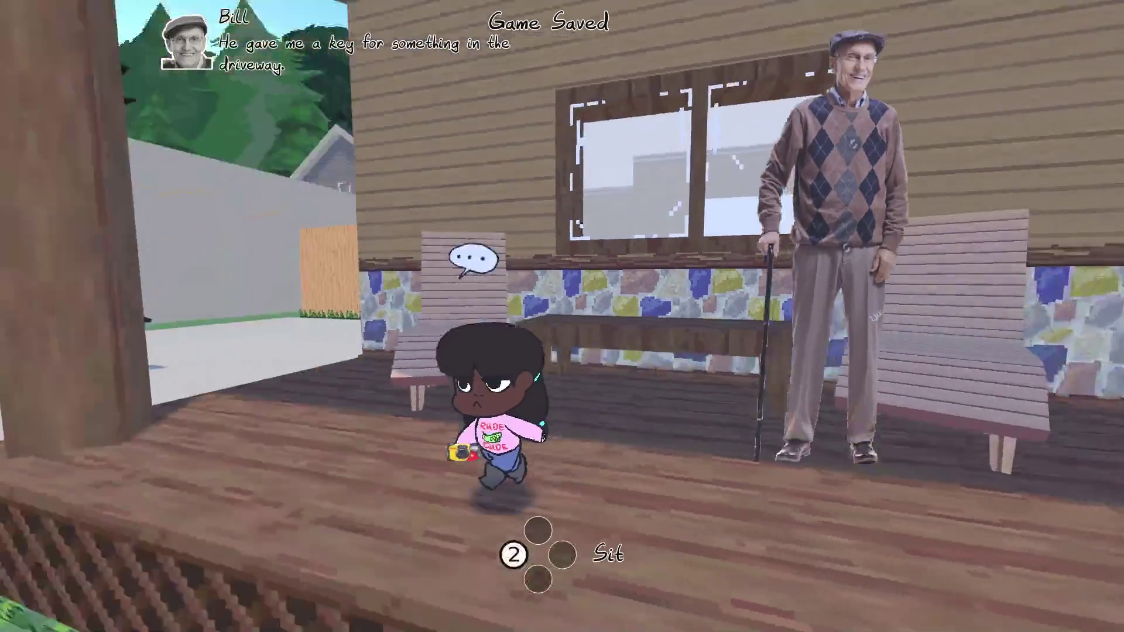
{"action": "key", "text": "w"}
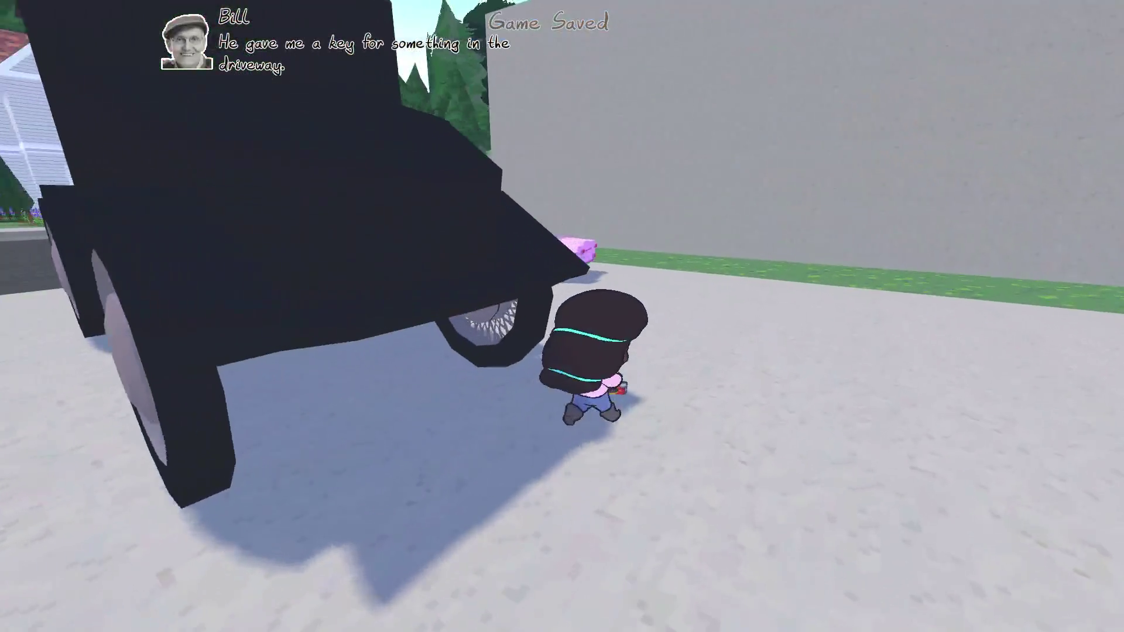
{"action": "key", "text": "e"}
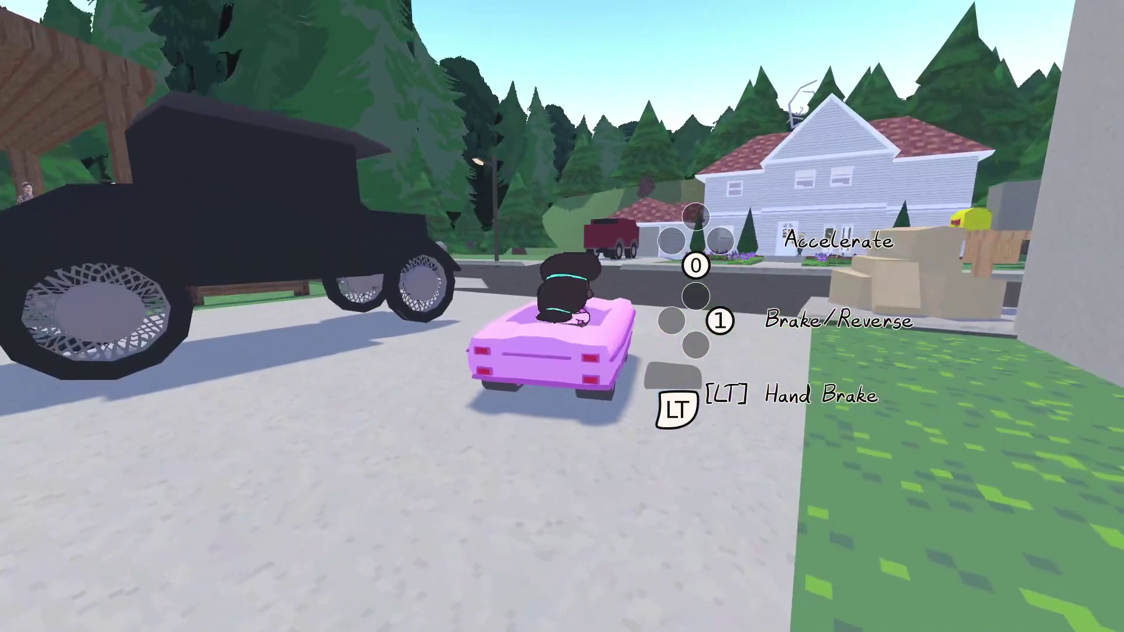
- Steer the pink toy car off the road, swerving across the lawn past the brick tower until it flips
{"action": "key", "text": "w"}
{"action": "key", "text": "d"}
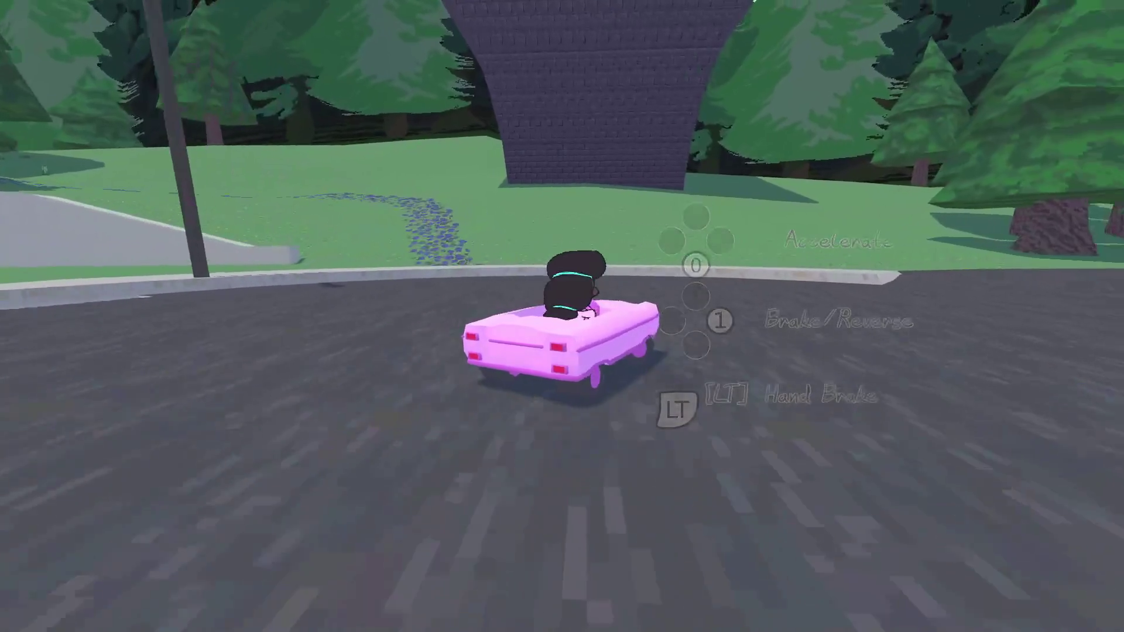
{"action": "key", "text": "d"}
{"action": "key", "text": "a"}
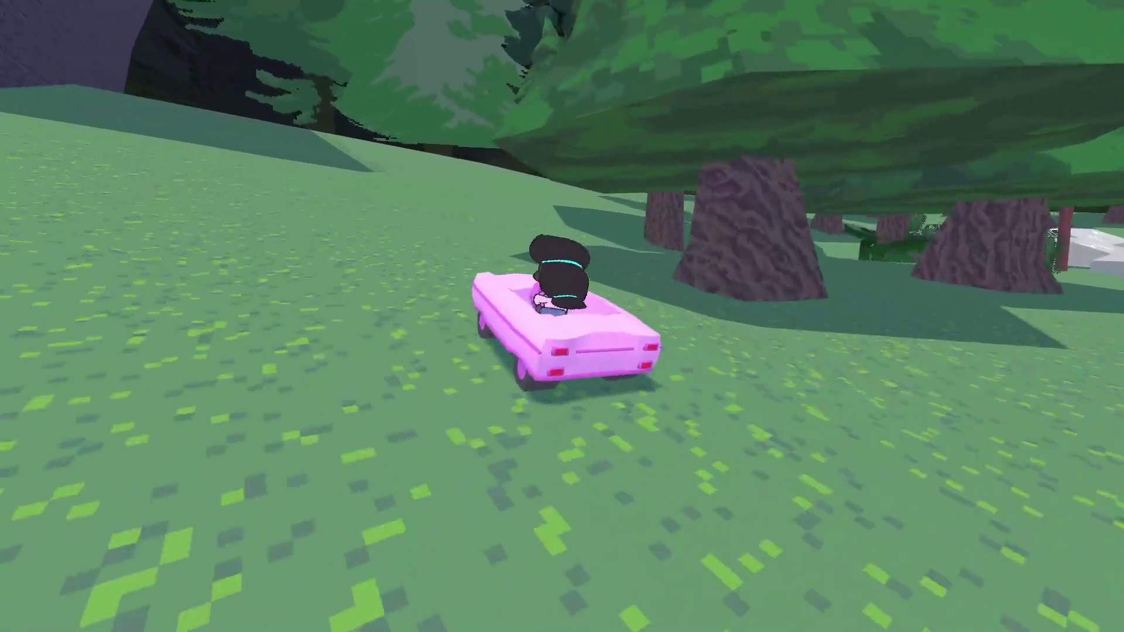
{"action": "key", "text": "a"}
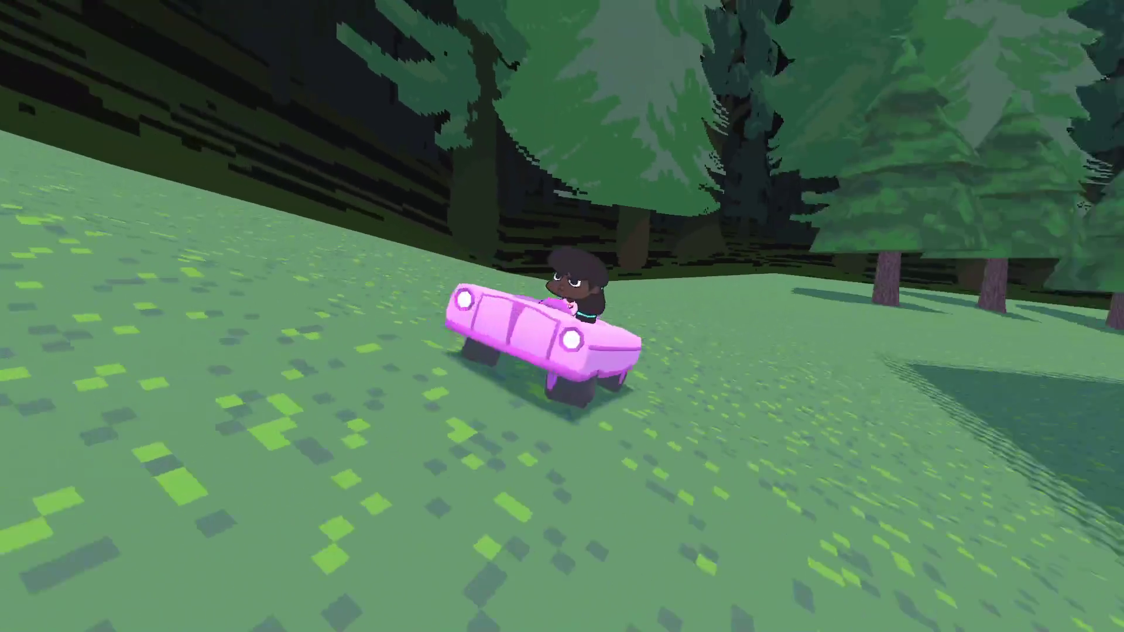
{"action": "key", "text": "d"}
{"action": "key", "text": "a"}
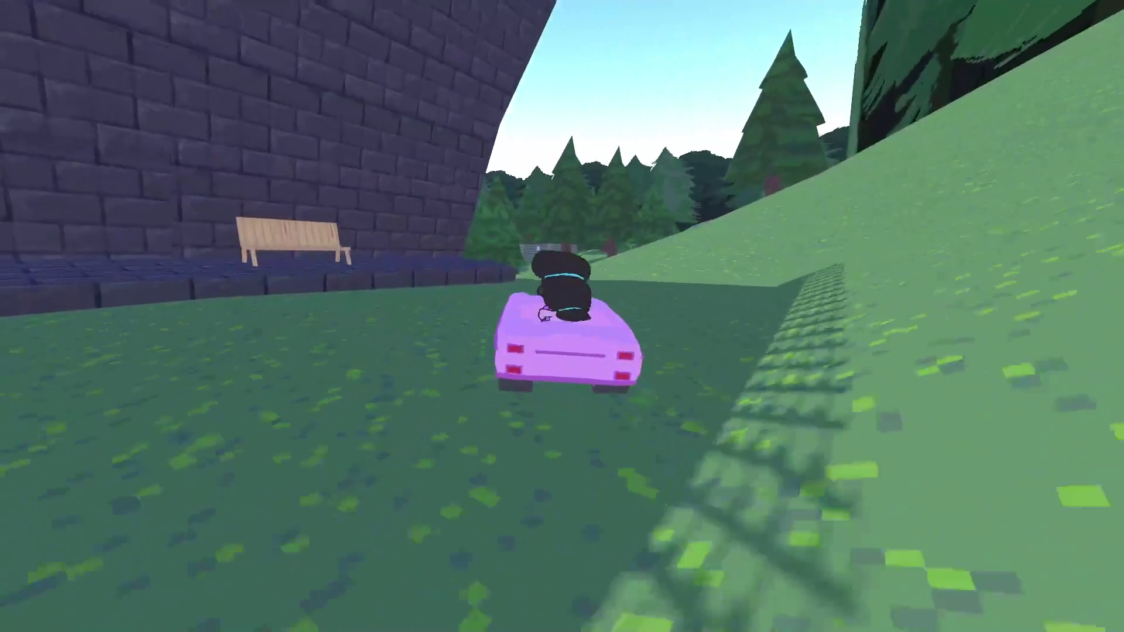
{"action": "key", "text": "a"}
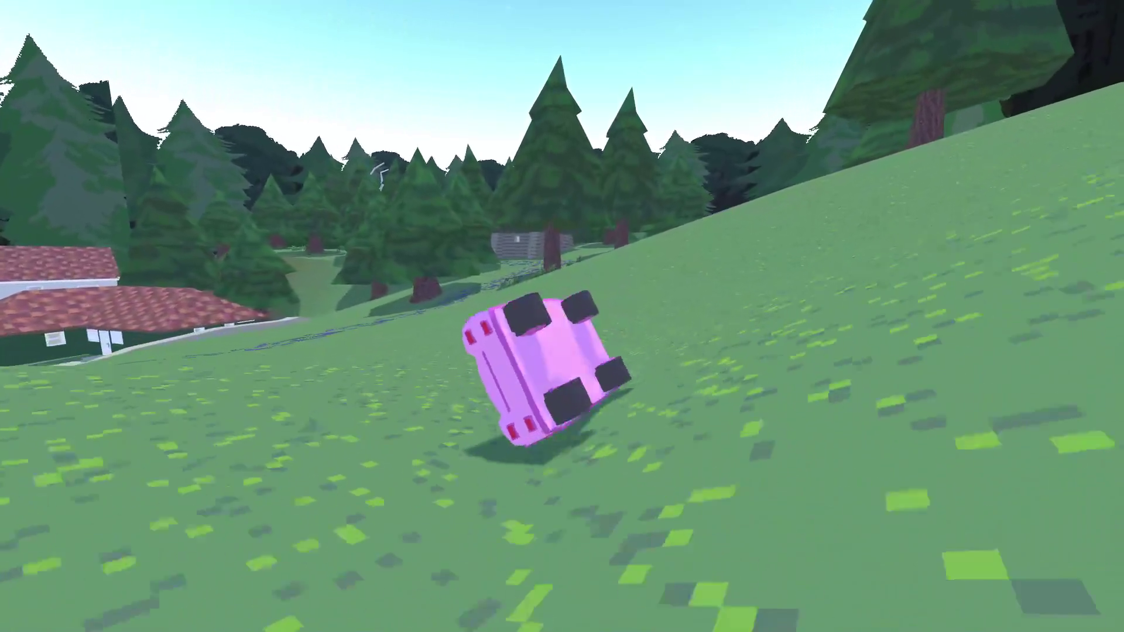
{"action": "key", "text": "s"}
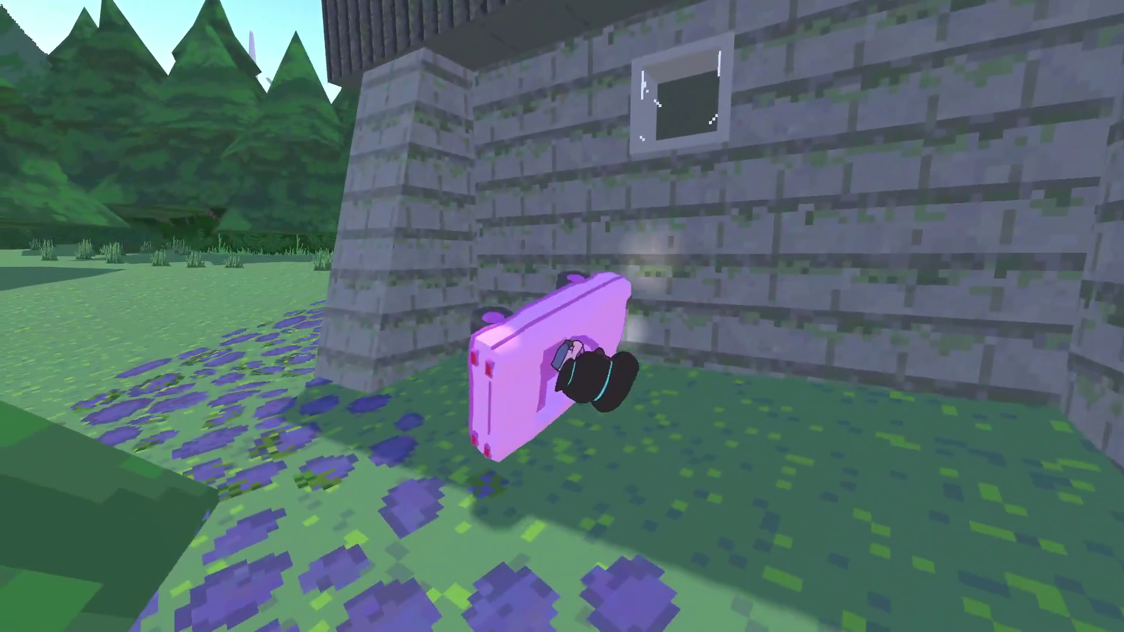
- Climb out of the overturned car, walk onto the house porch, and inspect the white notice
{"action": "key", "text": "e"}
{"action": "key", "text": "w"}
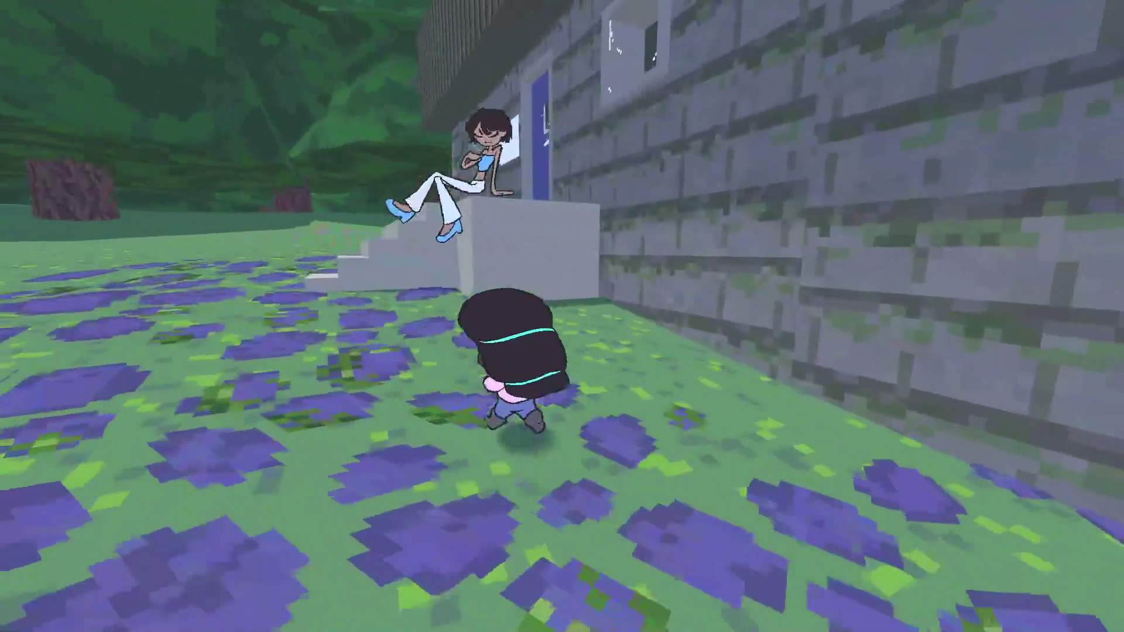
{"action": "key", "text": "w"}
{"action": "key", "text": "e"}
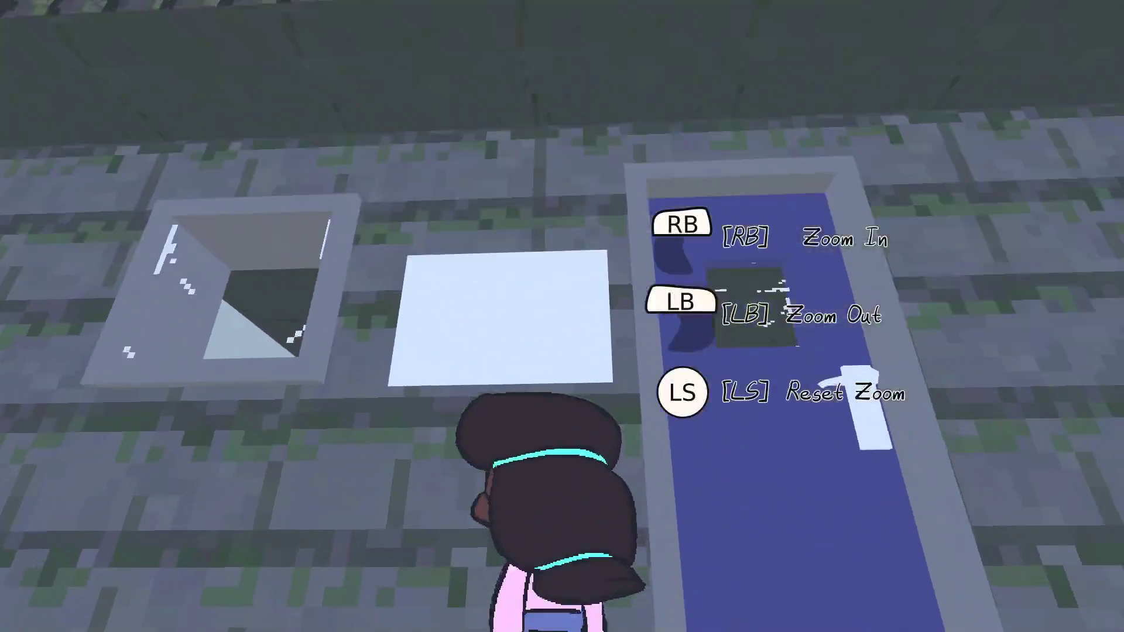
{"action": "key", "text": "Escape"}
- Run across the grass, over the rope bridge, and sit on the wooden bench
{"action": "key", "text": "w"}
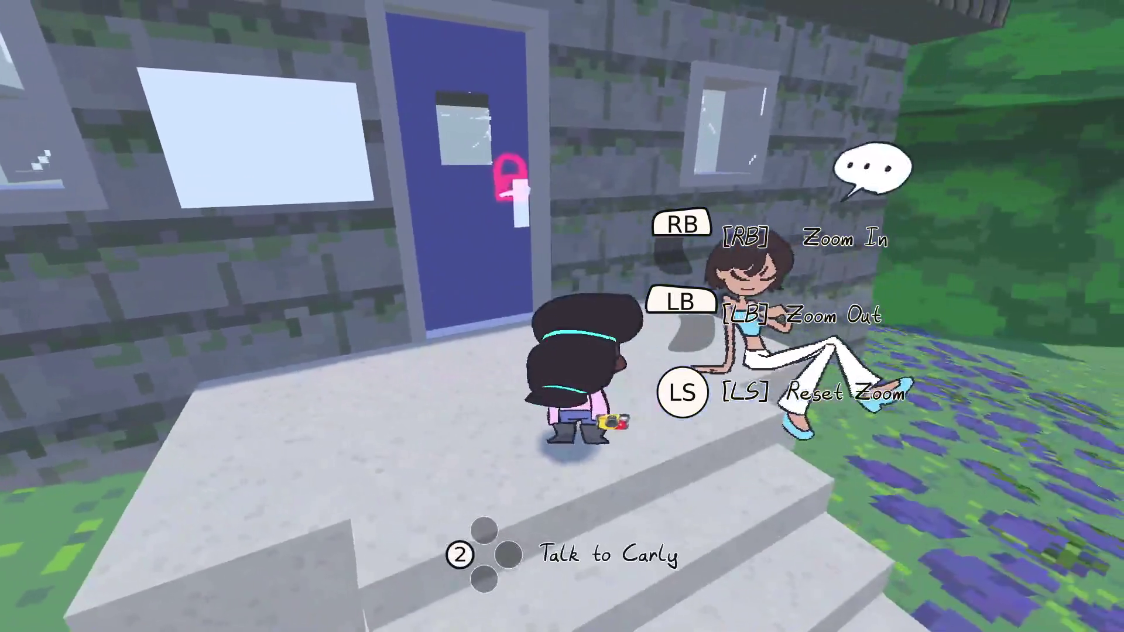
{"action": "key", "text": "a"}
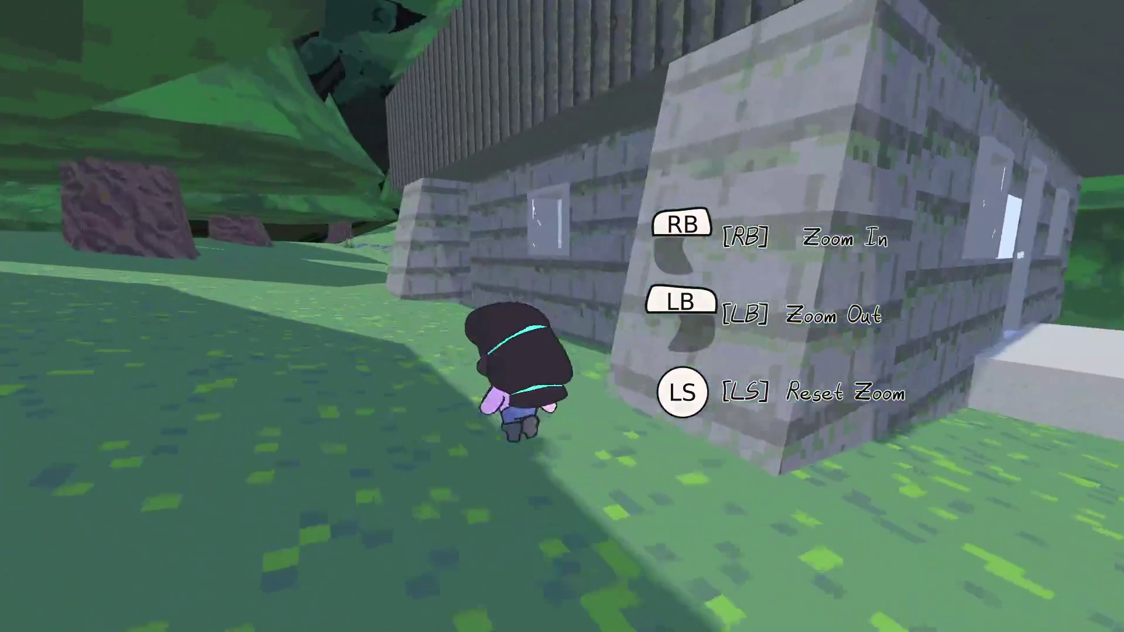
{"action": "key", "text": "w"}
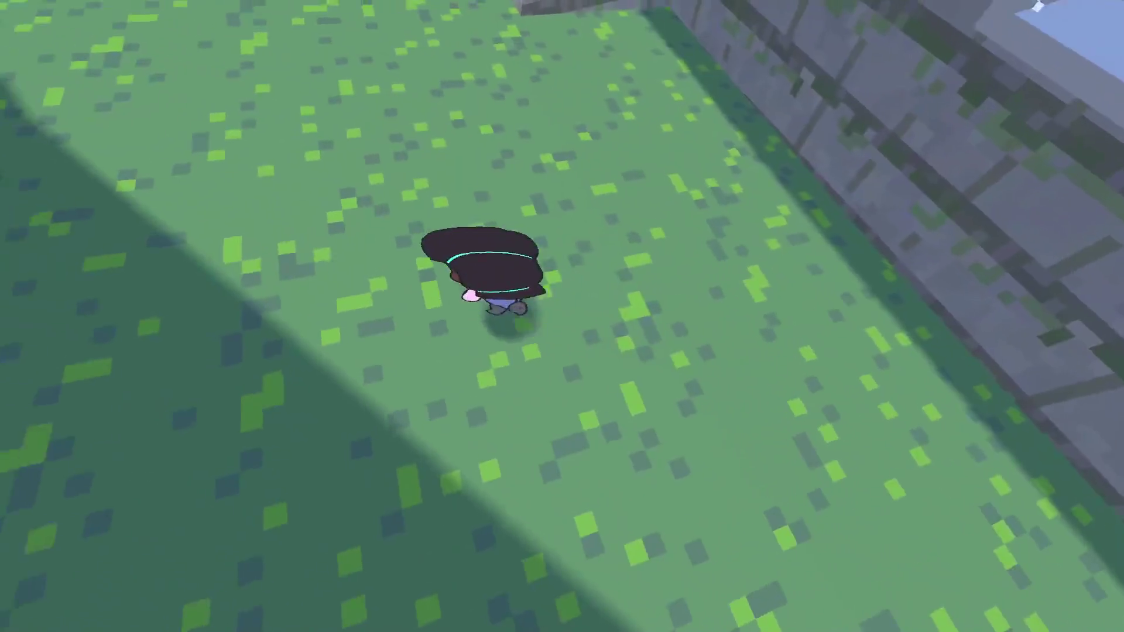
{"action": "key", "text": "a"}
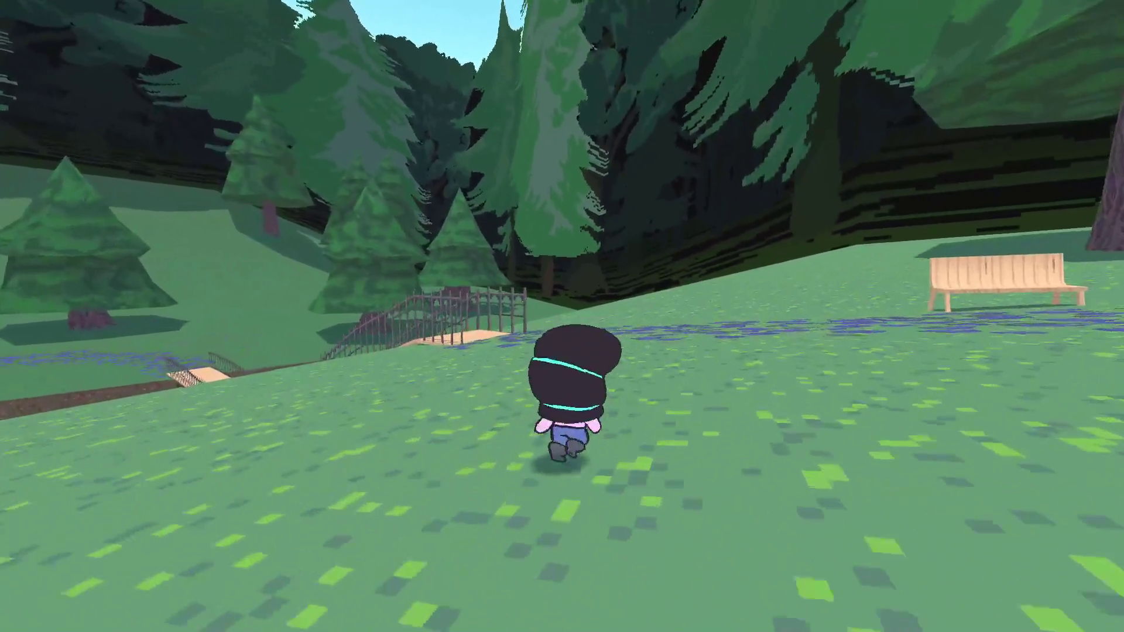
{"action": "key", "text": "a"}
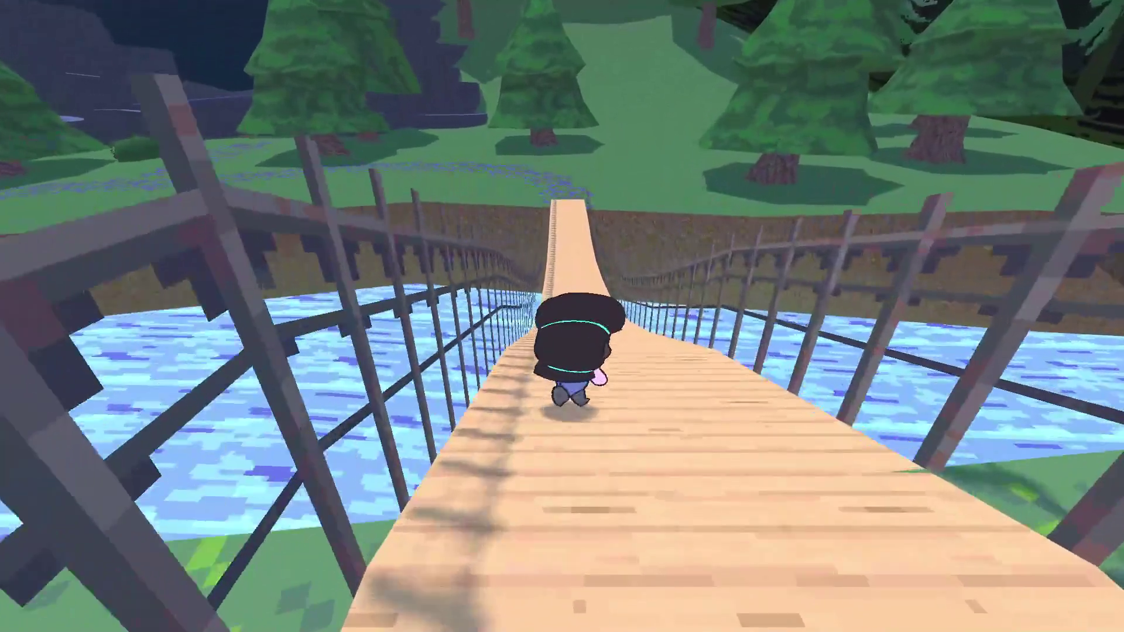
{"action": "key", "text": "w"}
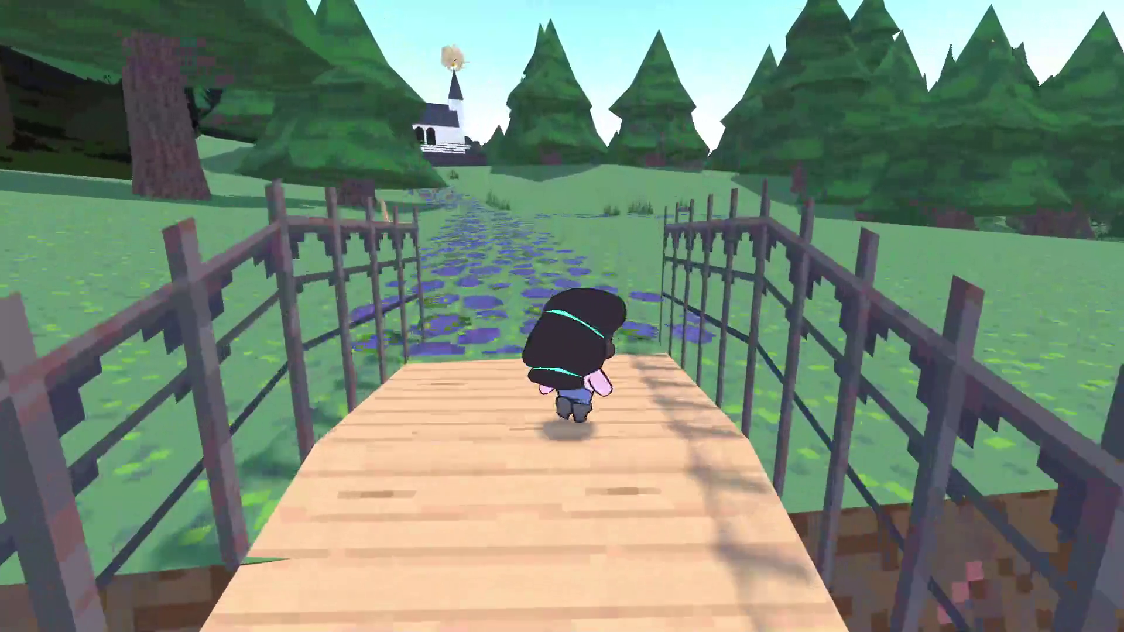
{"action": "key", "text": "a"}
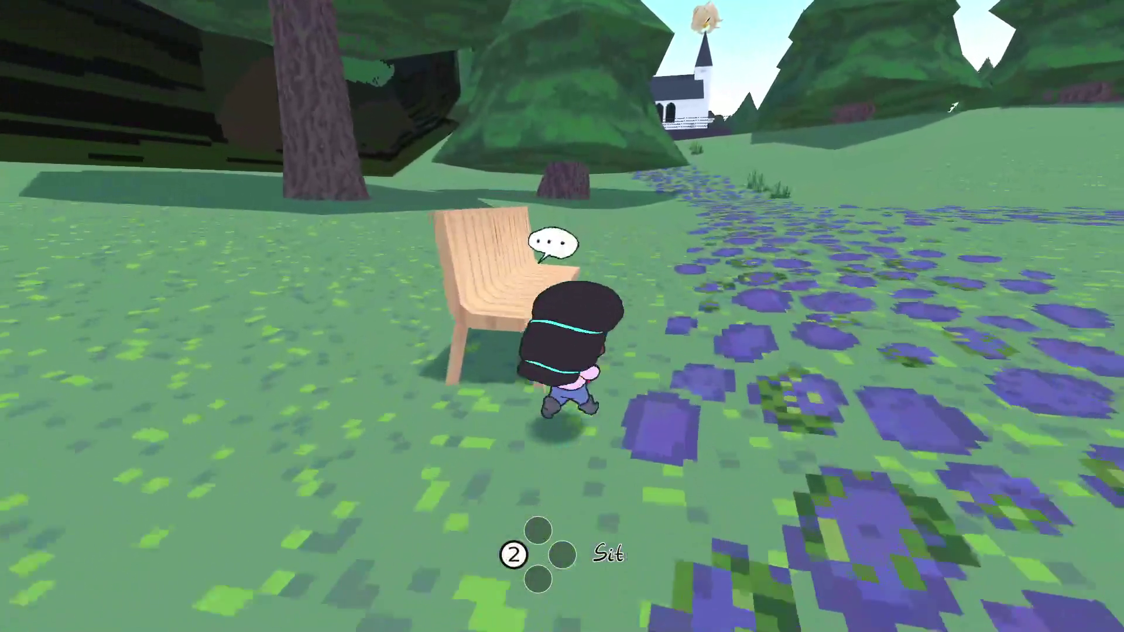
{"action": "key", "text": "e"}
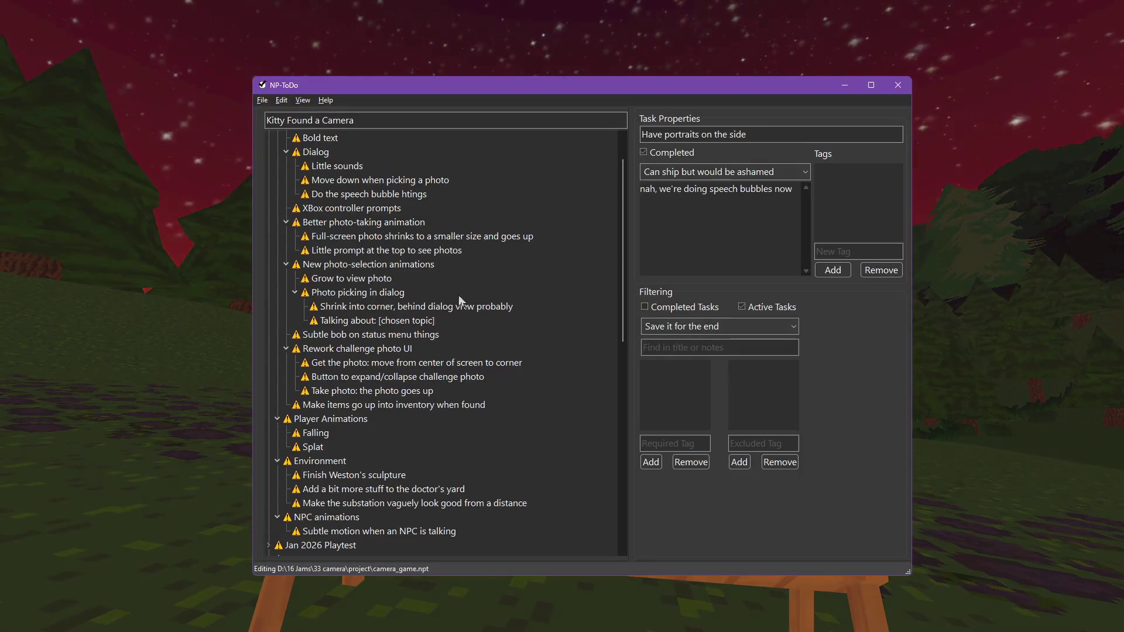
- Create 'Adjust day/night cycle' under UI, with children 'Get dark later' and 'Remove variable timescale'
{"action": "left_click", "coordinate": [299, 152]}
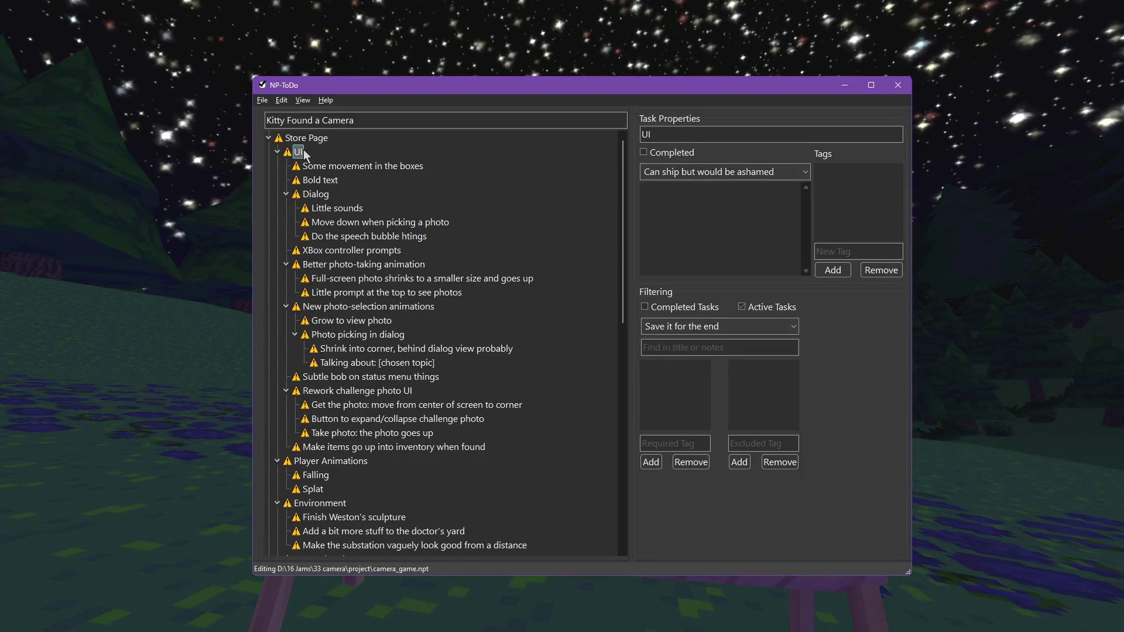
{"action": "key", "text": "Insert"}
{"action": "type", "text": "Adjust day/night cycle"}
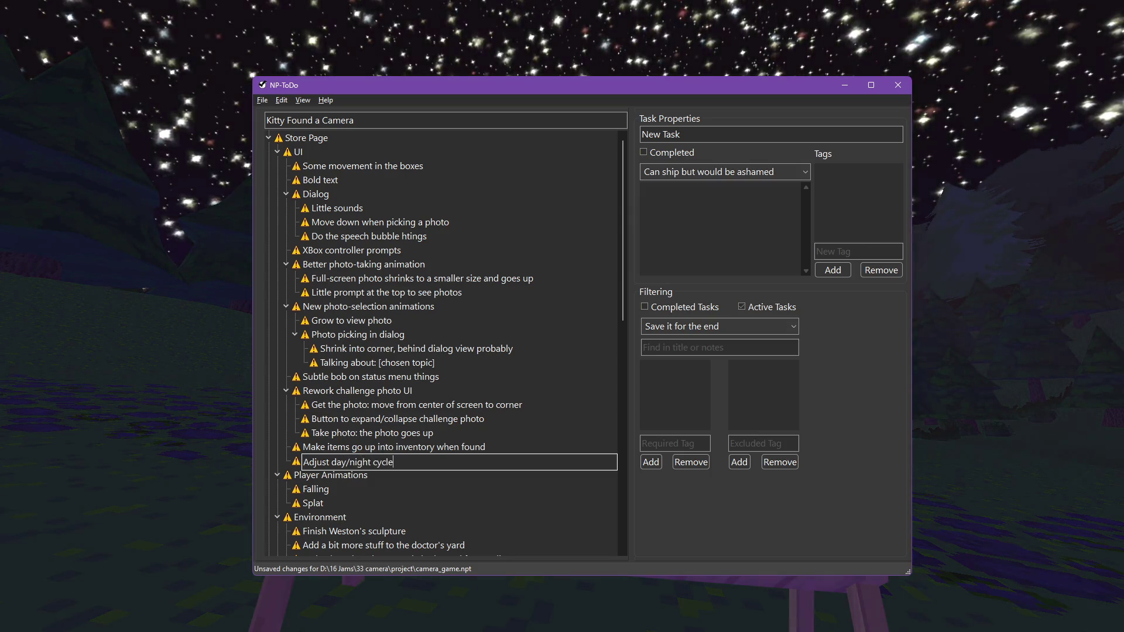
{"action": "key", "text": "Return"}
{"action": "key", "text": "Insert"}
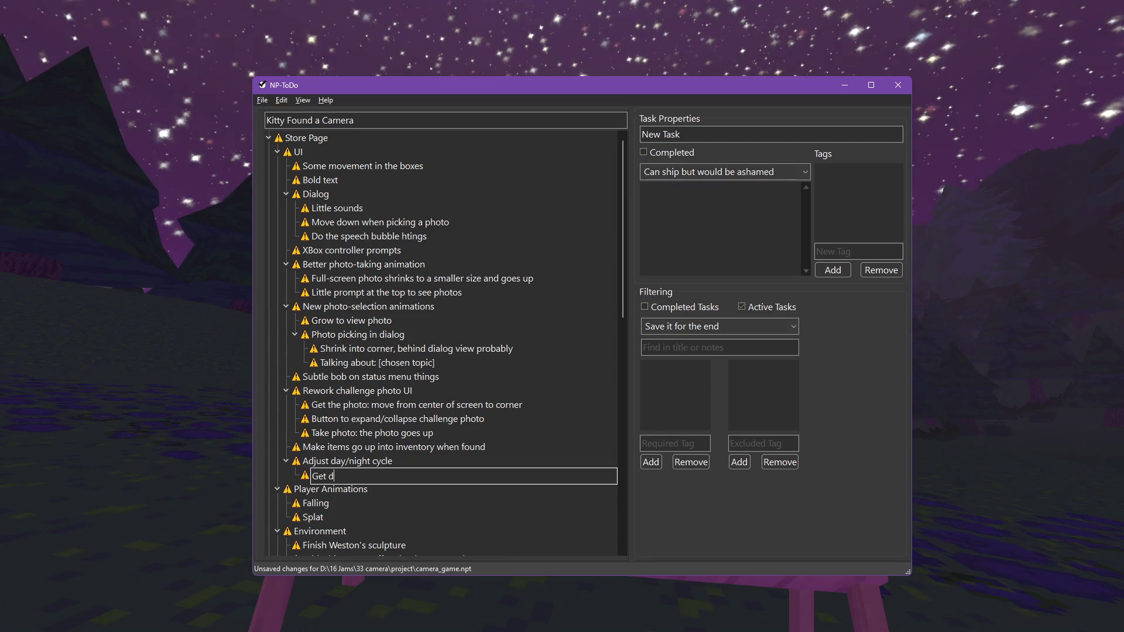
{"action": "type", "text": "rk late"}
{"action": "key", "text": "Return"}
{"action": "key", "text": "Insert"}
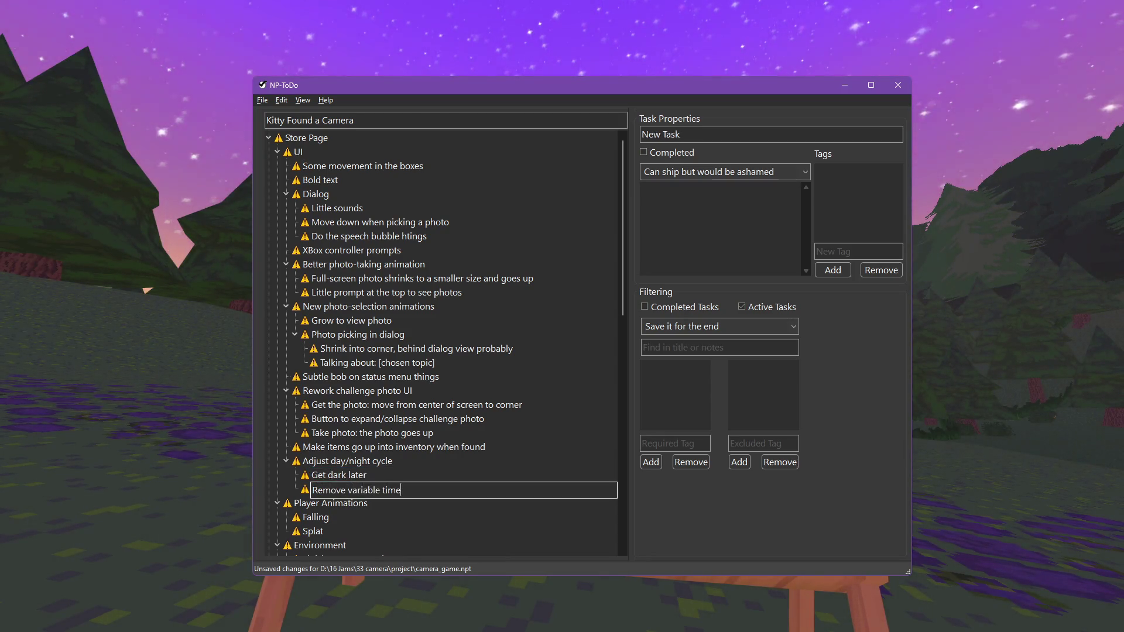
{"action": "type", "text": "e"}
{"action": "key", "text": "Return"}
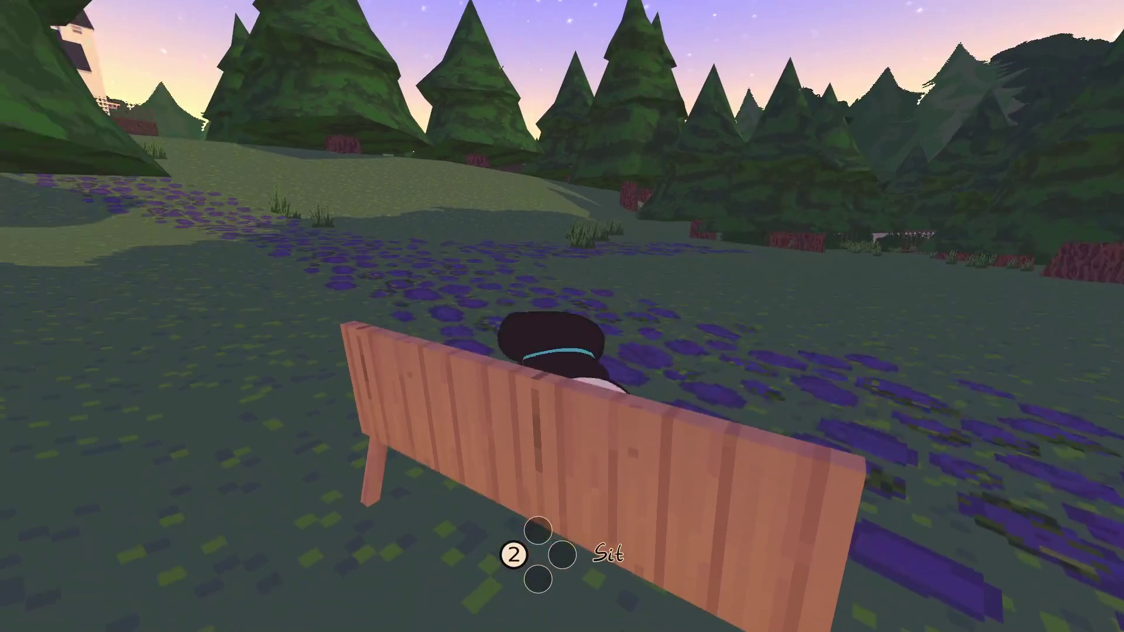
- Sit on the bench until dusk, then stand and run toward the church under the big tree
{"action": "key", "text": "2"}
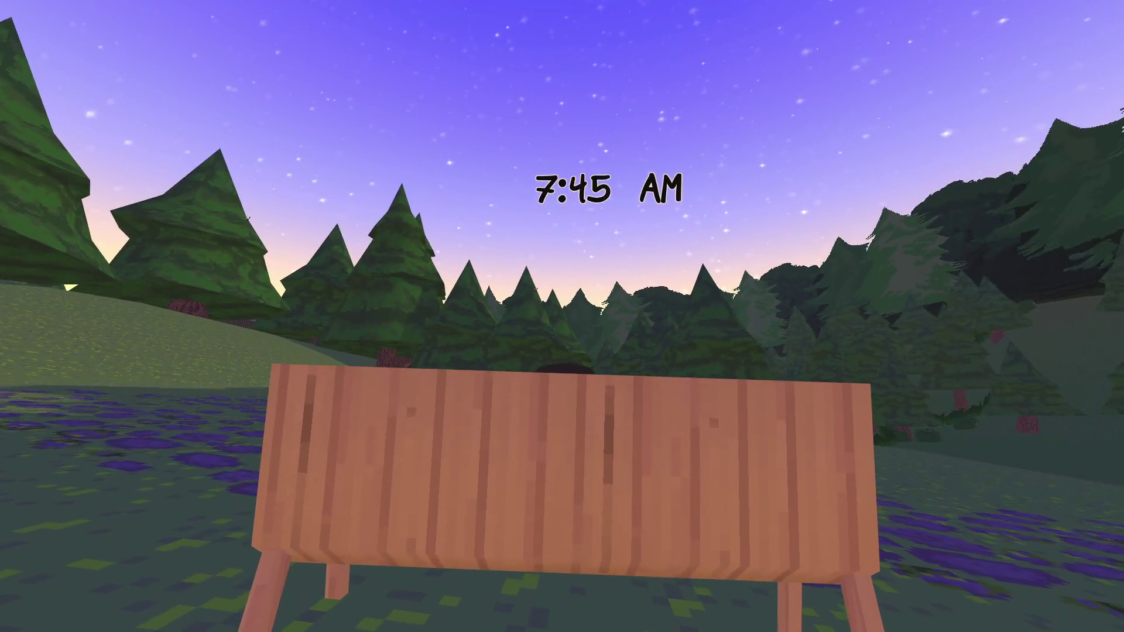
{"action": "key", "text": "w"}
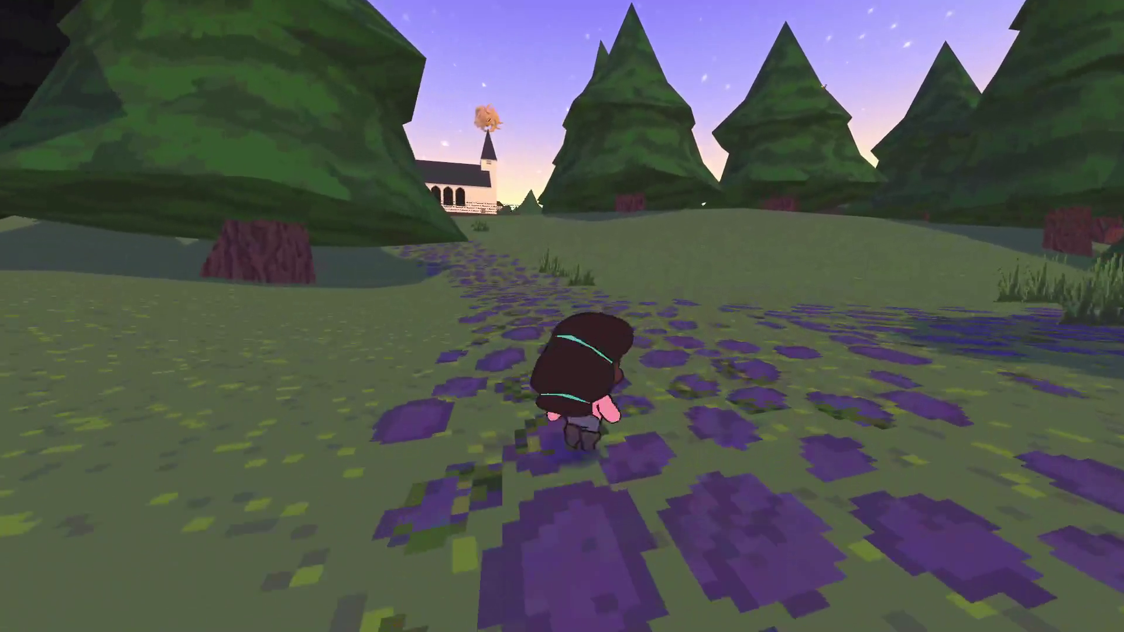
{"action": "key", "text": "s"}
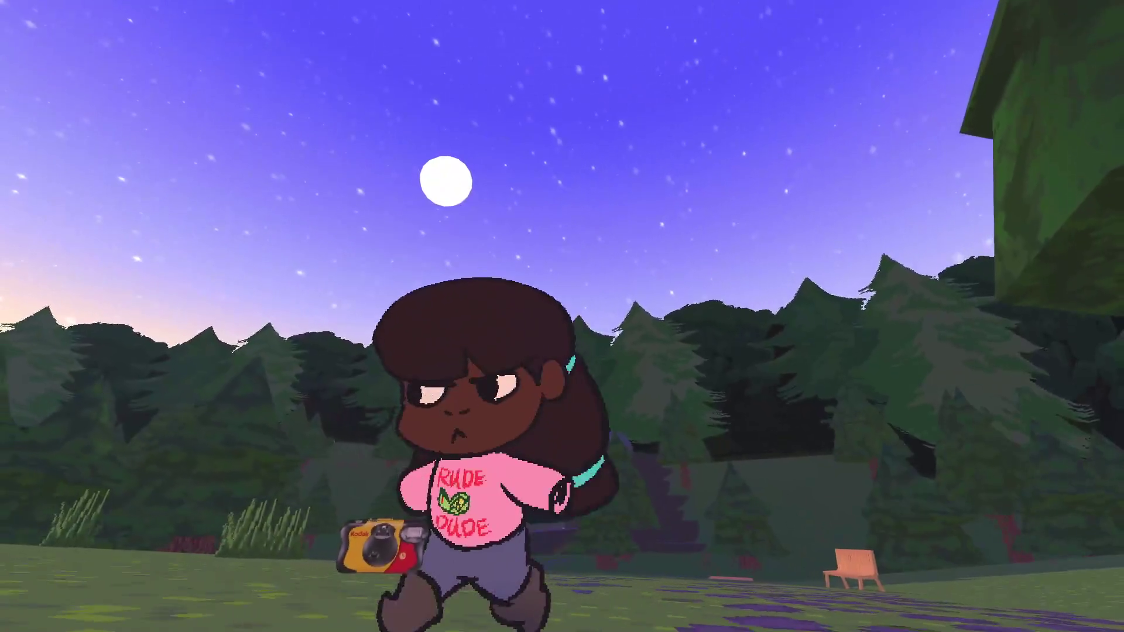
{"action": "key", "text": "w"}
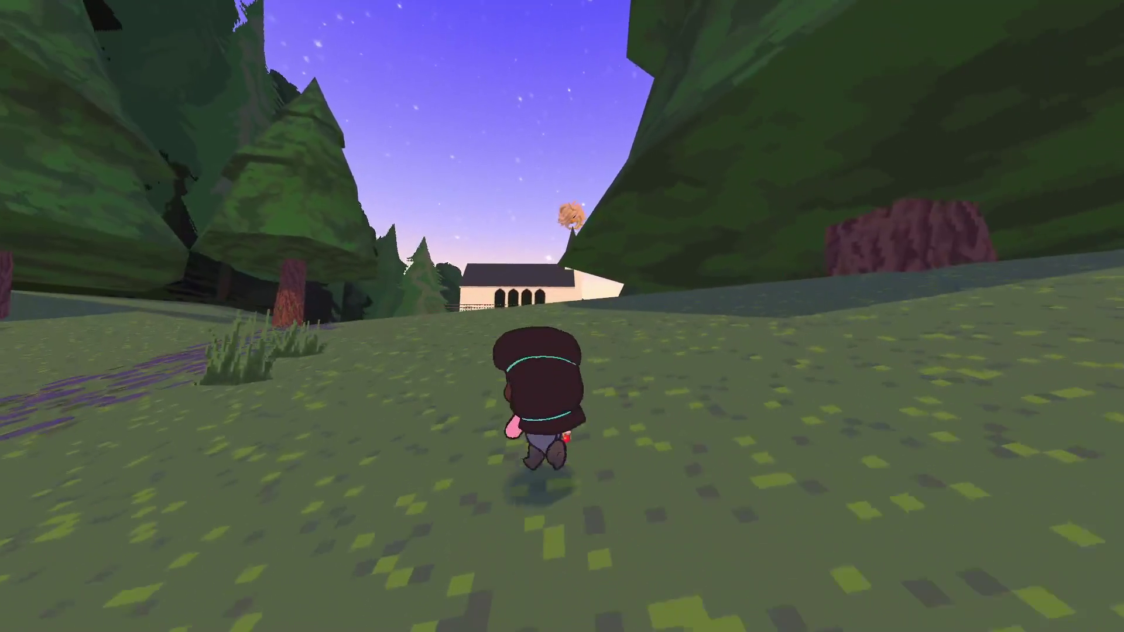
{"action": "key", "text": "d"}
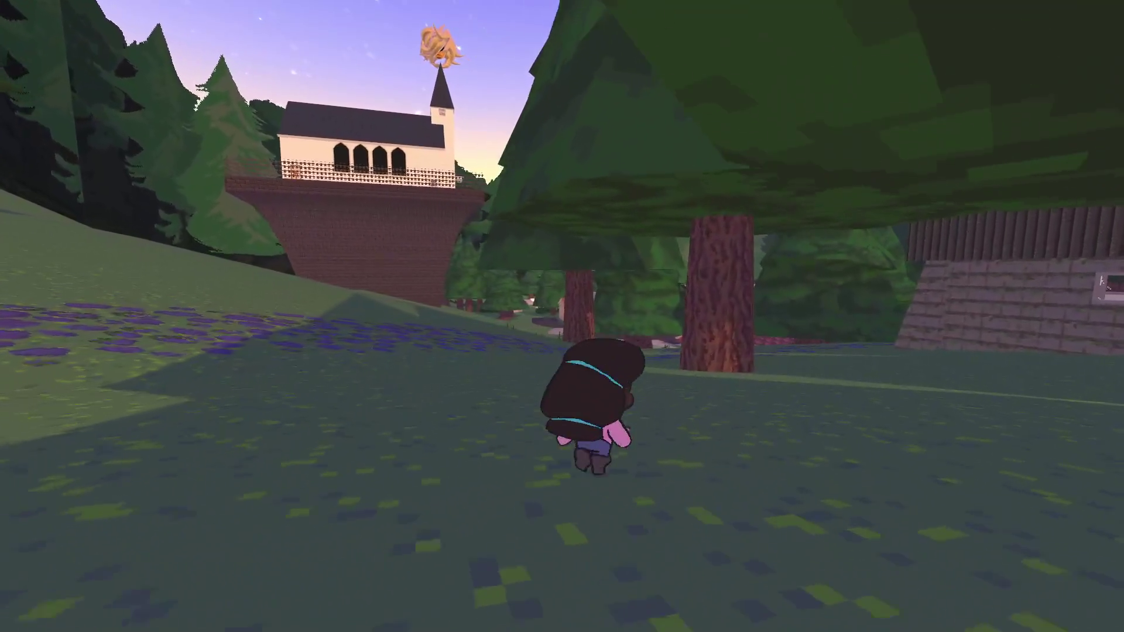
- Run past the pink car and pines along the slope toward the cabin, then pause
{"action": "key", "text": "w"}
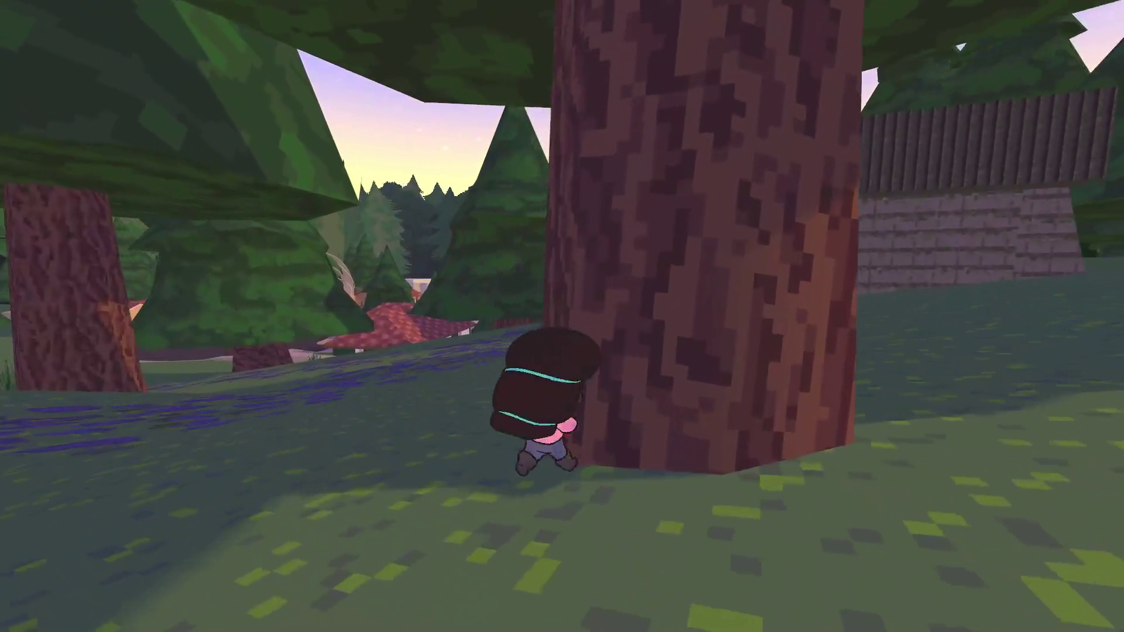
{"action": "key", "text": "w"}
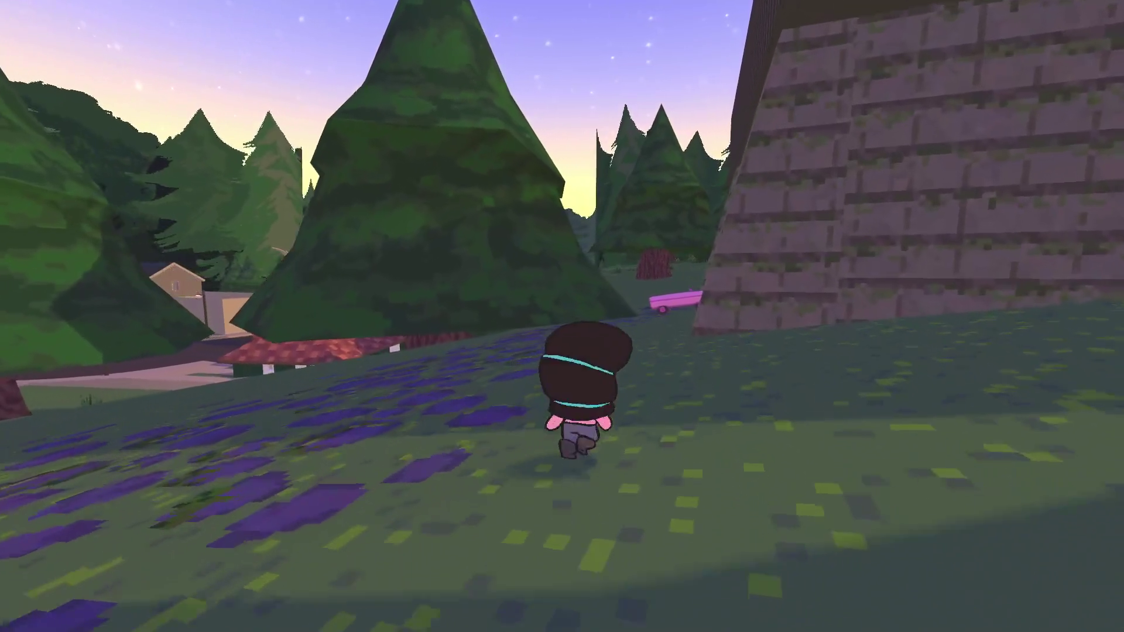
{"action": "key", "text": "w"}
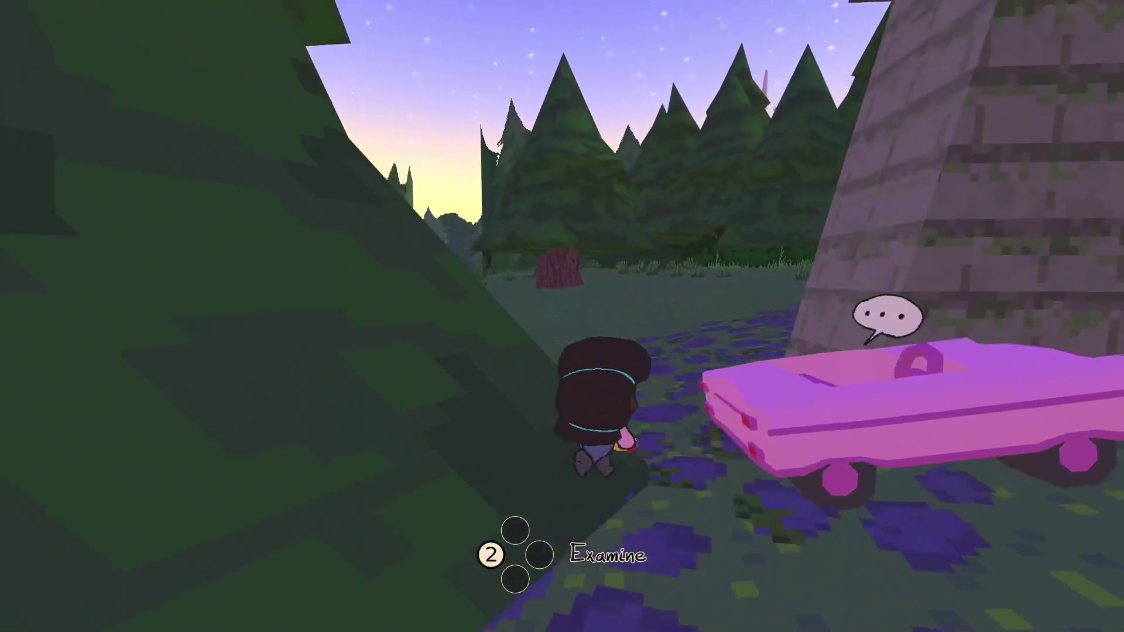
{"action": "key", "text": "w"}
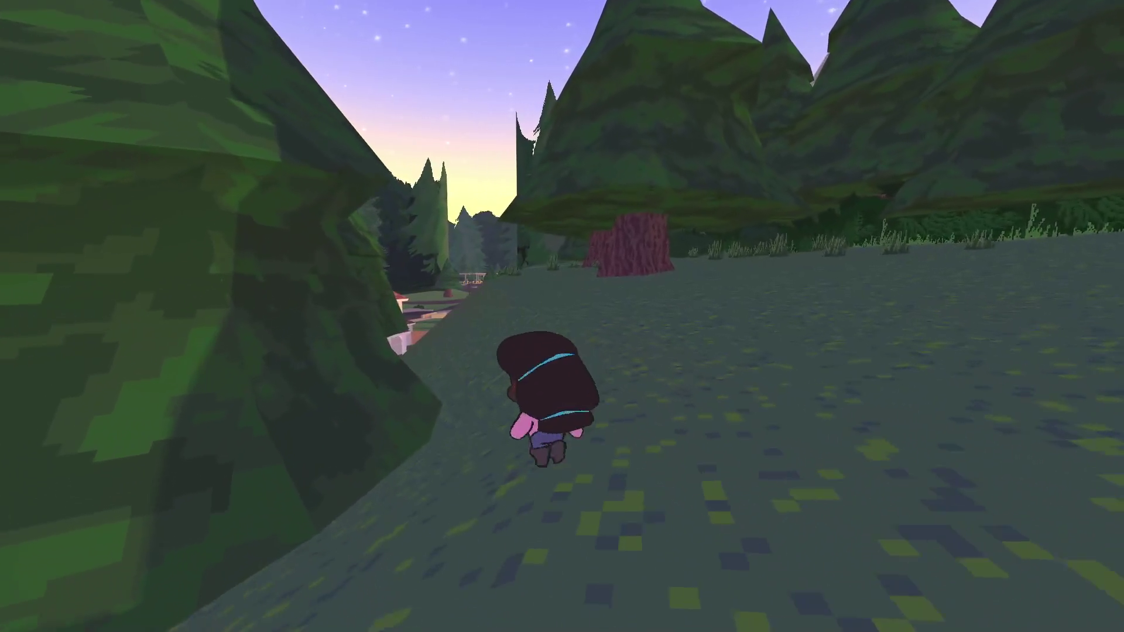
{"action": "key", "text": "w"}
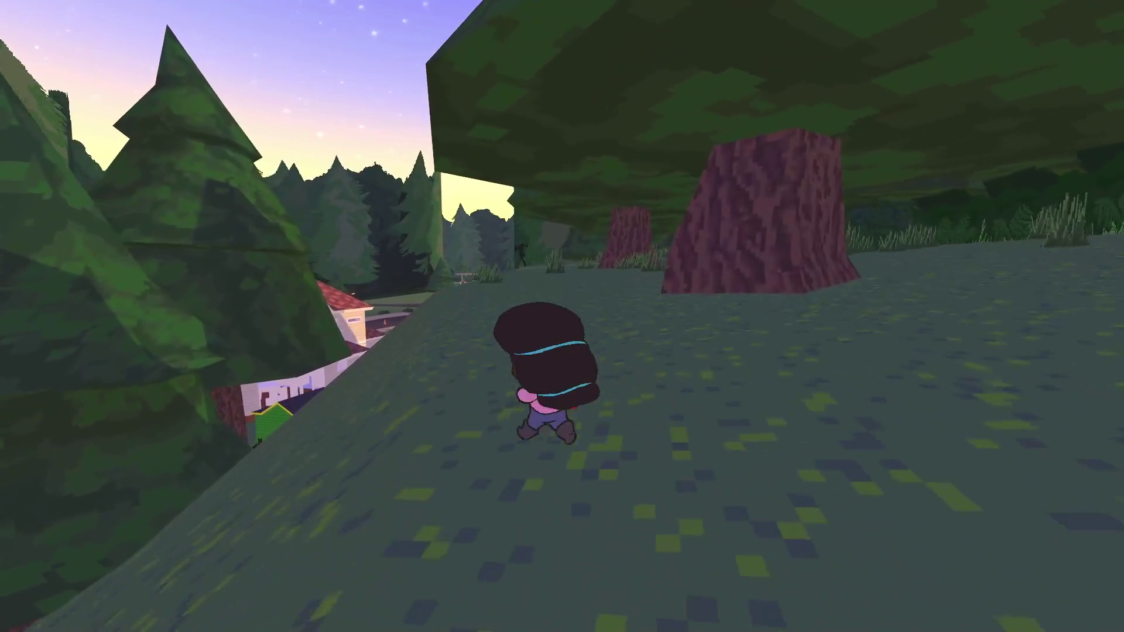
{"action": "key", "text": "w"}
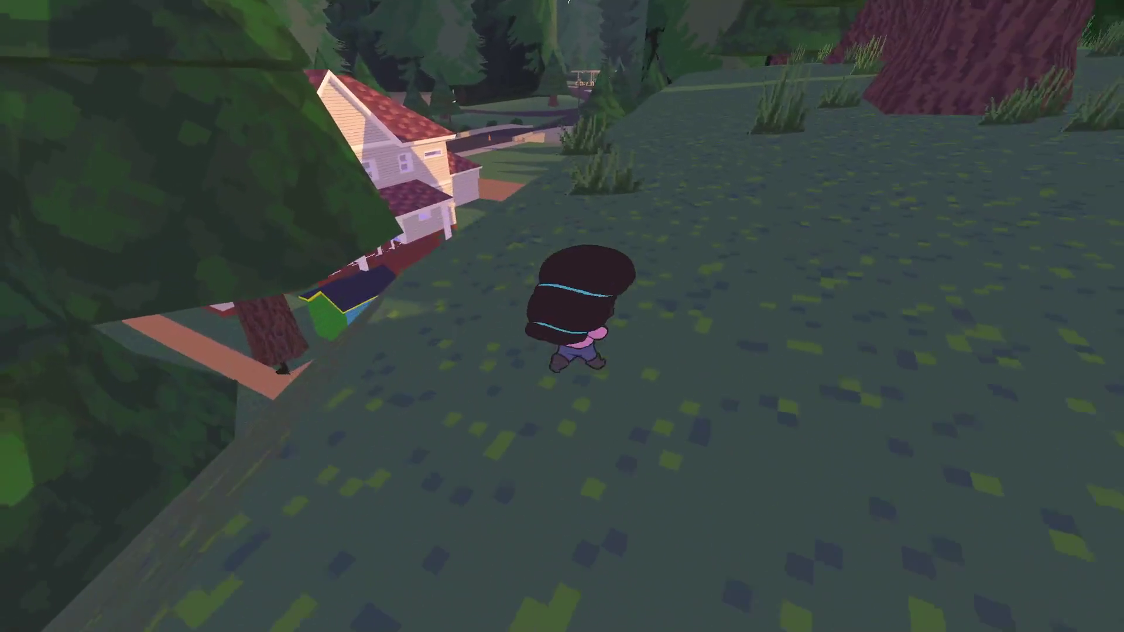
{"action": "key", "text": "w"}
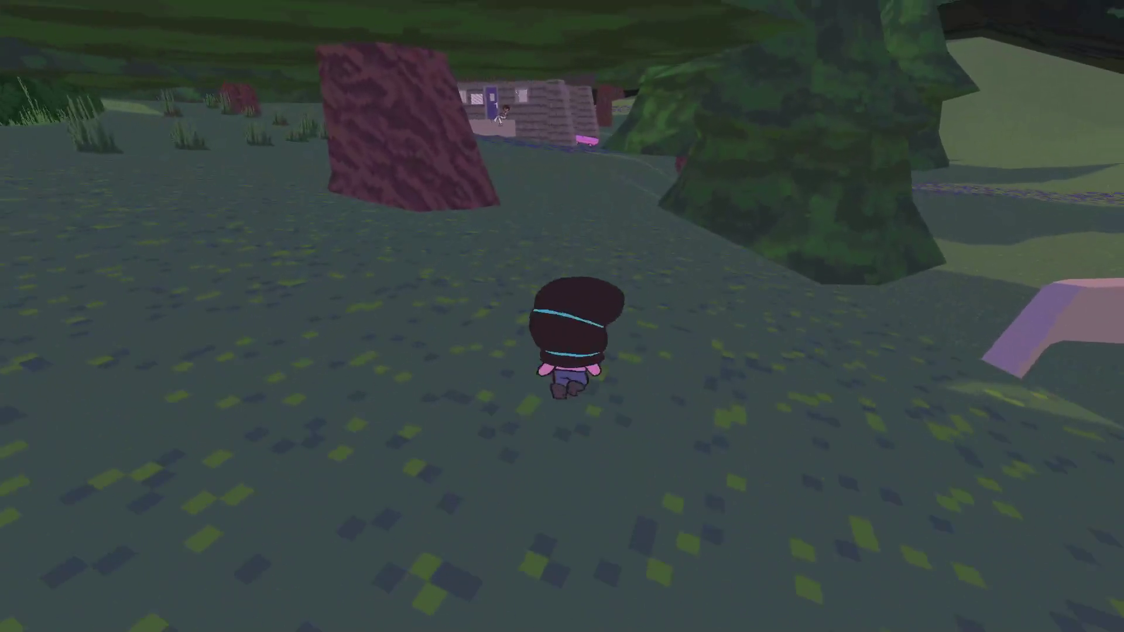
{"action": "key", "text": "w"}
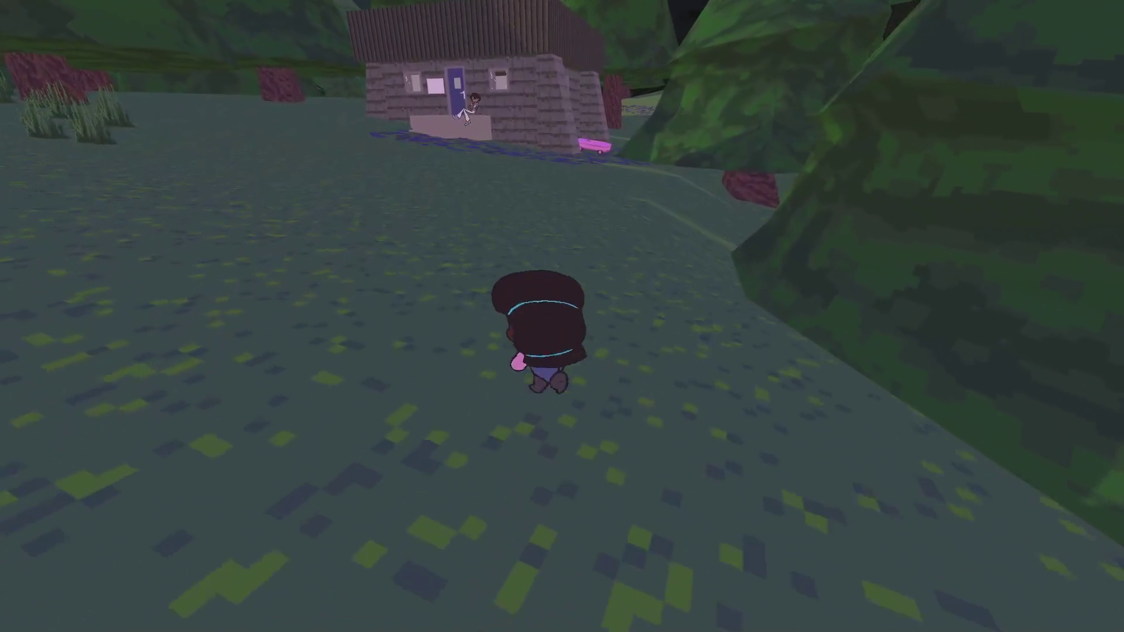
{"action": "key", "text": "Escape"}
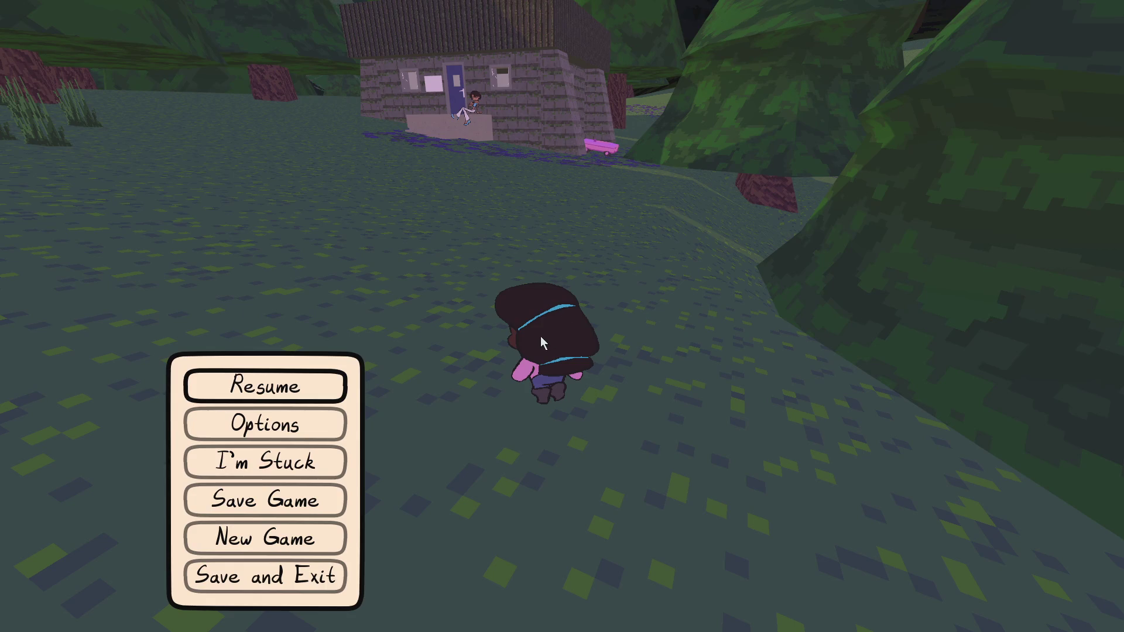
- In NP-ToDo, add an 'Activities' subtask under Adjust day/night cycle
{"action": "key", "text": "alt+Tab"}
{"action": "scroll", "coordinate": [316, 427], "scroll_direction": "down", "scroll_amount": 1}
{"action": "left_click", "coordinate": [316, 420]}
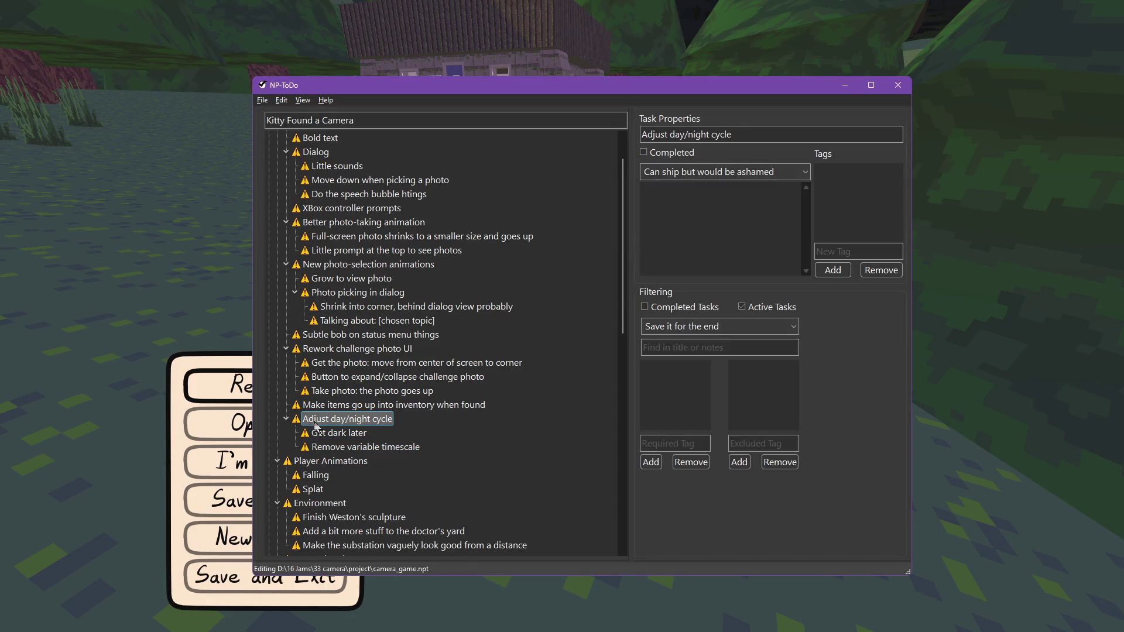
{"action": "key", "text": "ctrl+n"}
{"action": "left_click", "coordinate": [306, 425]}
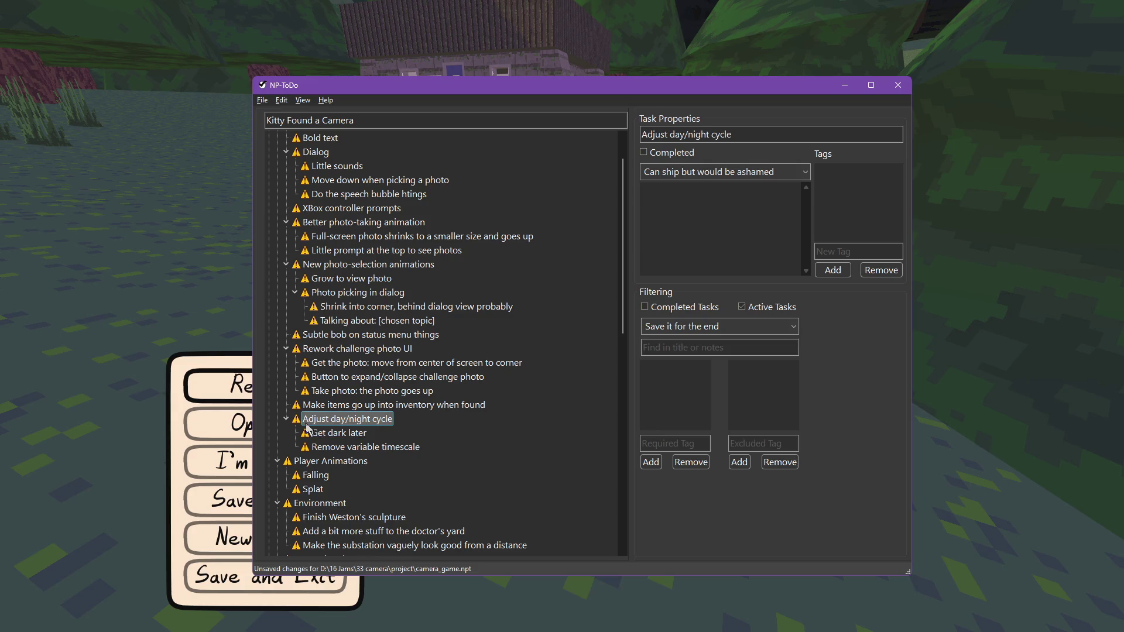
{"action": "key", "text": "ctrl+n"}
{"action": "type", "text": "A"}
{"action": "type", "text": "s"}
{"action": "key", "text": "Return"}
- Add 'Stickers' and 'Score a soccer goal' under Activities, then return to the paused game
{"action": "key", "text": "ctrl+n"}
{"action": "type", "text": "S"}
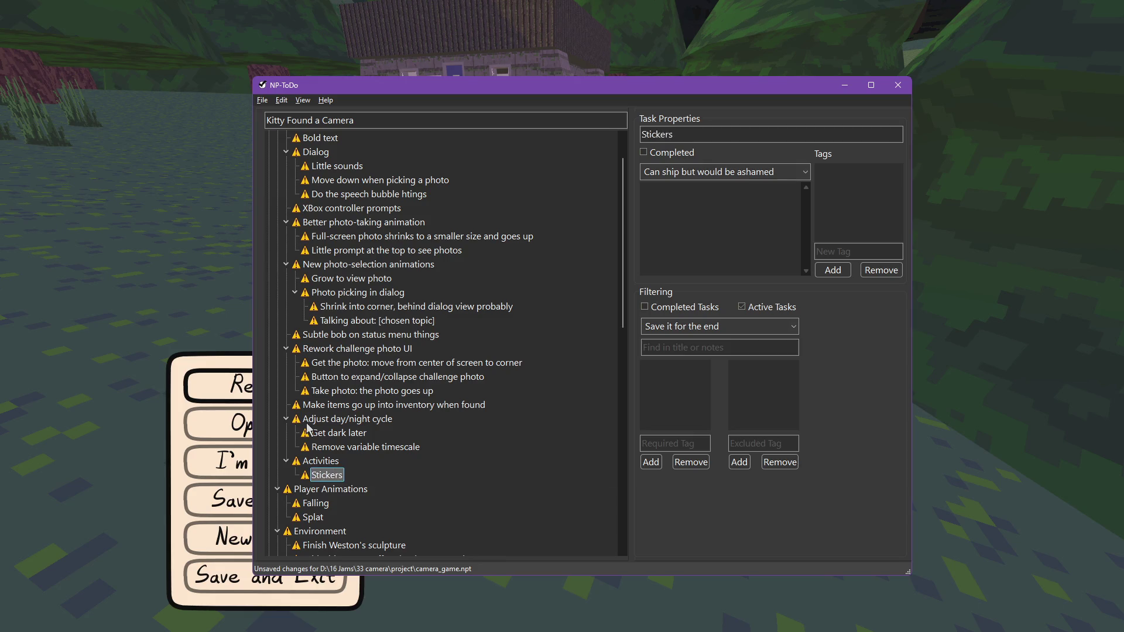
{"action": "key", "text": "Return"}
{"action": "key", "text": "ctrl+n"}
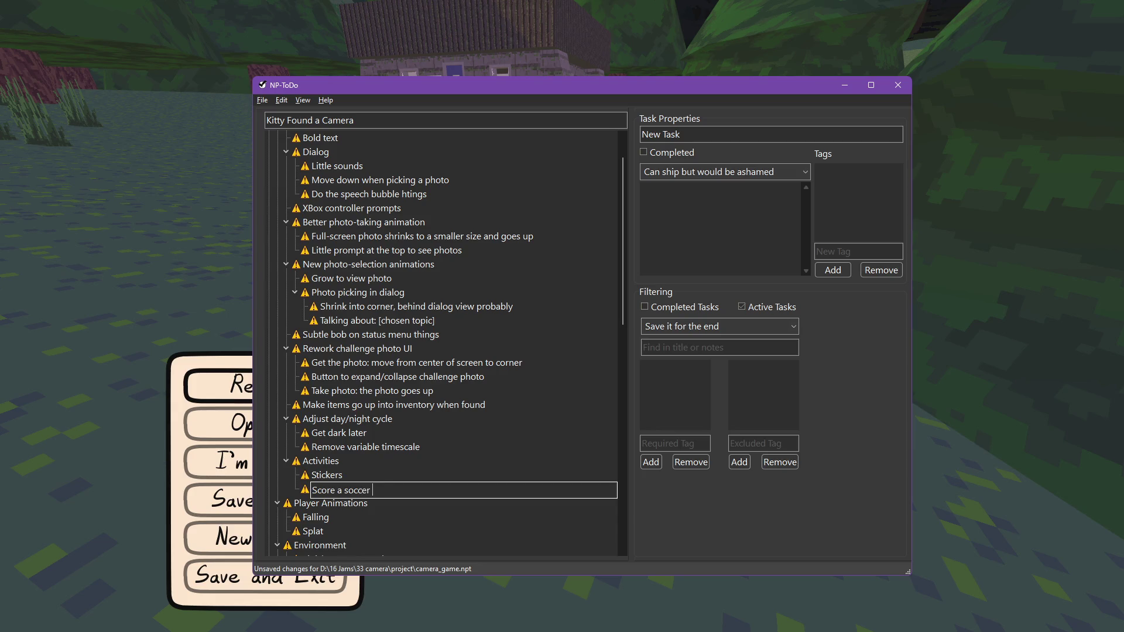
{"action": "key", "text": "Return"}
{"action": "key", "text": "alt+Tab"}
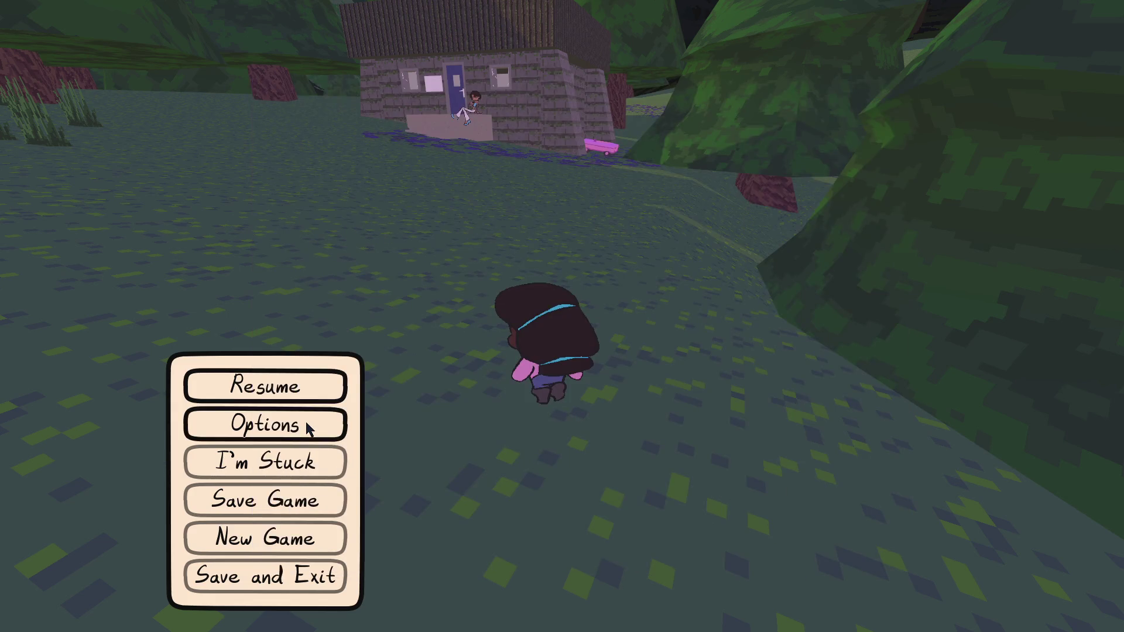
- Resume the game, walk up to the pink car, and get in
{"action": "left_click", "coordinate": [320, 392]}
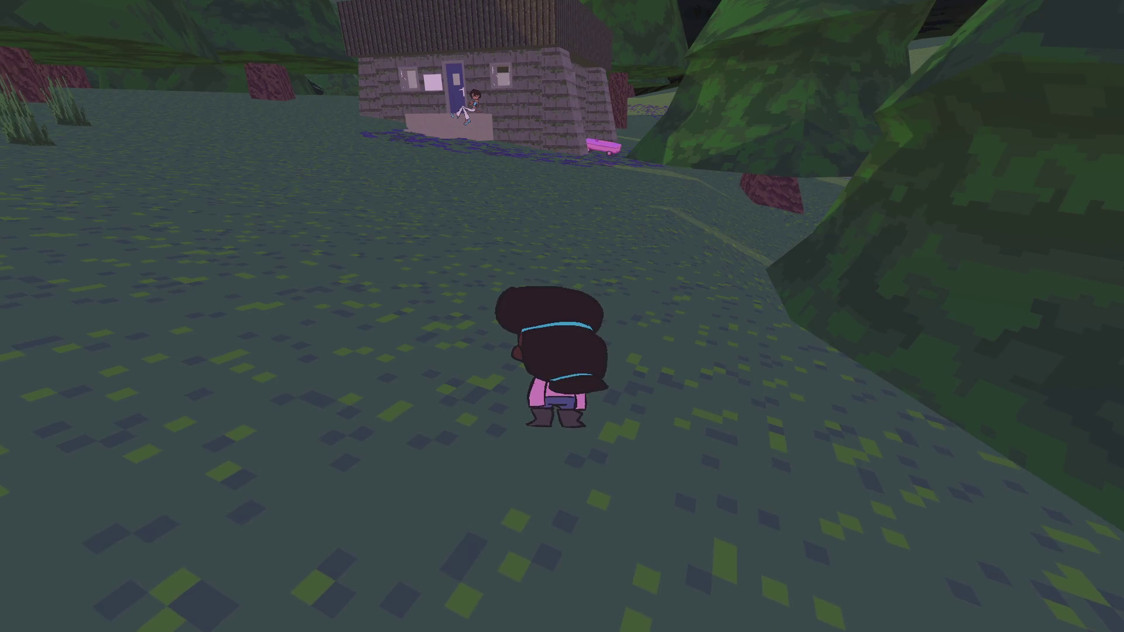
{"action": "key", "text": "w"}
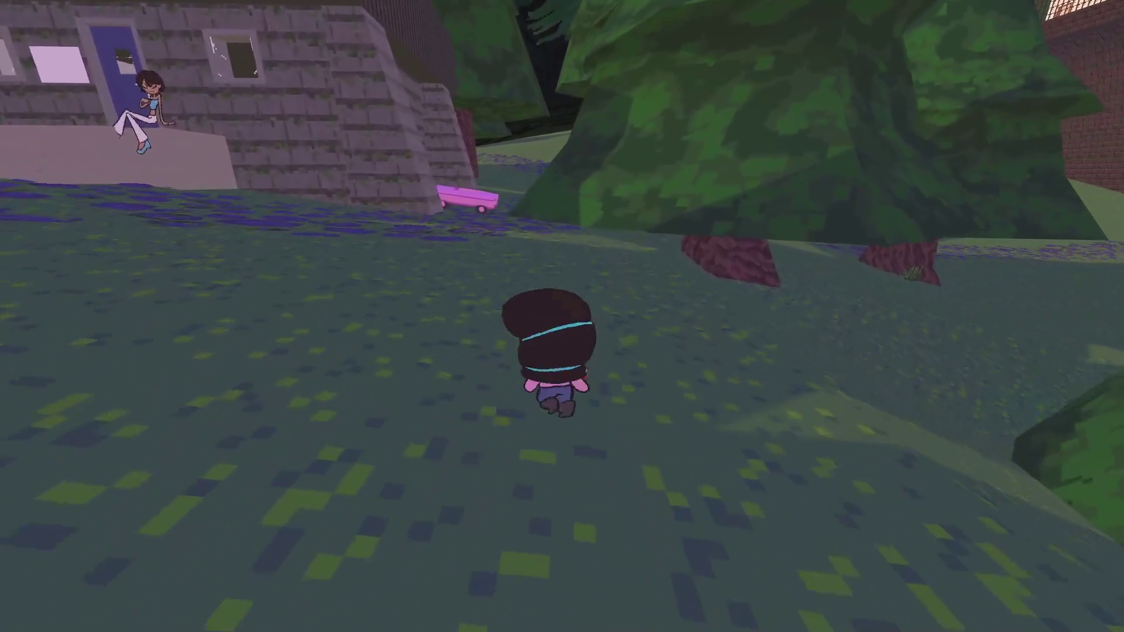
{"action": "key", "text": "w"}
{"action": "key", "text": "e"}
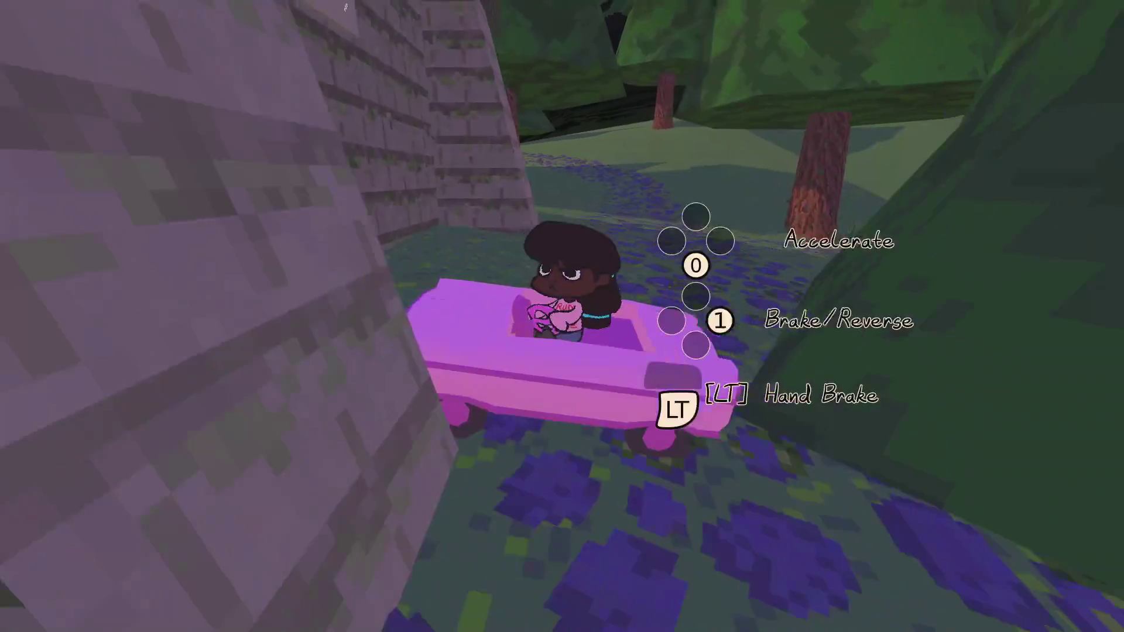
- Drive across the grass onto the road, past the power pole and warehouse
{"action": "key", "text": "w"}
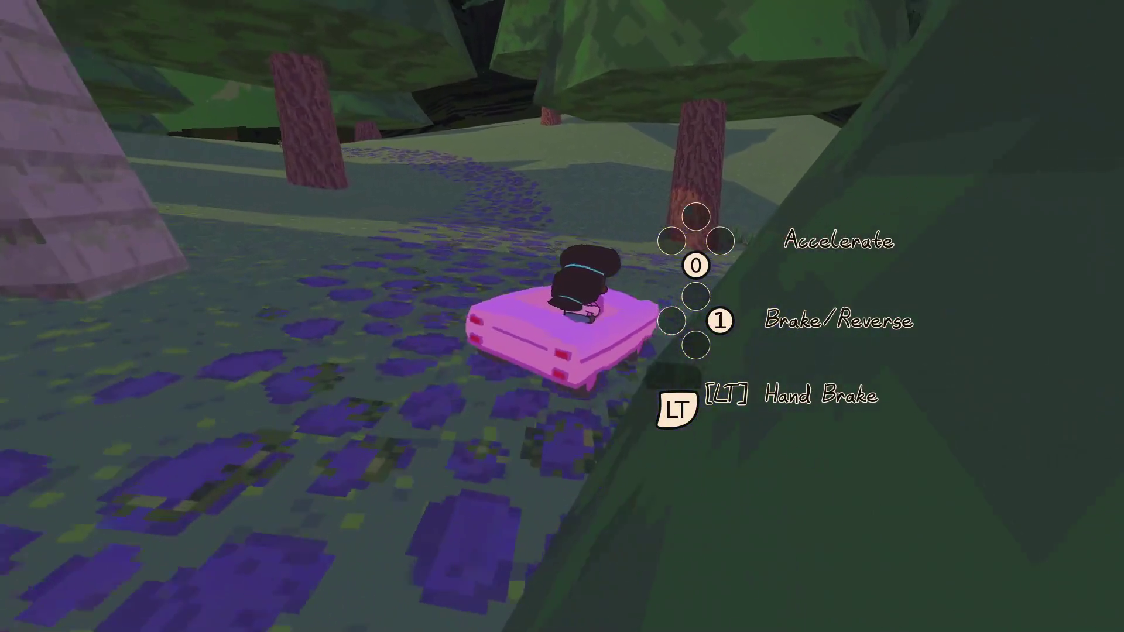
{"action": "key", "text": "w"}
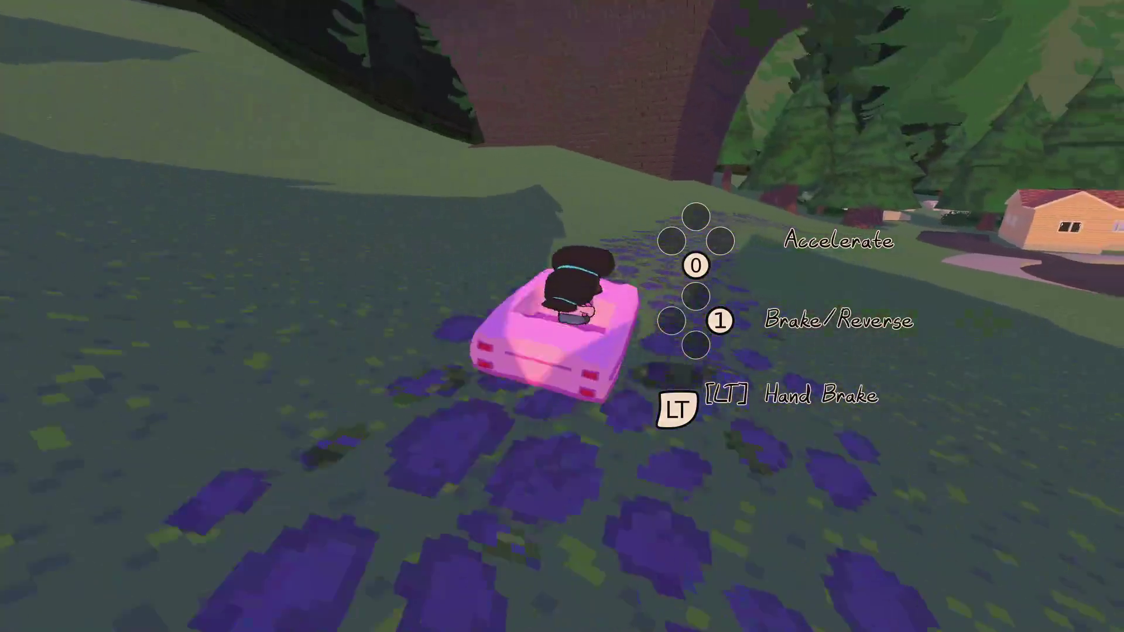
{"action": "key", "text": "w"}
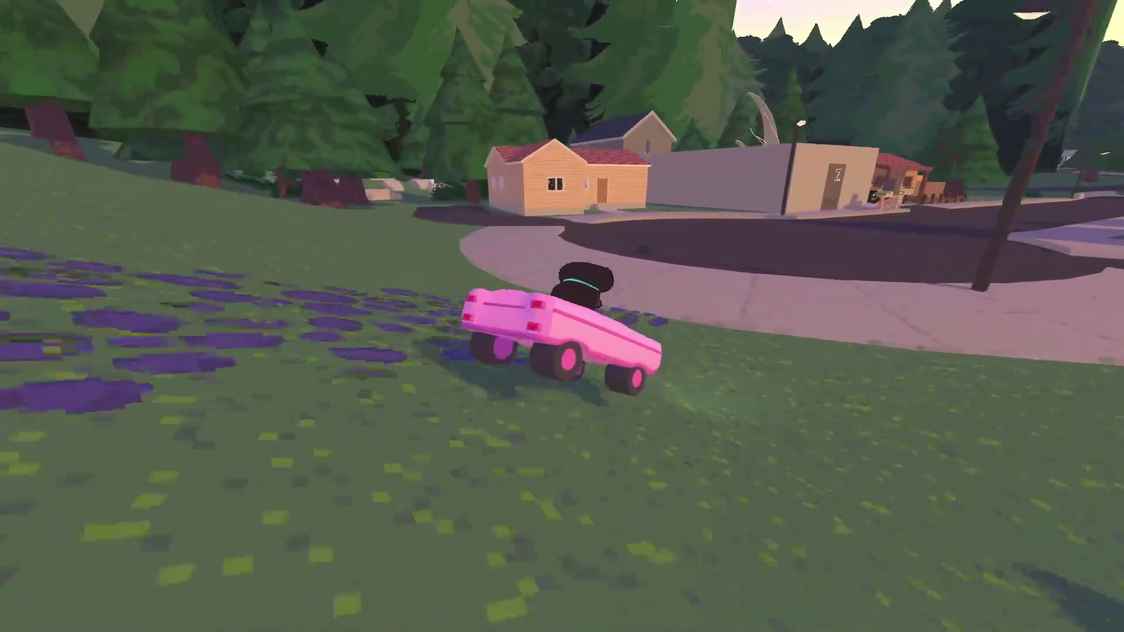
{"action": "key", "text": "w"}
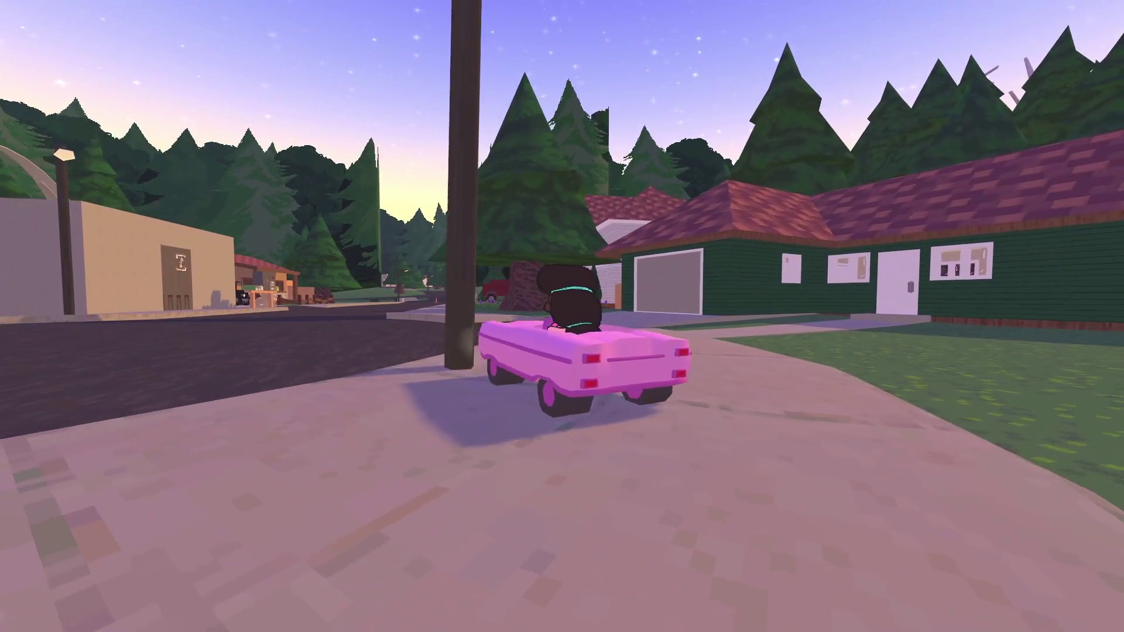
{"action": "key", "text": "w"}
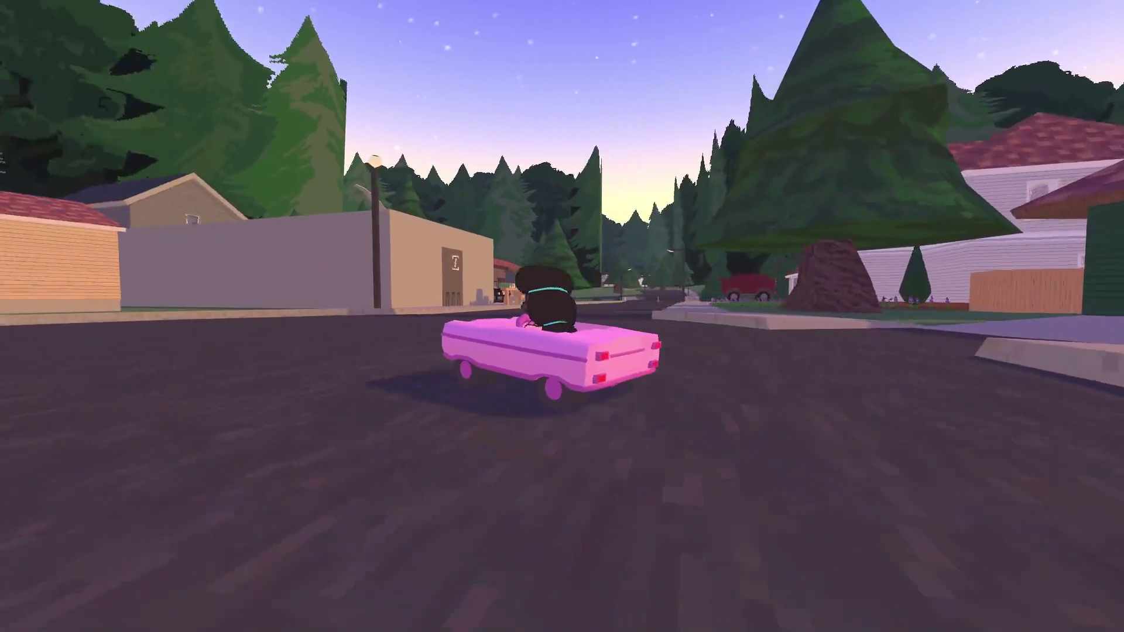
{"action": "key", "text": "w"}
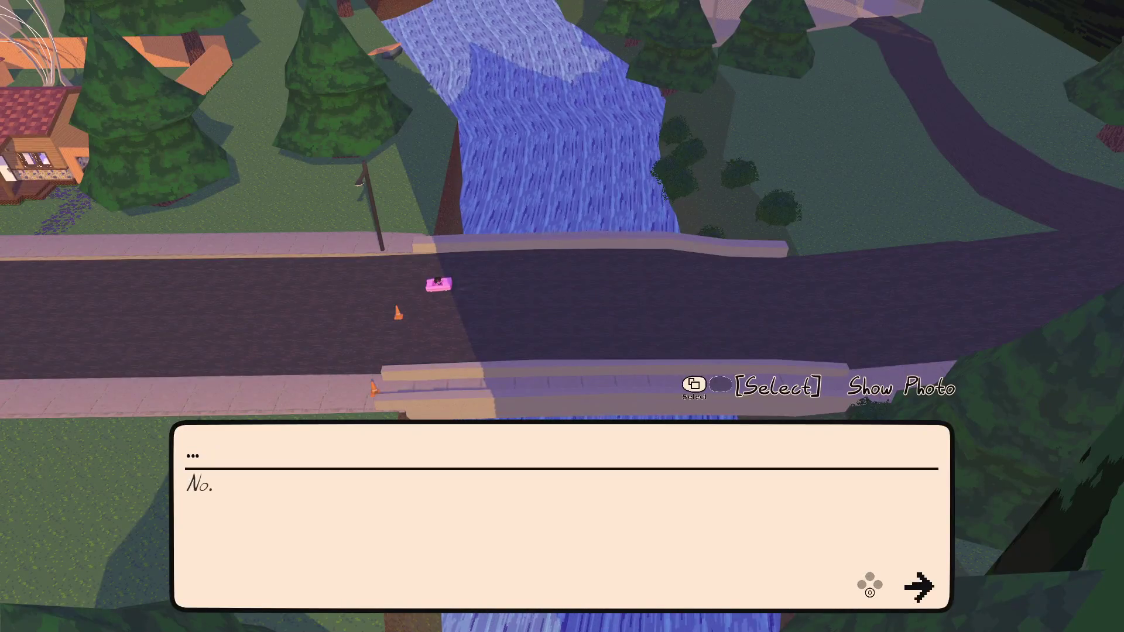
- Advance through the three cone dialogue lines, then steer the car left toward the church
{"action": "key", "text": "space"}
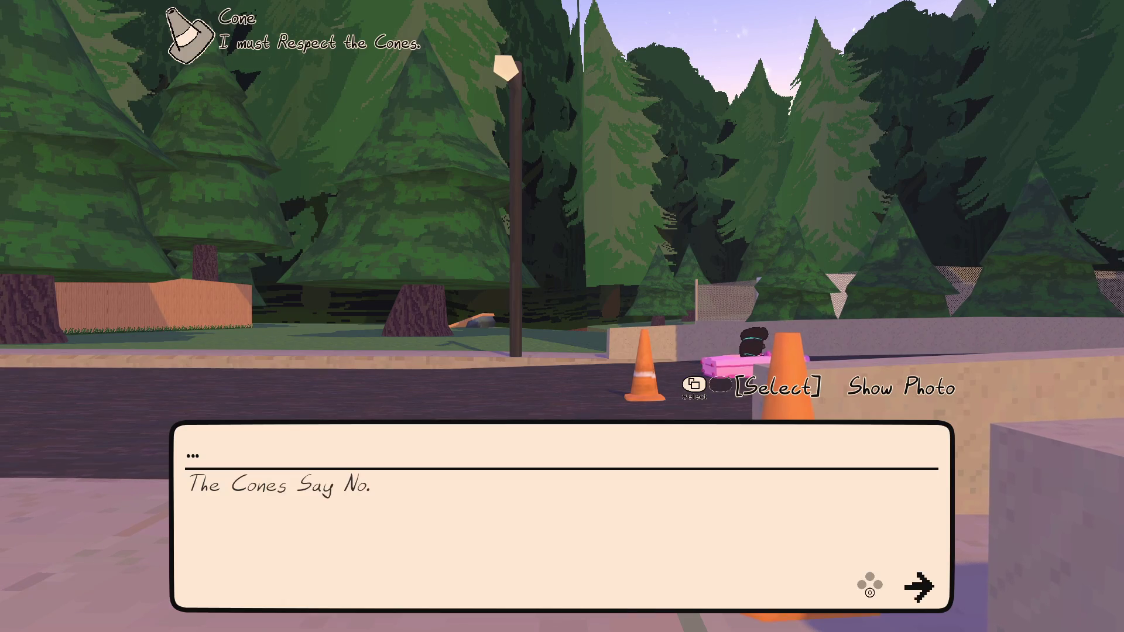
{"action": "key", "text": "space"}
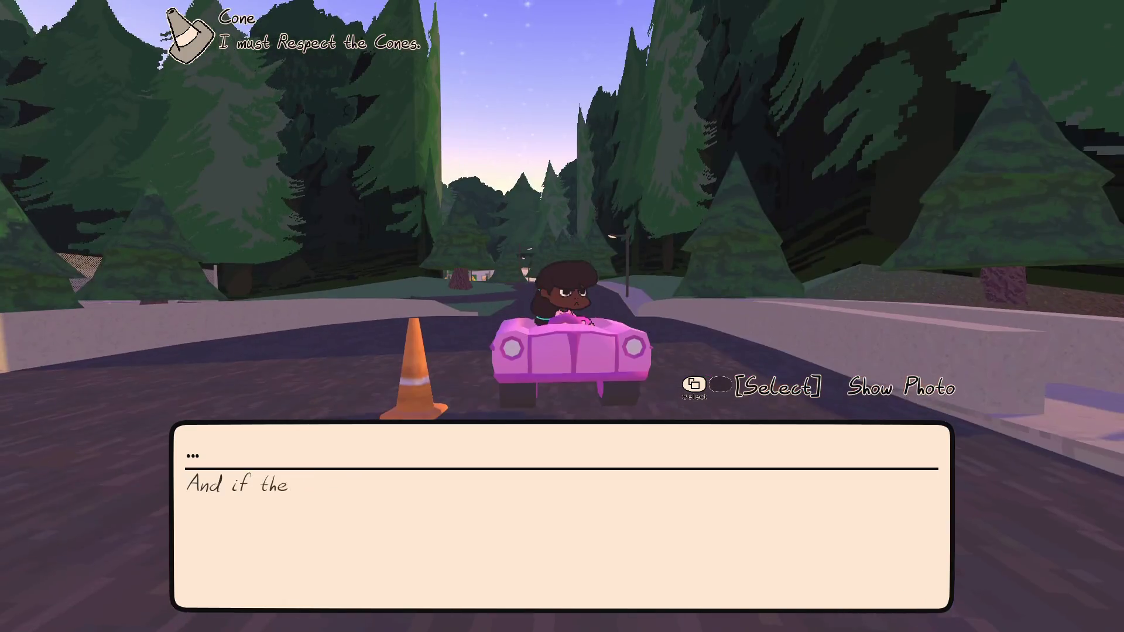
{"action": "key", "text": "space"}
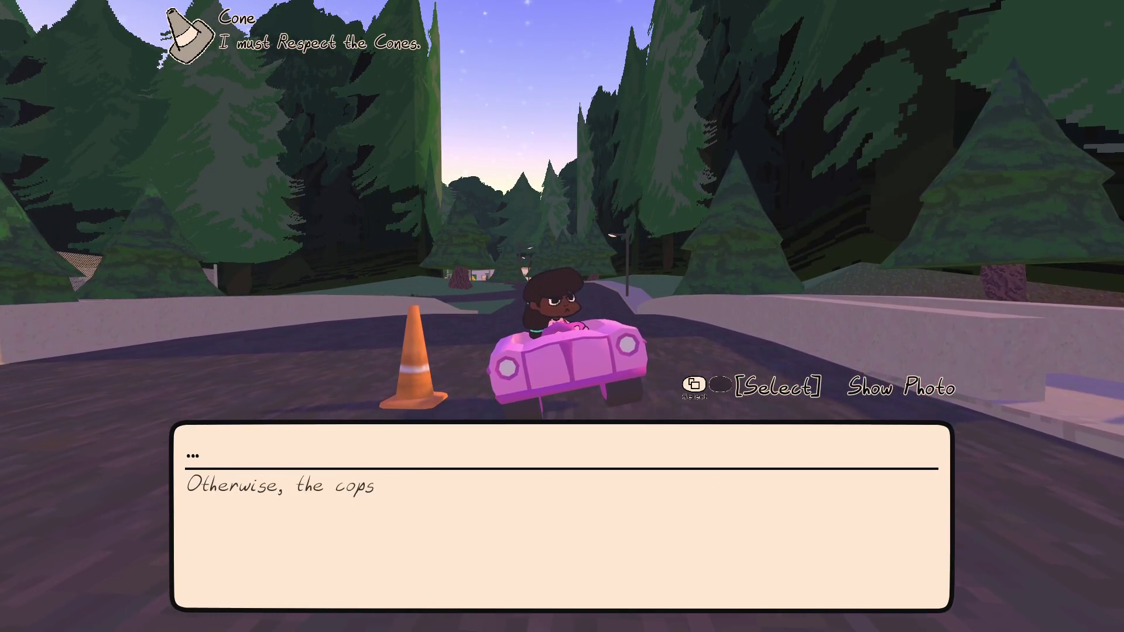
{"action": "key", "text": "space"}
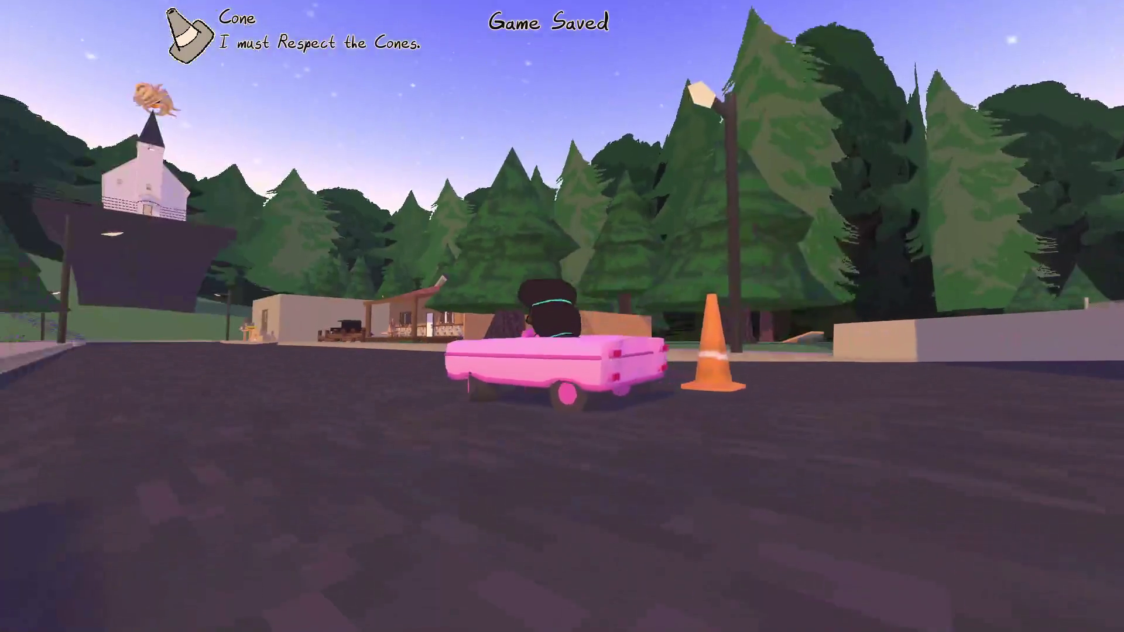
{"action": "key", "text": "a"}
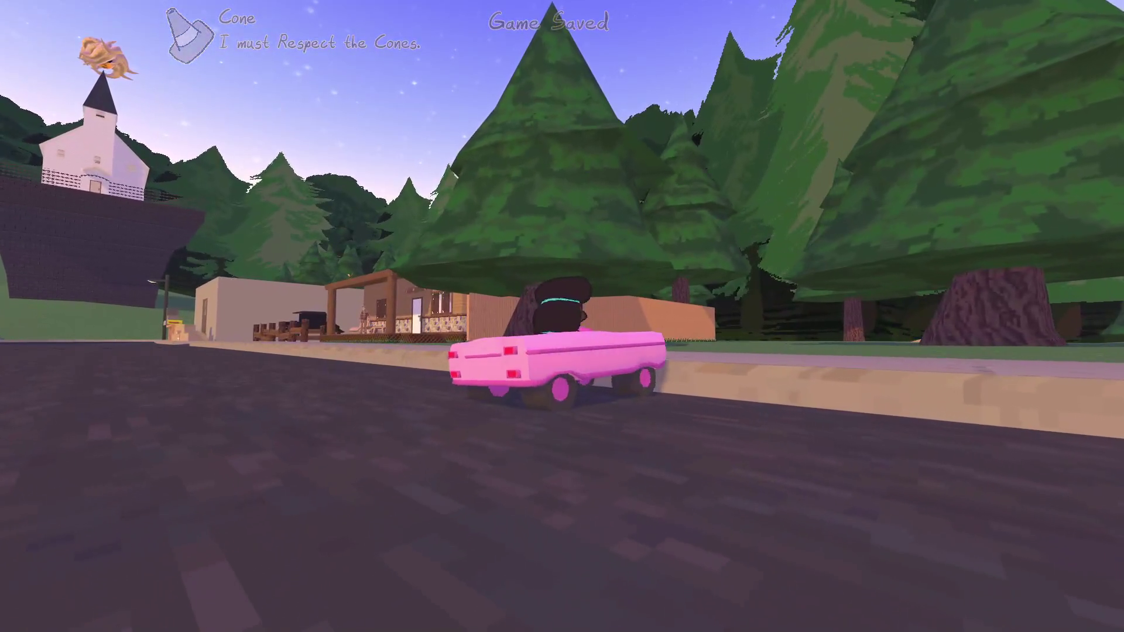
{"action": "key", "text": "a"}
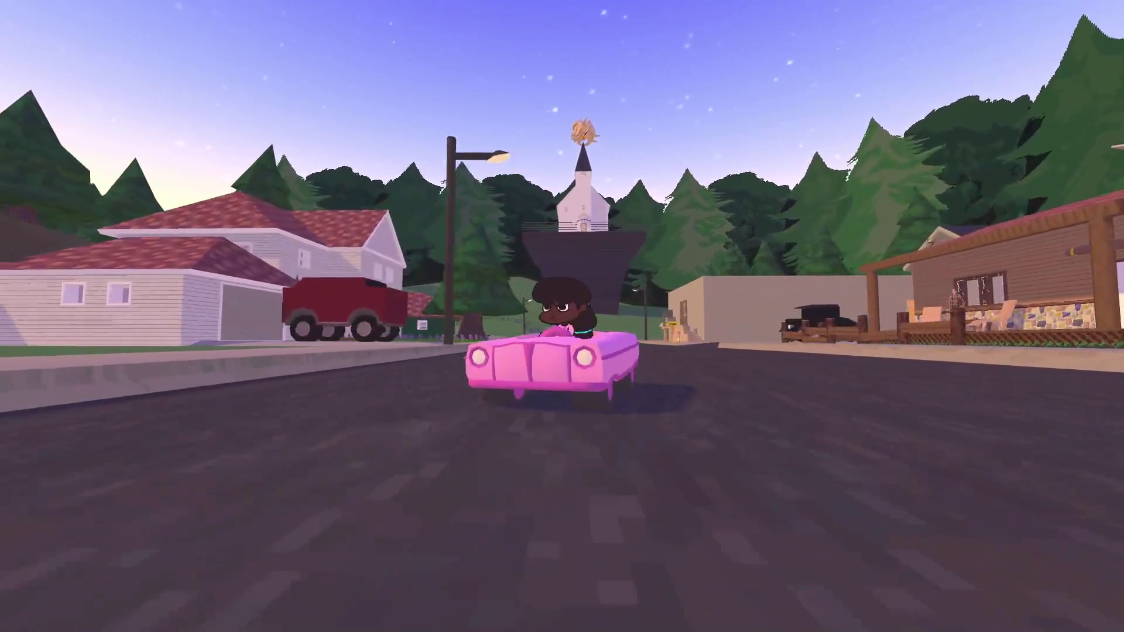
- Drive through the backyards and shaded woods, jump the river, and follow the road to the gas station
{"action": "key", "text": "a"}
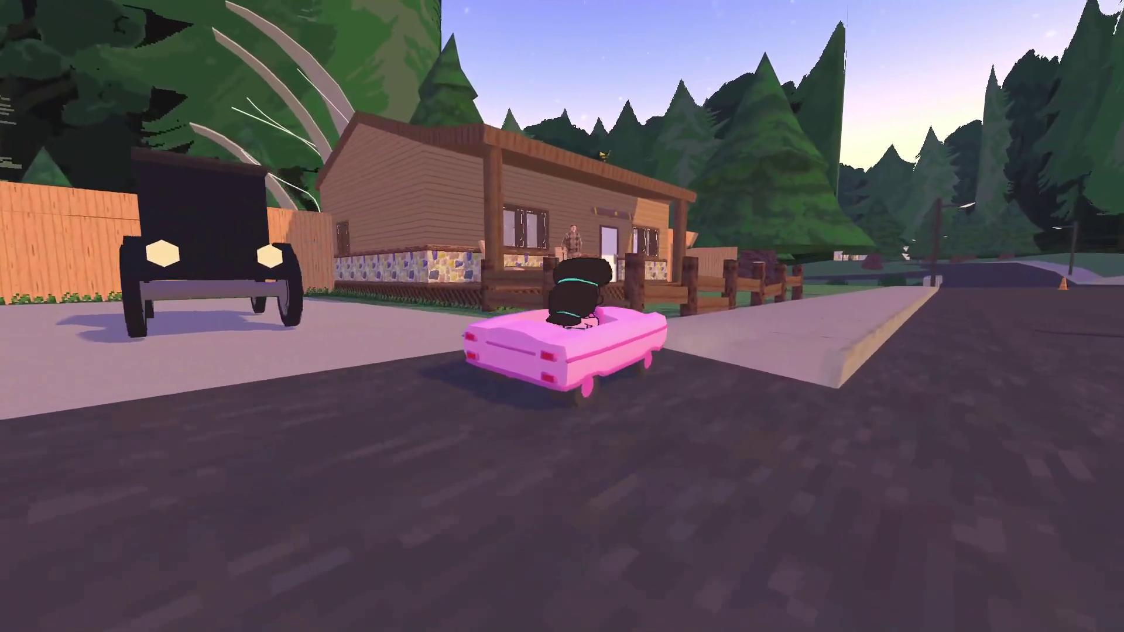
{"action": "key", "text": "d"}
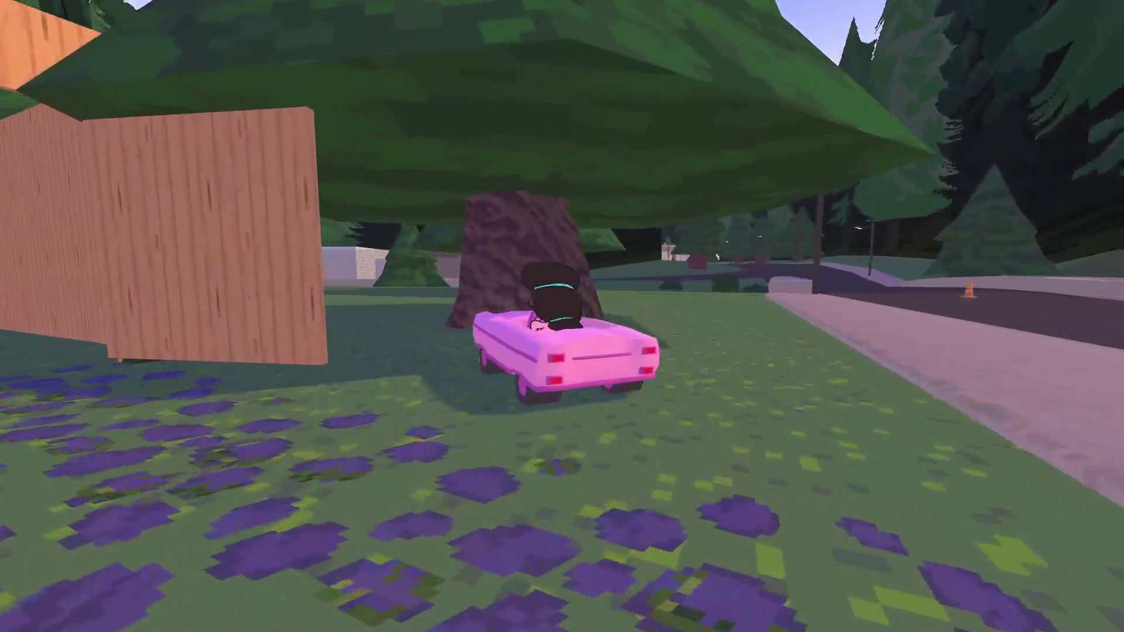
{"action": "key", "text": "a"}
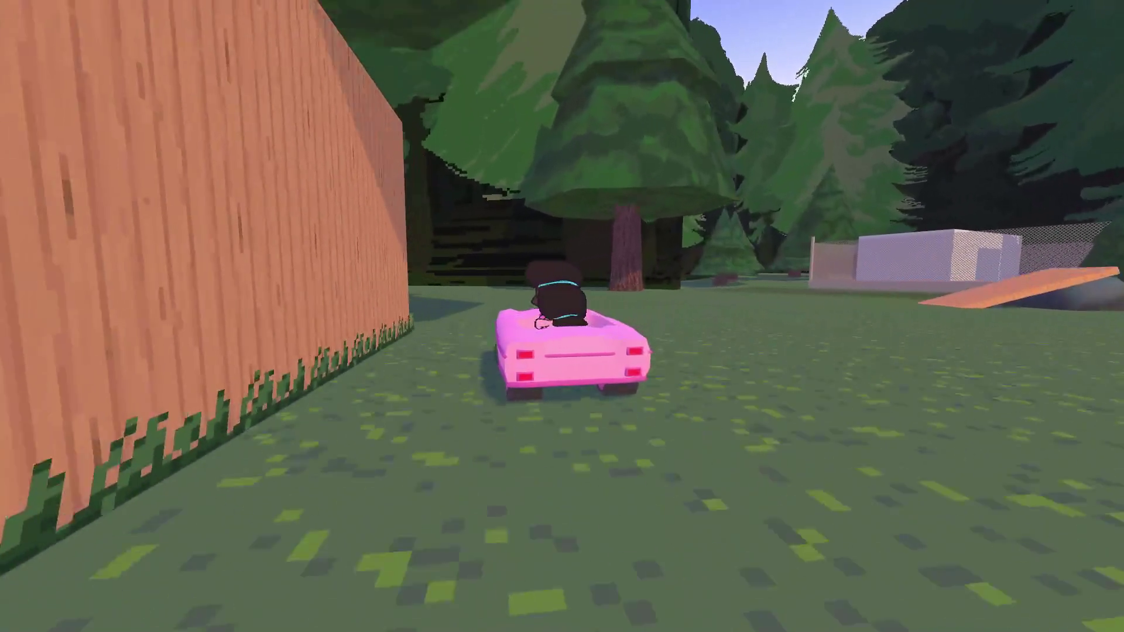
{"action": "key", "text": "d"}
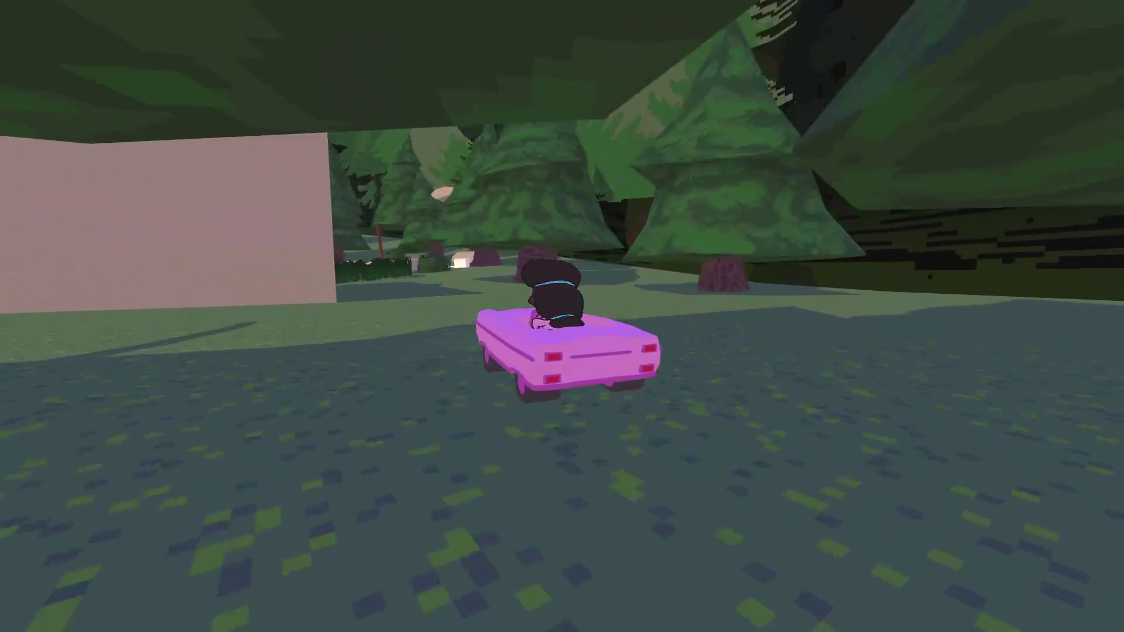
{"action": "key", "text": "a"}
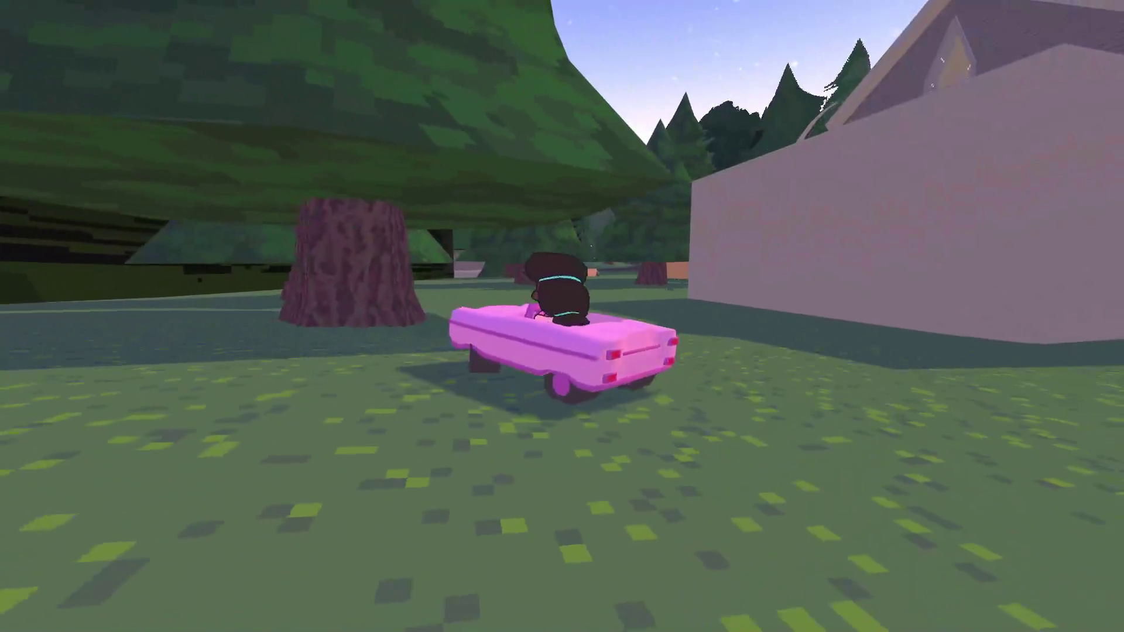
{"action": "key", "text": "w"}
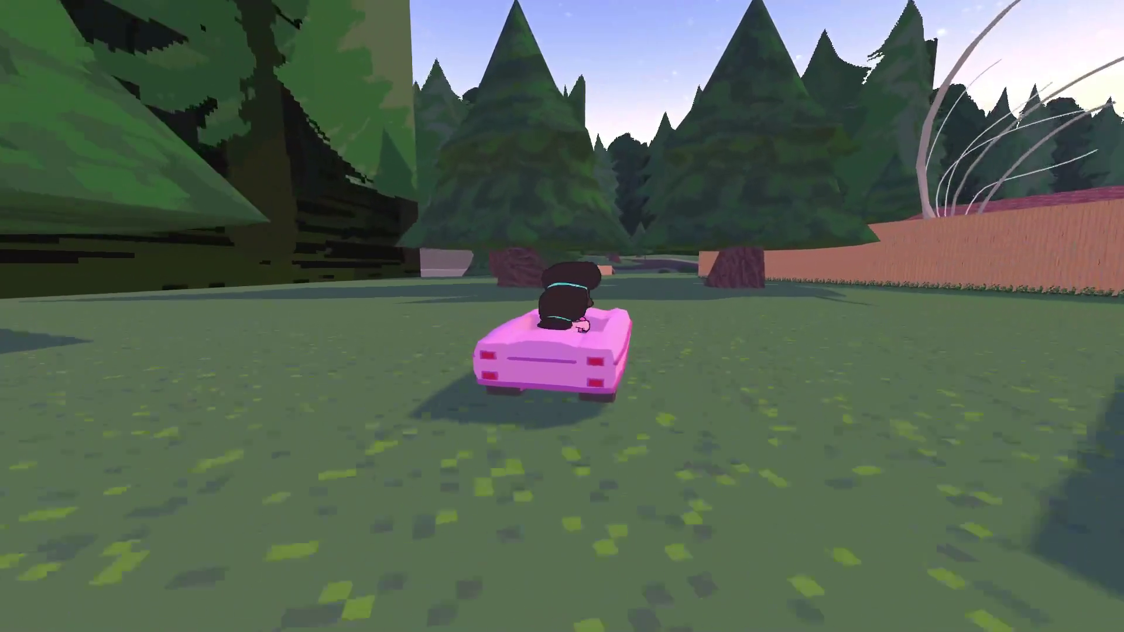
{"action": "key", "text": "w"}
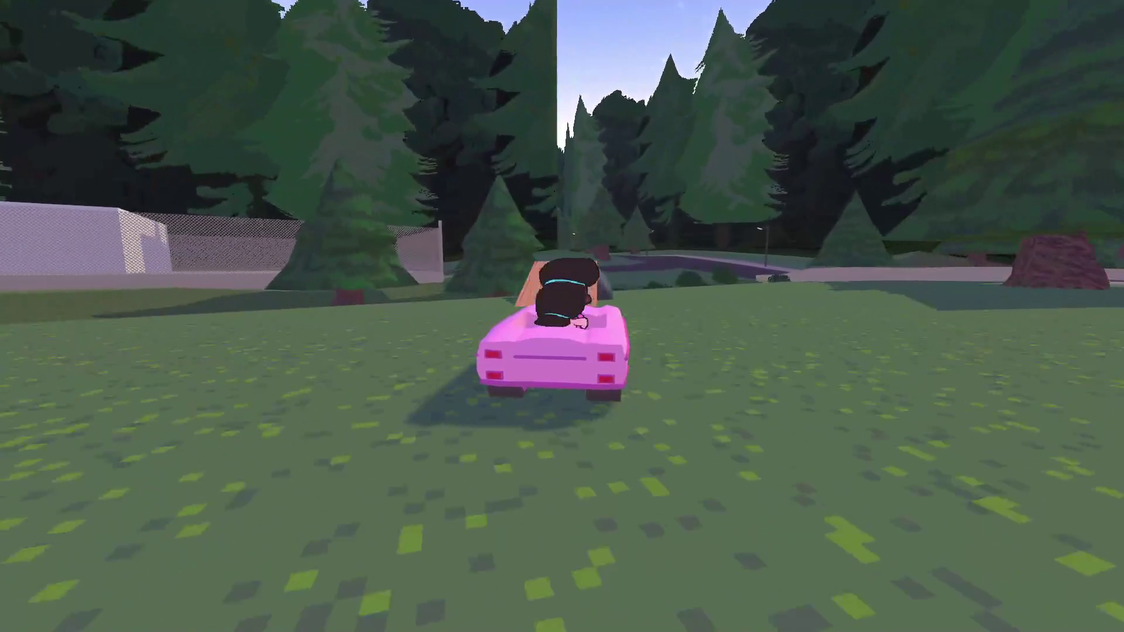
{"action": "key", "text": "w"}
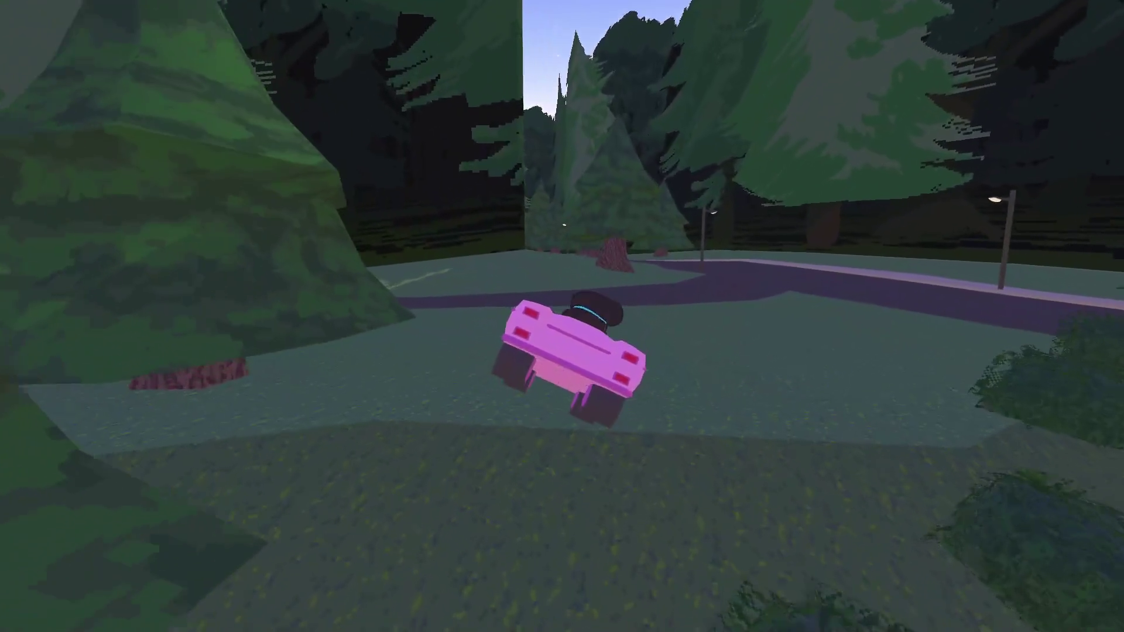
{"action": "key", "text": "w"}
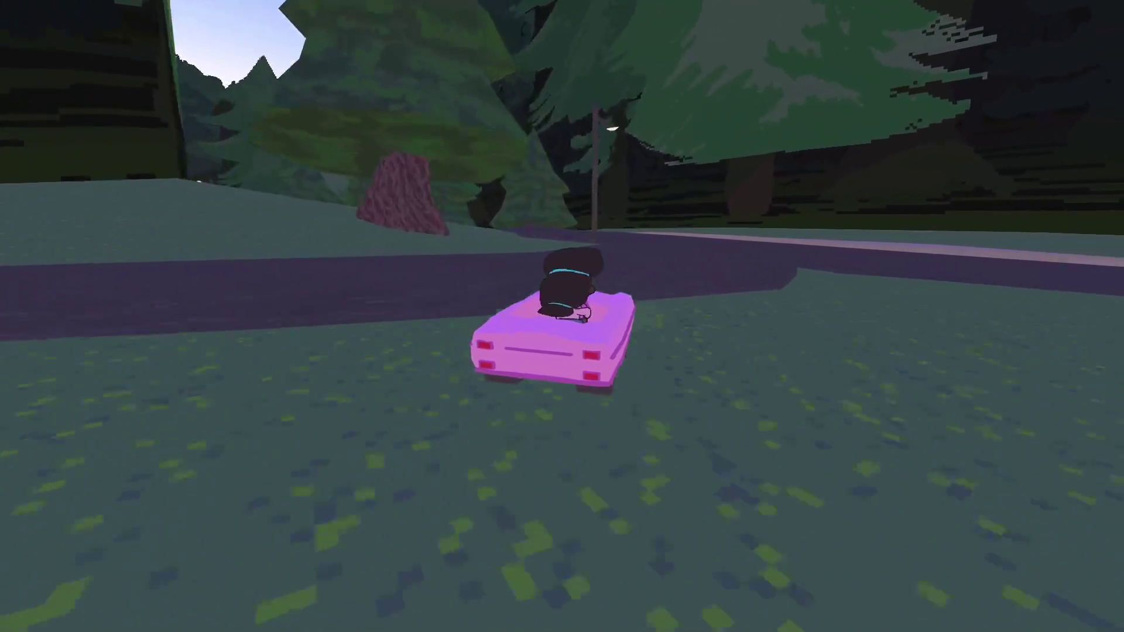
{"action": "key", "text": "w"}
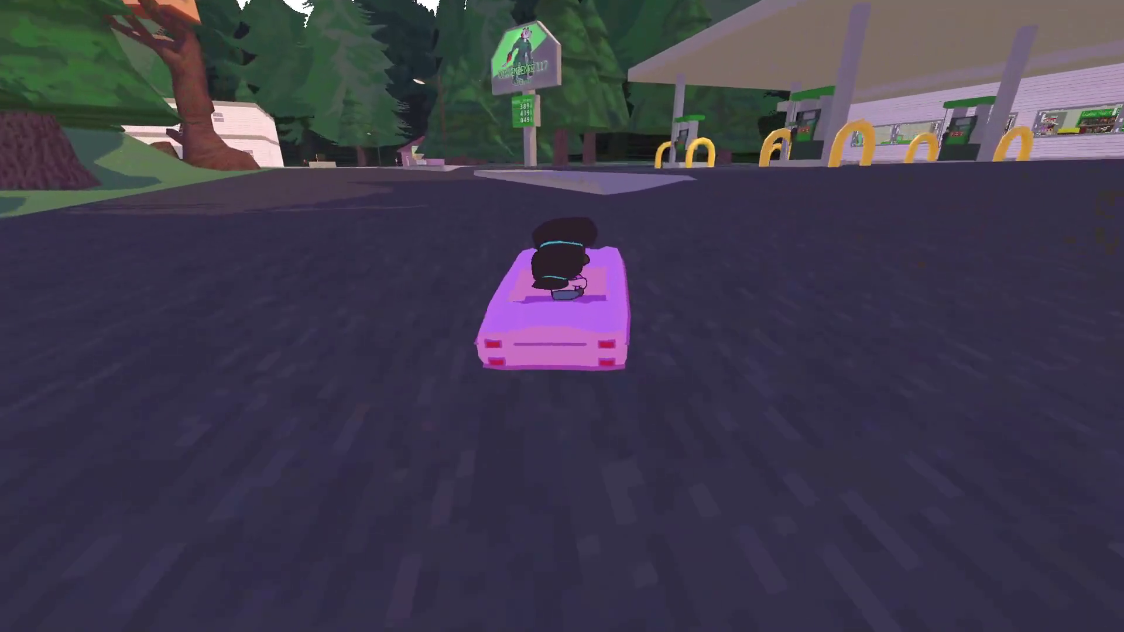
- Leave the car at the gas station and walk through the convenience store to the restroom
{"action": "key", "text": "e"}
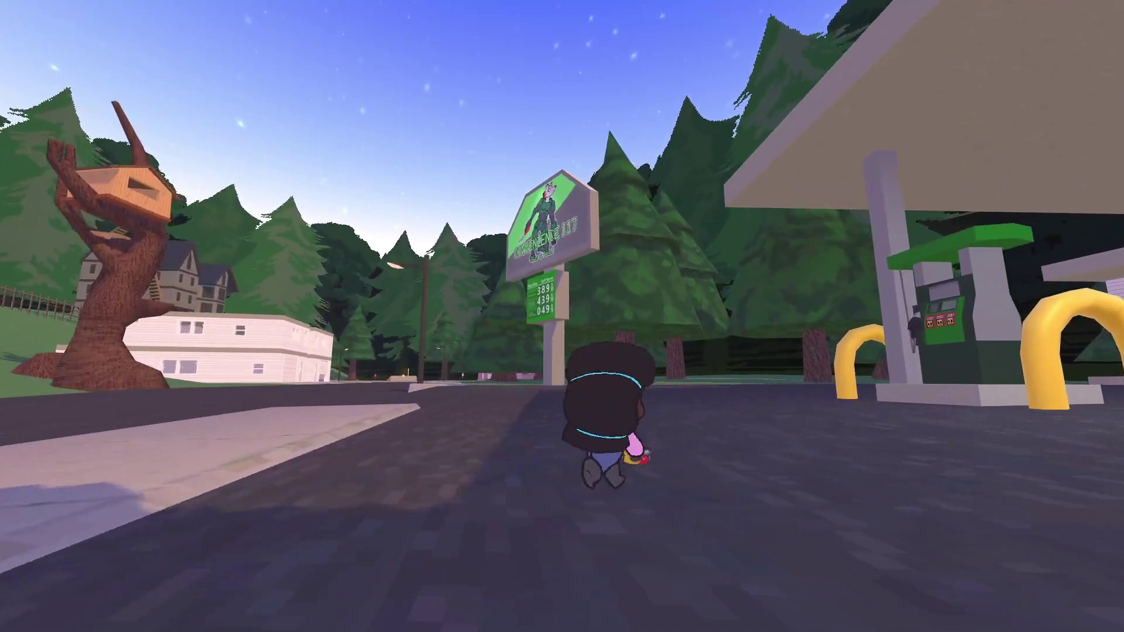
{"action": "key", "text": "w"}
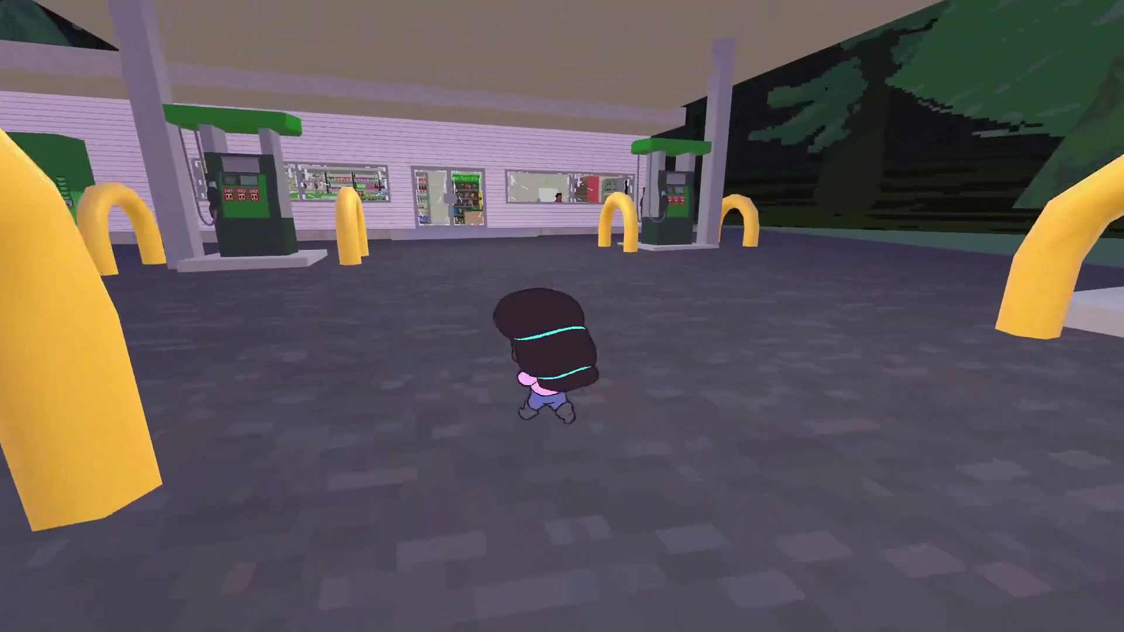
{"action": "key", "text": "w"}
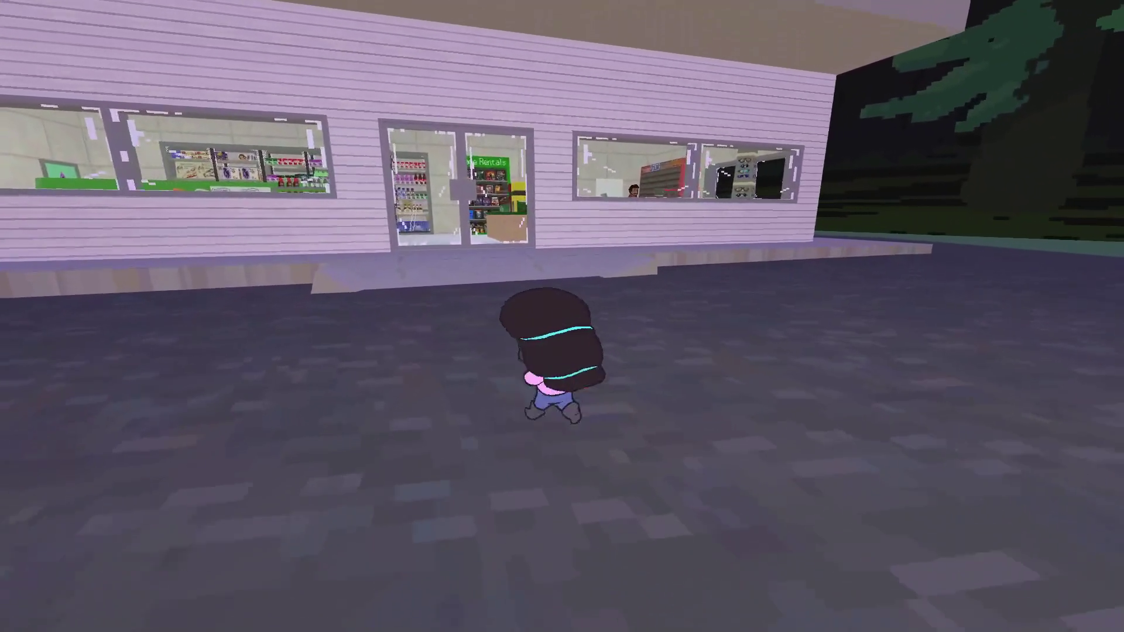
{"action": "key", "text": "w"}
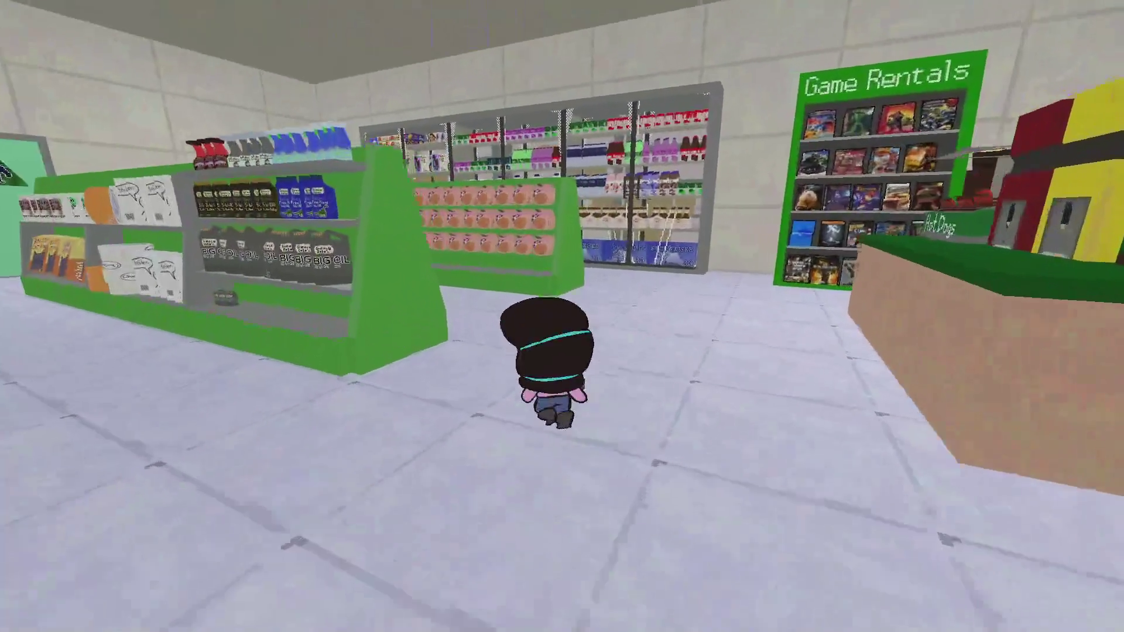
{"action": "key", "text": "w"}
{"action": "key", "text": "w"}
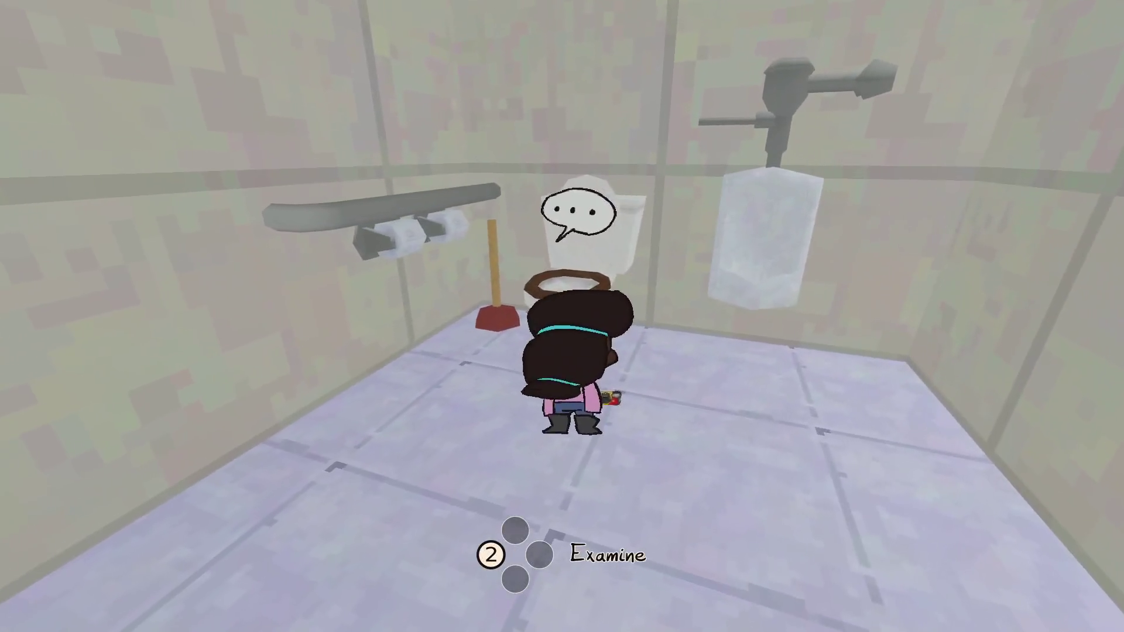
- Examine the restroom sink, then the toilet by the plunger
{"action": "key", "text": "s"}
{"action": "key", "text": "a"}
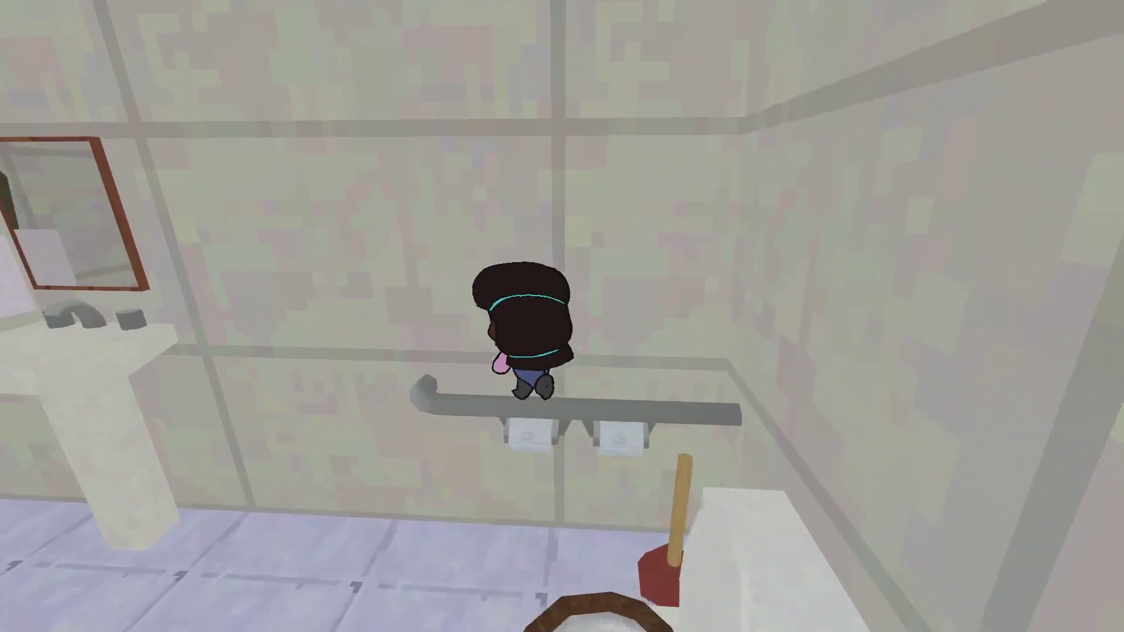
{"action": "key", "text": "2"}
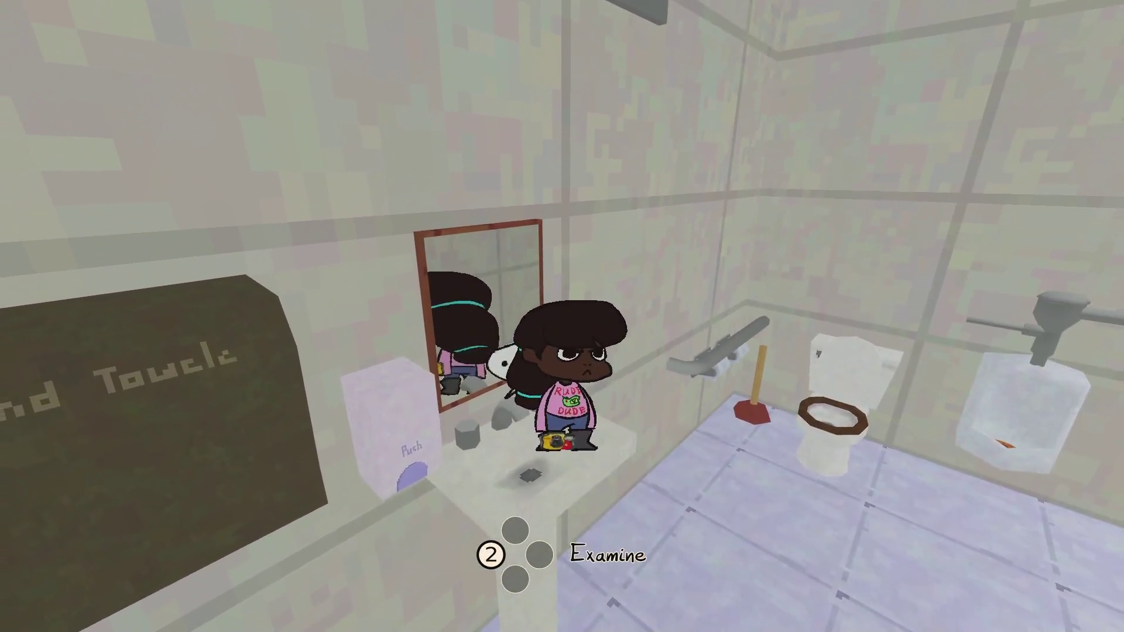
{"action": "key", "text": "d"}
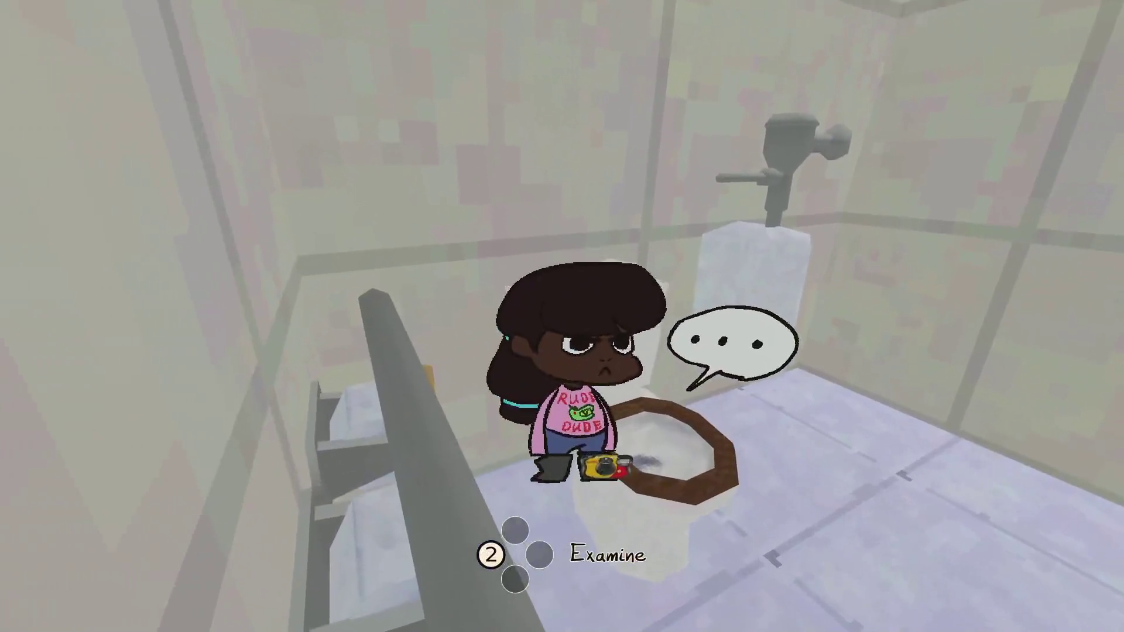
{"action": "key", "text": "a"}
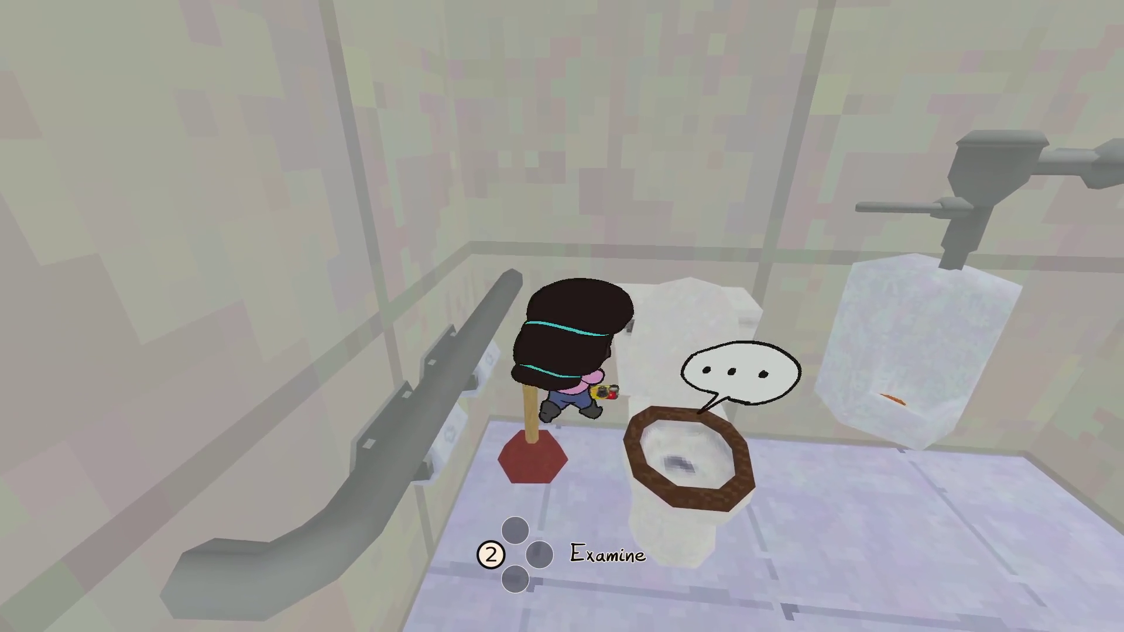
{"action": "key", "text": "2"}
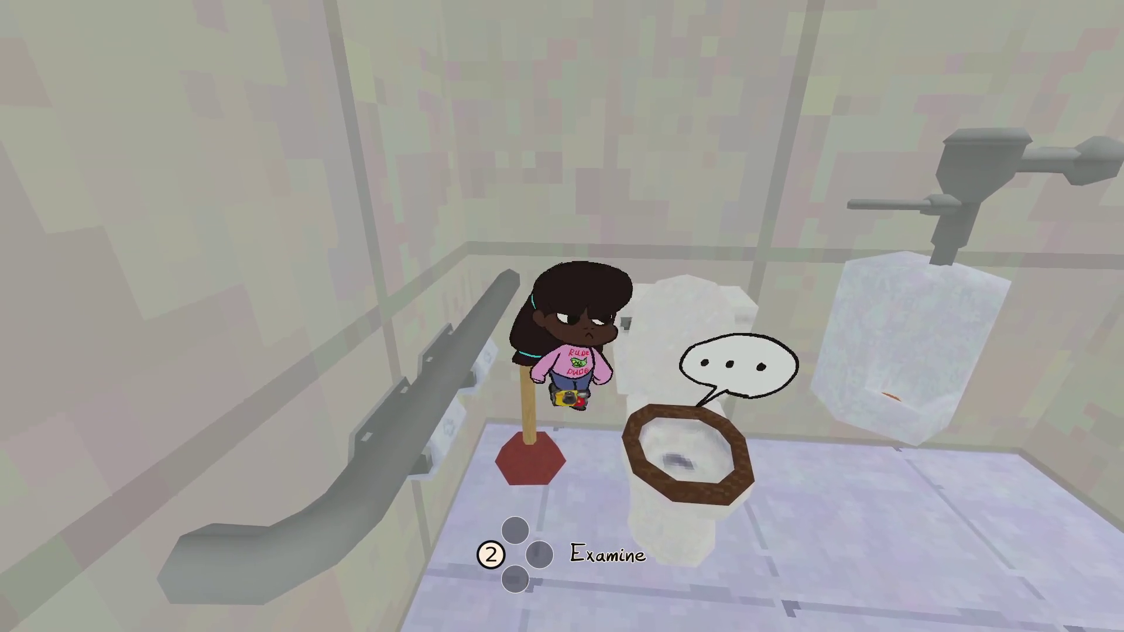
- Walk out of the toilet stall and back down the store's snack aisle
{"action": "key", "text": "w"}
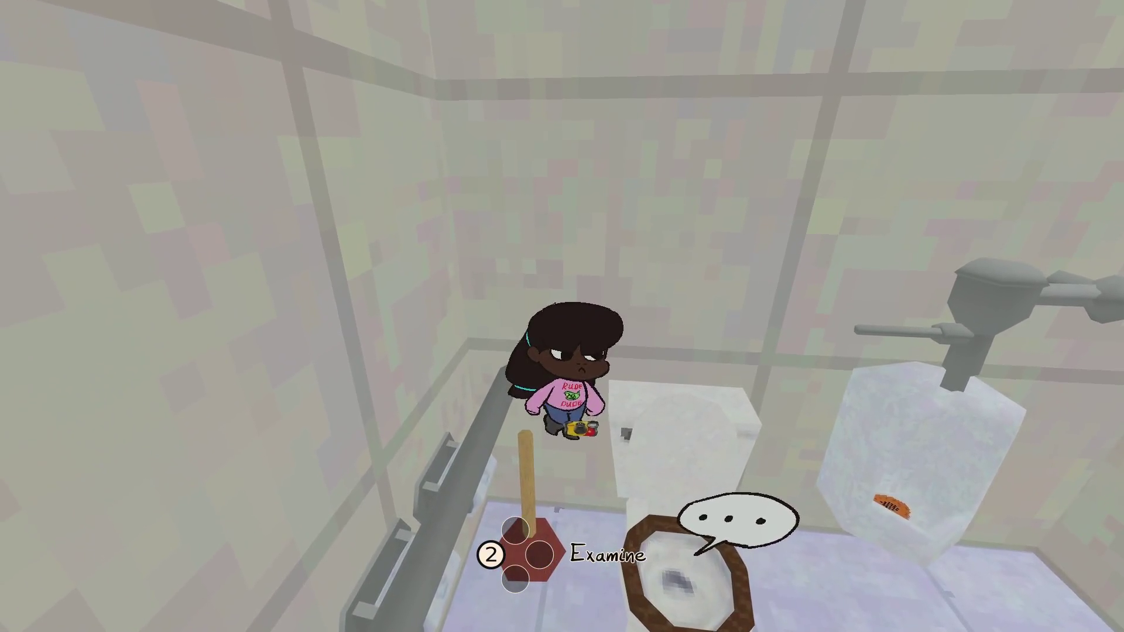
{"action": "key", "text": "s"}
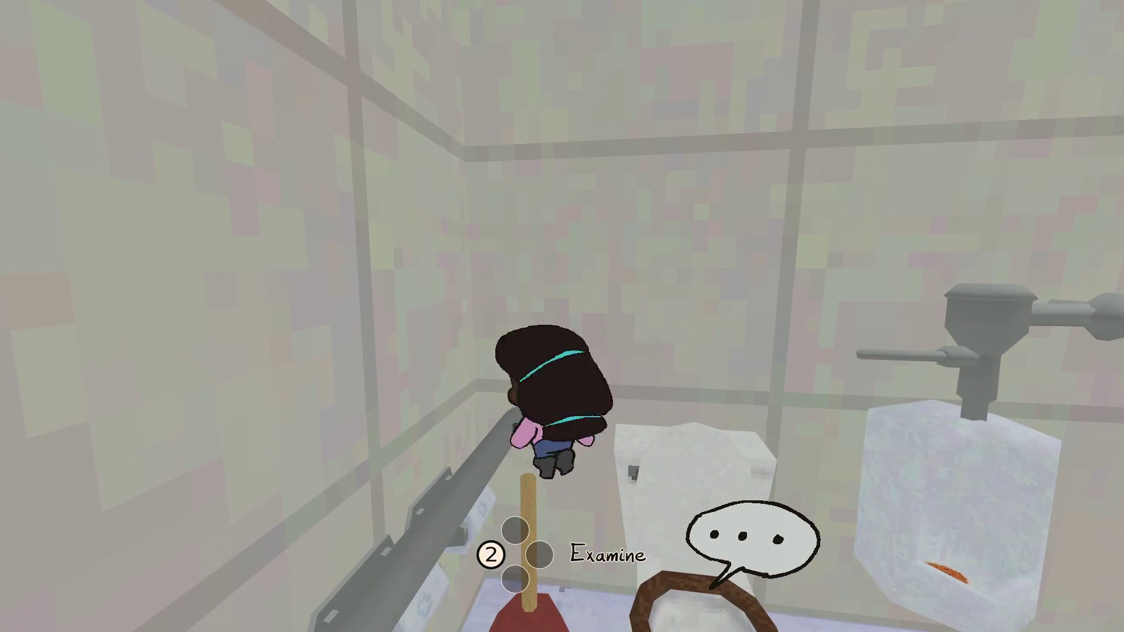
{"action": "key", "text": "s"}
{"action": "key", "text": "w"}
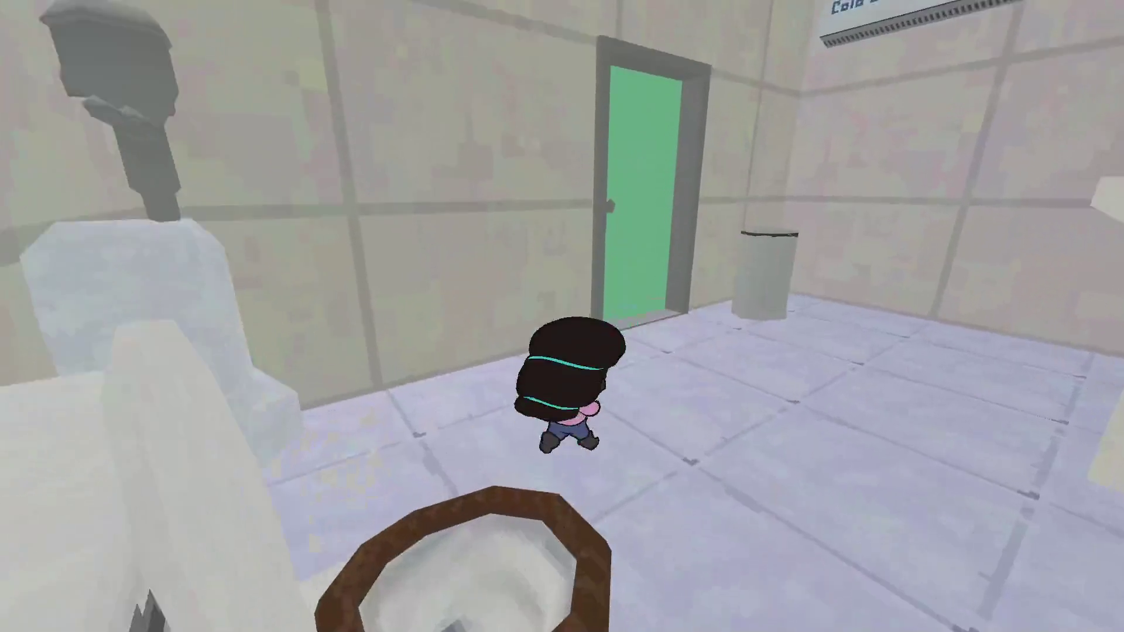
{"action": "key", "text": "w"}
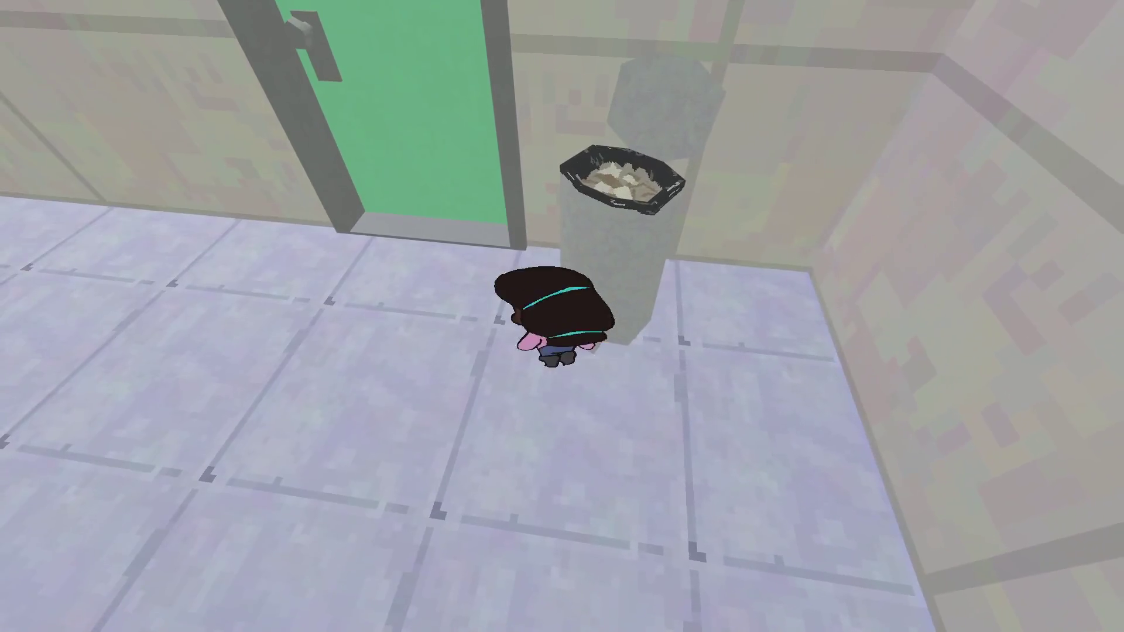
{"action": "key", "text": "w"}
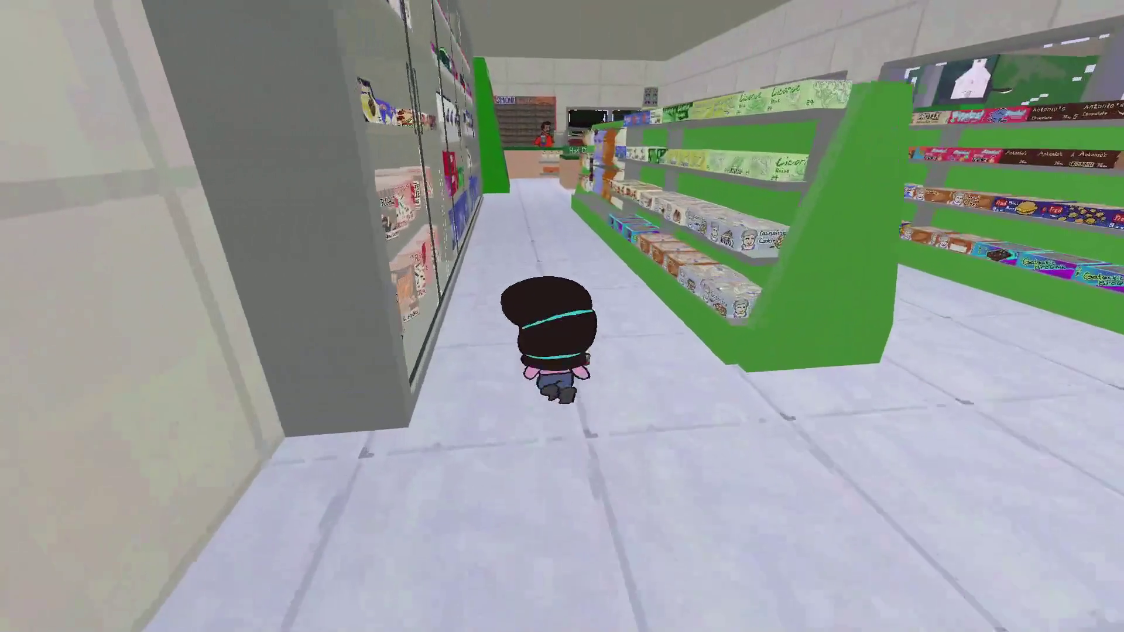
- Walk past the hot dog counter and out of the store to the Green Pop vending machine
{"action": "key", "text": "w"}
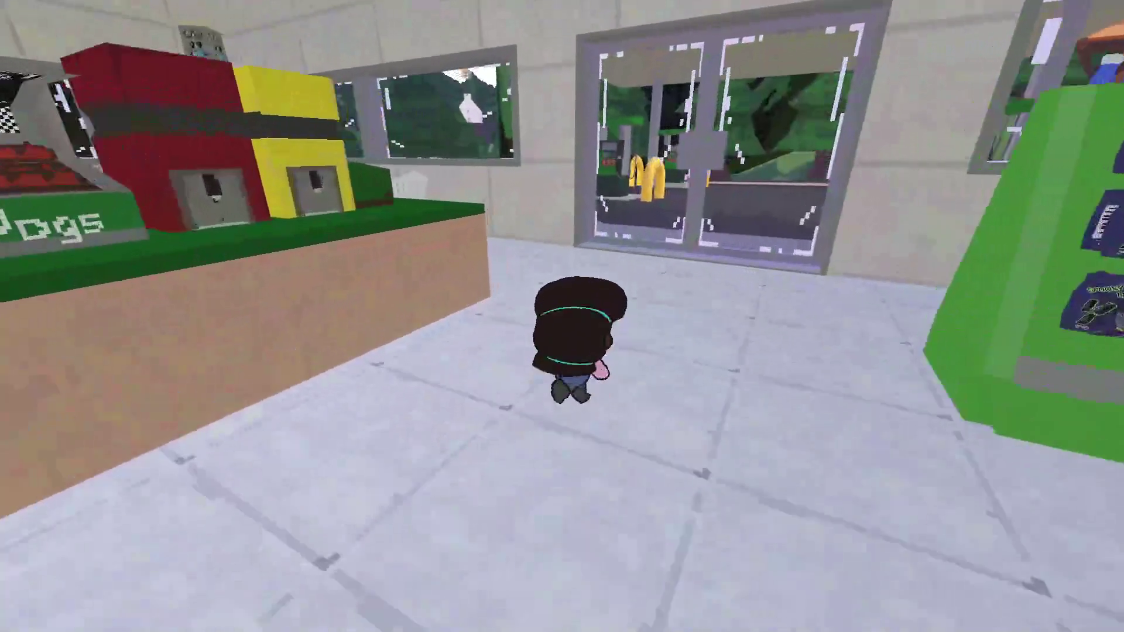
{"action": "key", "text": "w"}
{"action": "key", "text": "w"}
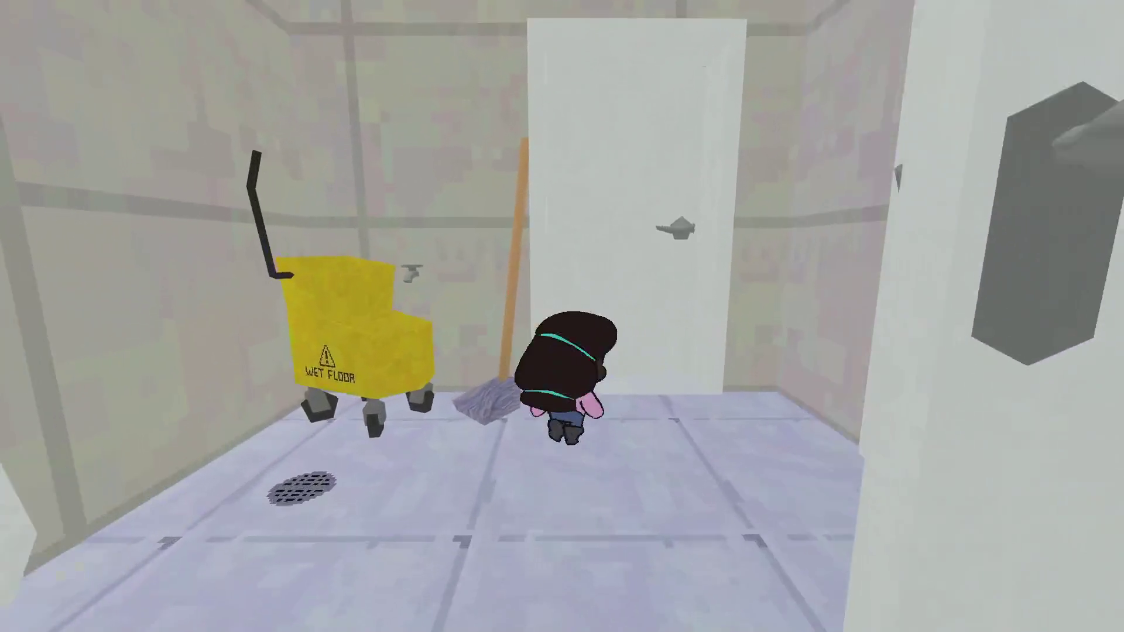
{"action": "key", "text": "s"}
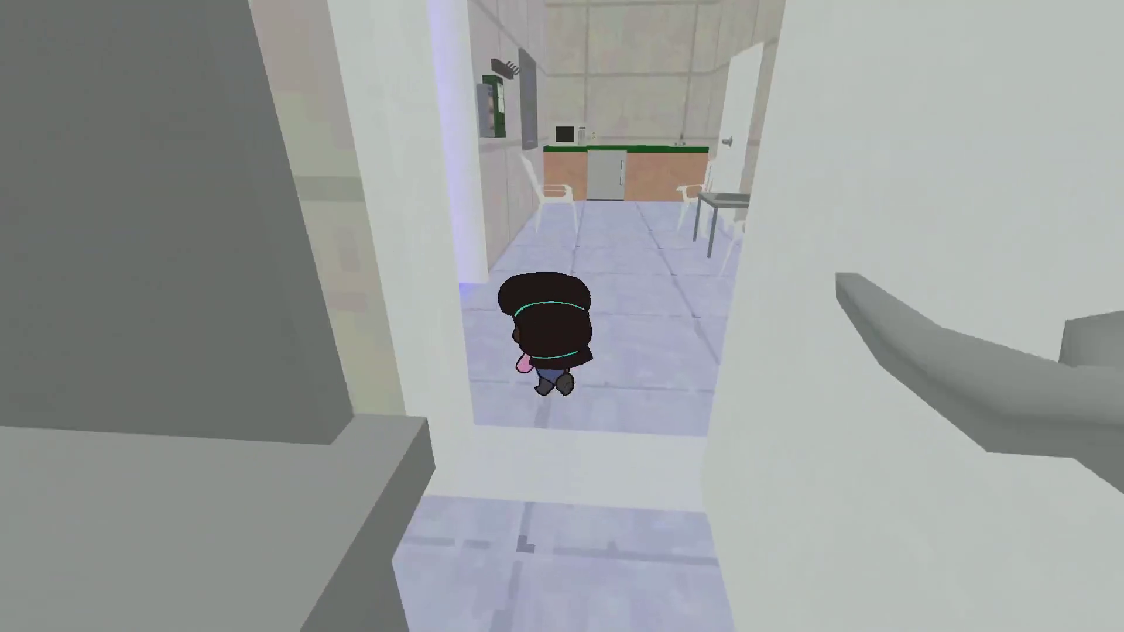
{"action": "key", "text": "w"}
{"action": "key", "text": "w"}
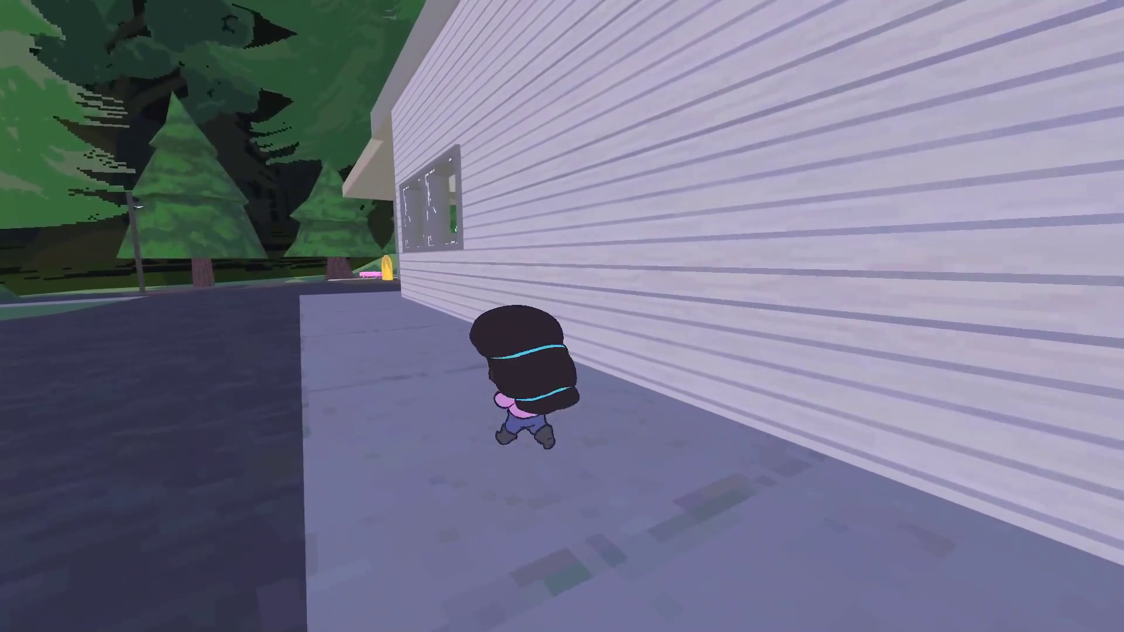
{"action": "key", "text": "w"}
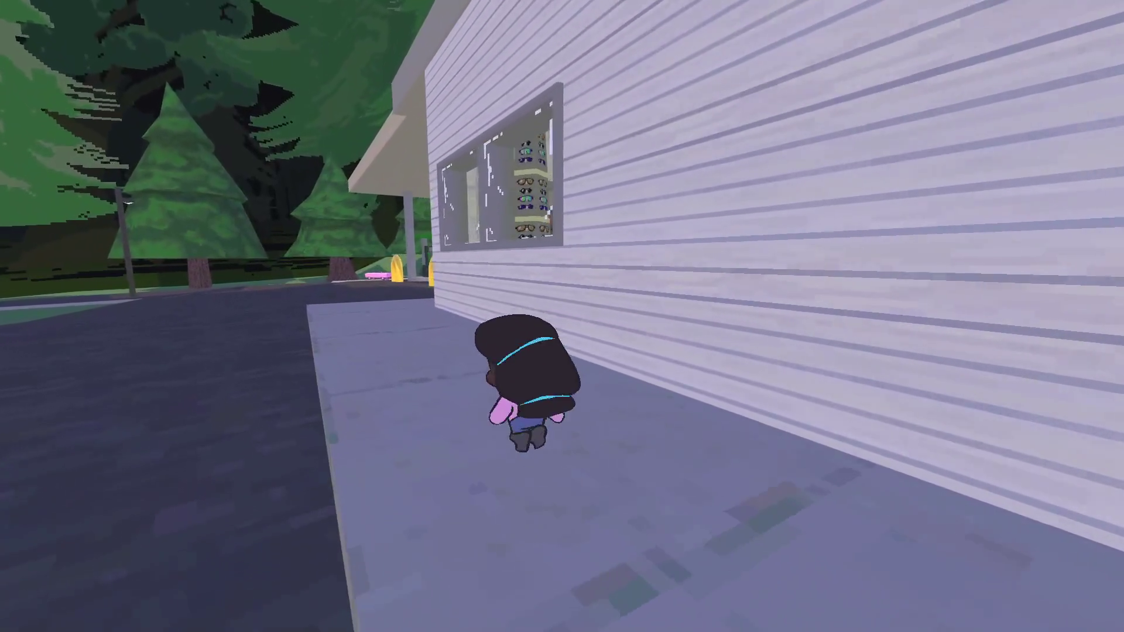
{"action": "key", "text": "w"}
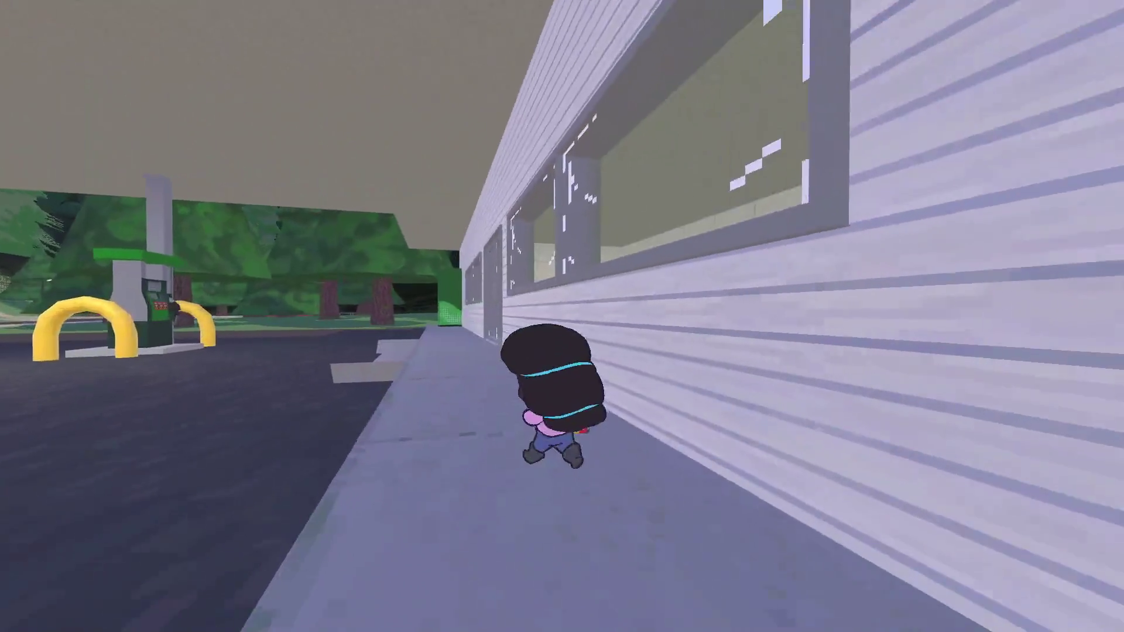
{"action": "key", "text": "w"}
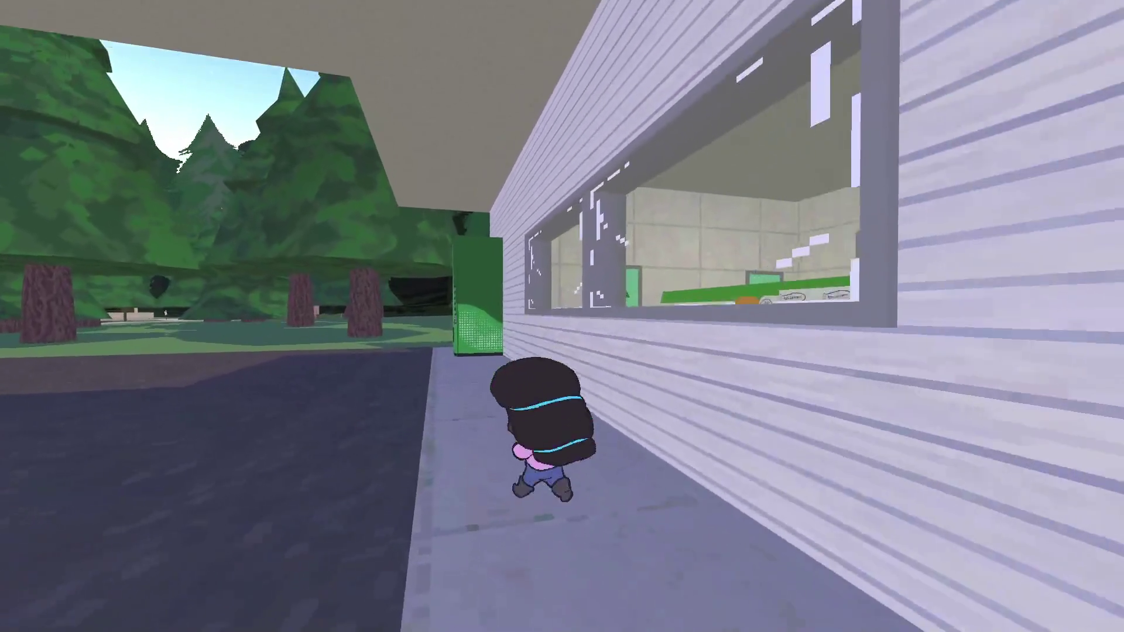
- Drink three Green Pop cans to raise Total Power to 4, then run toward the gas pumps
{"action": "key", "text": "e"}
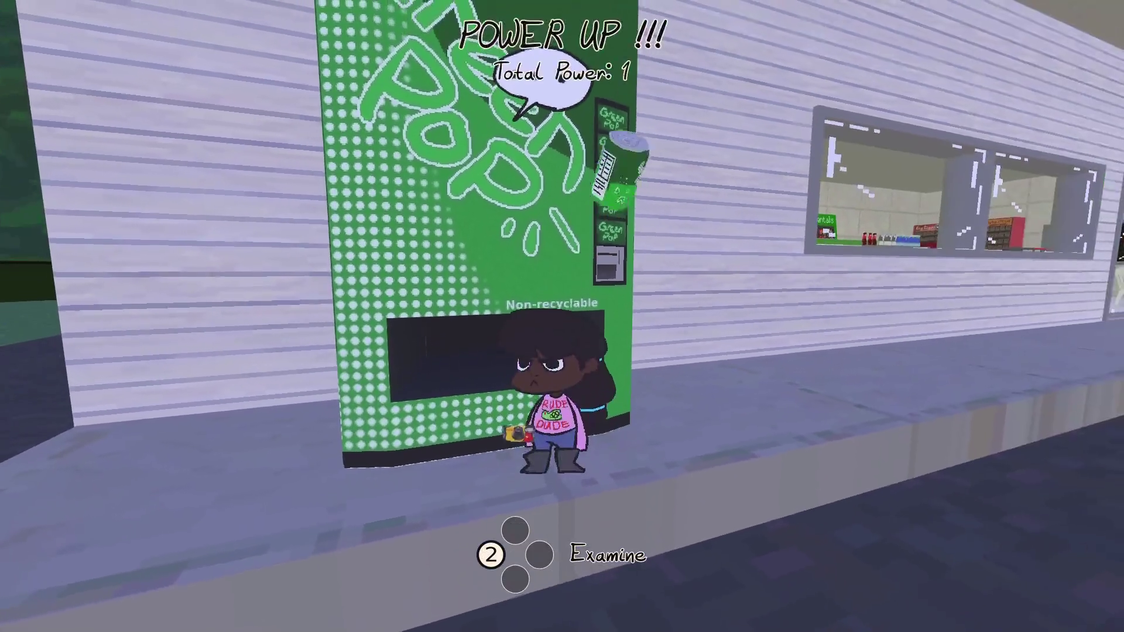
{"action": "key", "text": "e"}
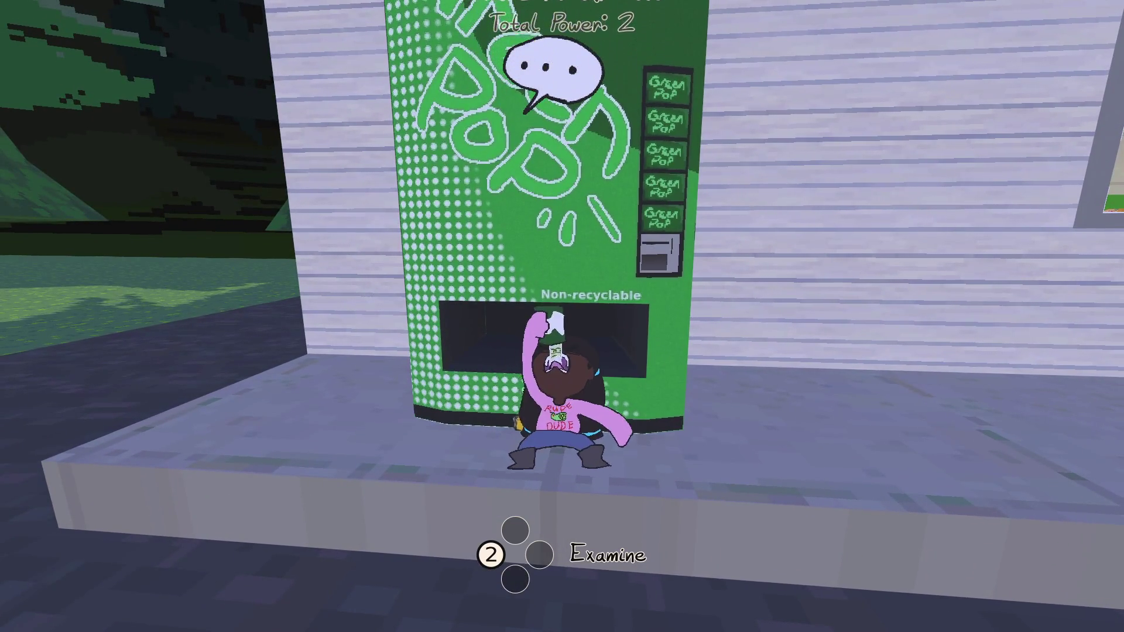
{"action": "key", "text": "e"}
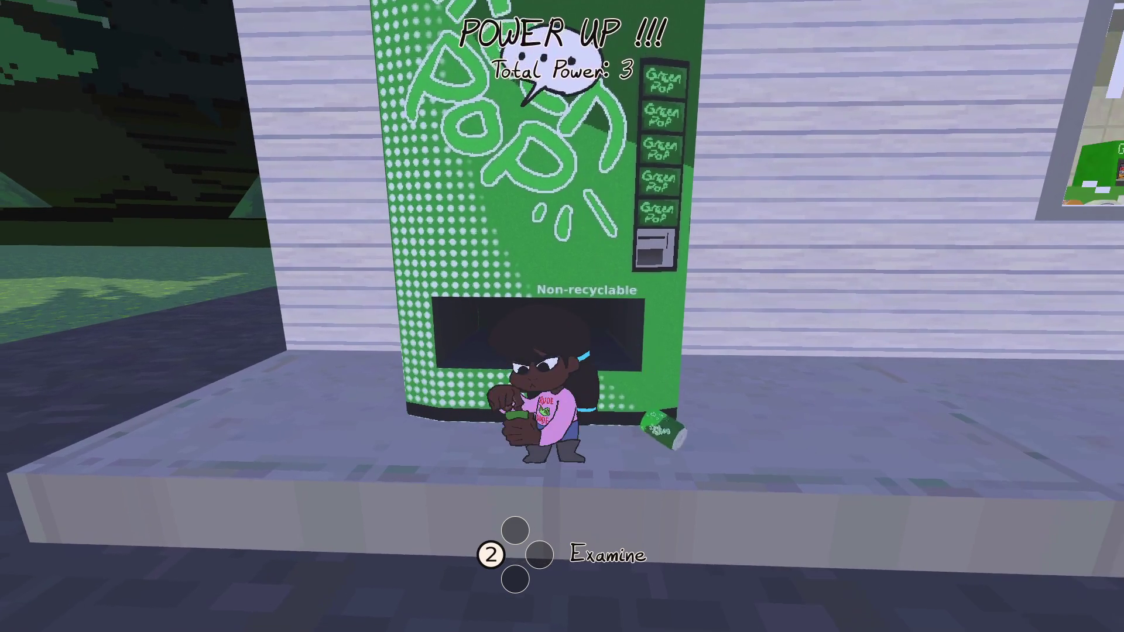
{"action": "key", "text": "w"}
{"action": "key", "text": "w"}
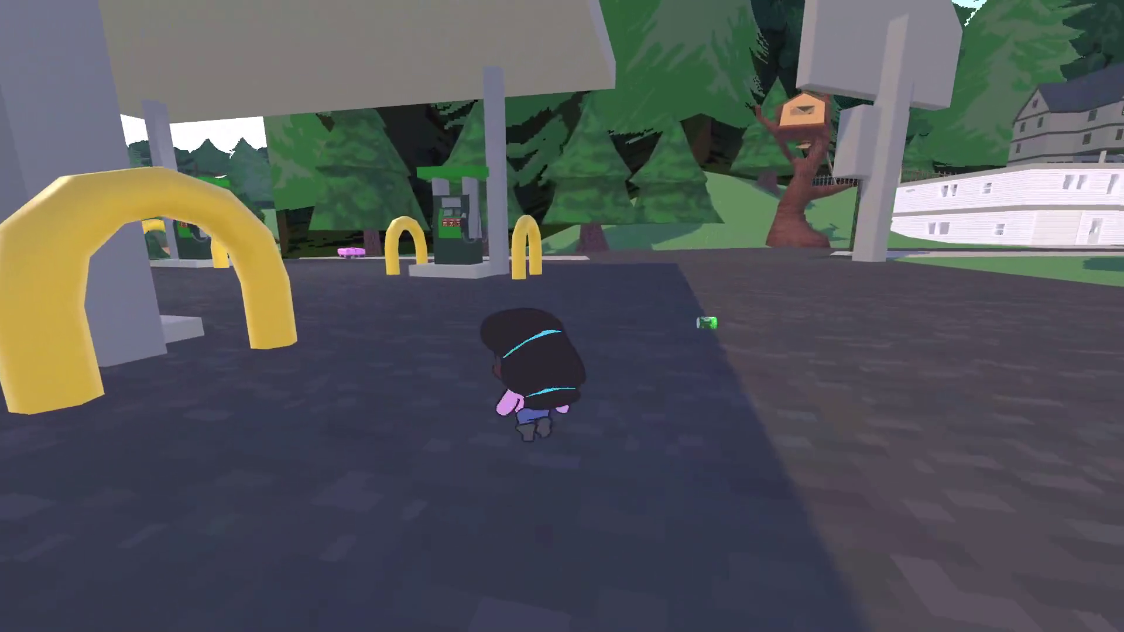
{"action": "key", "text": "w"}
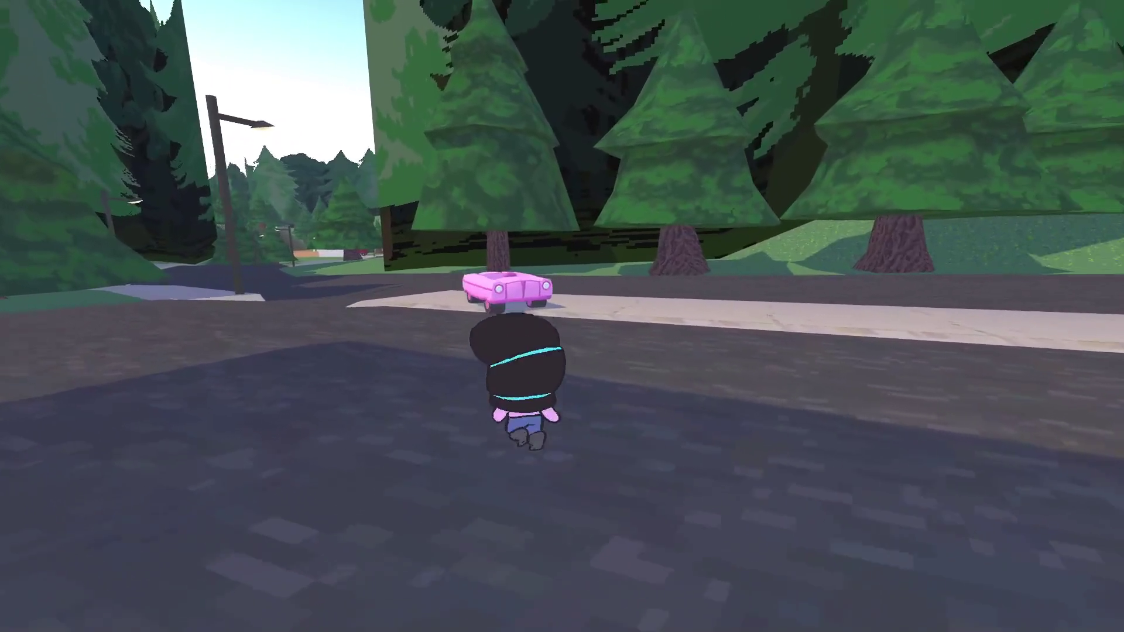
- Drive the pink car across the grass and onto the stone staircase by the mansion
{"action": "key", "text": "w"}
{"action": "key", "text": "e"}
{"action": "key", "text": "w"}
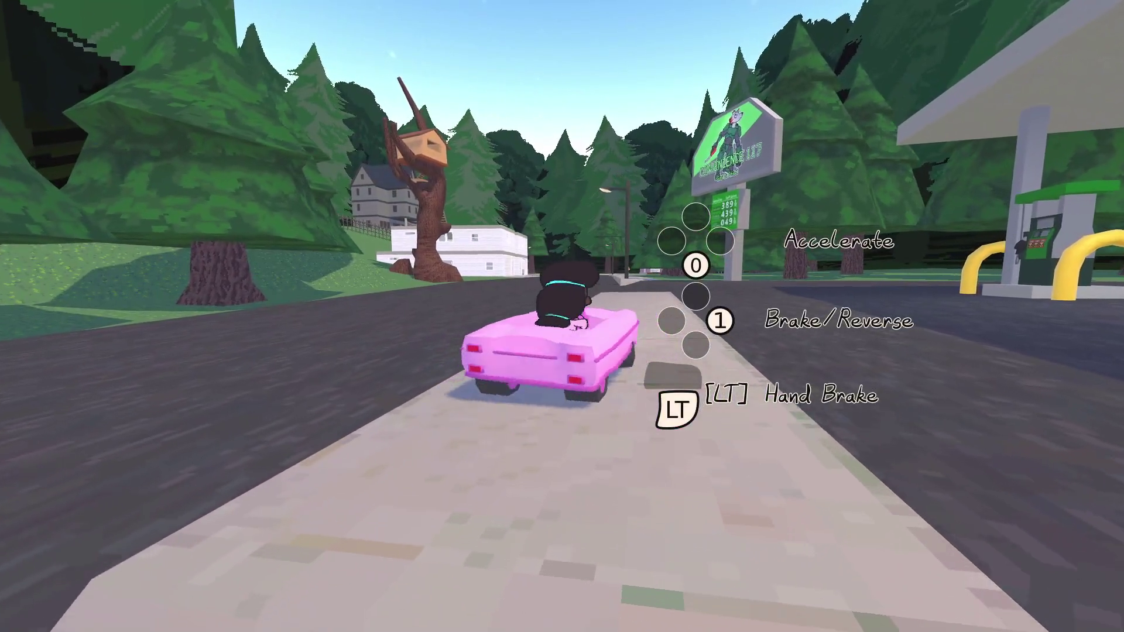
{"action": "key", "text": "a"}
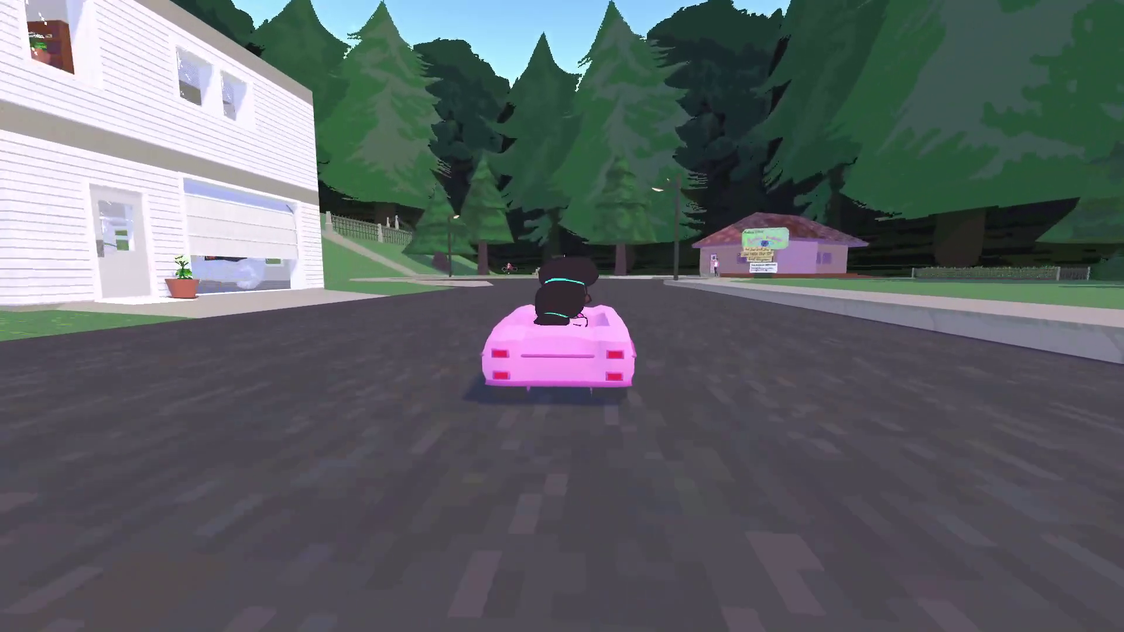
{"action": "key", "text": "a"}
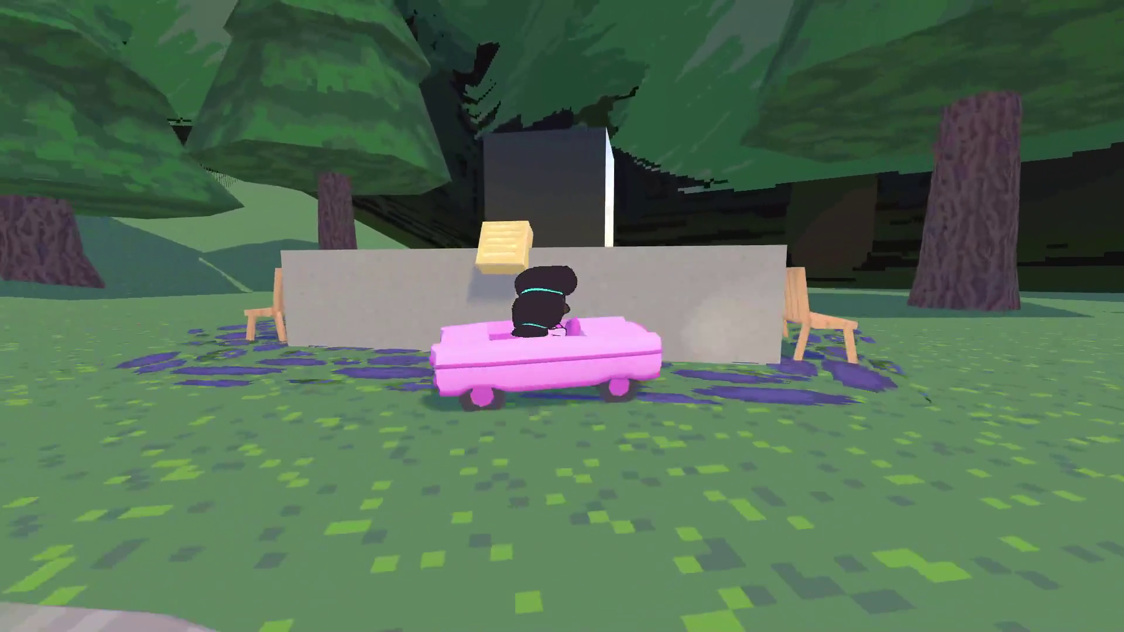
{"action": "key", "text": "a"}
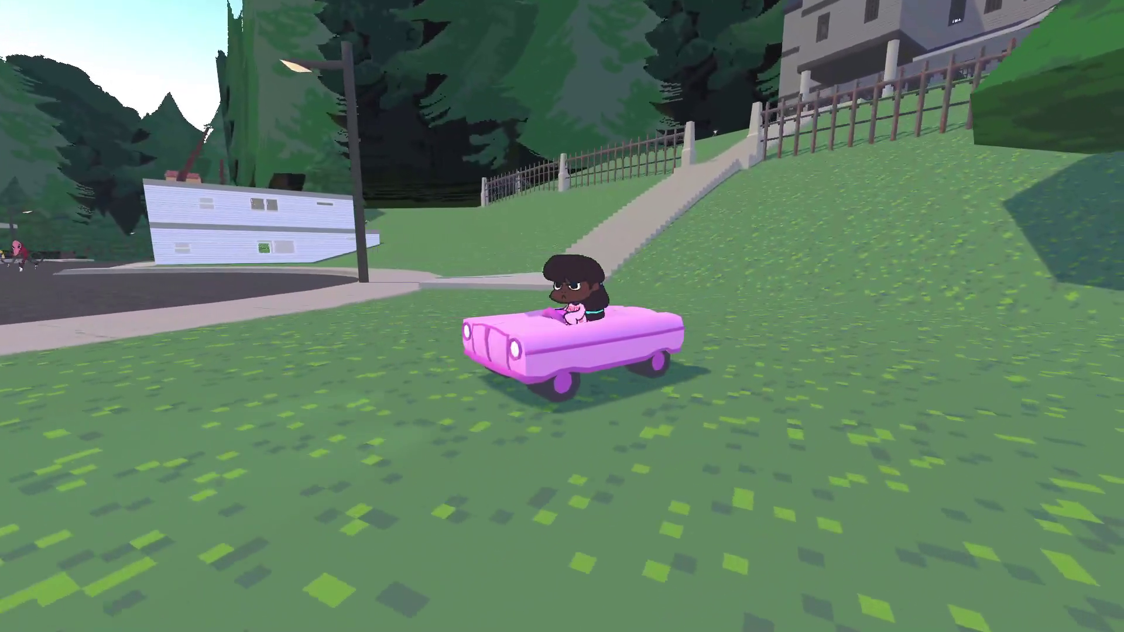
{"action": "key", "text": "a"}
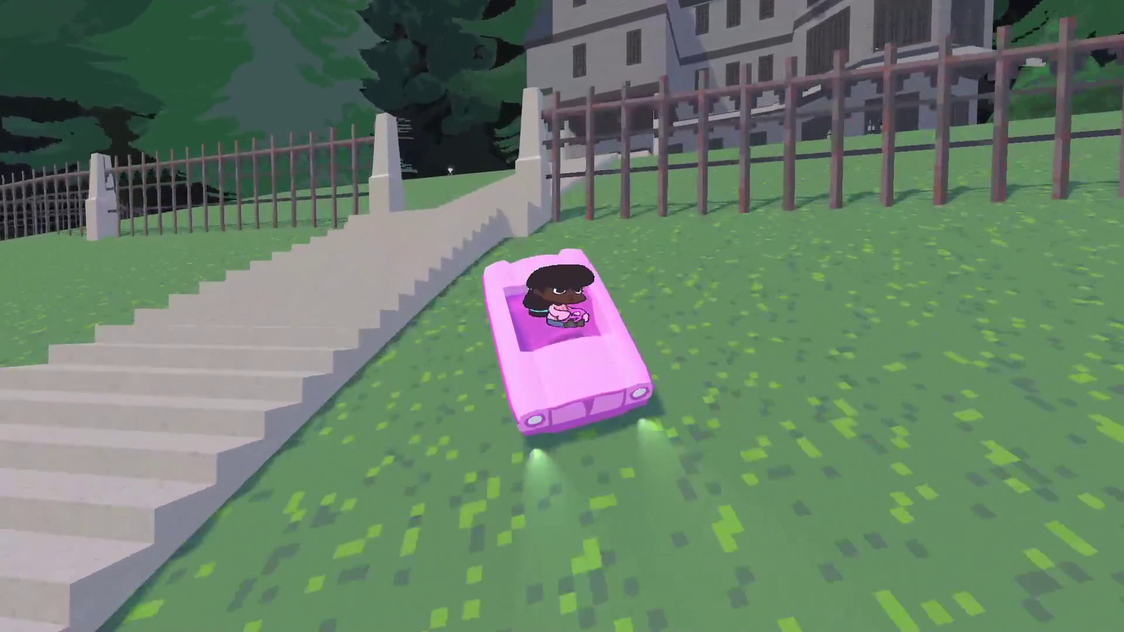
{"action": "key", "text": "a"}
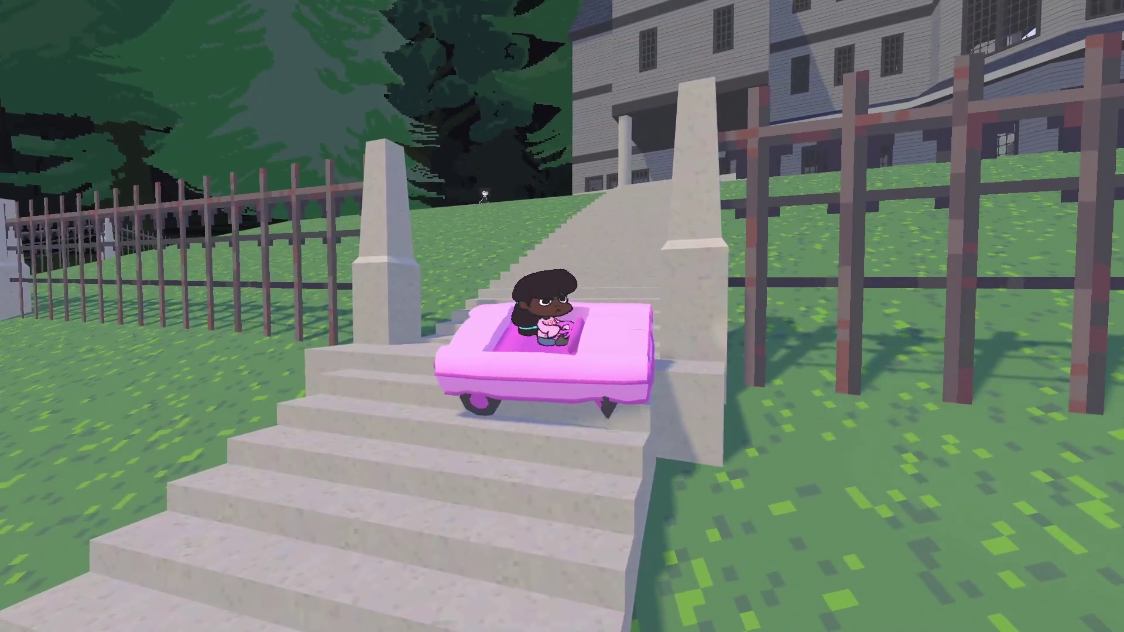
- Get out, run up to Linda on the lawn, and hear her forest-altar request
{"action": "key", "text": "e"}
{"action": "key", "text": "w"}
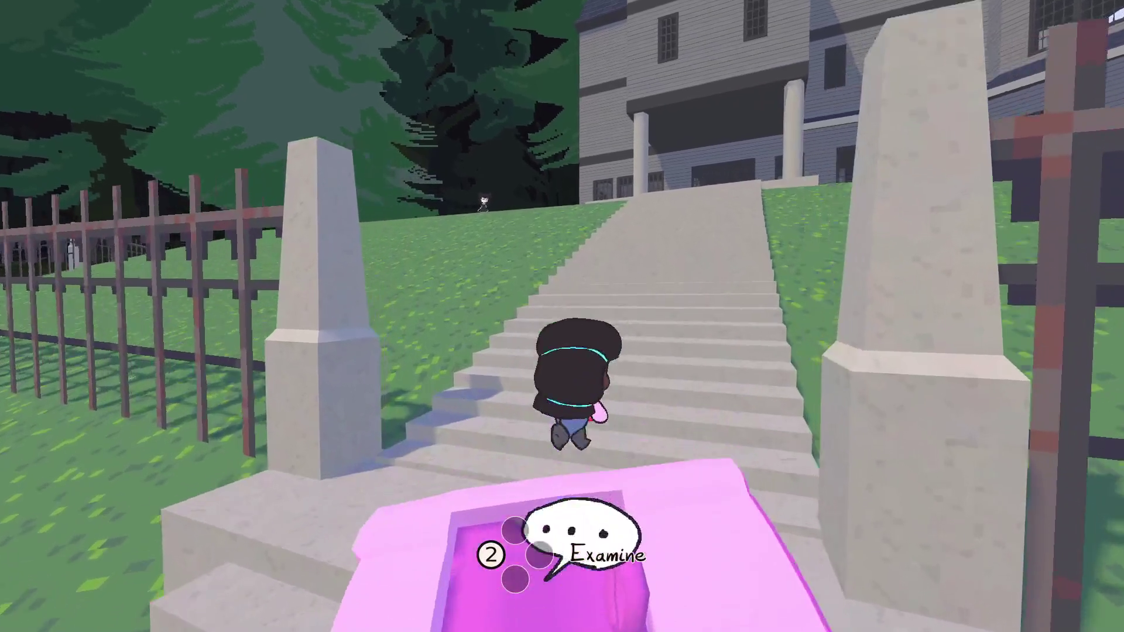
{"action": "key", "text": "a"}
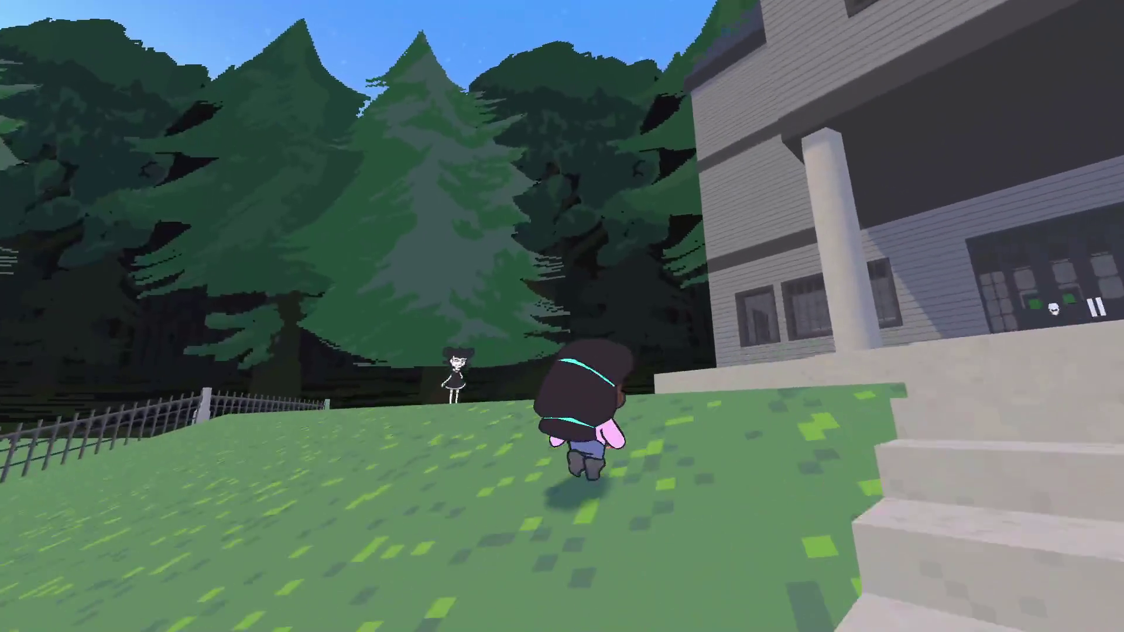
{"action": "key", "text": "e"}
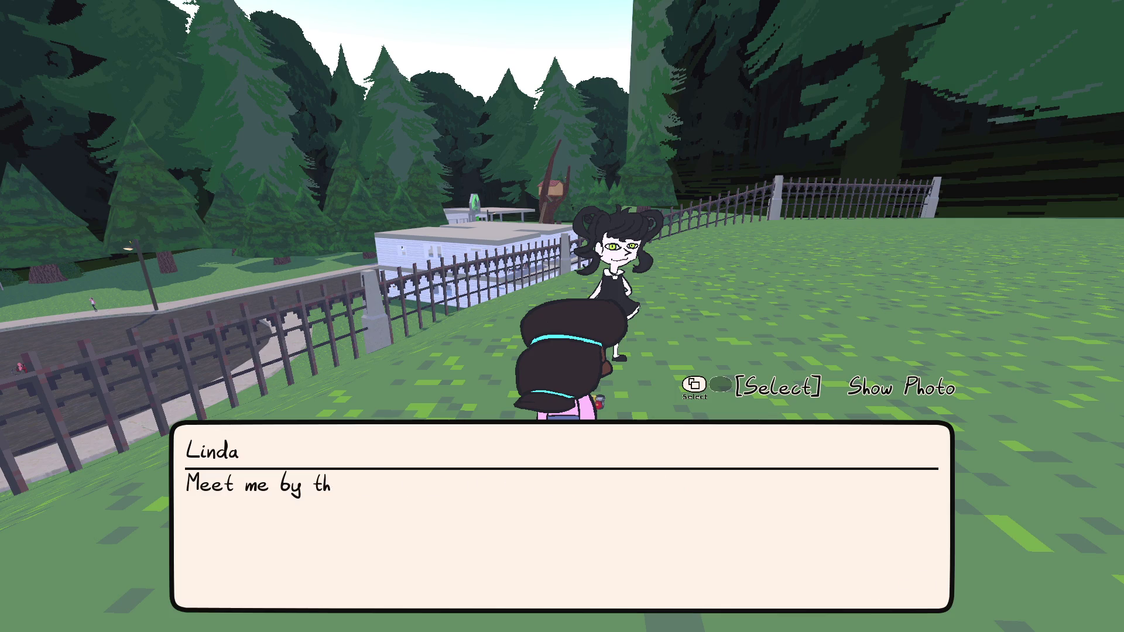
- Close Linda's dialogue and return down the stairs to the pink car
{"action": "key", "text": "e"}
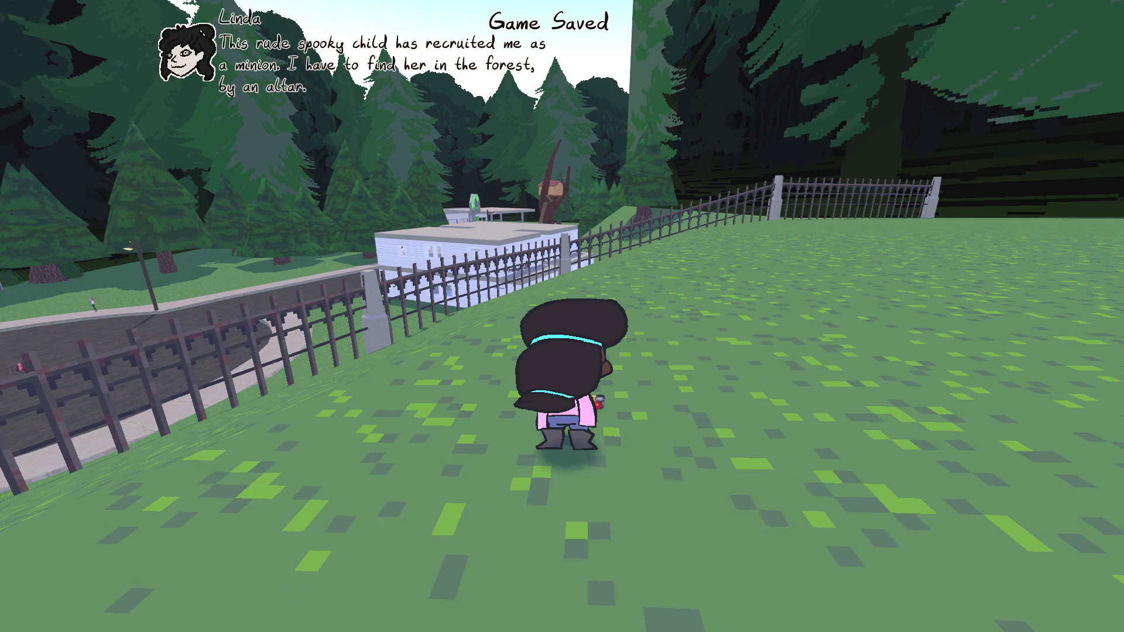
{"action": "key", "text": "d"}
{"action": "key", "text": "w"}
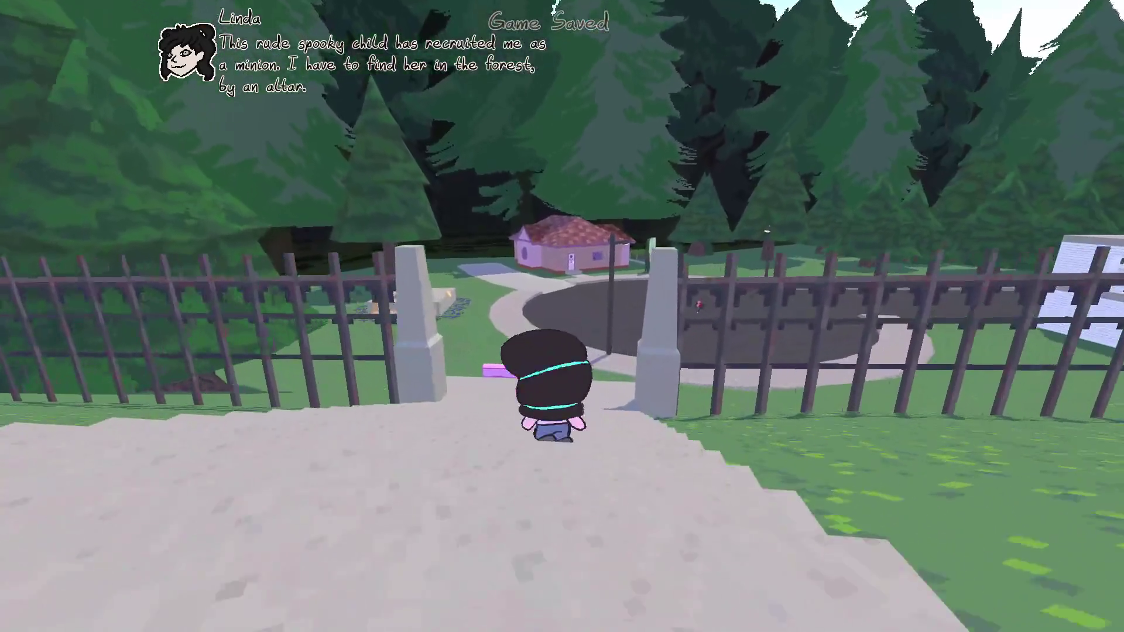
{"action": "key", "text": "e"}
- Drive down the street past the houses toward the cones on the road
{"action": "key", "text": "w"}
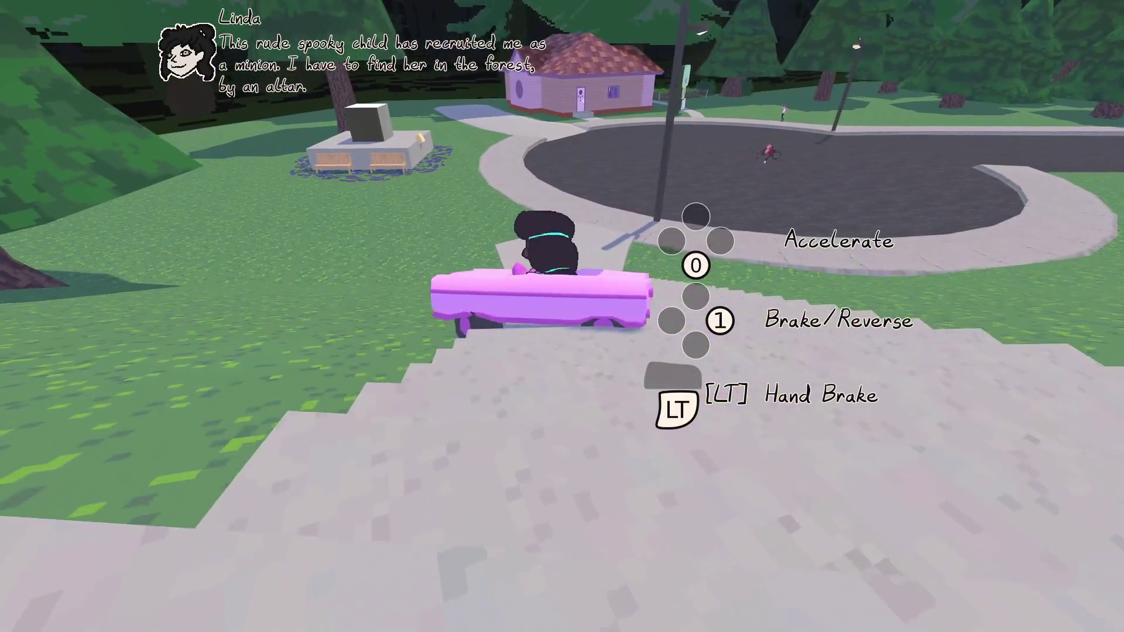
{"action": "key", "text": "w"}
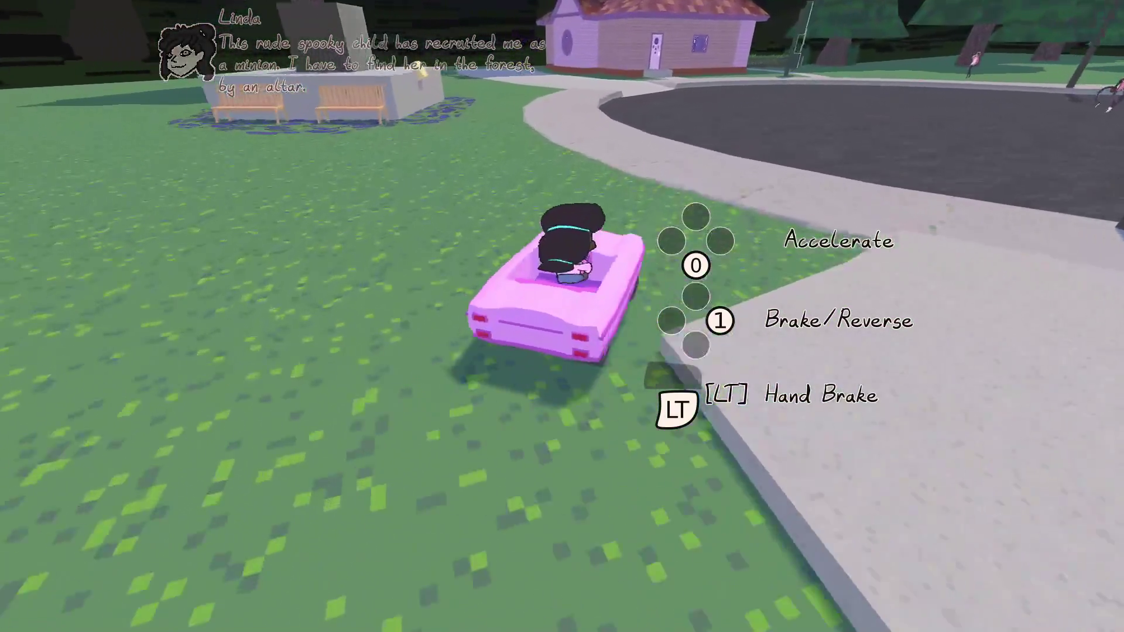
{"action": "key", "text": "d"}
{"action": "key", "text": "w"}
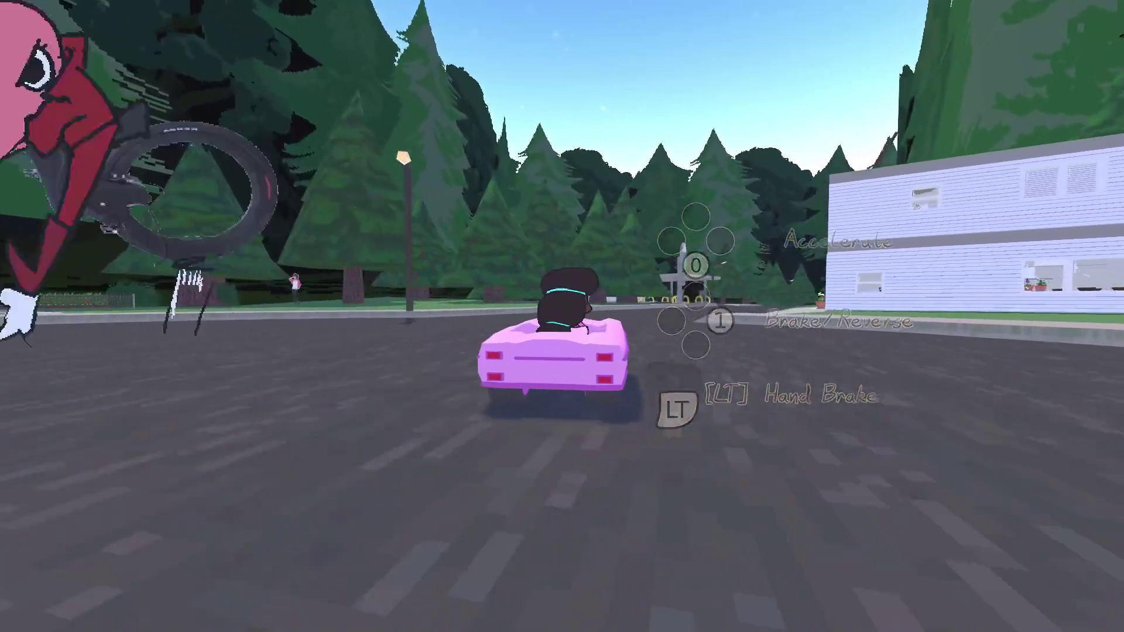
{"action": "key", "text": "w"}
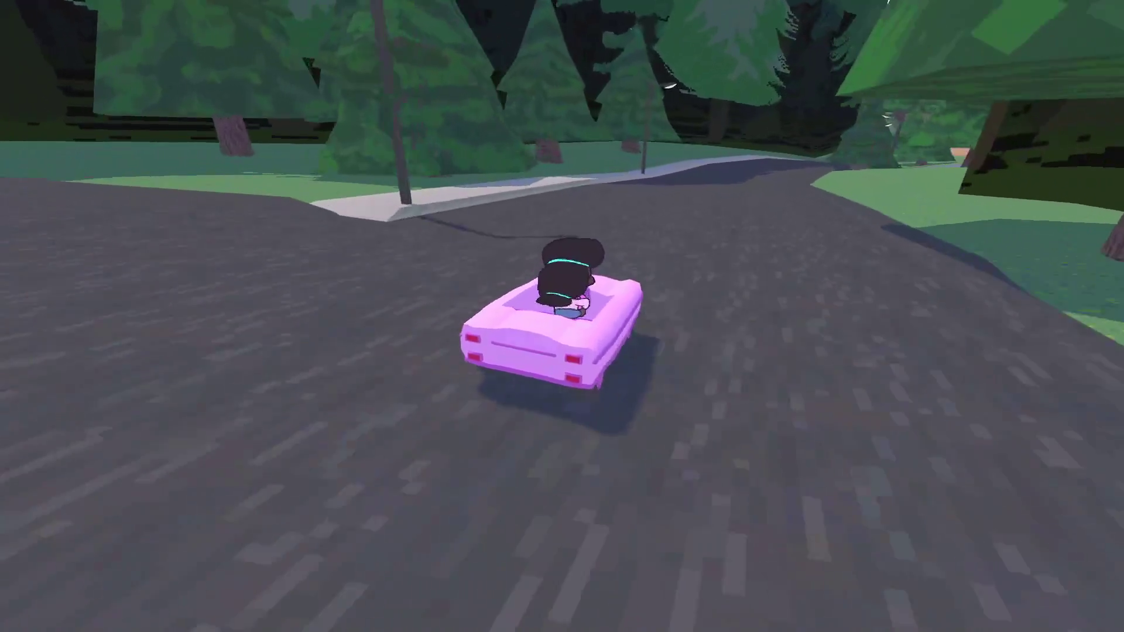
{"action": "key", "text": "w"}
{"action": "key", "text": "d"}
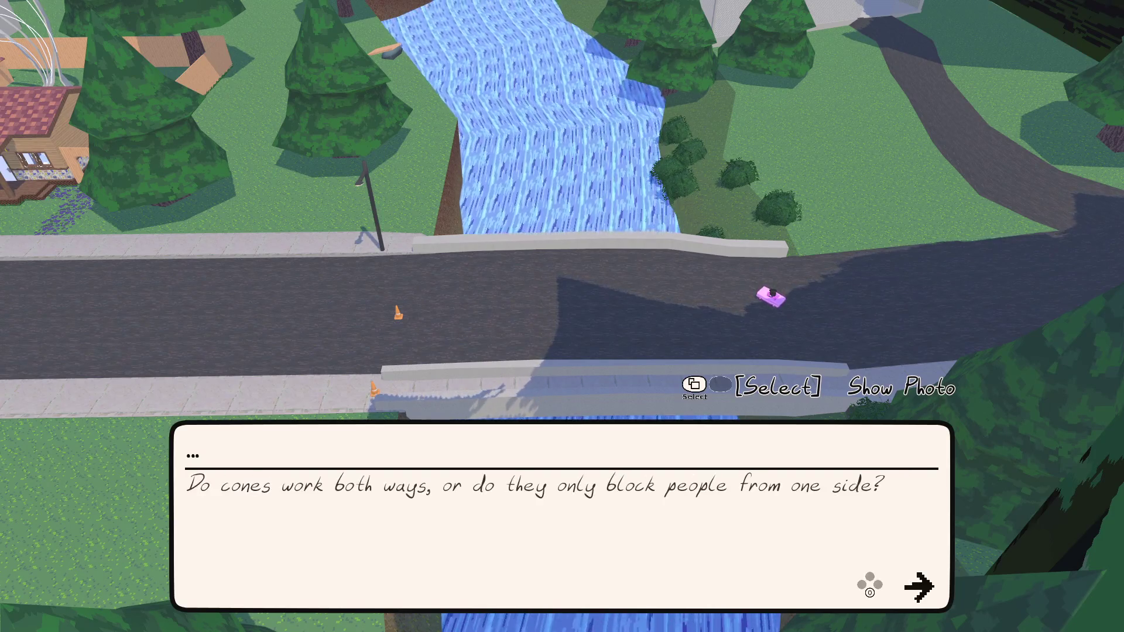
- Examine a cone on foot until 'The cones are defeated.' appears
{"action": "key", "text": "Return"}
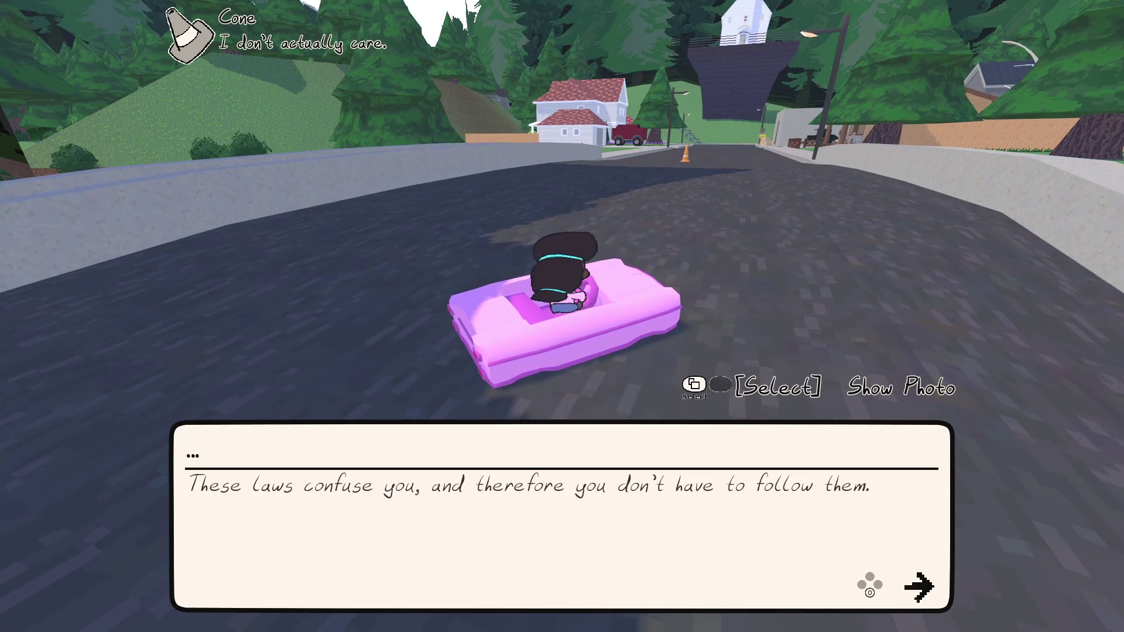
{"action": "key", "text": "Return"}
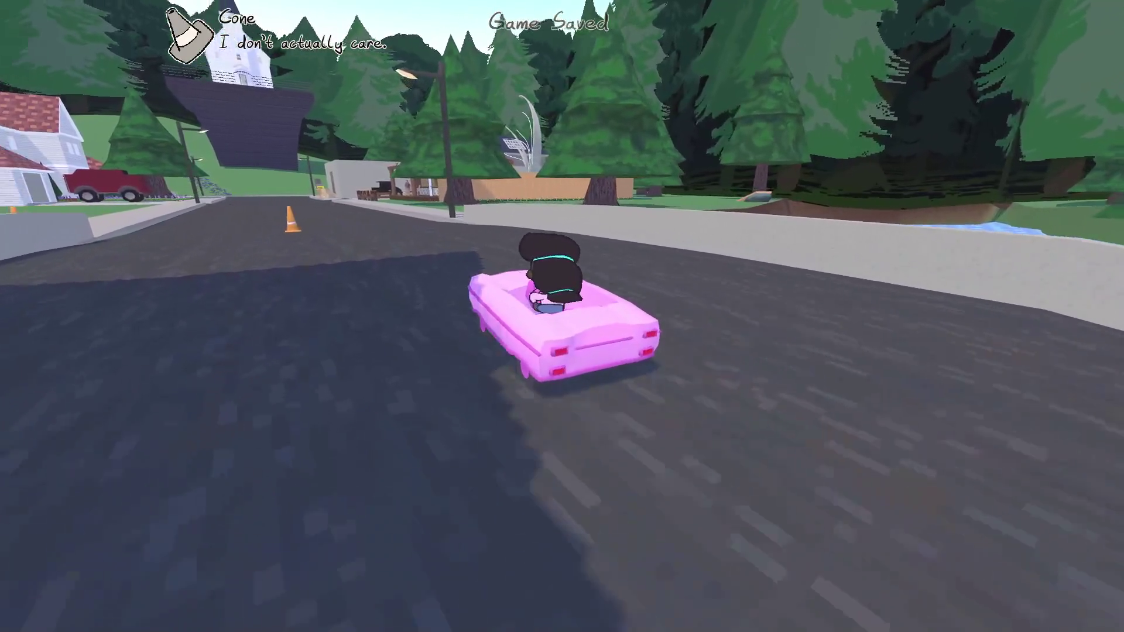
{"action": "key", "text": "e"}
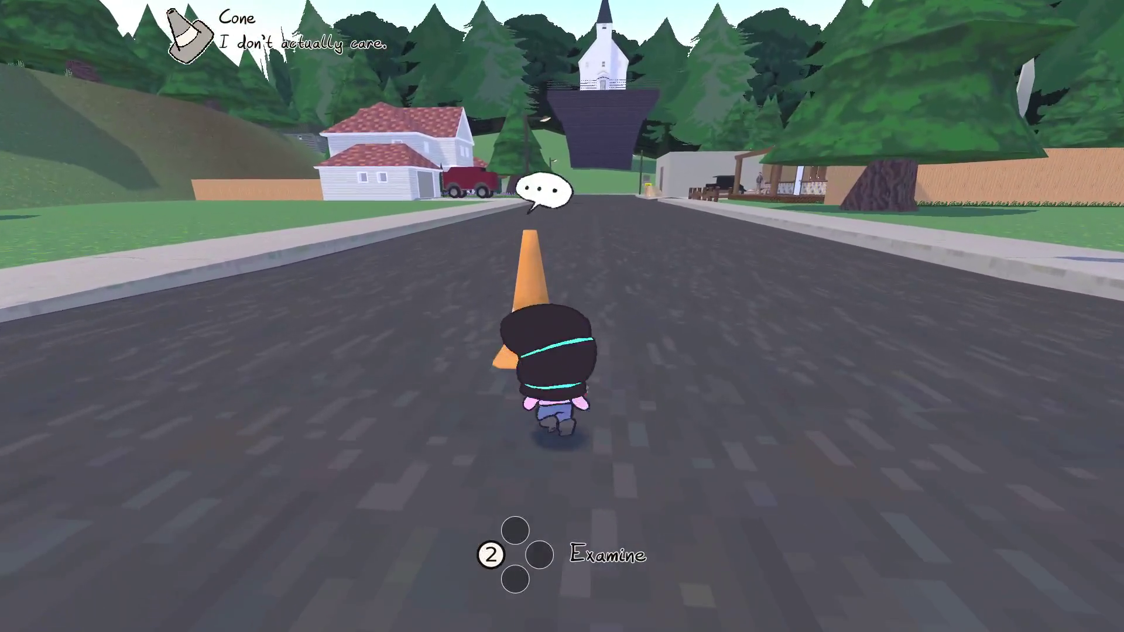
{"action": "key", "text": "2"}
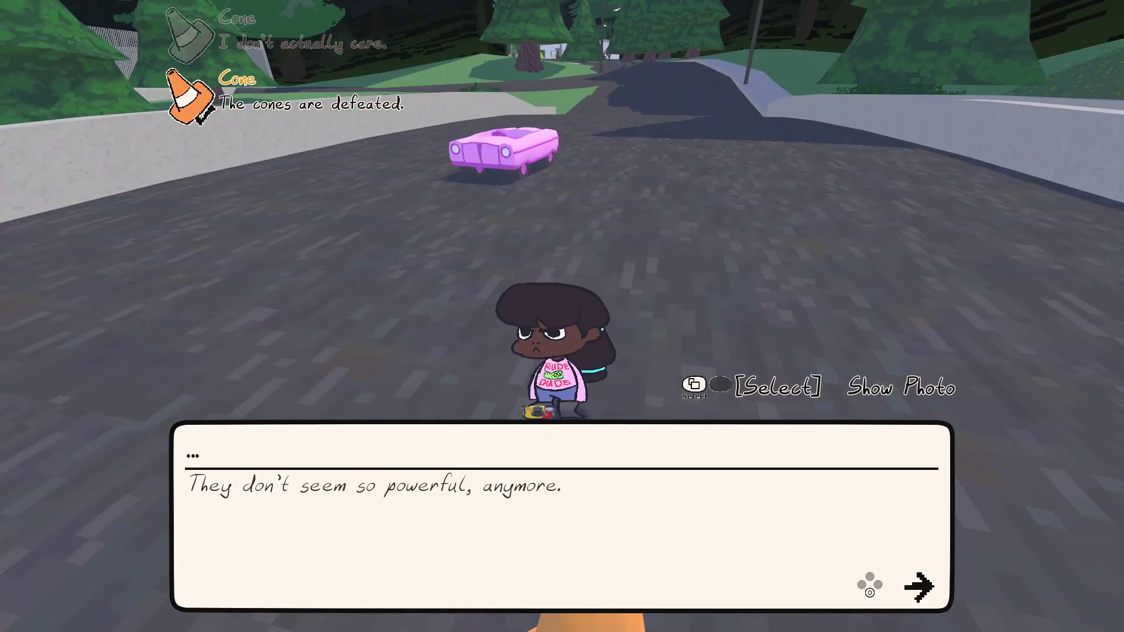
{"action": "key", "text": "Return"}
- Get back in the pink car and drive past the cone toward the church
{"action": "key", "text": "w"}
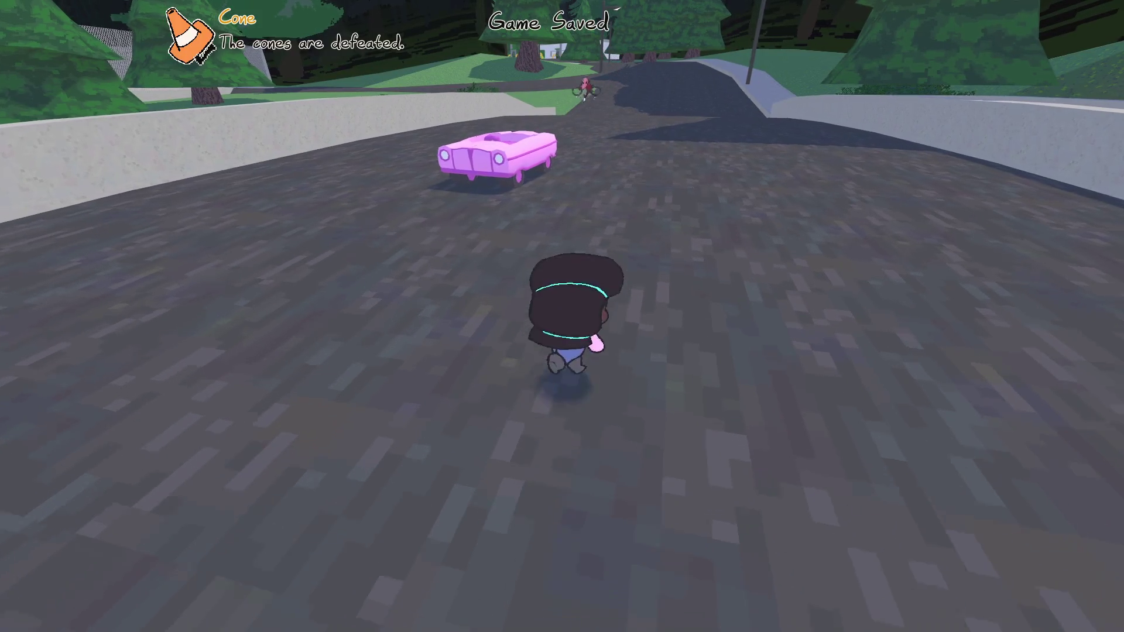
{"action": "key", "text": "e"}
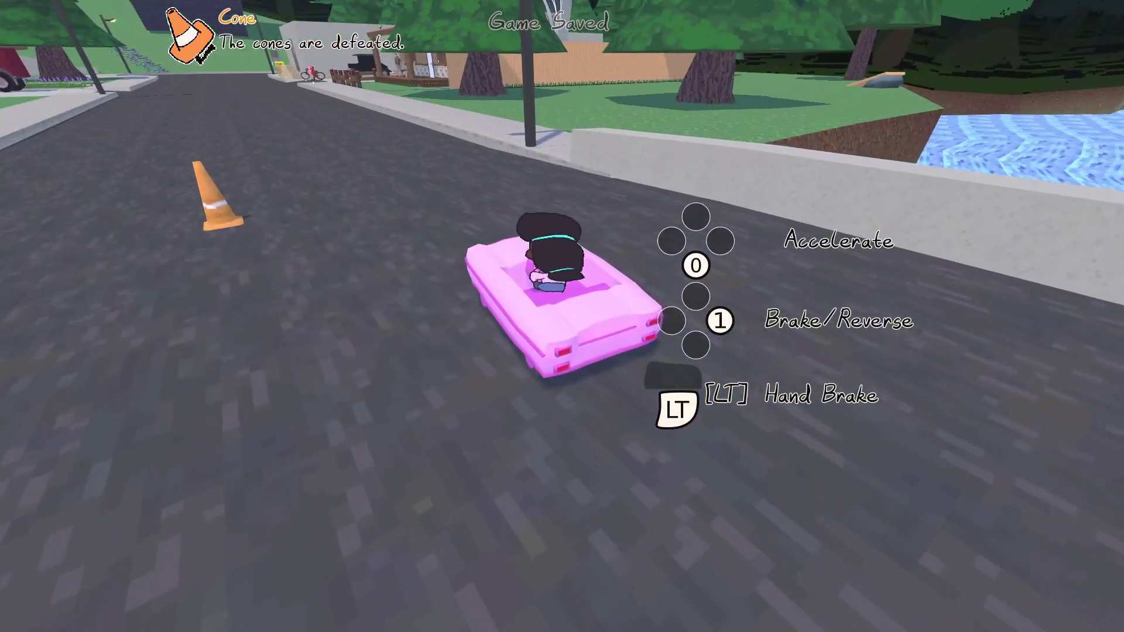
{"action": "key", "text": "Escape"}
{"action": "key", "text": "Escape"}
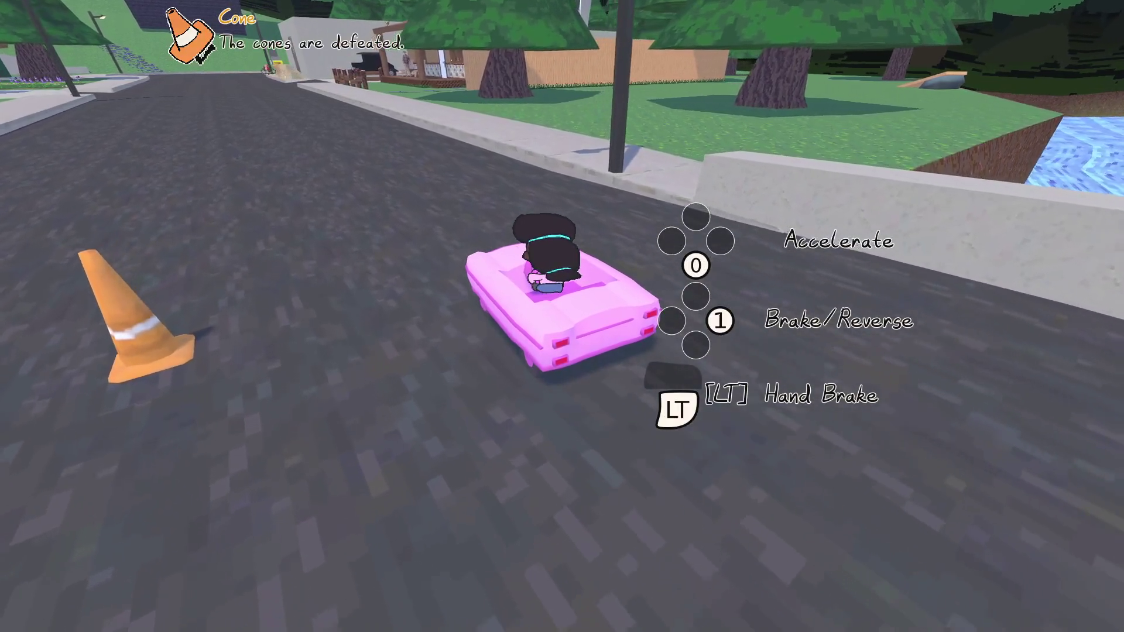
{"action": "key", "text": "w"}
{"action": "key", "text": "a"}
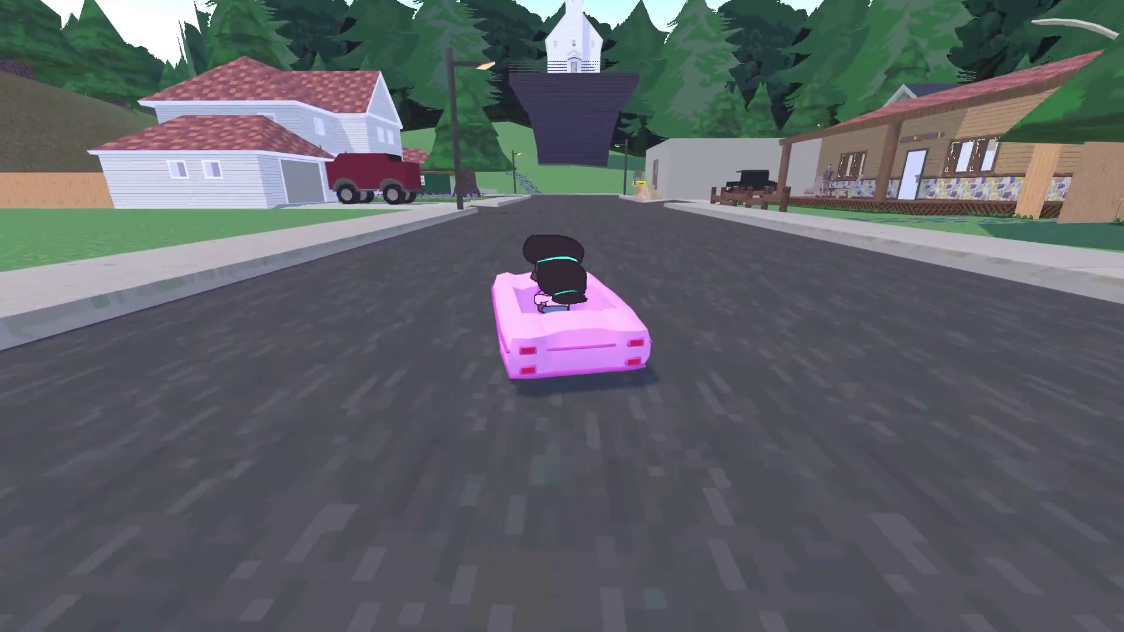
{"action": "key", "text": "w"}
- Drive on past the red truck driveway and the grey building, then up the grassy slope
{"action": "key", "text": "a"}
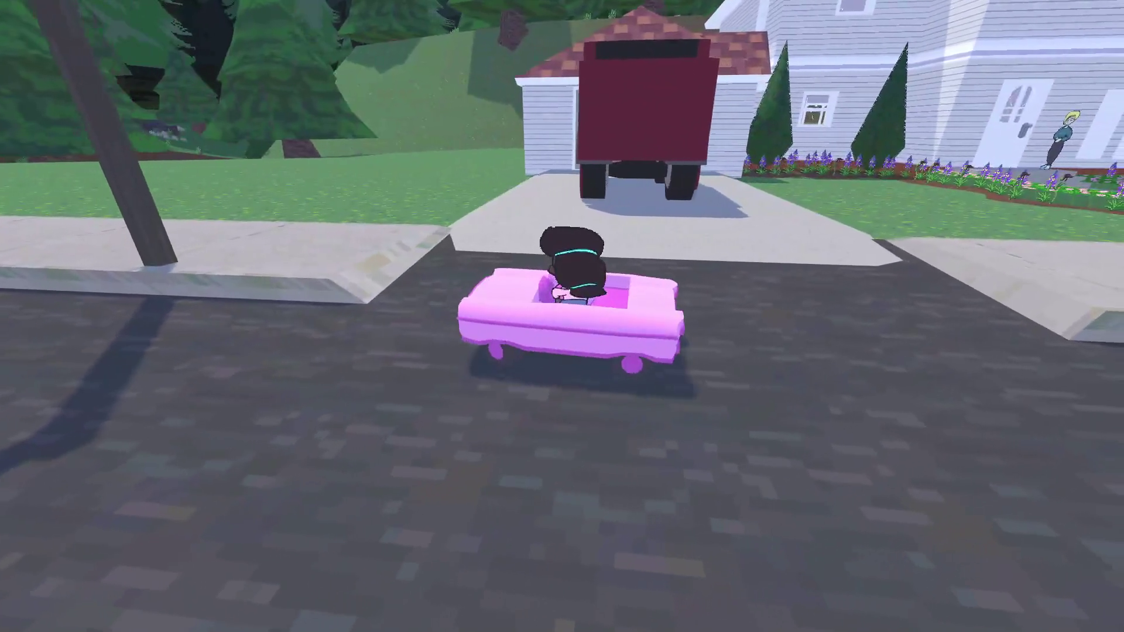
{"action": "key", "text": "d"}
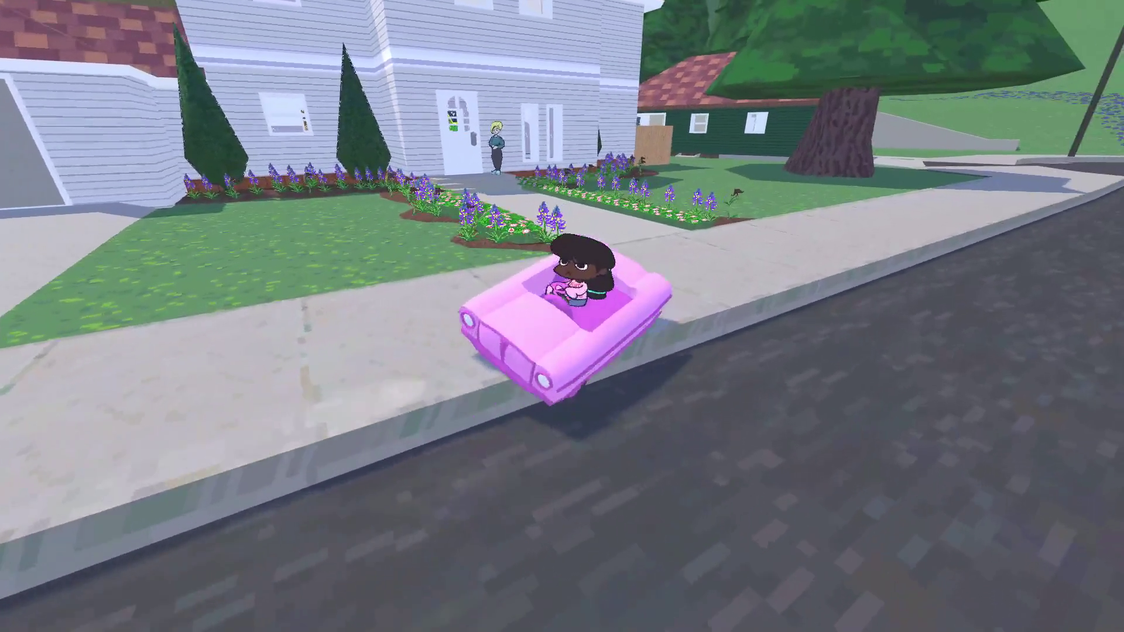
{"action": "key", "text": "w"}
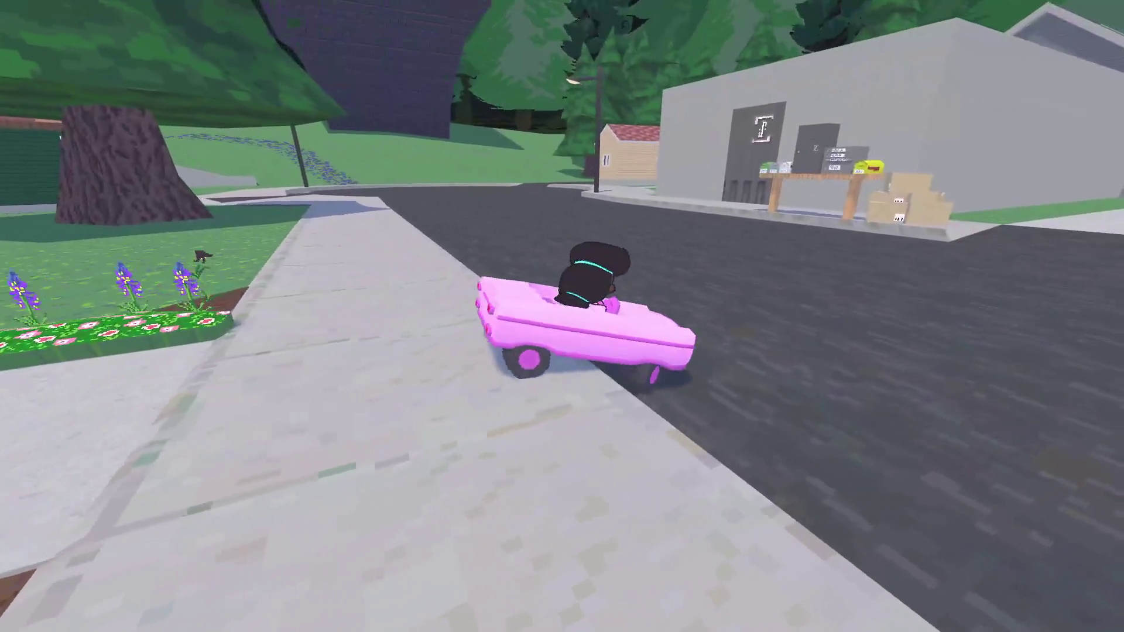
{"action": "key", "text": "w"}
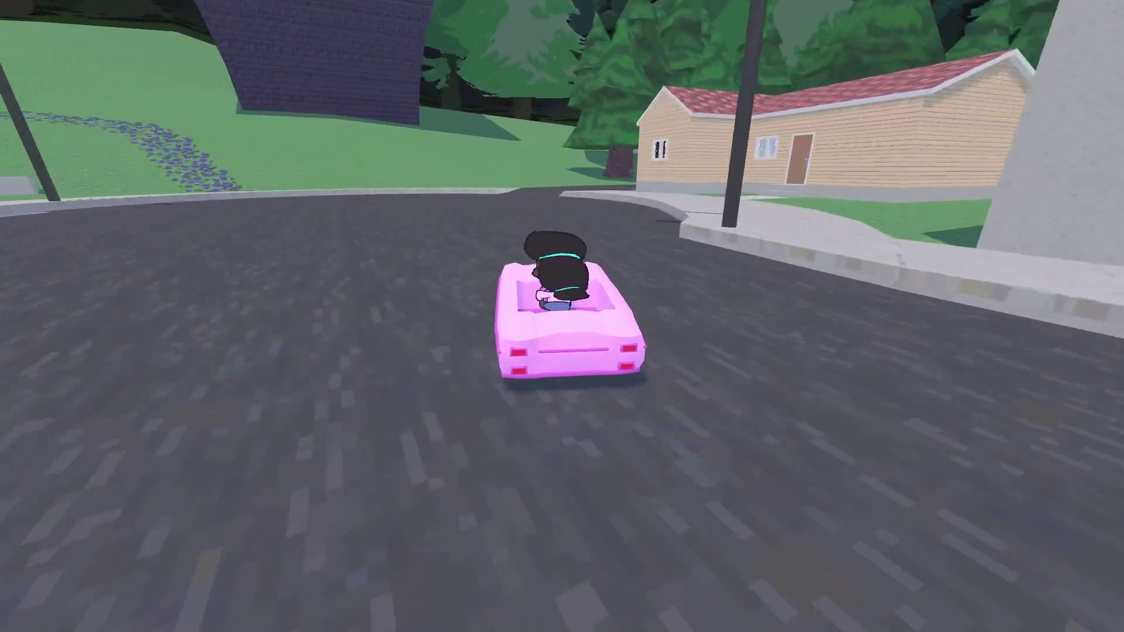
{"action": "key", "text": "a"}
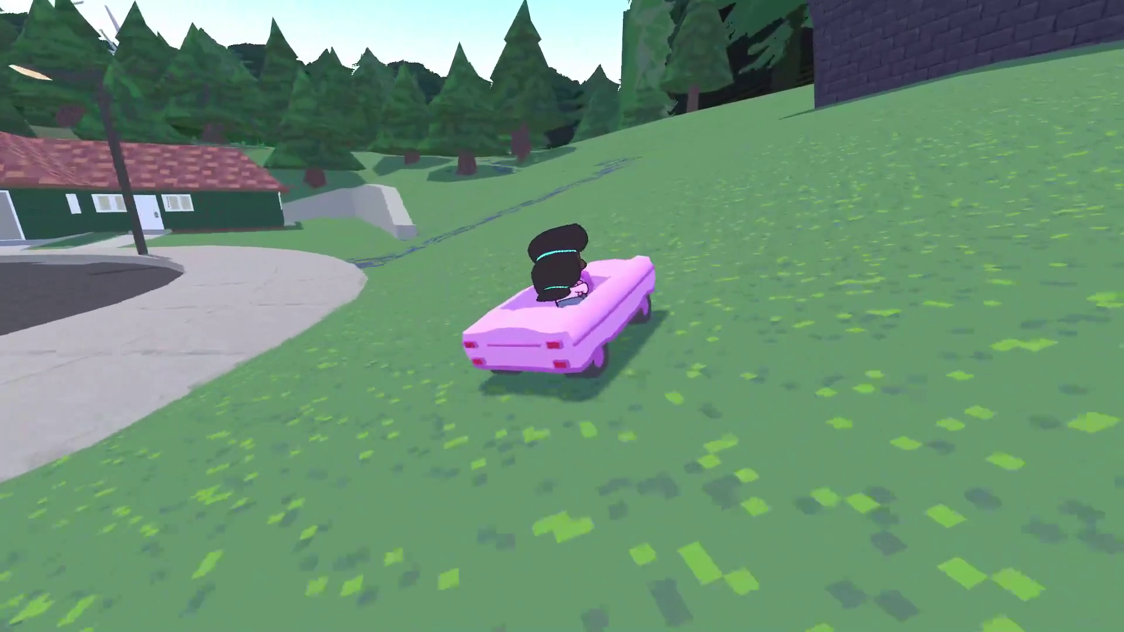
{"action": "key", "text": "w"}
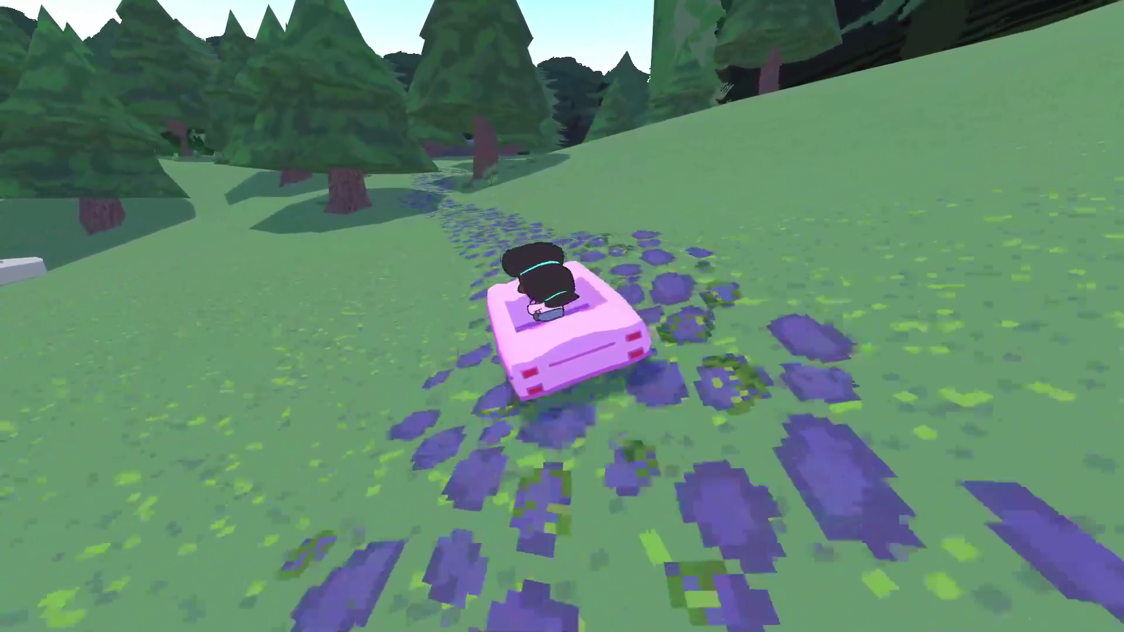
- Cross the suspension bridge, then leave the car below the wooden cliff stairs
{"action": "key", "text": "a"}
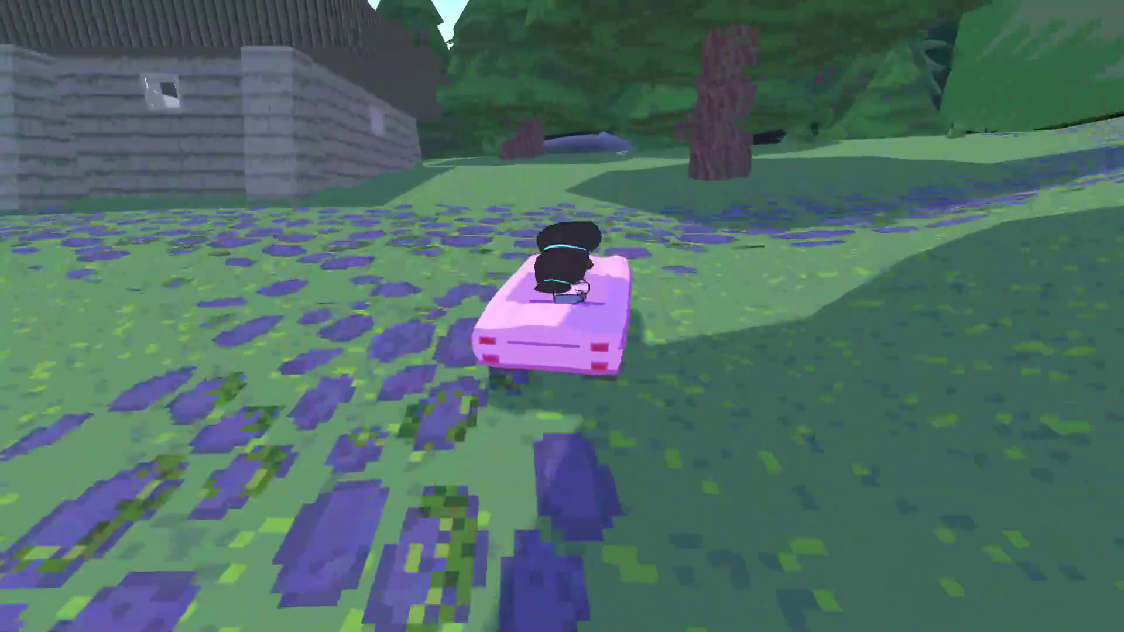
{"action": "key", "text": "w"}
{"action": "key", "text": "w"}
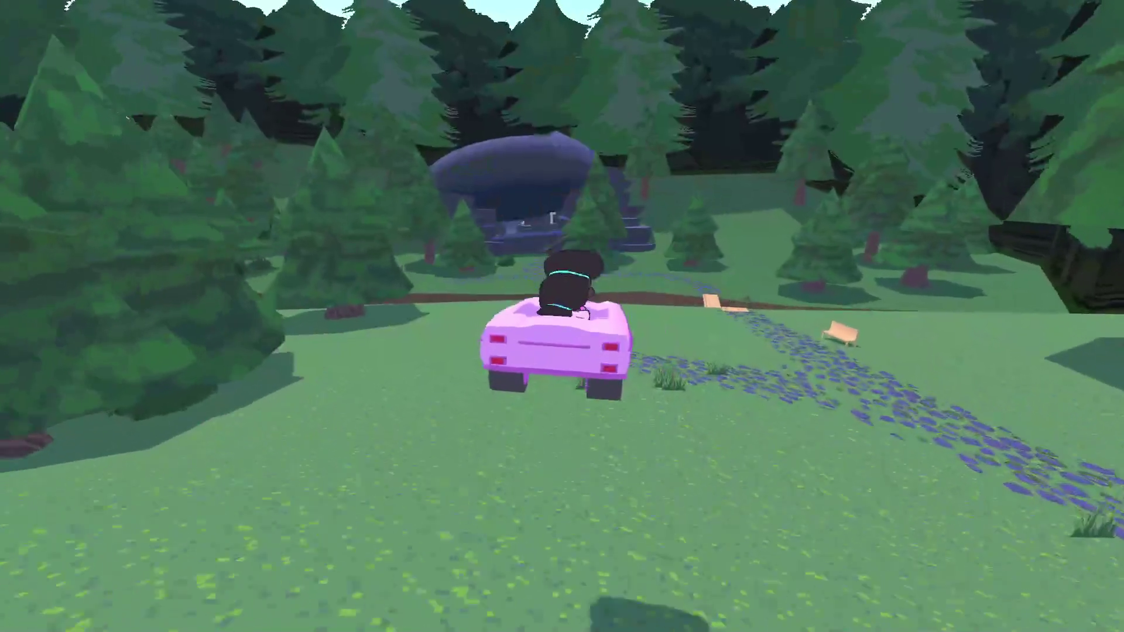
{"action": "key", "text": "w"}
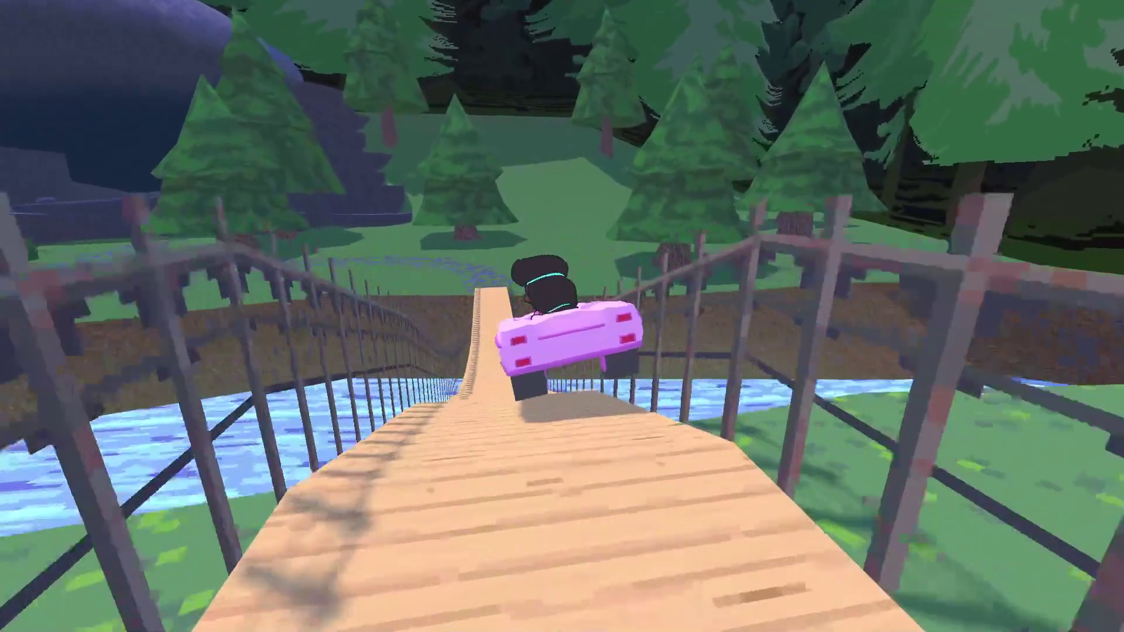
{"action": "key", "text": "w"}
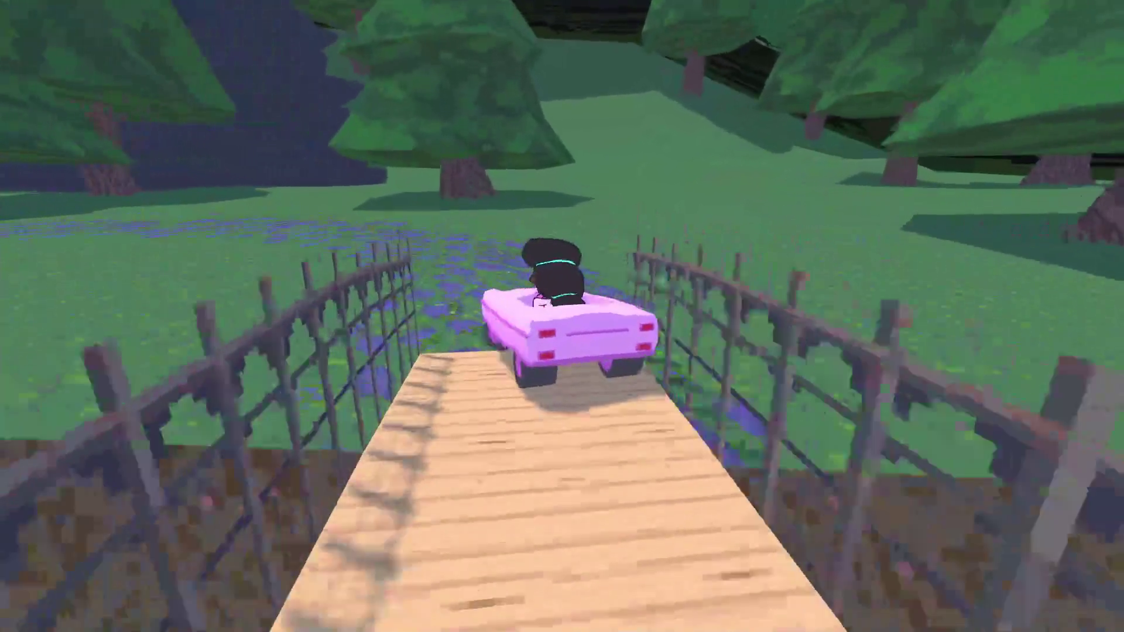
{"action": "key", "text": "w"}
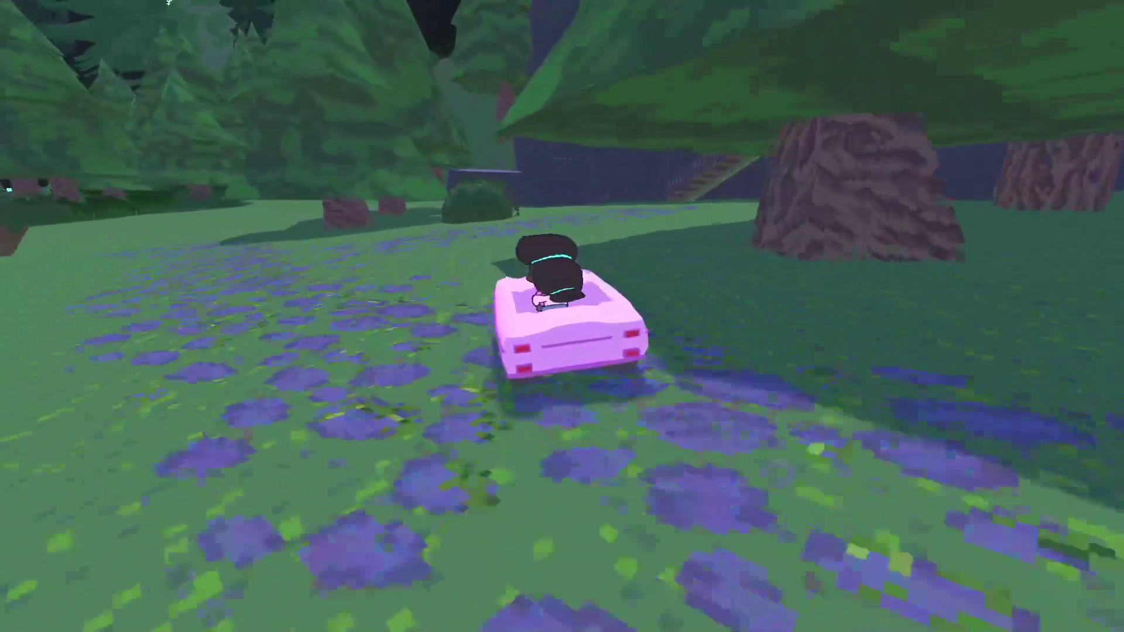
{"action": "key", "text": "e"}
{"action": "key", "text": "w"}
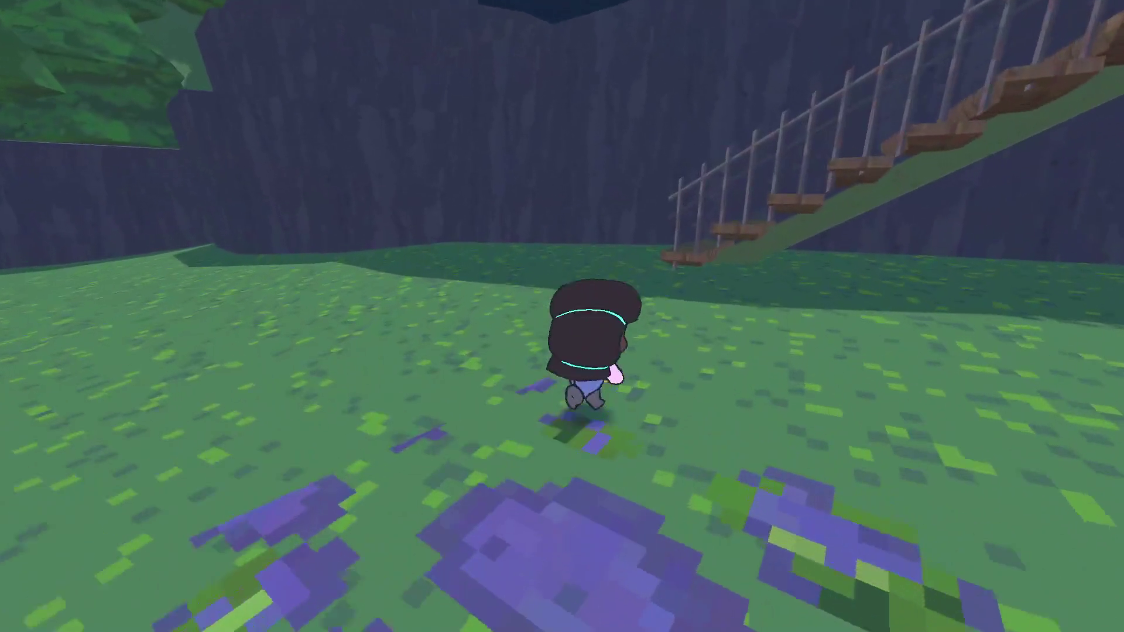
- Climb the stairs and walk around the Puuluk Cave Park sign on the cliff ledge
{"action": "key", "text": "w"}
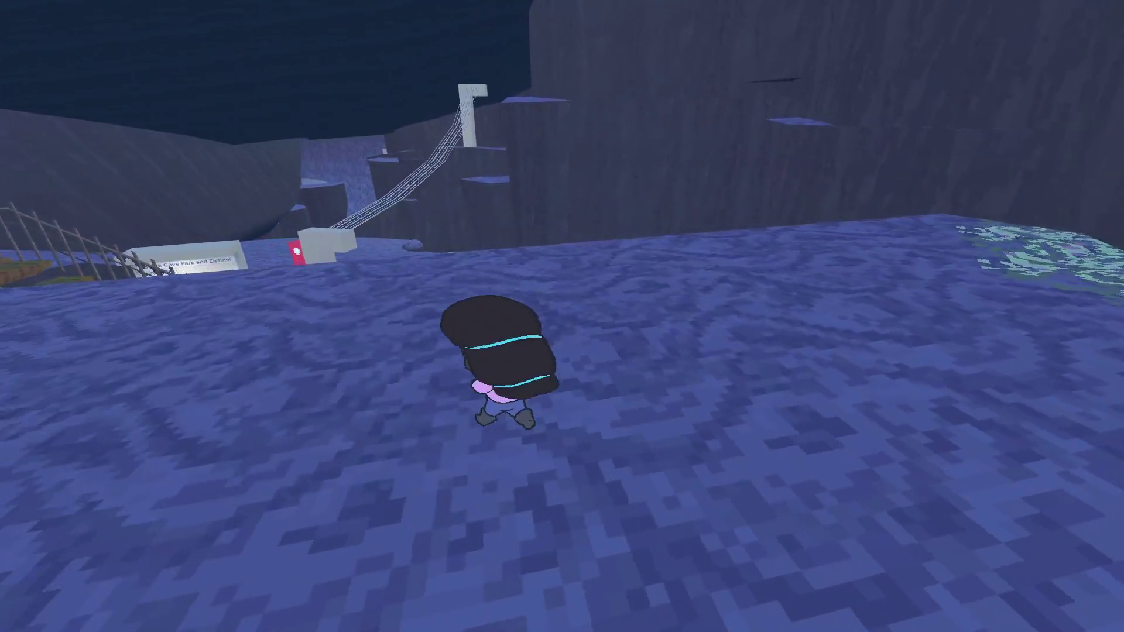
{"action": "key", "text": "w"}
{"action": "key", "text": "w"}
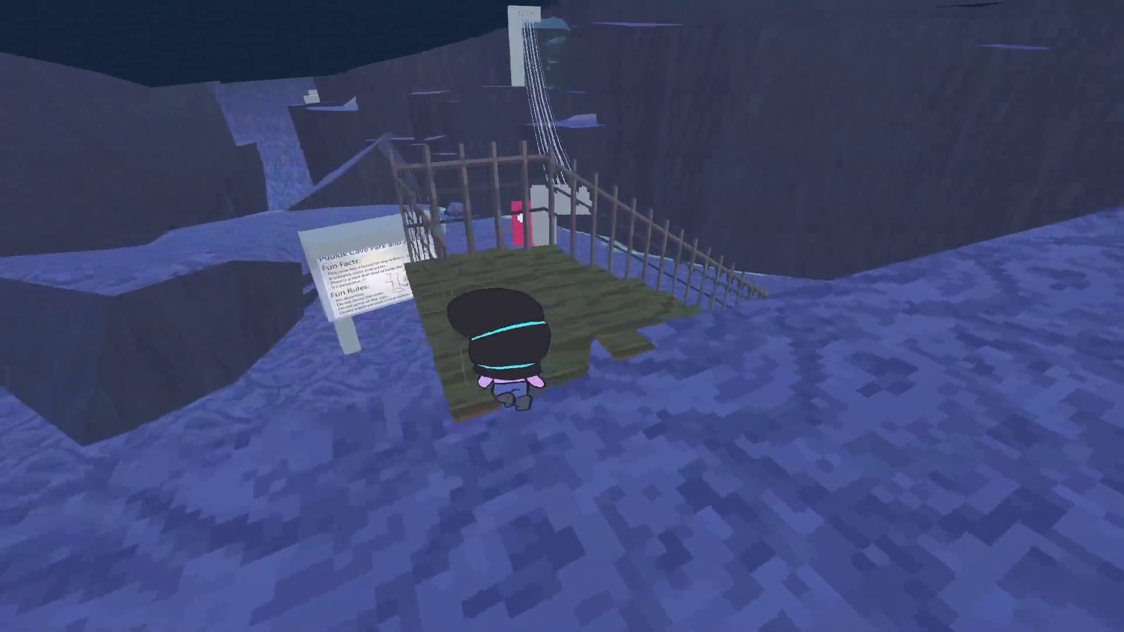
{"action": "key", "text": "w"}
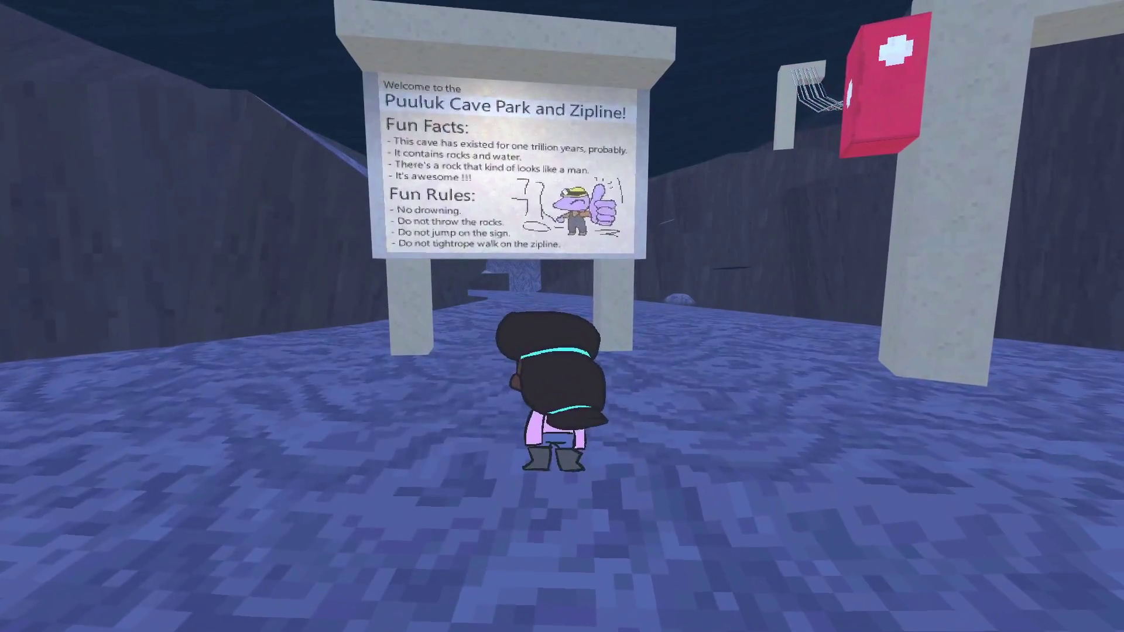
{"action": "key", "text": "w"}
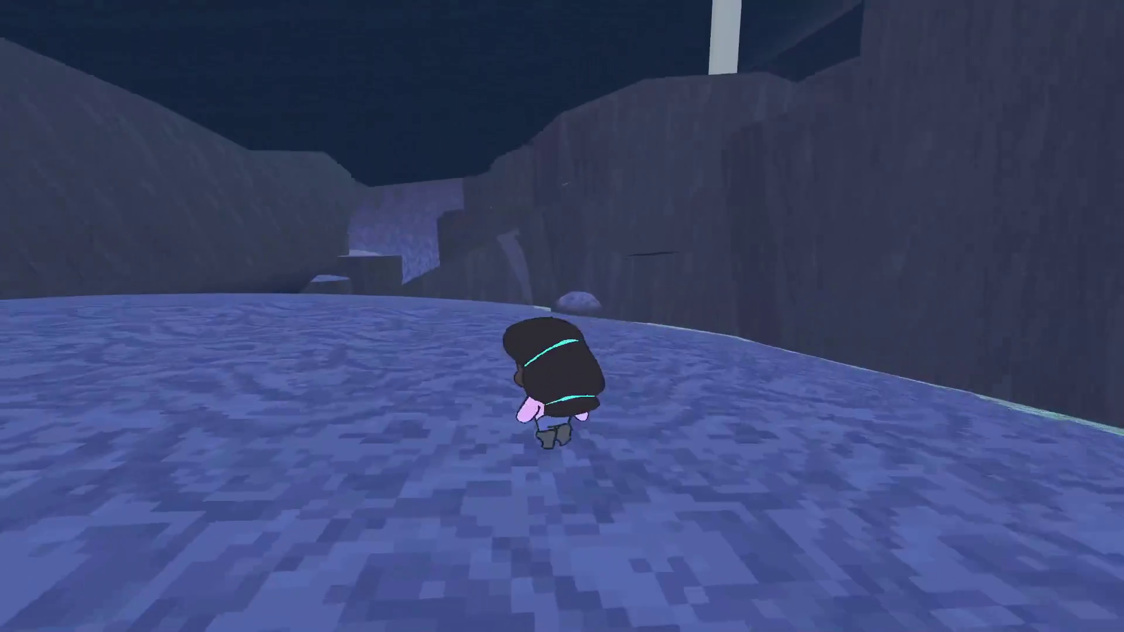
{"action": "key", "text": "w"}
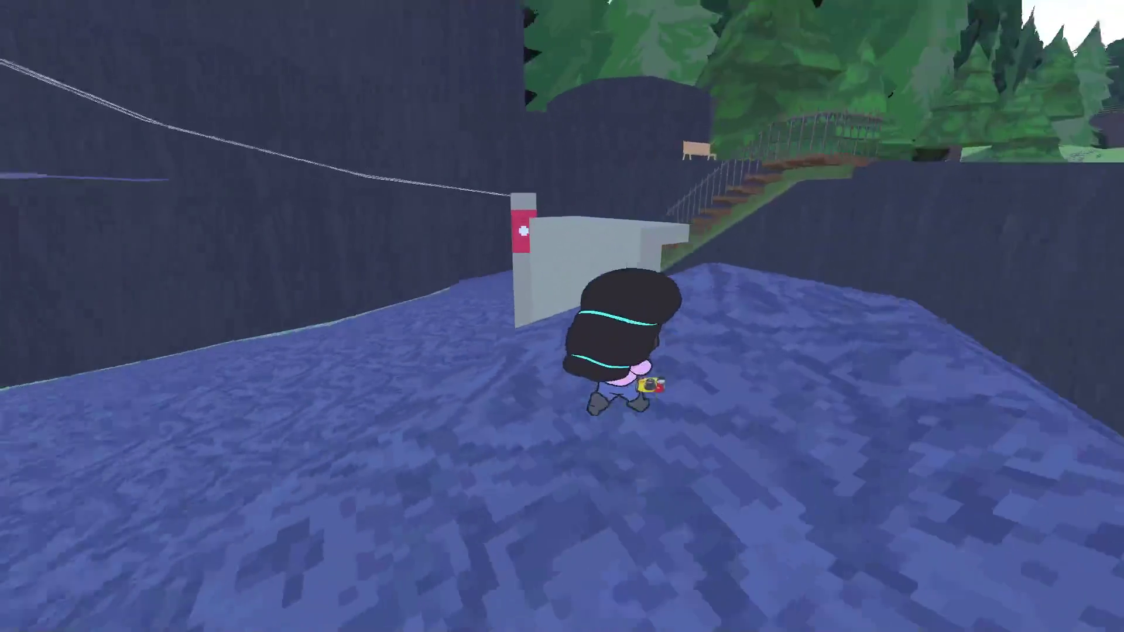
{"action": "key", "text": "w"}
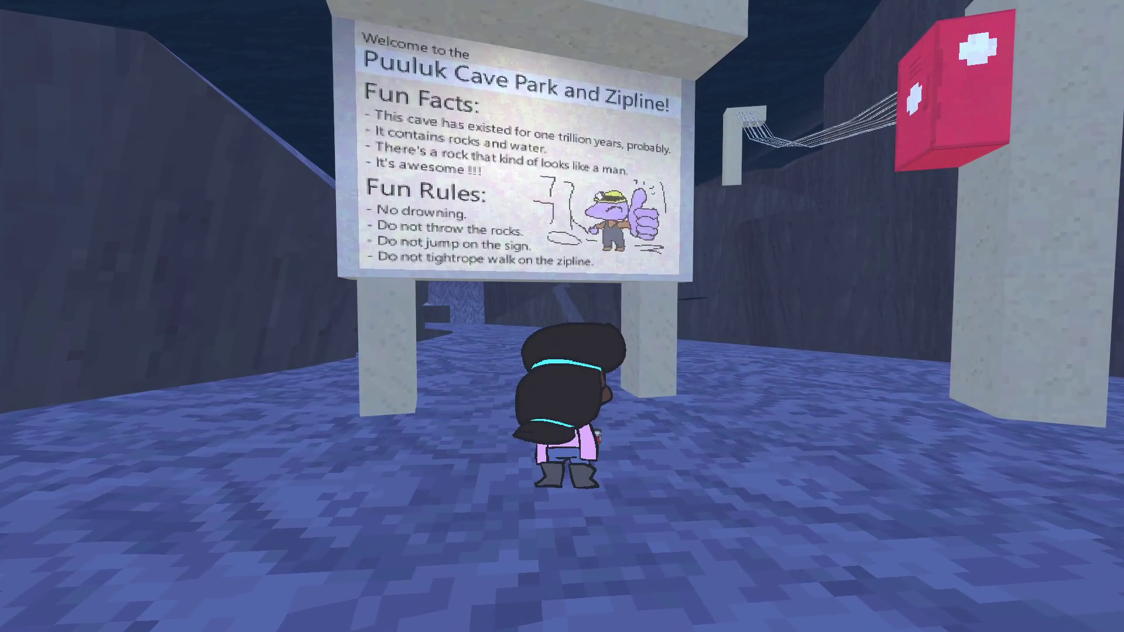
- Jump onto the zipline from the stone block and ride it down the cables
{"action": "key", "text": "w"}
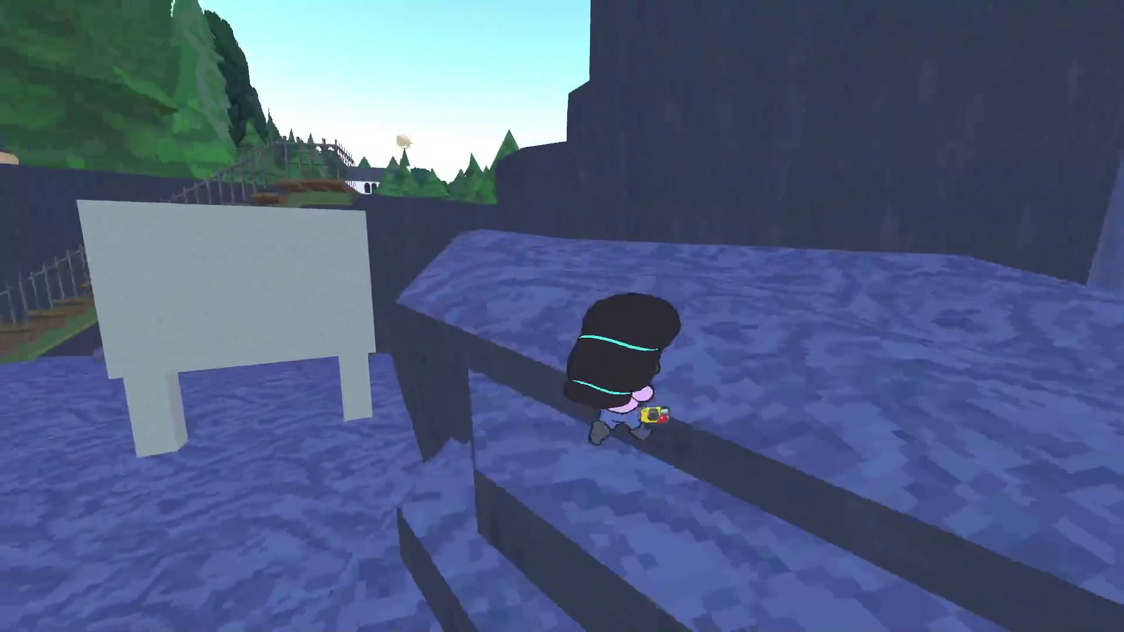
{"action": "key", "text": "w"}
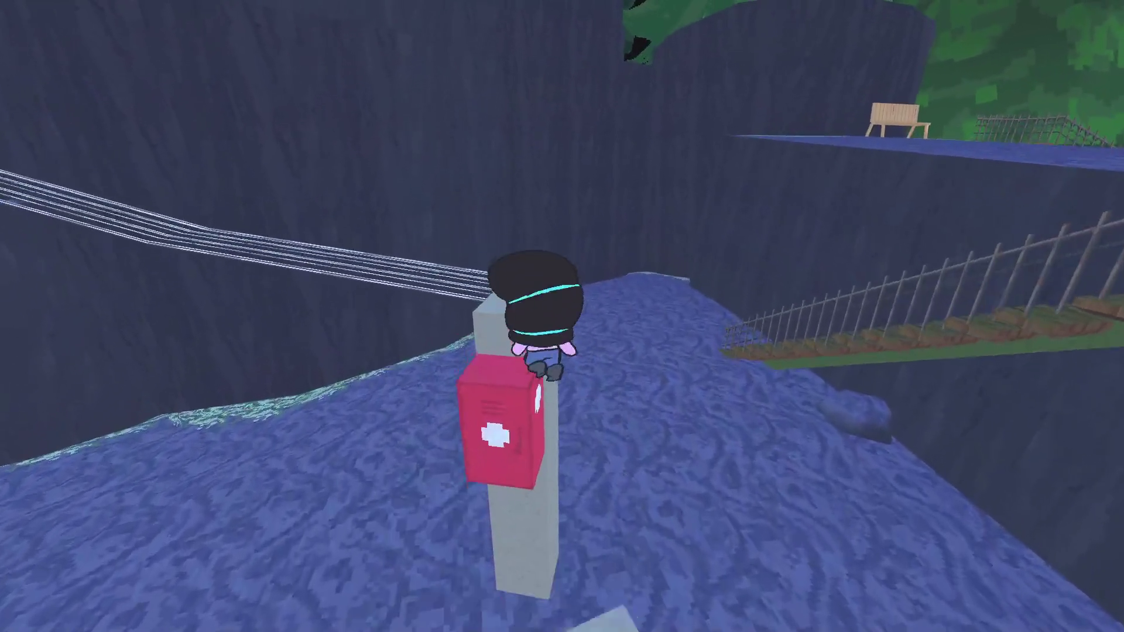
{"action": "key", "text": "w"}
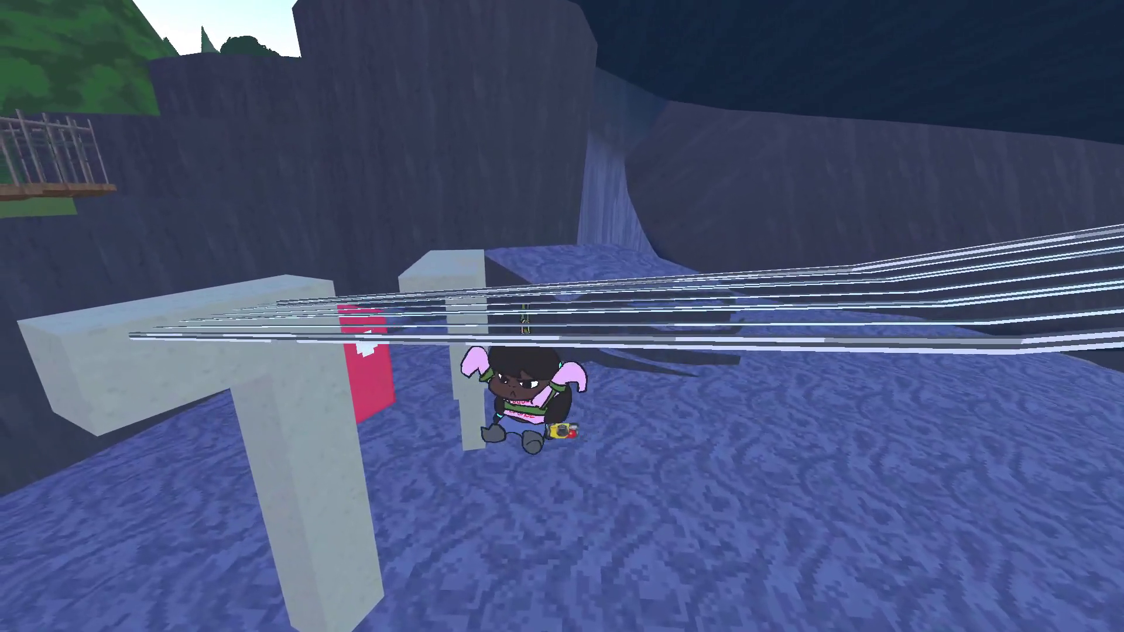
{"action": "key", "text": "w"}
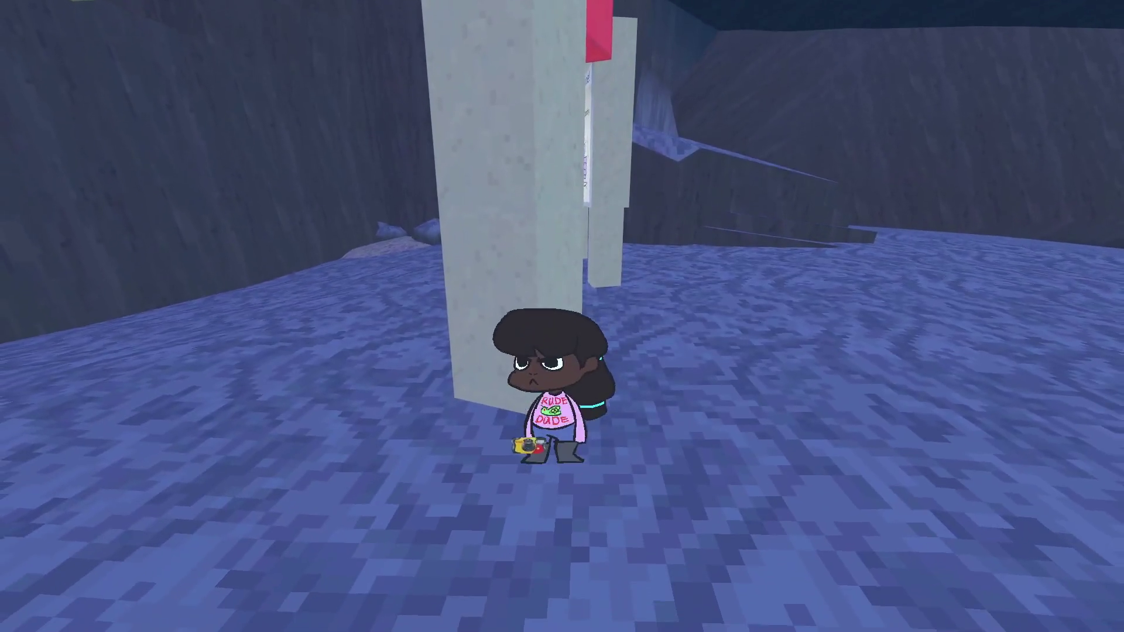
- Climb the wooden staircase back up and walk the rocky ledge toward the trees
{"action": "key", "text": "w"}
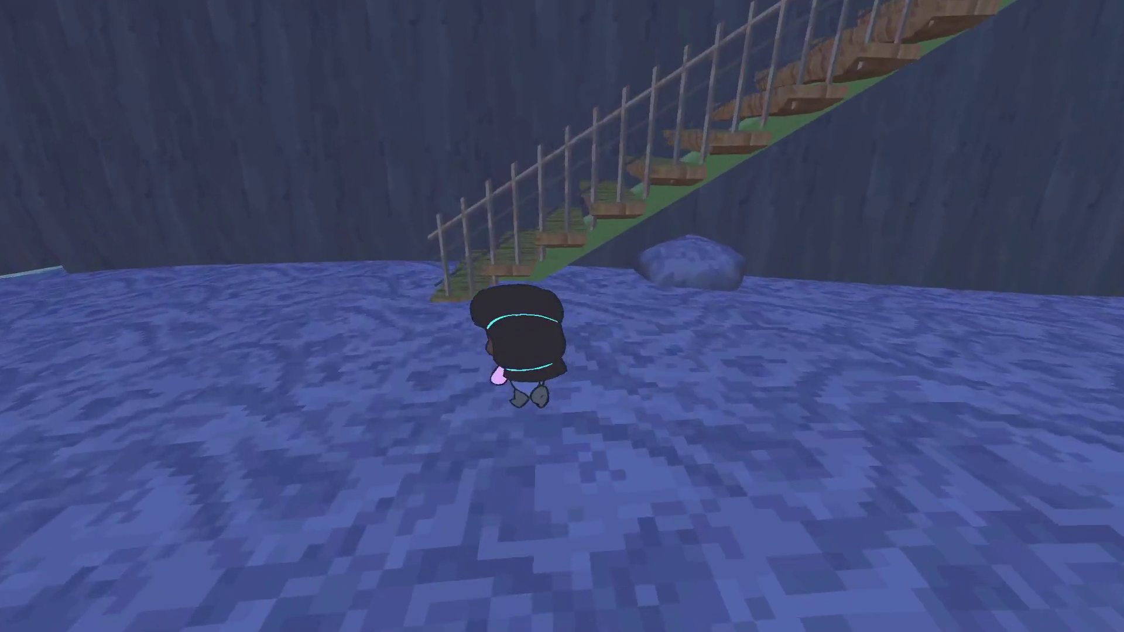
{"action": "key", "text": "w"}
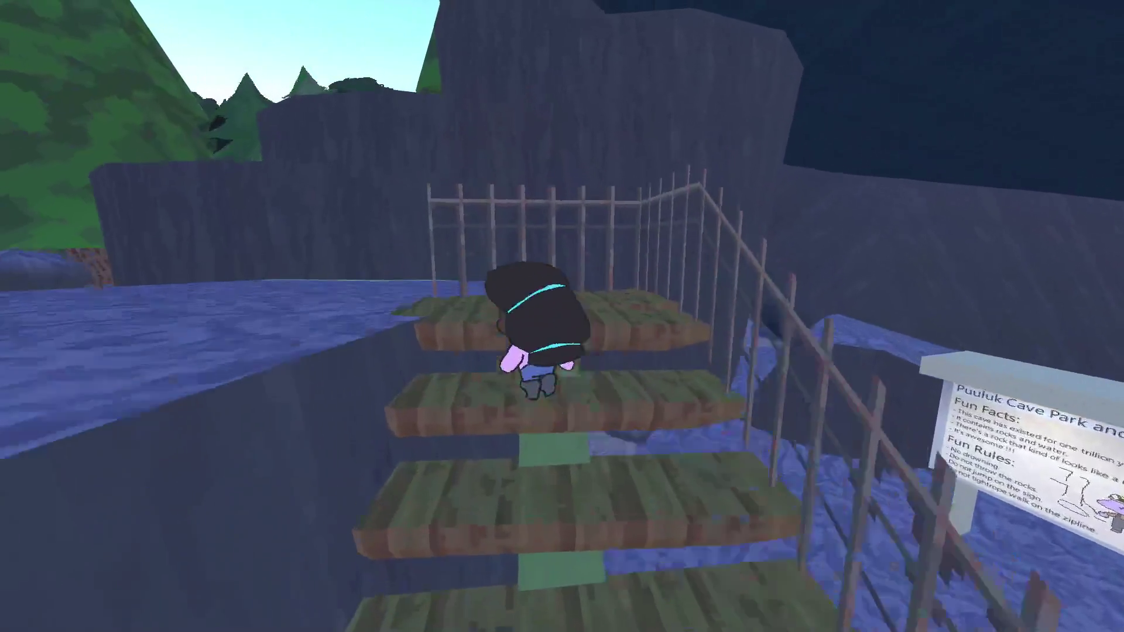
{"action": "key", "text": "w"}
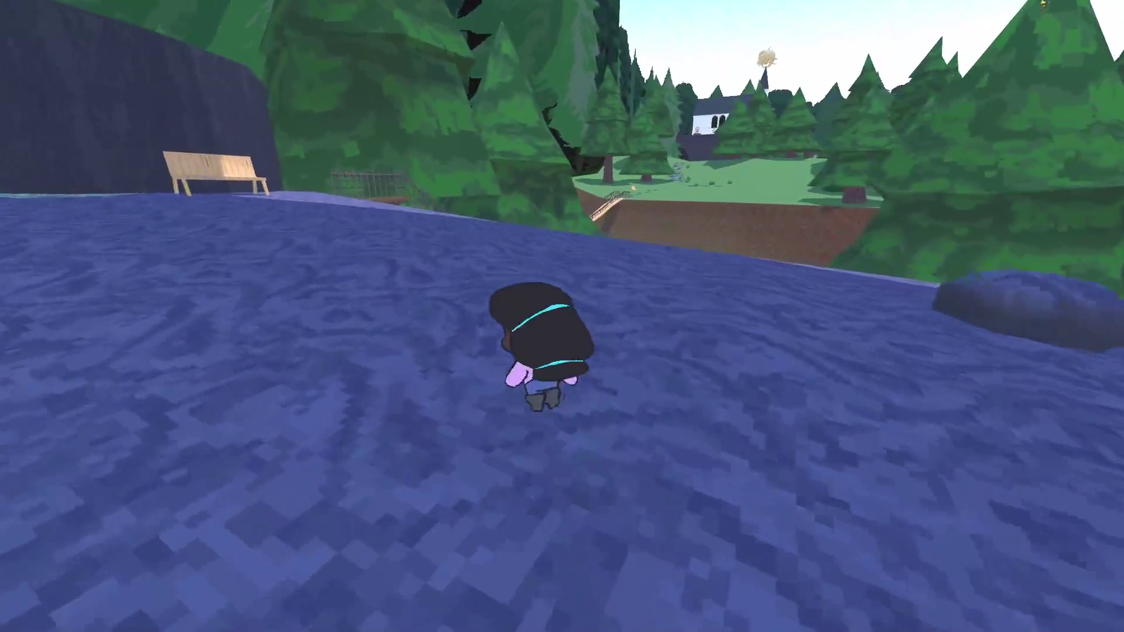
{"action": "key", "text": "w"}
{"action": "key", "text": "w"}
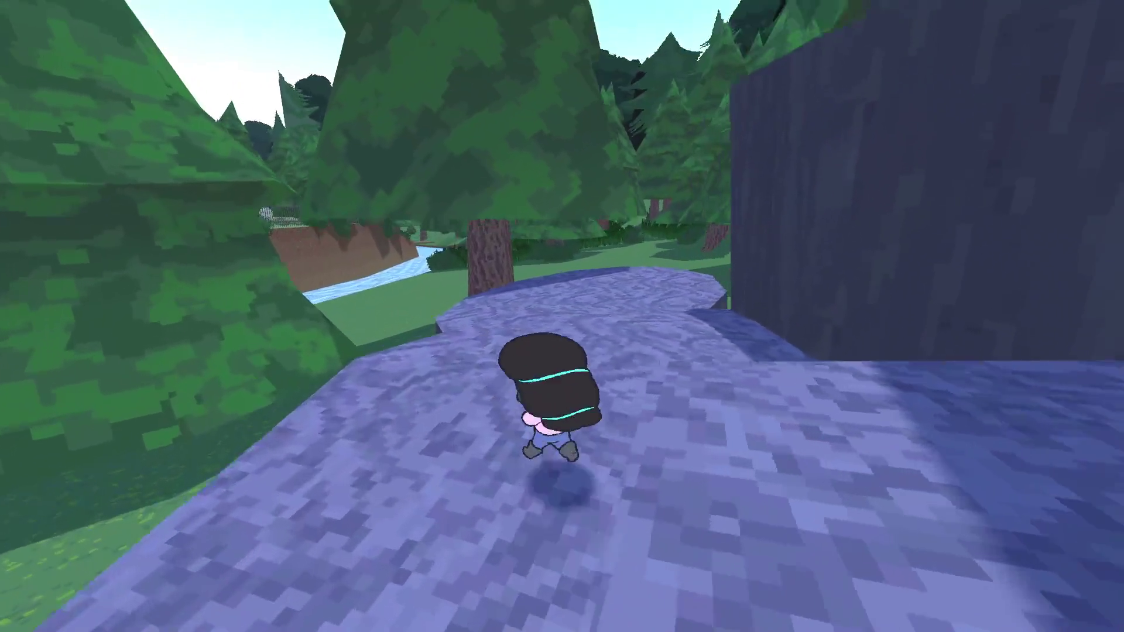
{"action": "key", "text": "w"}
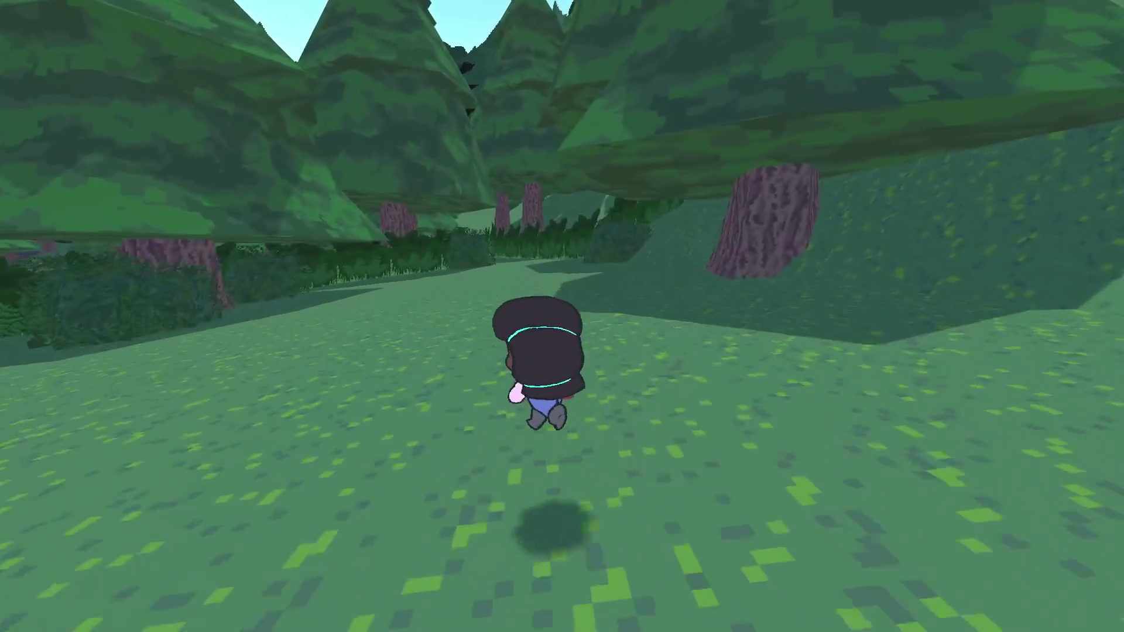
- Follow the narrow forest trail until the bear flings the kid back to the meadow, then pause
{"action": "key", "text": "w"}
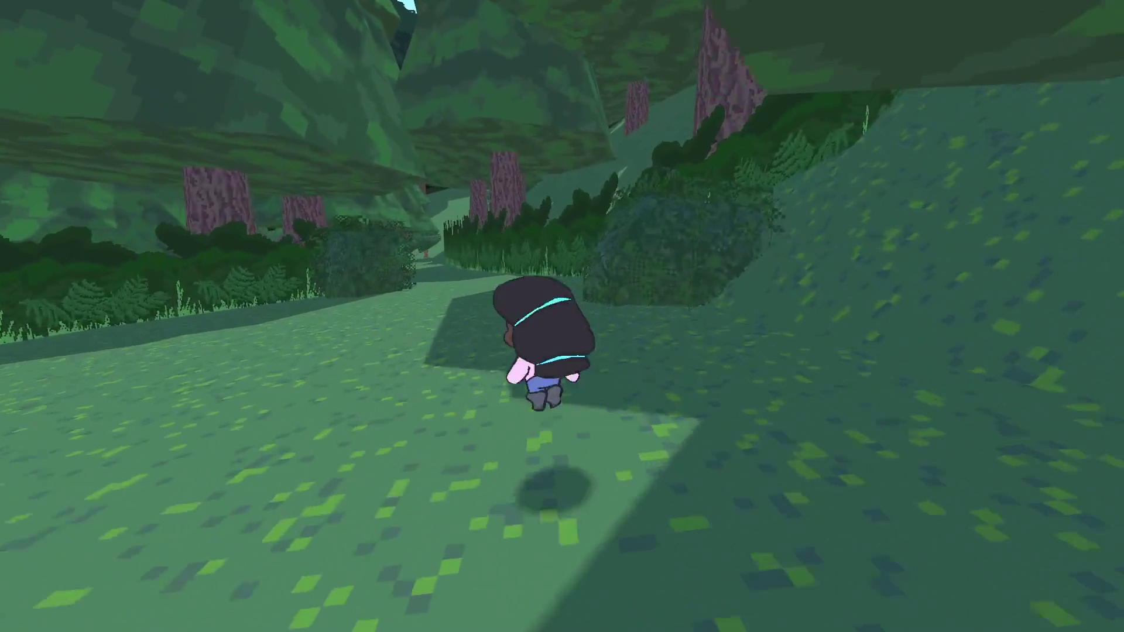
{"action": "key", "text": "w"}
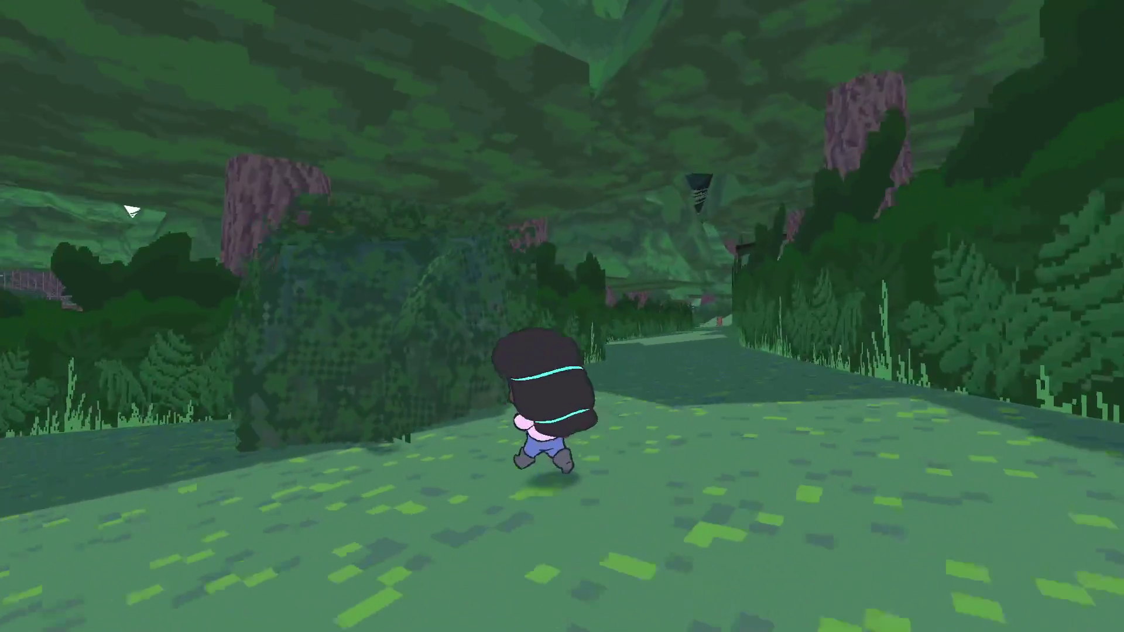
{"action": "key", "text": "w"}
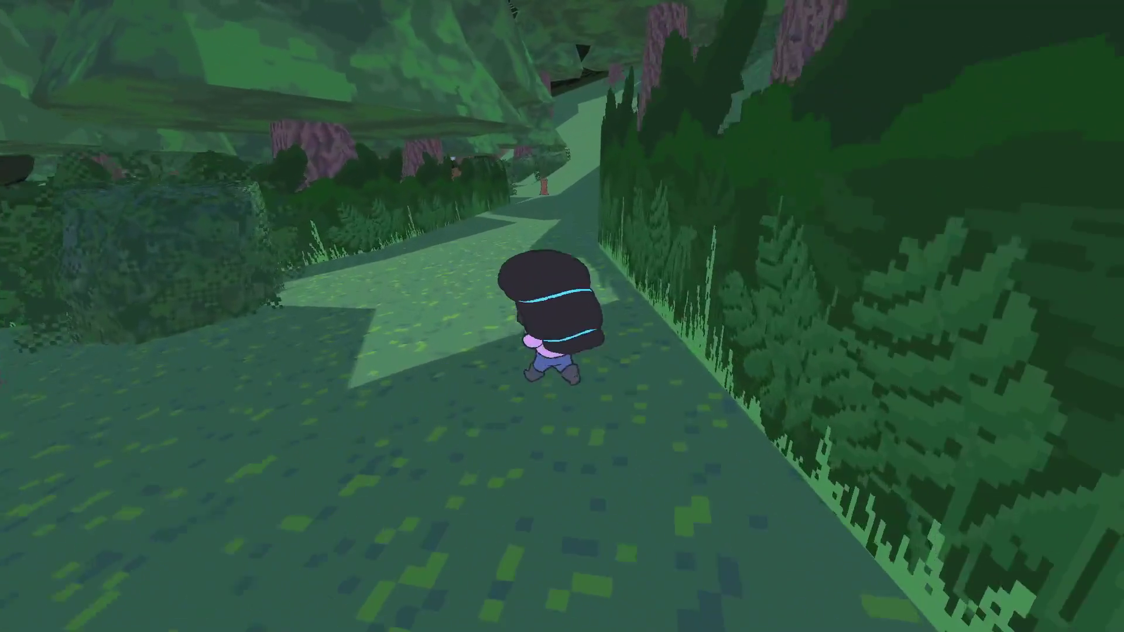
{"action": "key", "text": "w"}
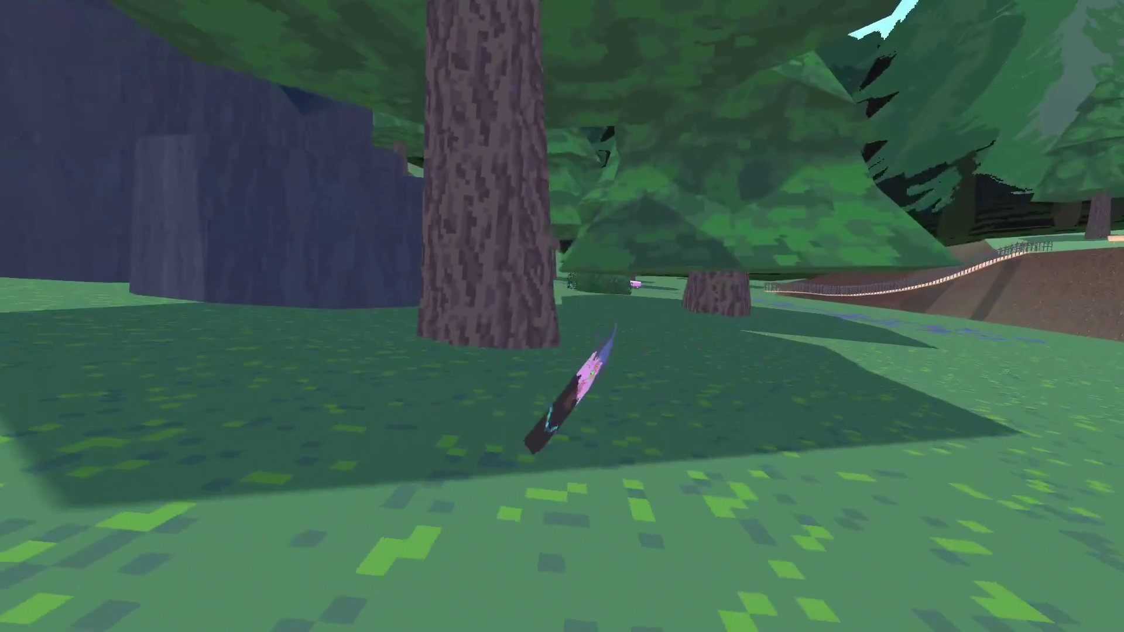
{"action": "key", "text": "Escape"}
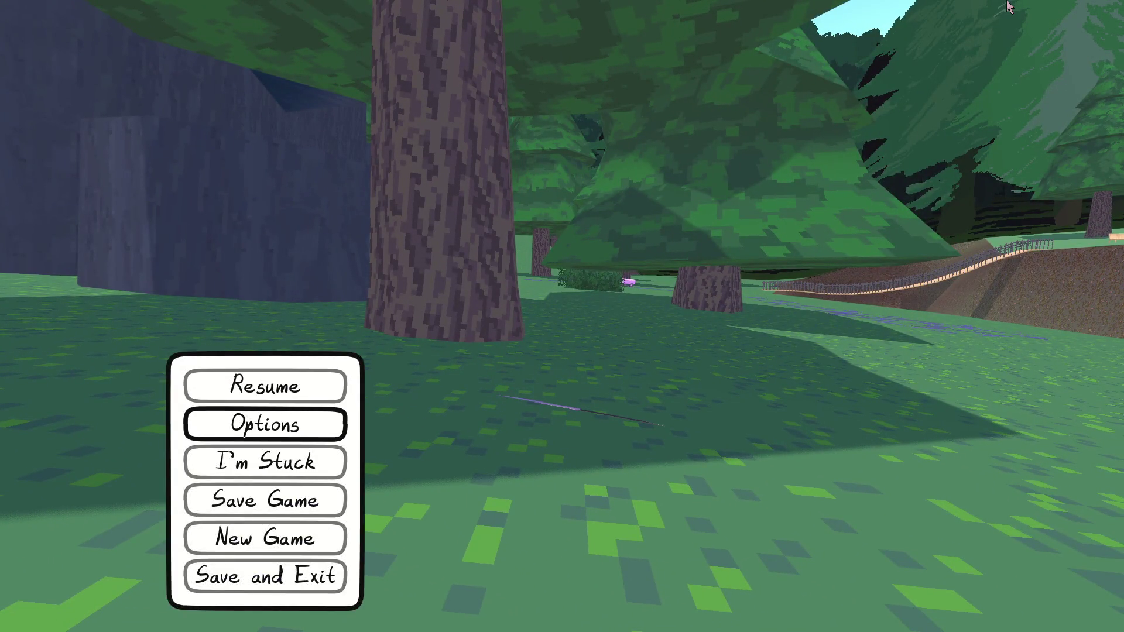
{"action": "key", "text": "alt+Tab"}
{"action": "scroll", "coordinate": [296, 413], "scroll_direction": "down", "scroll_amount": 3}
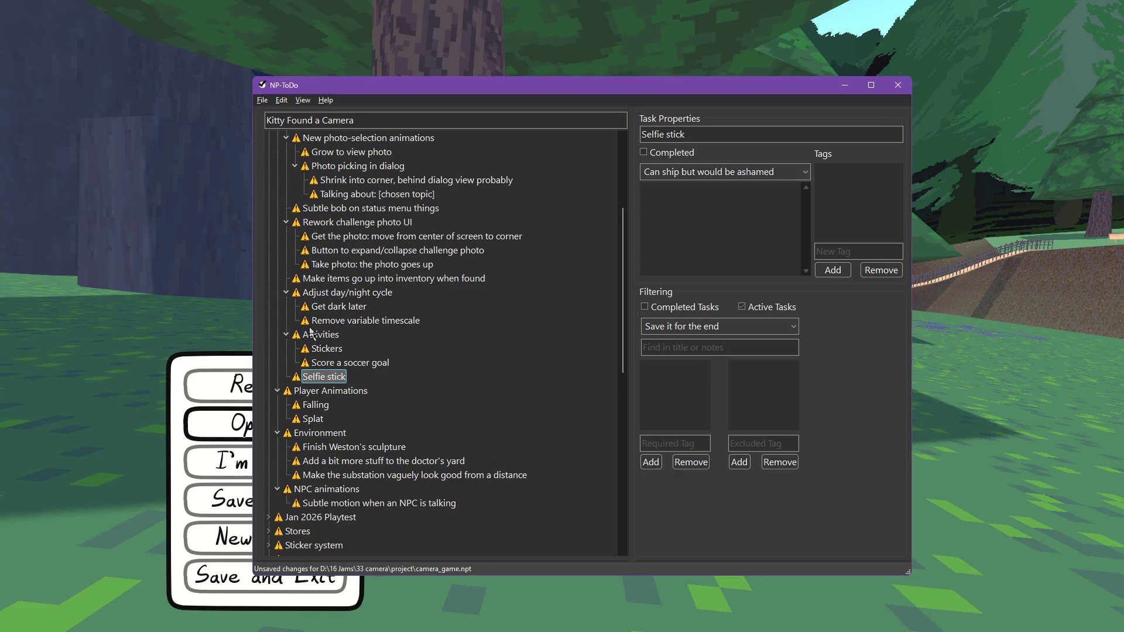
{"action": "key", "text": "alt+Tab"}
{"action": "left_click", "coordinate": [325, 384]}
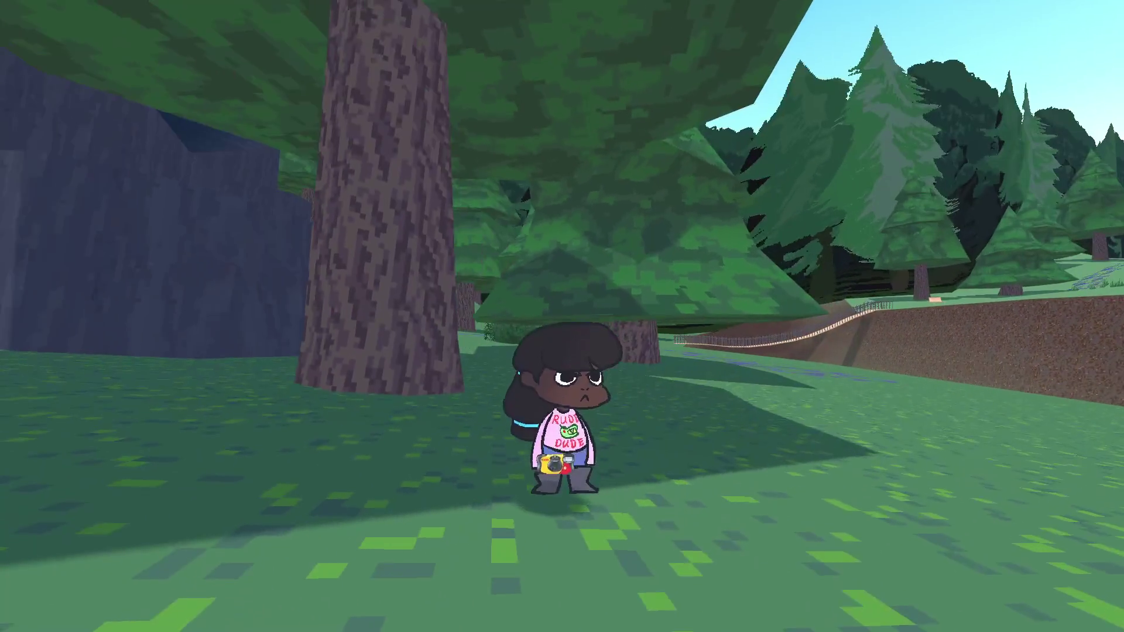
- Peek through the in-game camera, then take the pink car across the meadow
{"action": "right_click", "coordinate": [562, 316]}
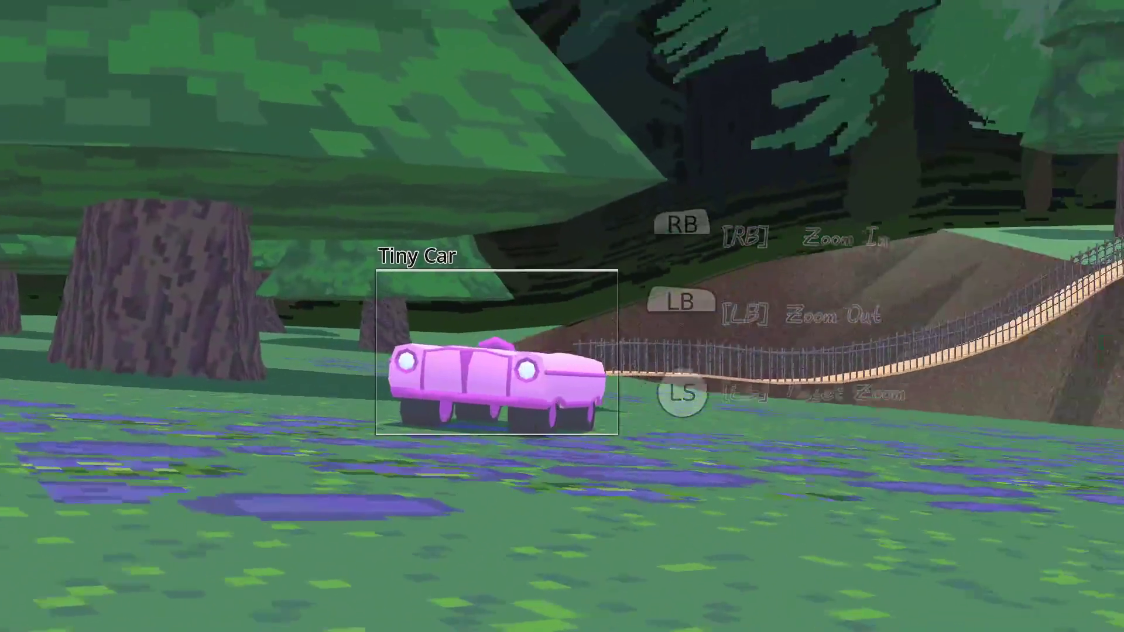
{"action": "right_click", "coordinate": [561, 316]}
{"action": "key", "text": "w"}
{"action": "middle_click", "coordinate": [562, 316]}
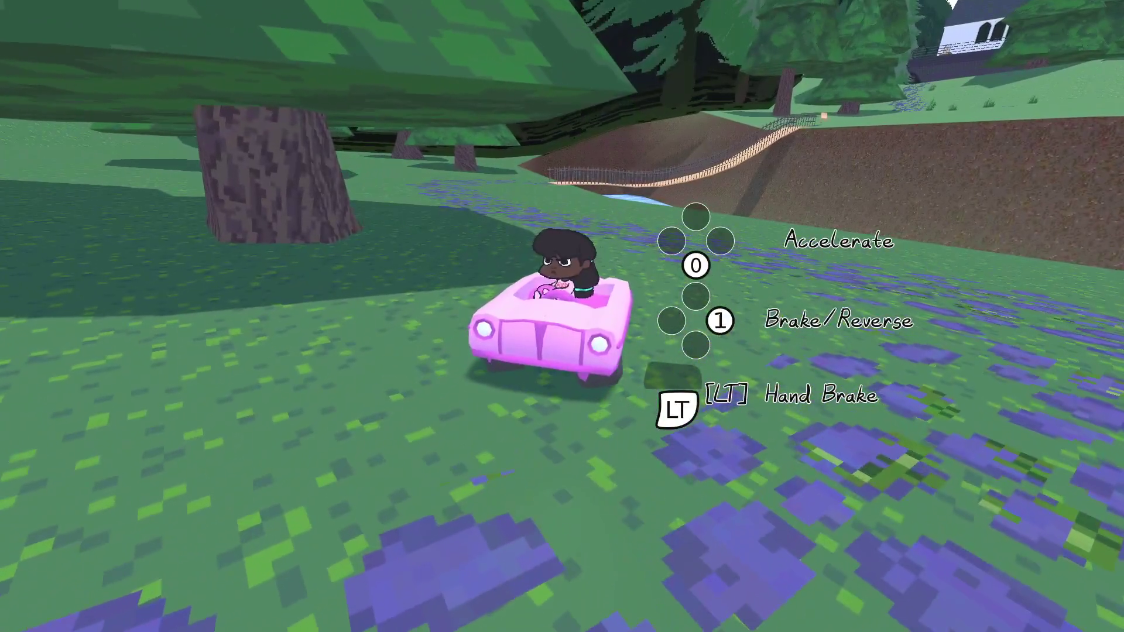
{"action": "key", "text": "a"}
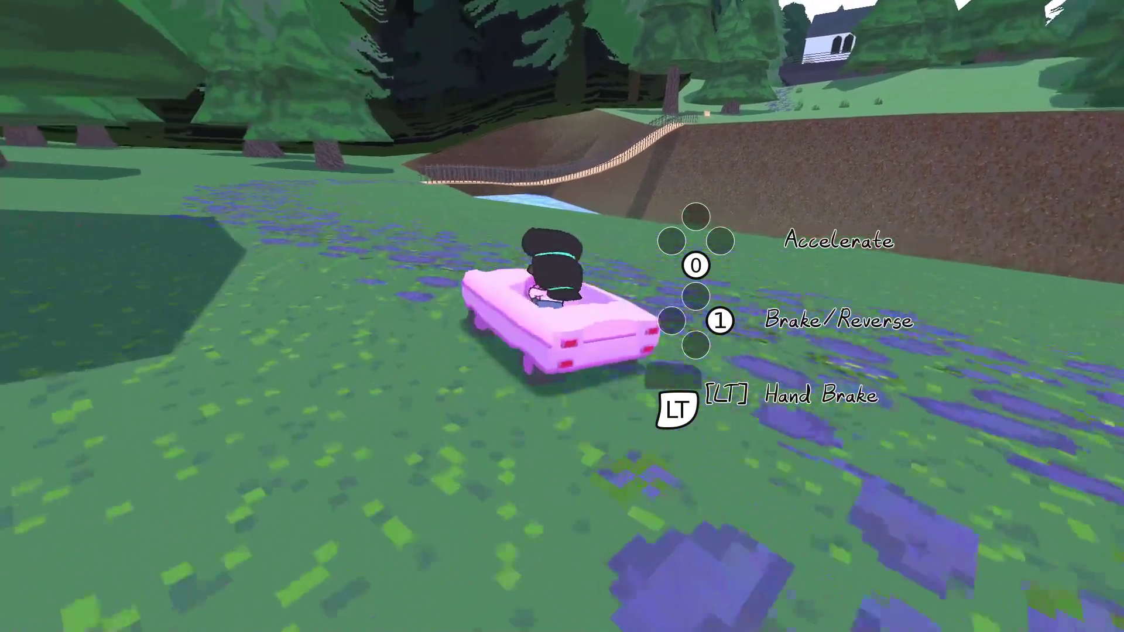
{"action": "key", "text": "a"}
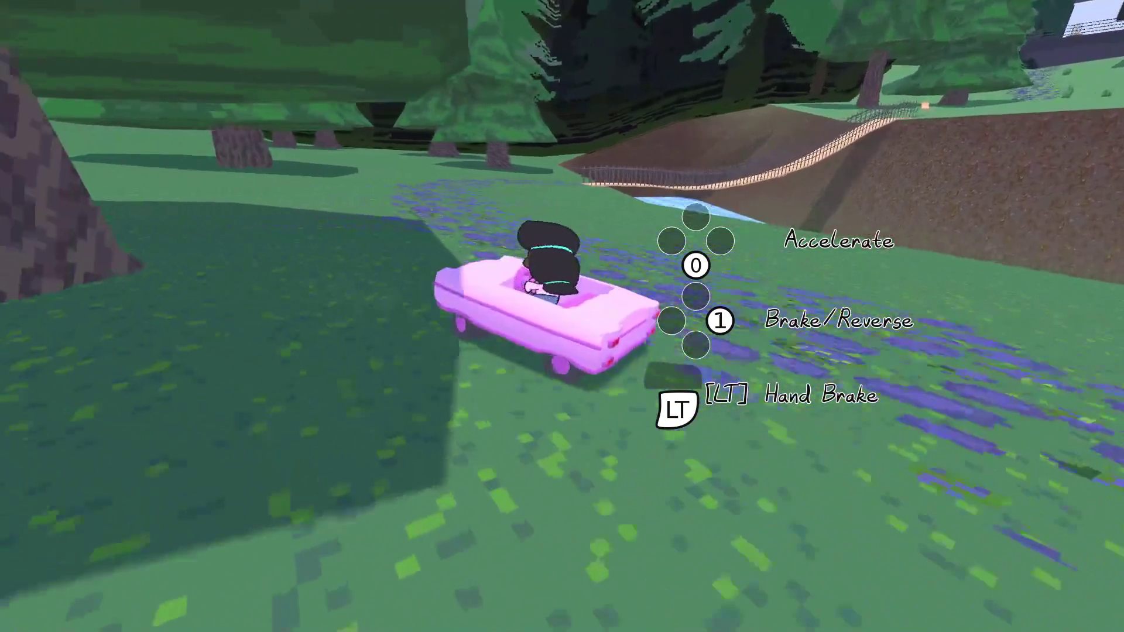
{"action": "key", "text": "a"}
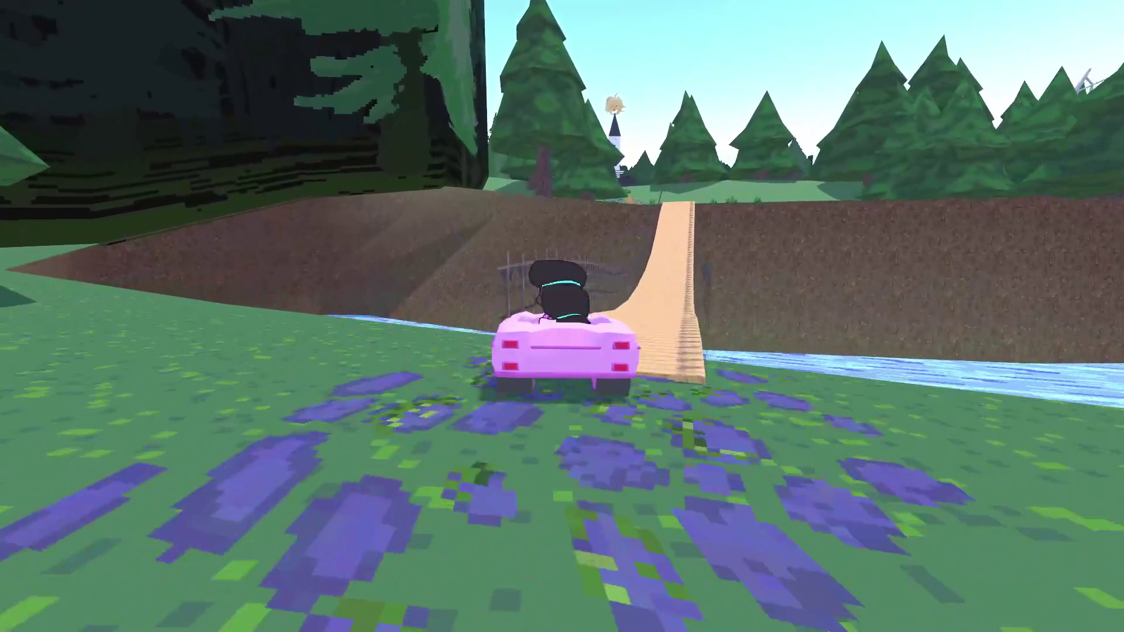
- Drive over the wooden bridge, past the church, downhill into the village, and pause
{"action": "key", "text": "w"}
{"action": "key", "text": "w"}
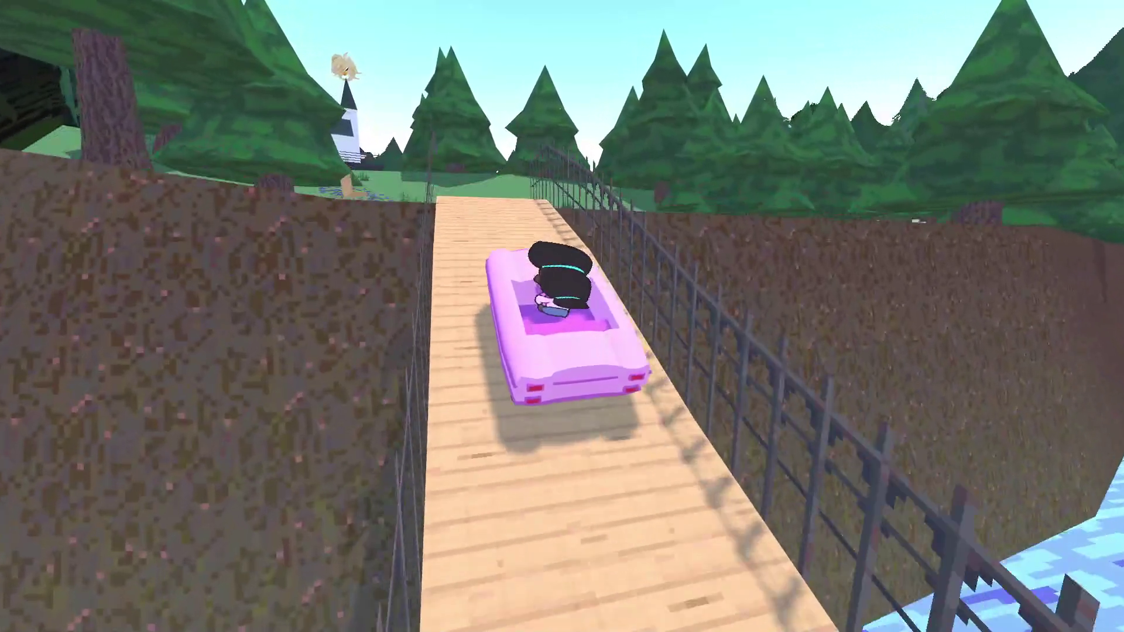
{"action": "key", "text": "w"}
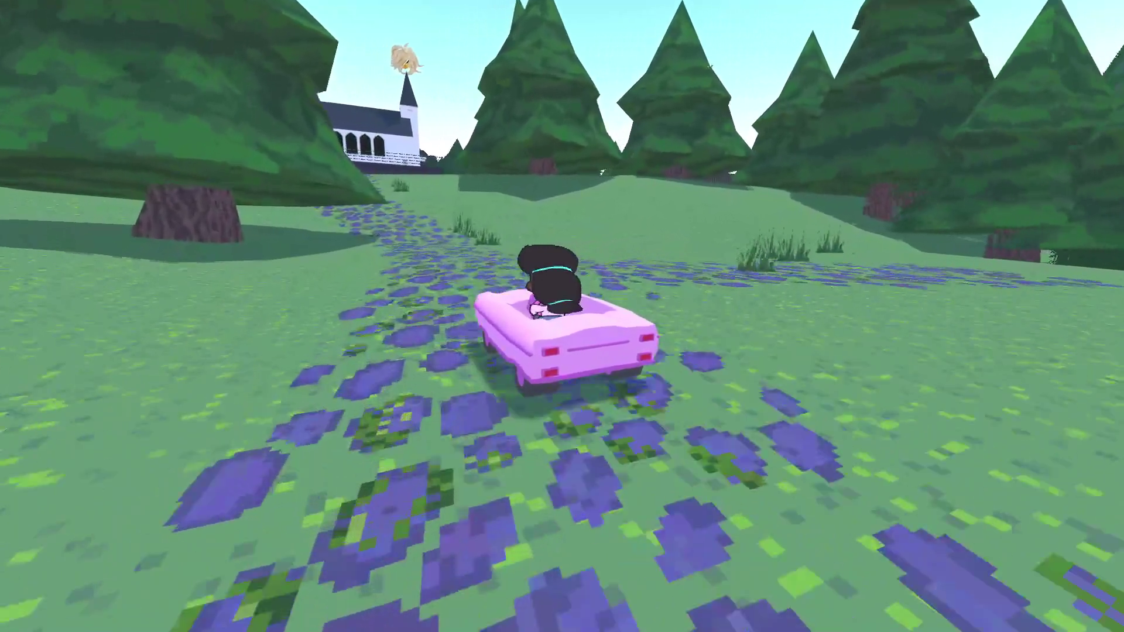
{"action": "key", "text": "w"}
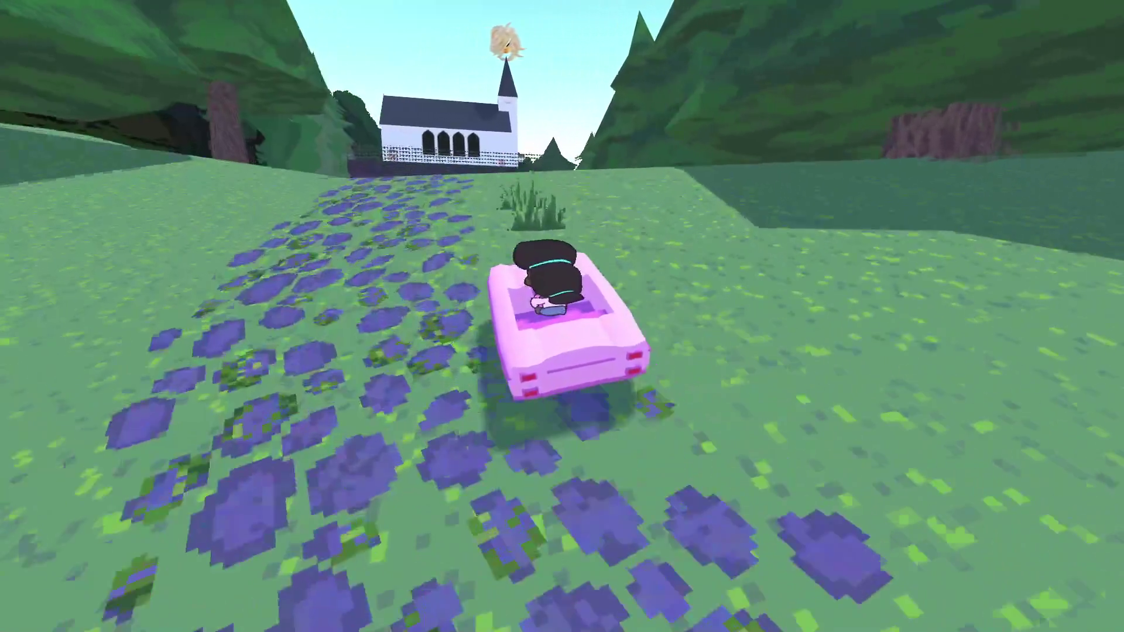
{"action": "key", "text": "w"}
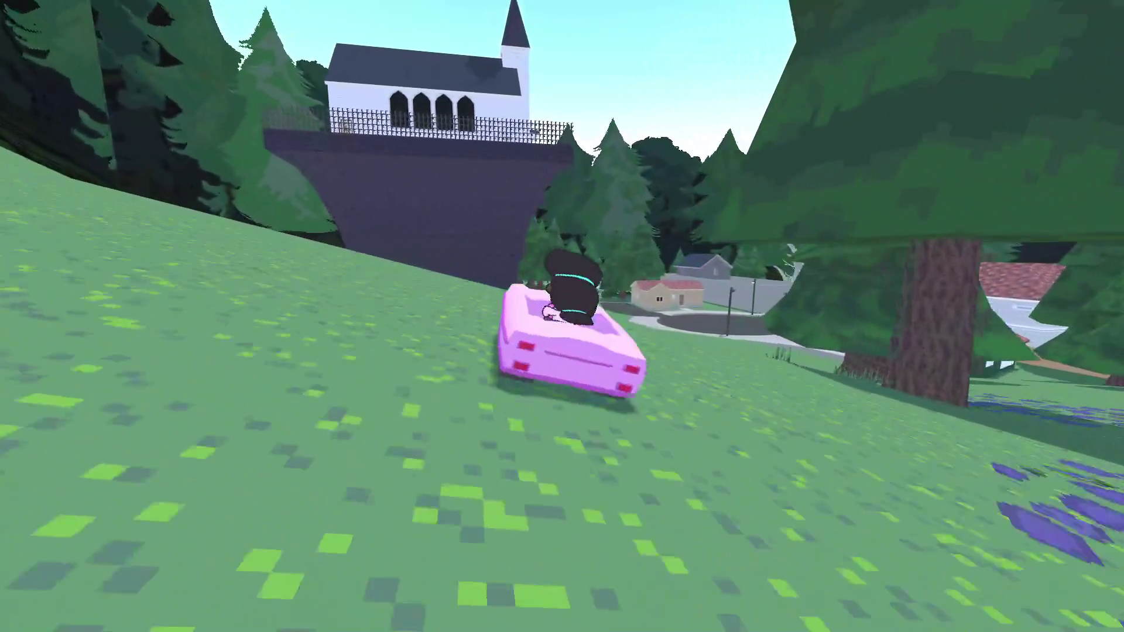
{"action": "key", "text": "w"}
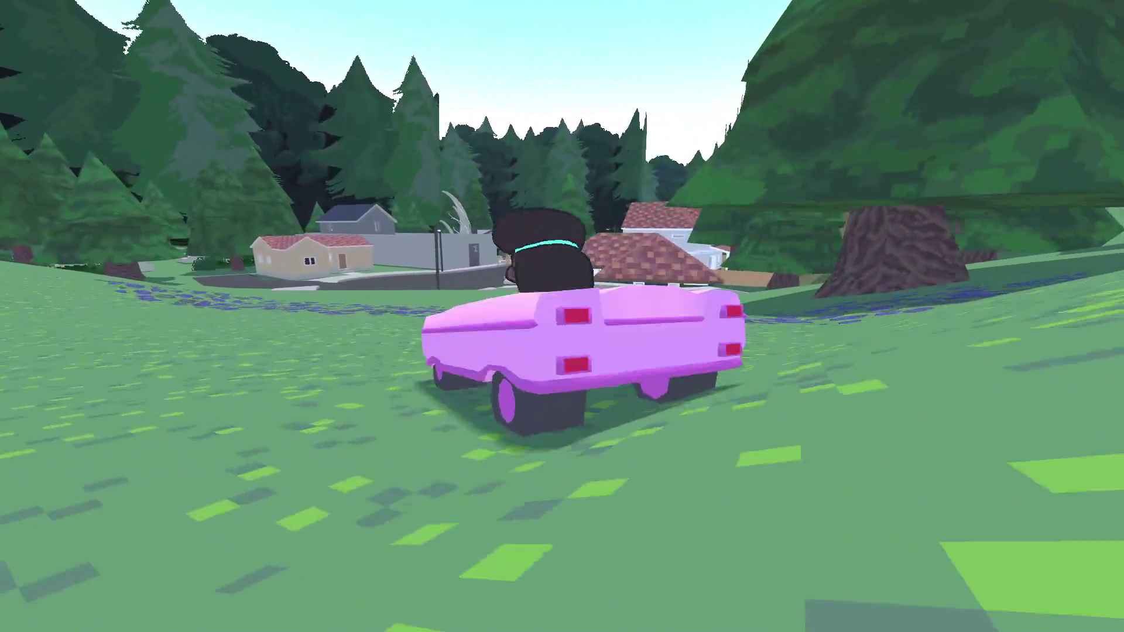
{"action": "key", "text": "w"}
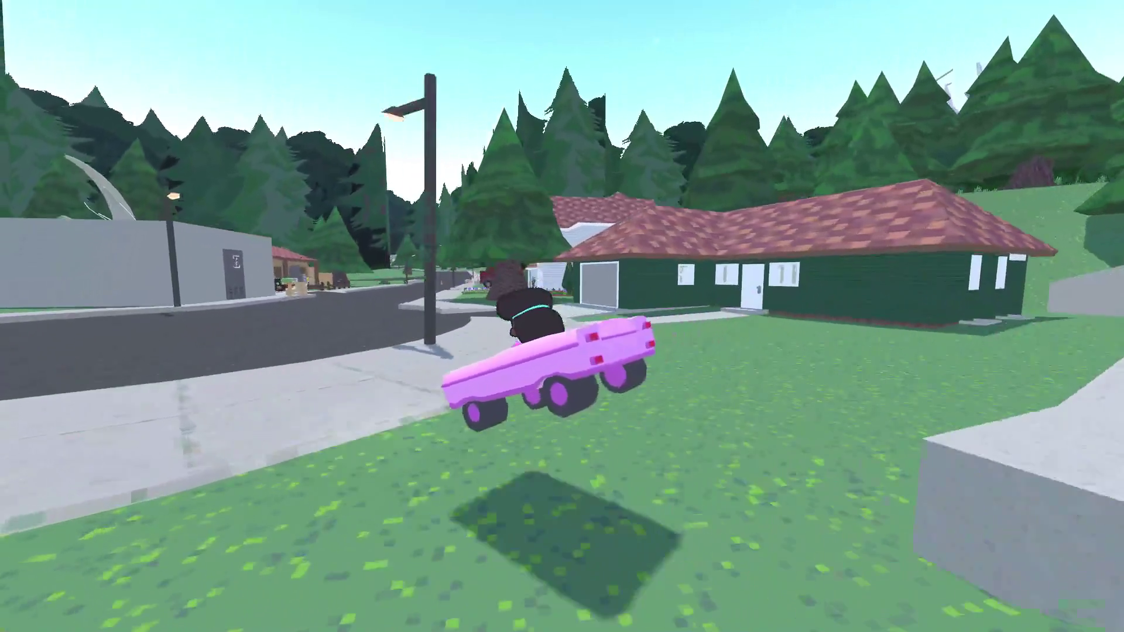
{"action": "key", "text": "w"}
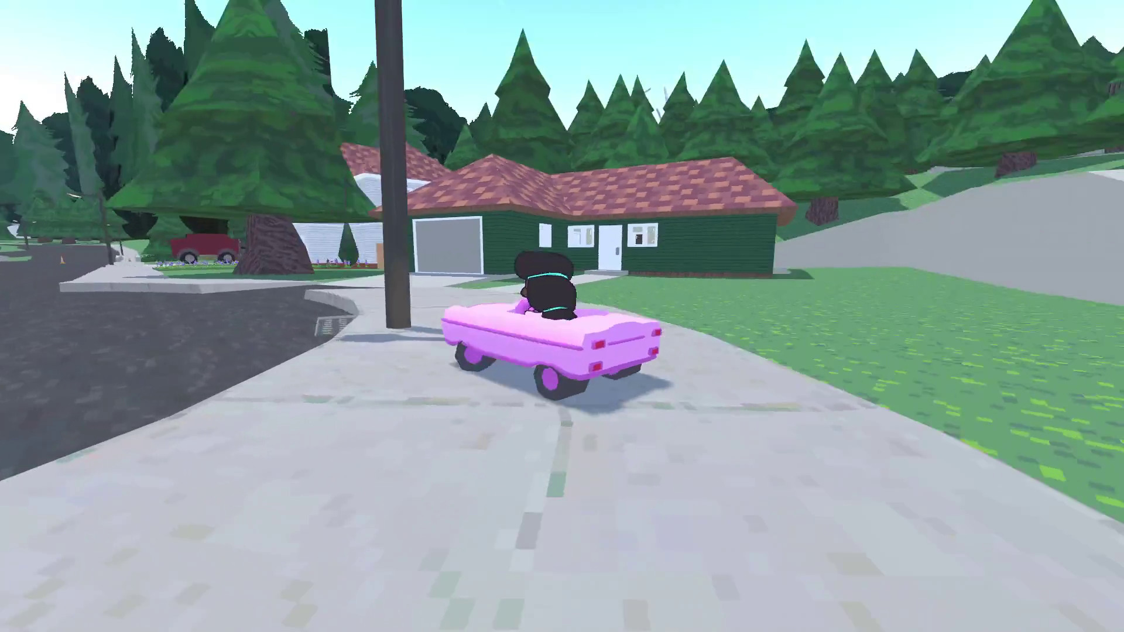
{"action": "key", "text": "Escape"}
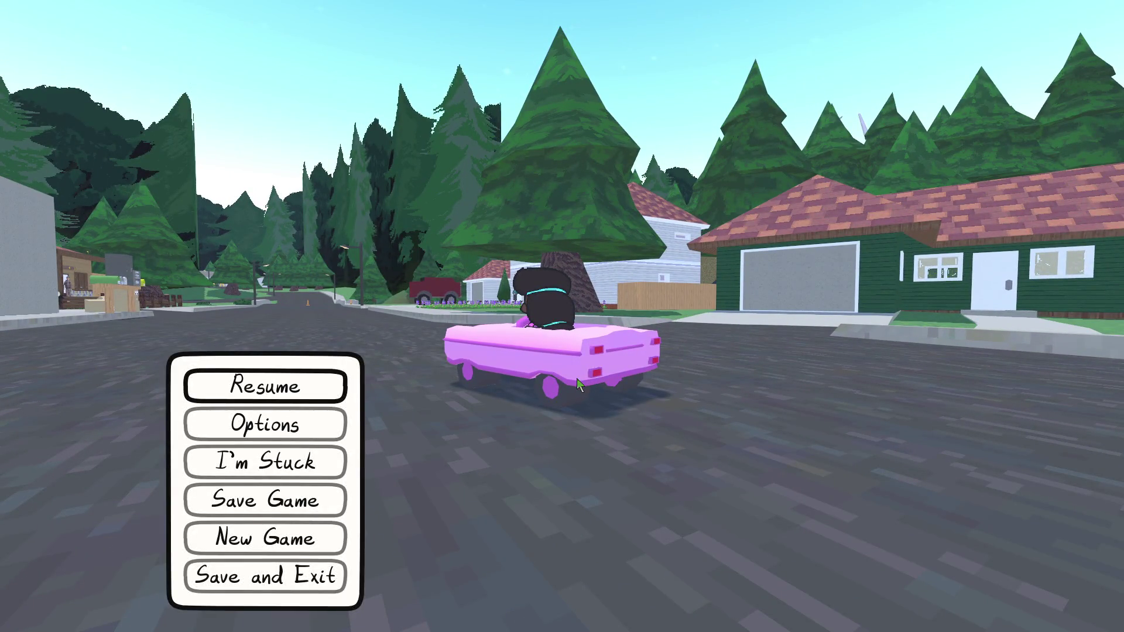
- In NP-ToDo, start a new task below Selfie stick, then discard it
{"action": "key", "text": "alt+Tab"}
{"action": "key", "text": "Return"}
{"action": "type", "text": "F"}
{"action": "key", "text": "ctrl+BackSpace"}
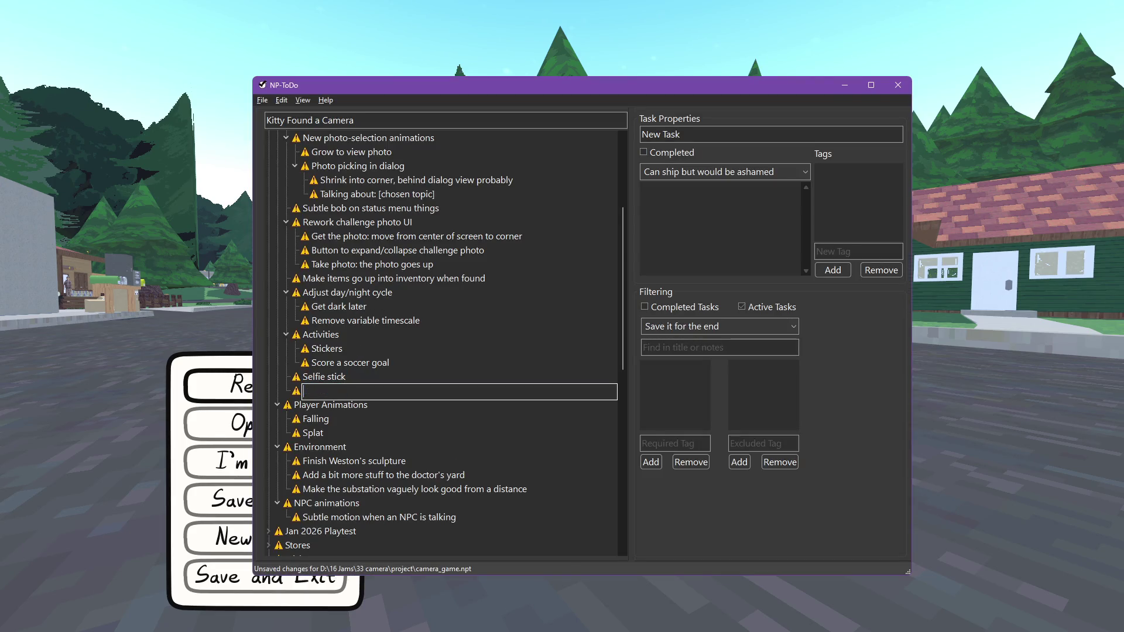
{"action": "key", "text": "Escape"}
{"action": "scroll", "coordinate": [353, 363], "scroll_direction": "up", "scroll_amount": 4}
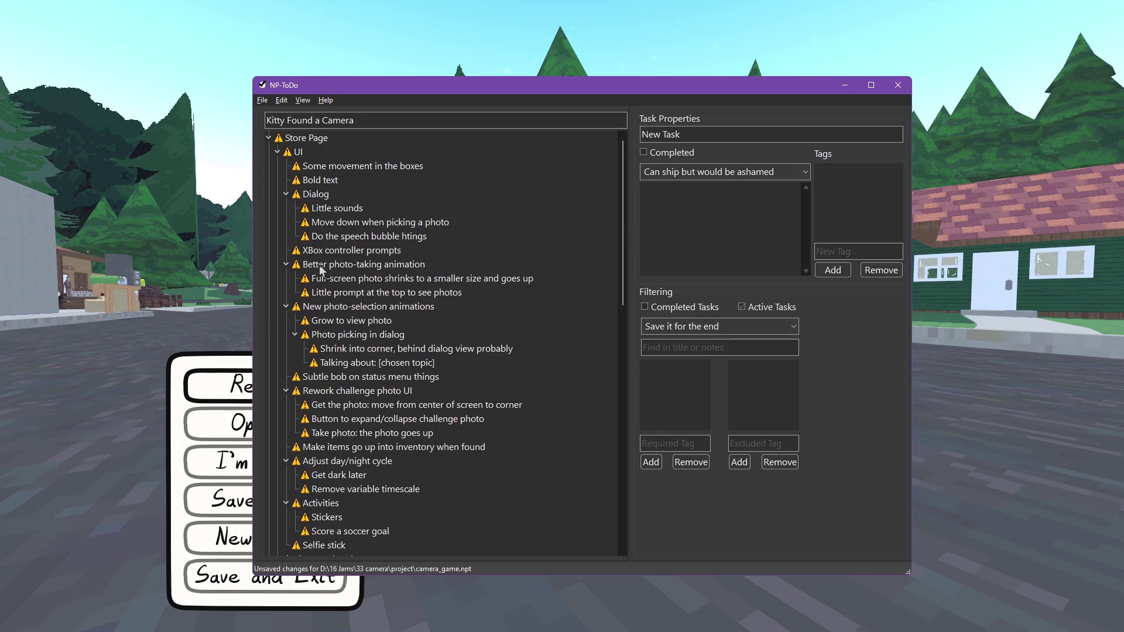
- Look over the New photo-selection animations, XBox controller prompts and Better photo-taking animation tasks
{"action": "left_click", "coordinate": [315, 311]}
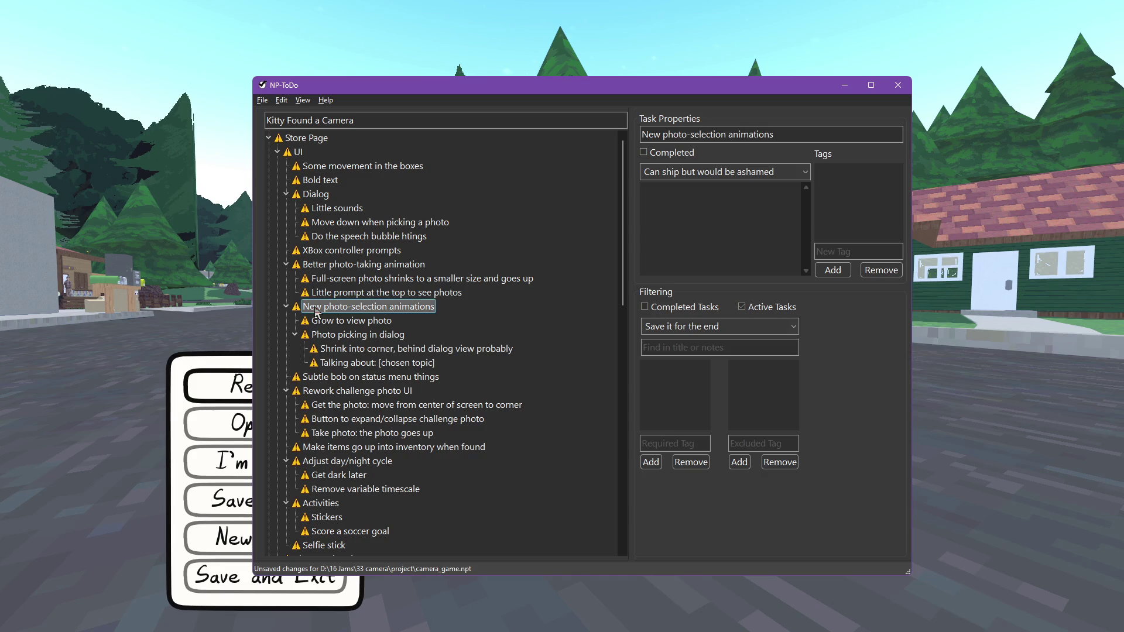
{"action": "left_click", "coordinate": [329, 253]}
{"action": "left_click", "coordinate": [319, 264]}
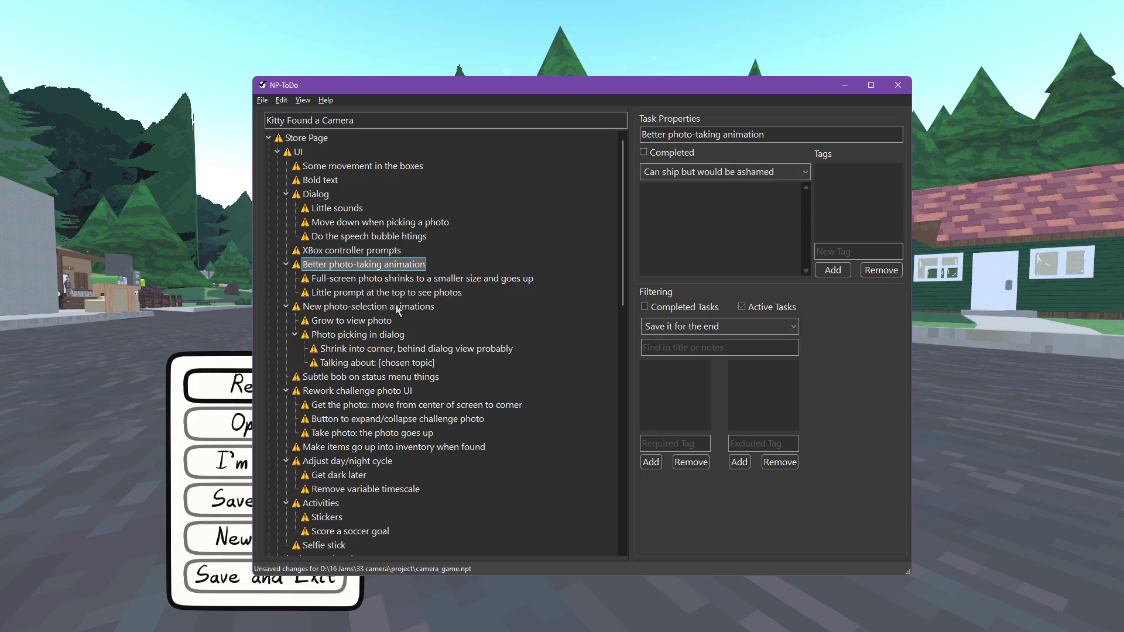
{"action": "left_click", "coordinate": [334, 308]}
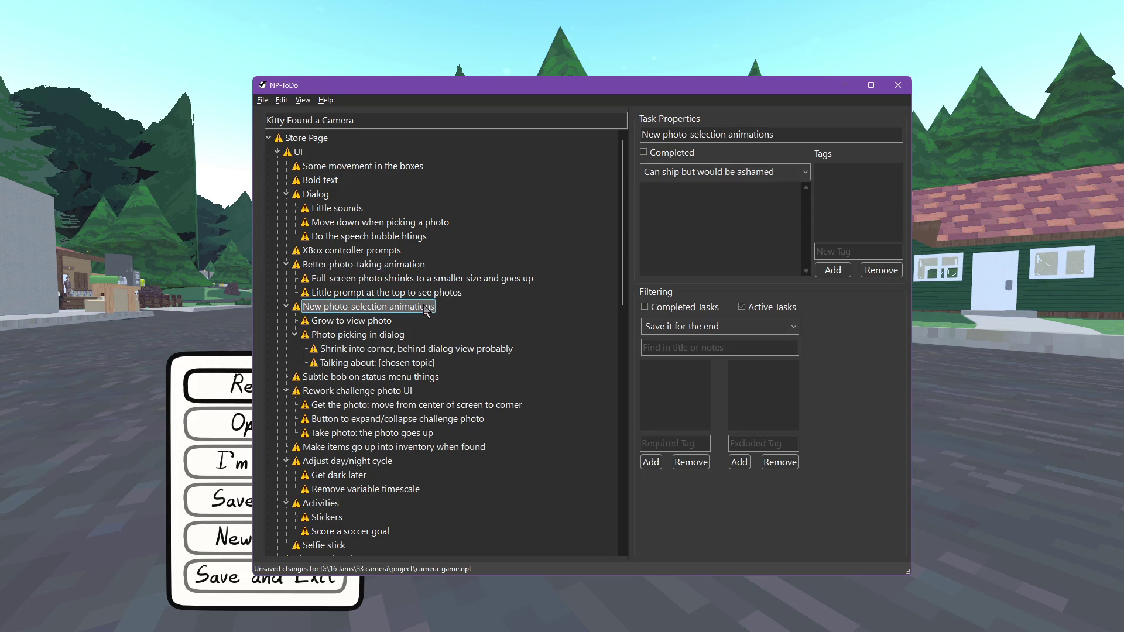
{"action": "scroll", "coordinate": [316, 377], "scroll_direction": "down", "scroll_amount": 1}
{"action": "scroll", "coordinate": [316, 378], "scroll_direction": "down", "scroll_amount": 2}
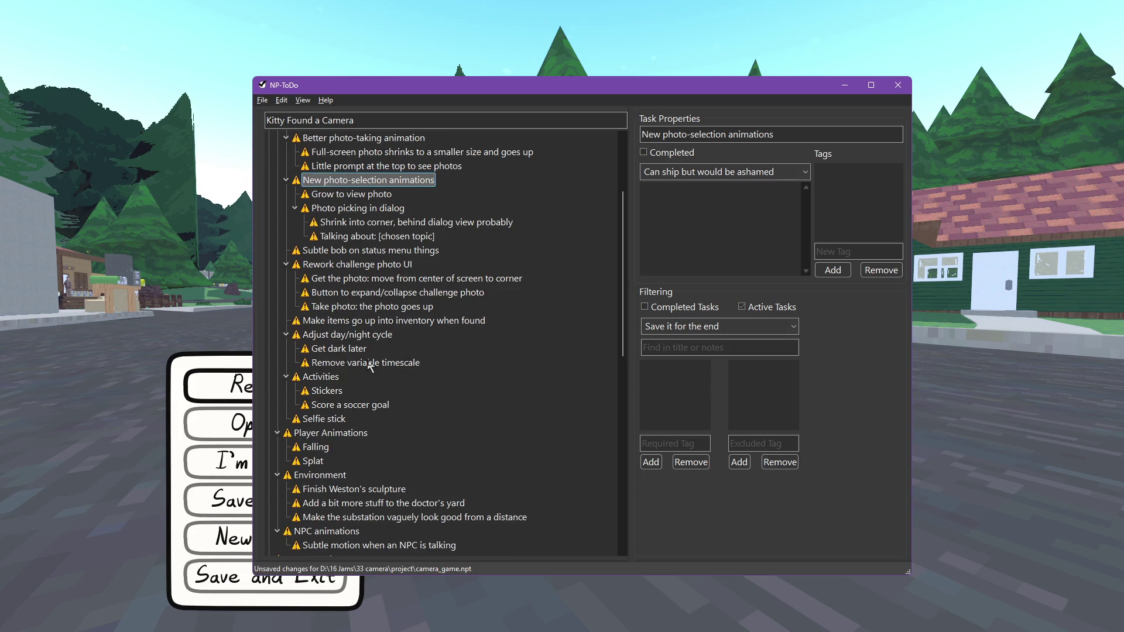
{"action": "scroll", "coordinate": [352, 398], "scroll_direction": "up", "scroll_amount": 3}
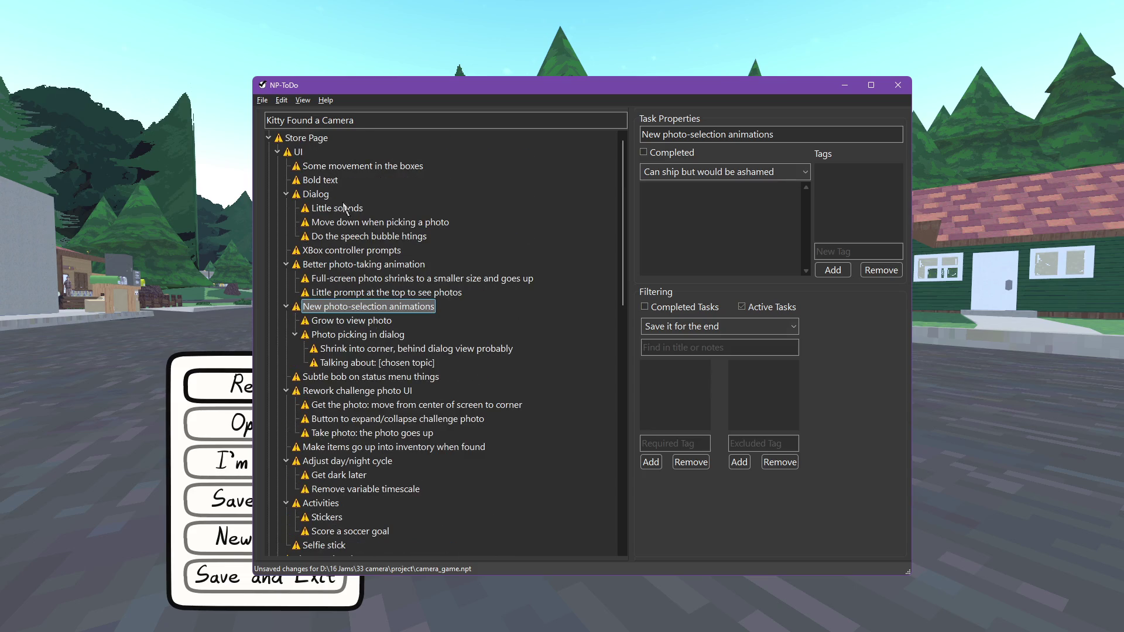
{"action": "scroll", "coordinate": [379, 299], "scroll_direction": "down", "scroll_amount": 2}
{"action": "scroll", "coordinate": [380, 299], "scroll_direction": "down", "scroll_amount": 1}
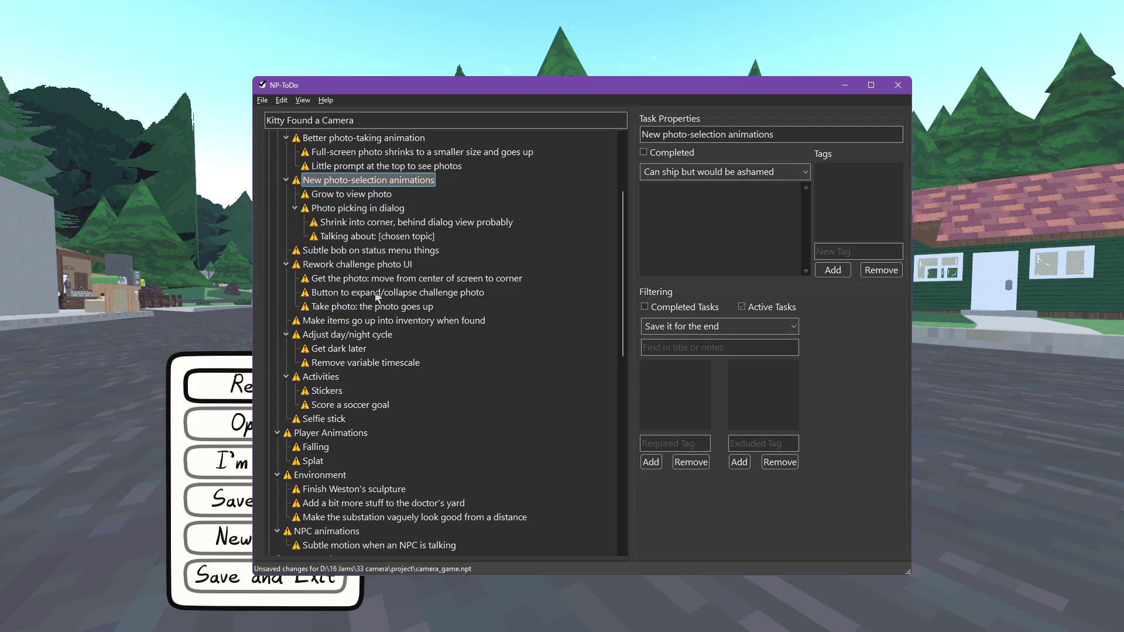
{"action": "scroll", "coordinate": [327, 343], "scroll_direction": "down", "scroll_amount": 5}
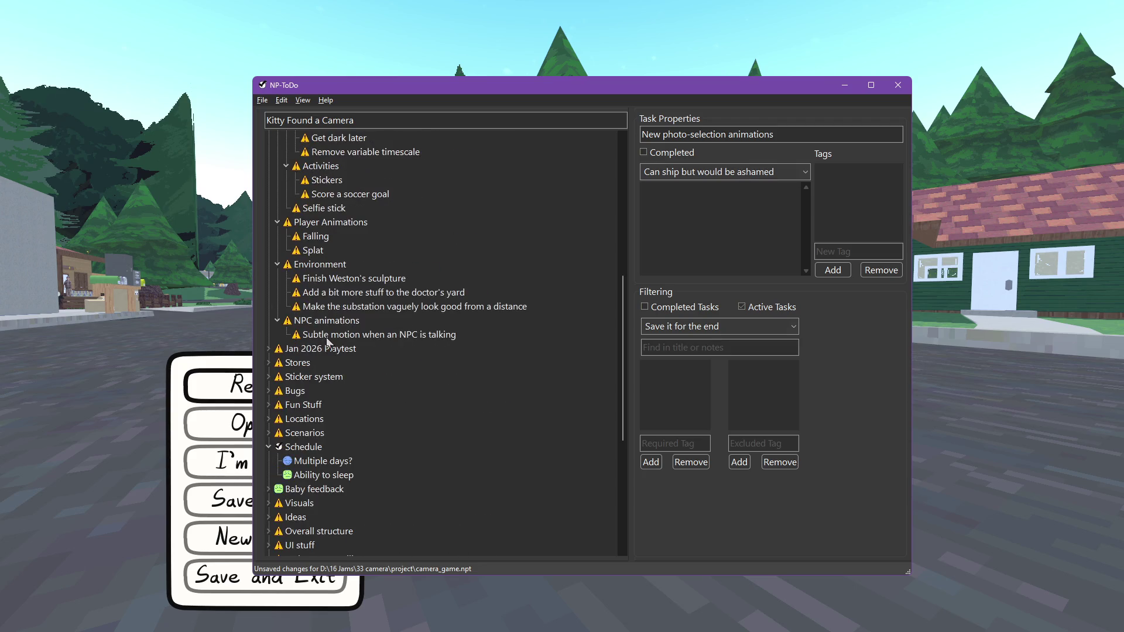
- Under Environment, change the character name in the sculpture task to Bill
{"action": "left_click", "coordinate": [310, 266]}
{"action": "key", "text": "Insert"}
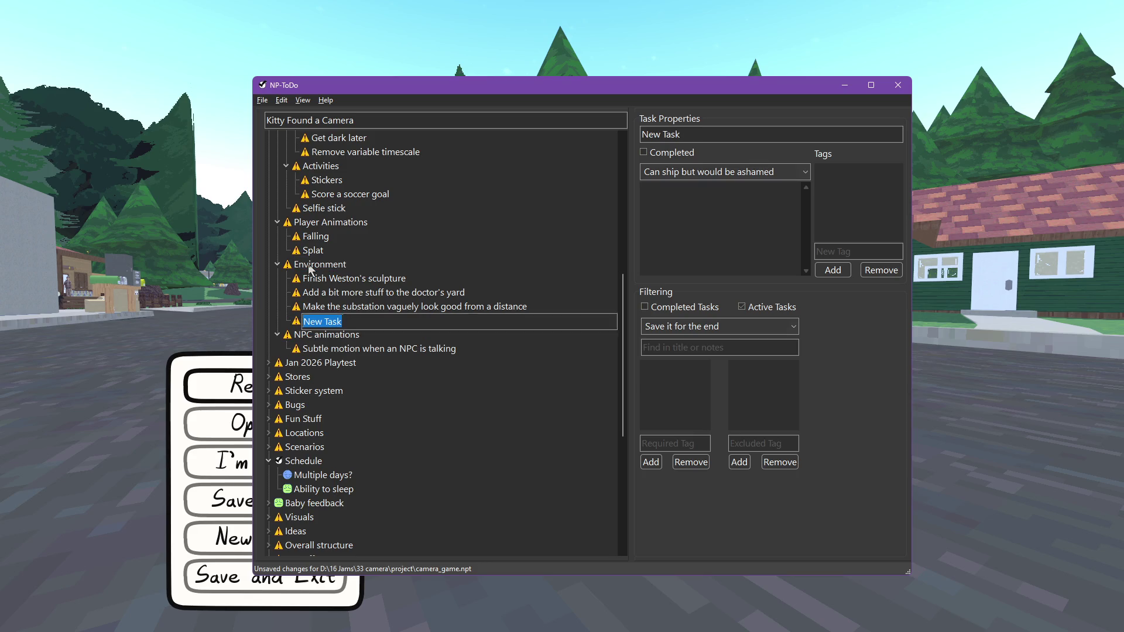
{"action": "type", "text": "We"}
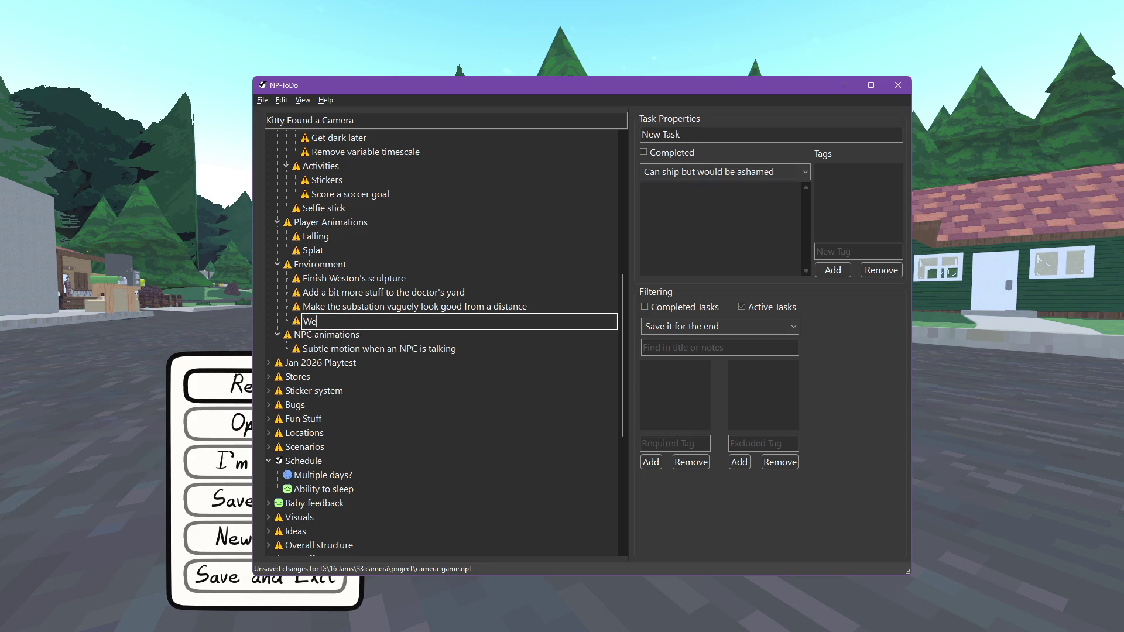
{"action": "key", "text": "BackSpace"}
{"action": "key", "text": "BackSpace"}
{"action": "key", "text": "BackSpace"}
{"action": "key", "text": "Escape"}
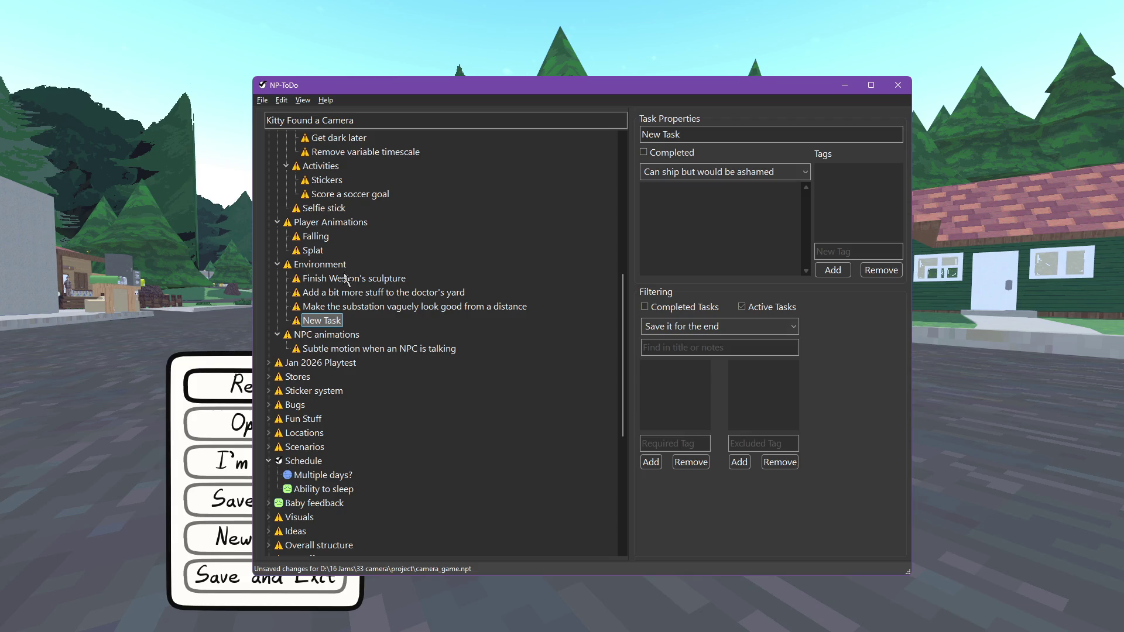
{"action": "left_click", "coordinate": [346, 280]}
{"action": "left_click", "coordinate": [346, 280]}
{"action": "left_click", "coordinate": [358, 280]}
{"action": "key", "text": "ctrl+BackSpace"}
{"action": "type", "text": "Bill"}
{"action": "key", "text": "Return"}
- Add the Environment task 'The Weston's upstairs couch for gaming'
{"action": "key", "text": "Down"}
{"action": "key", "text": "Down"}
{"action": "key", "text": "Down"}
{"action": "key", "text": "F2"}
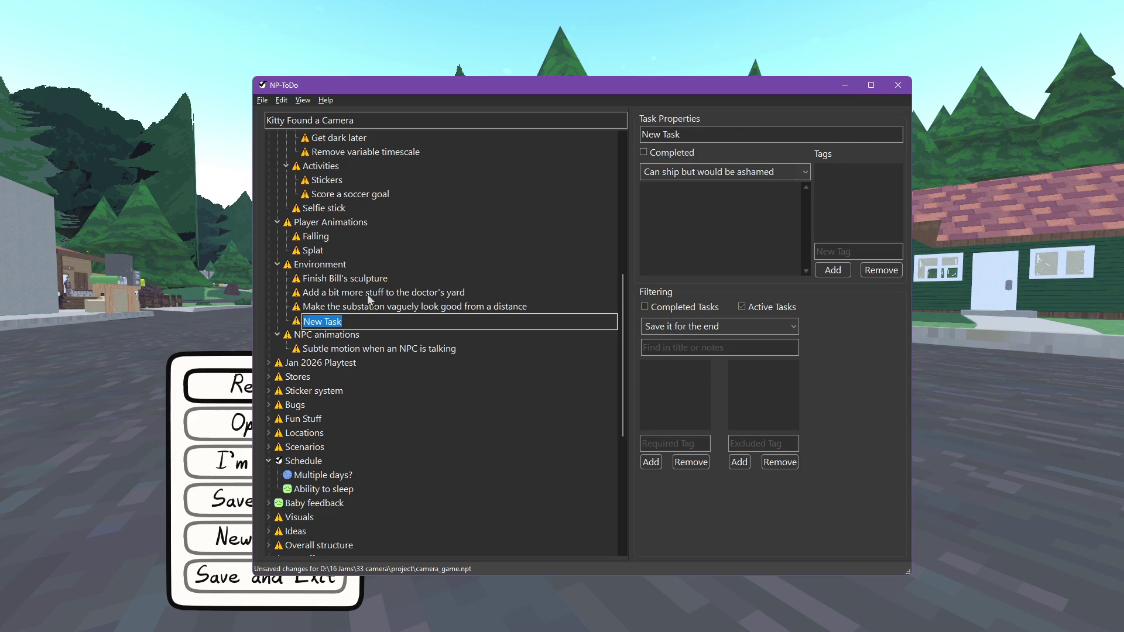
{"action": "type", "text": "The Weston's u"}
{"action": "type", "text": "pstairs couch"}
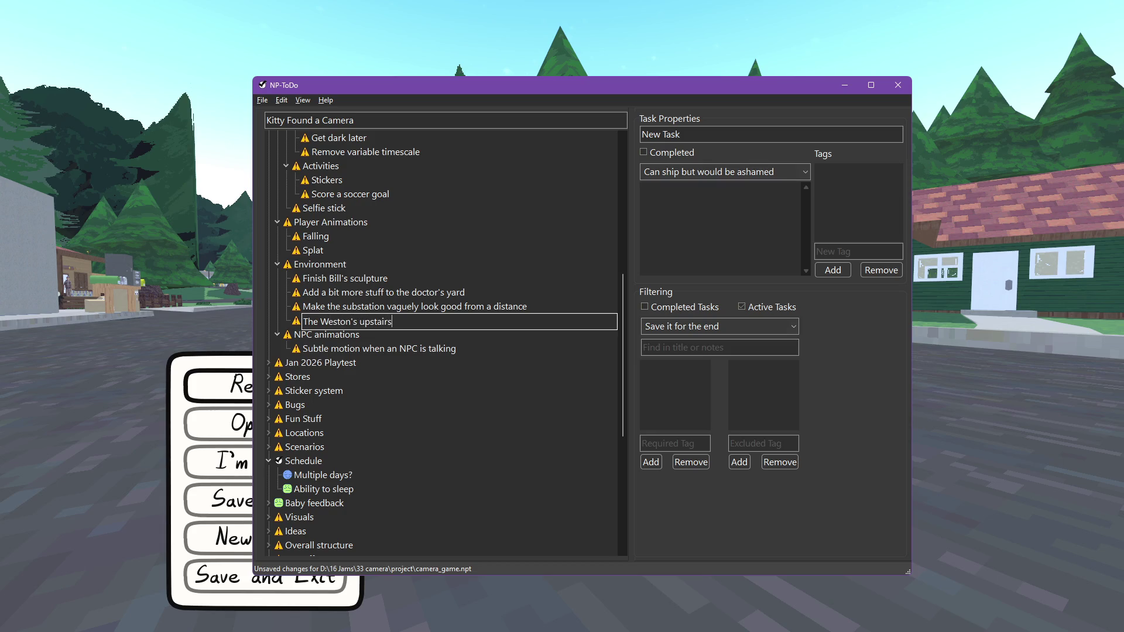
{"action": "type", "text": " for gaming"}
{"action": "key", "text": "Return"}
- Briefly unpause the game to look around the car, then return to NP-ToDo
{"action": "key", "text": "alt+Tab"}
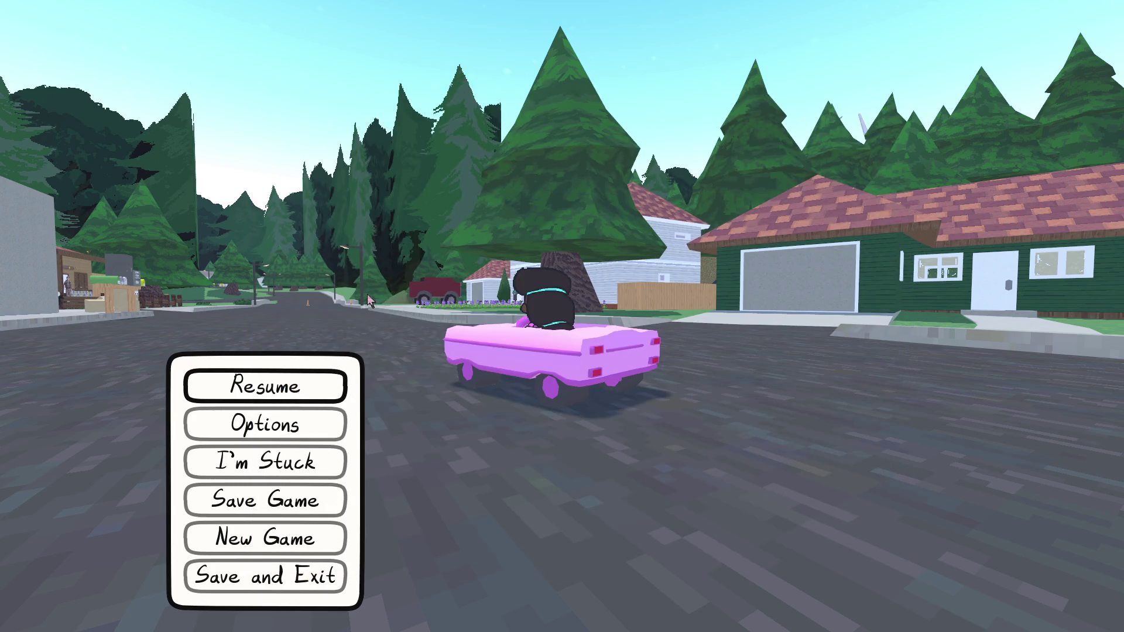
{"action": "key", "text": "Escape"}
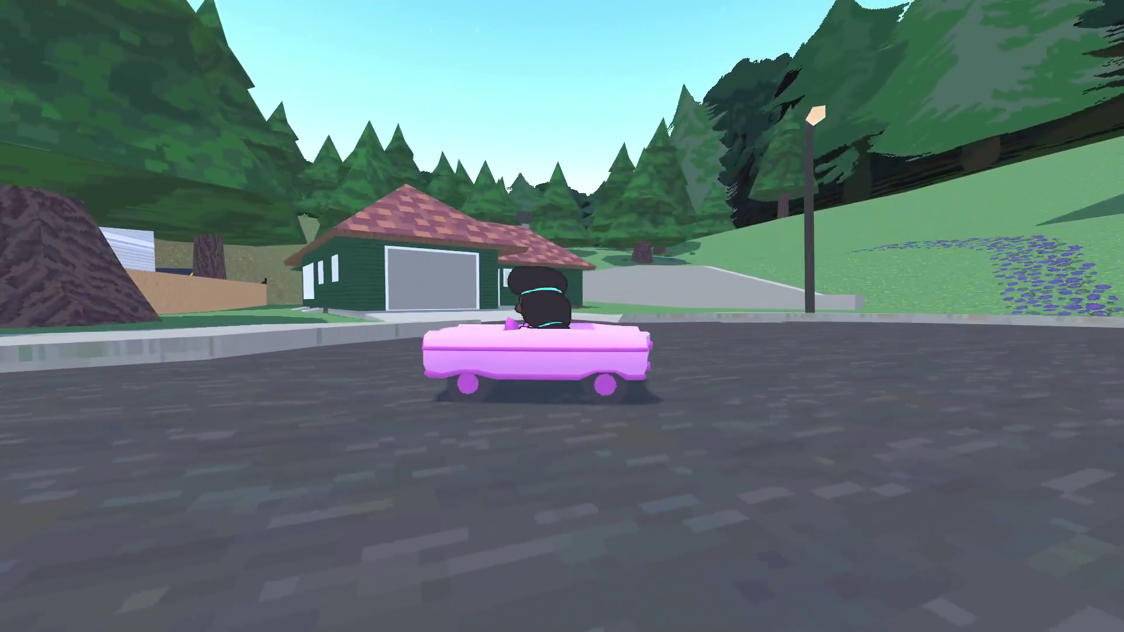
{"action": "key", "text": "Escape"}
{"action": "key", "text": "alt+Tab"}
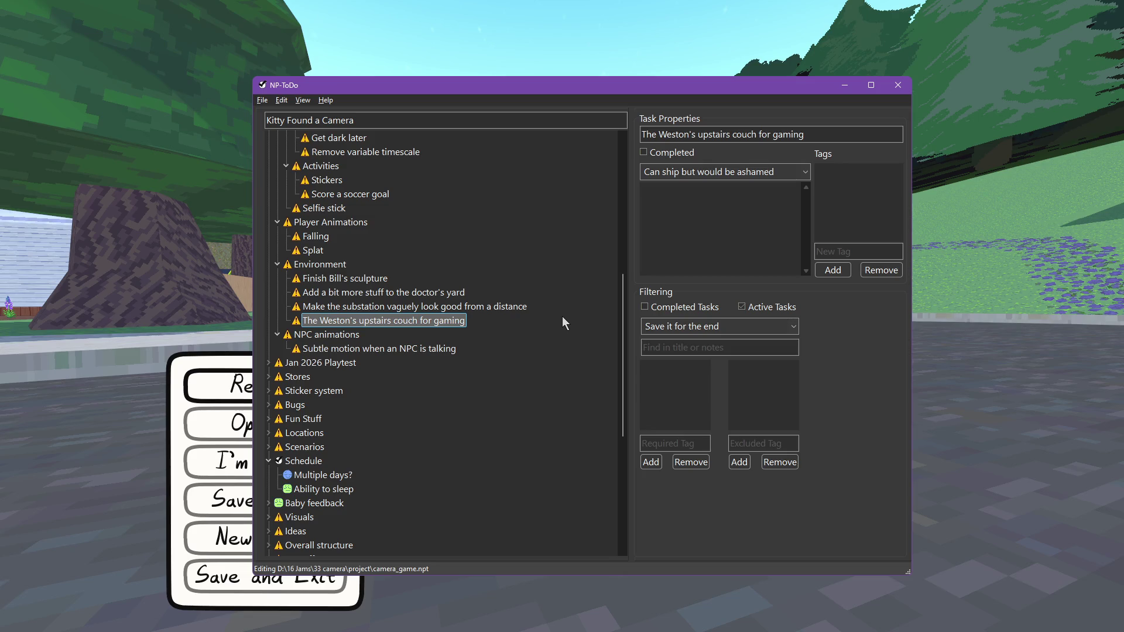
- Add subtasks Couch, Coffee table, Back wall and TV lighting under the gaming couch task
{"action": "key", "text": "Insert"}
{"action": "type", "text": "Couch"}
{"action": "key", "text": "Return"}
{"action": "key", "text": "Insert"}
{"action": "type", "text": "Coffee t"}
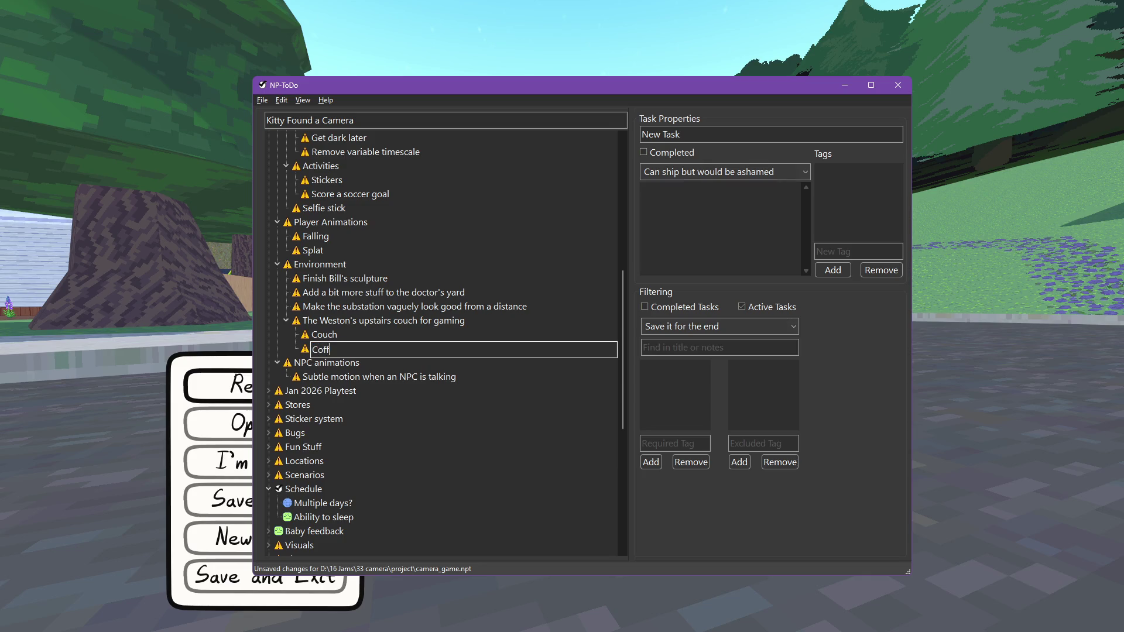
{"action": "type", "text": "able"}
{"action": "key", "text": "Return"}
{"action": "key", "text": "Insert"}
{"action": "type", "text": "Back wa"}
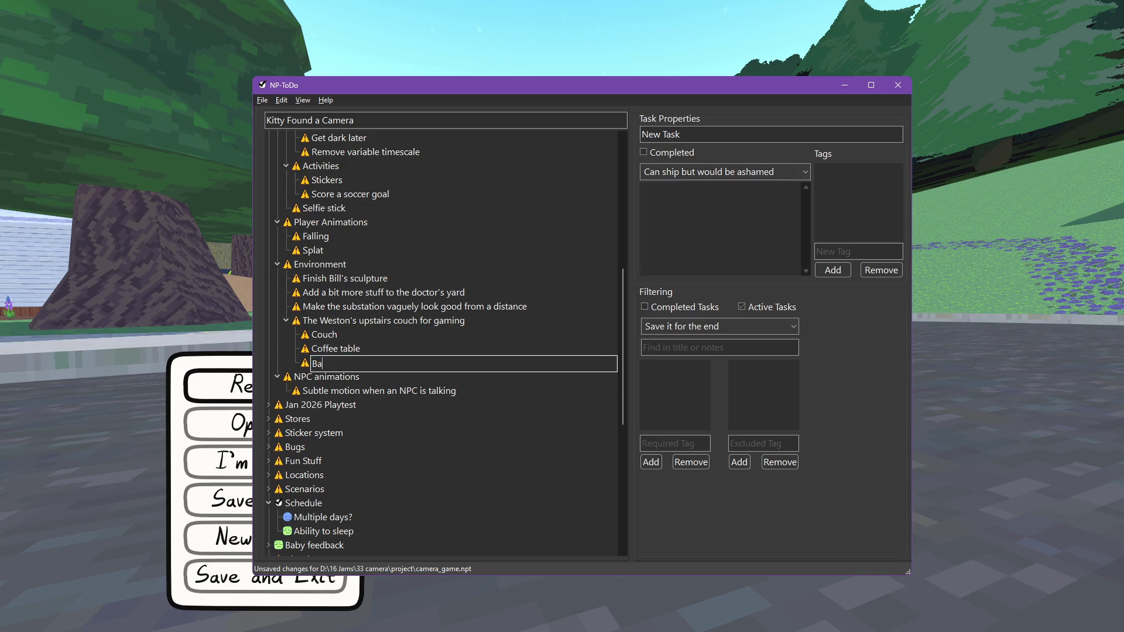
{"action": "type", "text": "ll"}
{"action": "key", "text": "Return"}
{"action": "key", "text": "Insert"}
{"action": "type", "text": "TV luigghting"}
{"action": "key", "text": "Return"}
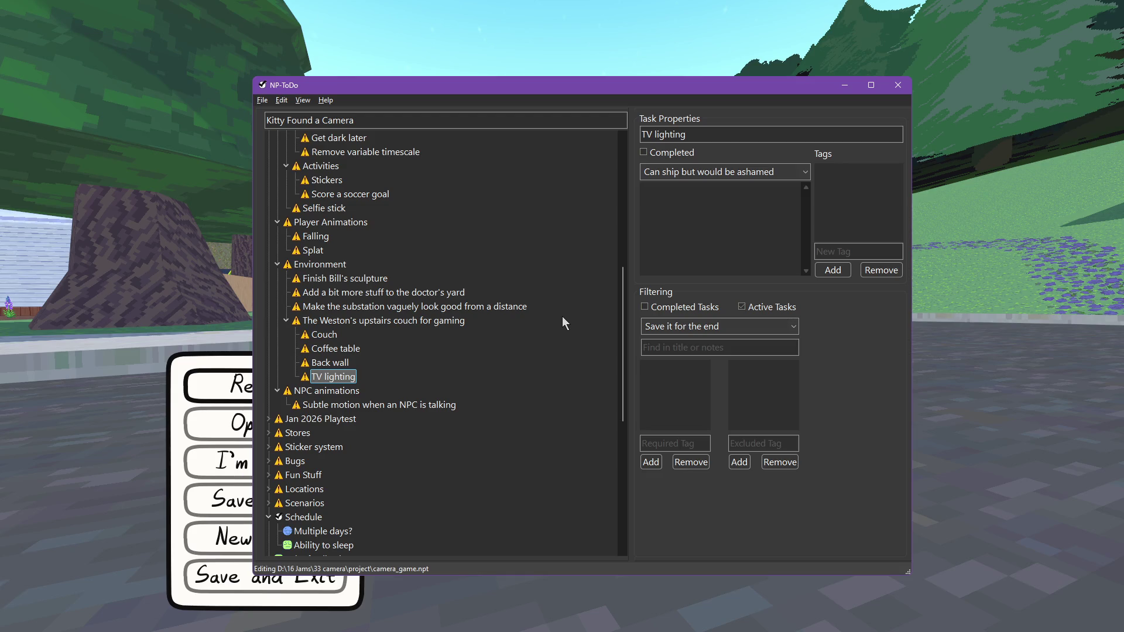
- Add 'Kitty with a giant controller' under Player Animations and go back to the game
{"action": "left_click", "coordinate": [321, 224]}
{"action": "key", "text": "Insert"}
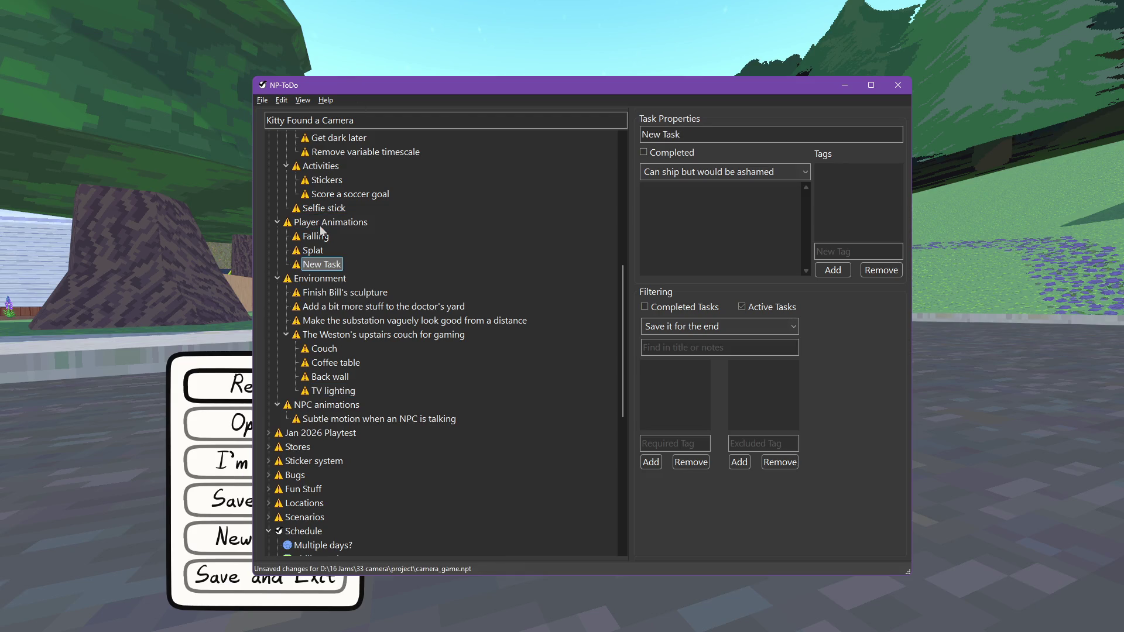
{"action": "type", "text": "Kitty with a giant c"}
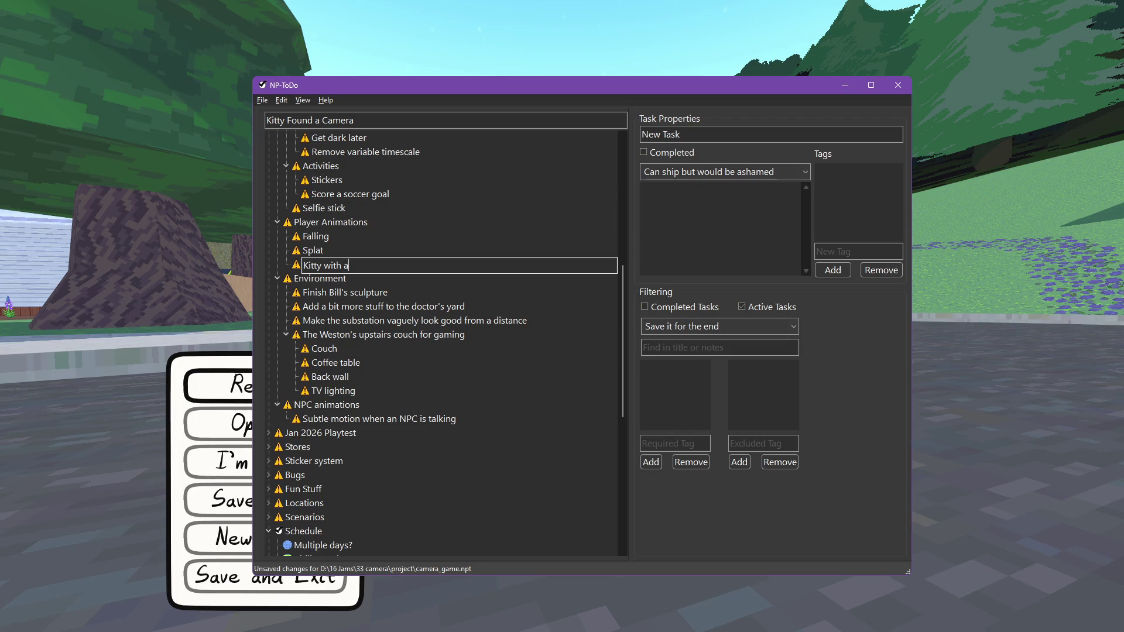
{"action": "type", "text": "ontroller"}
{"action": "key", "text": "Return"}
{"action": "key", "text": "alt+Tab"}
- Drive the pink car to the curb, get out, run along the sidewalk and pause
{"action": "key", "text": "Return"}
{"action": "key", "text": "w"}
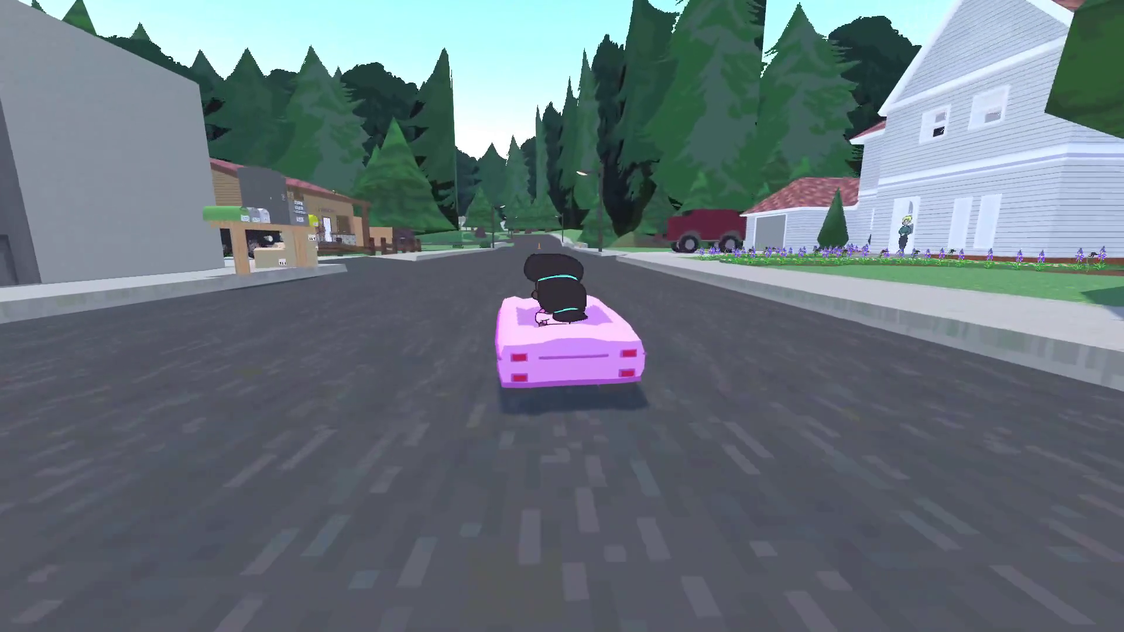
{"action": "key", "text": "d"}
{"action": "key", "text": "e"}
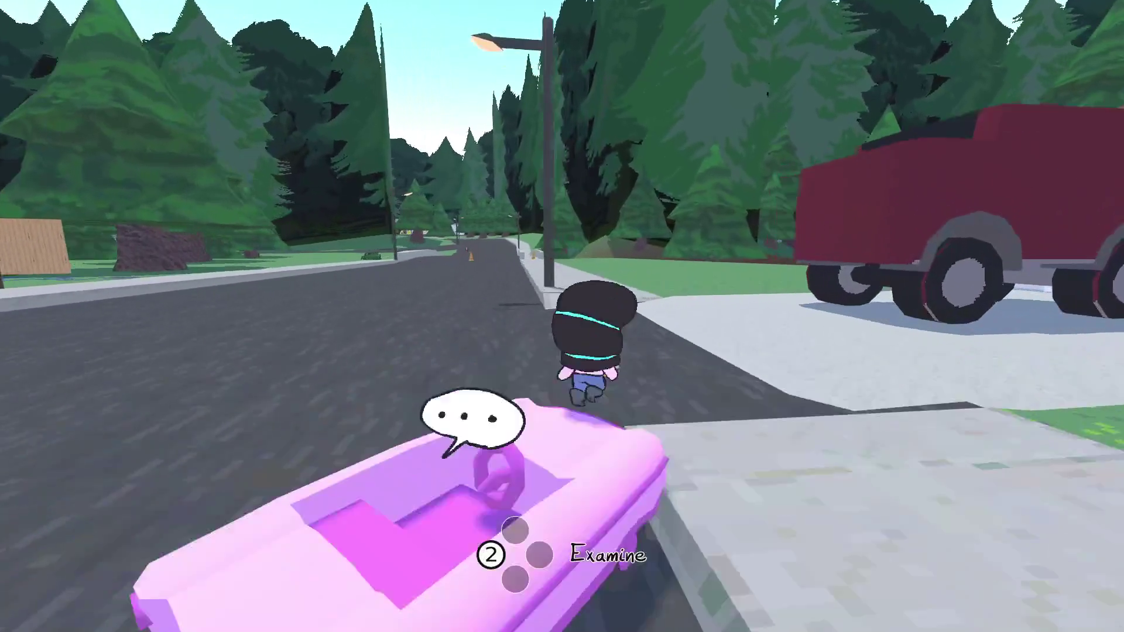
{"action": "key", "text": "s"}
{"action": "key", "text": "w"}
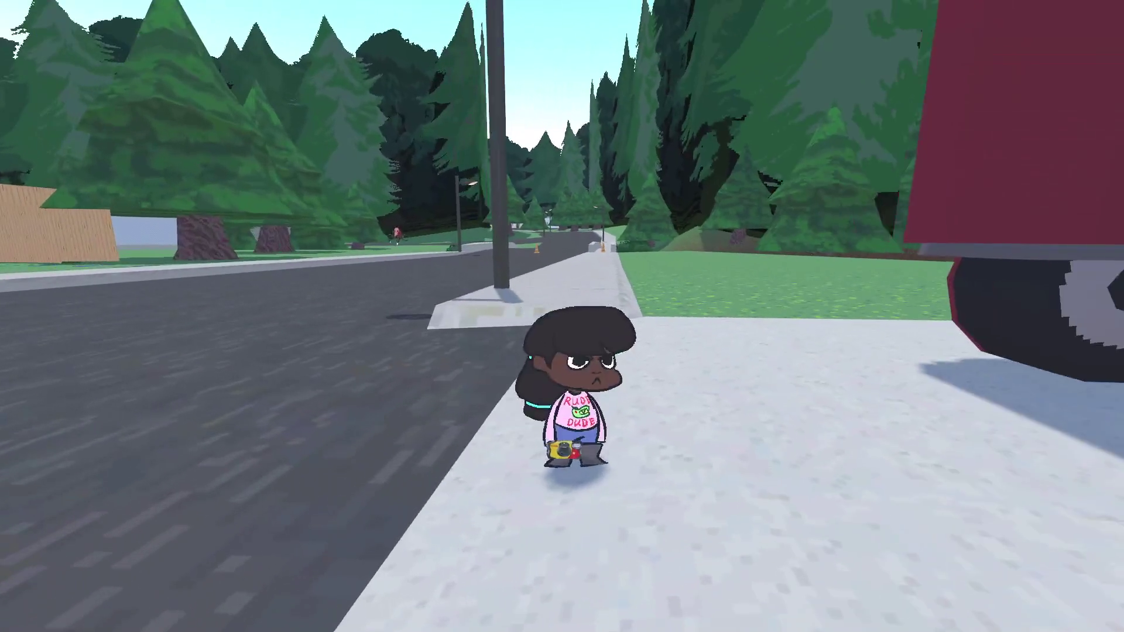
{"action": "key", "text": "Escape"}
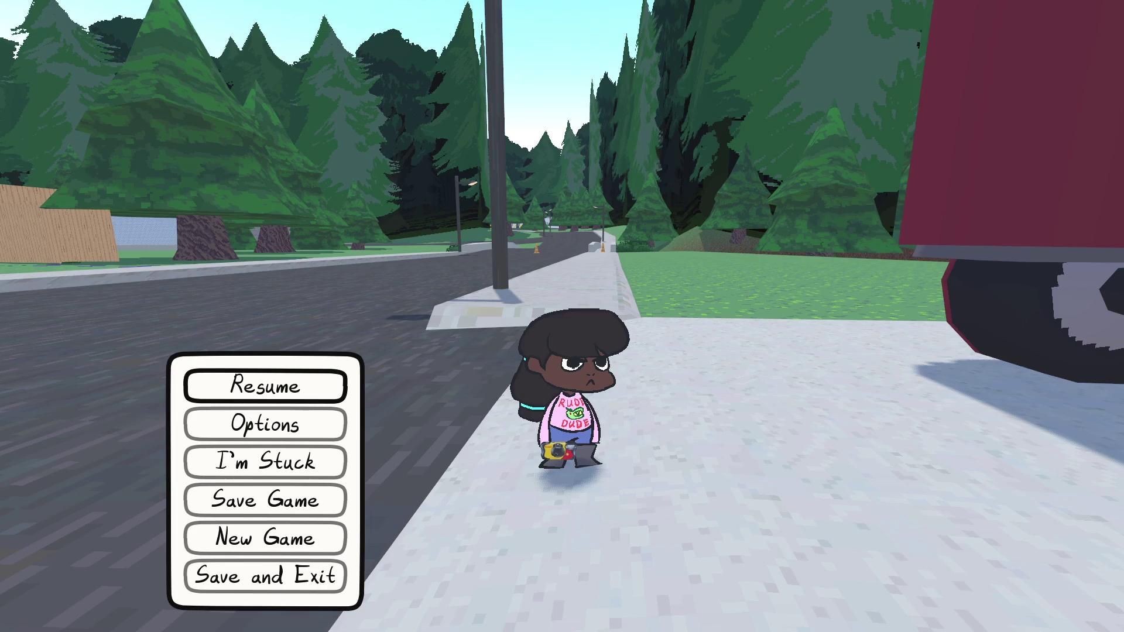
{"action": "key", "text": "alt+Tab"}
- Center the Firefox window, scroll the comic, then go back to The Duke search results
{"action": "mouse_move", "coordinate": [190, 87]}
{"action": "left_mouse_down"}
{"action": "mouse_move", "coordinate": [495, 76]}
{"action": "mouse_move", "coordinate": [518, 44]}
{"action": "left_mouse_up"}
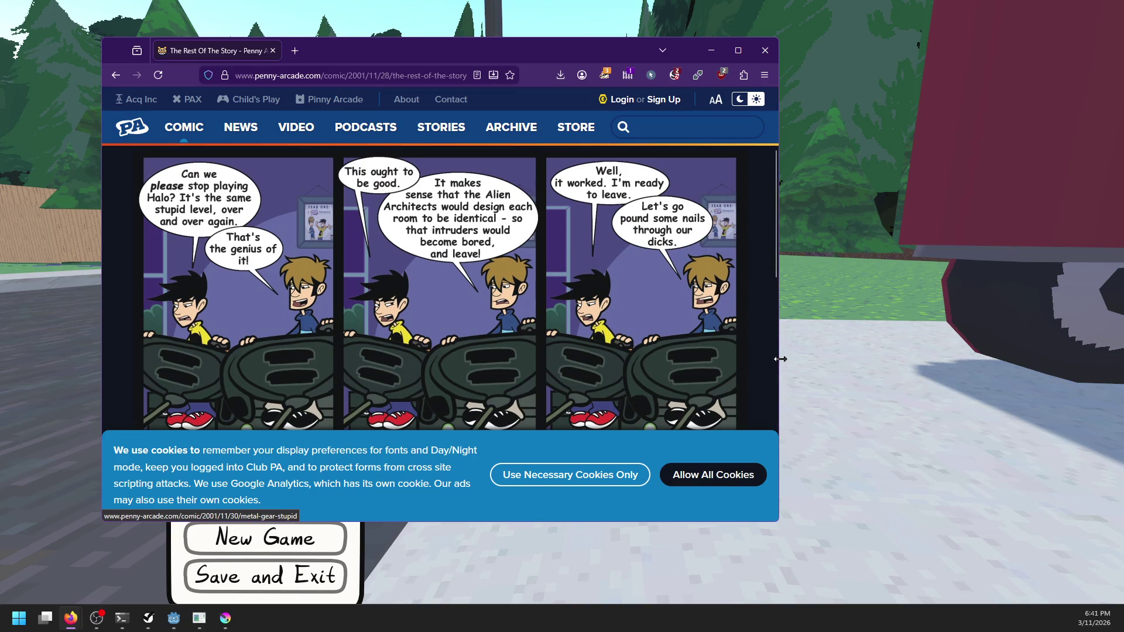
{"action": "scroll", "coordinate": [638, 392], "scroll_direction": "down", "scroll_amount": 2}
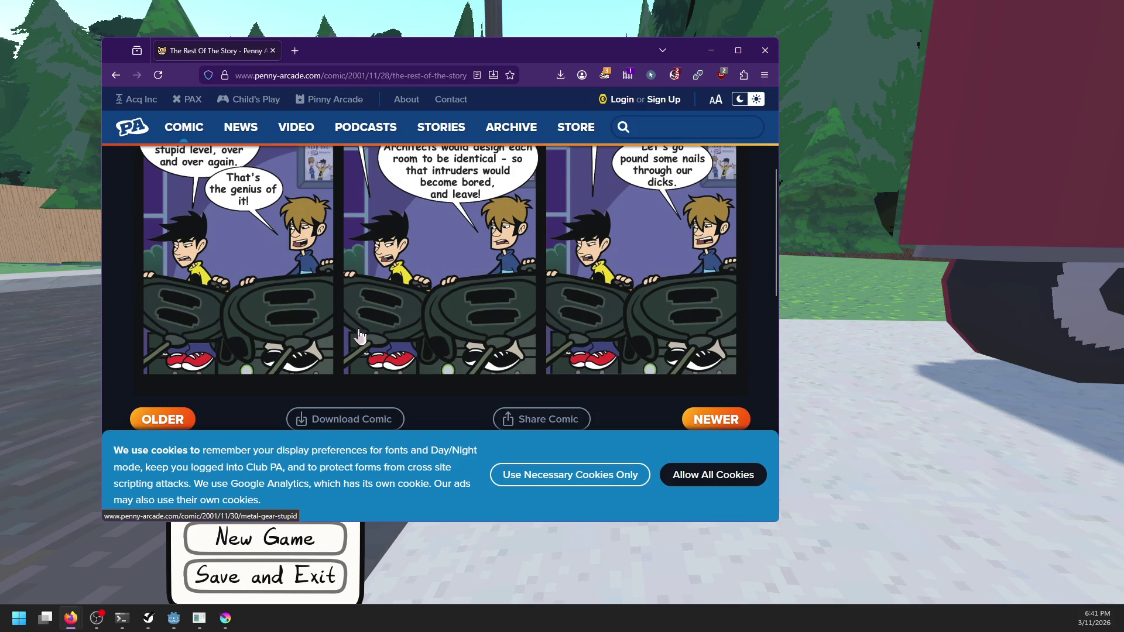
{"action": "scroll", "coordinate": [350, 335], "scroll_direction": "up", "scroll_amount": 1}
{"action": "scroll", "coordinate": [387, 337], "scroll_direction": "down", "scroll_amount": 1}
{"action": "left_click", "coordinate": [117, 75]}
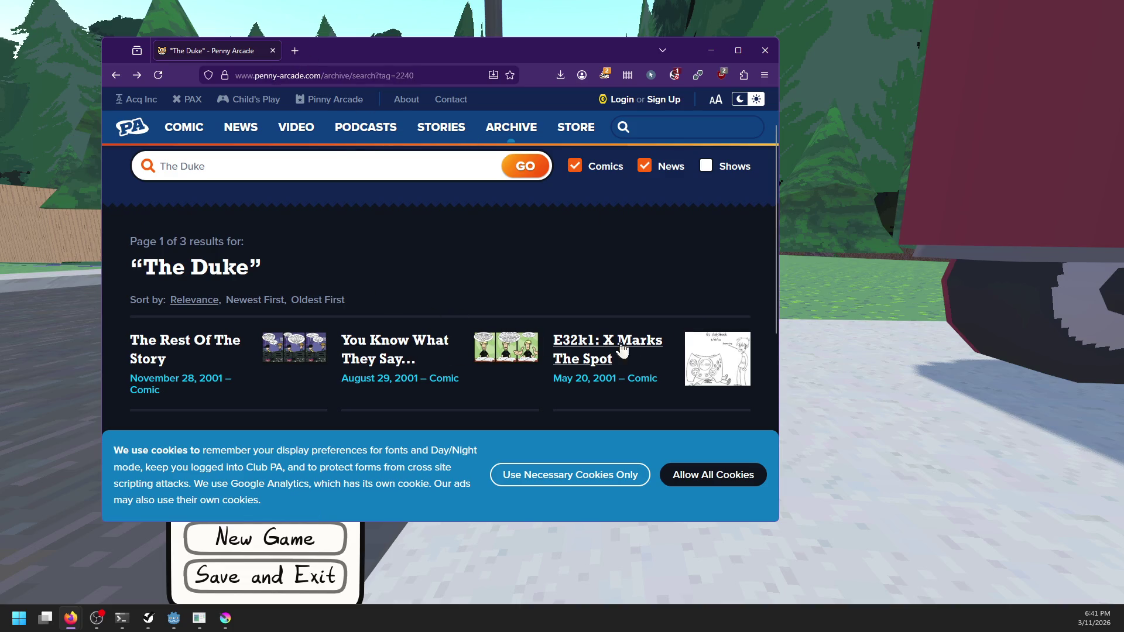
{"action": "scroll", "coordinate": [534, 355], "scroll_direction": "down", "scroll_amount": 2}
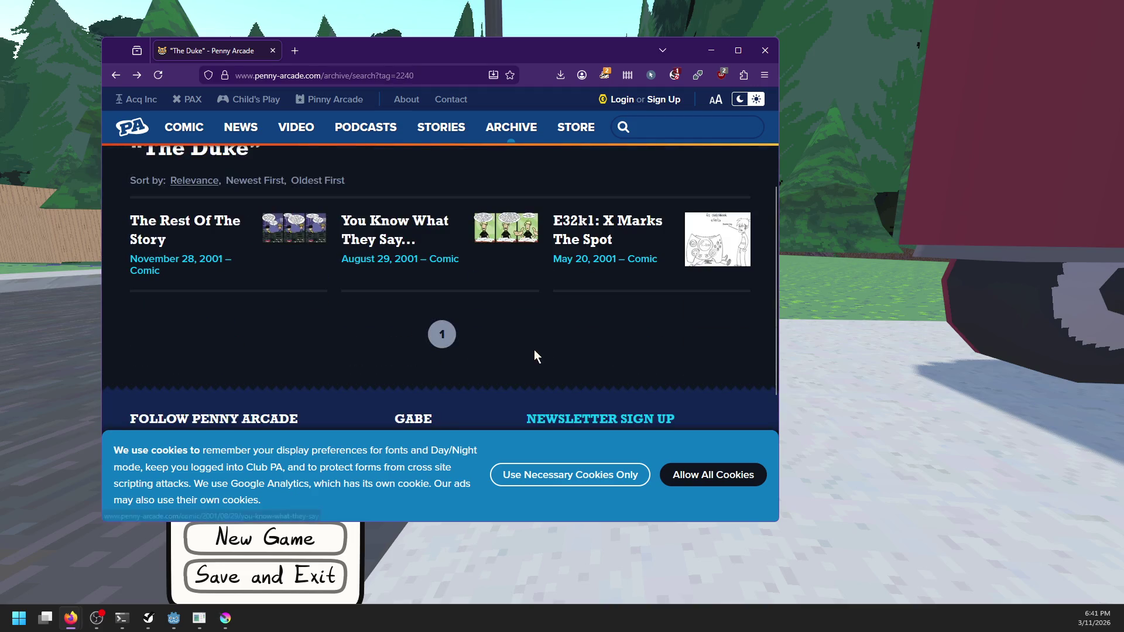
{"action": "scroll", "coordinate": [534, 348], "scroll_direction": "up", "scroll_amount": 1}
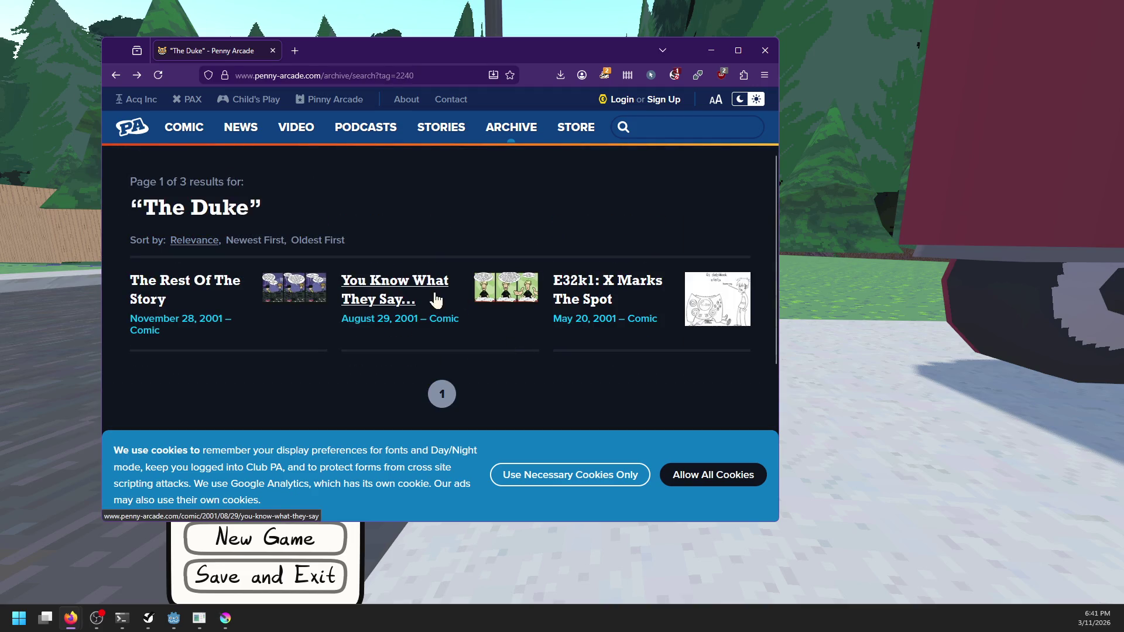
- Reread The Rest Of The Story comic, then close Firefox and resume the game
{"action": "left_click", "coordinate": [291, 293]}
{"action": "scroll", "coordinate": [380, 334], "scroll_direction": "down", "scroll_amount": 2}
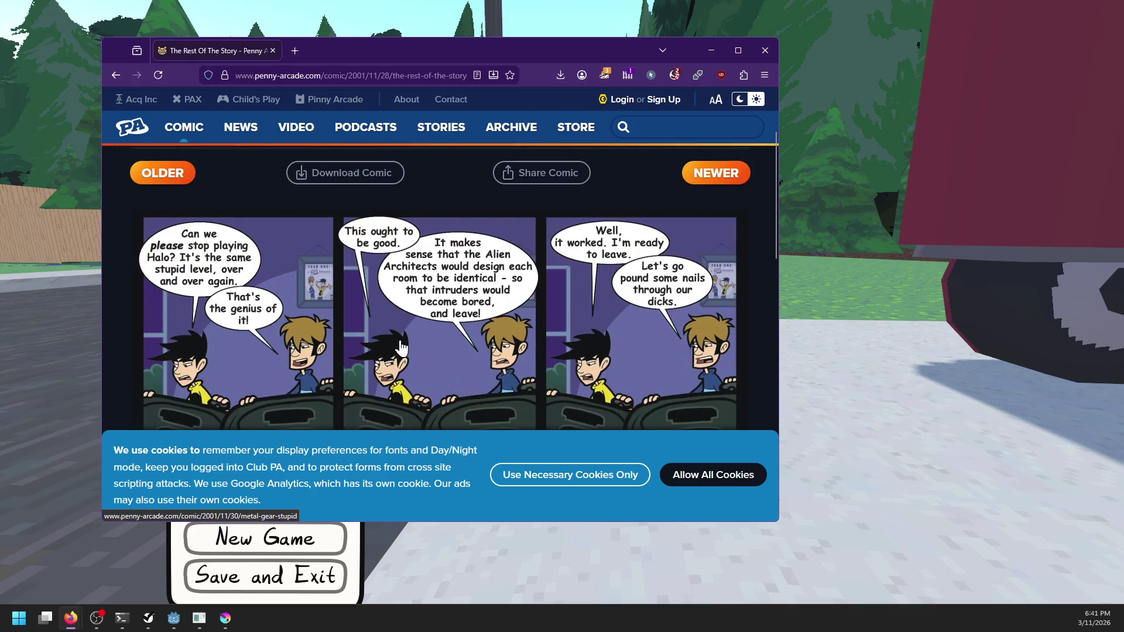
{"action": "scroll", "coordinate": [401, 347], "scroll_direction": "down", "scroll_amount": 1}
{"action": "scroll", "coordinate": [410, 324], "scroll_direction": "down", "scroll_amount": 1}
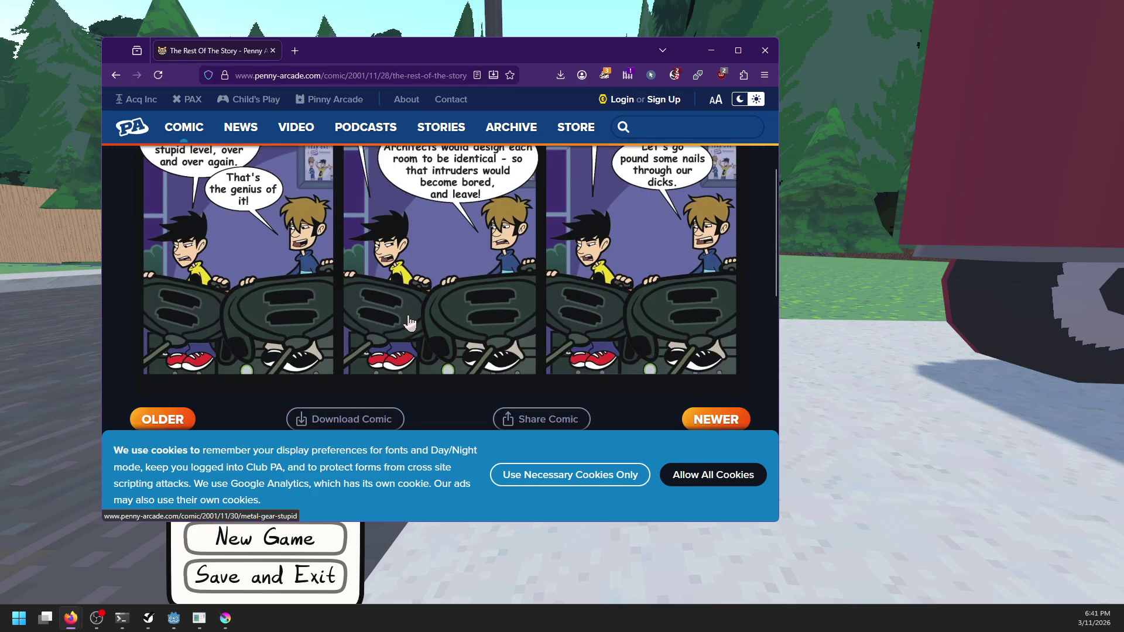
{"action": "scroll", "coordinate": [421, 319], "scroll_direction": "down", "scroll_amount": 10}
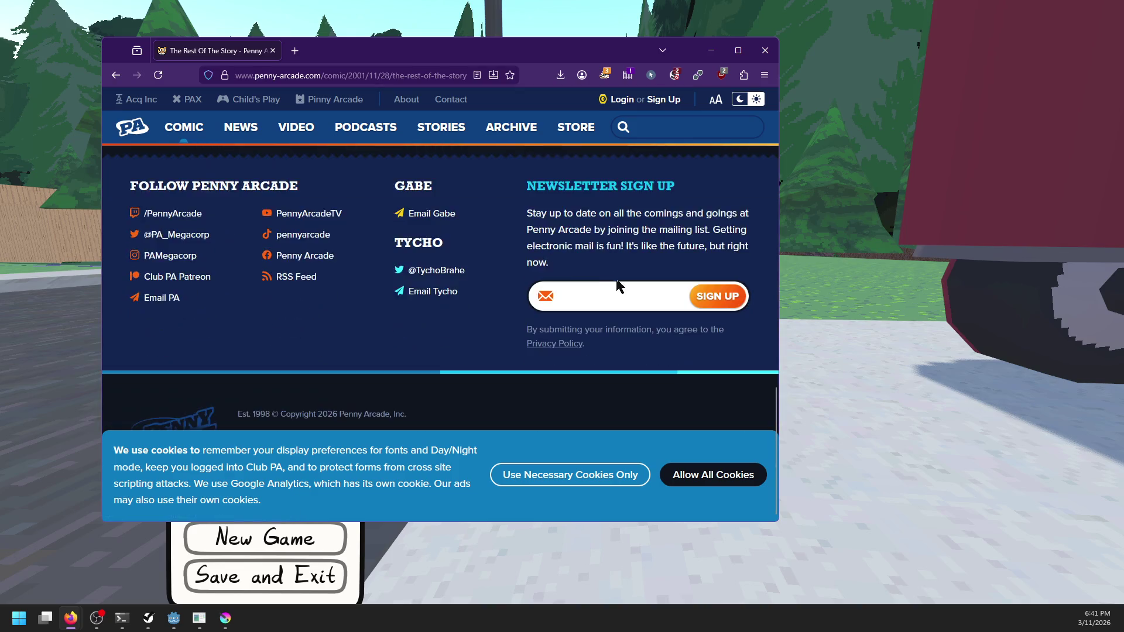
{"action": "scroll", "coordinate": [656, 290], "scroll_direction": "up", "scroll_amount": 6}
{"action": "scroll", "coordinate": [657, 287], "scroll_direction": "up", "scroll_amount": 4}
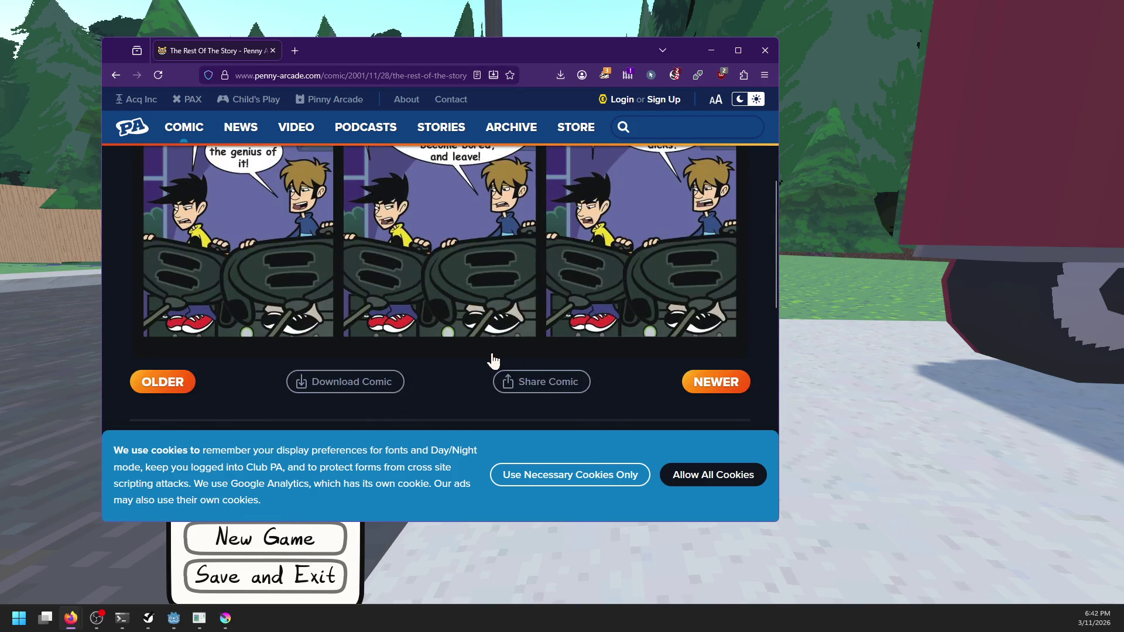
{"action": "scroll", "coordinate": [492, 358], "scroll_direction": "up", "scroll_amount": 2}
{"action": "scroll", "coordinate": [483, 363], "scroll_direction": "up", "scroll_amount": 2}
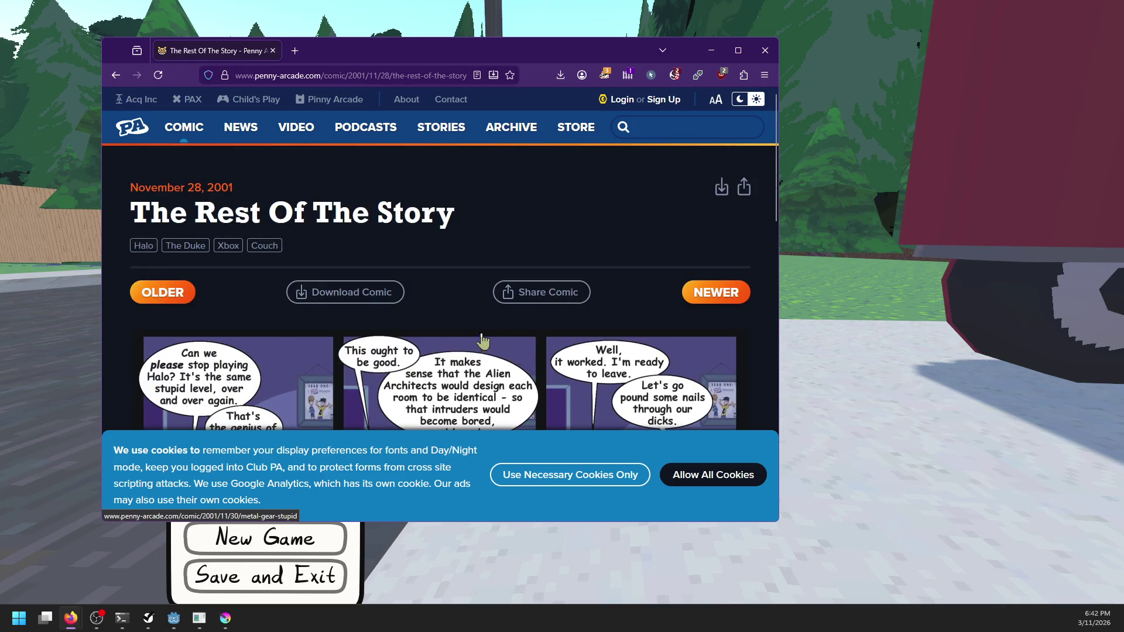
{"action": "scroll", "coordinate": [660, 267], "scroll_direction": "down", "scroll_amount": 12}
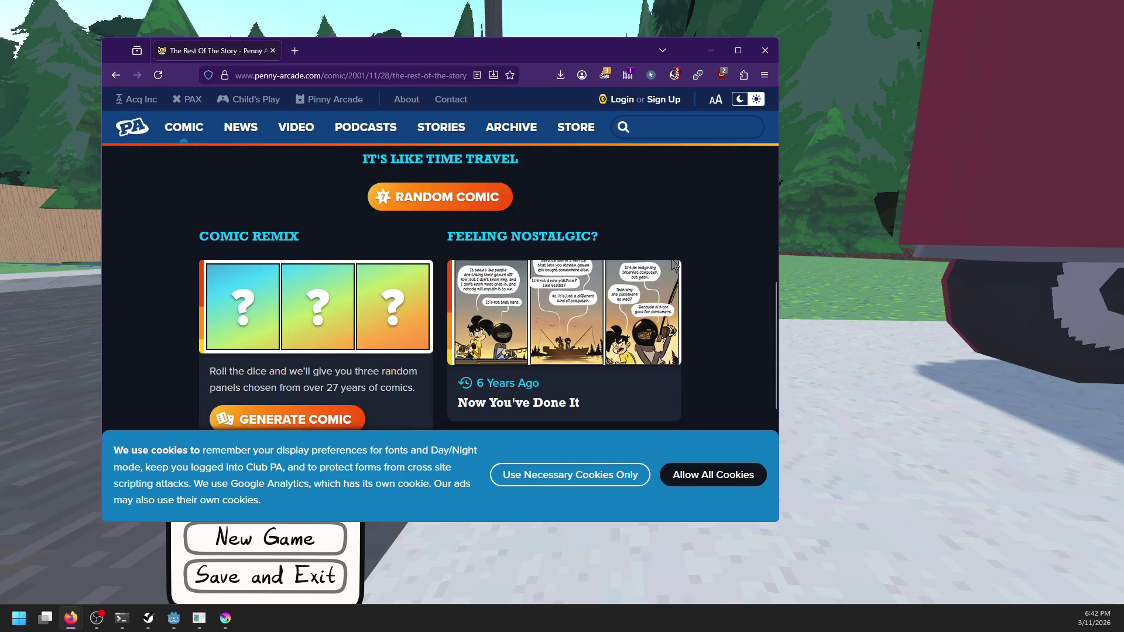
{"action": "scroll", "coordinate": [697, 246], "scroll_direction": "up", "scroll_amount": 5}
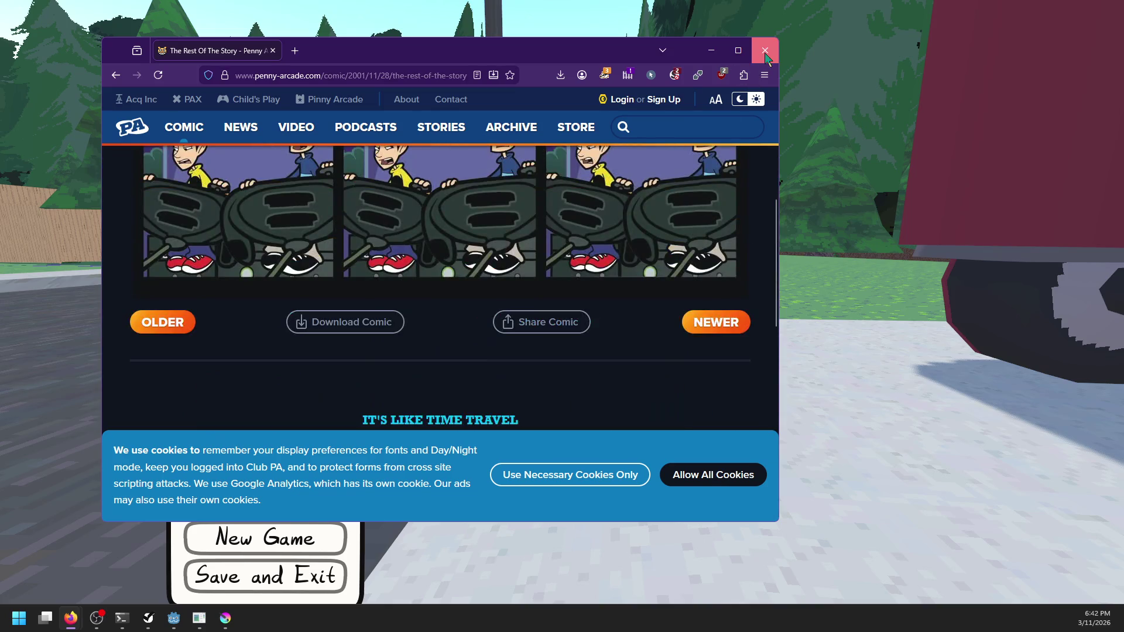
{"action": "left_click", "coordinate": [765, 50]}
{"action": "key", "text": "Escape"}
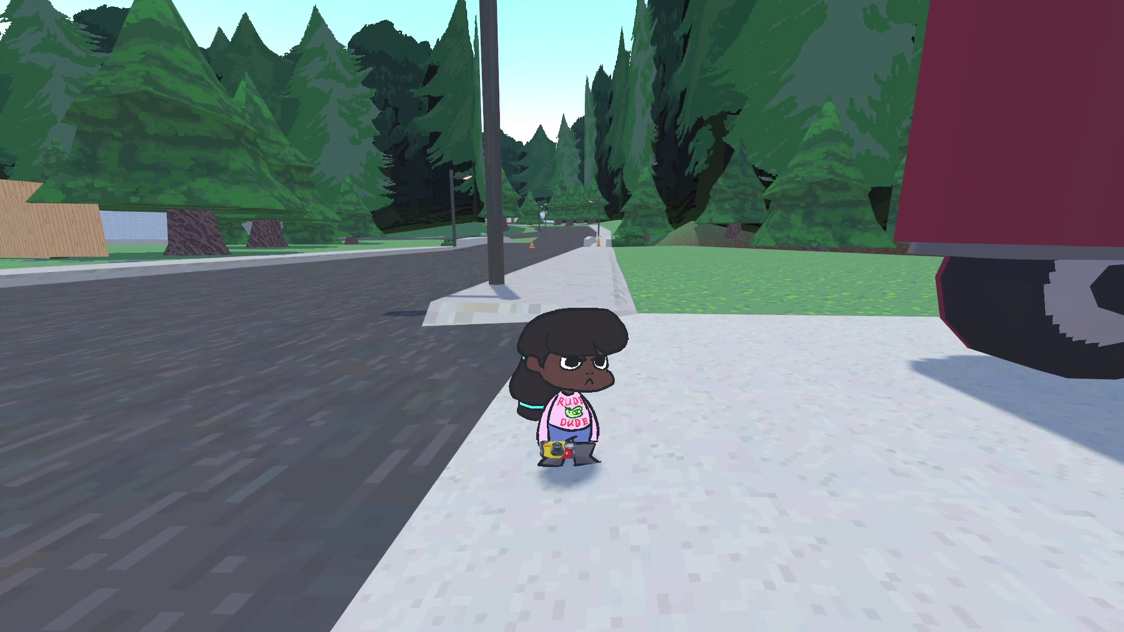
- Resume play, run to the pink car, climb in and drive across the road
{"action": "key", "text": "Escape"}
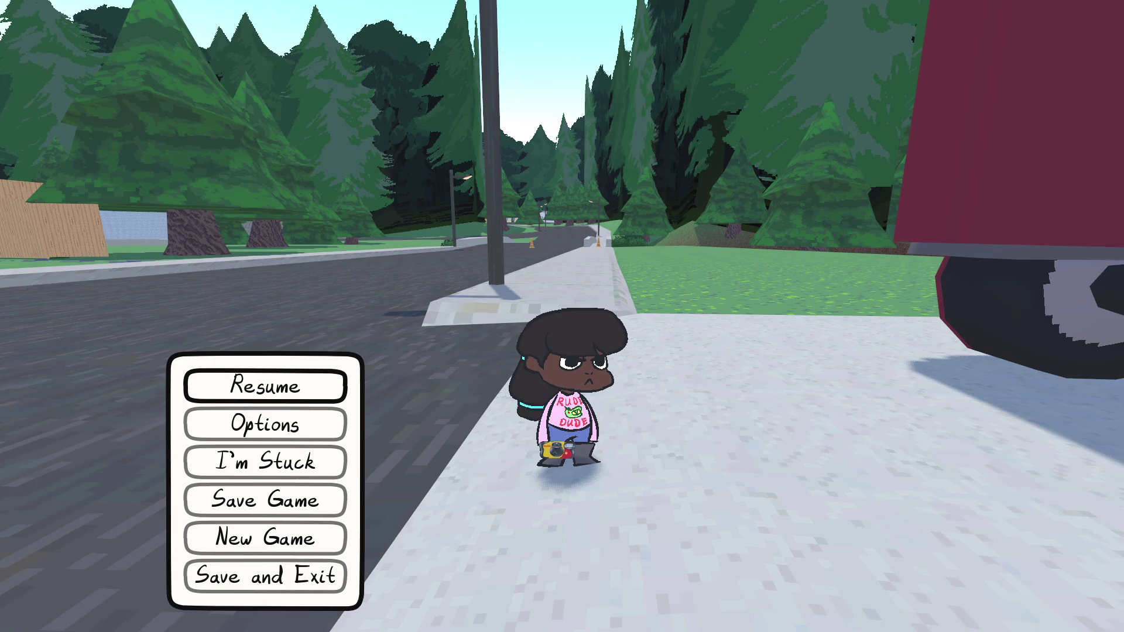
{"action": "left_click", "coordinate": [281, 398]}
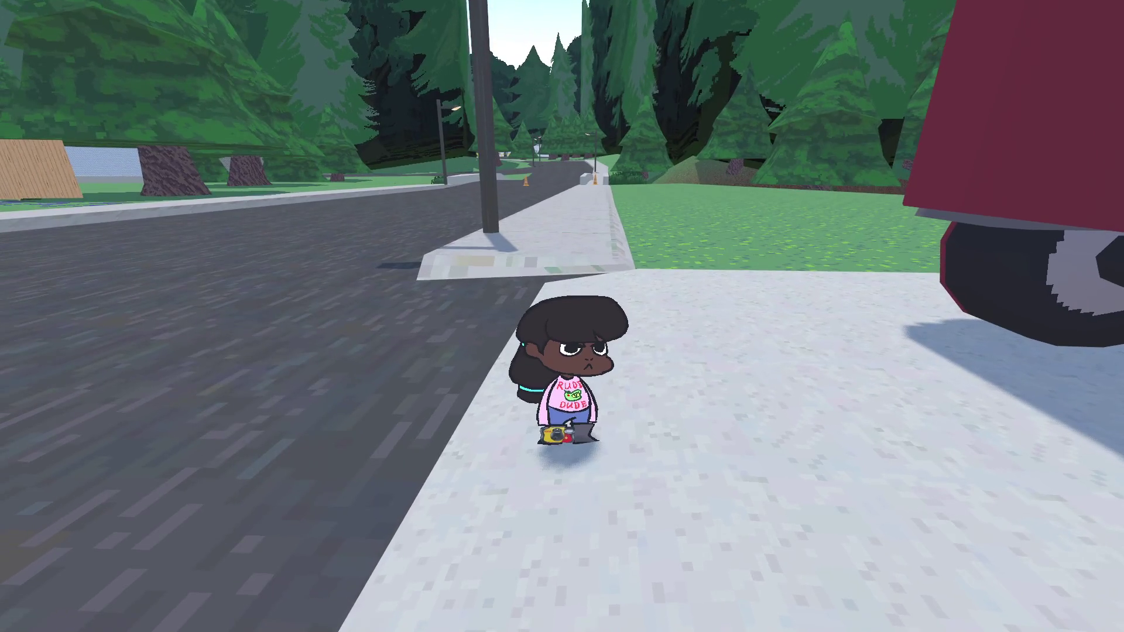
{"action": "key", "text": "w"}
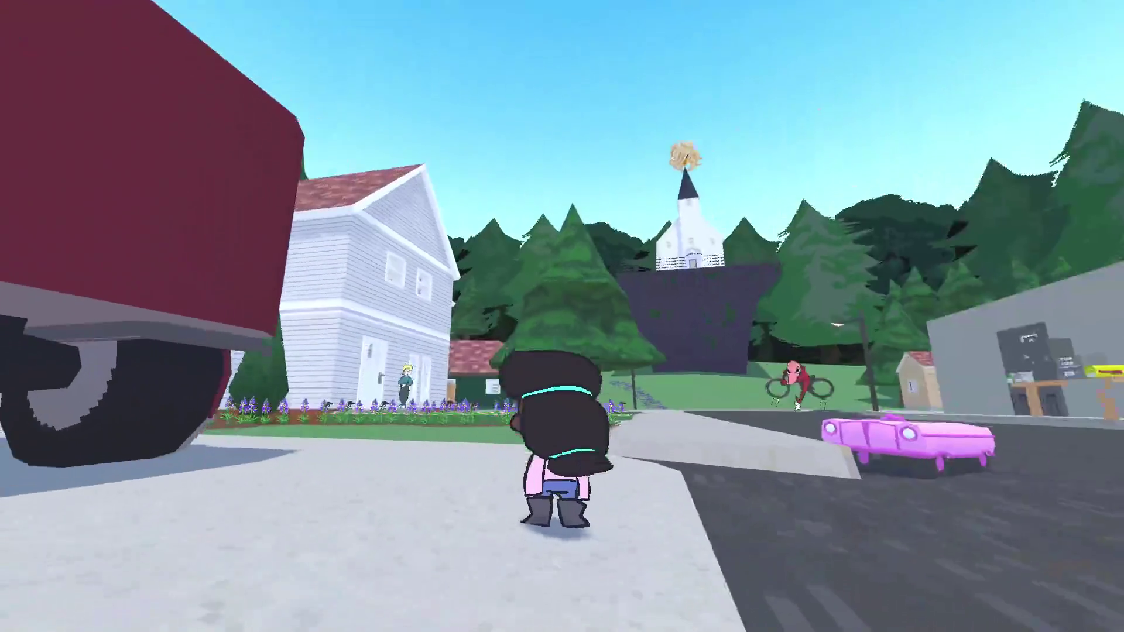
{"action": "key", "text": "e"}
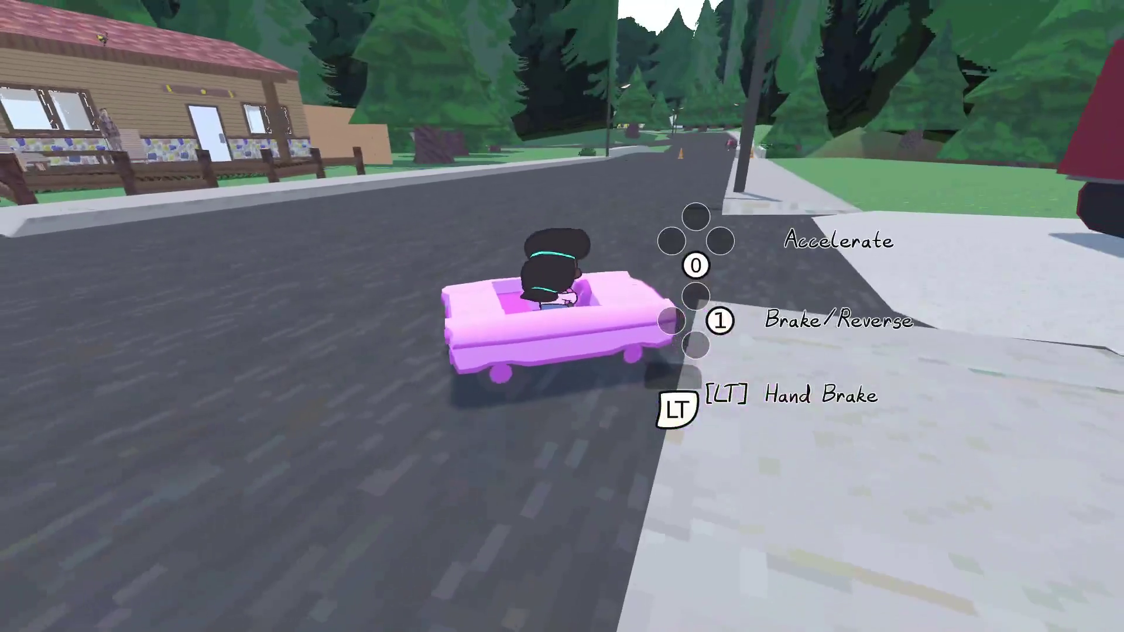
{"action": "key", "text": "d"}
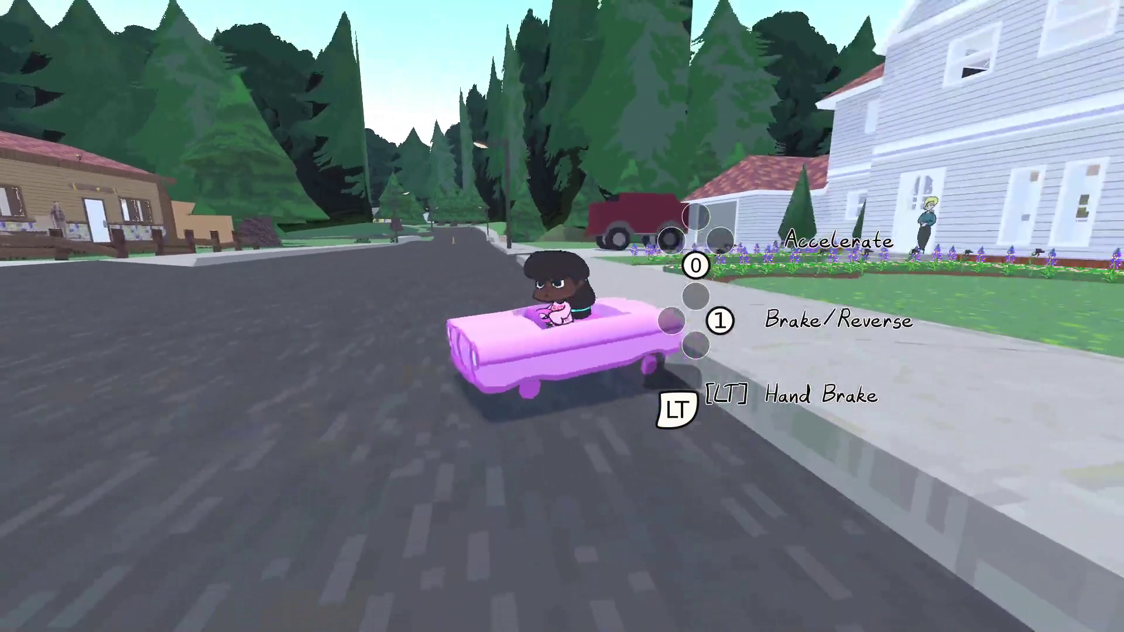
{"action": "key", "text": "w"}
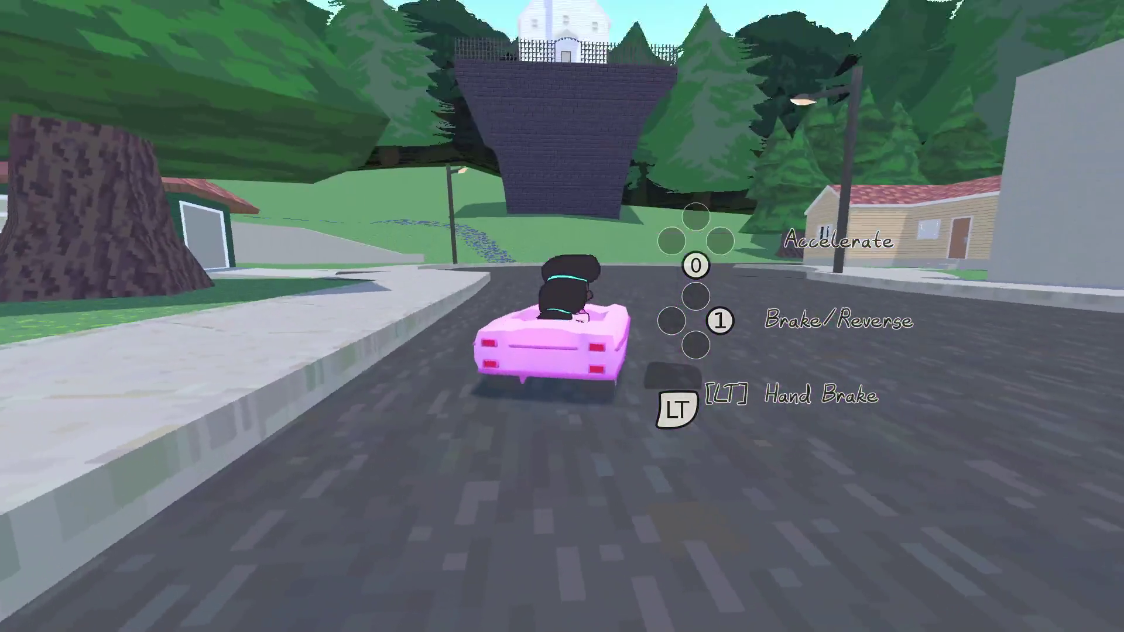
- Drive toward the house, U-turn left past the houses and onto the grass
{"action": "key", "text": "w"}
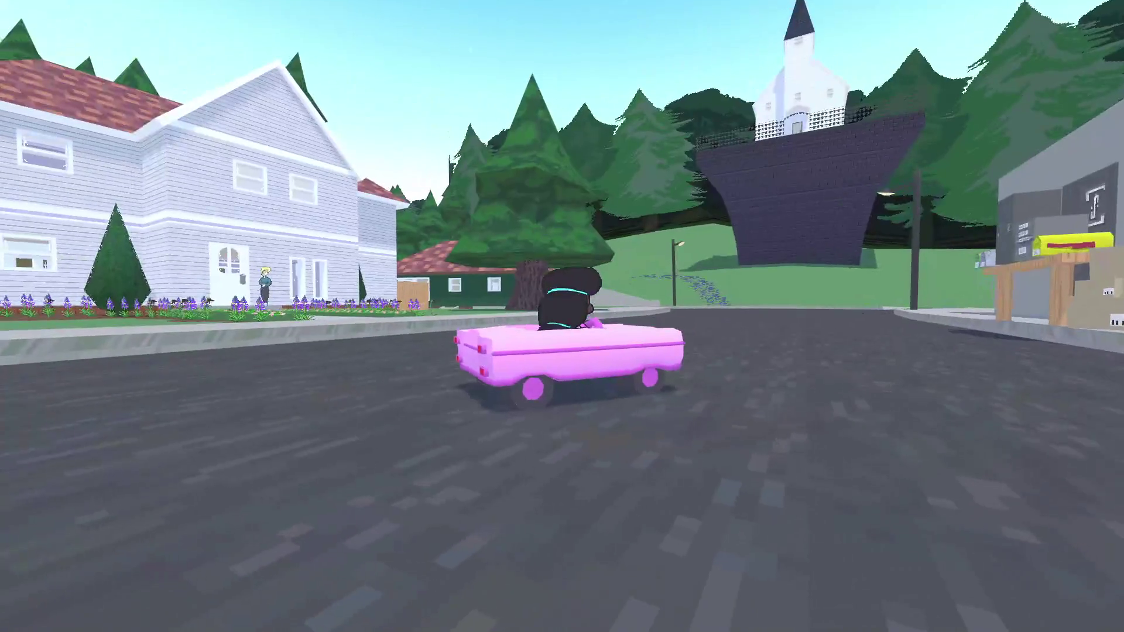
{"action": "key", "text": "d"}
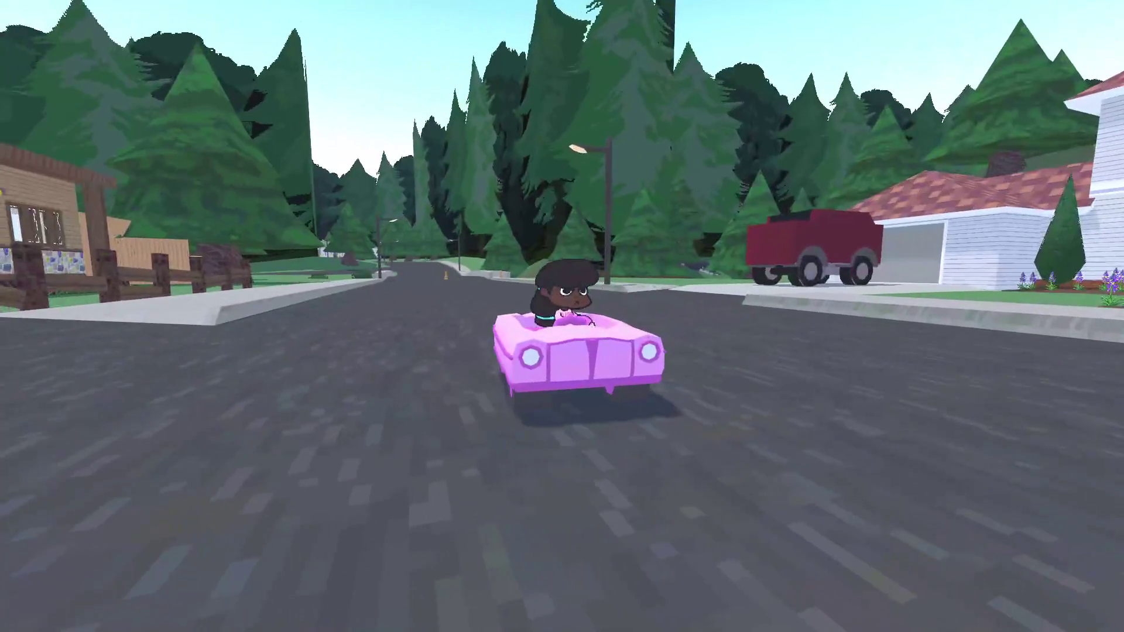
{"action": "key", "text": "w"}
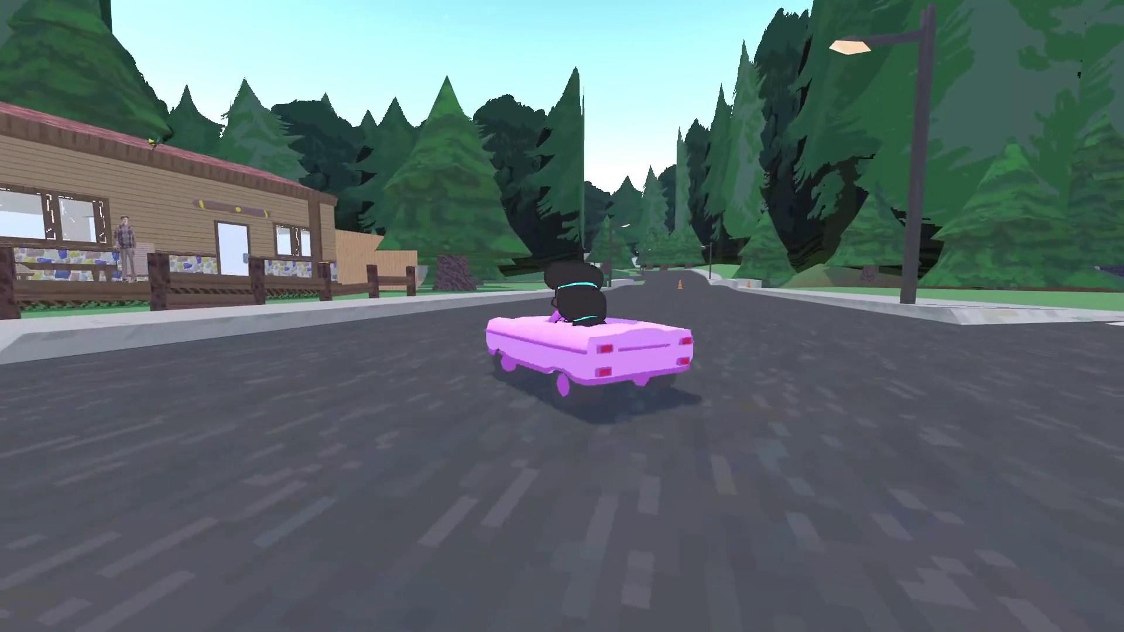
{"action": "key", "text": "a"}
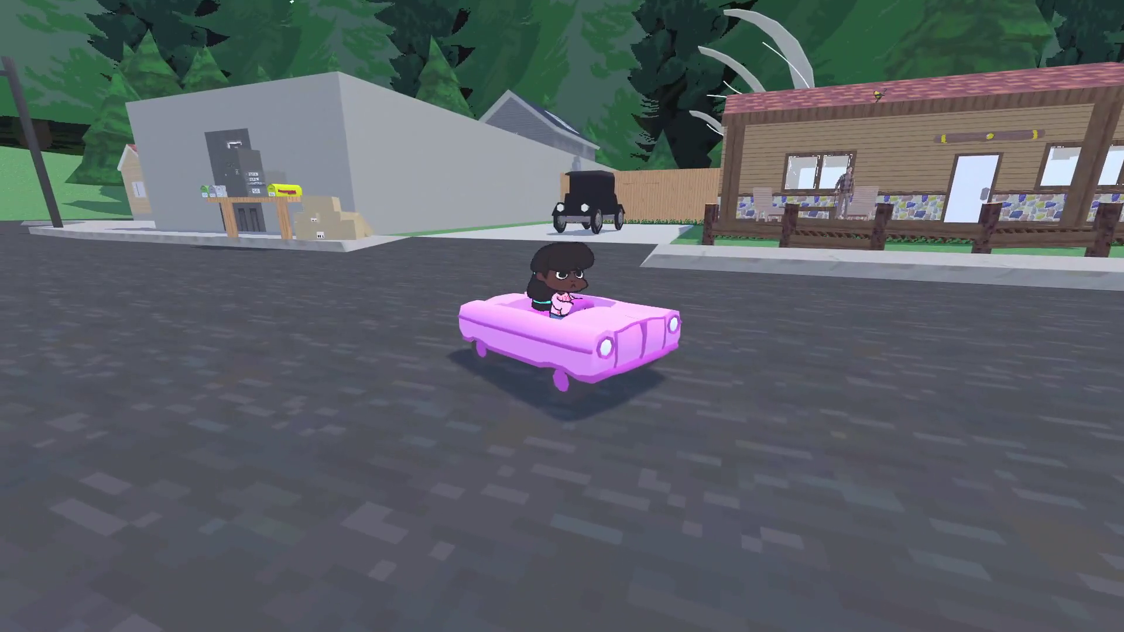
{"action": "key", "text": "w"}
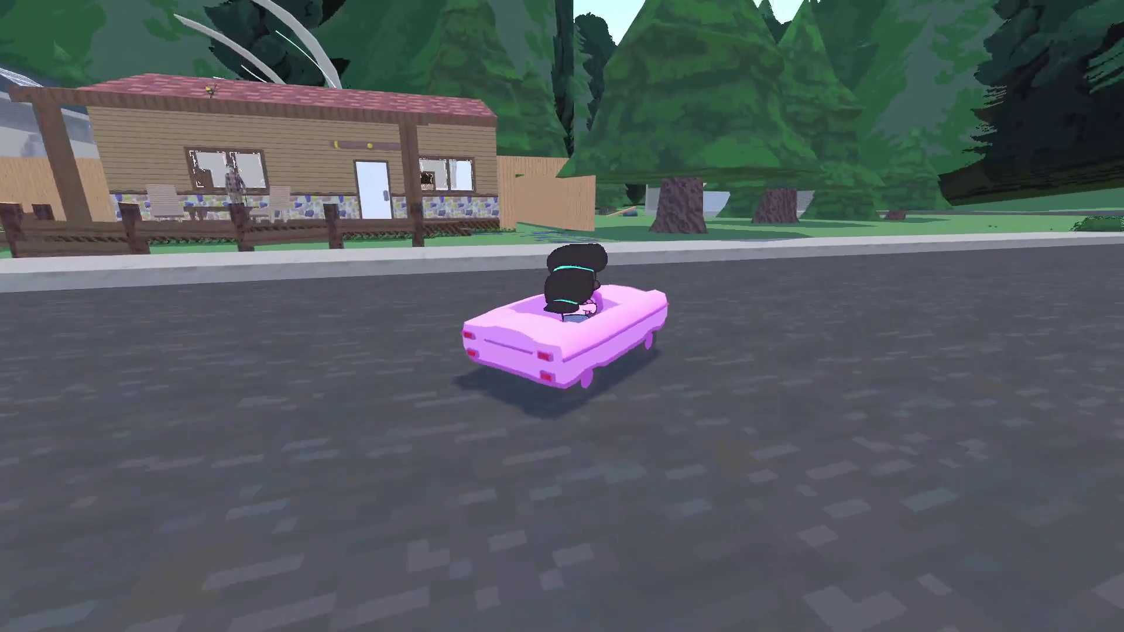
{"action": "key", "text": "w"}
{"action": "key", "text": "a"}
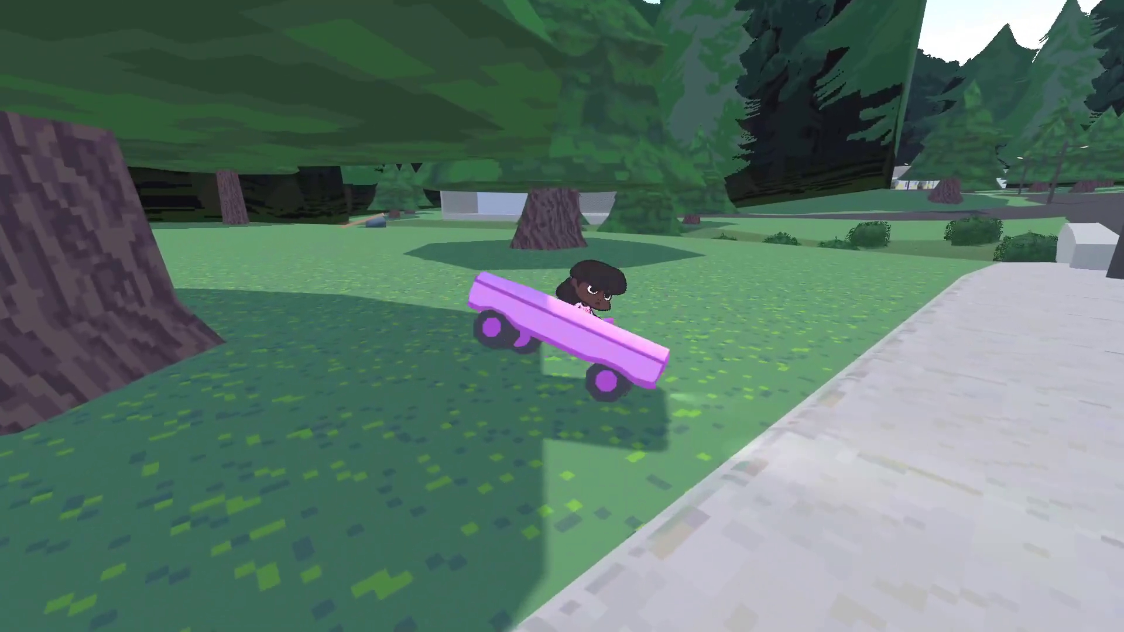
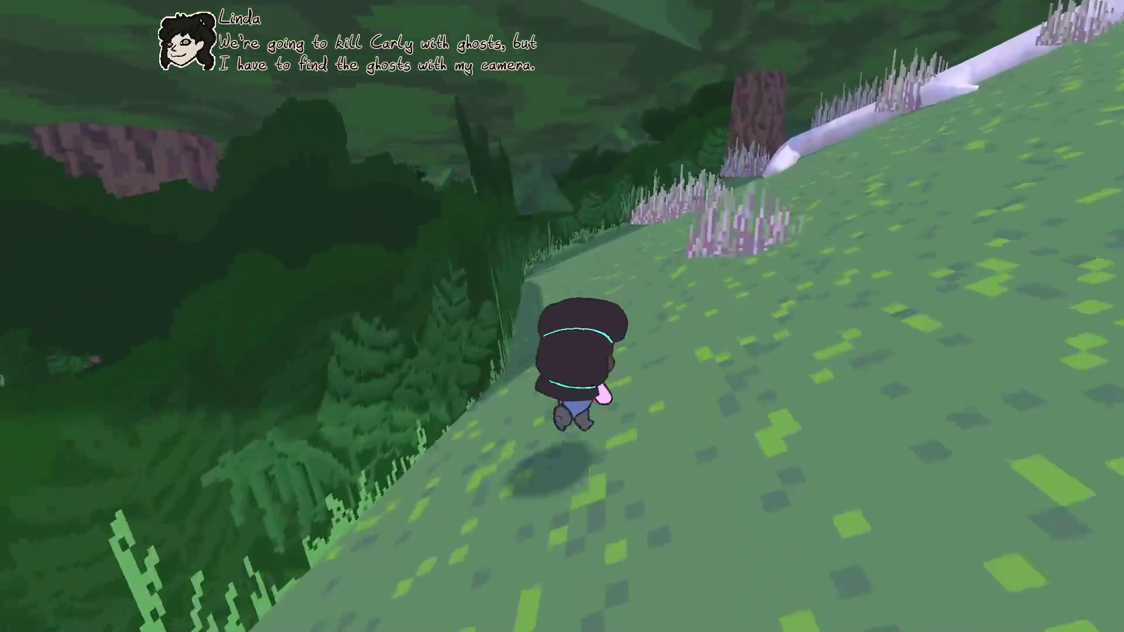
- Use the camera to photograph the ghost in the graveyard
{"action": "key", "text": "c"}
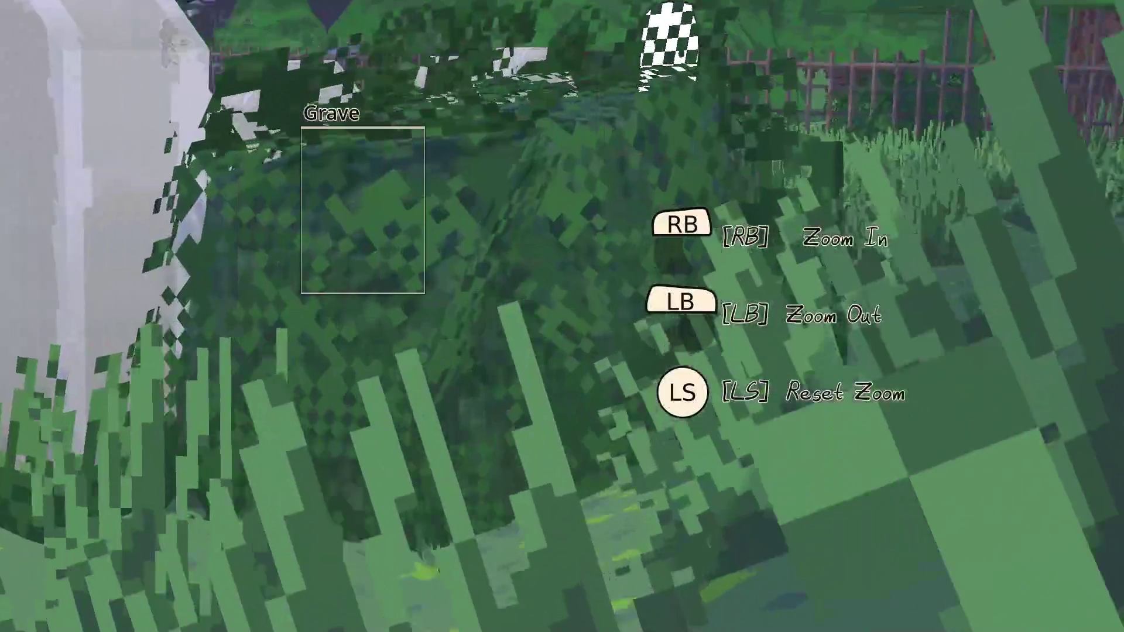
{"action": "scroll", "coordinate": [562, 316], "scroll_direction": "down", "scroll_amount": 5}
{"action": "scroll", "coordinate": [562, 316], "scroll_direction": "up", "scroll_amount": 5}
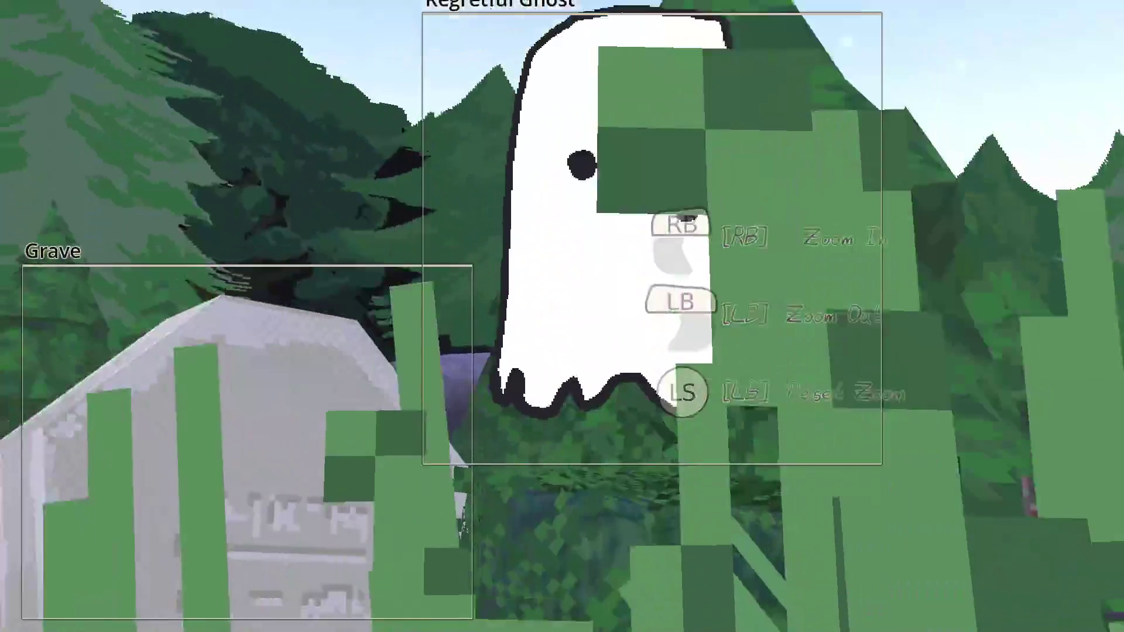
{"action": "left_click", "coordinate": [562, 316]}
- Put the camera away, pause the game and bring up the NP-ToDo task list
{"action": "key", "text": "c"}
{"action": "key", "text": "w"}
{"action": "key", "text": "Escape"}
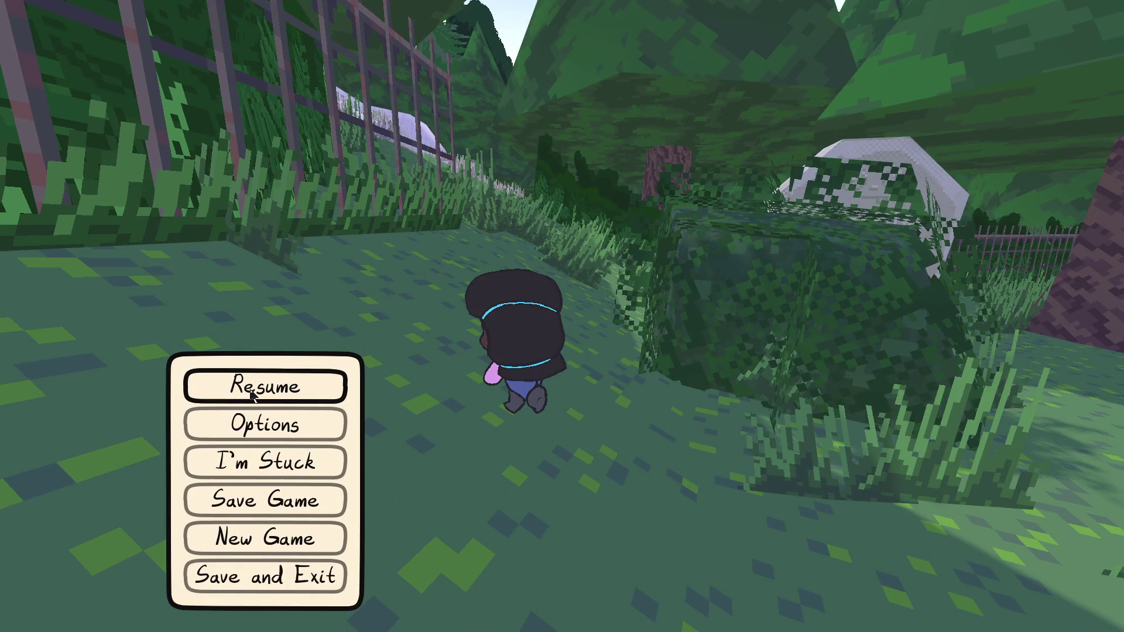
{"action": "key", "text": "alt+Tab"}
{"action": "key", "text": "Down"}
{"action": "key", "text": "Up"}
{"action": "key", "text": "Up"}
{"action": "key", "text": "Up"}
{"action": "key", "text": "Up"}
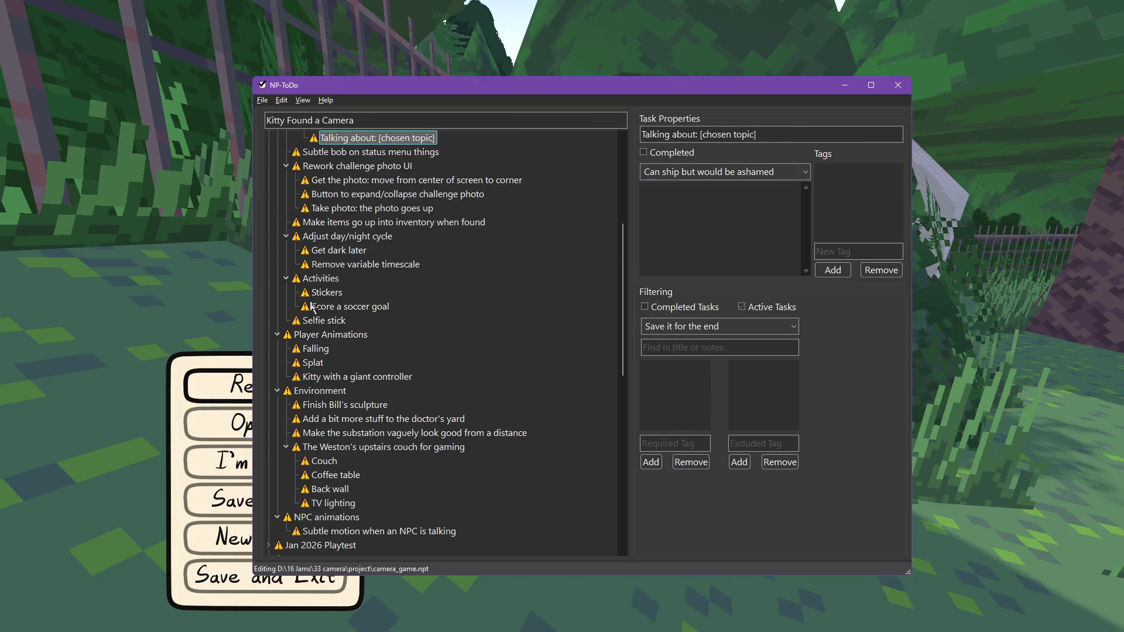
- Collapse the Dialog, Better photo-taking animation, New photo-selection animations and Rework challenge photo UI branches
{"action": "key", "text": "Up"}
{"action": "key", "text": "Up"}
{"action": "key", "text": "Up"}
{"action": "key", "text": "Down"}
{"action": "key", "text": "Down"}
{"action": "key", "text": "Down"}
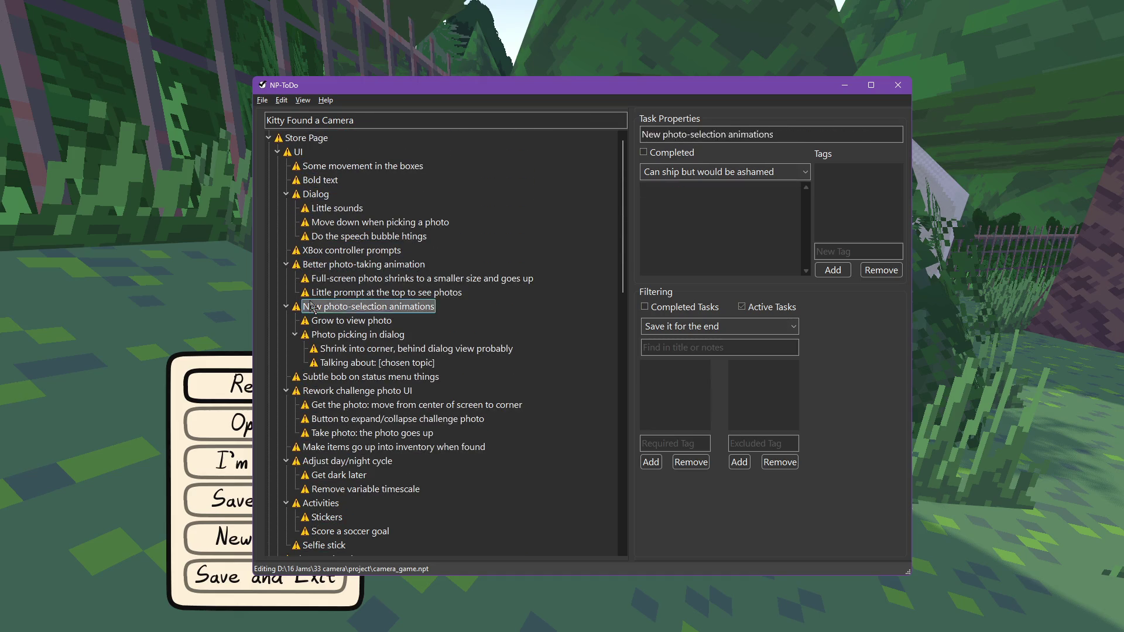
{"action": "left_click", "coordinate": [278, 152]}
{"action": "left_click", "coordinate": [277, 153]}
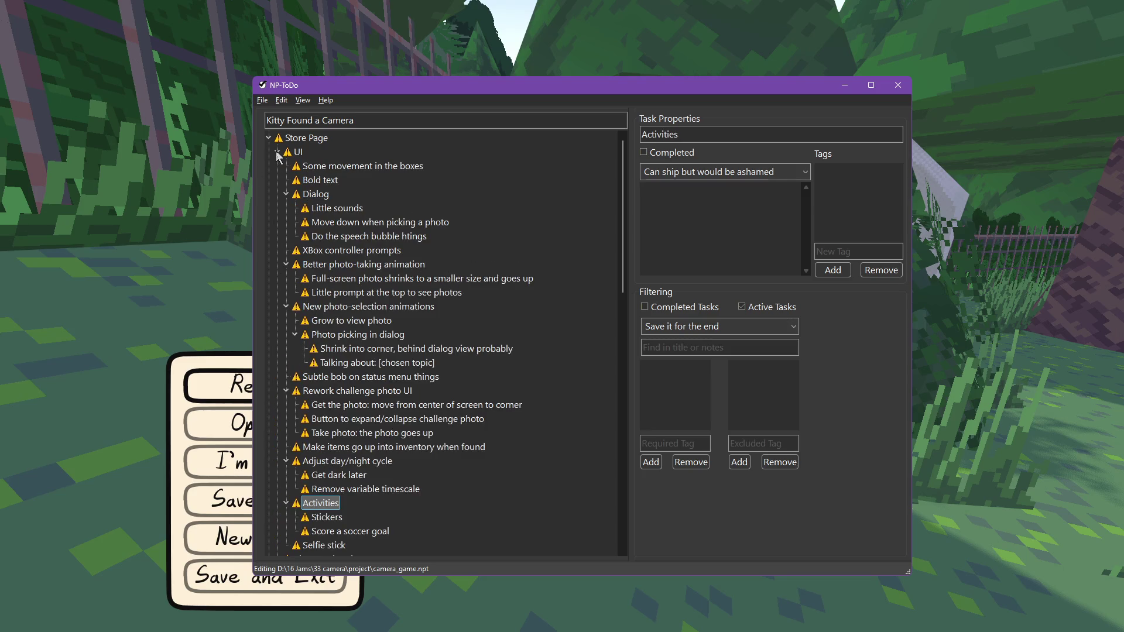
{"action": "left_click", "coordinate": [286, 195]}
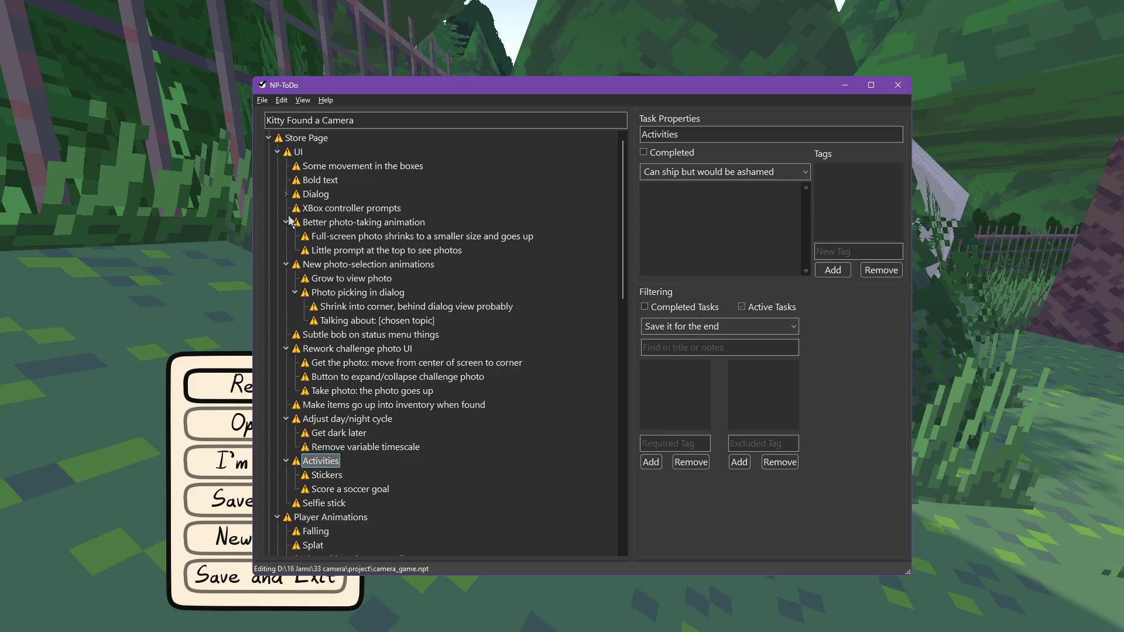
{"action": "left_click", "coordinate": [287, 223]}
{"action": "left_click", "coordinate": [328, 209]}
{"action": "left_click", "coordinate": [286, 236]}
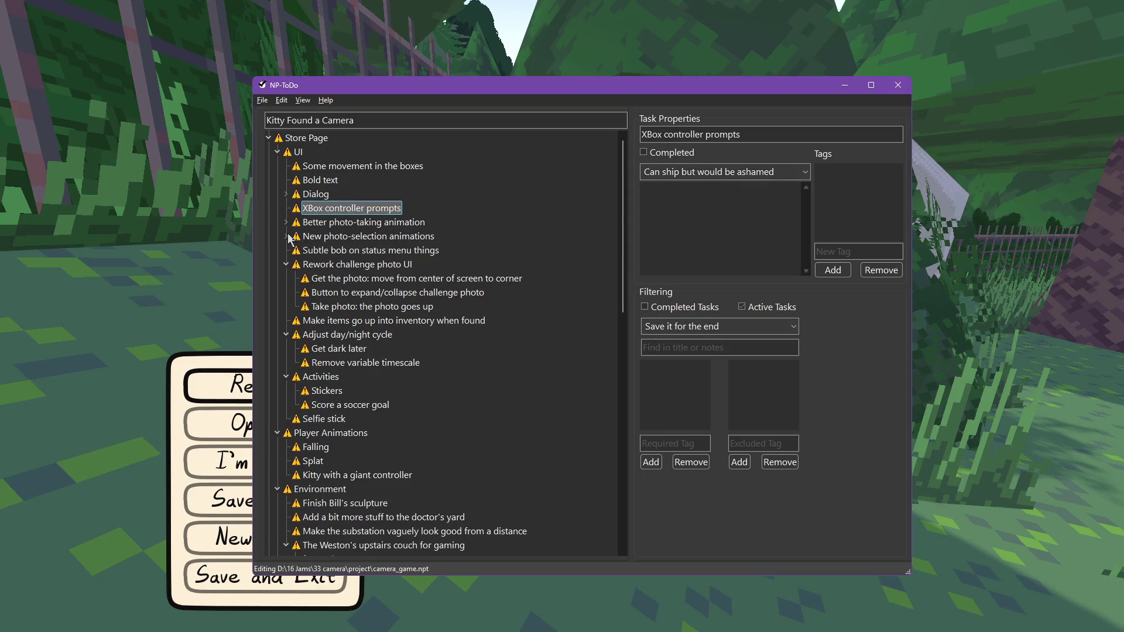
{"action": "left_click", "coordinate": [286, 265]}
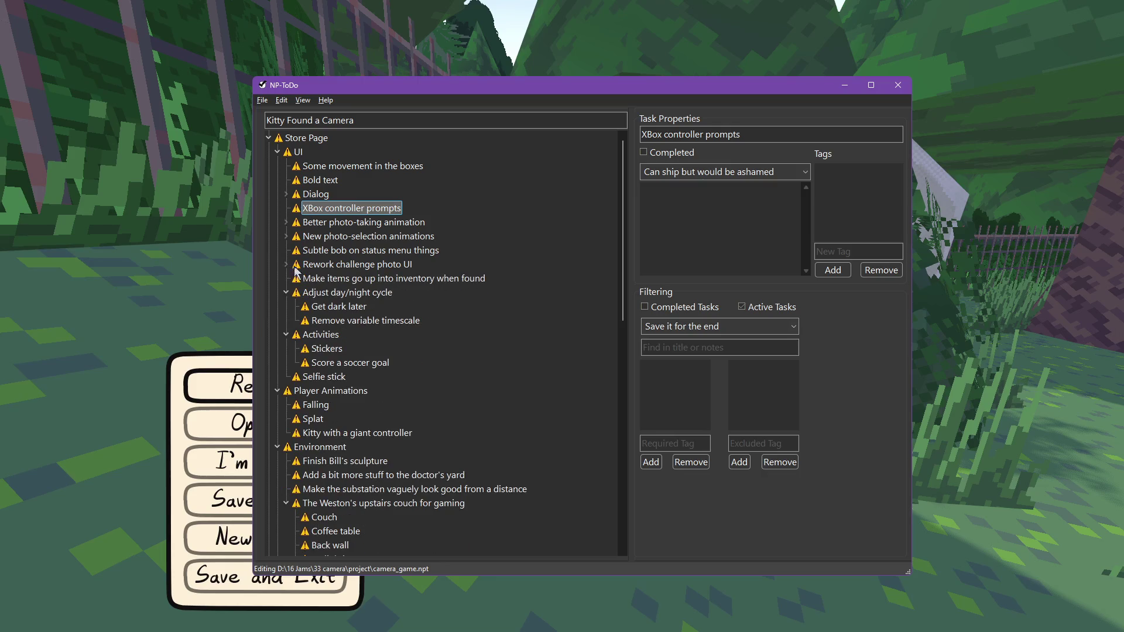
{"action": "left_click", "coordinate": [293, 268]}
- Drag the Adjust day/night cycle task below the Activities group
{"action": "left_click", "coordinate": [286, 292]}
{"action": "mouse_move", "coordinate": [317, 293]}
{"action": "left_mouse_down"}
{"action": "mouse_move", "coordinate": [308, 350]}
{"action": "mouse_move", "coordinate": [298, 350]}
{"action": "left_mouse_up"}
{"action": "scroll", "coordinate": [307, 375], "scroll_direction": "down", "scroll_amount": 1}
{"action": "scroll", "coordinate": [331, 366], "scroll_direction": "up", "scroll_amount": 1}
{"action": "scroll", "coordinate": [392, 349], "scroll_direction": "down", "scroll_amount": 3}
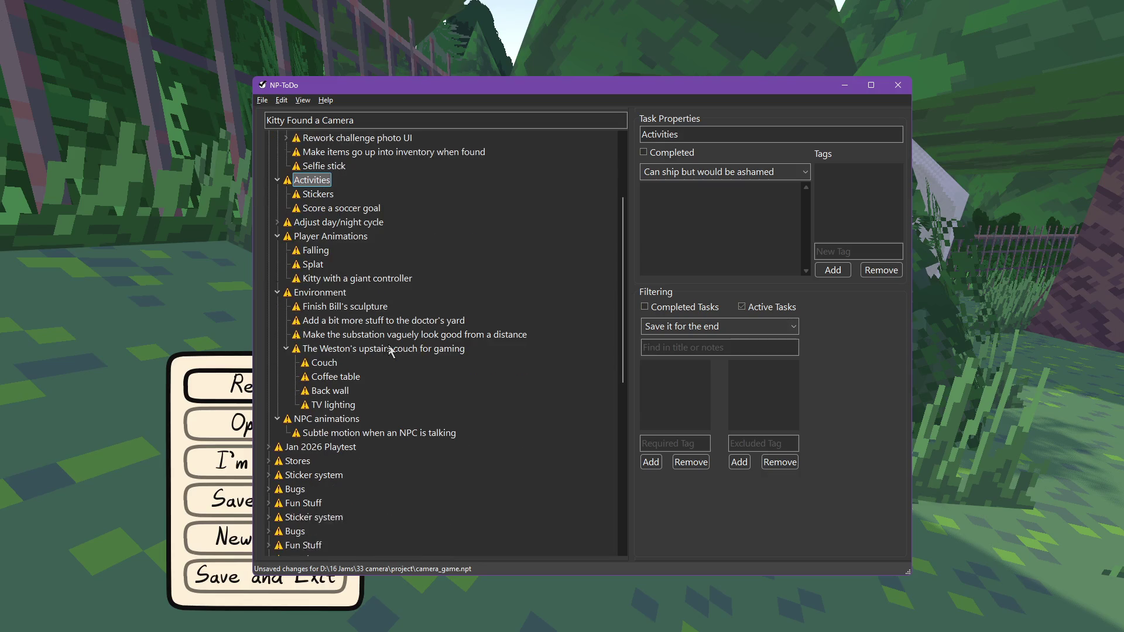
- Rename the NPC animations group to 'NPC art'
{"action": "double_click", "coordinate": [342, 419]}
{"action": "left_click", "coordinate": [341, 419]}
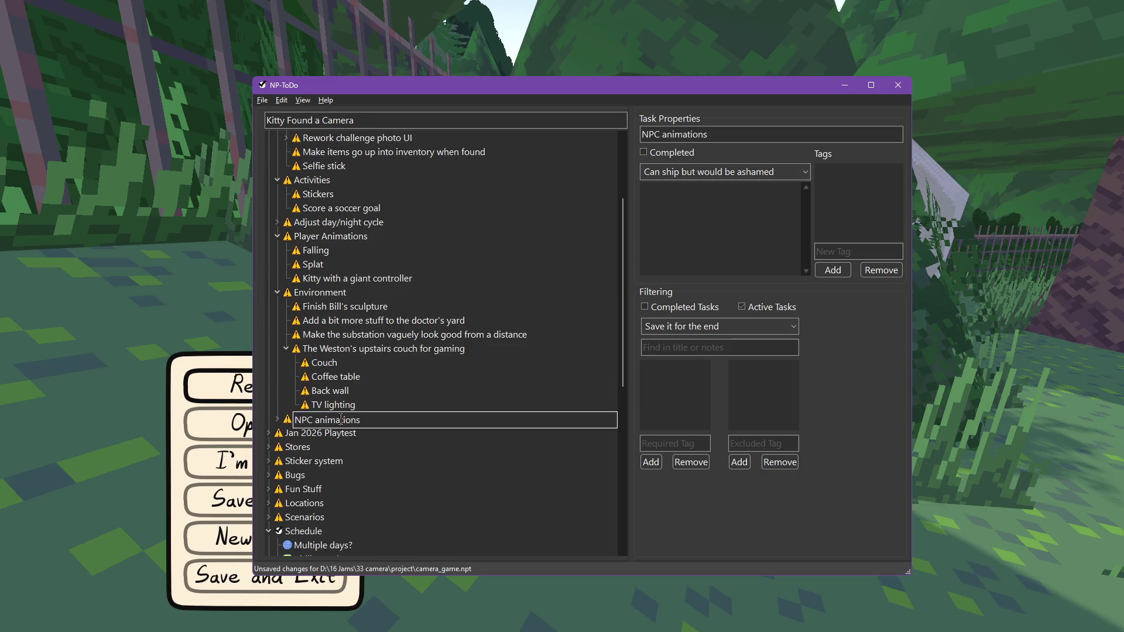
{"action": "key", "text": "ctrl+BackSpace"}
{"action": "type", "text": "art"}
{"action": "key", "text": "Return"}
- Add a 'Make ghots transparent' task under NPC art, then resume the game
{"action": "key", "text": "Insert"}
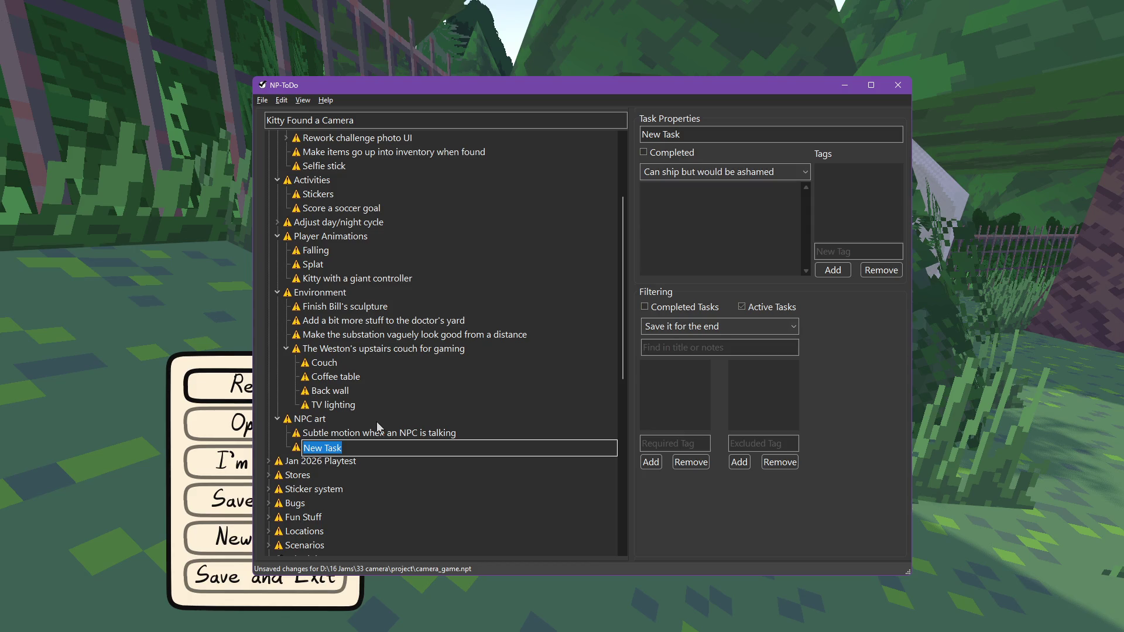
{"action": "type", "text": "Make gp"}
{"action": "type", "text": "t"}
{"action": "key", "text": "Return"}
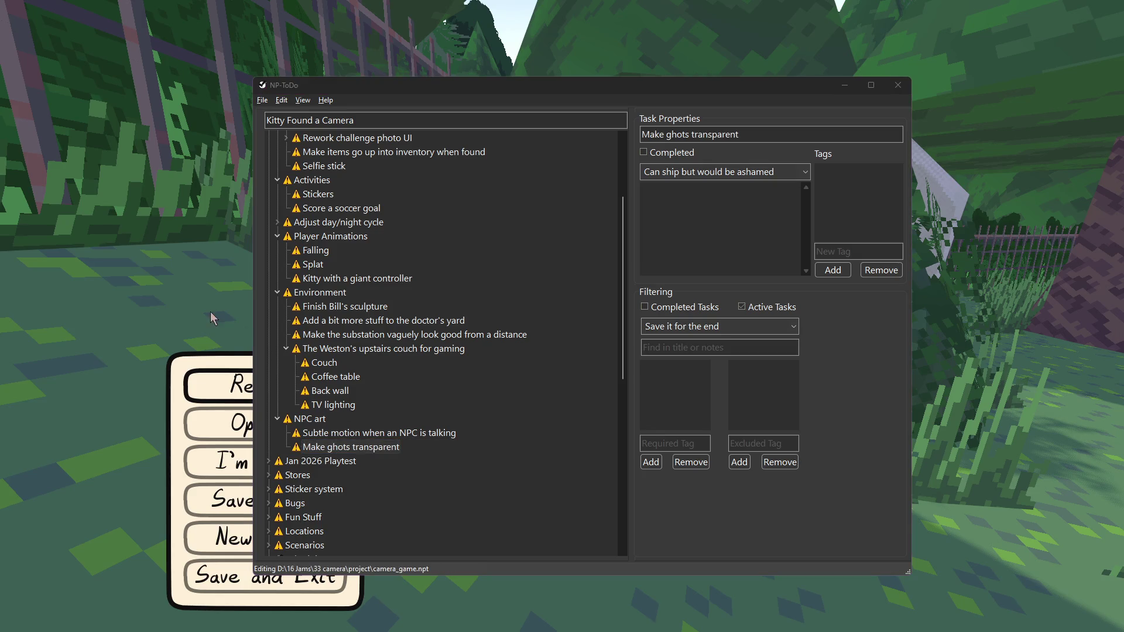
{"action": "left_click", "coordinate": [212, 319]}
{"action": "left_click", "coordinate": [257, 385]}
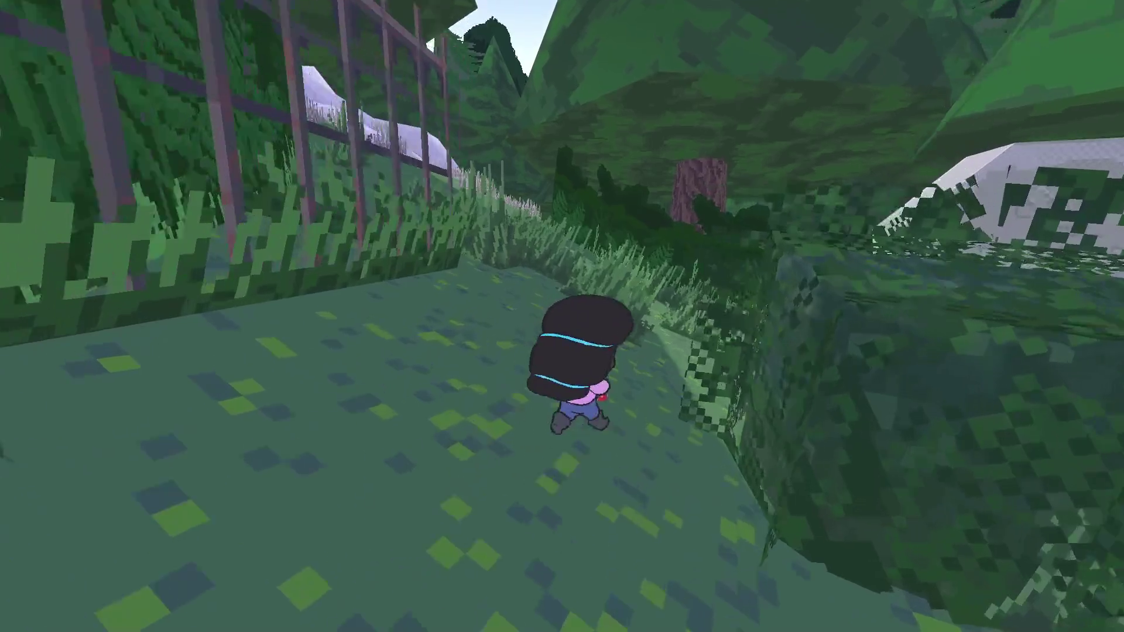
- Run the character up the grassy slope to Linda at the glowing well
{"action": "key", "text": "w"}
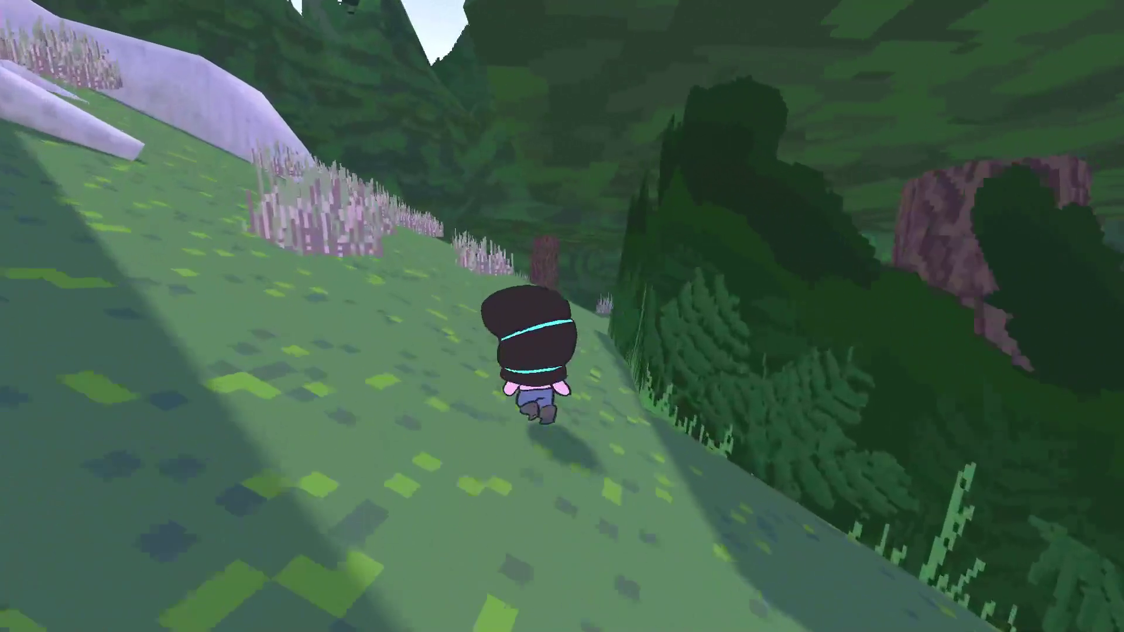
{"action": "key", "text": "w"}
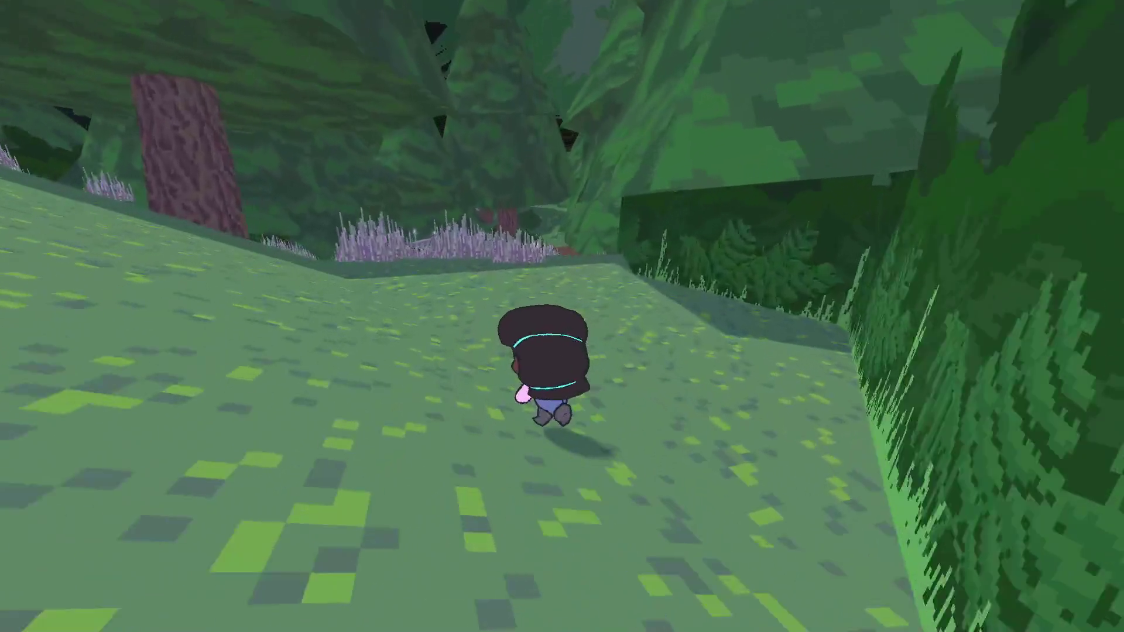
{"action": "key", "text": "w"}
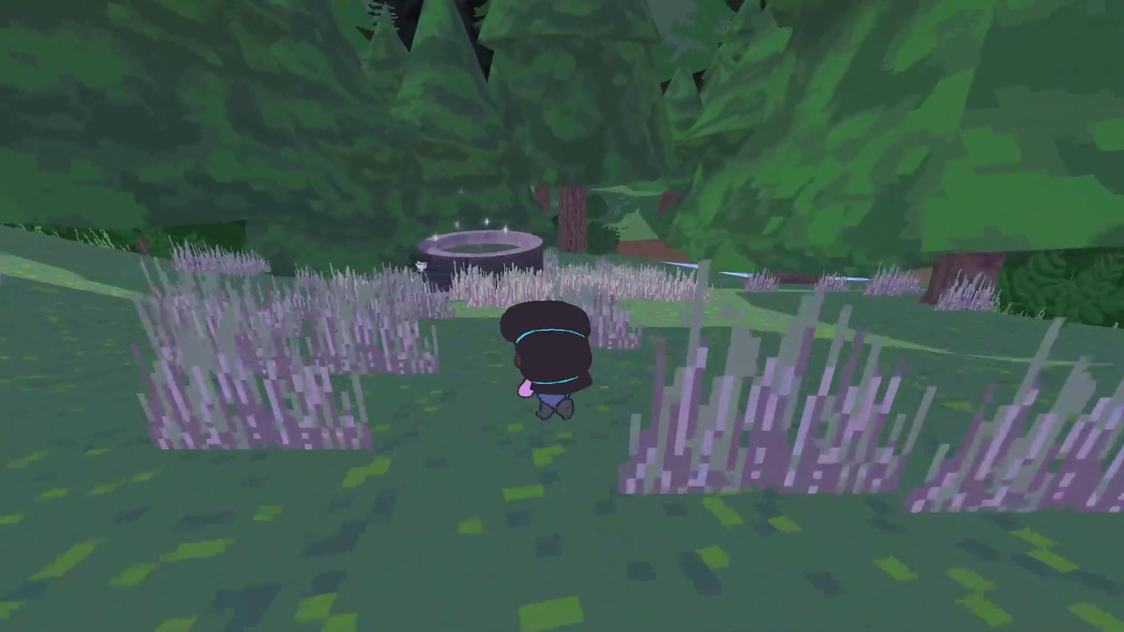
{"action": "key", "text": "w"}
- Talk to Linda, show her the ghost photo and advance through the summoning dialogue
{"action": "key", "text": "e"}
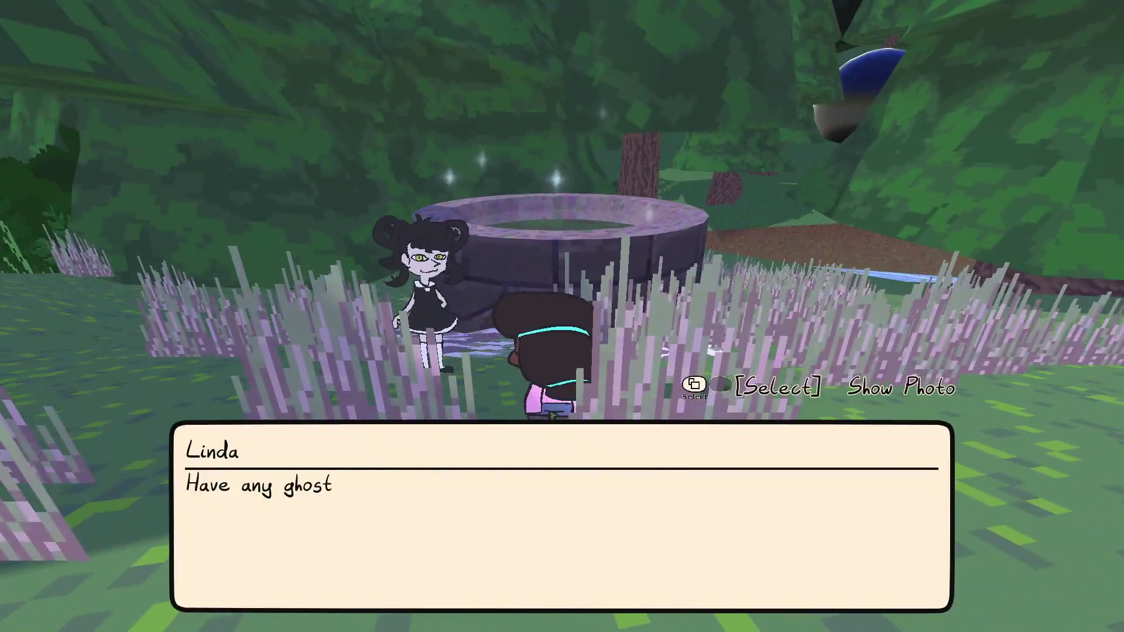
{"action": "key", "text": "Tab"}
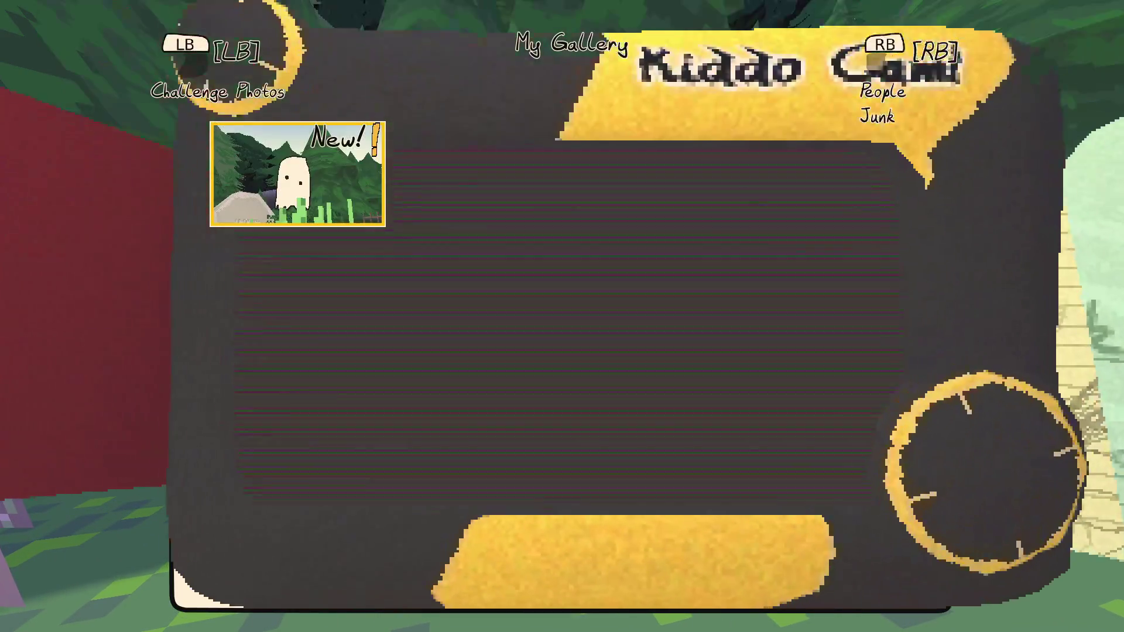
{"action": "key", "text": "e"}
{"action": "key", "text": "e"}
{"action": "key", "text": "e"}
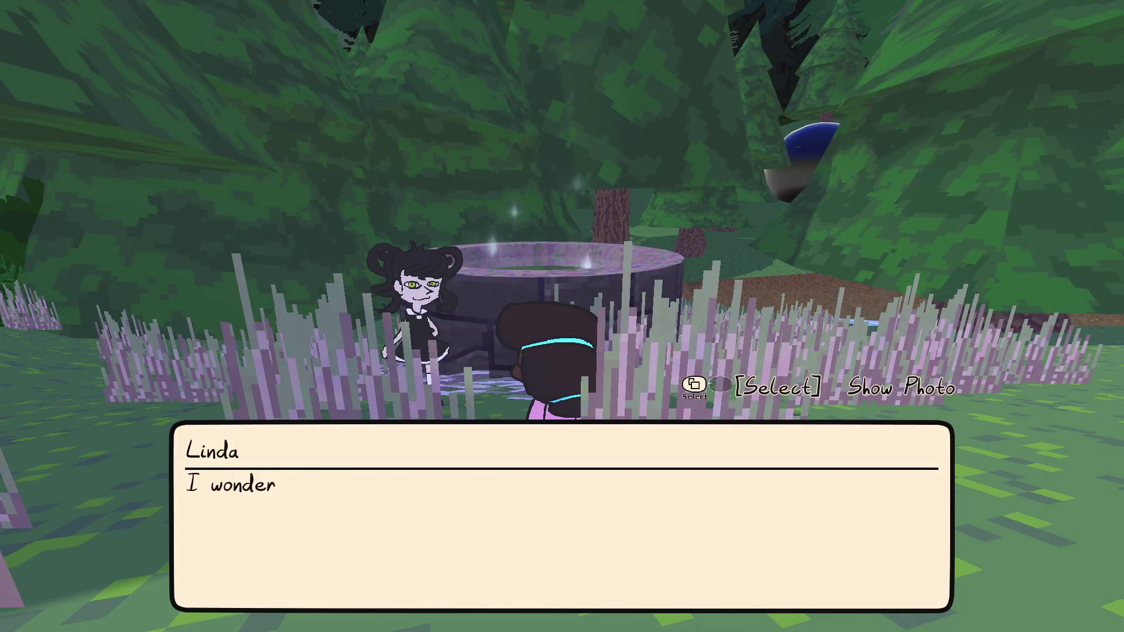
{"action": "key", "text": "e"}
{"action": "key", "text": "e"}
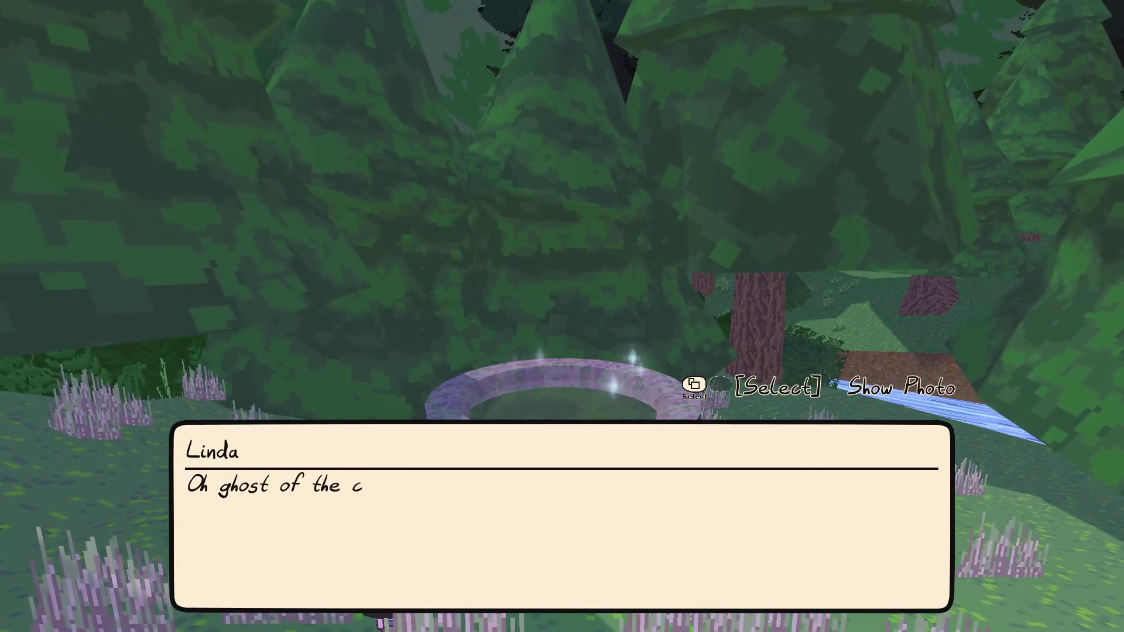
{"action": "key", "text": "e"}
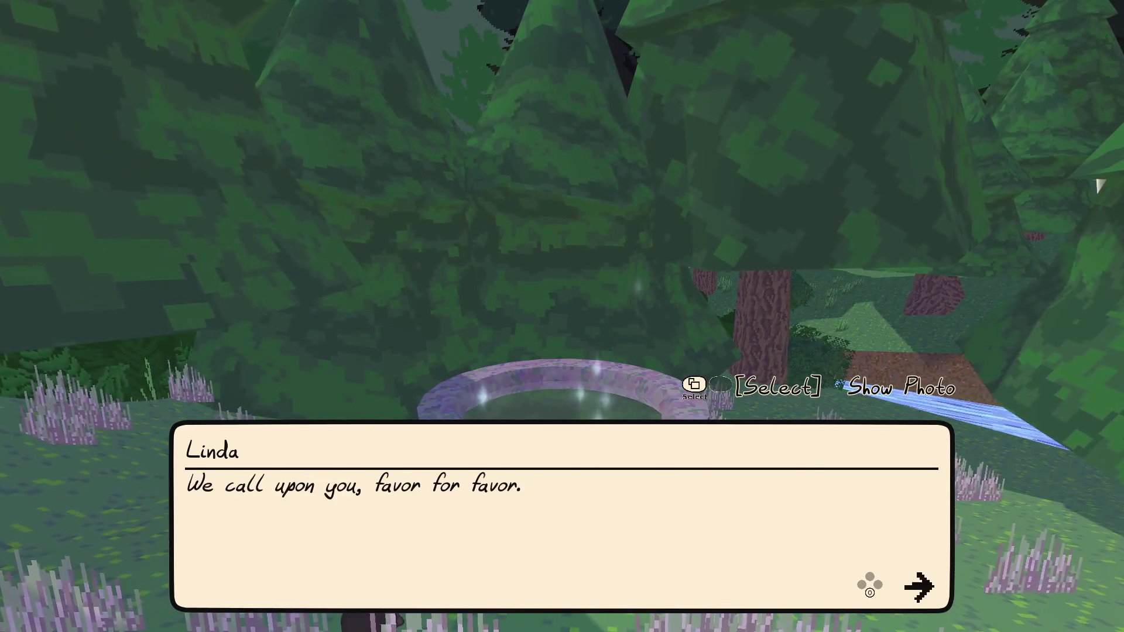
{"action": "key", "text": "e"}
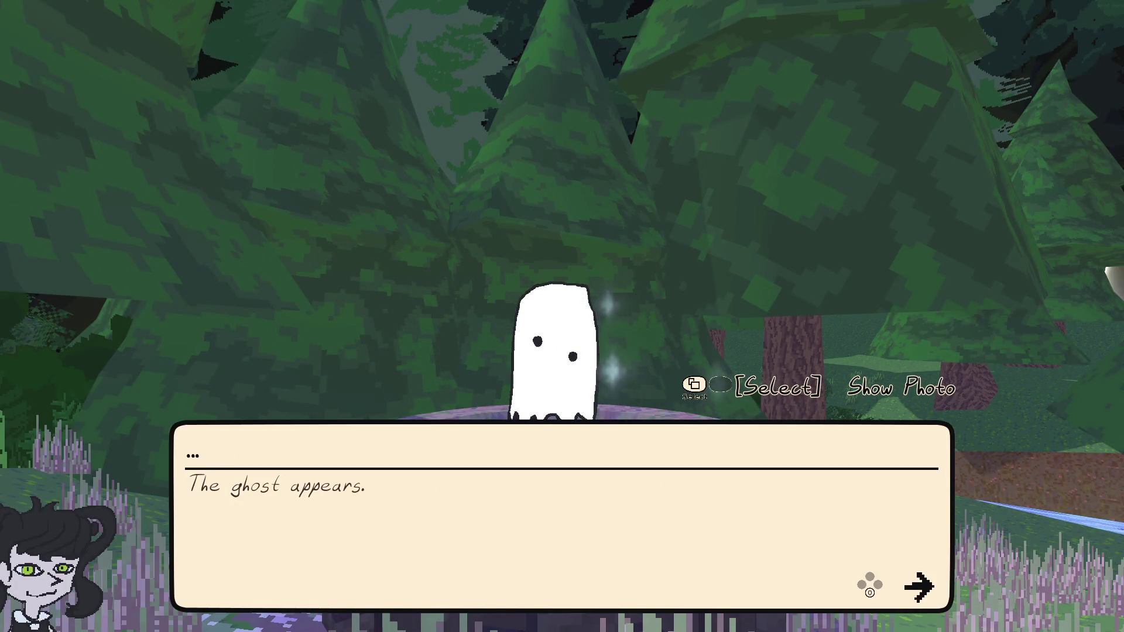
{"action": "key", "text": "e"}
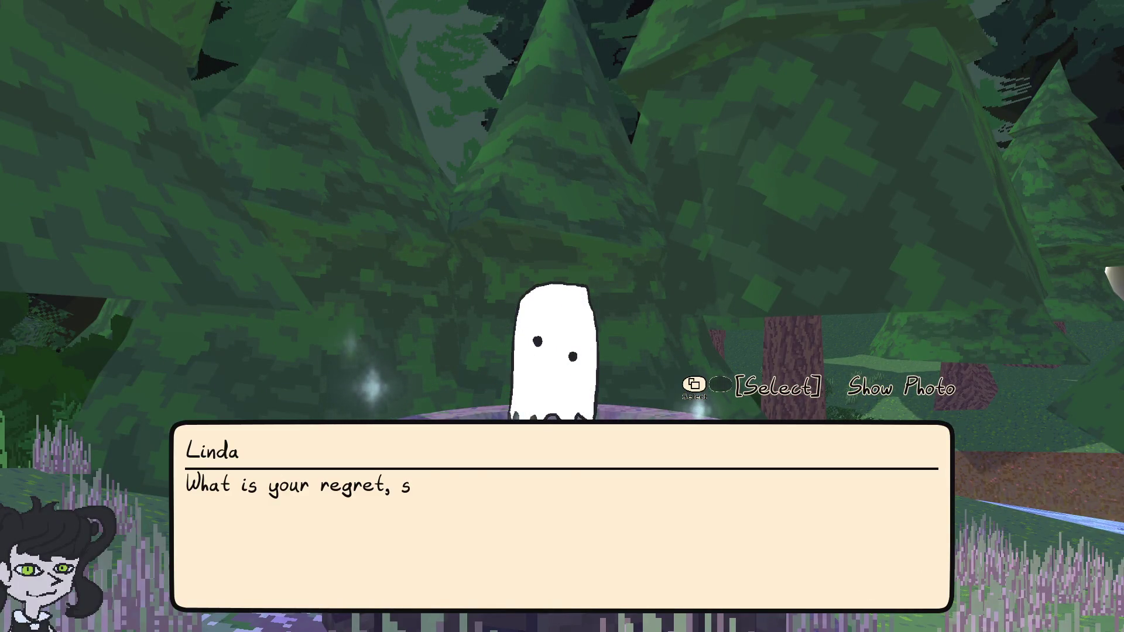
{"action": "key", "text": "e"}
{"action": "key", "text": "e"}
{"action": "key", "text": "e"}
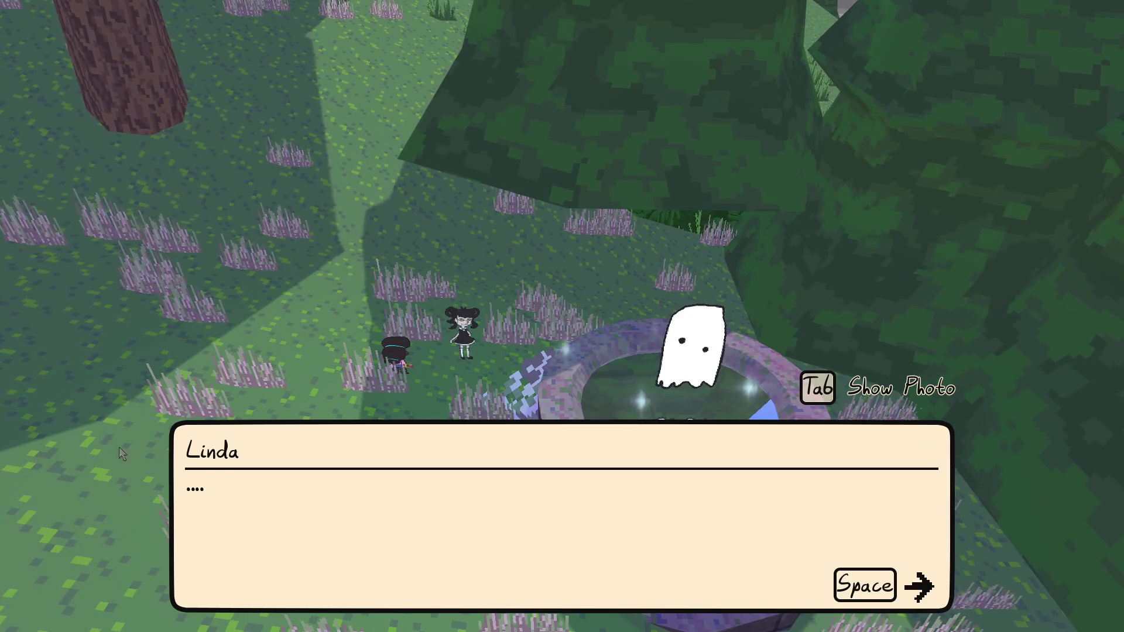
- Continue the dialogue until the Regretful Ghost agrees to join the army
{"action": "key", "text": "space"}
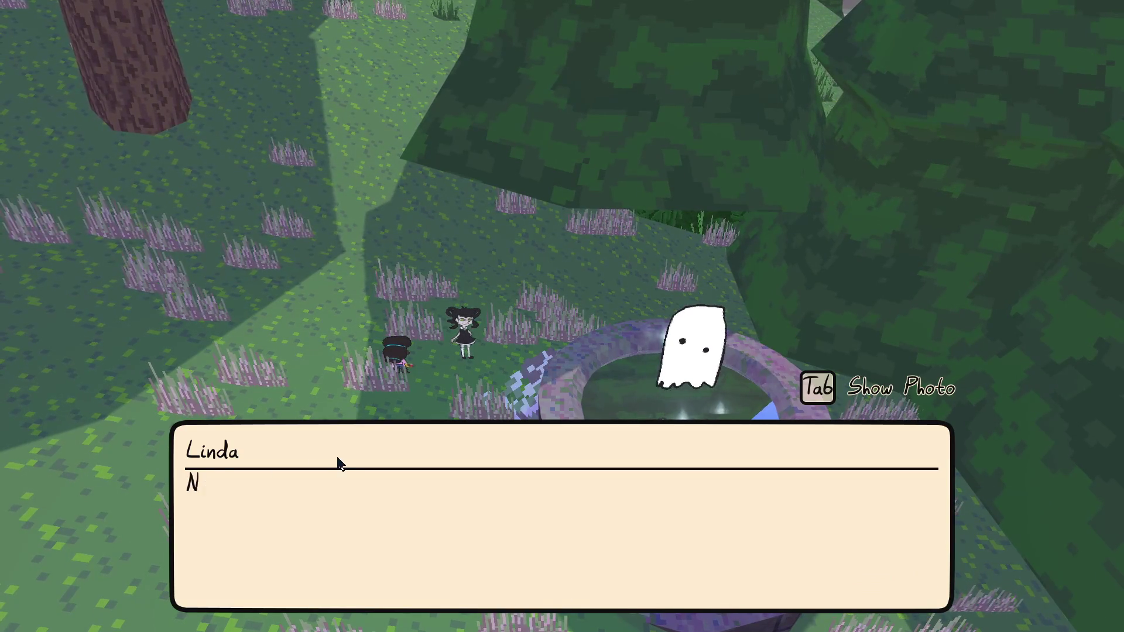
{"action": "key", "text": "space"}
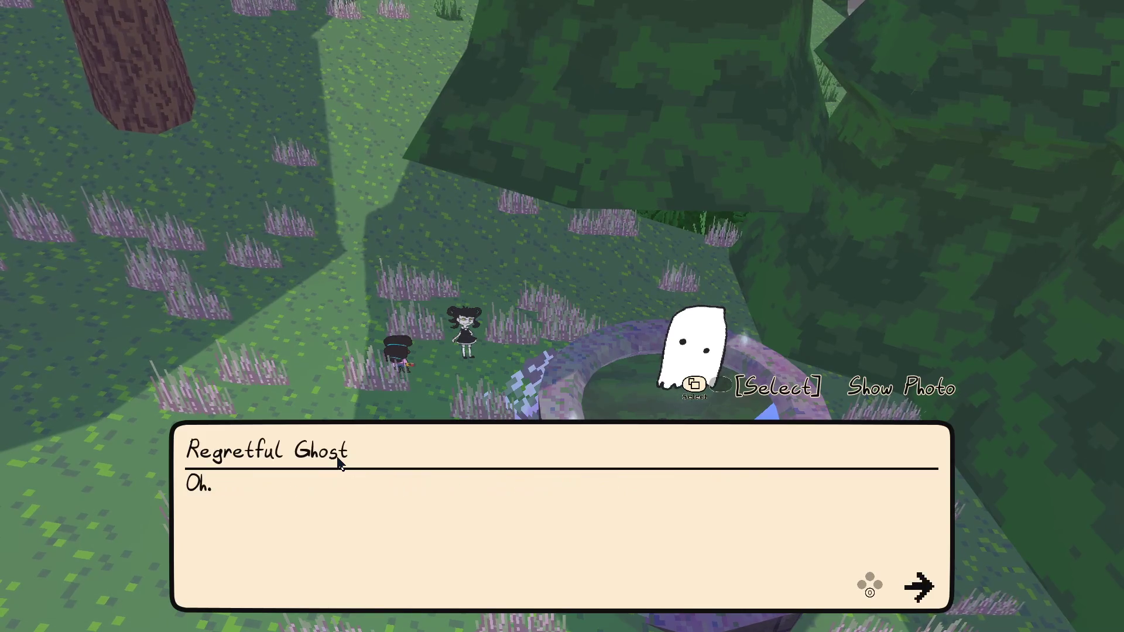
{"action": "key", "text": "space"}
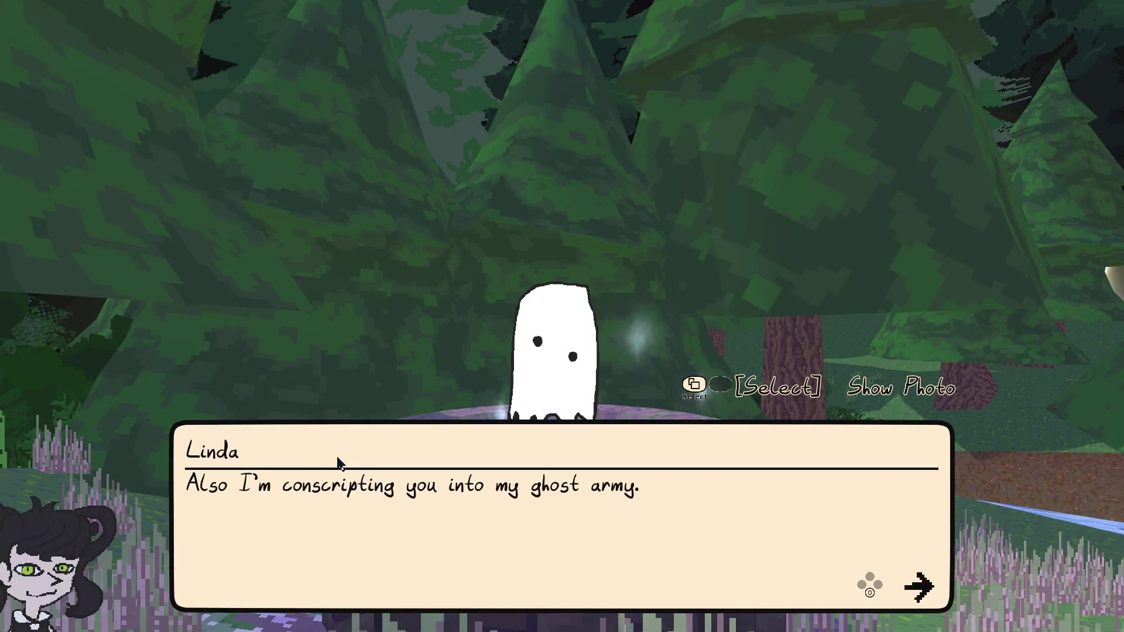
{"action": "key", "text": "space"}
{"action": "key", "text": "space"}
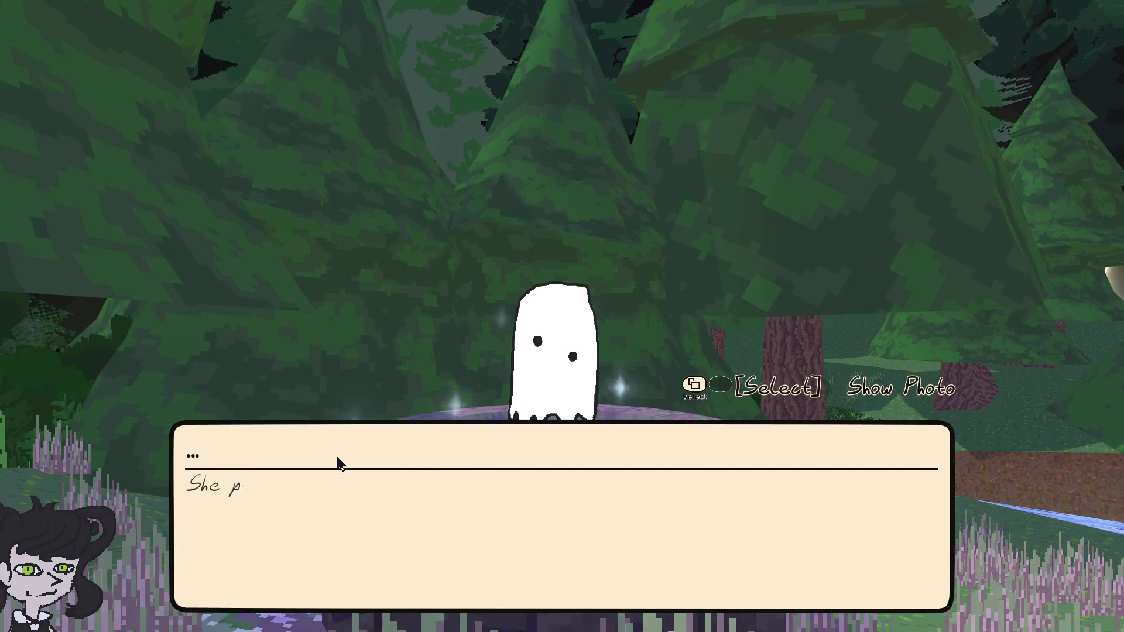
{"action": "key", "text": "space"}
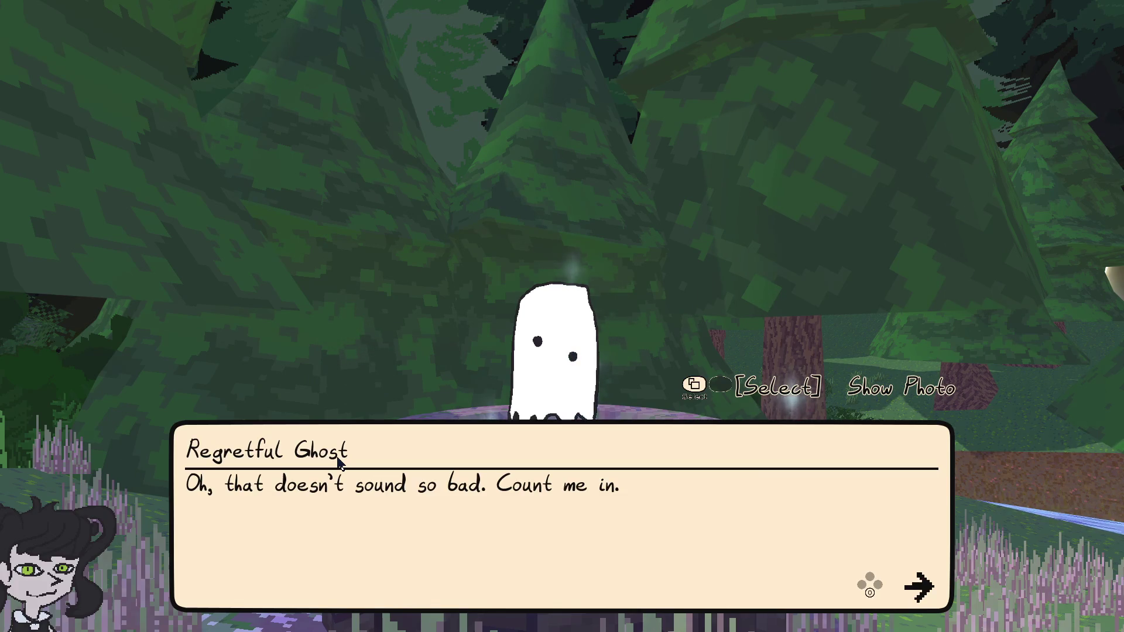
{"action": "key", "text": "space"}
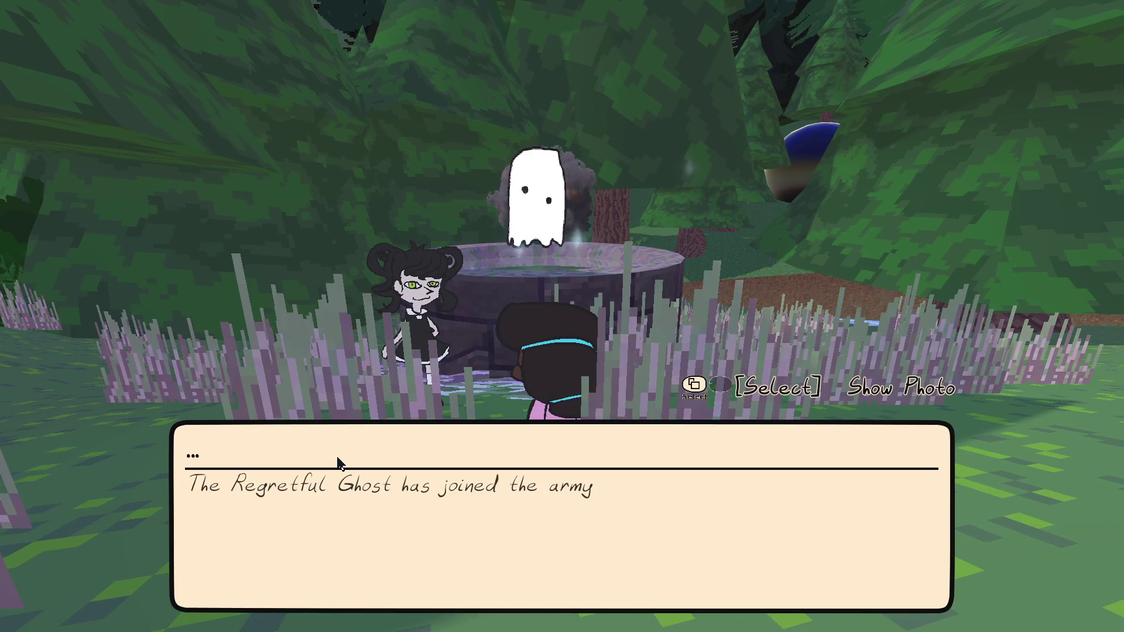
{"action": "key", "text": "space"}
- Walk further up the slope, then save and quit from the pause menu
{"action": "key", "text": "w"}
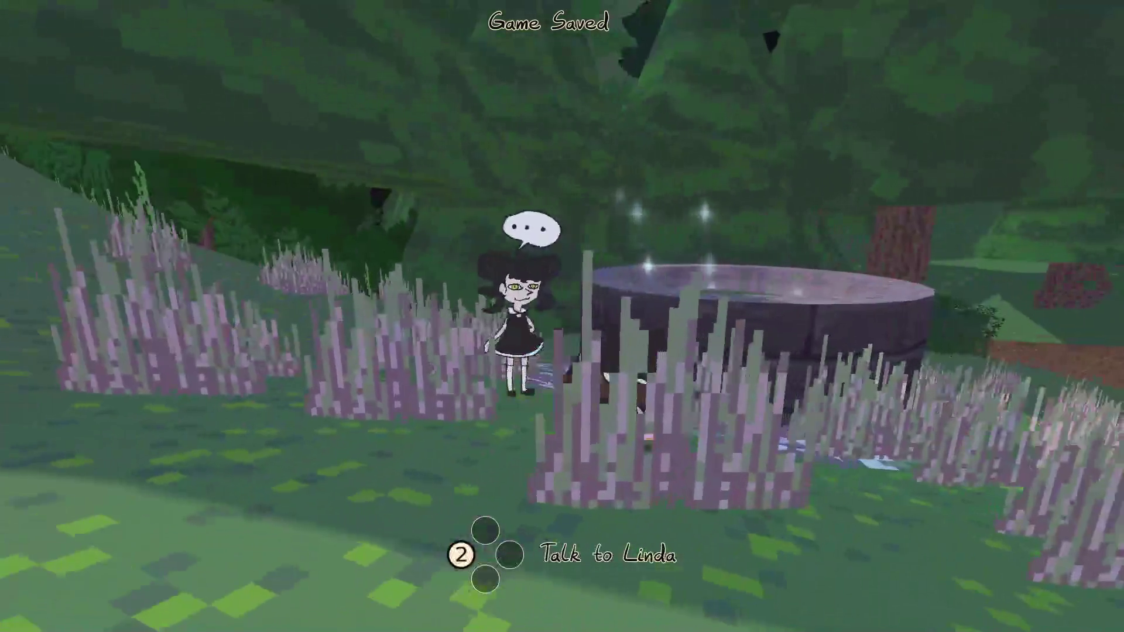
{"action": "key", "text": "w"}
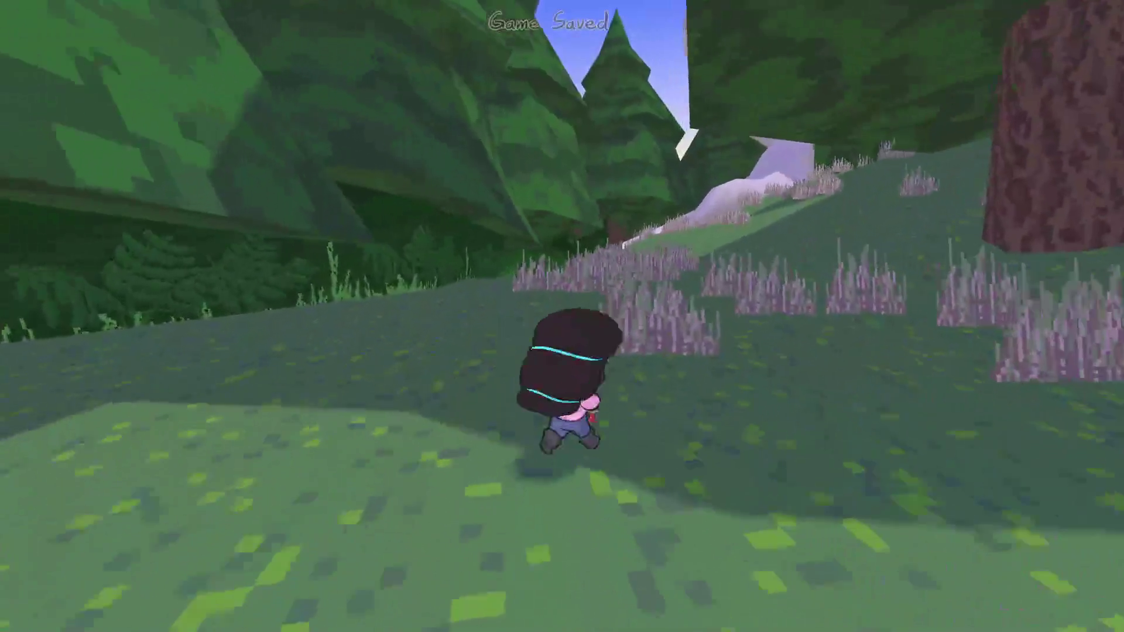
{"action": "key", "text": "w"}
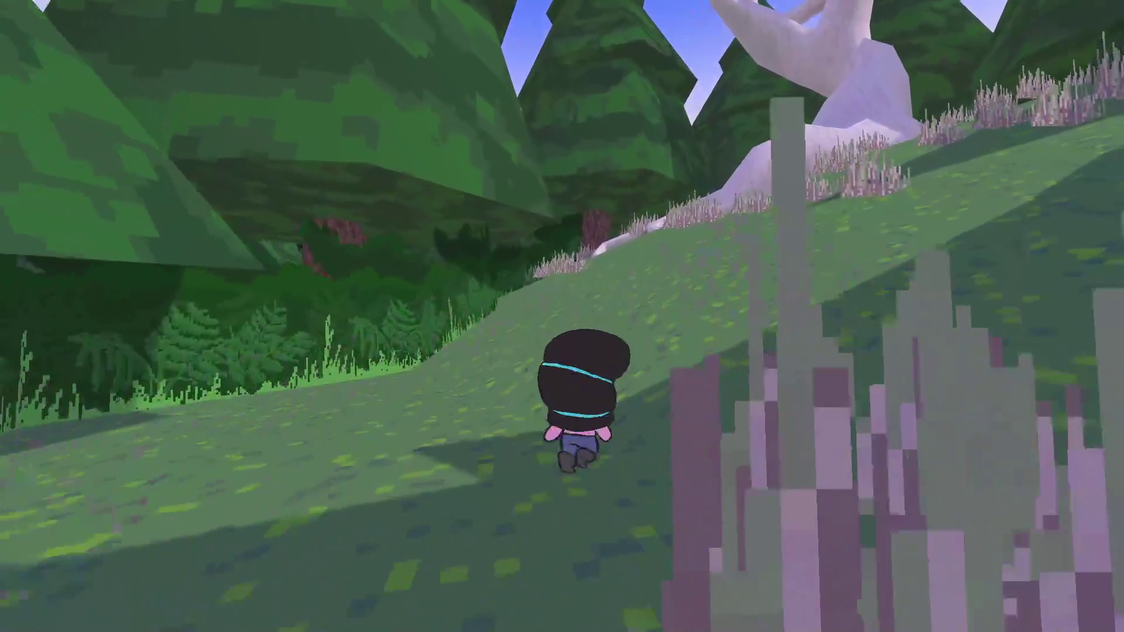
{"action": "key", "text": "Escape"}
{"action": "key", "text": "Down"}
{"action": "key", "text": "Down"}
{"action": "key", "text": "Down"}
{"action": "key", "text": "Down"}
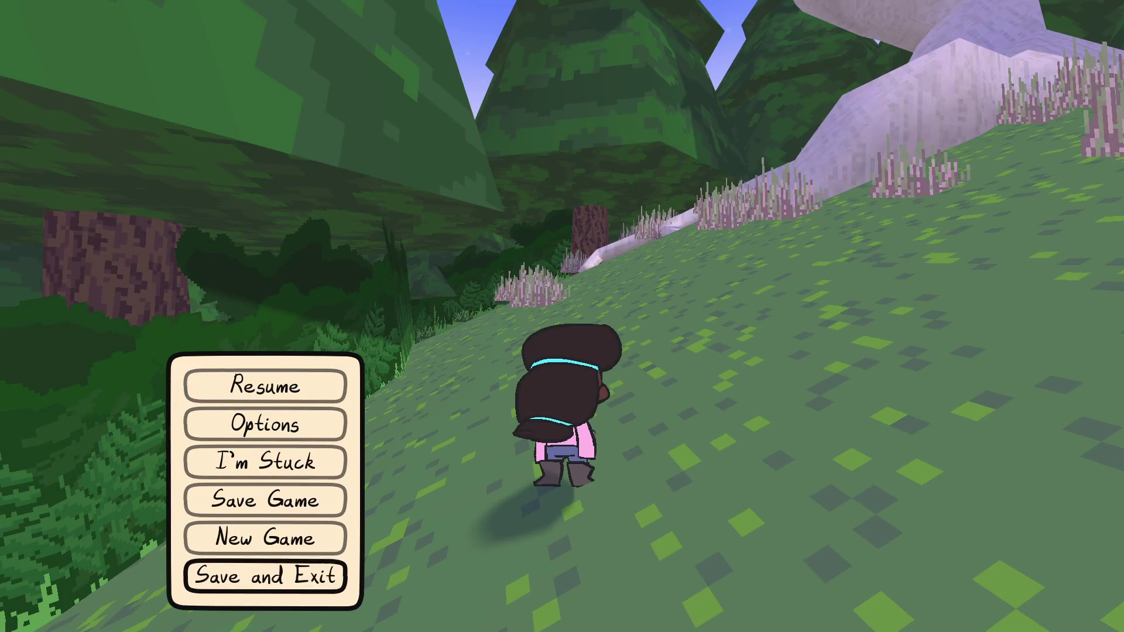
{"action": "key", "text": "Return"}
{"action": "left_click", "coordinate": [196, 621]}
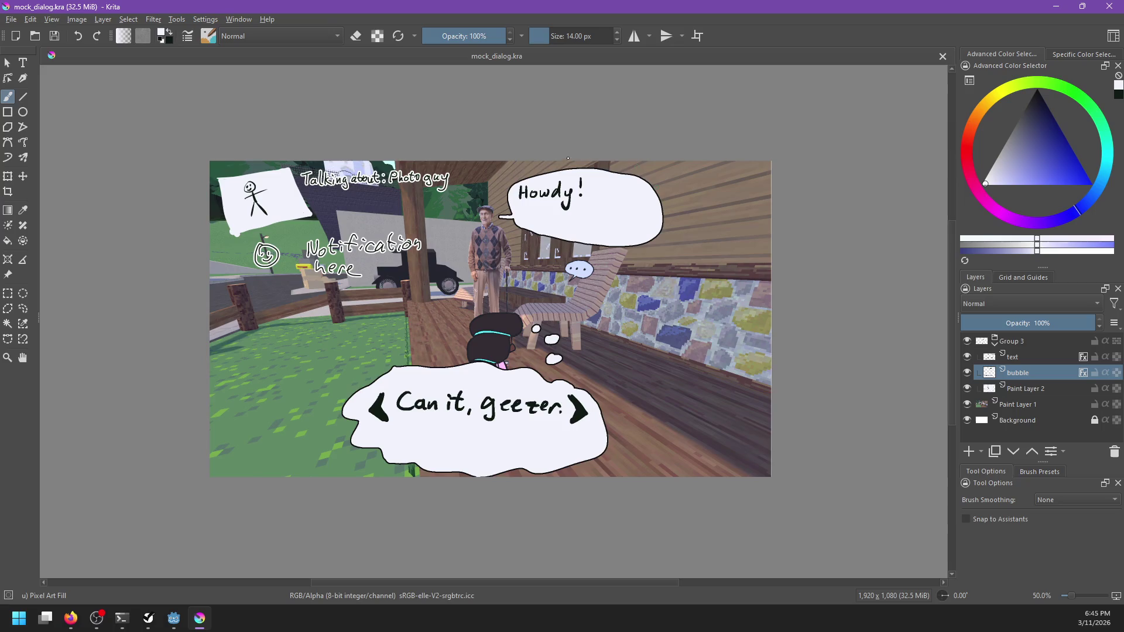
- Paint black over the gap at the Howdy bubble's tail and save mock_dialog.kra
{"action": "scroll", "coordinate": [533, 207], "scroll_direction": "up", "scroll_amount": 3, "text": "ctrl"}
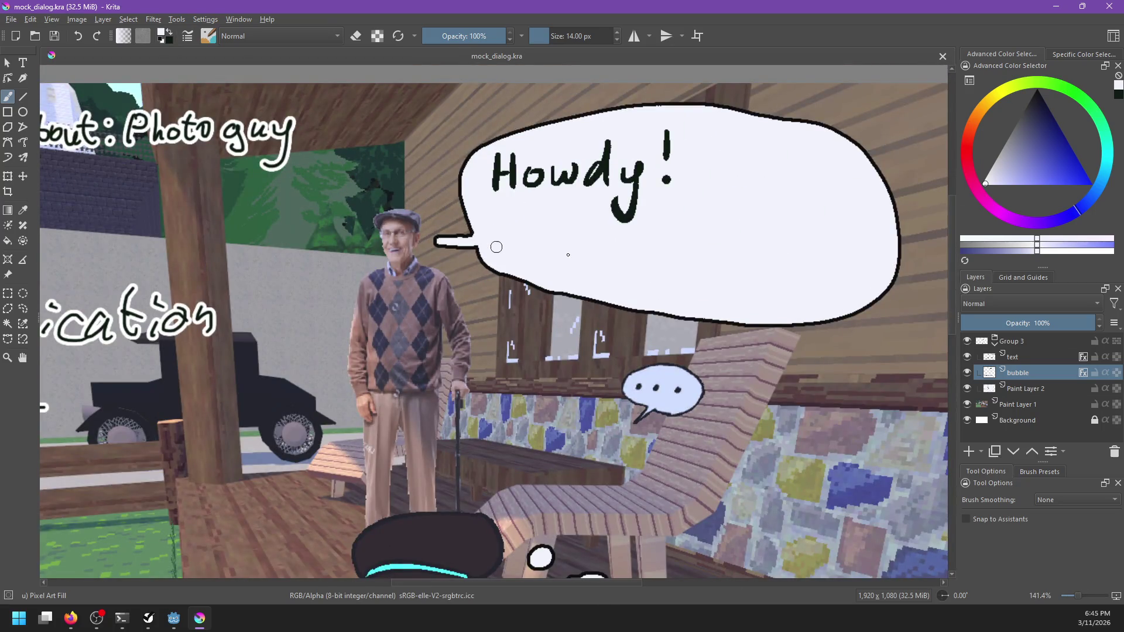
{"action": "key", "text": "x"}
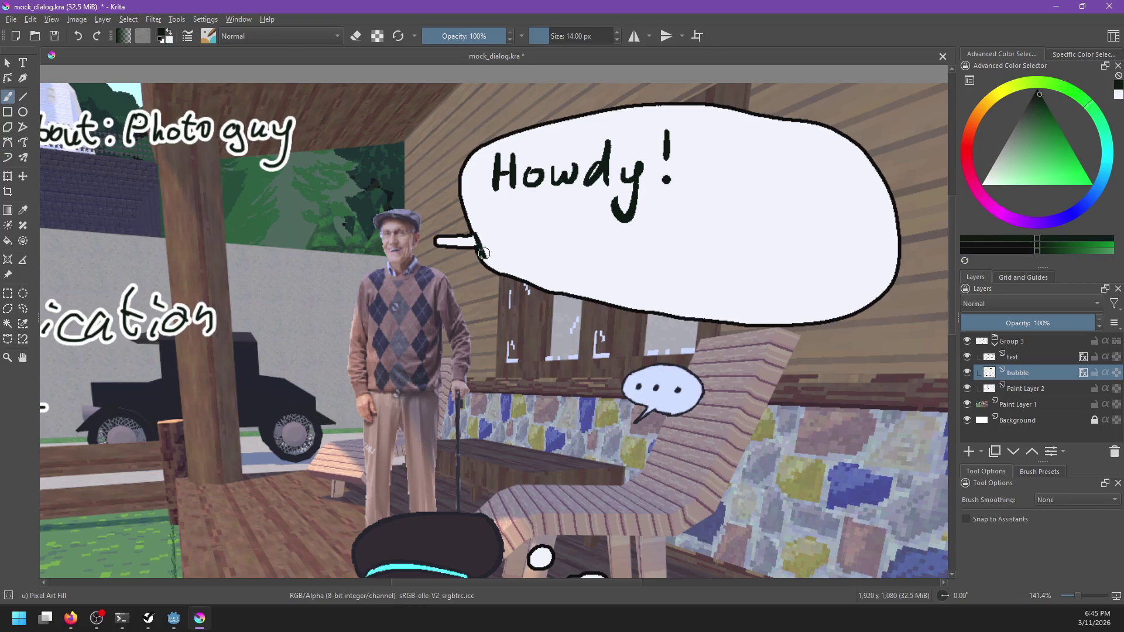
{"action": "left_click_drag", "start_coordinate": [478, 234], "coordinate": [477, 248]}
{"action": "scroll", "coordinate": [540, 262], "scroll_direction": "down", "scroll_amount": 1}
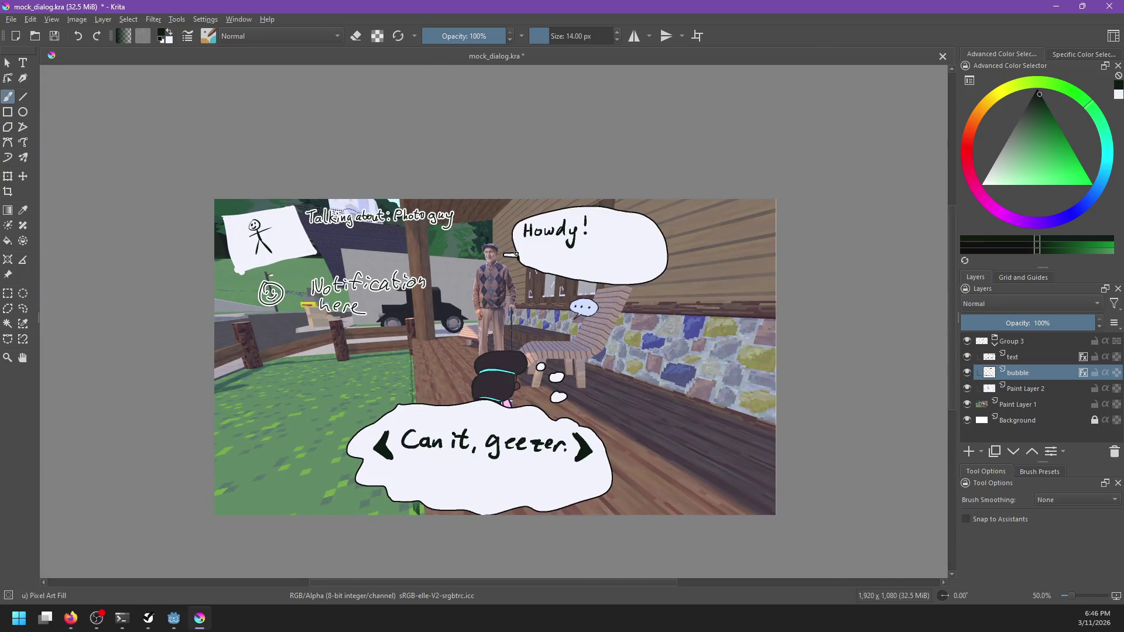
{"action": "scroll", "coordinate": [514, 255], "scroll_direction": "up", "scroll_amount": 2}
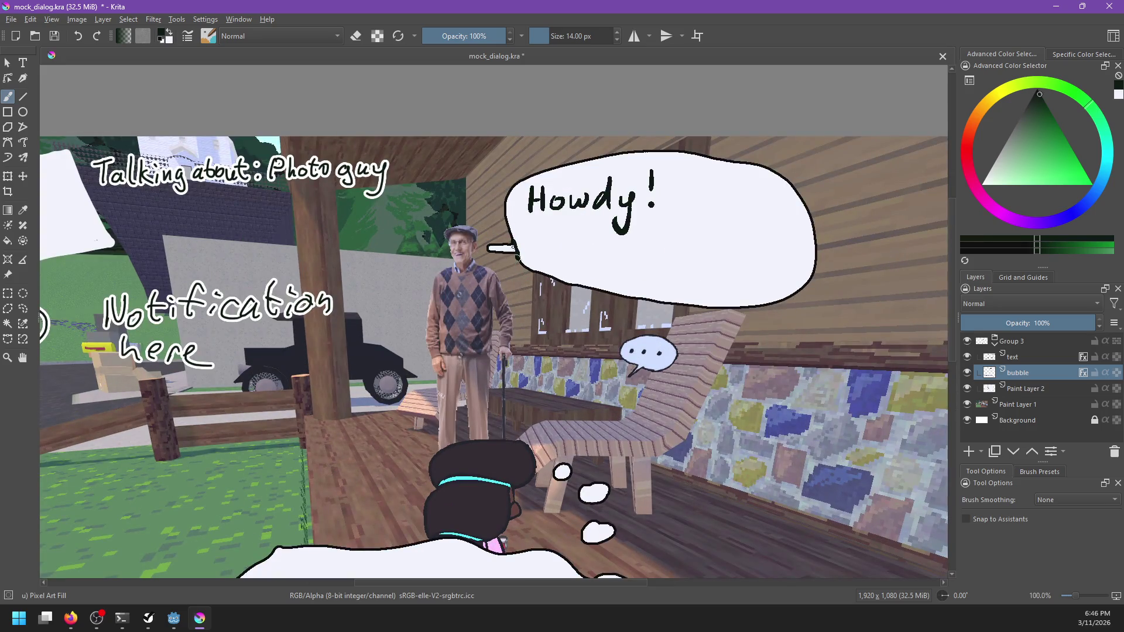
{"action": "scroll", "coordinate": [579, 286], "scroll_direction": "down", "scroll_amount": 3}
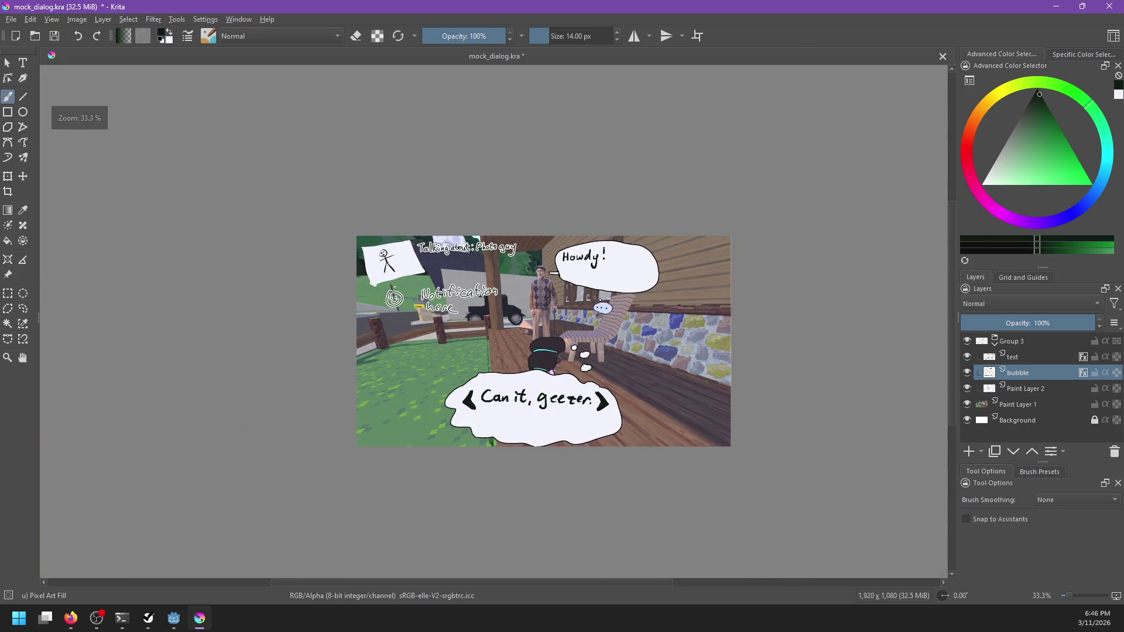
{"action": "key", "text": "ctrl+s"}
{"action": "scroll", "coordinate": [609, 296], "scroll_direction": "up", "scroll_amount": 3}
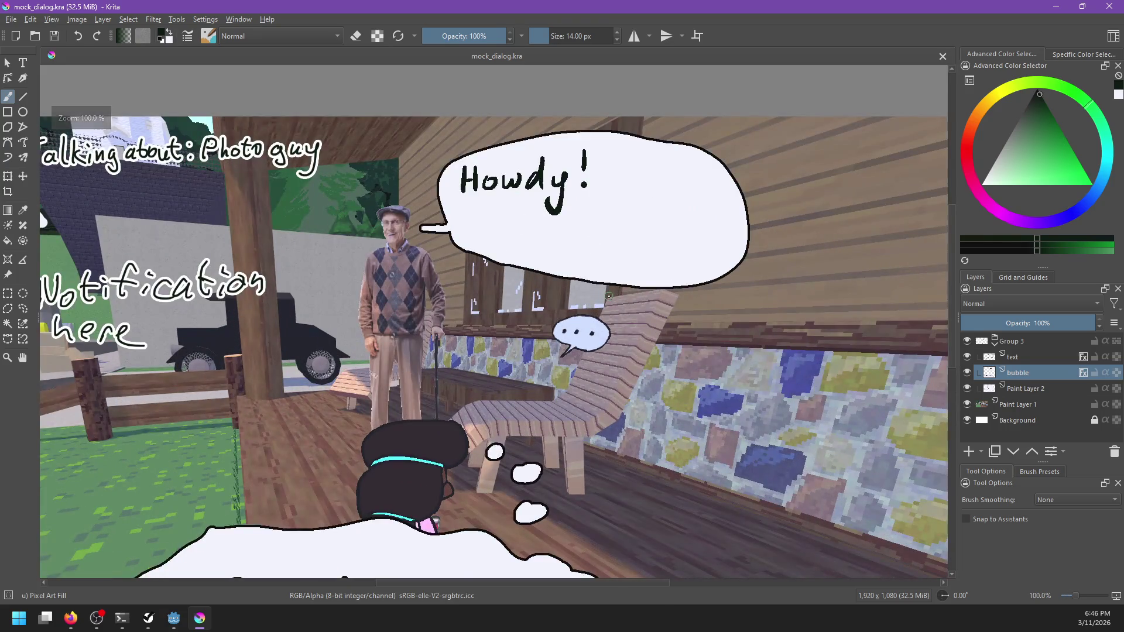
{"action": "key", "text": "alt+Tab"}
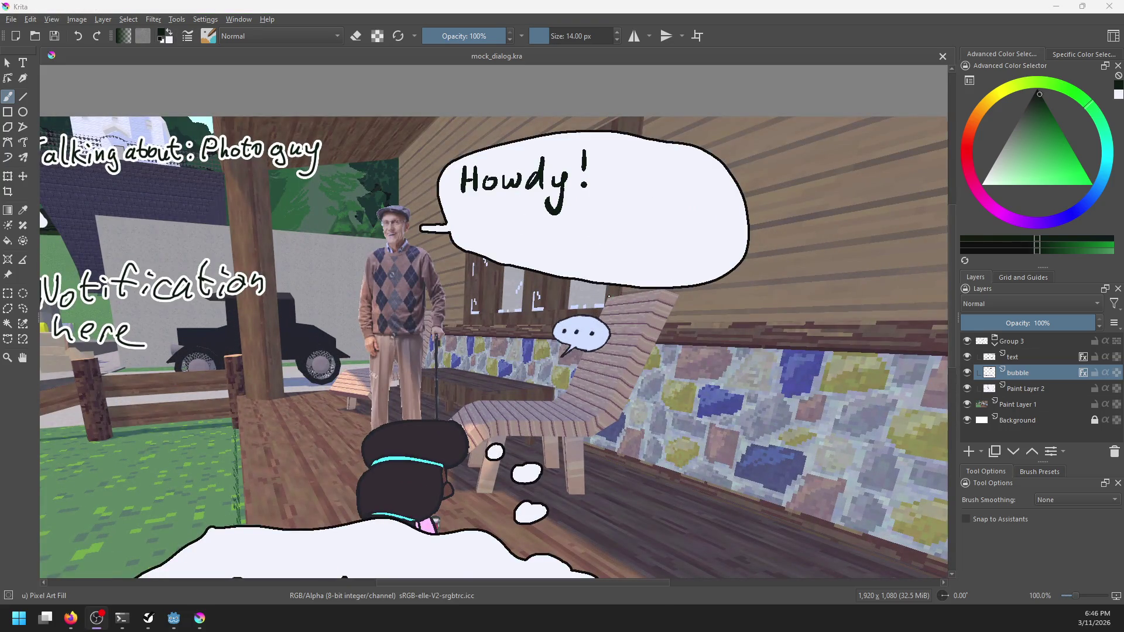
- In the 3D workspace, filter the project files for 'world' and open world.tscn
{"action": "key", "text": "alt+Tab"}
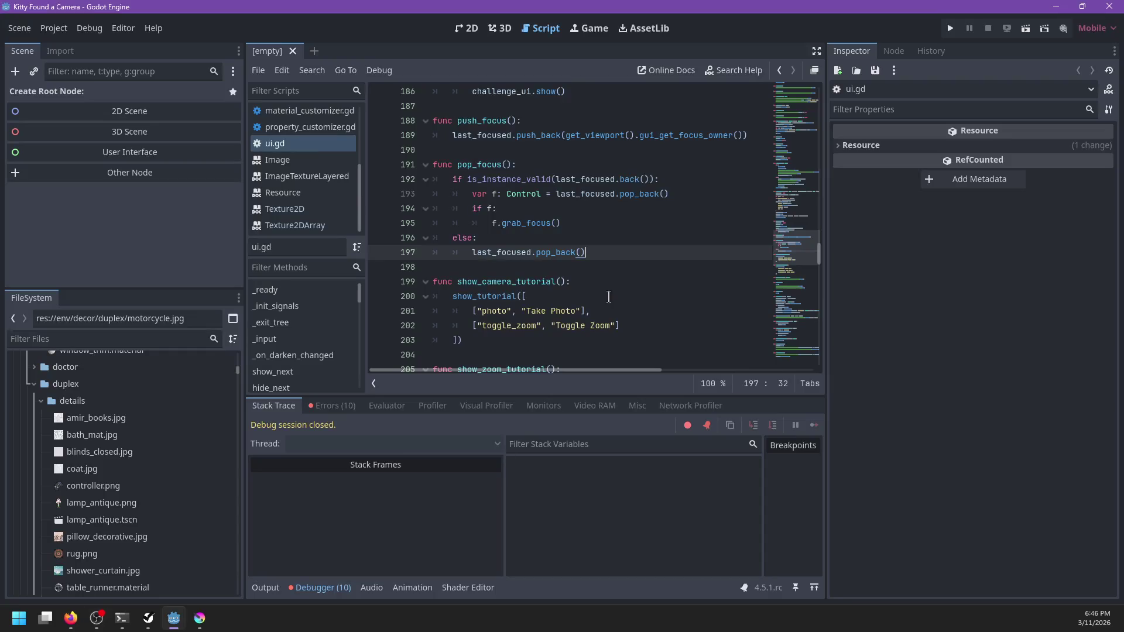
{"action": "left_click", "coordinate": [500, 29]}
{"action": "left_click", "coordinate": [150, 338]}
{"action": "type", "text": "world"}
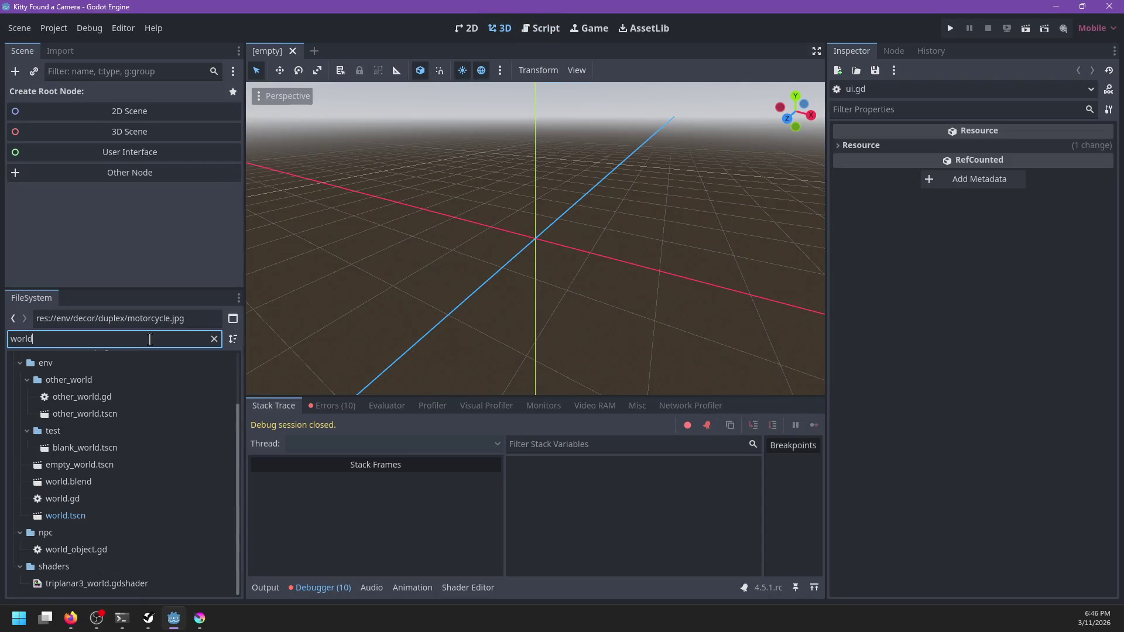
{"action": "left_click", "coordinate": [64, 516]}
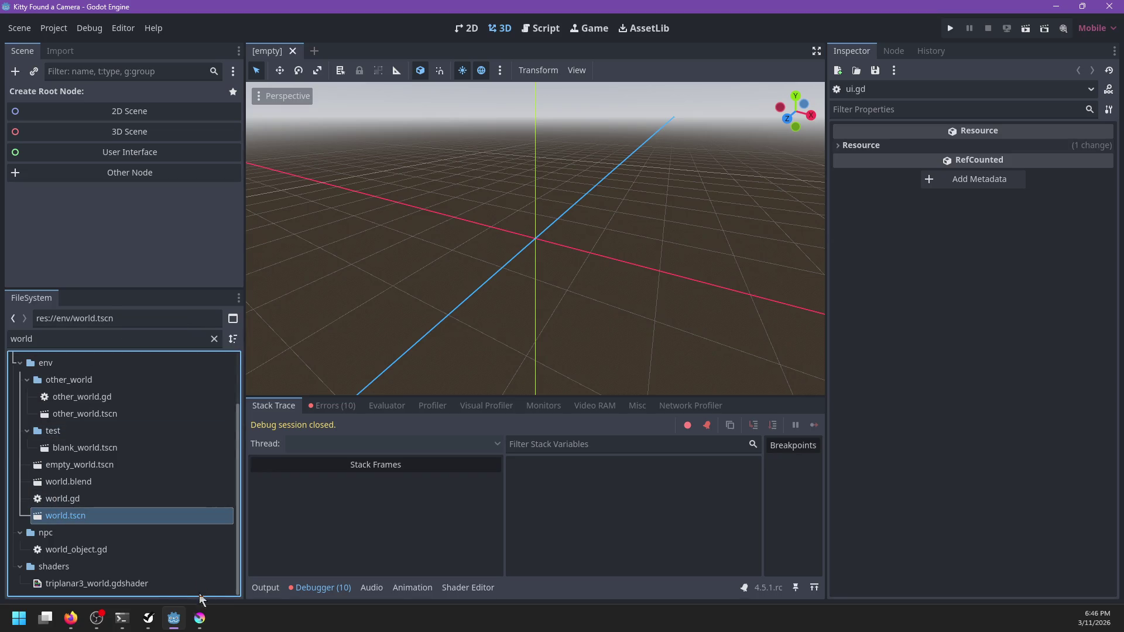
- Orbit the world scene view to see the bedroom's desk and shelves
{"action": "mouse_move", "coordinate": [71, 619]}
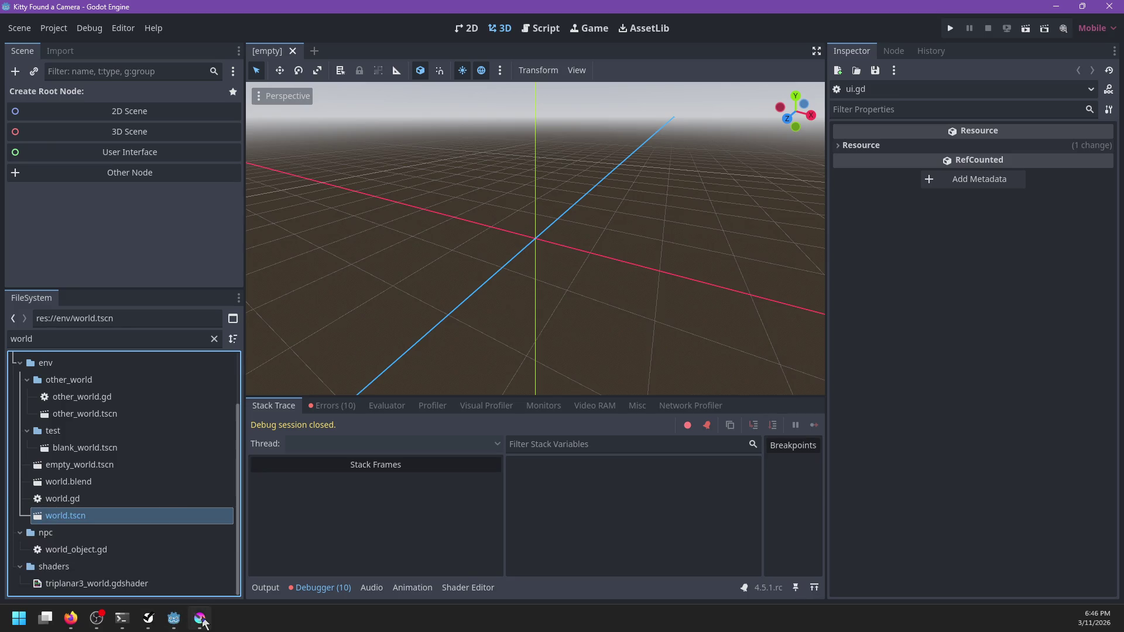
{"action": "left_click", "coordinate": [199, 619]}
{"action": "left_click", "coordinate": [174, 625]}
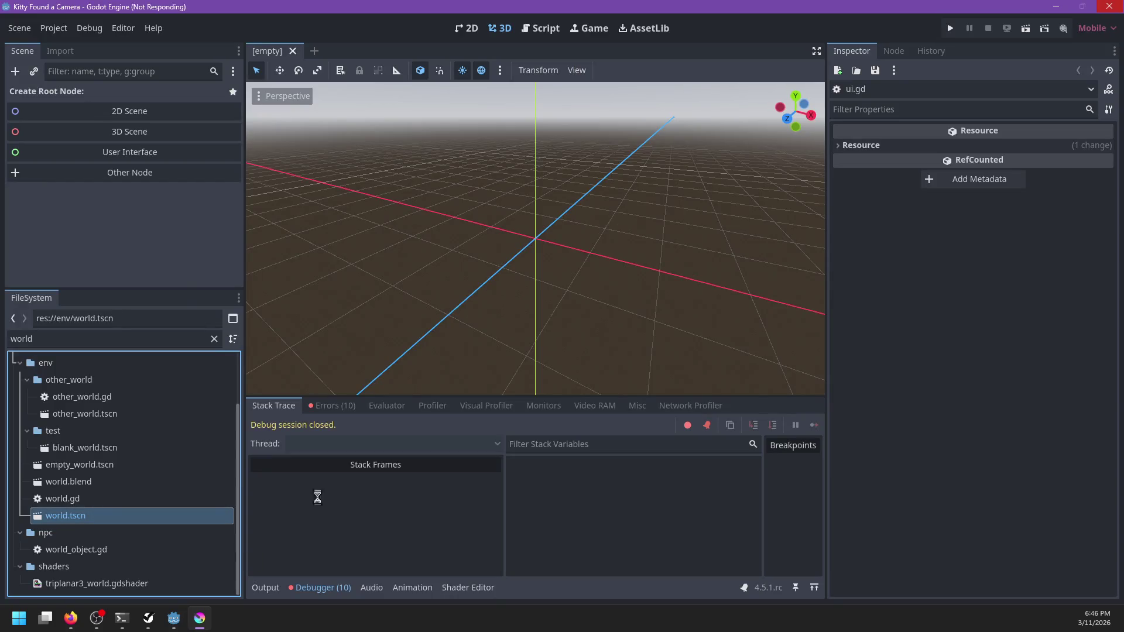
{"action": "mouse_move", "coordinate": [176, 623]}
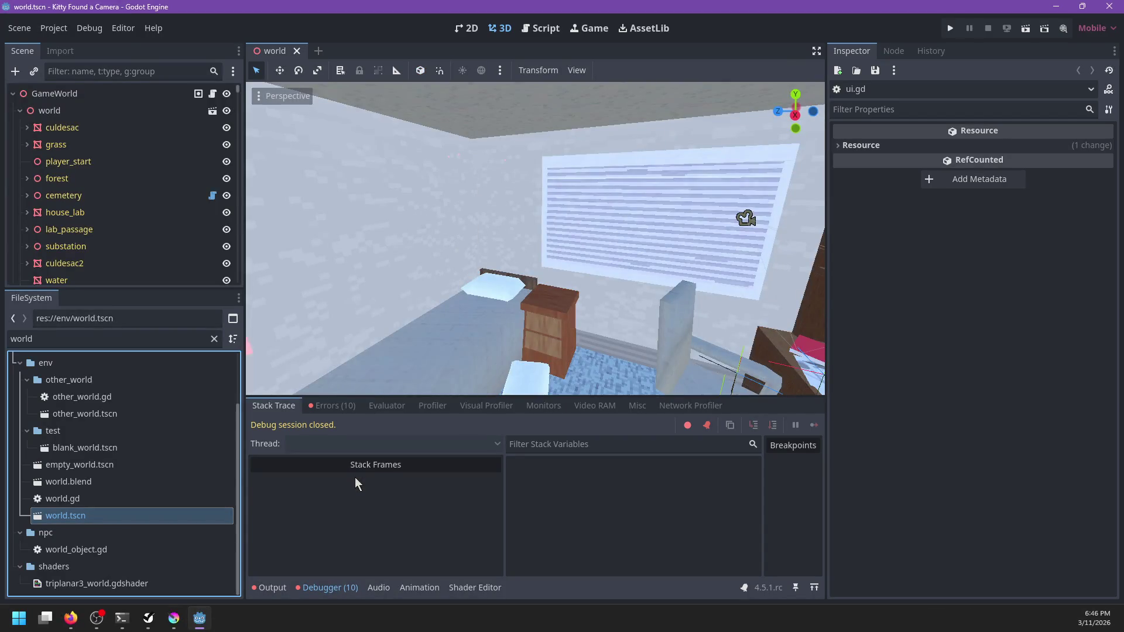
{"action": "scroll", "coordinate": [476, 309], "scroll_direction": "up", "scroll_amount": 5}
{"action": "left_click_drag", "start_coordinate": [460, 259], "coordinate": [560, 283]}
{"action": "mouse_move", "coordinate": [681, 247]}
{"action": "left_mouse_down"}
{"action": "mouse_move", "coordinate": [539, 277]}
{"action": "mouse_move", "coordinate": [686, 161]}
{"action": "left_mouse_up"}
- Add a new room task for the character as a child of Environment
{"action": "key", "text": "alt+Tab"}
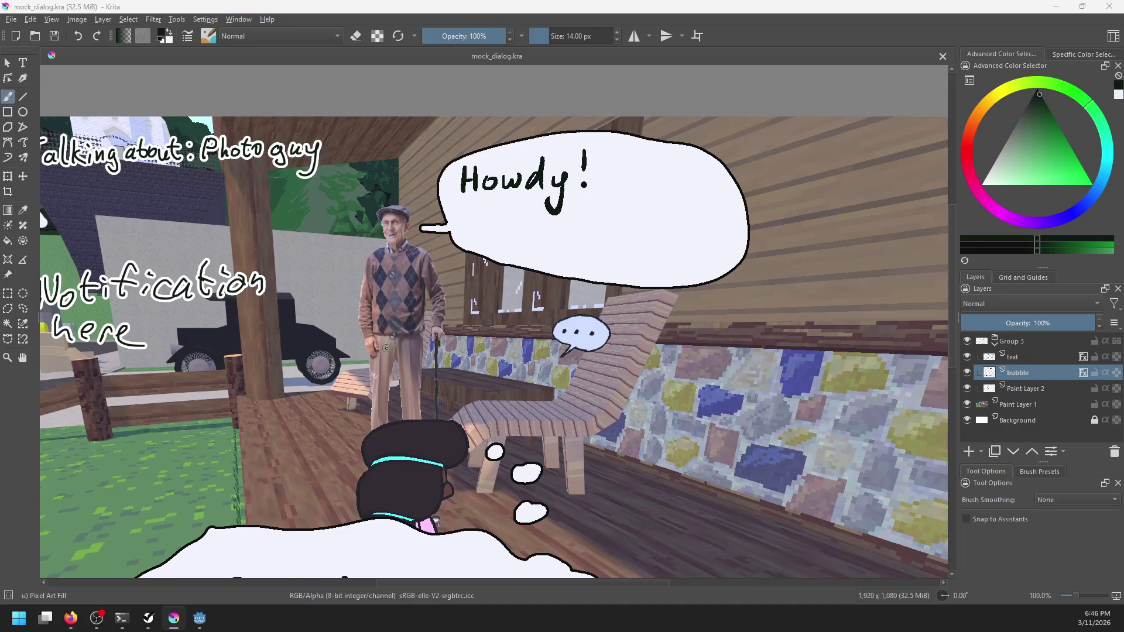
{"action": "key", "text": "alt+Tab"}
{"action": "scroll", "coordinate": [327, 304], "scroll_direction": "up", "scroll_amount": 1}
{"action": "scroll", "coordinate": [327, 304], "scroll_direction": "down", "scroll_amount": 1}
{"action": "left_click", "coordinate": [315, 293]}
{"action": "key", "text": "ctrl+n"}
{"action": "type", "text": "Arm"}
{"action": "key", "text": "BackSpace"}
{"action": "key", "text": "BackSpace"}
{"action": "key", "text": "BackSpace"}
{"action": "type", "text": "mir"}
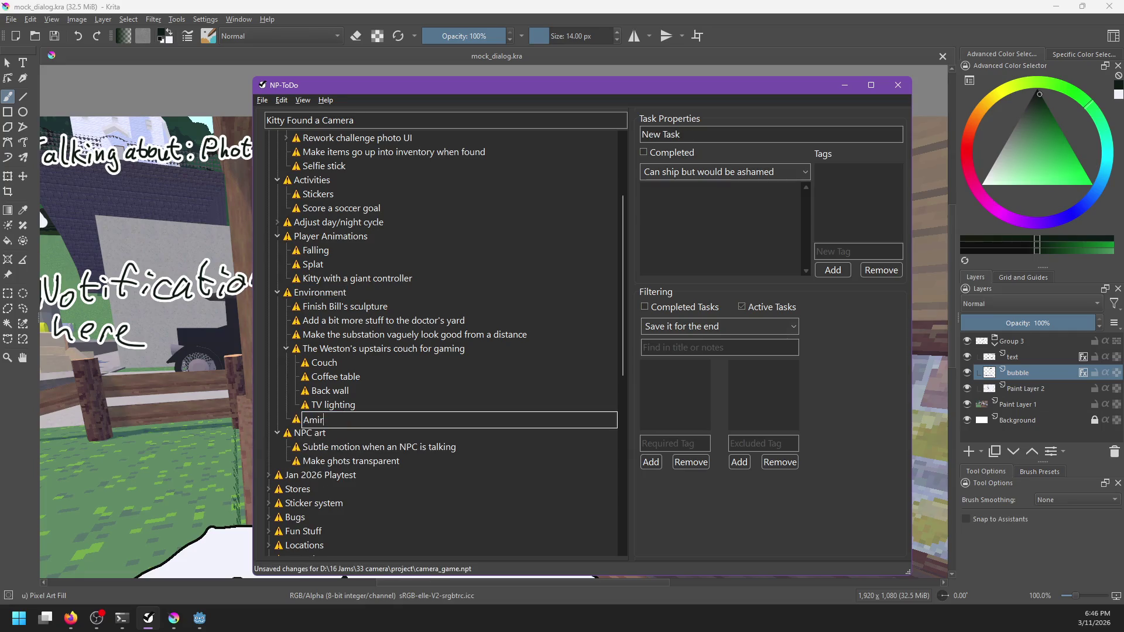
{"action": "type", "text": "rook"}
{"action": "type", "text": "m"}
{"action": "key", "text": "Return"}
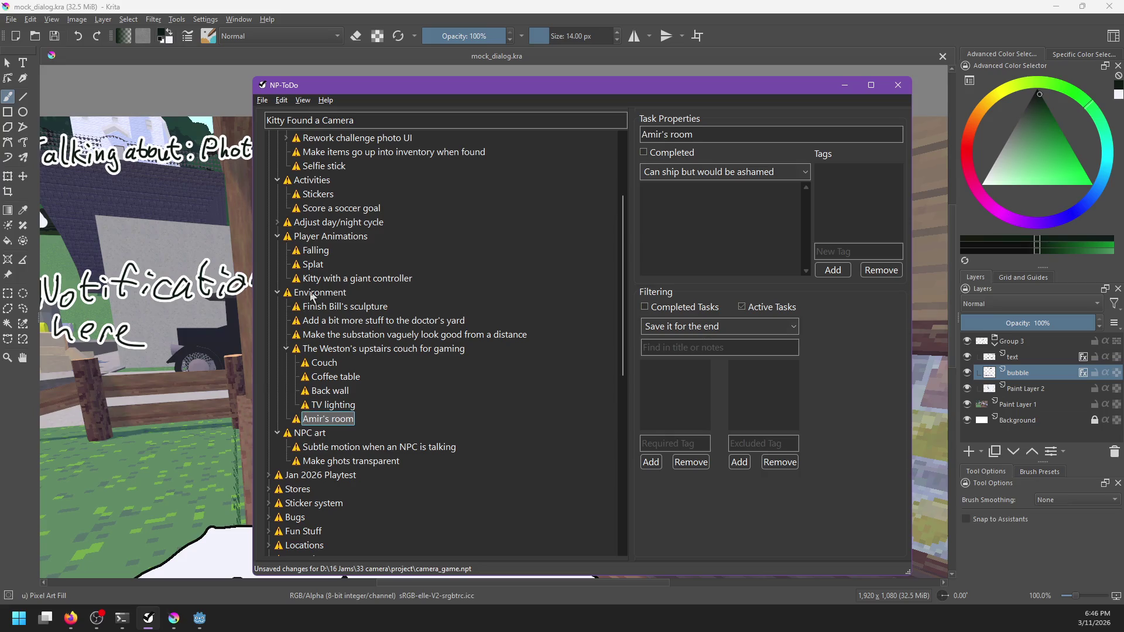
- Add Chair, Books and Clothes subtasks under the room task
{"action": "key", "text": "ctrl+n"}
{"action": "type", "text": "Chairs"}
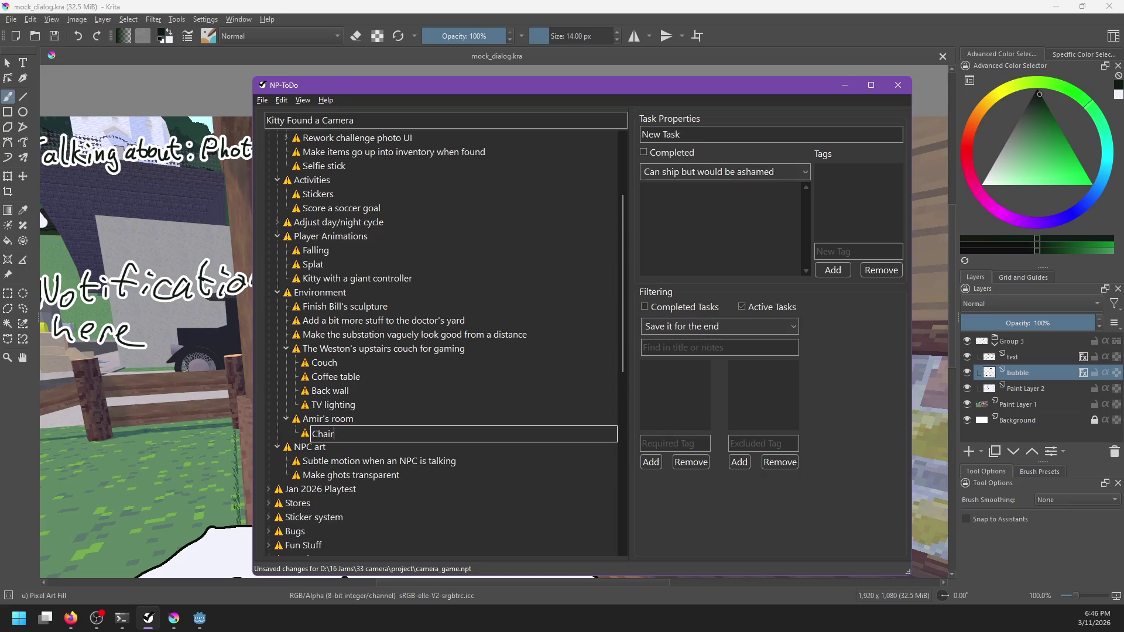
{"action": "key", "text": "Return"}
{"action": "key", "text": "ctrl+n"}
{"action": "type", "text": "Books"}
{"action": "key", "text": "Return"}
{"action": "key", "text": "ctrl+n"}
{"action": "type", "text": "Clothes"}
{"action": "key", "text": "Return"}
- Add Clutter and Toys subtasks, then save the task list
{"action": "key", "text": "ctrl+n"}
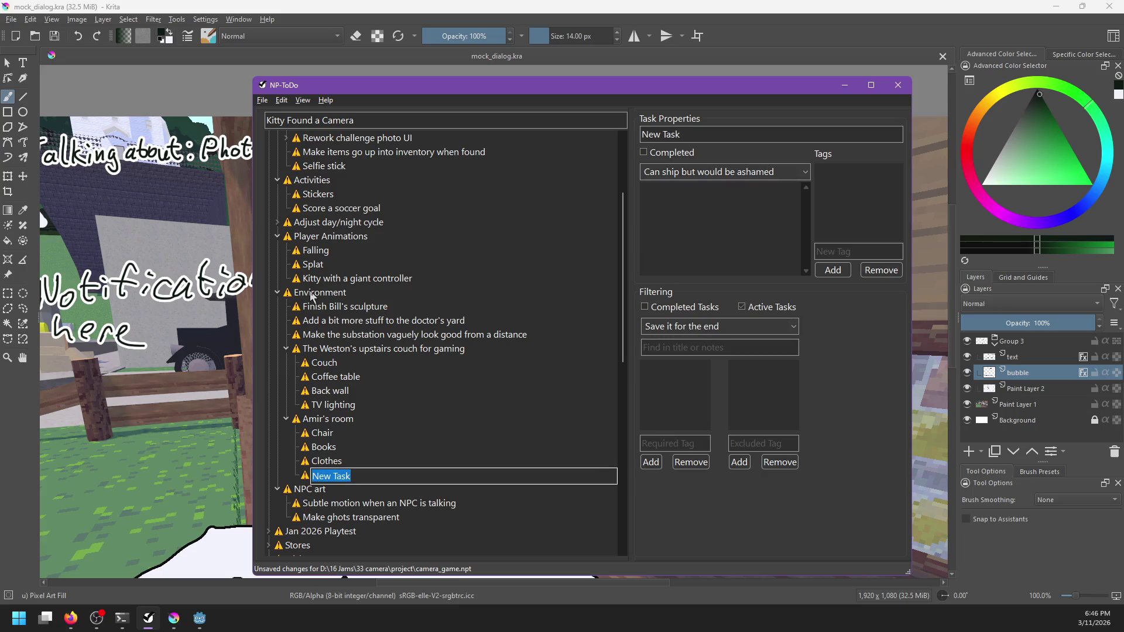
{"action": "type", "text": "Clutter"}
{"action": "key", "text": "Return"}
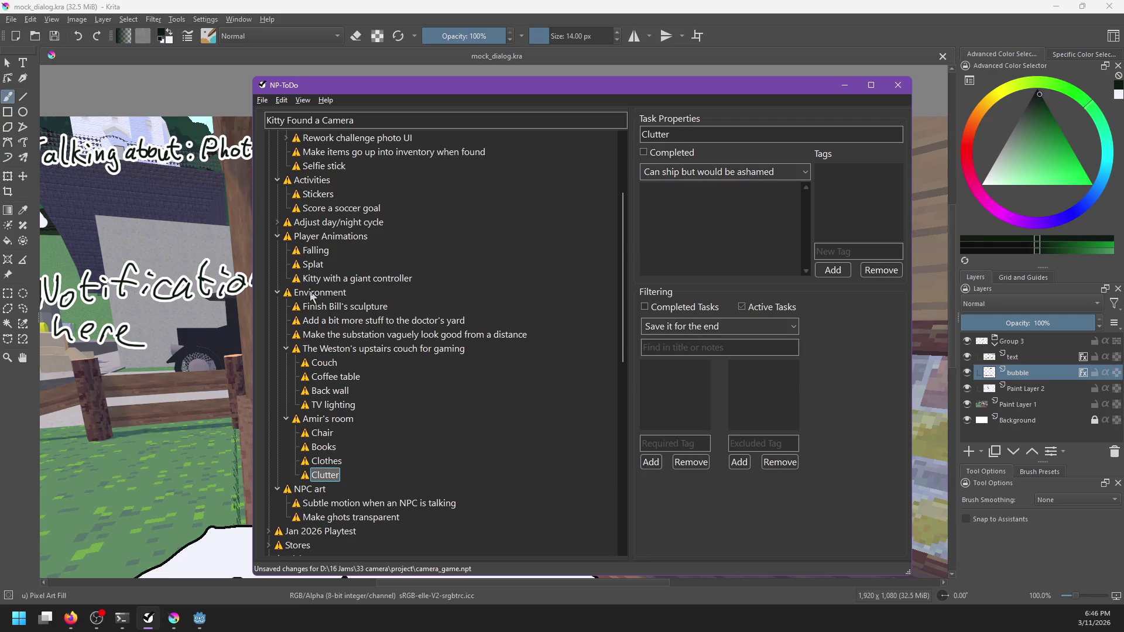
{"action": "key", "text": "ctrl+n"}
{"action": "type", "text": "Toys"}
{"action": "key", "text": "Return"}
{"action": "key", "text": "ctrl+s"}
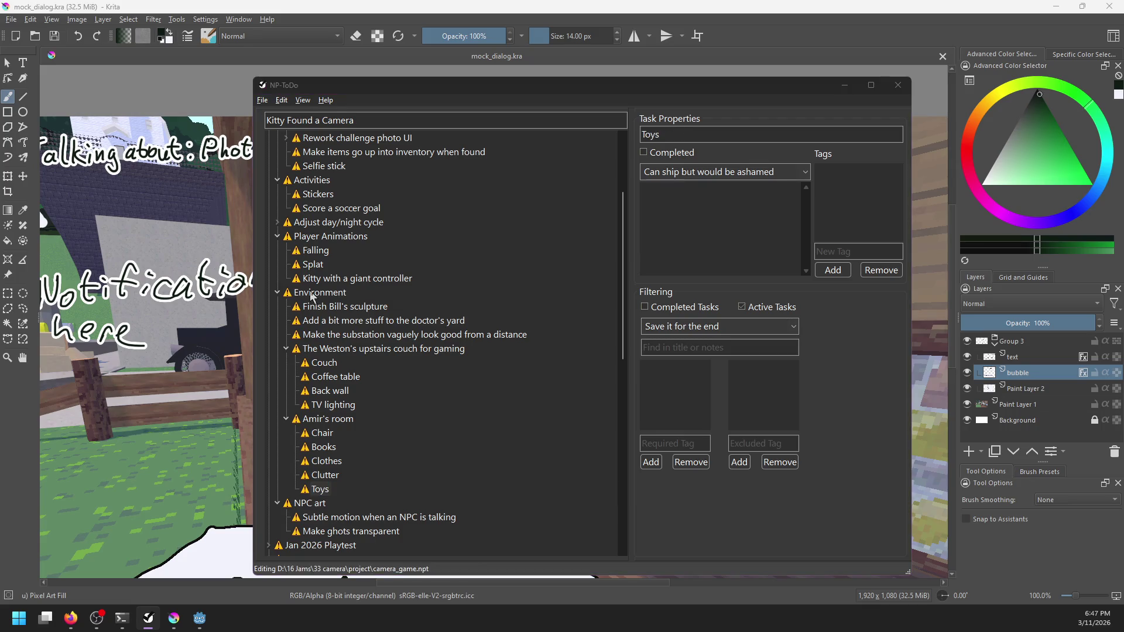
{"action": "key", "text": "alt+Tab"}
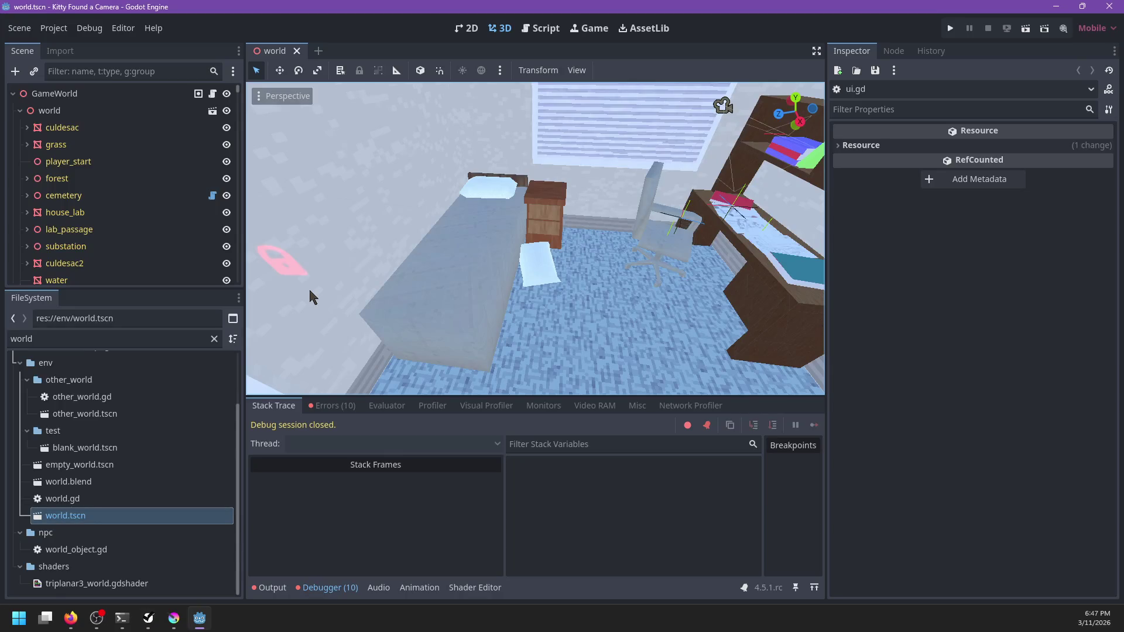
- Orbit the world scene from the bedroom back outdoors and select the duplex node
{"action": "scroll", "coordinate": [307, 287], "scroll_direction": "up", "scroll_amount": 5}
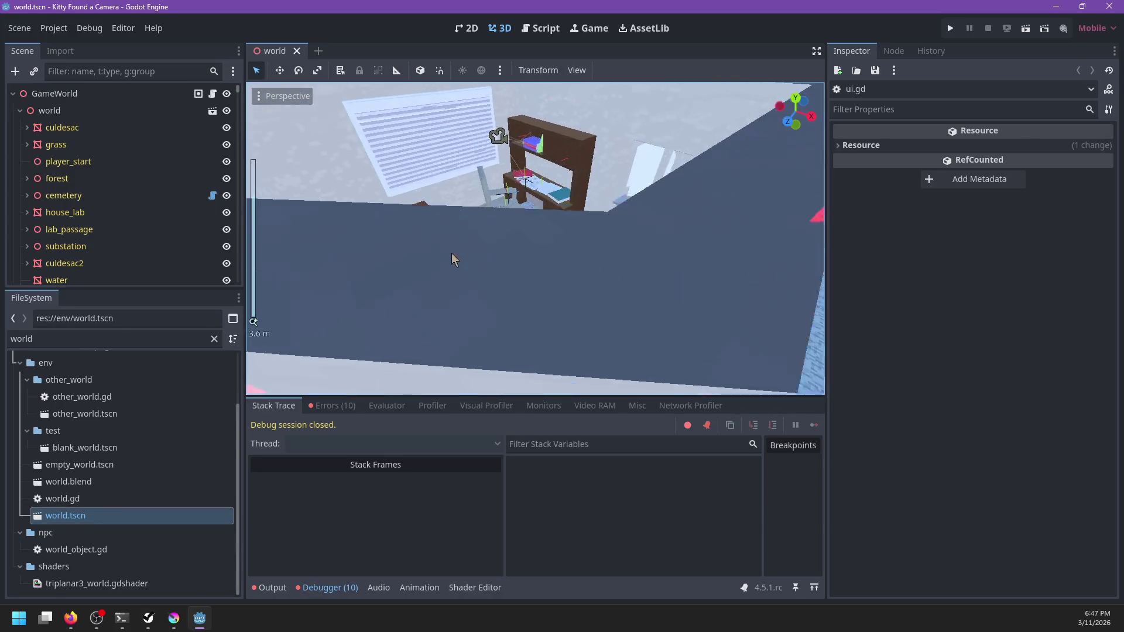
{"action": "scroll", "coordinate": [451, 260], "scroll_direction": "up", "scroll_amount": 10}
{"action": "mouse_move", "coordinate": [464, 232]}
{"action": "left_mouse_down"}
{"action": "mouse_move", "coordinate": [499, 271]}
{"action": "mouse_move", "coordinate": [377, 164]}
{"action": "mouse_move", "coordinate": [553, 254]}
{"action": "mouse_move", "coordinate": [556, 227]}
{"action": "mouse_move", "coordinate": [590, 239]}
{"action": "mouse_move", "coordinate": [421, 230]}
{"action": "left_mouse_up"}
{"action": "scroll", "coordinate": [577, 271], "scroll_direction": "down", "scroll_amount": 5}
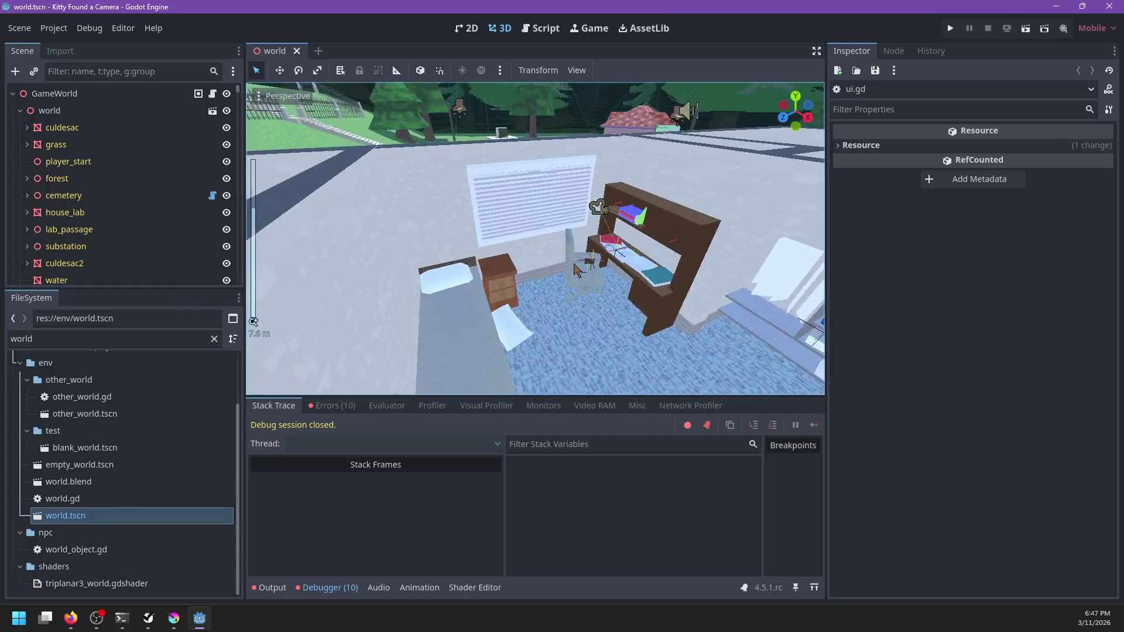
{"action": "scroll", "coordinate": [576, 271], "scroll_direction": "up", "scroll_amount": 5}
{"action": "mouse_move", "coordinate": [550, 213]}
{"action": "left_mouse_down"}
{"action": "mouse_move", "coordinate": [553, 255]}
{"action": "mouse_move", "coordinate": [535, 233]}
{"action": "mouse_move", "coordinate": [359, 188]}
{"action": "left_mouse_up"}
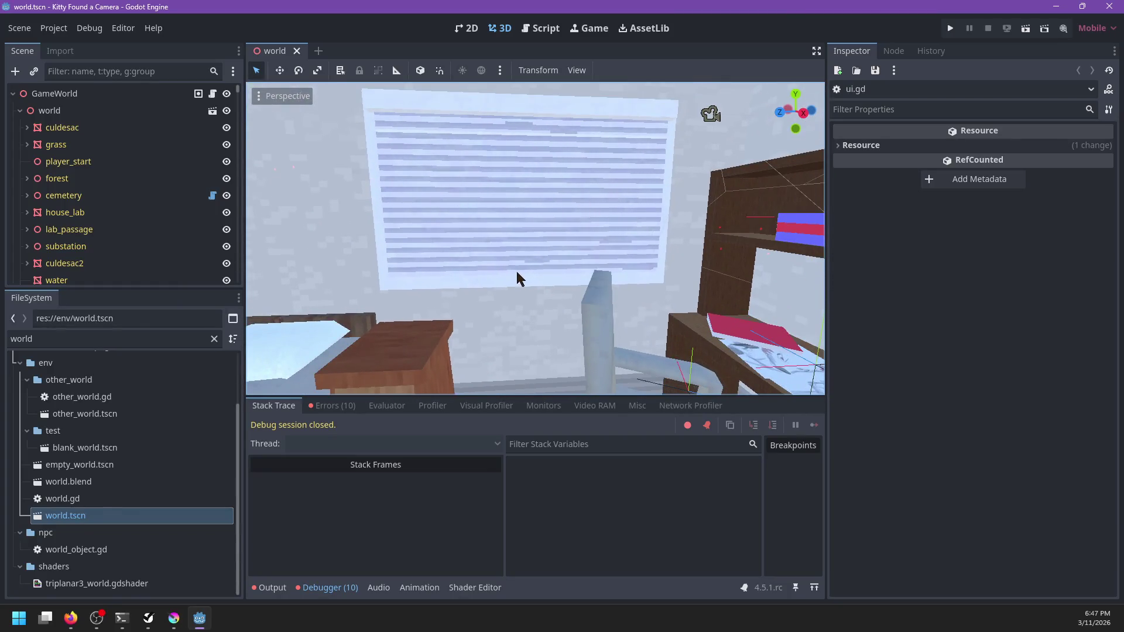
{"action": "mouse_move", "coordinate": [517, 278]}
{"action": "left_mouse_down"}
{"action": "mouse_move", "coordinate": [564, 273]}
{"action": "mouse_move", "coordinate": [551, 257]}
{"action": "mouse_move", "coordinate": [623, 281]}
{"action": "mouse_move", "coordinate": [493, 268]}
{"action": "left_mouse_up"}
{"action": "left_click", "coordinate": [599, 246]}
- Orbit into the duplex interior and open the duplex scene in its own tab
{"action": "scroll", "coordinate": [550, 266], "scroll_direction": "down", "scroll_amount": 3}
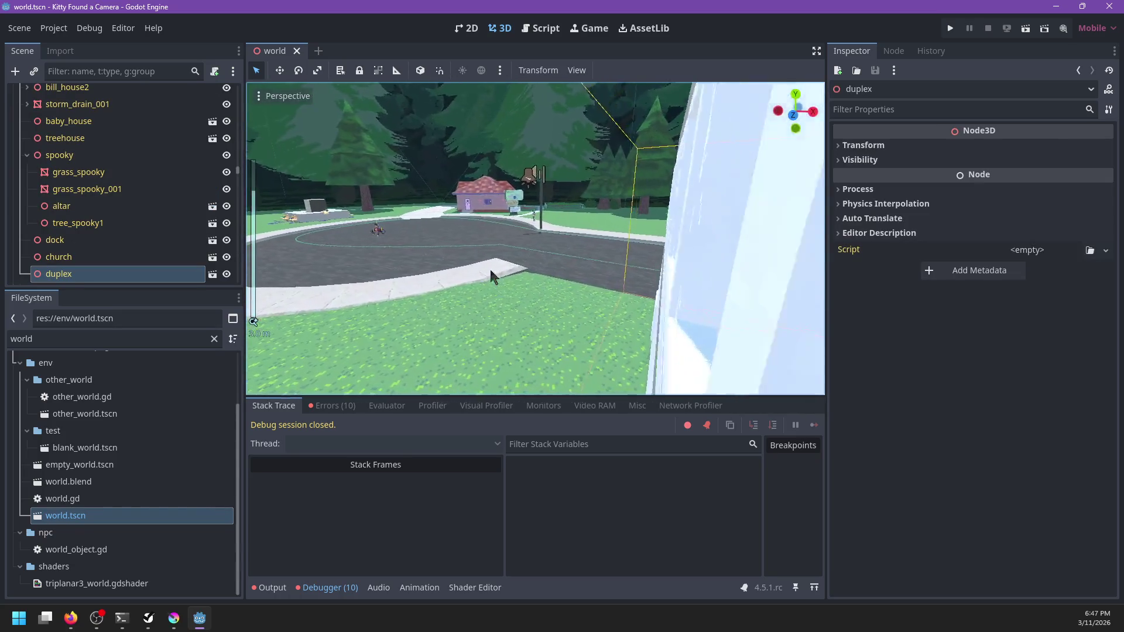
{"action": "scroll", "coordinate": [403, 272], "scroll_direction": "up", "scroll_amount": 5}
{"action": "scroll", "coordinate": [459, 328], "scroll_direction": "down", "scroll_amount": 3}
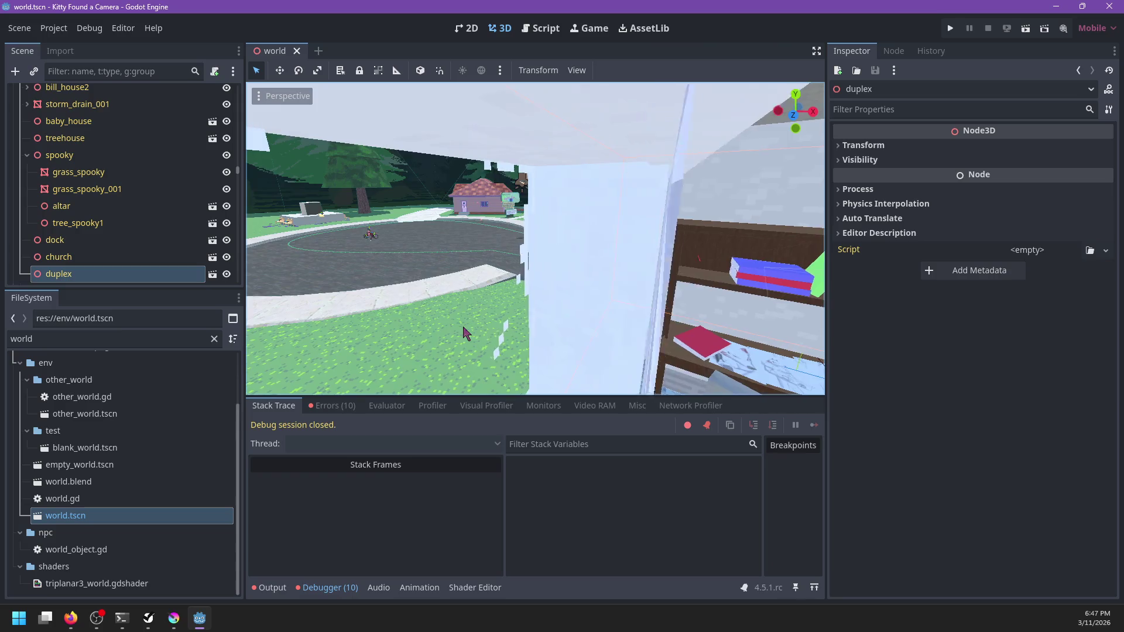
{"action": "scroll", "coordinate": [412, 293], "scroll_direction": "up", "scroll_amount": 4}
{"action": "scroll", "coordinate": [508, 291], "scroll_direction": "down", "scroll_amount": 4}
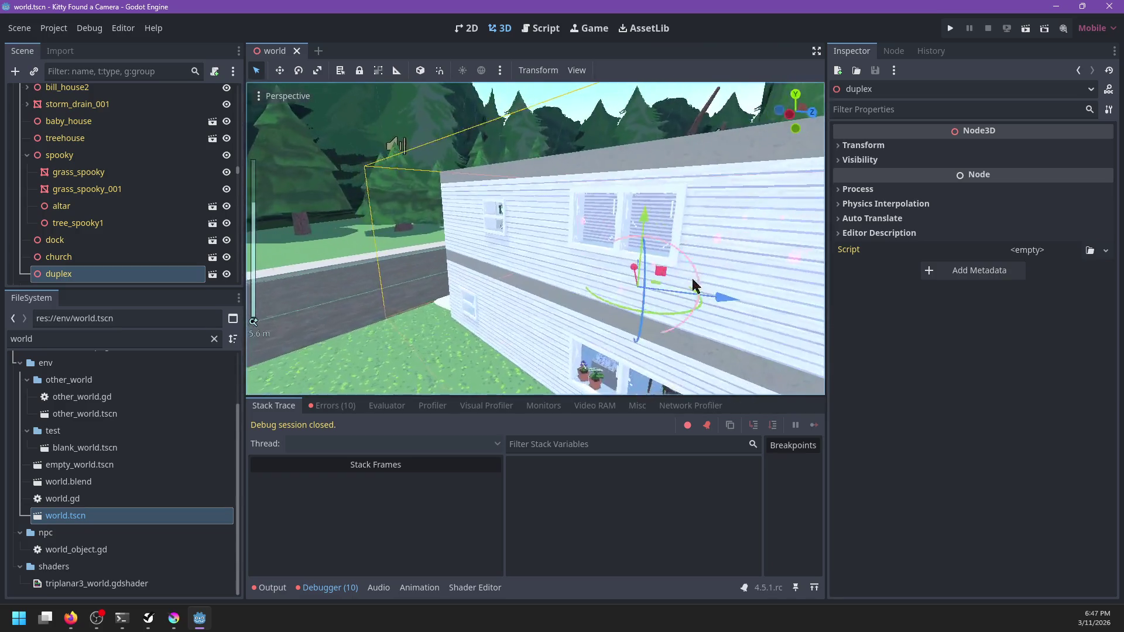
{"action": "scroll", "coordinate": [497, 288], "scroll_direction": "up", "scroll_amount": 2}
{"action": "mouse_move", "coordinate": [473, 293]}
{"action": "left_mouse_down"}
{"action": "mouse_move", "coordinate": [599, 263]}
{"action": "mouse_move", "coordinate": [491, 284]}
{"action": "mouse_move", "coordinate": [296, 290]}
{"action": "mouse_move", "coordinate": [170, 275]}
{"action": "left_mouse_up"}
{"action": "left_click", "coordinate": [213, 274]}
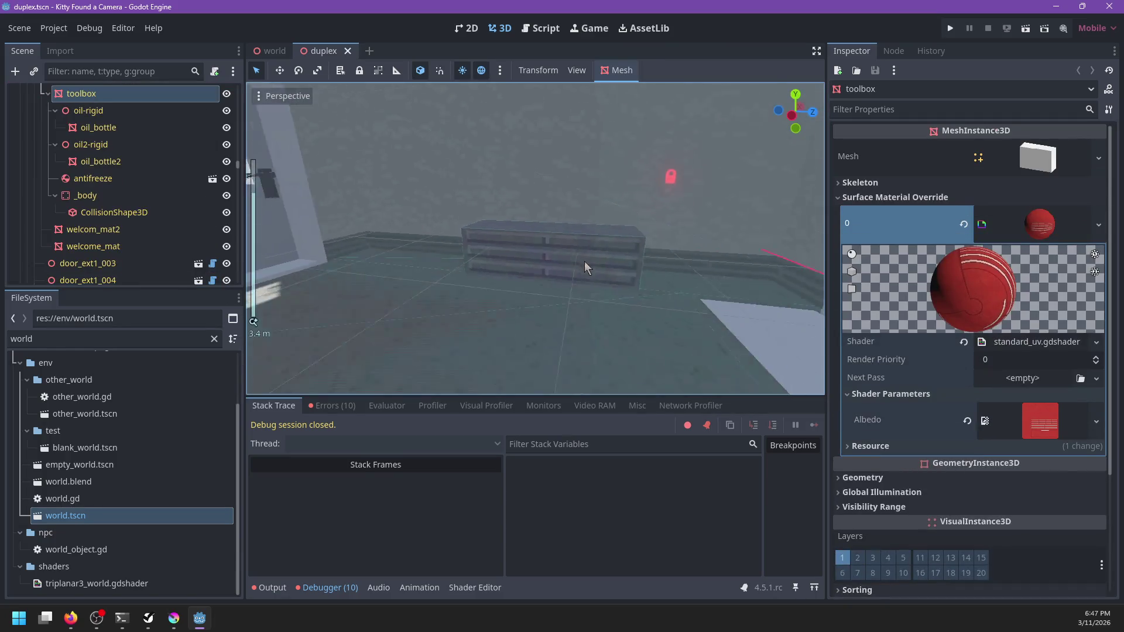
- Frame and orbit around the toolbox, save duplex.tscn, and switch to NP-ToDo
{"action": "key", "text": "f"}
{"action": "mouse_move", "coordinate": [584, 261]}
{"action": "left_mouse_down"}
{"action": "mouse_move", "coordinate": [739, 264]}
{"action": "mouse_move", "coordinate": [491, 219]}
{"action": "mouse_move", "coordinate": [570, 254]}
{"action": "mouse_move", "coordinate": [644, 252]}
{"action": "mouse_move", "coordinate": [577, 220]}
{"action": "mouse_move", "coordinate": [649, 227]}
{"action": "mouse_move", "coordinate": [591, 235]}
{"action": "mouse_move", "coordinate": [669, 258]}
{"action": "mouse_move", "coordinate": [326, 234]}
{"action": "mouse_move", "coordinate": [421, 193]}
{"action": "mouse_move", "coordinate": [515, 172]}
{"action": "mouse_move", "coordinate": [608, 222]}
{"action": "mouse_move", "coordinate": [562, 212]}
{"action": "mouse_move", "coordinate": [581, 216]}
{"action": "left_mouse_up"}
{"action": "scroll", "coordinate": [642, 251], "scroll_direction": "down", "scroll_amount": 3}
{"action": "scroll", "coordinate": [577, 222], "scroll_direction": "down", "scroll_amount": 6}
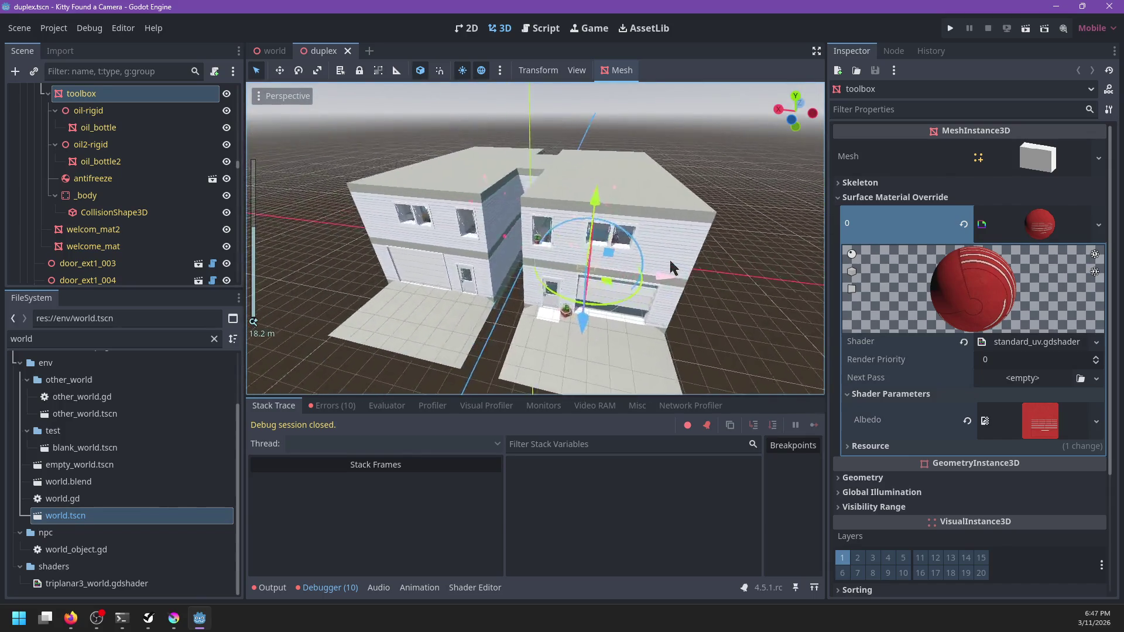
{"action": "scroll", "coordinate": [670, 245], "scroll_direction": "up", "scroll_amount": 5}
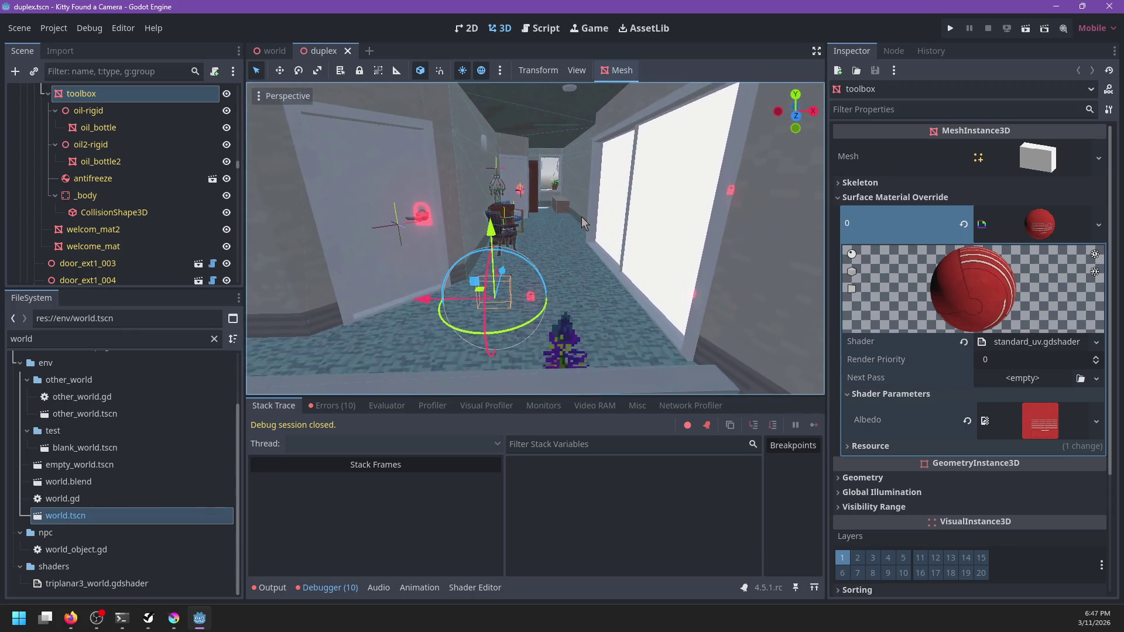
{"action": "scroll", "coordinate": [582, 218], "scroll_direction": "down", "scroll_amount": 2}
{"action": "key", "text": "ctrl+s"}
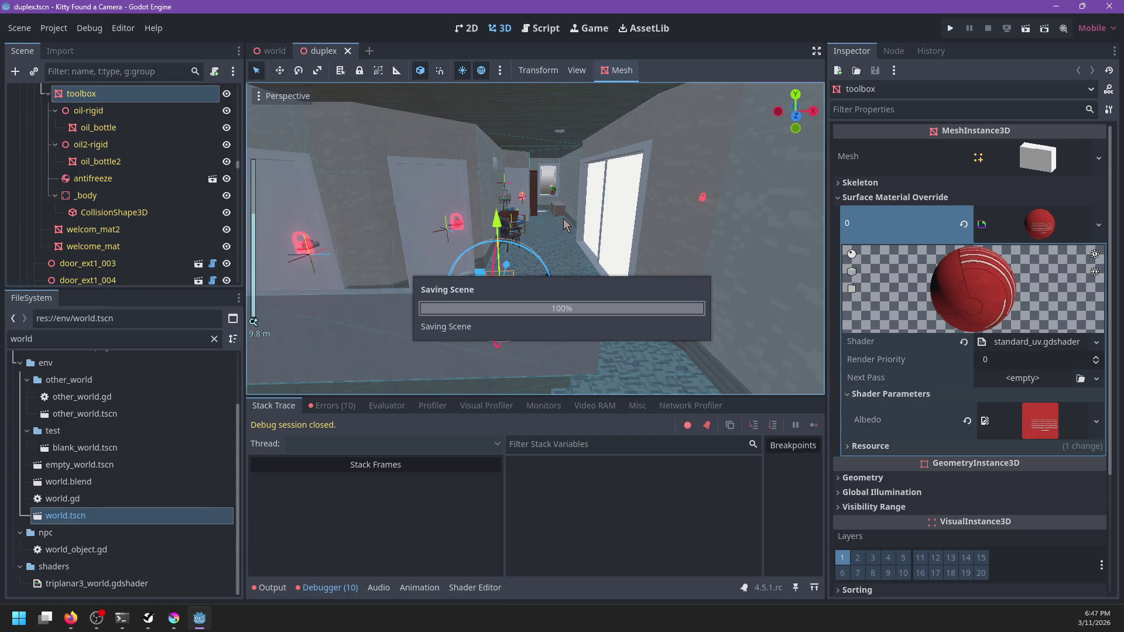
{"action": "scroll", "coordinate": [559, 221], "scroll_direction": "up", "scroll_amount": 2}
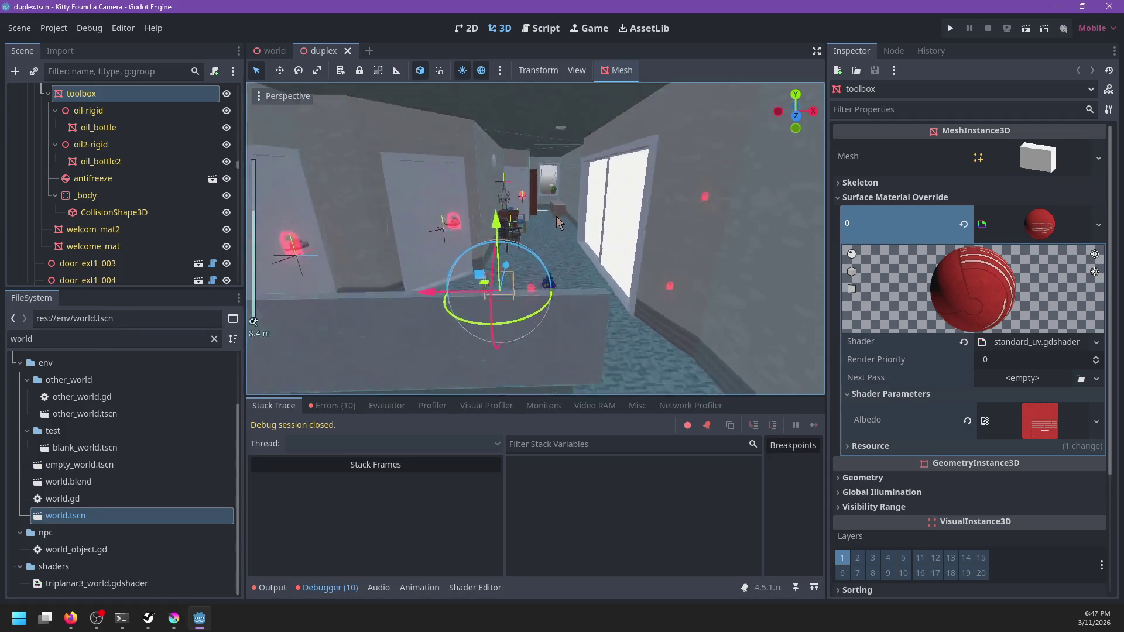
{"action": "left_click", "coordinate": [556, 216]}
{"action": "key", "text": "alt+Tab"}
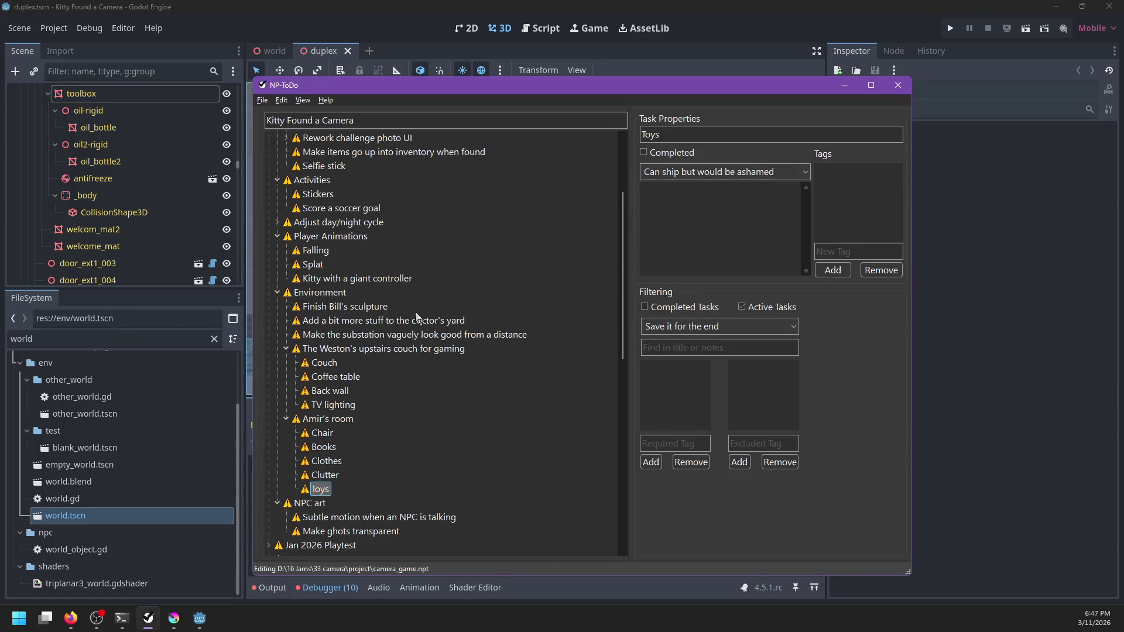
- Scroll the task tree up to Store Page, then return to Godot and open the output log
{"action": "scroll", "coordinate": [412, 311], "scroll_direction": "up", "scroll_amount": 3}
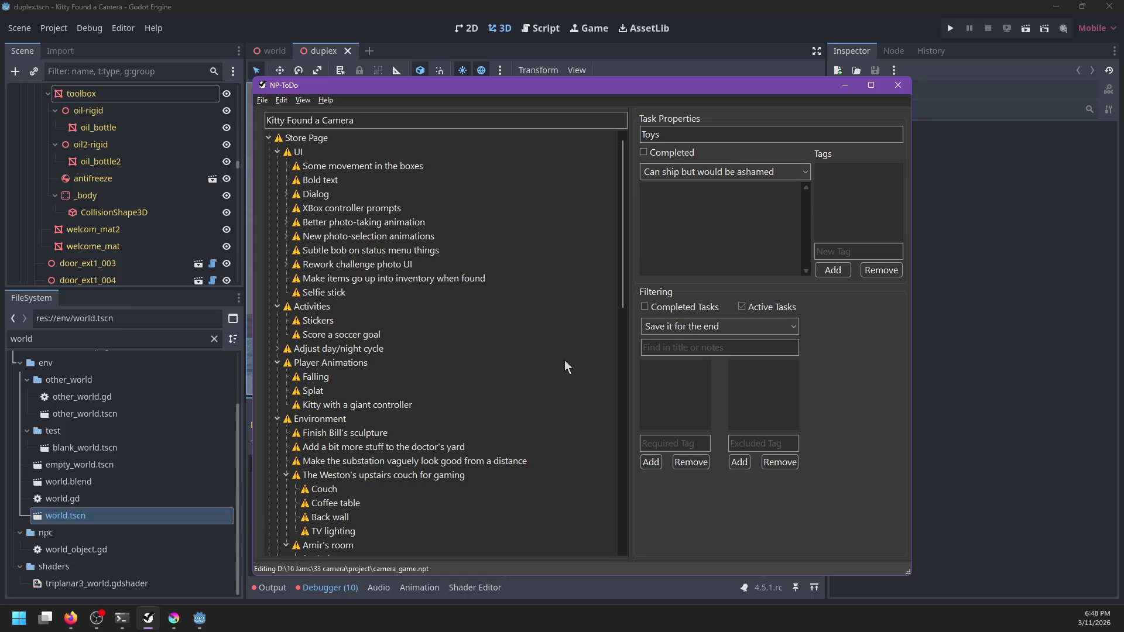
{"action": "left_click", "coordinate": [332, 580]}
{"action": "left_click", "coordinate": [268, 588]}
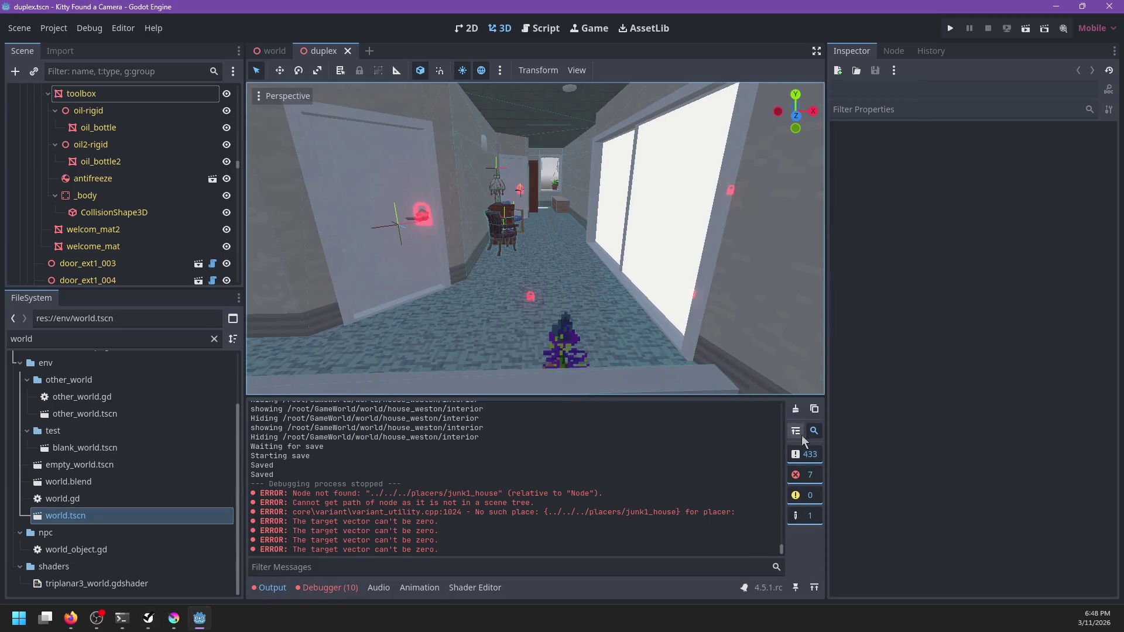
- Clear the Output log and the Debugger's Errors list, then return to the Output panel
{"action": "left_click", "coordinate": [795, 408]}
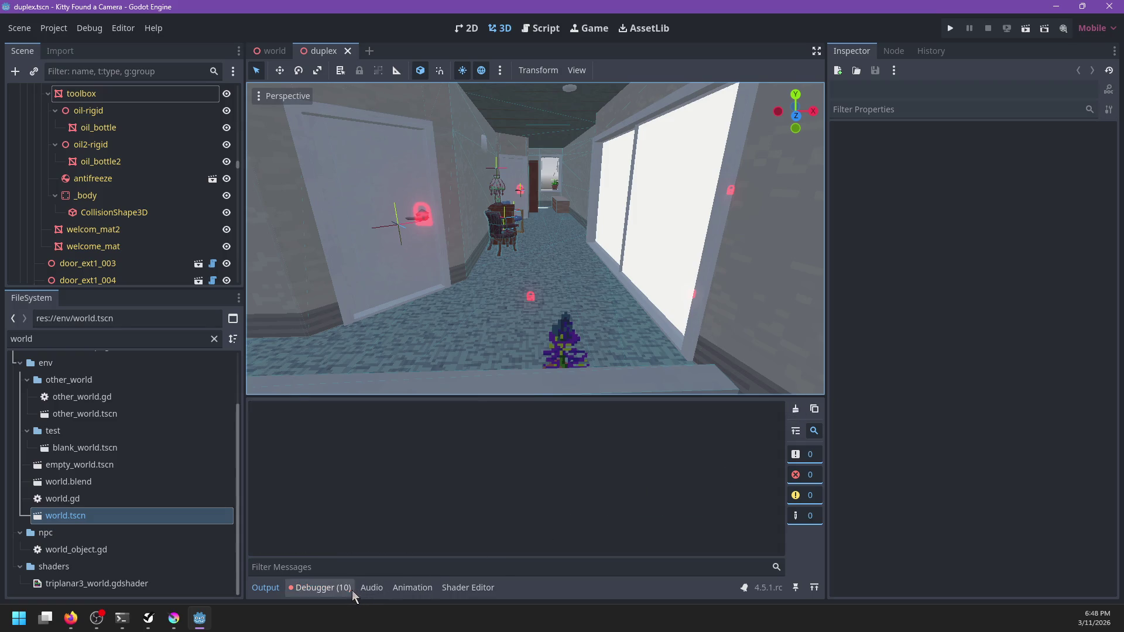
{"action": "left_click", "coordinate": [322, 588]}
{"action": "left_click", "coordinate": [330, 405]}
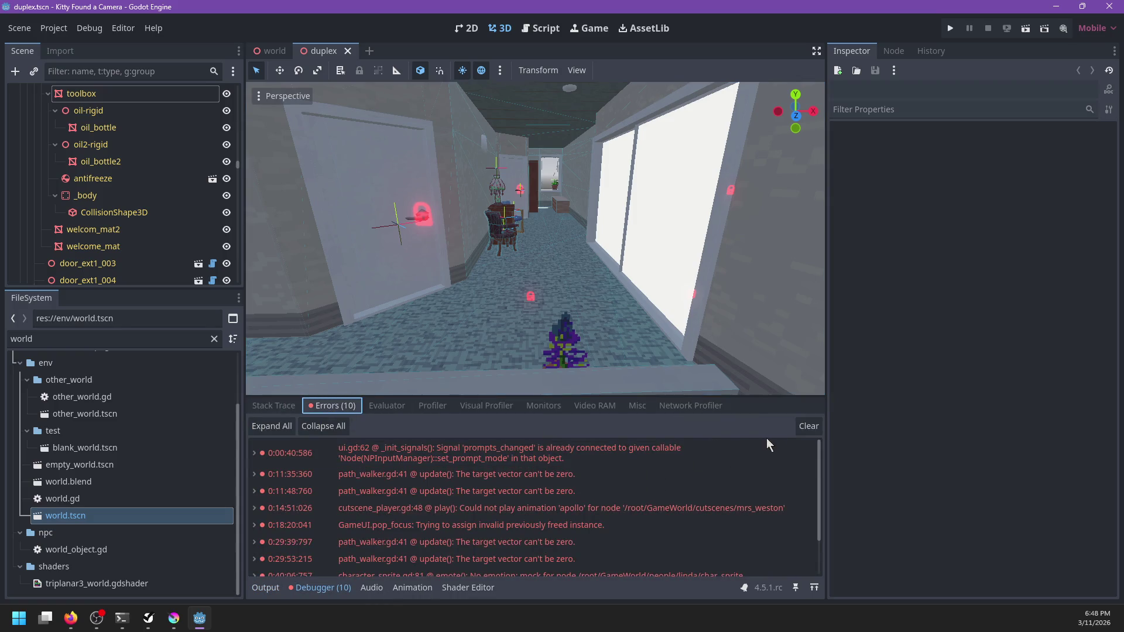
{"action": "left_click", "coordinate": [808, 426]}
{"action": "left_click", "coordinate": [265, 588]}
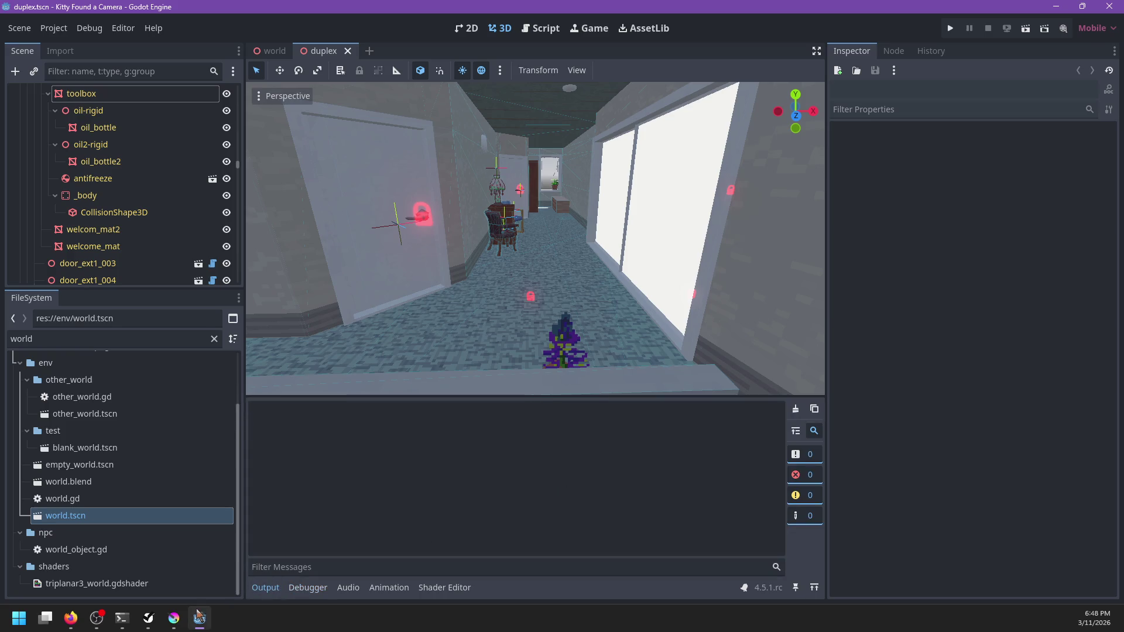
- Bring up the Krita bubble drawing, then minimize Krita to get back to Godot
{"action": "left_click", "coordinate": [174, 618]}
{"action": "key", "text": "super"}
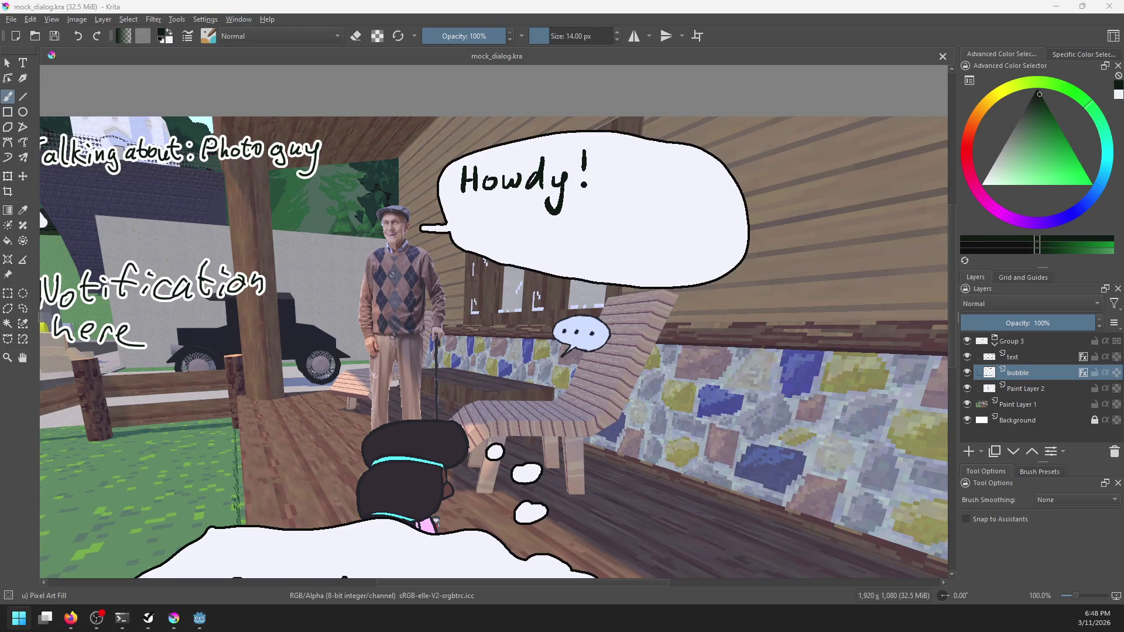
{"action": "left_click", "coordinate": [186, 5]}
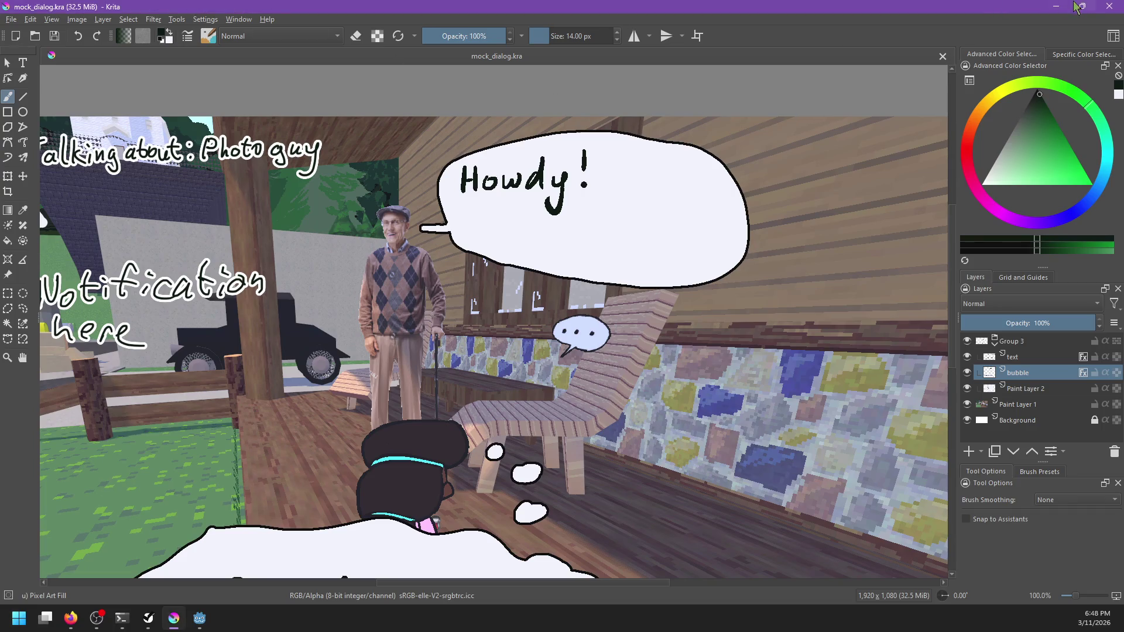
{"action": "left_click", "coordinate": [1057, 7]}
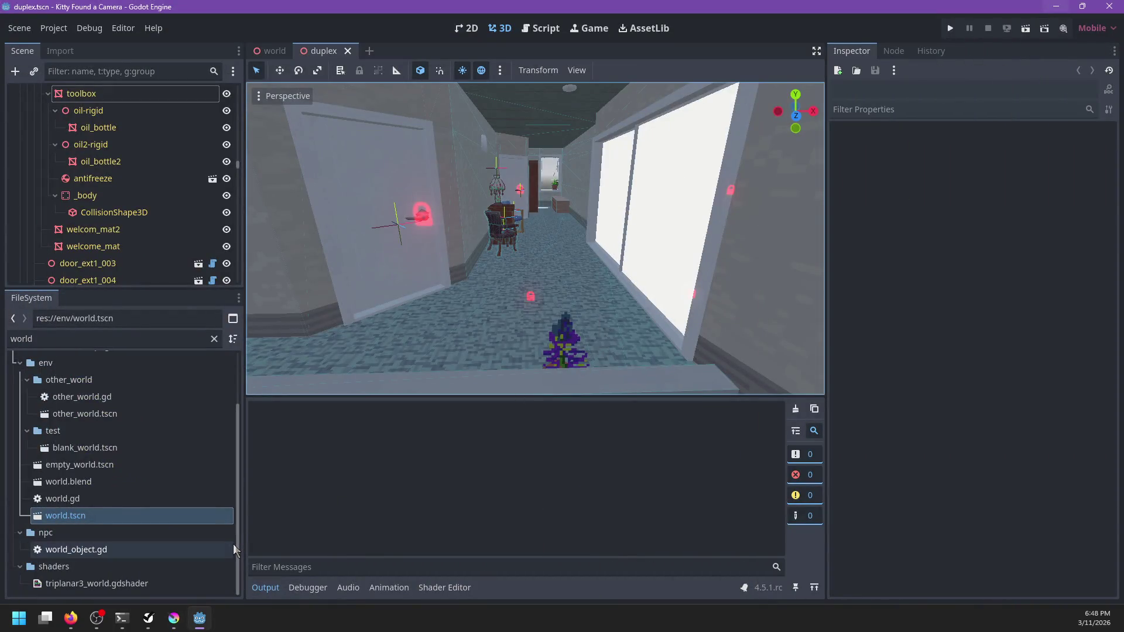
{"action": "mouse_move", "coordinate": [233, 544]}
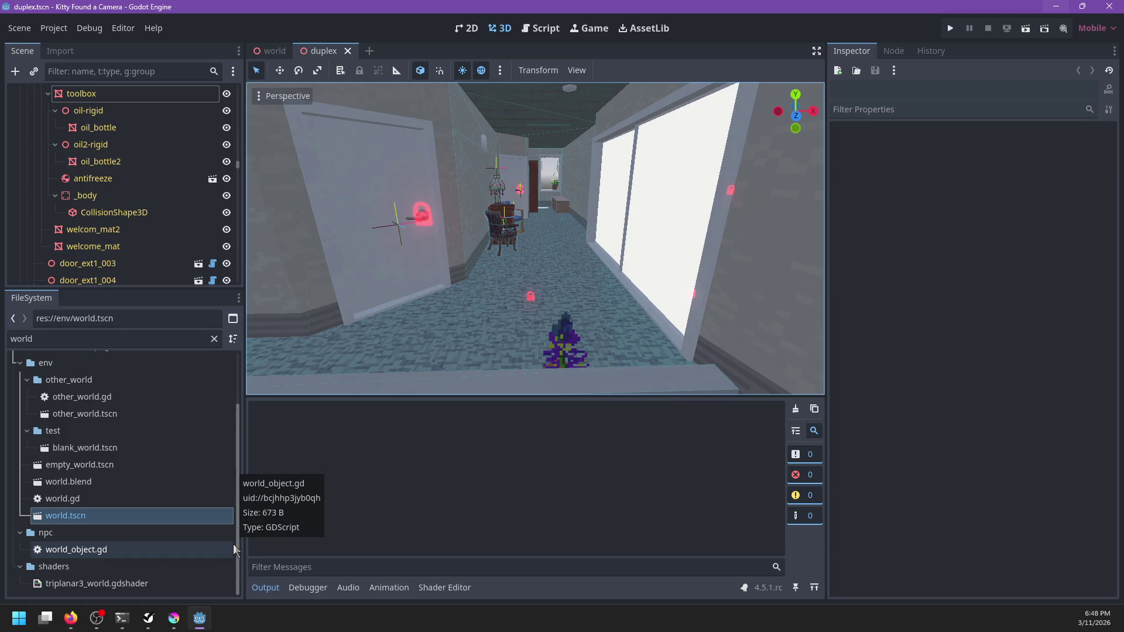
- Clear the FileSystem filter and browse through the project's folders
{"action": "scroll", "coordinate": [184, 187], "scroll_direction": "down", "scroll_amount": 8}
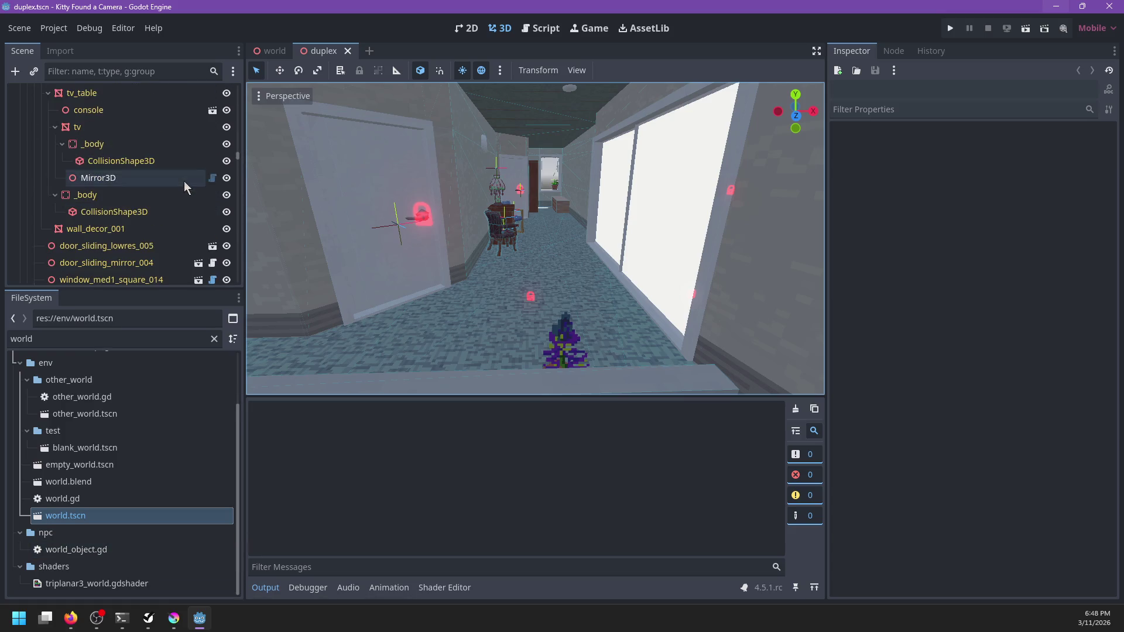
{"action": "scroll", "coordinate": [194, 196], "scroll_direction": "down", "scroll_amount": 3}
{"action": "scroll", "coordinate": [26, 380], "scroll_direction": "up", "scroll_amount": 2}
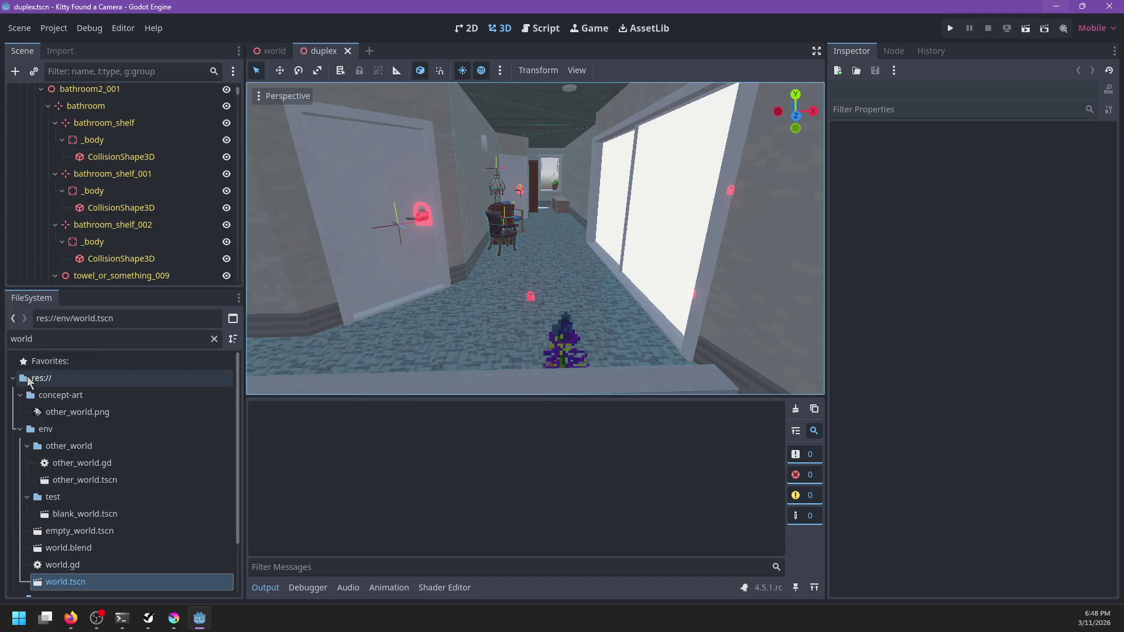
{"action": "left_click", "coordinate": [26, 378]}
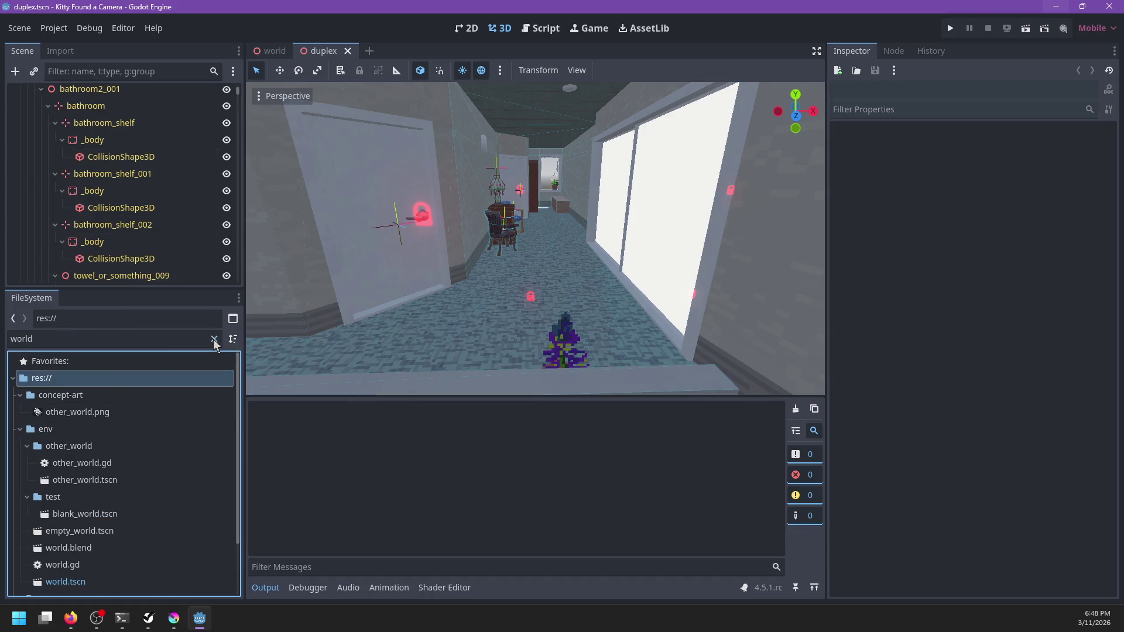
{"action": "left_click", "coordinate": [213, 339]}
{"action": "left_click", "coordinate": [21, 497]}
{"action": "left_click", "coordinate": [21, 565]}
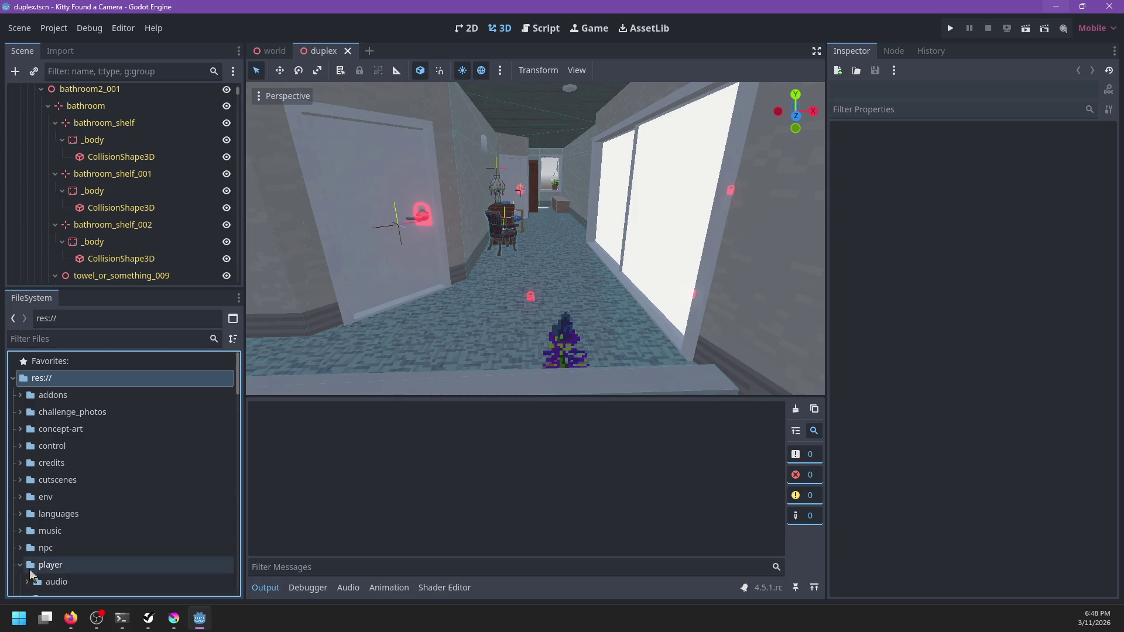
{"action": "left_click", "coordinate": [21, 565]}
{"action": "scroll", "coordinate": [24, 550], "scroll_direction": "down", "scroll_amount": 3}
{"action": "left_click", "coordinate": [21, 495]}
{"action": "left_click", "coordinate": [20, 512]}
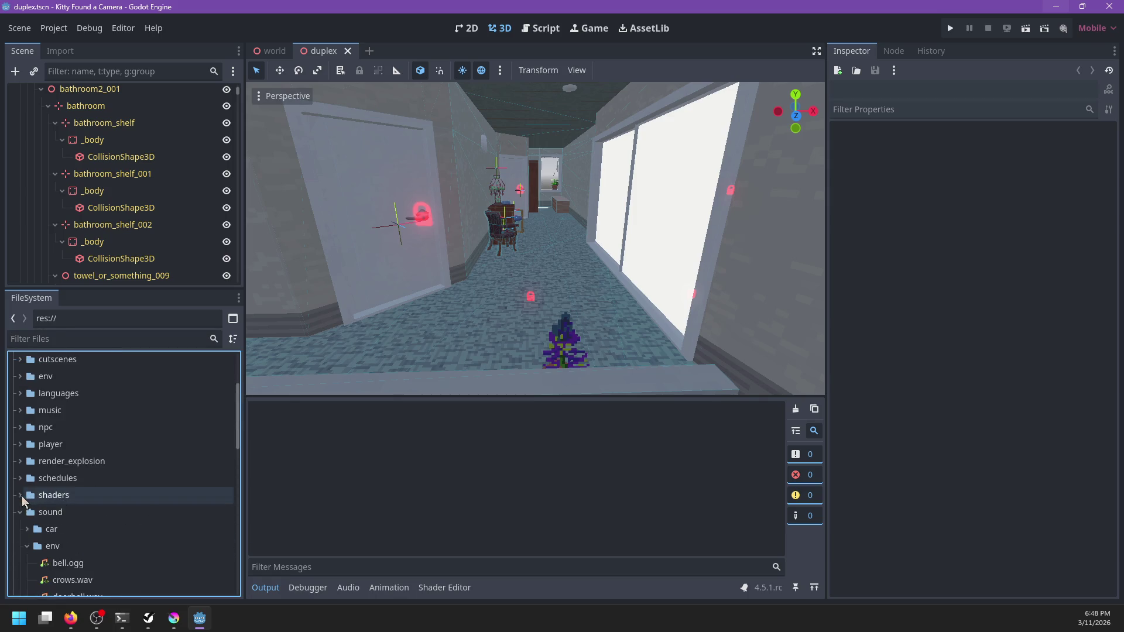
{"action": "left_click", "coordinate": [20, 512]}
{"action": "scroll", "coordinate": [22, 524], "scroll_direction": "down", "scroll_amount": 2}
- Create a new folder named gui inside the ui folder
{"action": "left_click", "coordinate": [25, 532]}
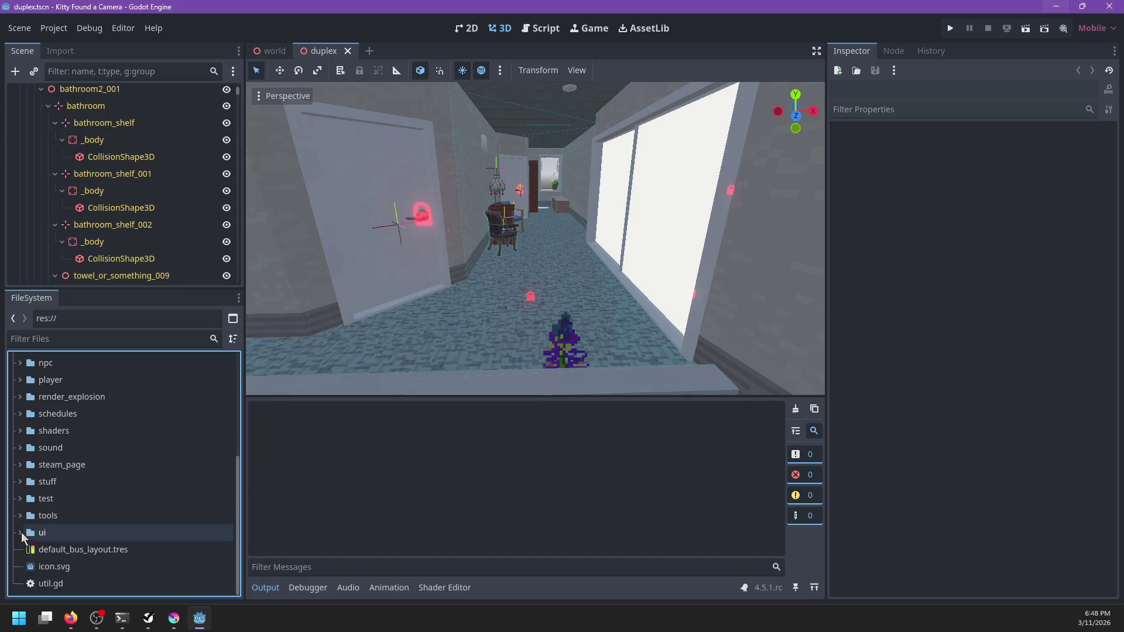
{"action": "right_click", "coordinate": [28, 534]}
{"action": "mouse_move", "coordinate": [138, 358]}
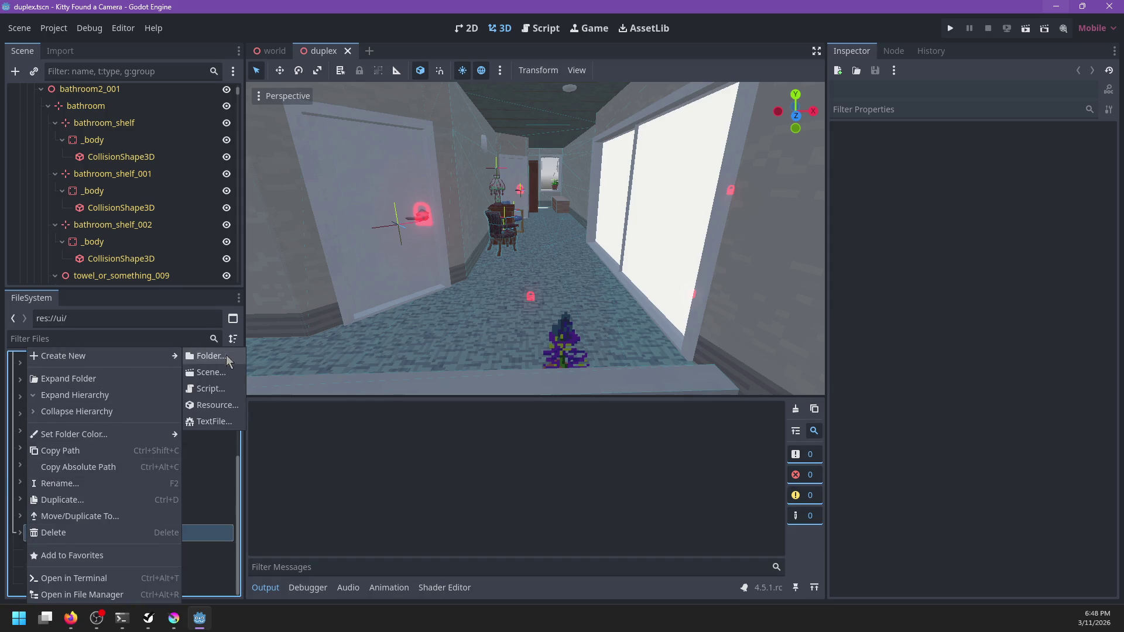
{"action": "left_click", "coordinate": [216, 357]}
{"action": "type", "text": "dialog"}
{"action": "key", "text": "ctrl+BackSpace"}
{"action": "type", "text": "gui"}
{"action": "key", "text": "Return"}
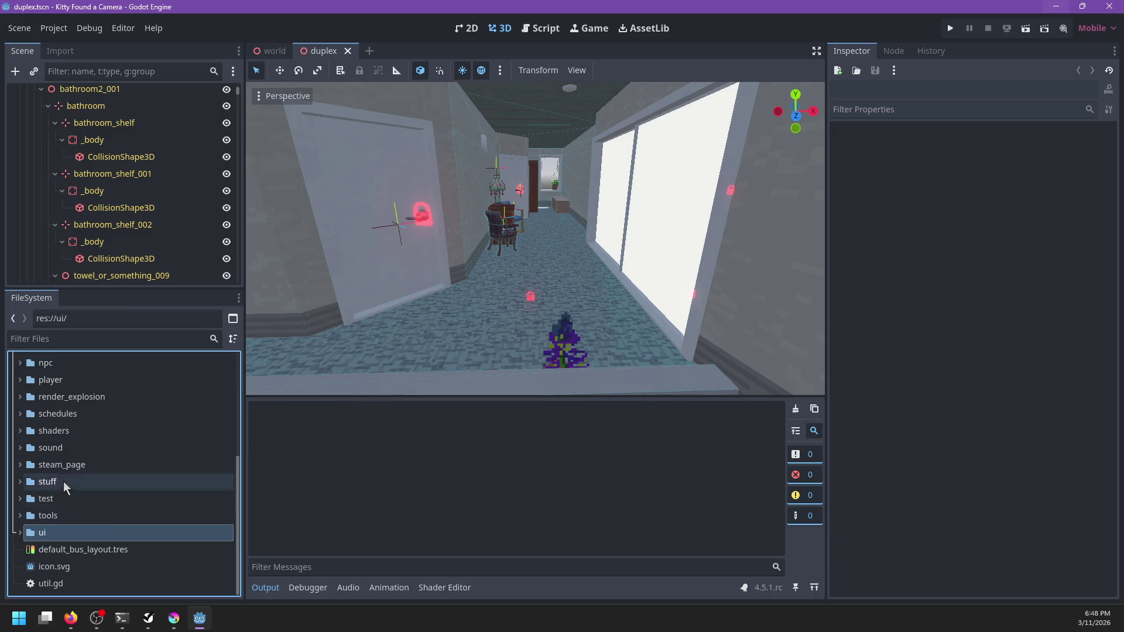
- Expand addons > np-dialog and begin a new folder there, then cancel it
{"action": "scroll", "coordinate": [61, 483], "scroll_direction": "up", "scroll_amount": 5}
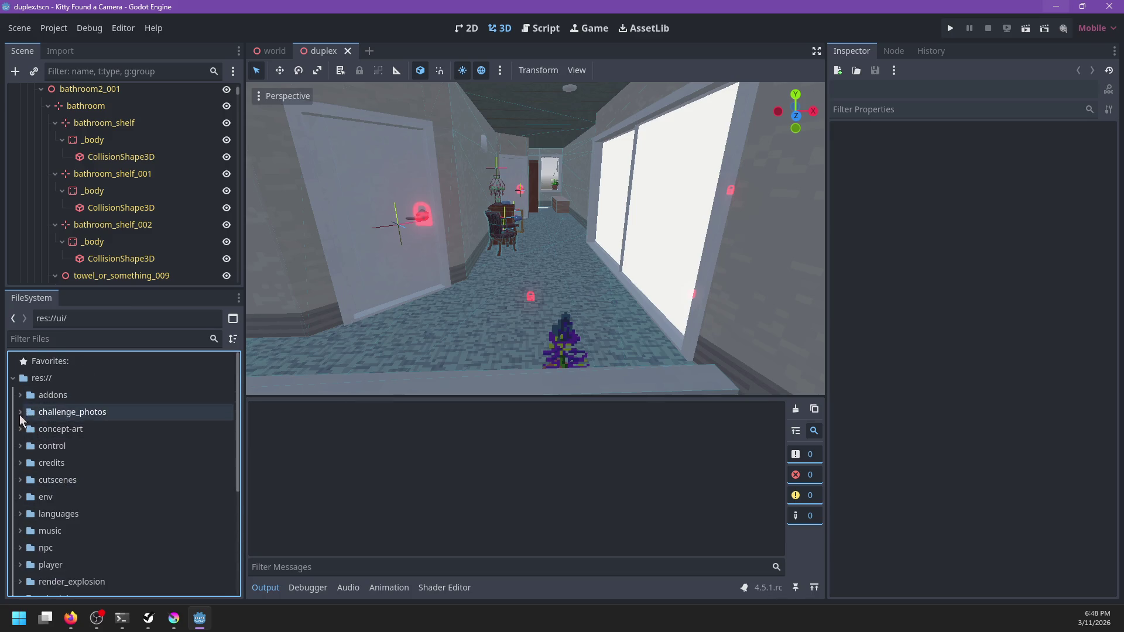
{"action": "left_click", "coordinate": [20, 395]}
{"action": "left_click", "coordinate": [25, 449]}
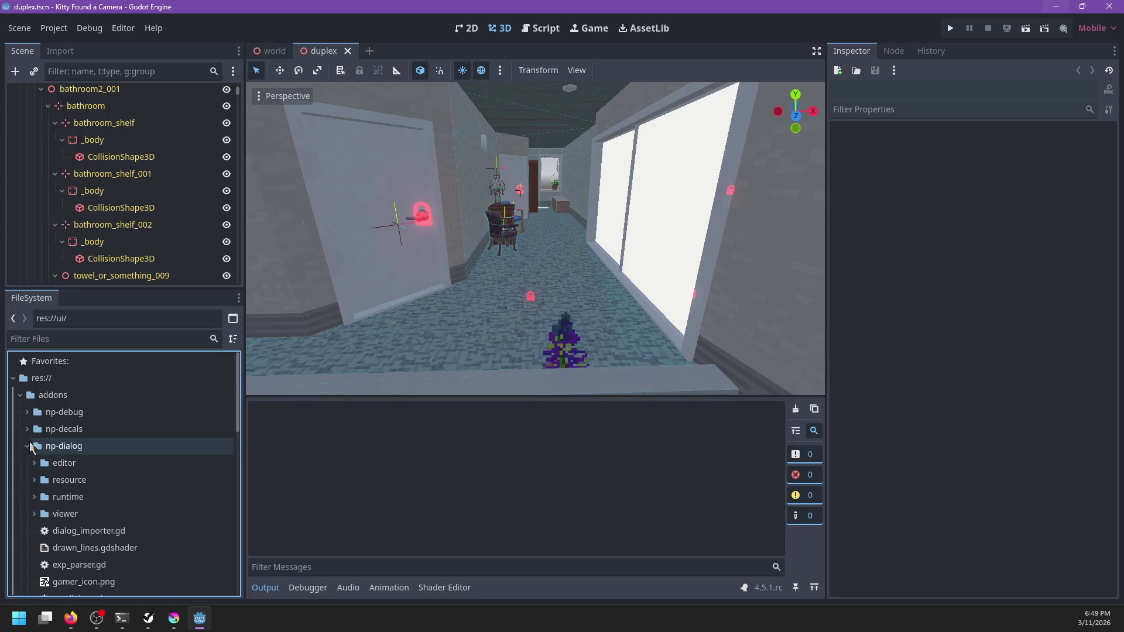
{"action": "right_click", "coordinate": [59, 449]}
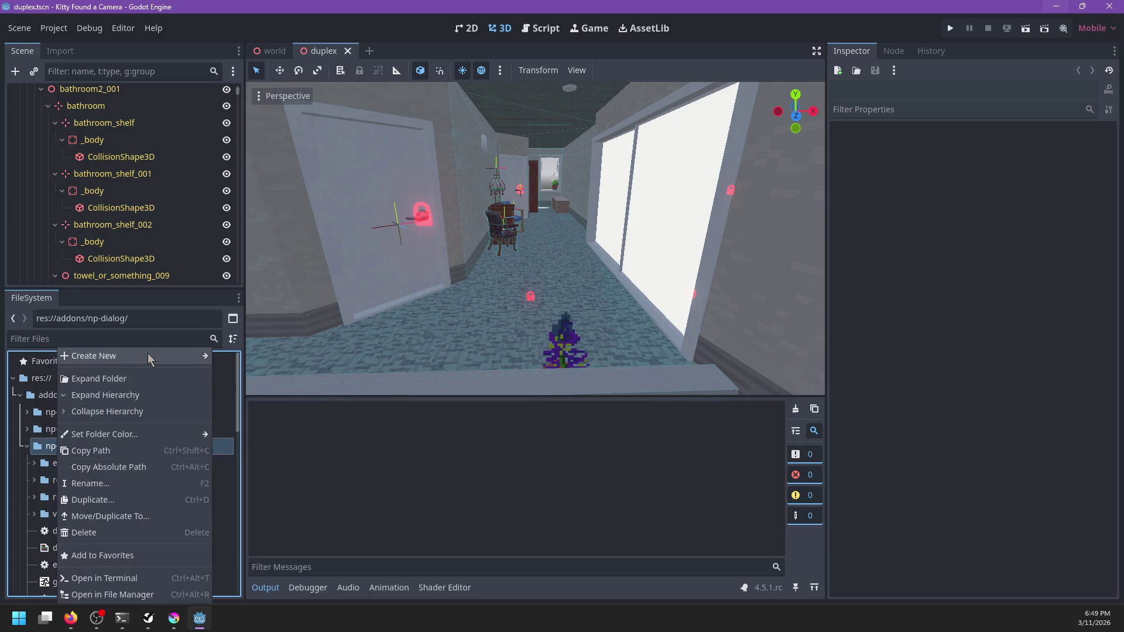
{"action": "mouse_move", "coordinate": [149, 355]}
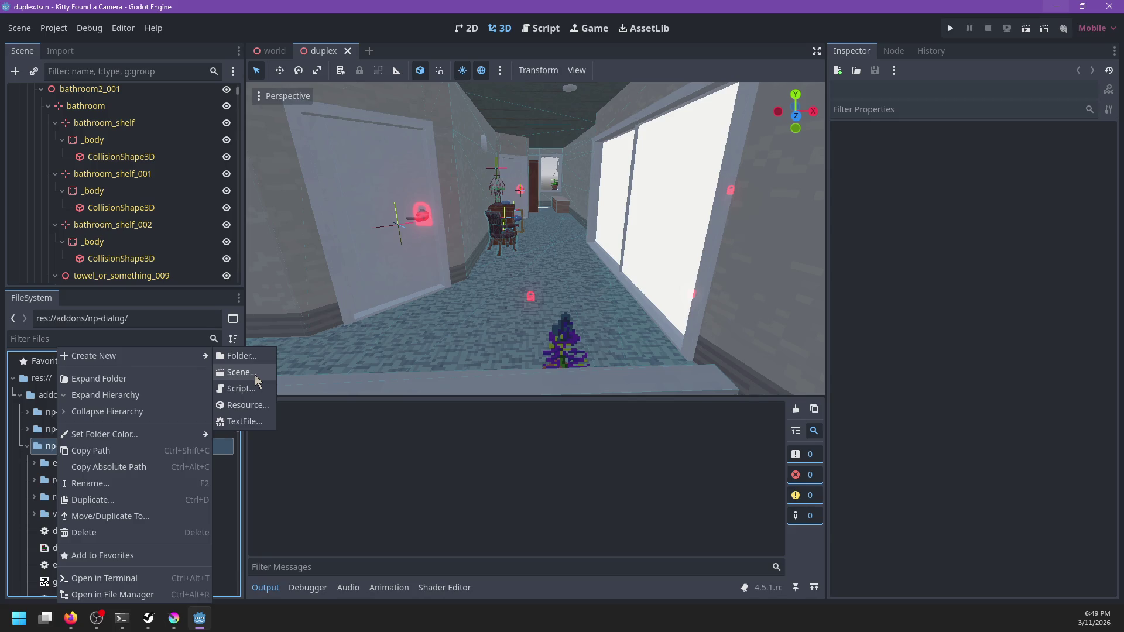
{"action": "left_click", "coordinate": [252, 355]}
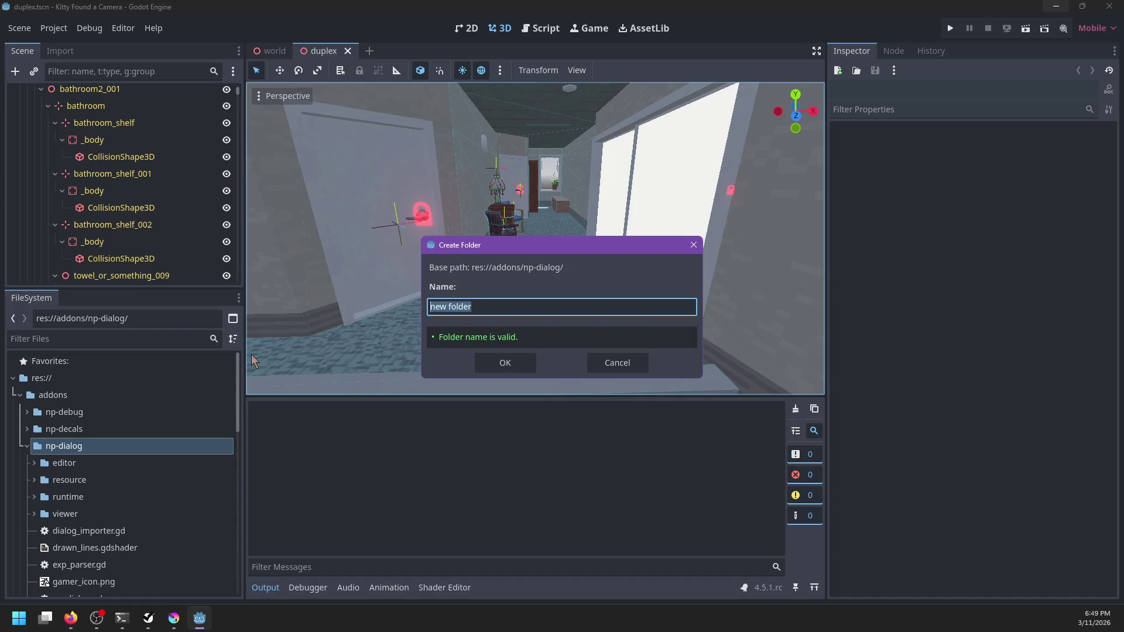
{"action": "key", "text": "Escape"}
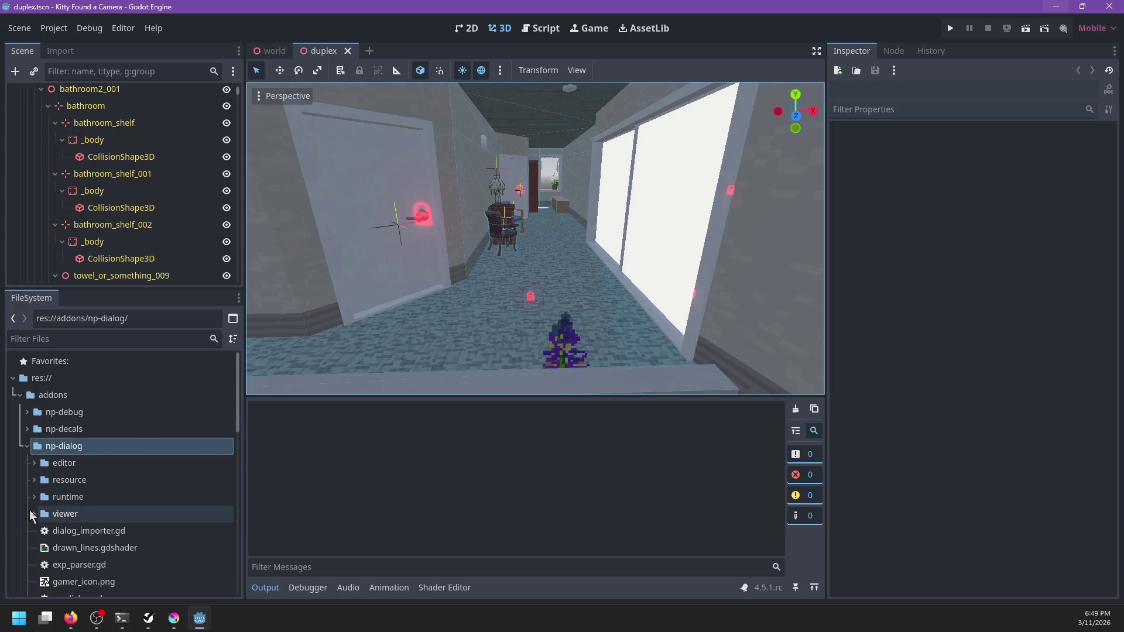
- Add a speech_bubble folder inside the np-dialog viewer folder
{"action": "left_click", "coordinate": [32, 514]}
{"action": "right_click", "coordinate": [67, 484]}
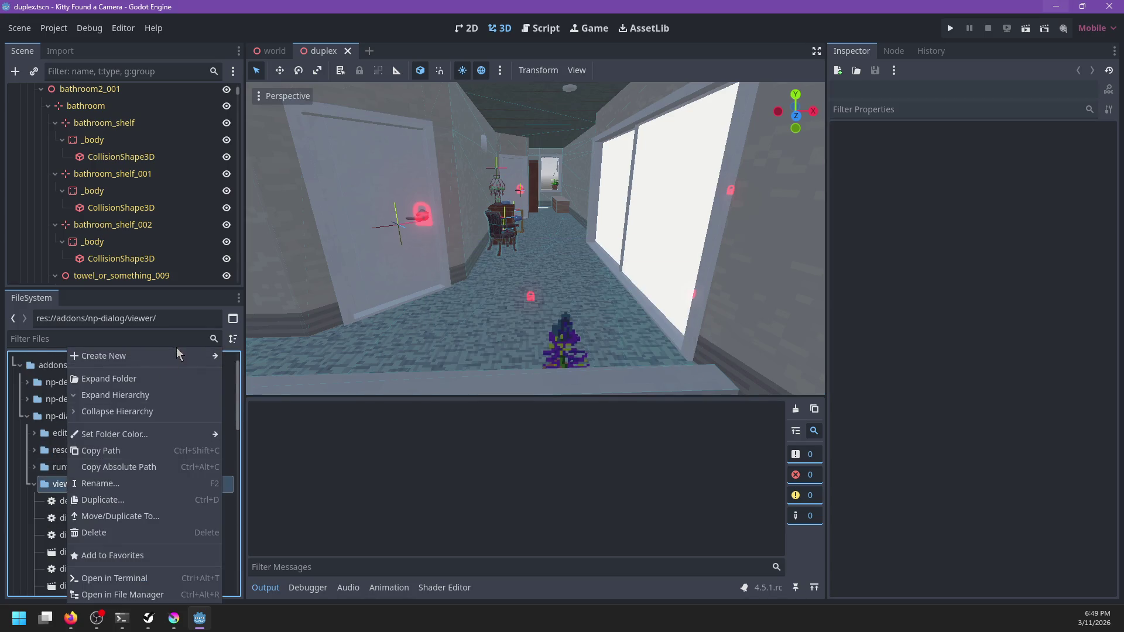
{"action": "left_click", "coordinate": [244, 355]}
{"action": "type", "text": "speech_bubble"}
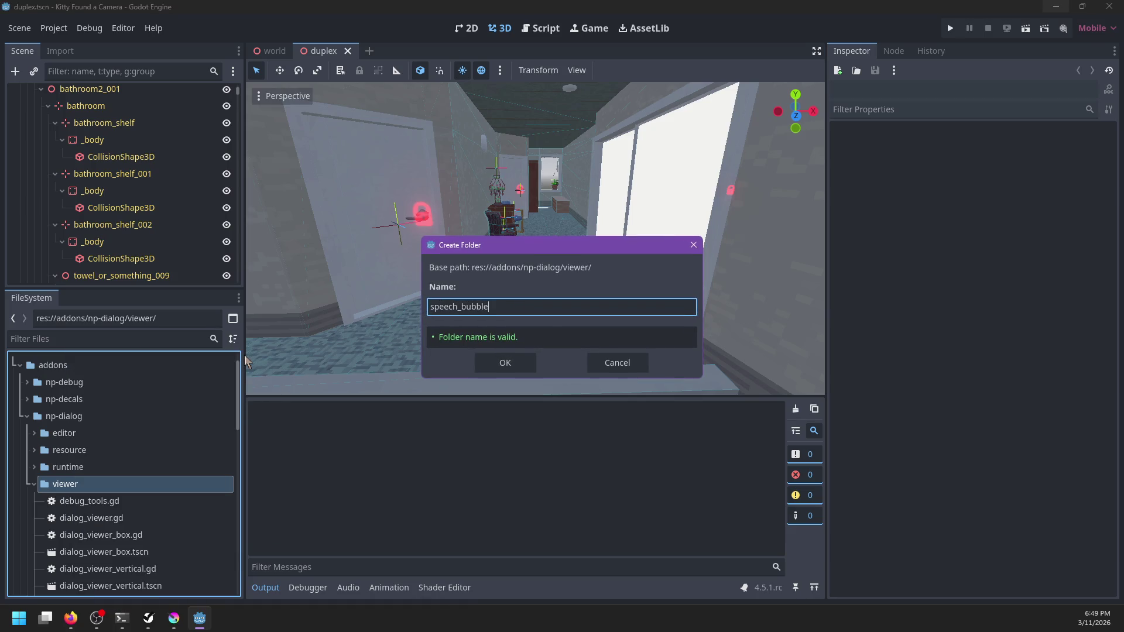
{"action": "key", "text": "Return"}
{"action": "right_click", "coordinate": [95, 504]}
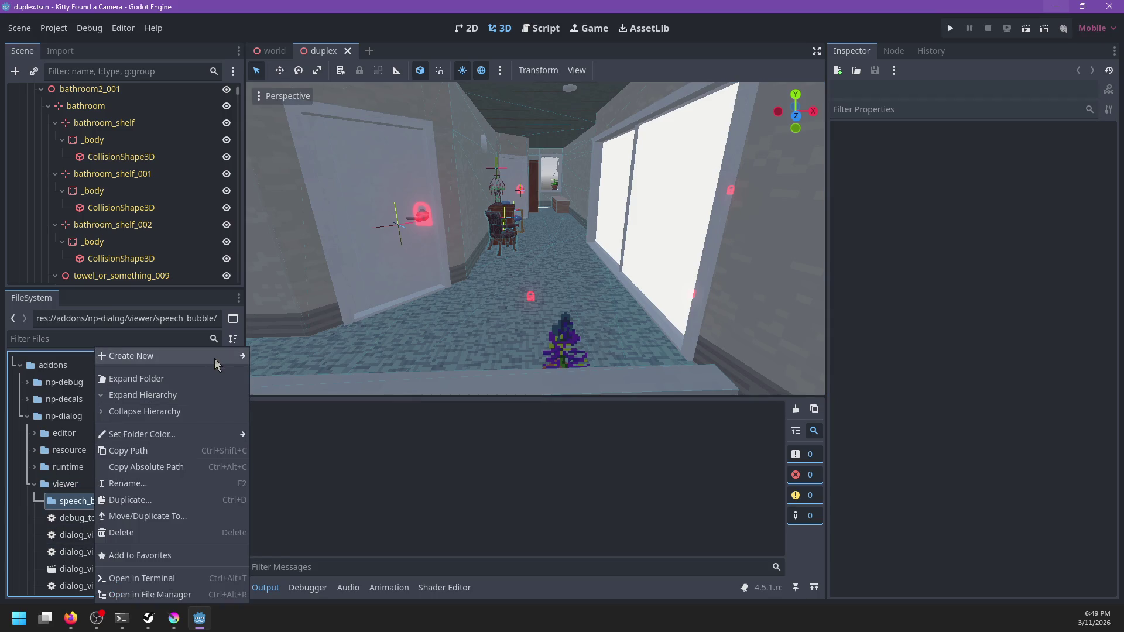
- Start a new scene in speech_bubble with User Interface as the root type
{"action": "mouse_move", "coordinate": [214, 357]}
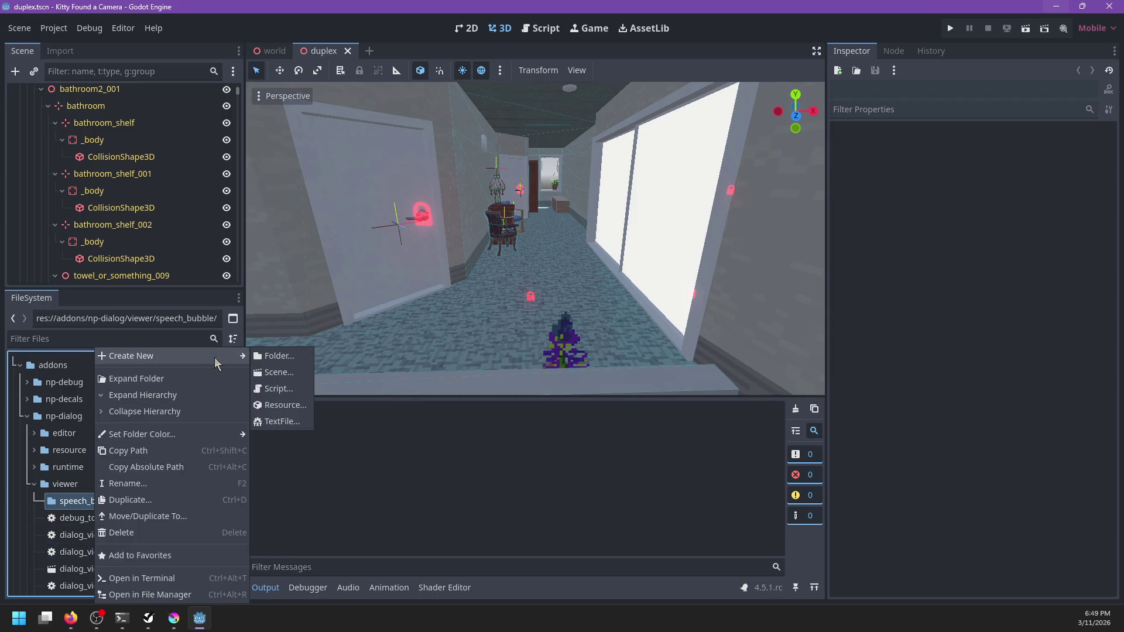
{"action": "left_click", "coordinate": [276, 374]}
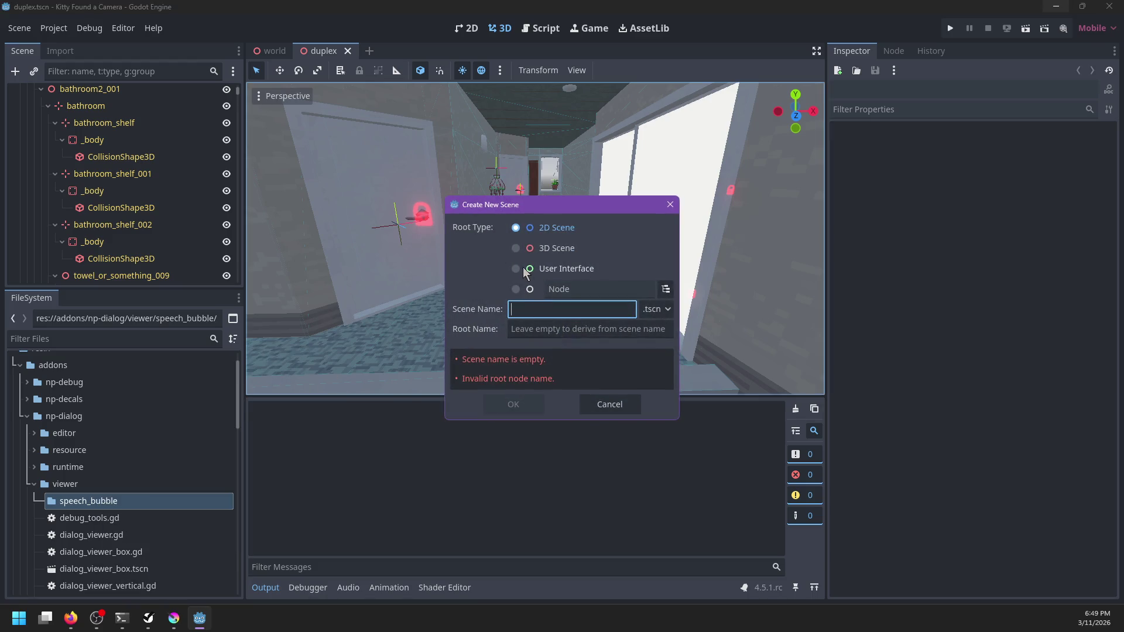
{"action": "left_click", "coordinate": [515, 288]}
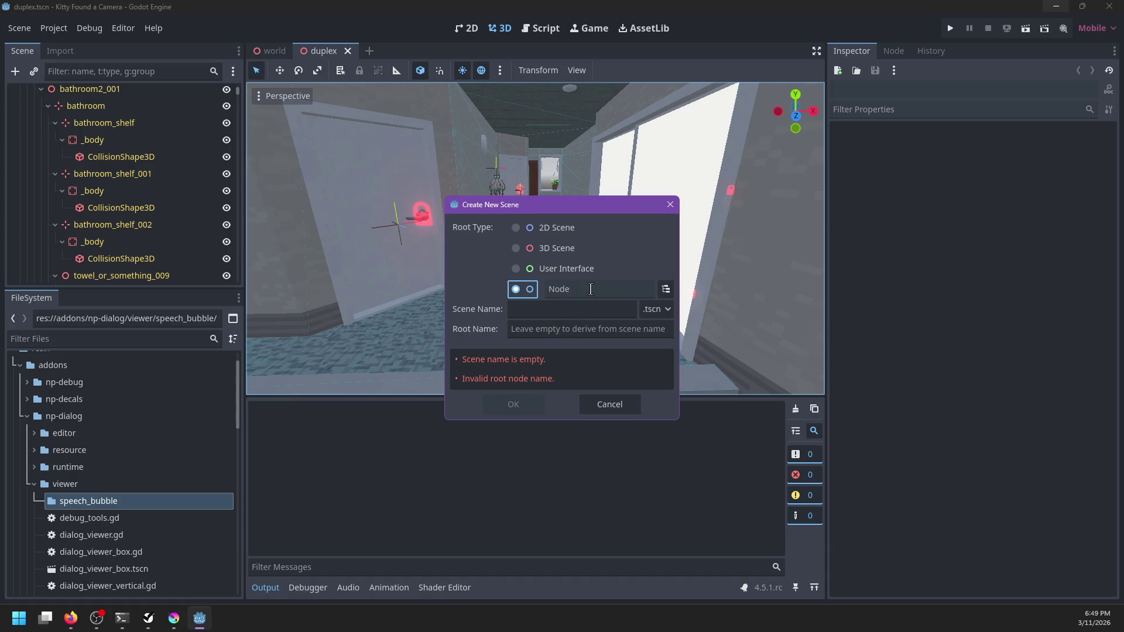
{"action": "left_click", "coordinate": [514, 253]}
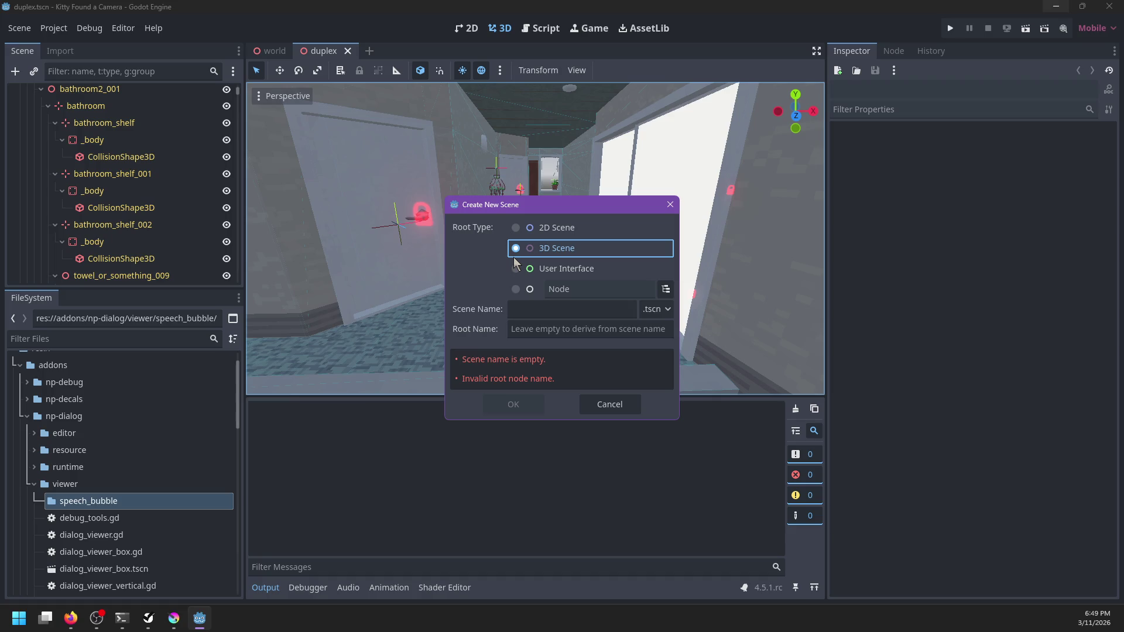
{"action": "left_click", "coordinate": [516, 289]}
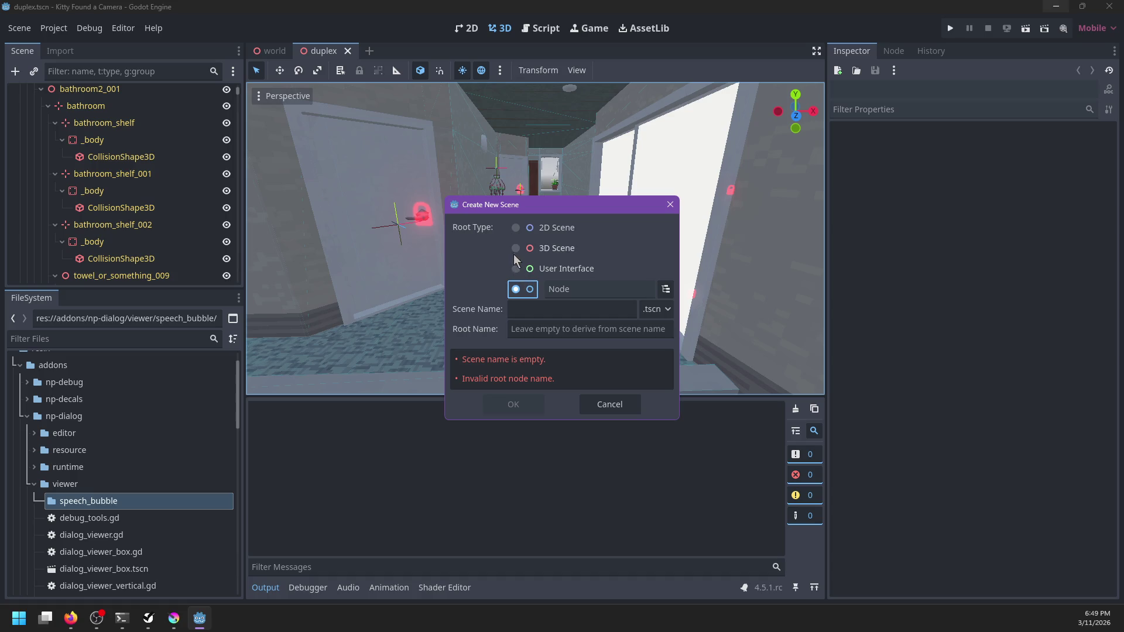
{"action": "left_click", "coordinate": [516, 269]}
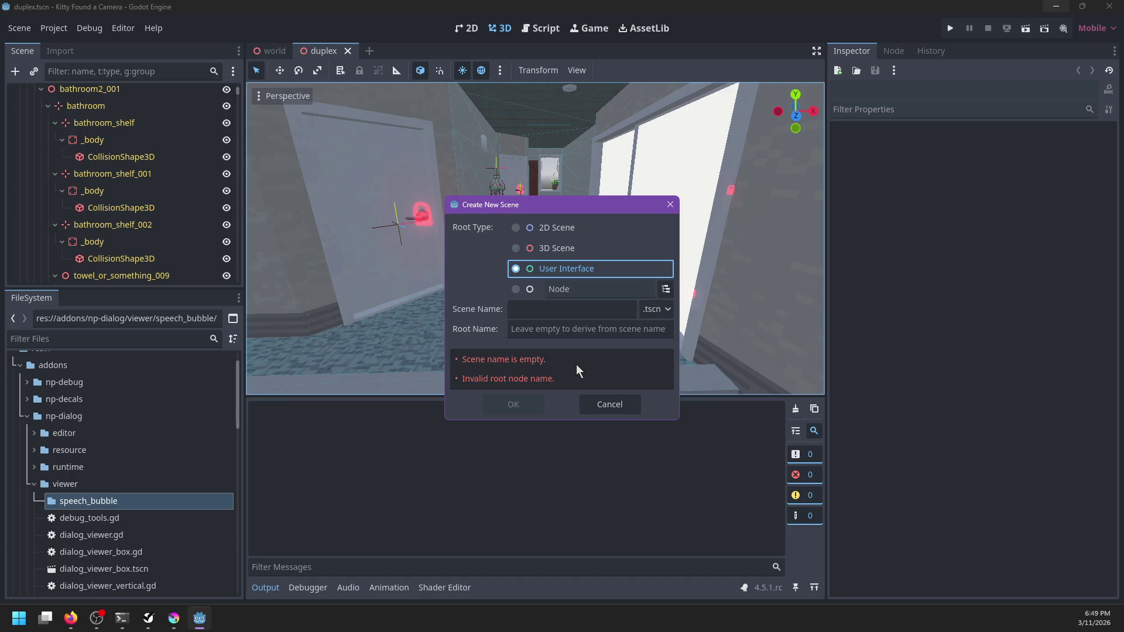
- Name the scene dialog_viewer_bubble and confirm its creation
{"action": "left_click", "coordinate": [549, 309]}
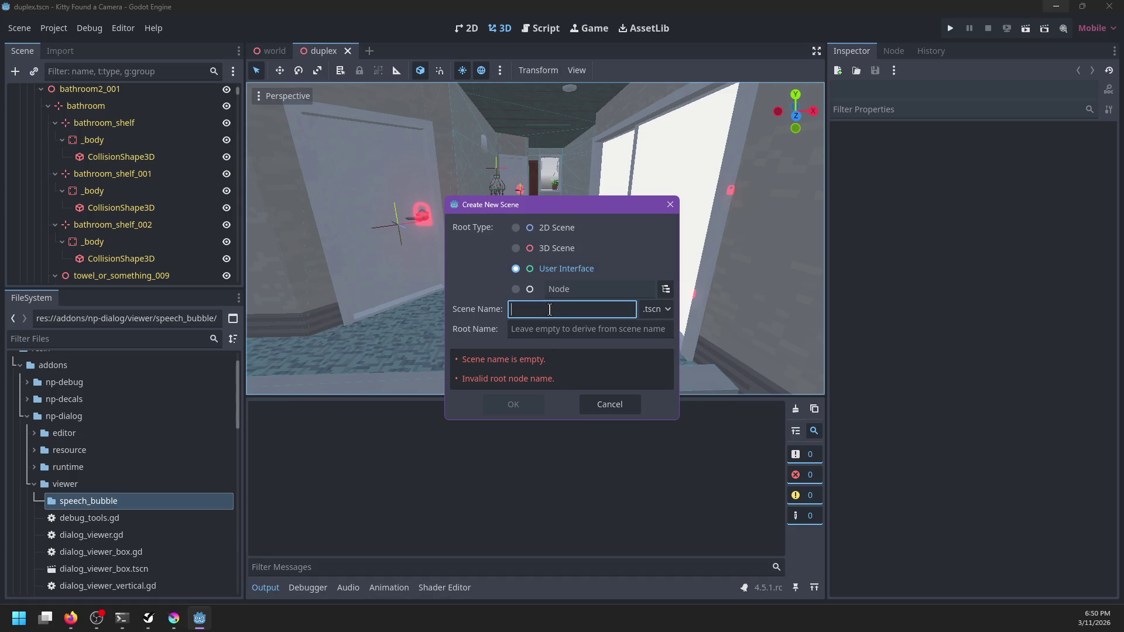
{"action": "type", "text": "speech_b"}
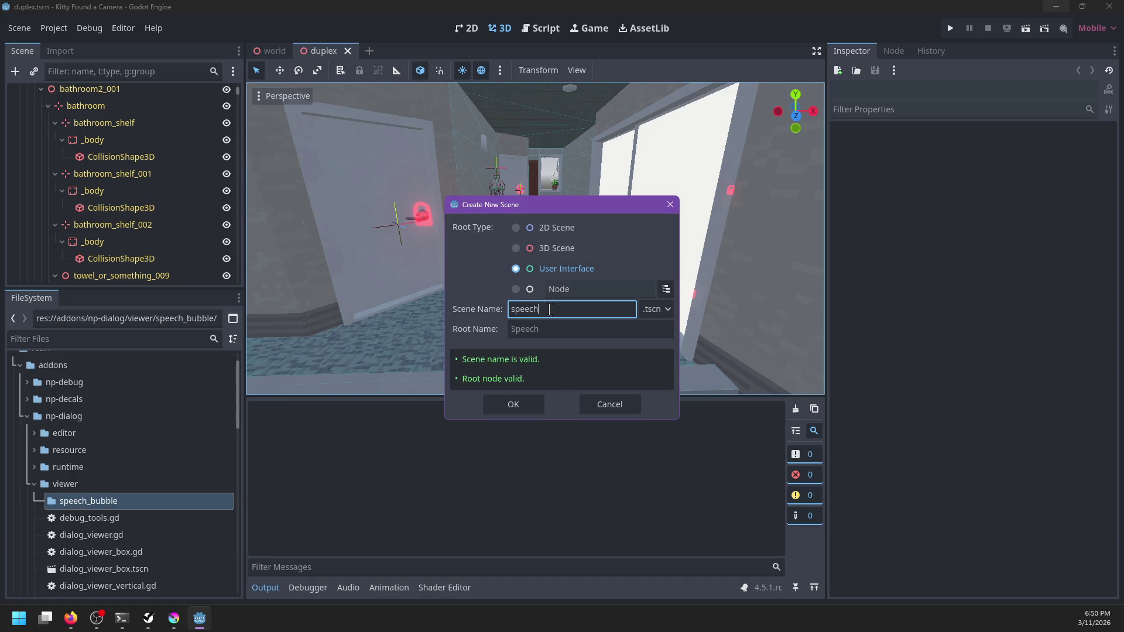
{"action": "key", "text": "ctrl+BackSpace"}
{"action": "type", "text": "viewer_"}
{"action": "key", "text": "ctrl+BackSpace"}
{"action": "type", "text": "dialog_viewer"}
{"action": "type", "text": "_bubble"}
{"action": "left_click", "coordinate": [526, 409]}
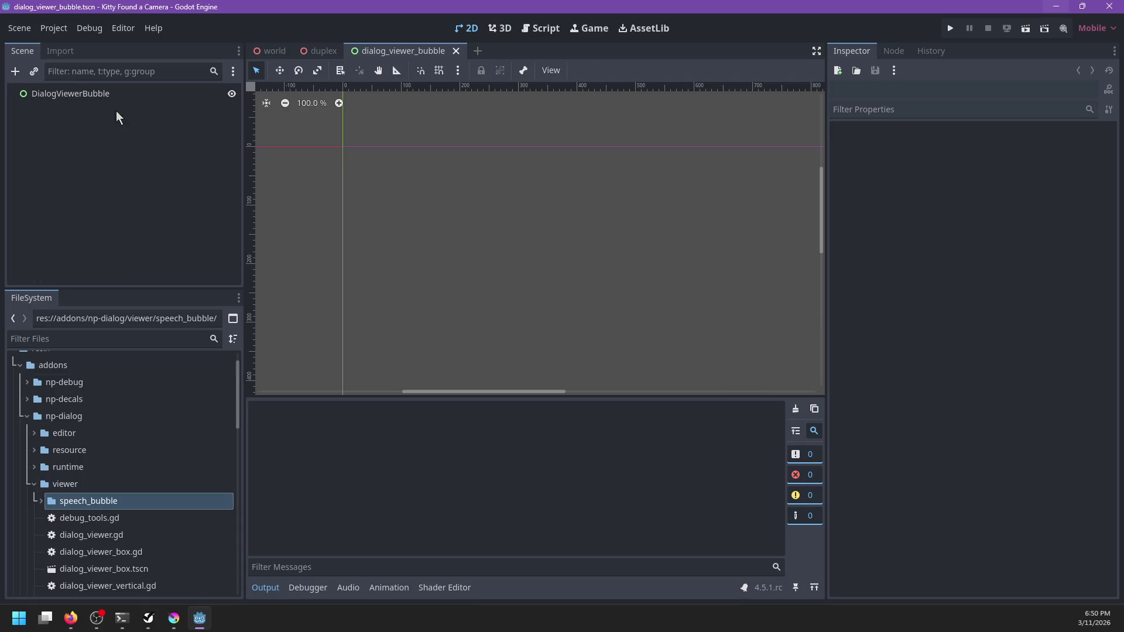
- Attach a dialog_viewer_bubble.gd script to the root, changing extends Control to DialogViewer
{"action": "left_click", "coordinate": [93, 93]}
{"action": "left_click", "coordinate": [214, 71]}
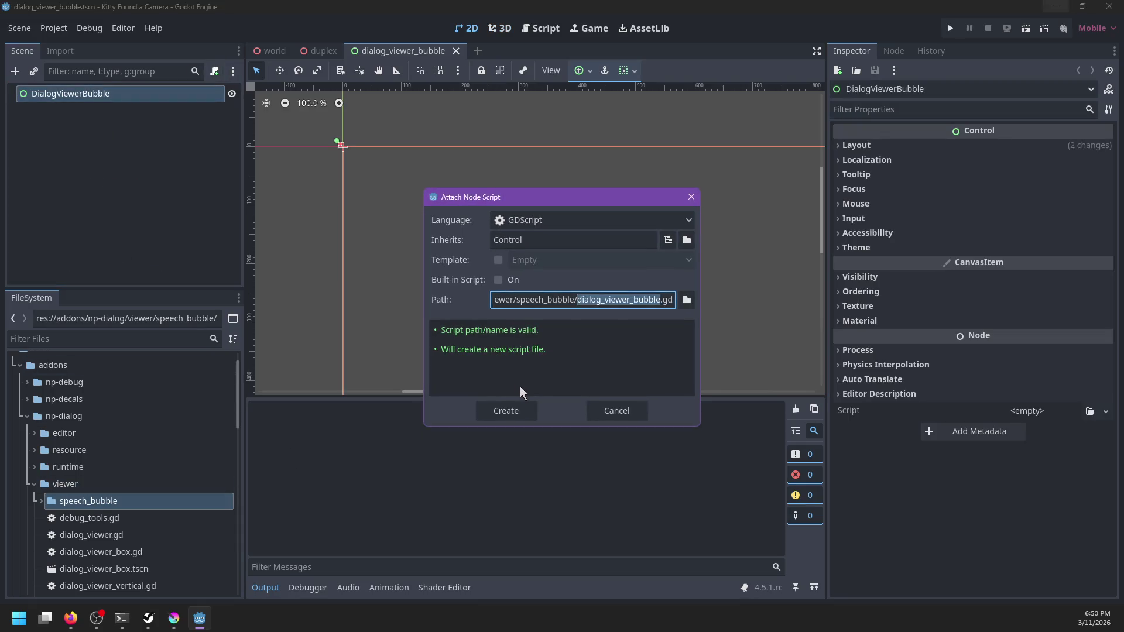
{"action": "left_click", "coordinate": [505, 410]}
{"action": "left_click", "coordinate": [532, 110]}
{"action": "key", "text": "Up"}
{"action": "key", "text": "End"}
{"action": "key", "text": "ctrl+shift+Left"}
{"action": "type", "text": "DialogViewer"}
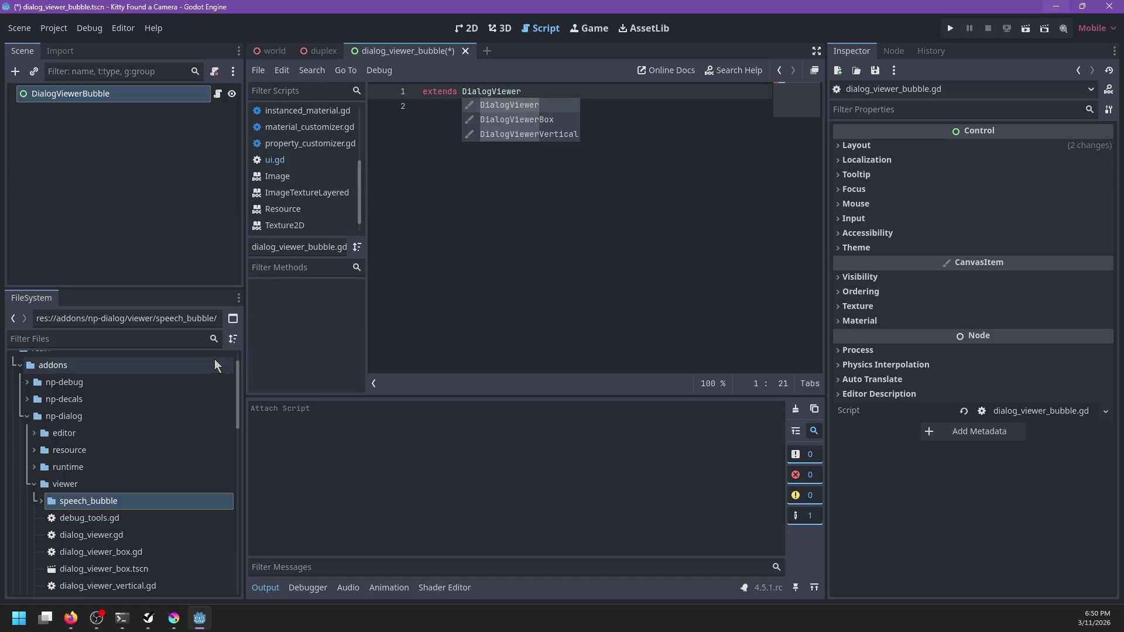
{"action": "left_click", "coordinate": [591, 281]}
- Open dialog_viewer_box.gd and cut its DisplayMode enum and two export variables
{"action": "left_click", "coordinate": [143, 549]}
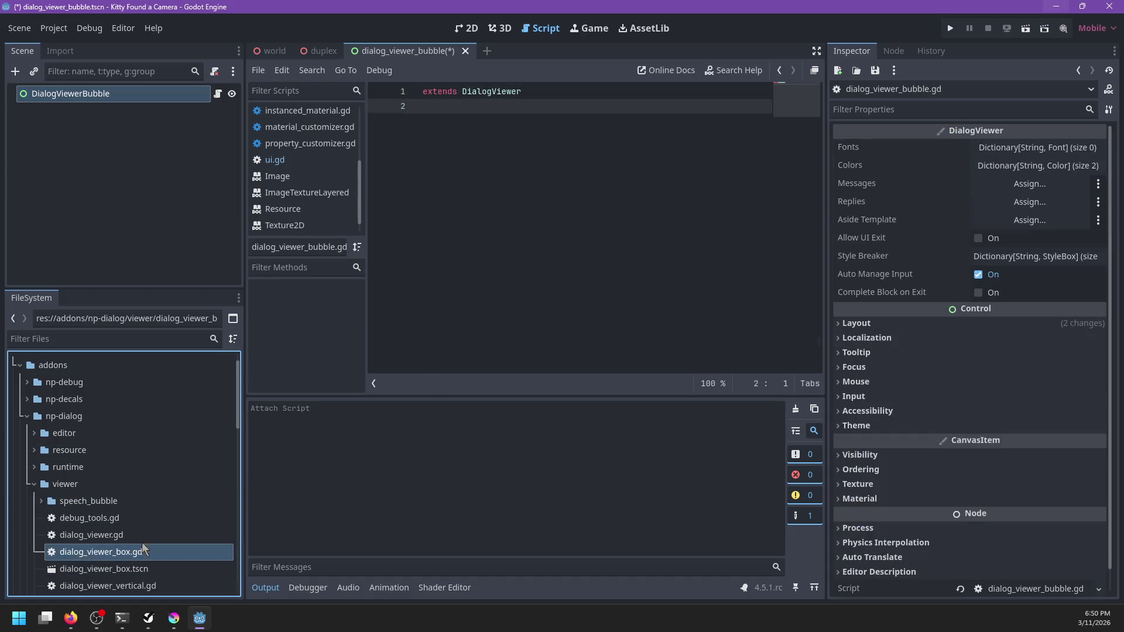
{"action": "double_click", "coordinate": [144, 552]}
{"action": "scroll", "coordinate": [565, 234], "scroll_direction": "down", "scroll_amount": 2}
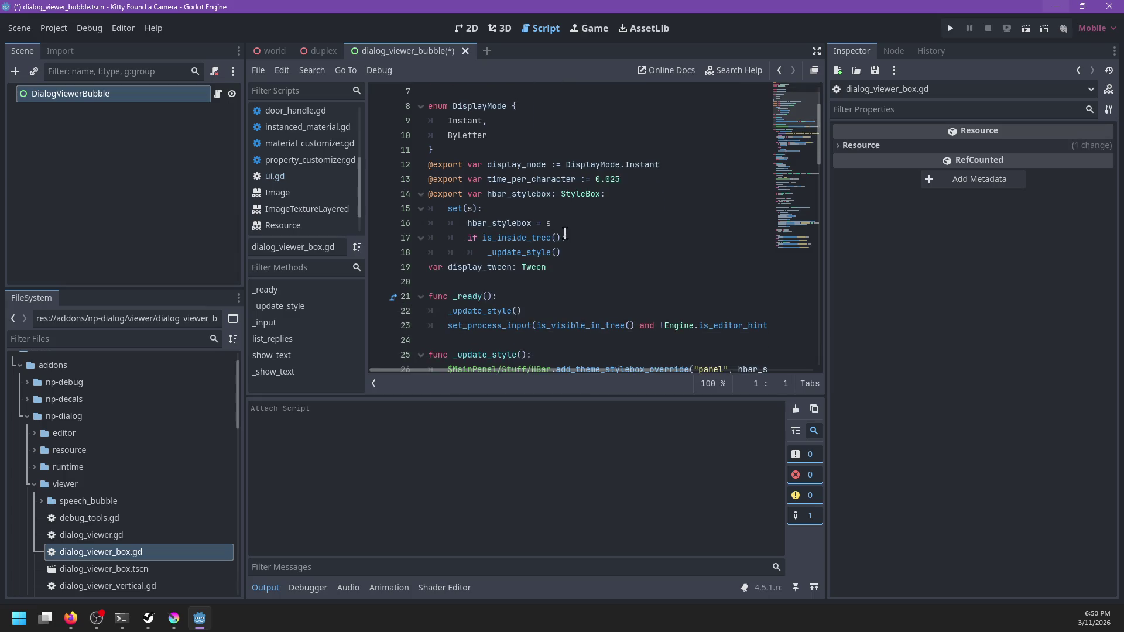
{"action": "scroll", "coordinate": [568, 234], "scroll_direction": "up", "scroll_amount": 1}
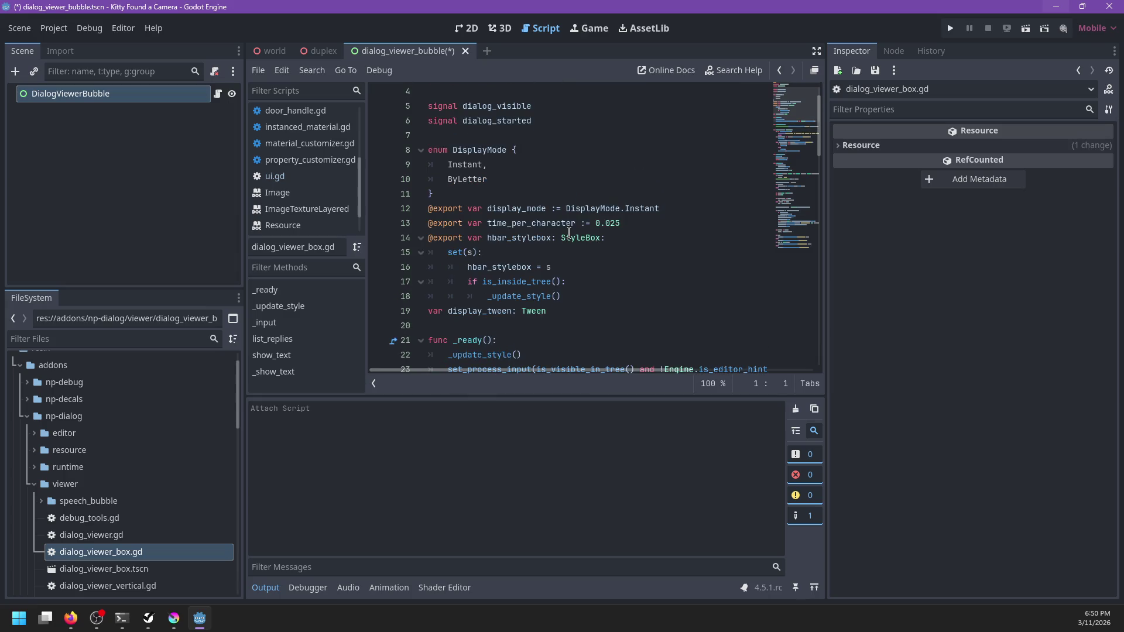
{"action": "left_click", "coordinate": [481, 150]}
{"action": "left_click_drag", "start_coordinate": [486, 187], "coordinate": [553, 139]}
{"action": "mouse_move", "coordinate": [638, 230]}
{"action": "left_mouse_down"}
{"action": "mouse_move", "coordinate": [662, 182]}
{"action": "mouse_move", "coordinate": [649, 141]}
{"action": "left_mouse_up"}
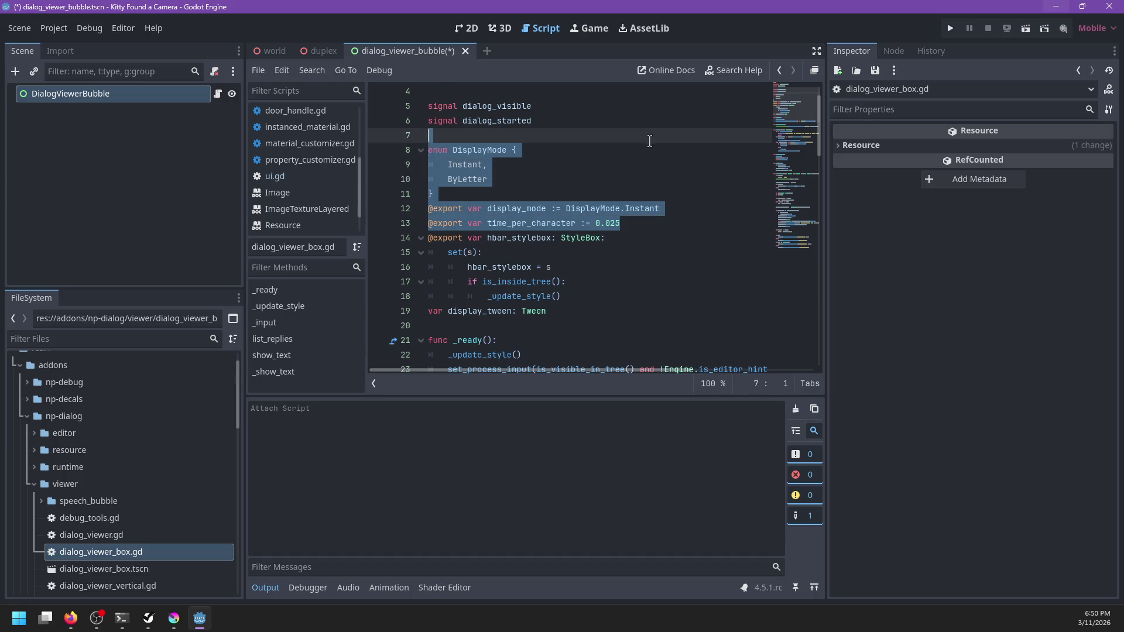
{"action": "scroll", "coordinate": [648, 141], "scroll_direction": "up", "scroll_amount": 1}
{"action": "key", "text": "ctrl+x"}
- Paste the DisplayMode enum and export variables into dialog_viewer.gd and save
{"action": "left_click", "coordinate": [498, 123], "text": "ctrl"}
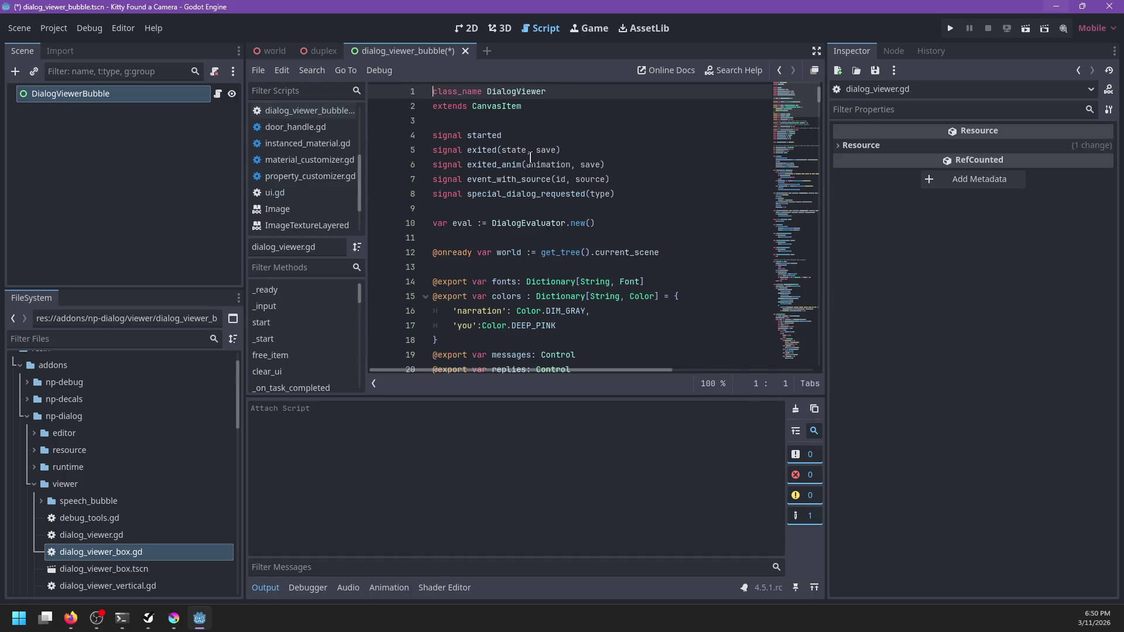
{"action": "left_click", "coordinate": [495, 120]}
{"action": "key", "text": "ctrl+v"}
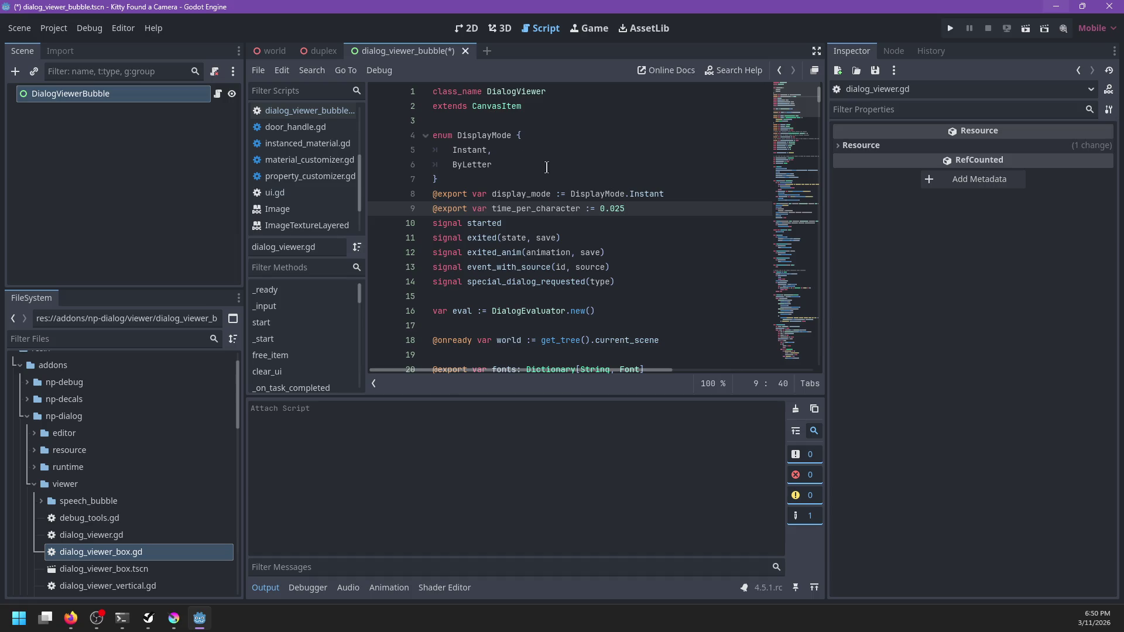
{"action": "key", "text": "ctrl+s"}
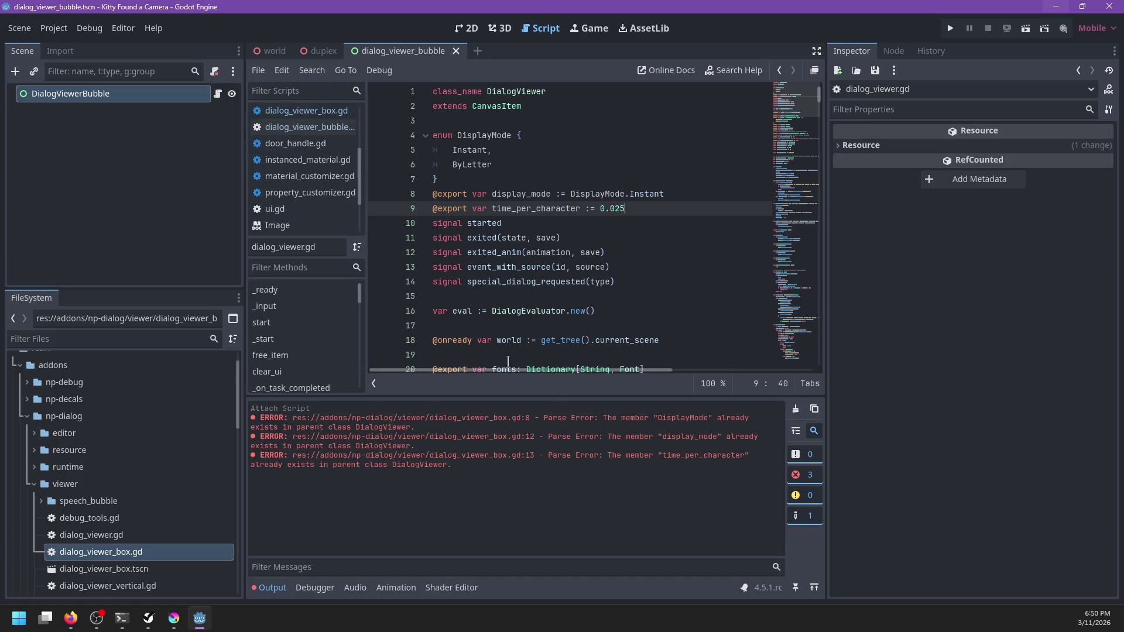
- Move the two signal declarations from dialog_viewer_box.gd into dialog_viewer.gd and save
{"action": "left_click", "coordinate": [318, 112]}
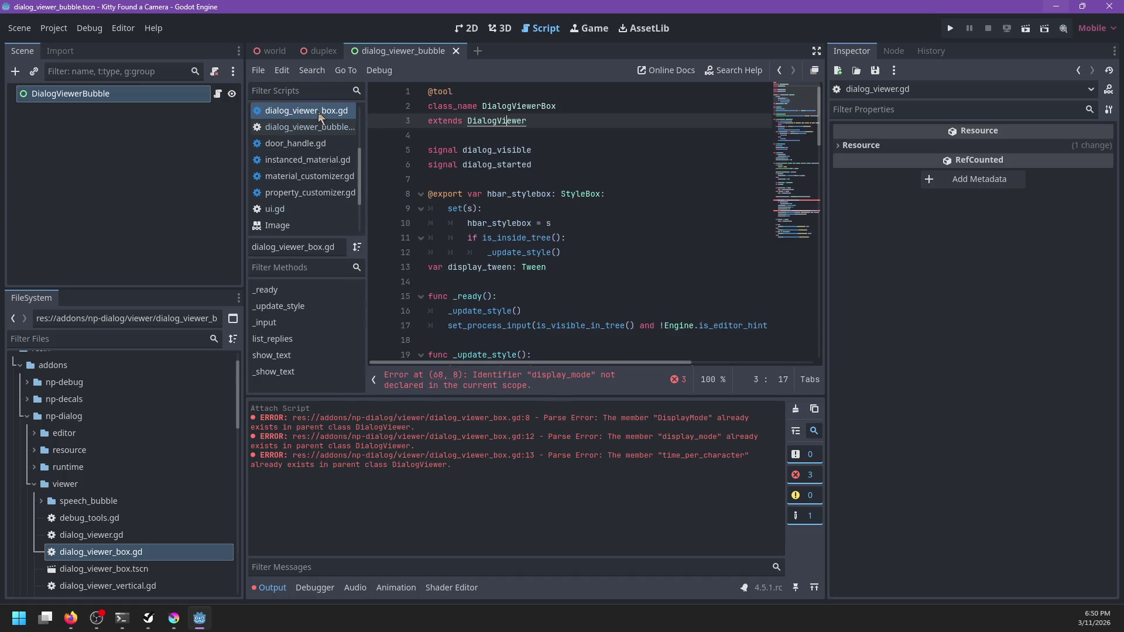
{"action": "left_click", "coordinate": [611, 296]}
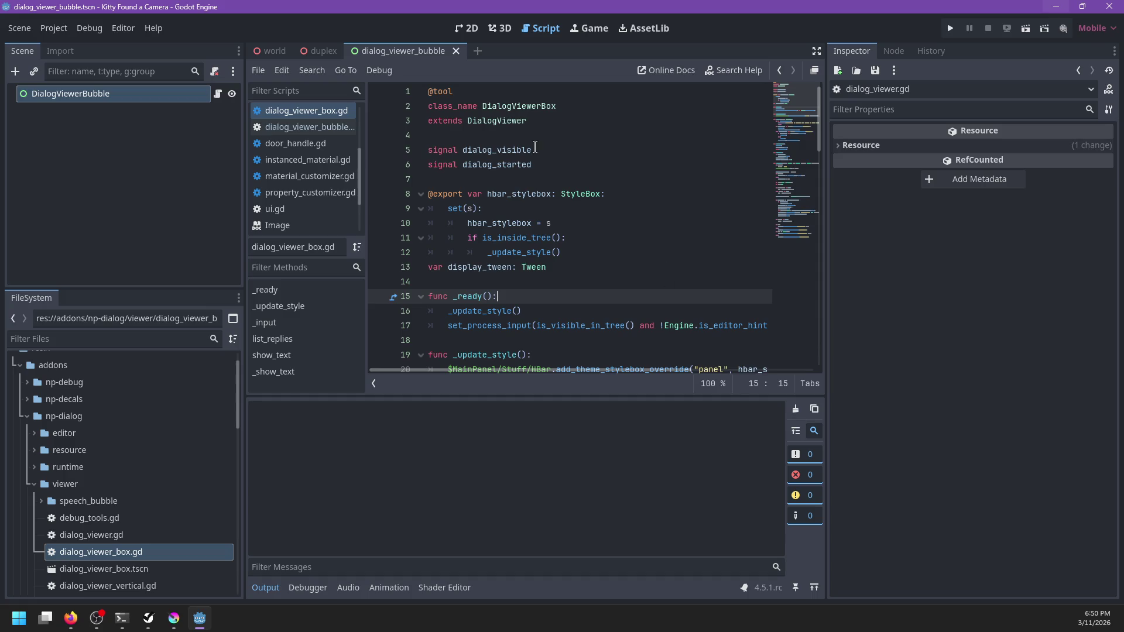
{"action": "left_click_drag", "start_coordinate": [545, 162], "coordinate": [553, 128]}
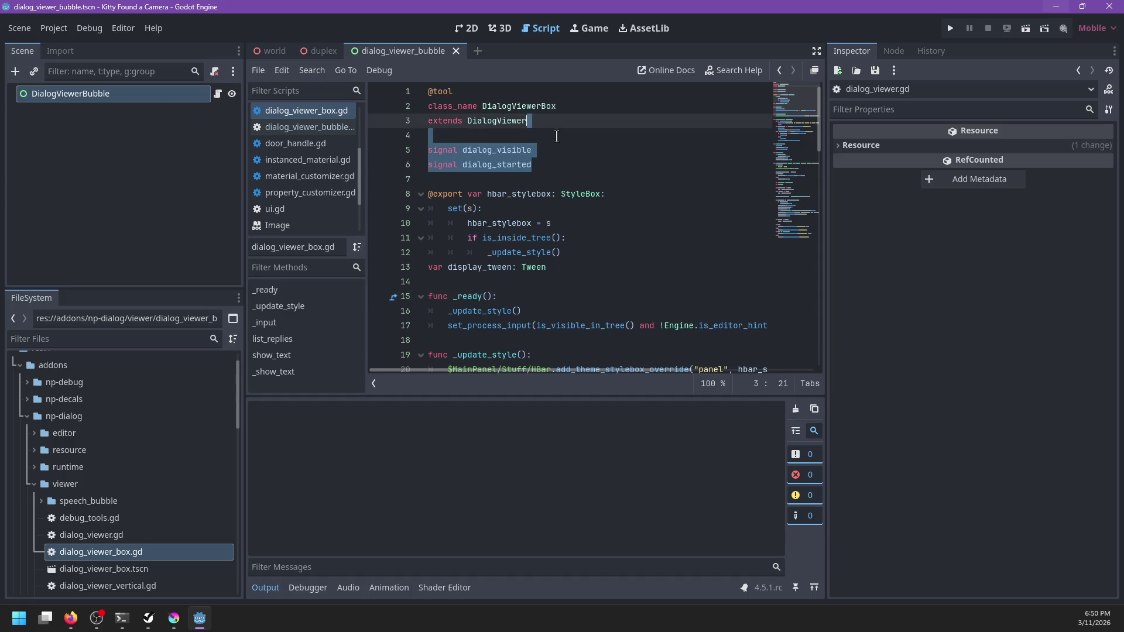
{"action": "key", "text": "BackSpace"}
{"action": "scroll", "coordinate": [337, 130], "scroll_direction": "up", "scroll_amount": 1}
{"action": "left_click", "coordinate": [339, 128]}
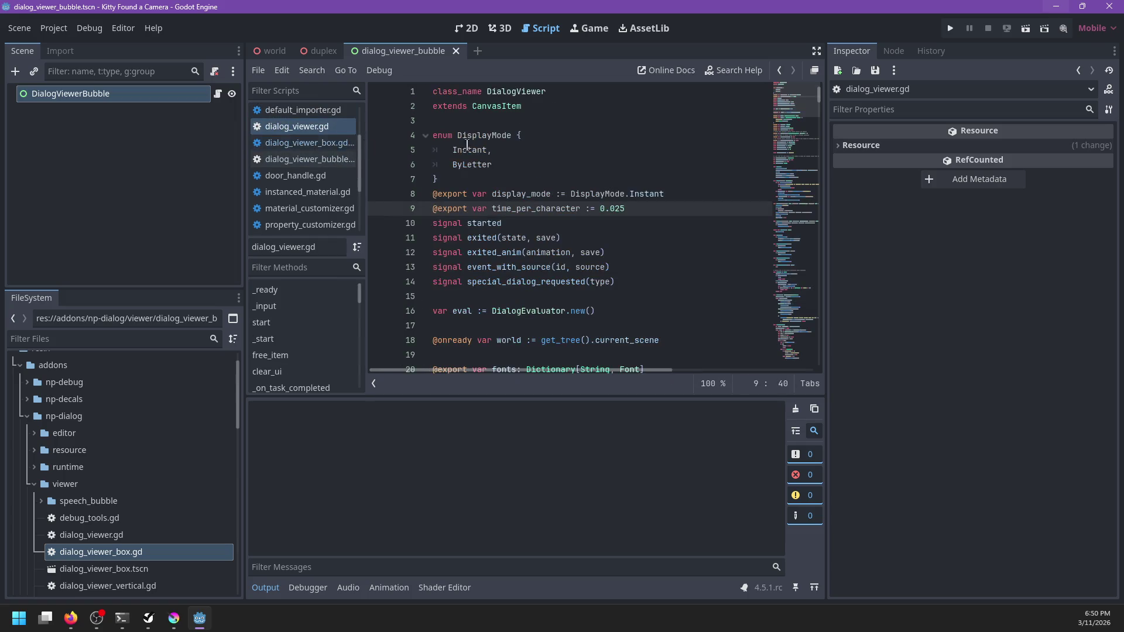
{"action": "left_click", "coordinate": [548, 121]}
{"action": "key", "text": "ctrl+v"}
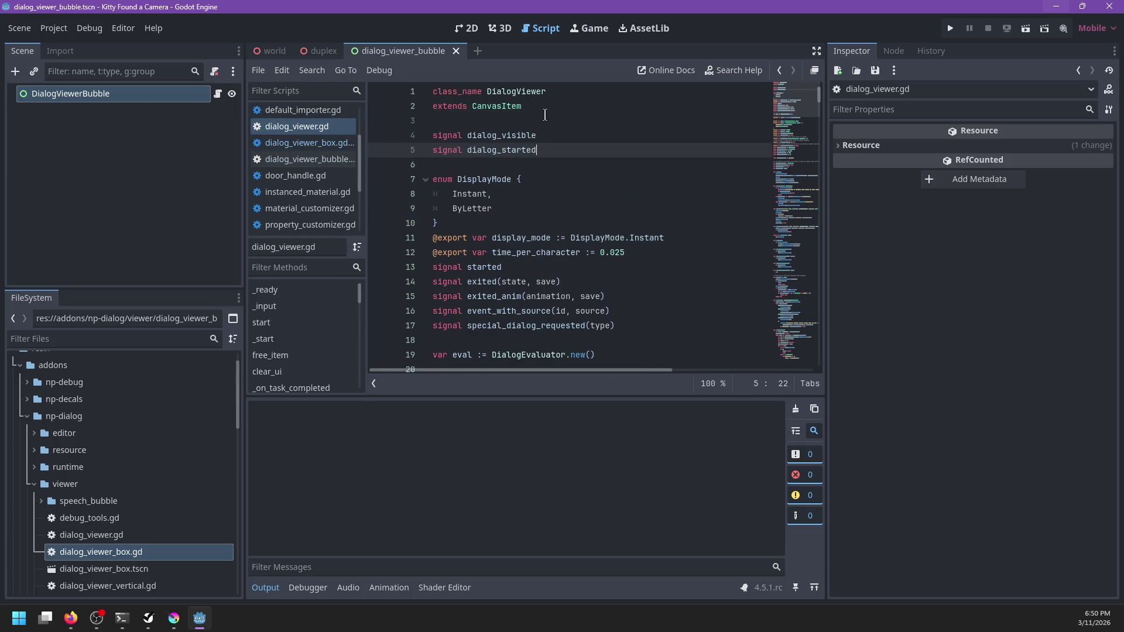
{"action": "key", "text": "ctrl+s"}
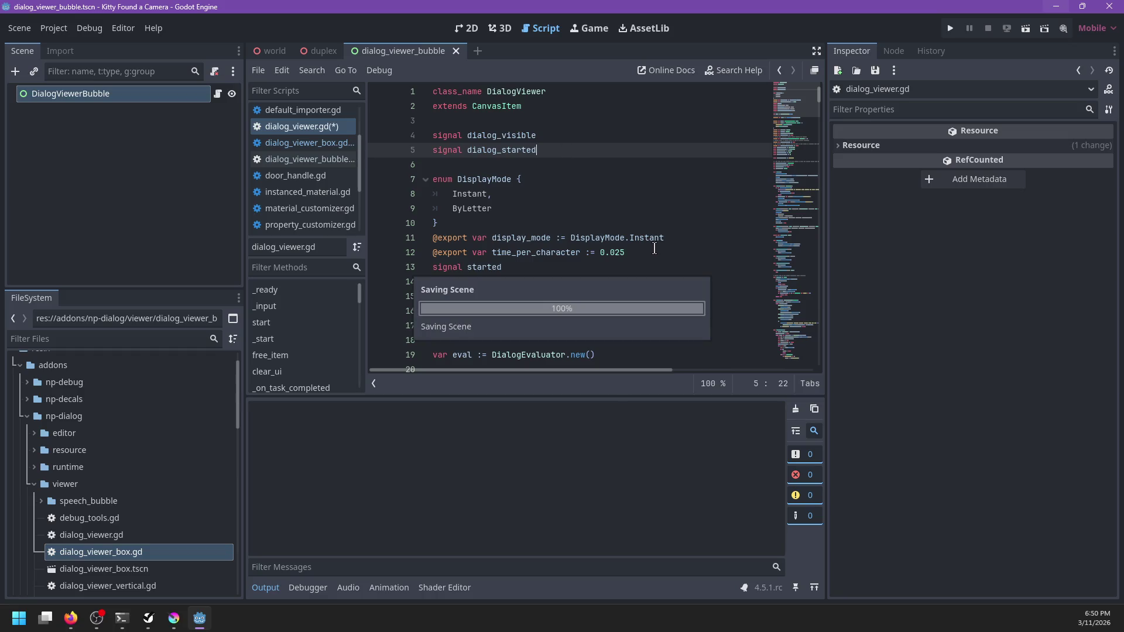
- Gather the signals at the top with comments '# Dialog is vully visible' and '# Dialog has started being rendered', then save
{"action": "left_click", "coordinate": [548, 268]}
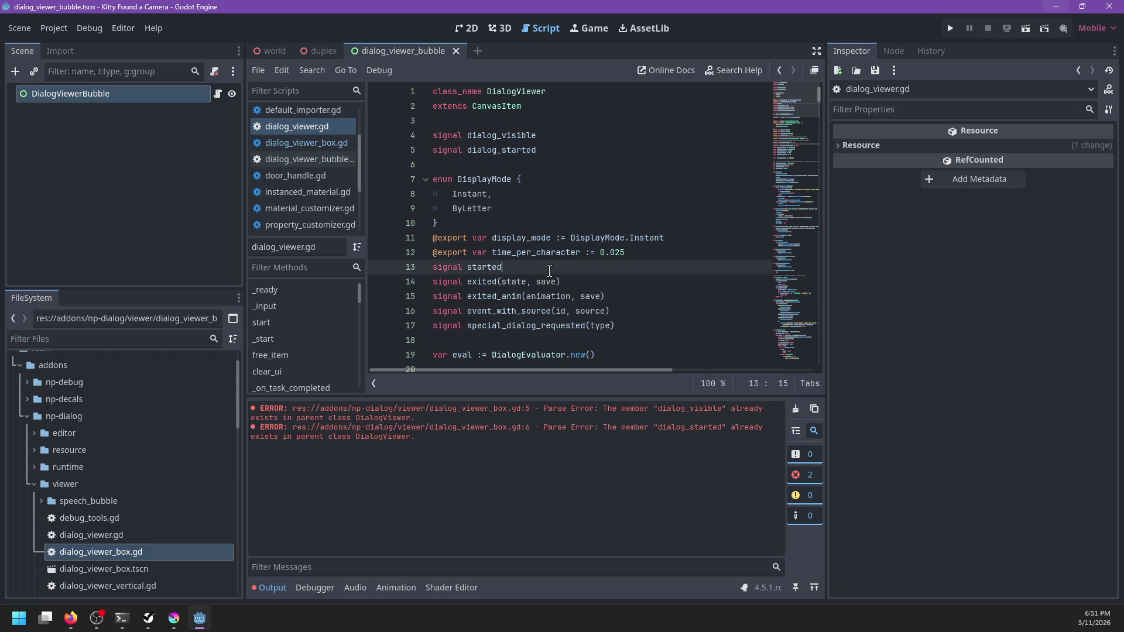
{"action": "left_click_drag", "start_coordinate": [640, 326], "coordinate": [655, 258]}
{"action": "key", "text": "ctrl+x"}
{"action": "left_click", "coordinate": [571, 121]}
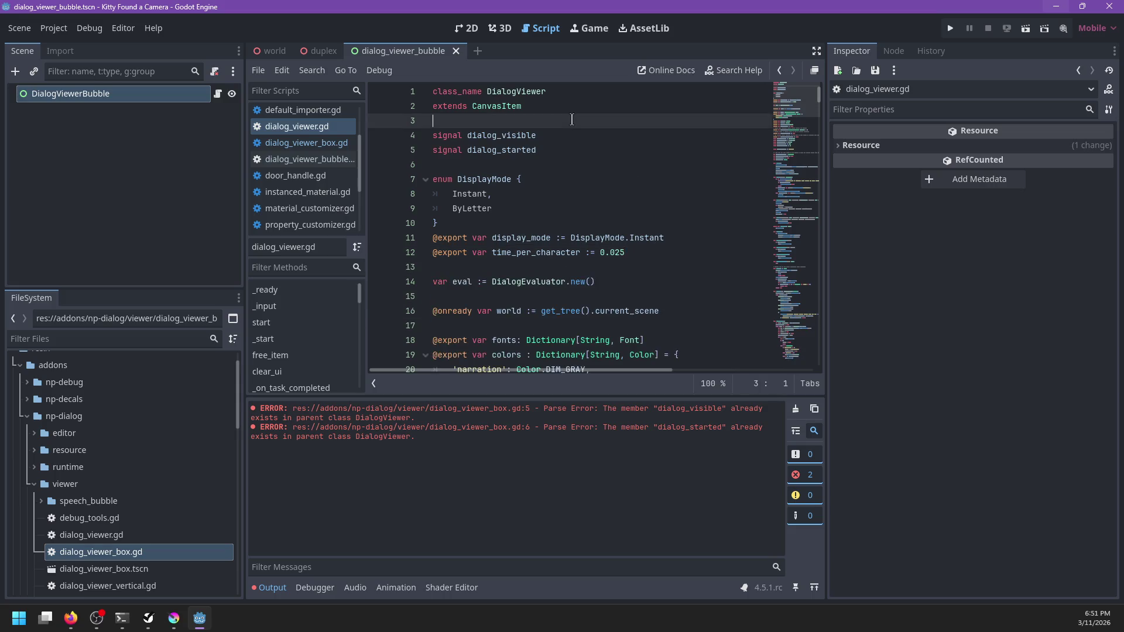
{"action": "key", "text": "ctrl+v"}
{"action": "key", "text": "Return"}
{"action": "type", "text": "# Dialog is v"}
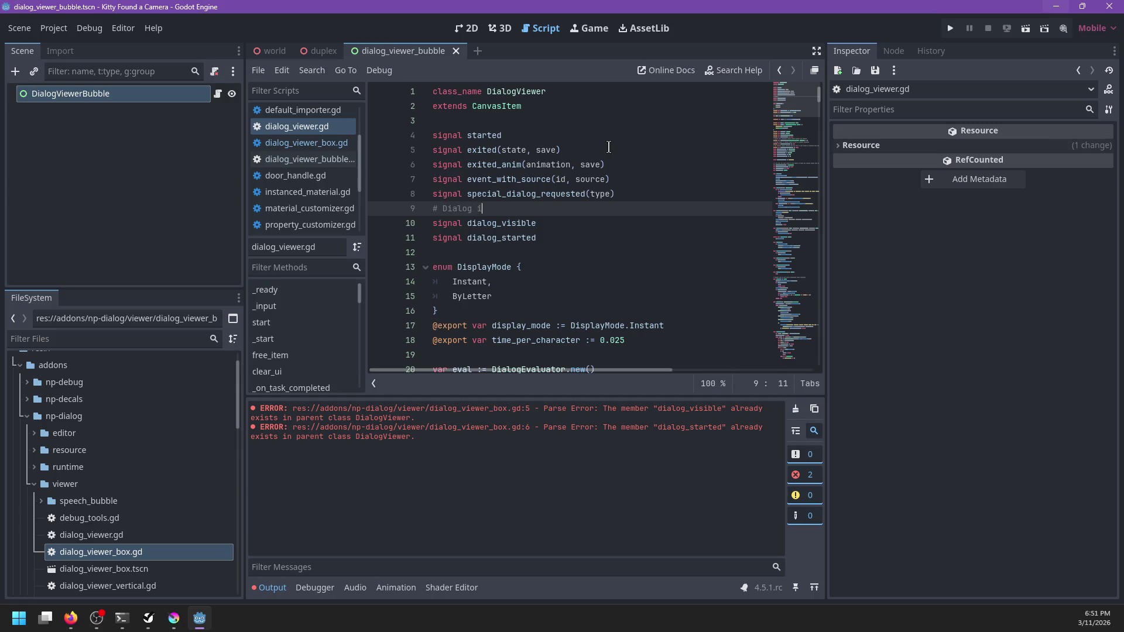
{"action": "type", "text": "ully visible"}
{"action": "key", "text": "Down"}
{"action": "key", "text": "Return"}
{"action": "type", "text": "# Dialog has "}
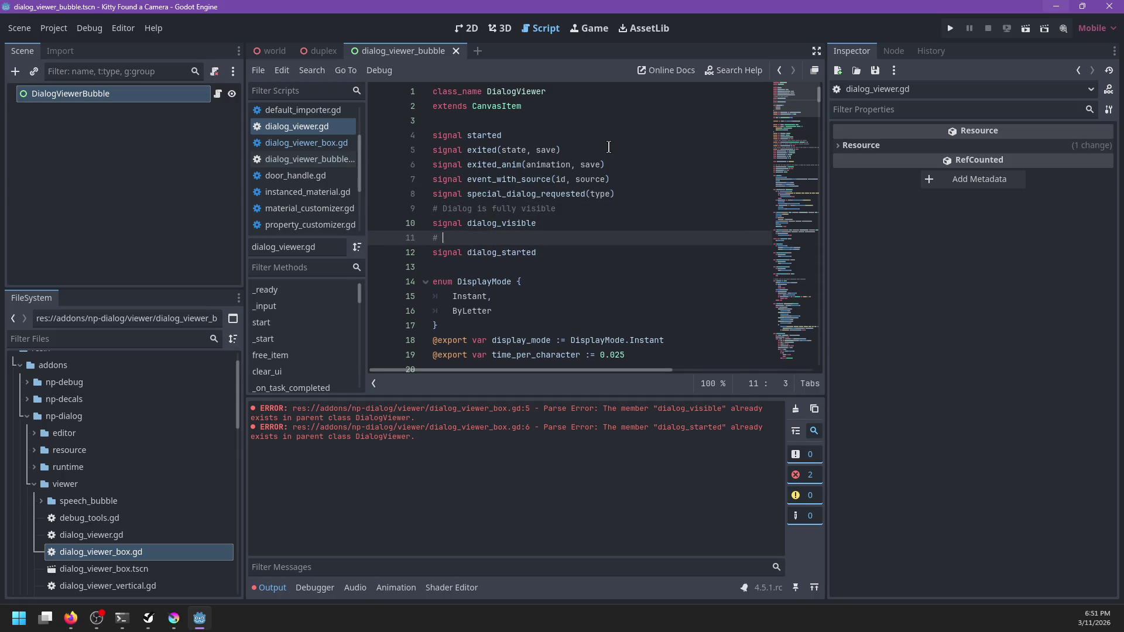
{"action": "type", "text": "started being ren"}
{"action": "type", "text": "dered"}
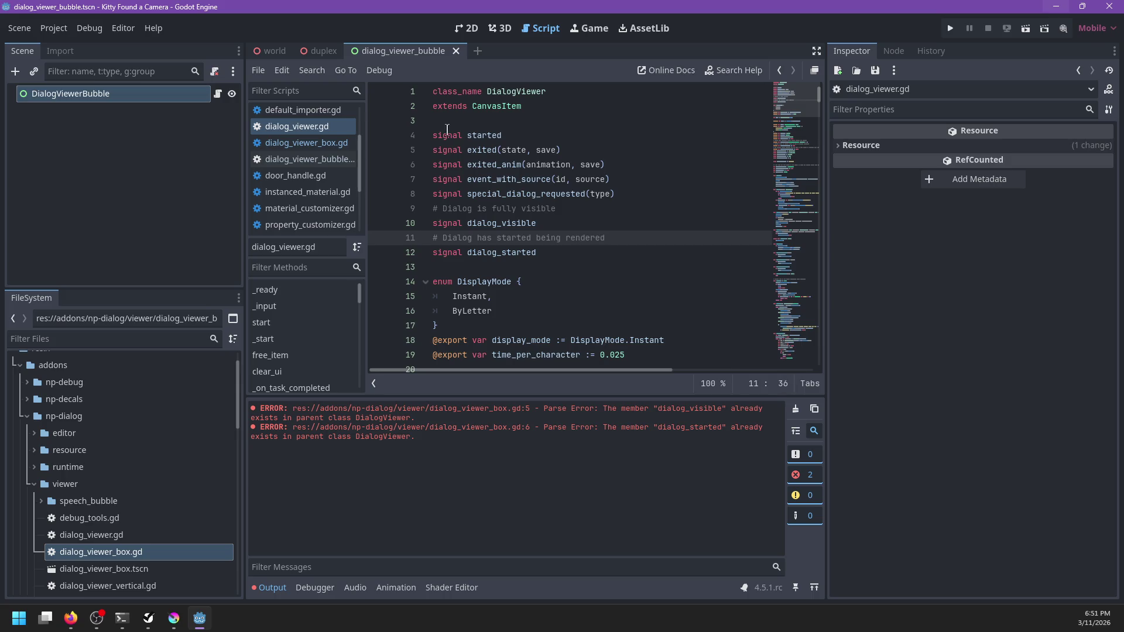
{"action": "key", "text": "ctrl+s"}
- Search dialog_viewer_box.gd for dialog_started and review where it is emitted
{"action": "left_click", "coordinate": [321, 158]}
{"action": "left_click", "coordinate": [325, 144]}
{"action": "left_click", "coordinate": [546, 214]}
{"action": "key", "text": "ctrl+f"}
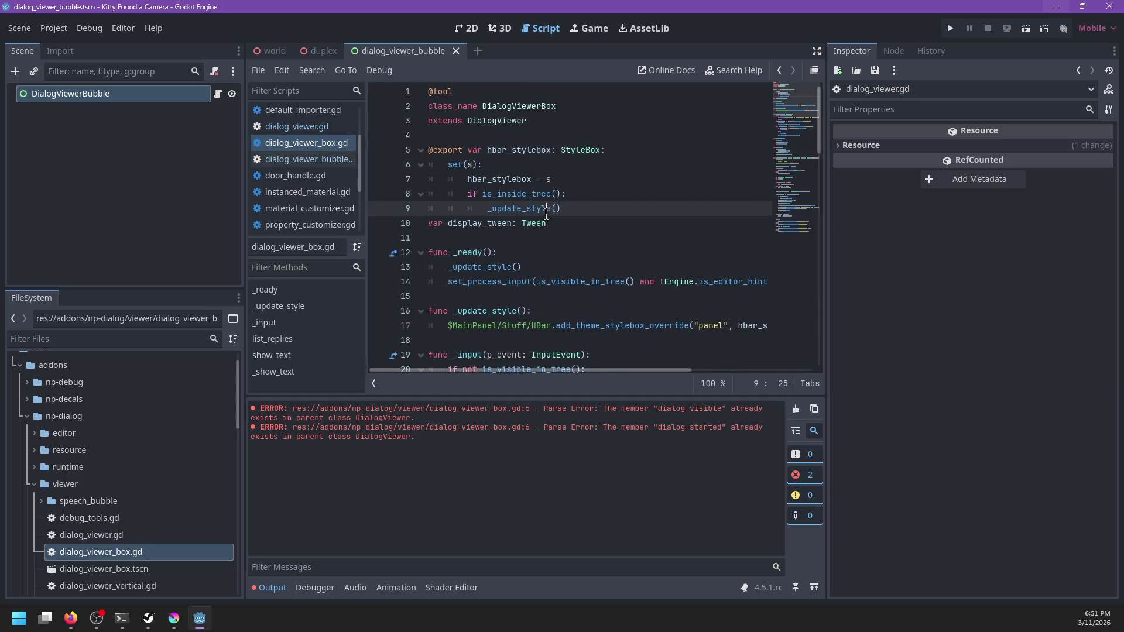
{"action": "type", "text": "dialog_started"}
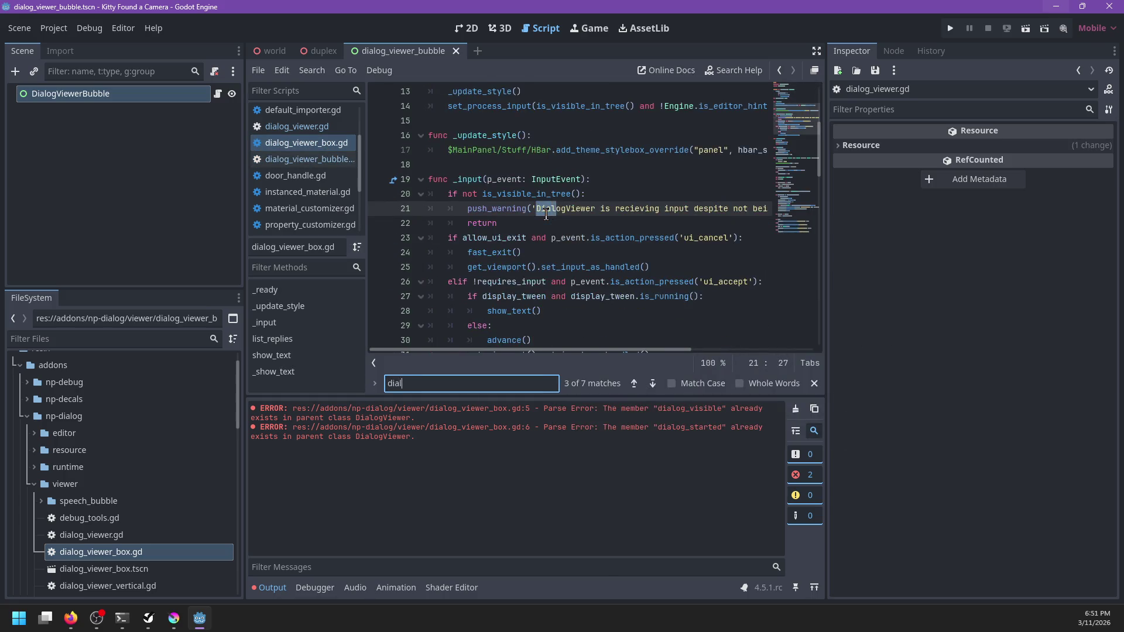
{"action": "key", "text": "Escape"}
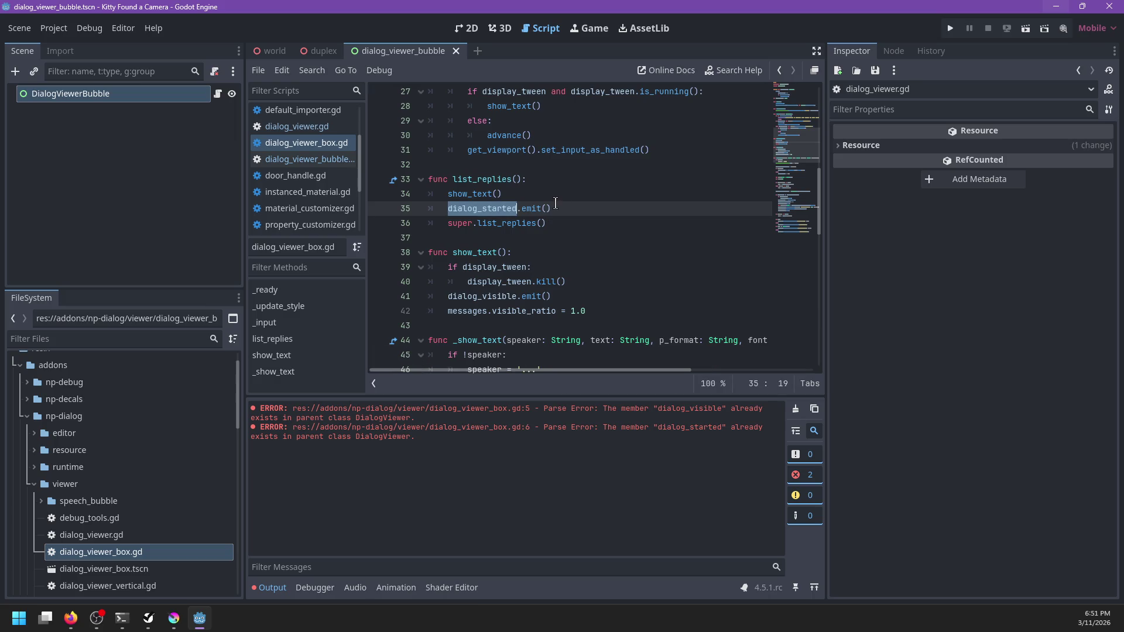
{"action": "left_click", "coordinate": [471, 195]}
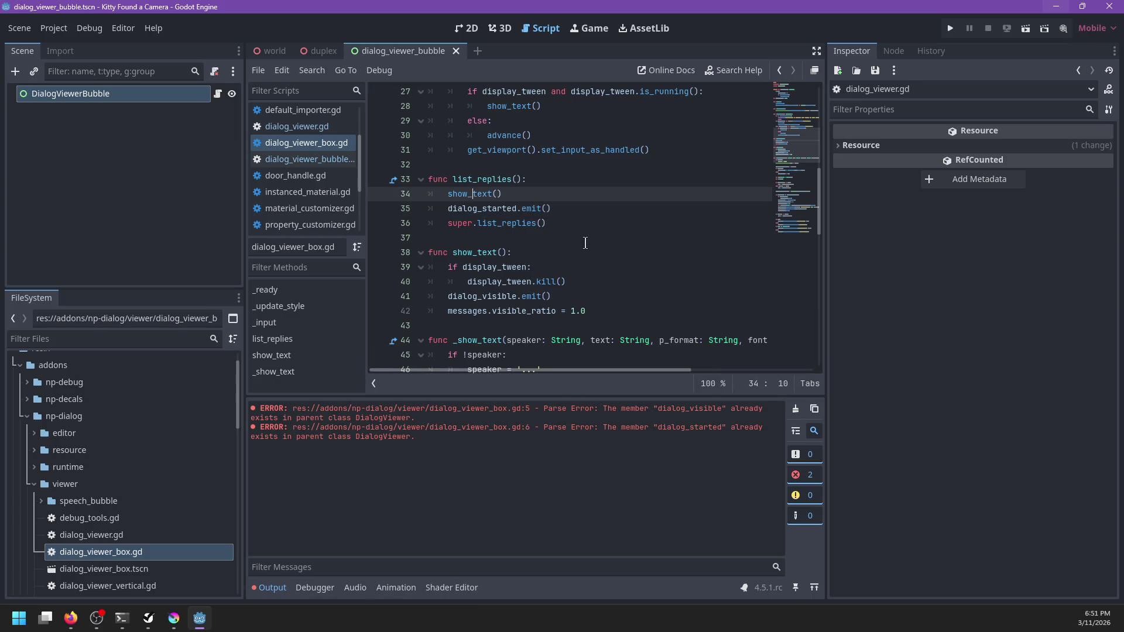
{"action": "left_click", "coordinate": [482, 209]}
{"action": "scroll", "coordinate": [600, 222], "scroll_direction": "down", "scroll_amount": 1}
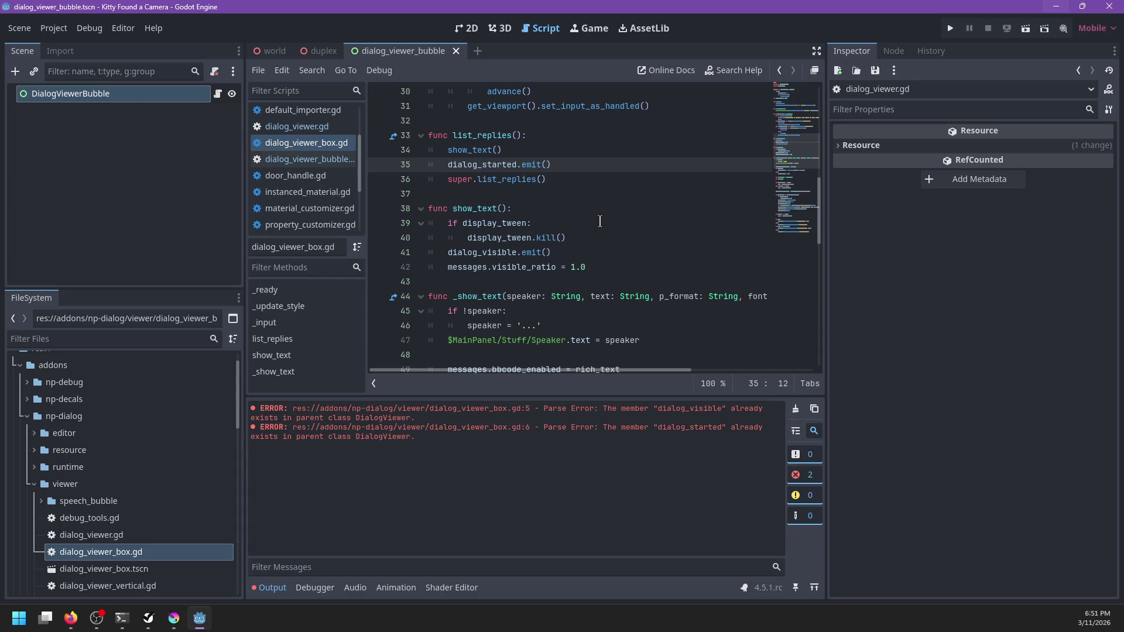
{"action": "key", "text": "Right"}
{"action": "key", "text": "Right"}
{"action": "scroll", "coordinate": [605, 220], "scroll_direction": "down", "scroll_amount": 6}
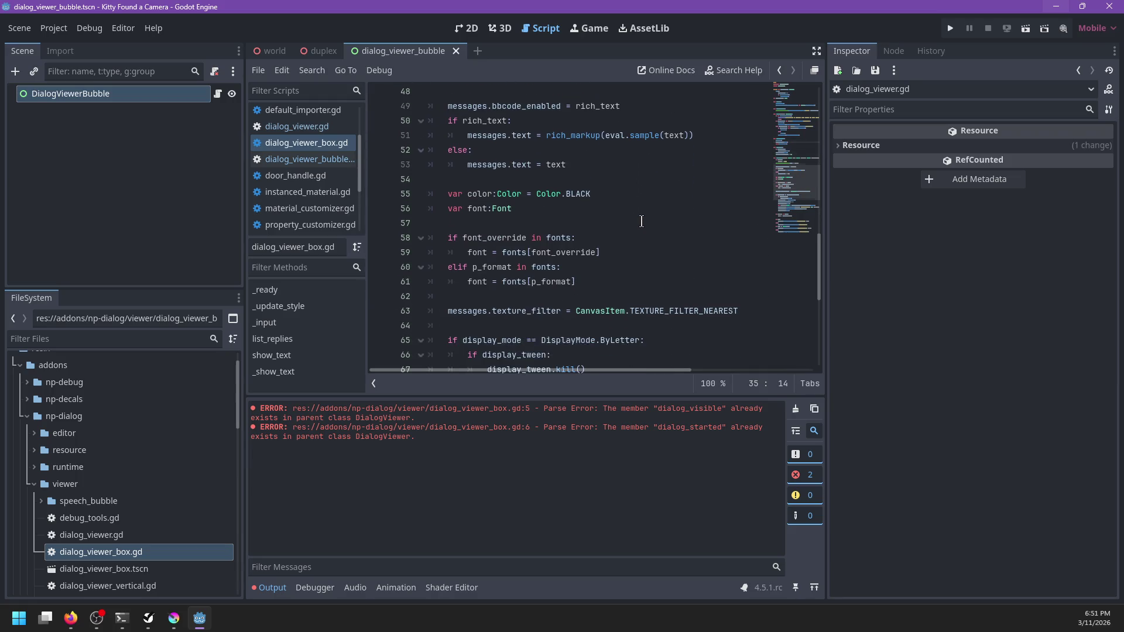
{"action": "scroll", "coordinate": [642, 221], "scroll_direction": "down", "scroll_amount": 5}
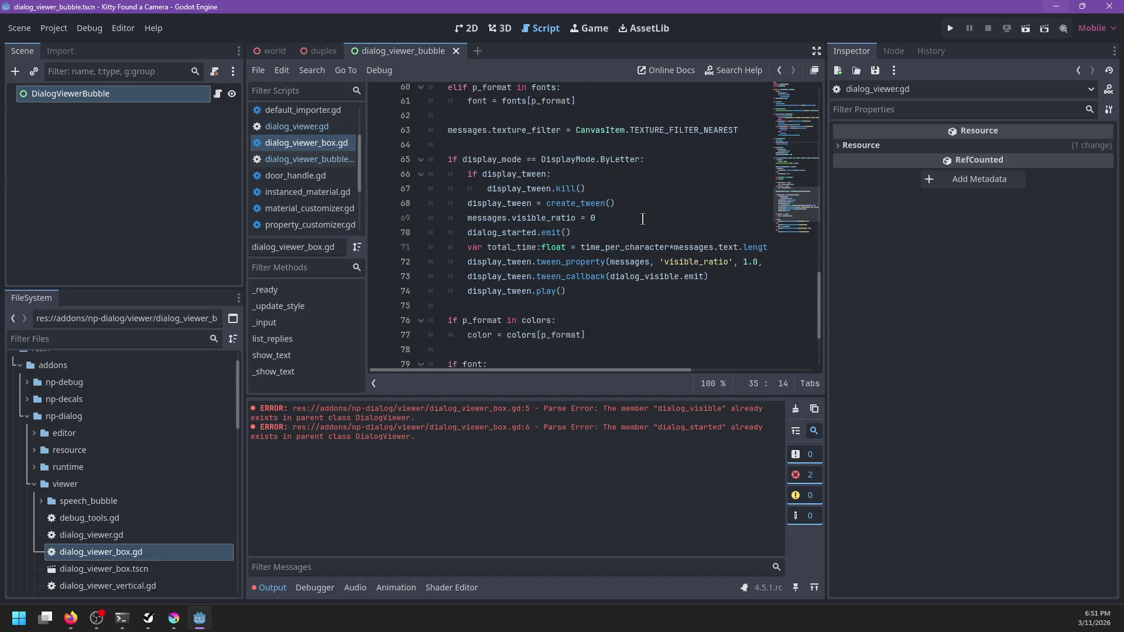
{"action": "scroll", "coordinate": [642, 221], "scroll_direction": "down", "scroll_amount": 2}
{"action": "scroll", "coordinate": [642, 224], "scroll_direction": "up", "scroll_amount": 10}
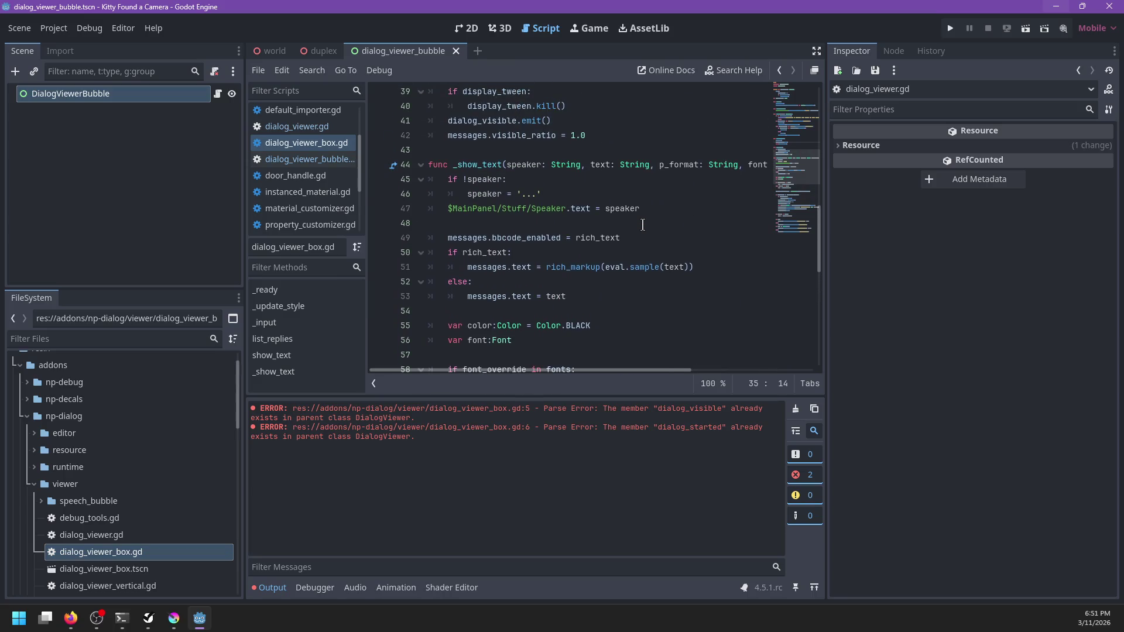
{"action": "left_click", "coordinate": [217, 94]}
{"action": "key", "text": "Return"}
{"action": "type", "text": "@export var dialog"}
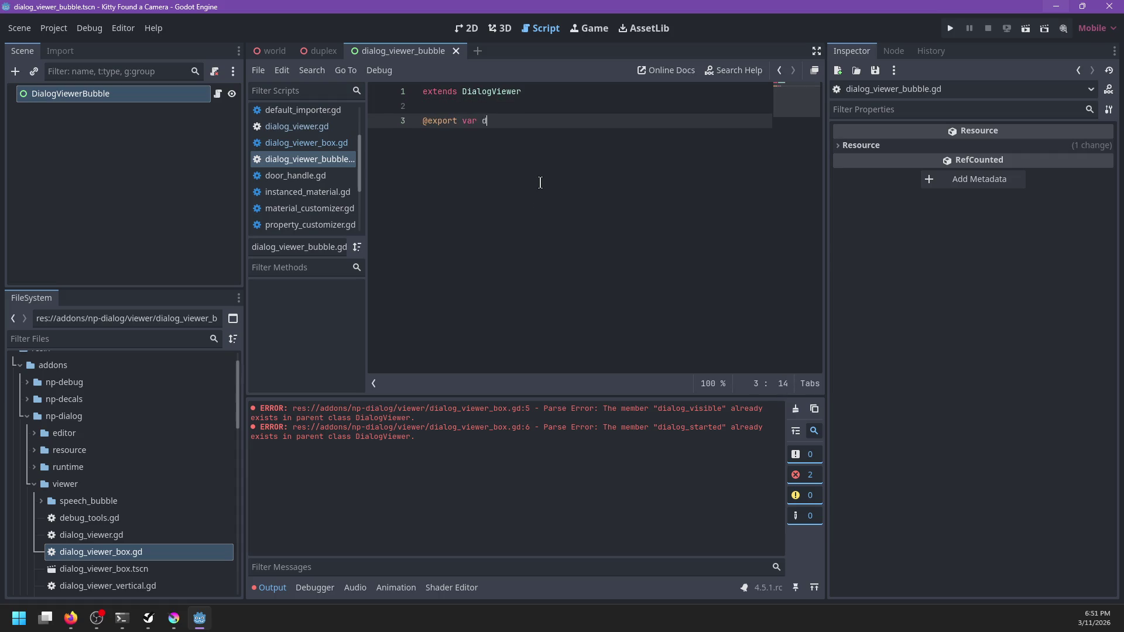
{"action": "key", "text": "ctrl+BackSpace"}
{"action": "type", "text": "max_"}
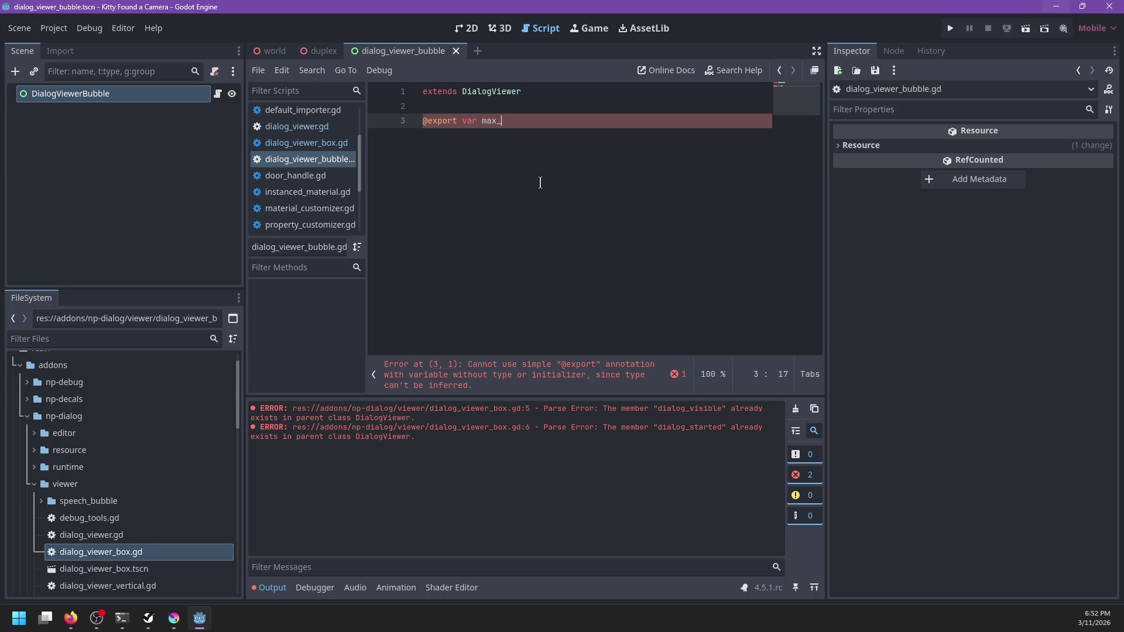
{"action": "key", "text": "ctrl+BackSpace"}
{"action": "type", "text": "speakers :="}
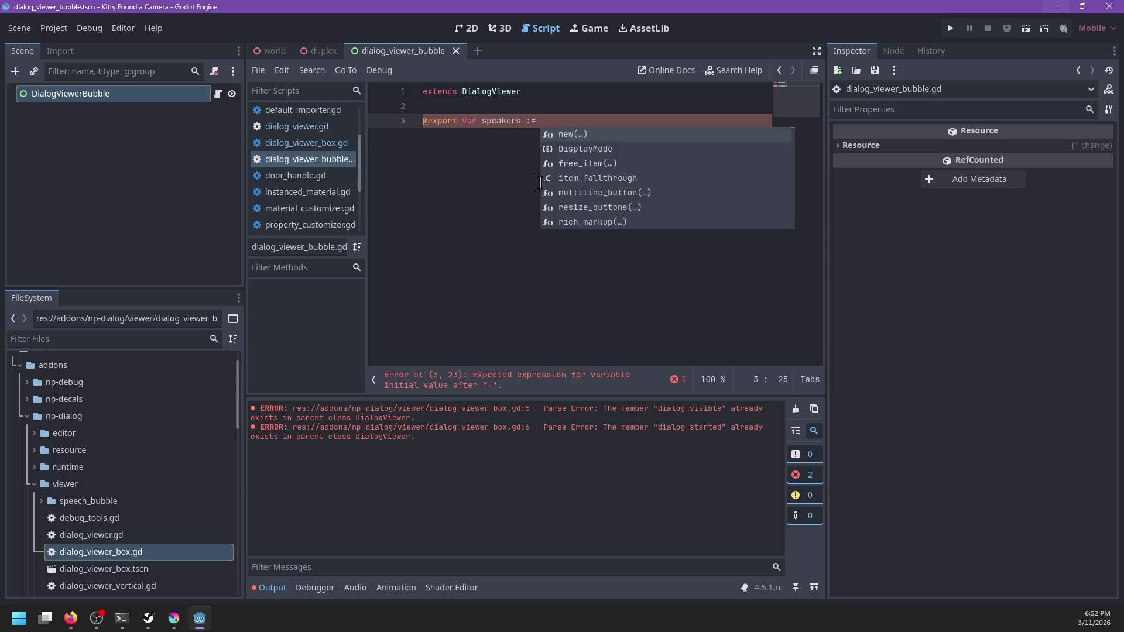
{"action": "type", "text": "Speaker"}
{"action": "key", "text": "ctrl+BackSpace"}
{"action": "key", "text": "BackSpace"}
{"action": "type", "text": "Dic"}
{"action": "key", "text": "Return"}
{"action": "type", "text": "["}
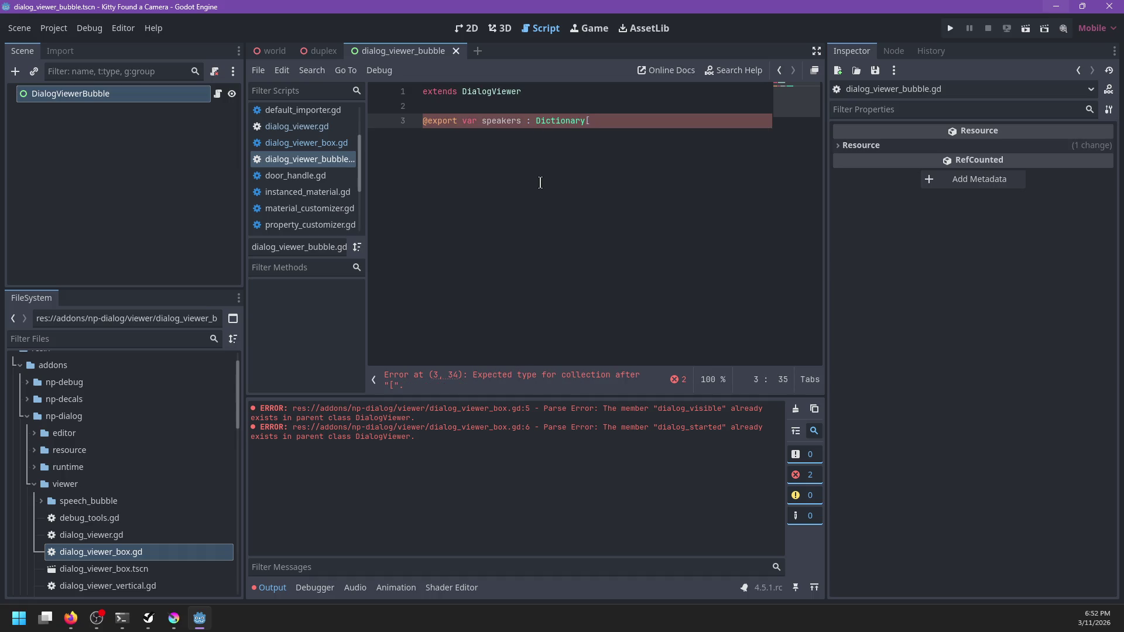
{"action": "type", "text": "StringName, "}
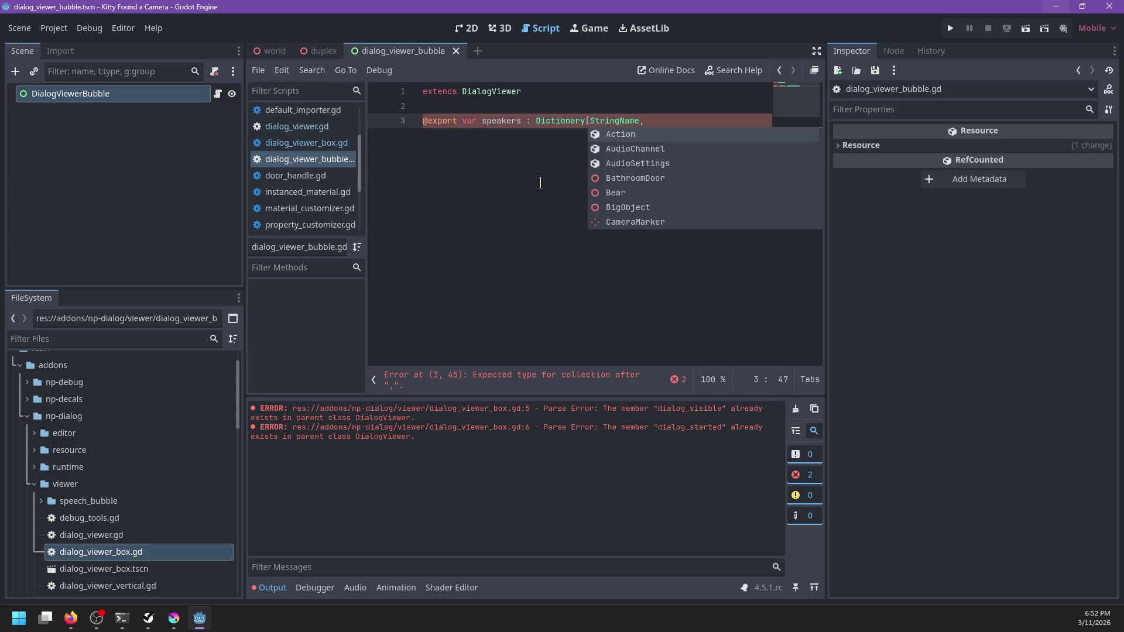
{"action": "type", "text": "Node3D"}
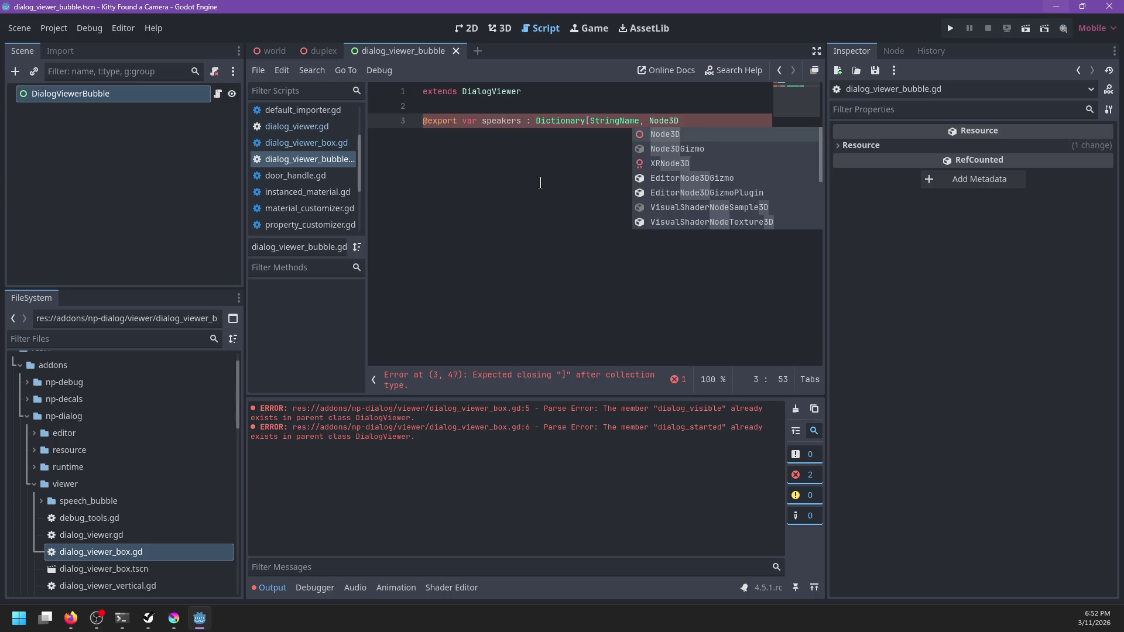
{"action": "type", "text": "]"}
{"action": "key", "text": "Up"}
{"action": "key", "text": "Return"}
{"action": "type", "text": "# "}
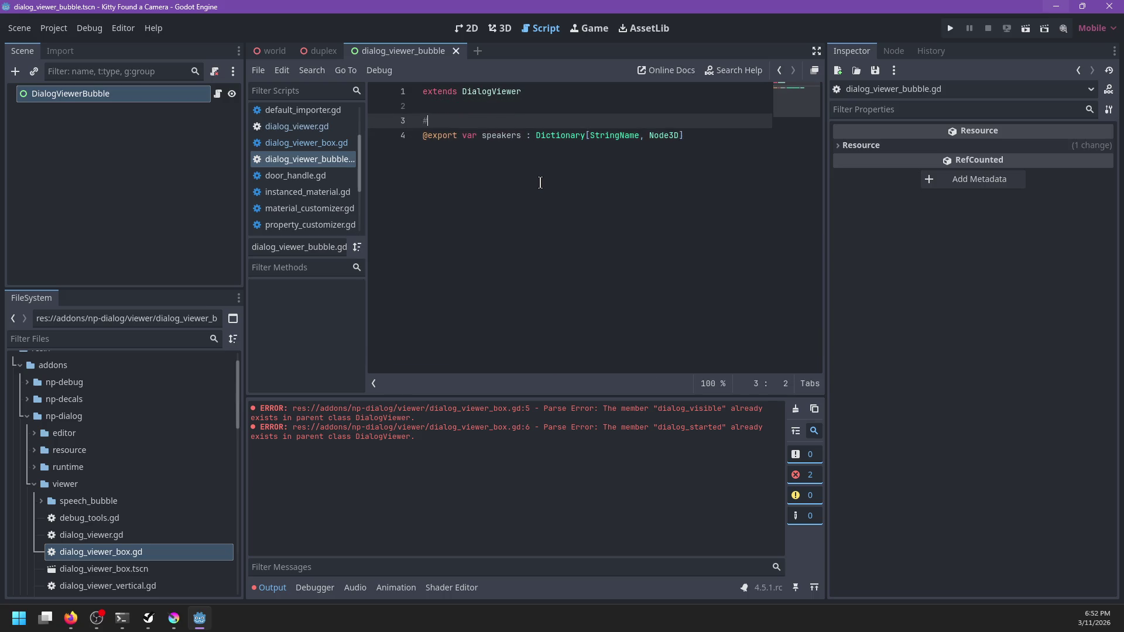
{"action": "type", "text": "Map speaker "}
{"action": "type", "text": "name to "}
{"action": "type", "text": "a node for their face"}
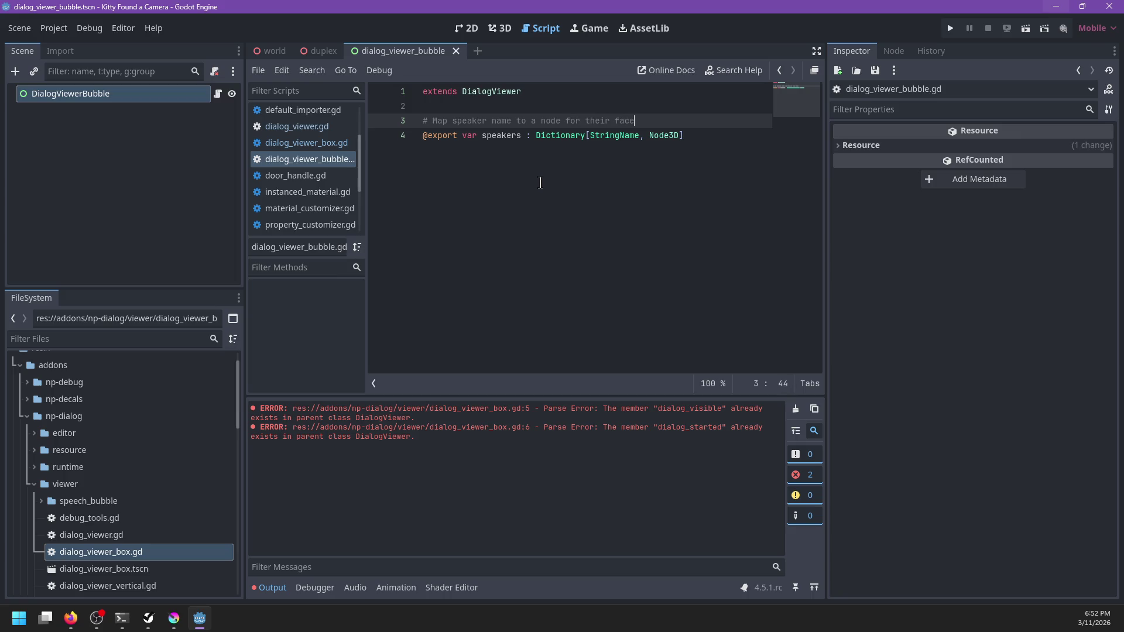
{"action": "key", "text": "Down"}
{"action": "key", "text": "End"}
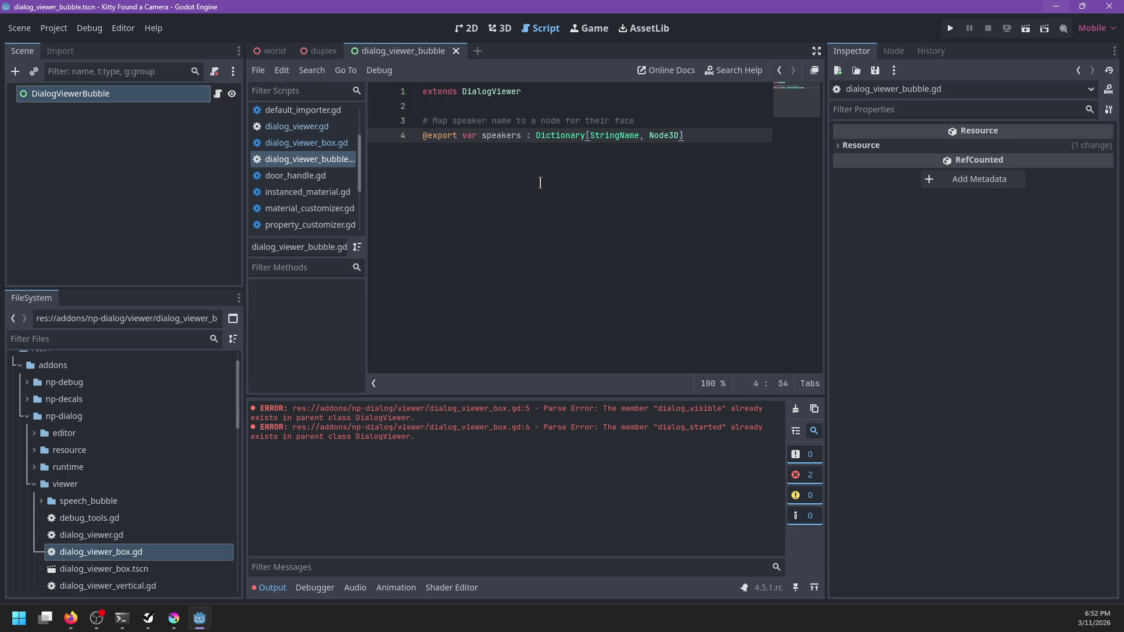
{"action": "key", "text": "Up"}
{"action": "key", "text": "ctrl+BackSpace"}
{"action": "key", "text": "ctrl+BackSpace"}
{"action": "type", "text": "where the dia"}
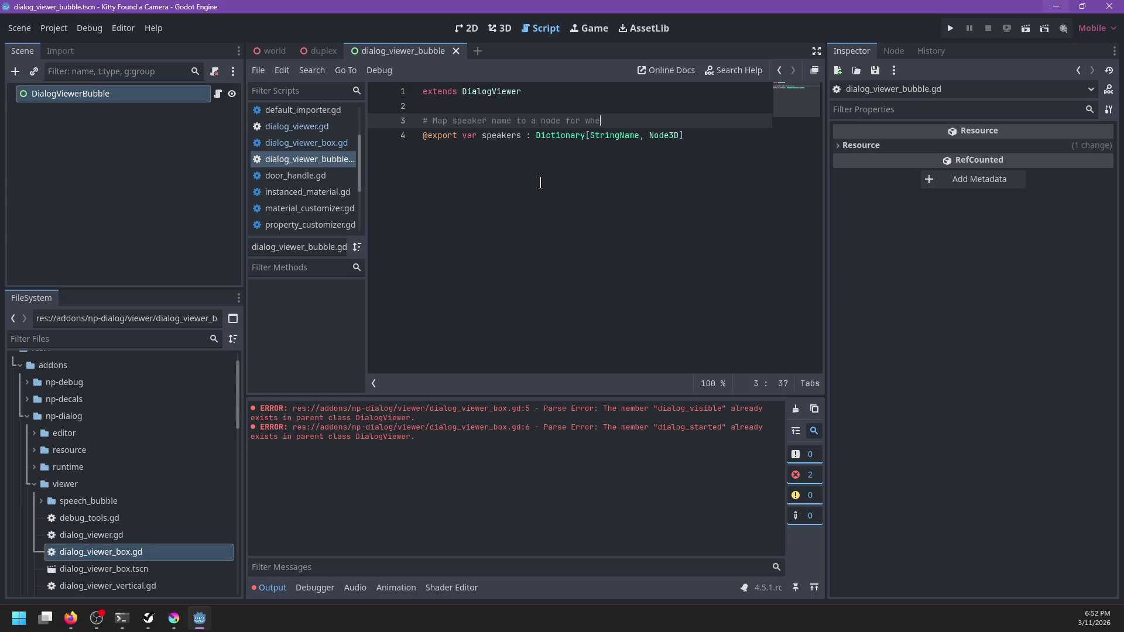
{"action": "type", "text": "log starts from"}
{"action": "key", "text": "Down"}
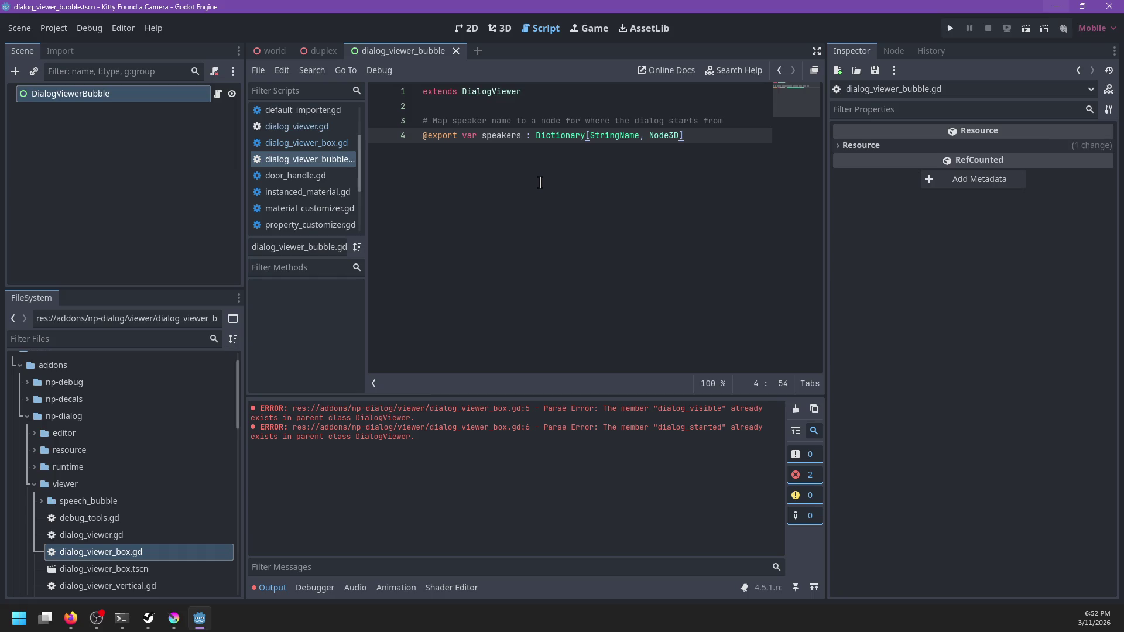
{"action": "key", "text": "Return"}
{"action": "type", "text": "@export va"}
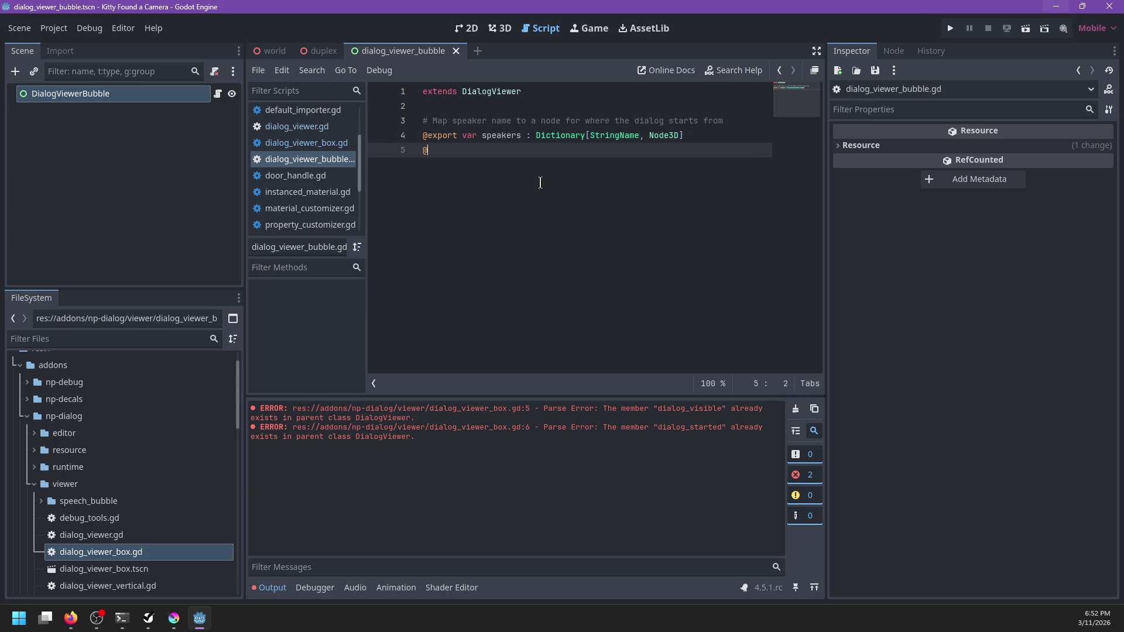
{"action": "type", "text": "r"}
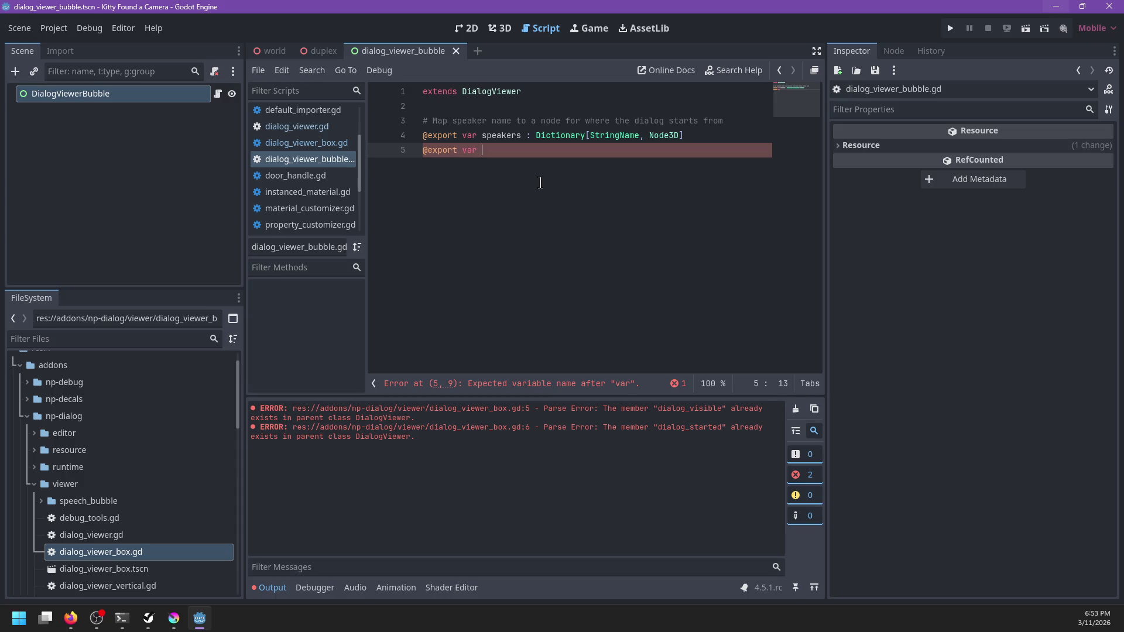
- Declare the exported head_radius variable with a default of 1.0 on line 5
{"action": "type", "text": "head_radius "}
{"action": "type", "text": ": float"}
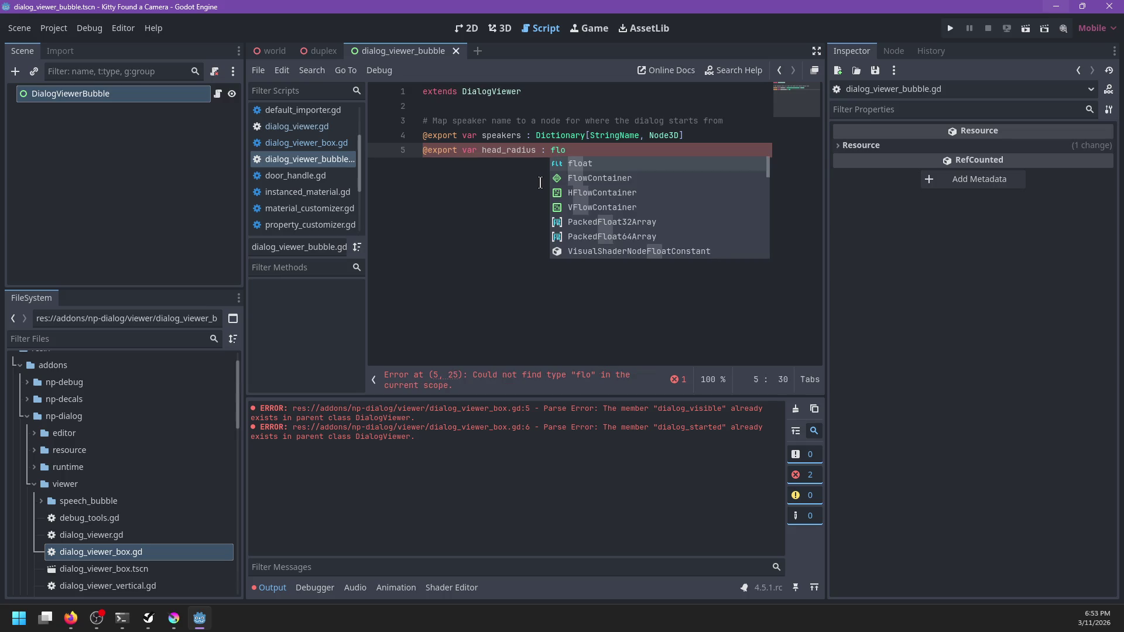
{"action": "key", "text": "ctrl+BackSpace"}
{"action": "key", "text": "ctrl+BackSpace"}
{"action": "key", "text": "ctrl+BackSpace"}
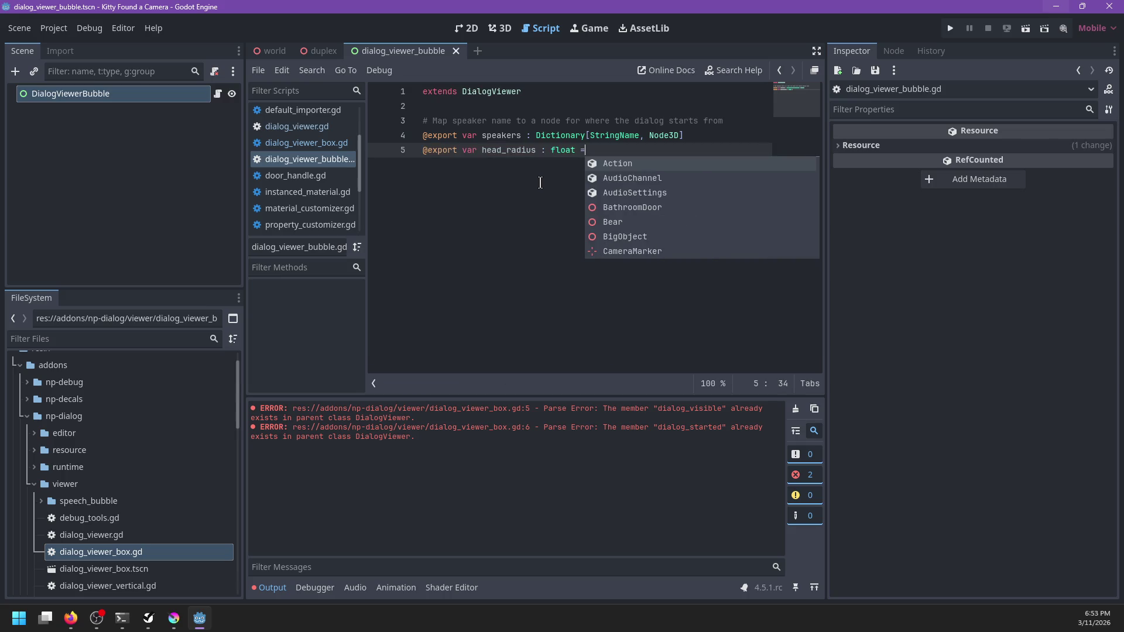
{"action": "key", "text": "ctrl+z"}
{"action": "key", "text": "ctrl+z"}
{"action": "key", "text": "ctrl+z"}
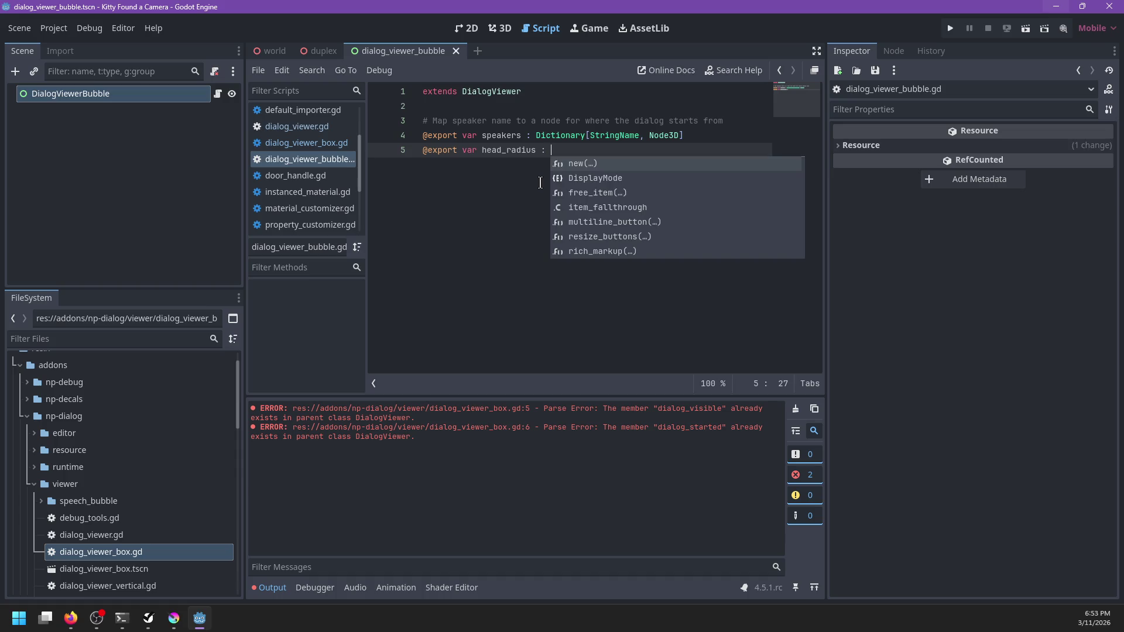
{"action": "type", "text": ".0"}
- Comment head_radius as the preferred world-space distance from the speaker's face
{"action": "key", "text": "Up"}
{"action": "key", "text": "End"}
{"action": "key", "text": "Return"}
{"action": "type", "text": "# W"}
{"action": "key", "text": "BackSpace"}
{"action": "type", "text": "Distance in world-spac"}
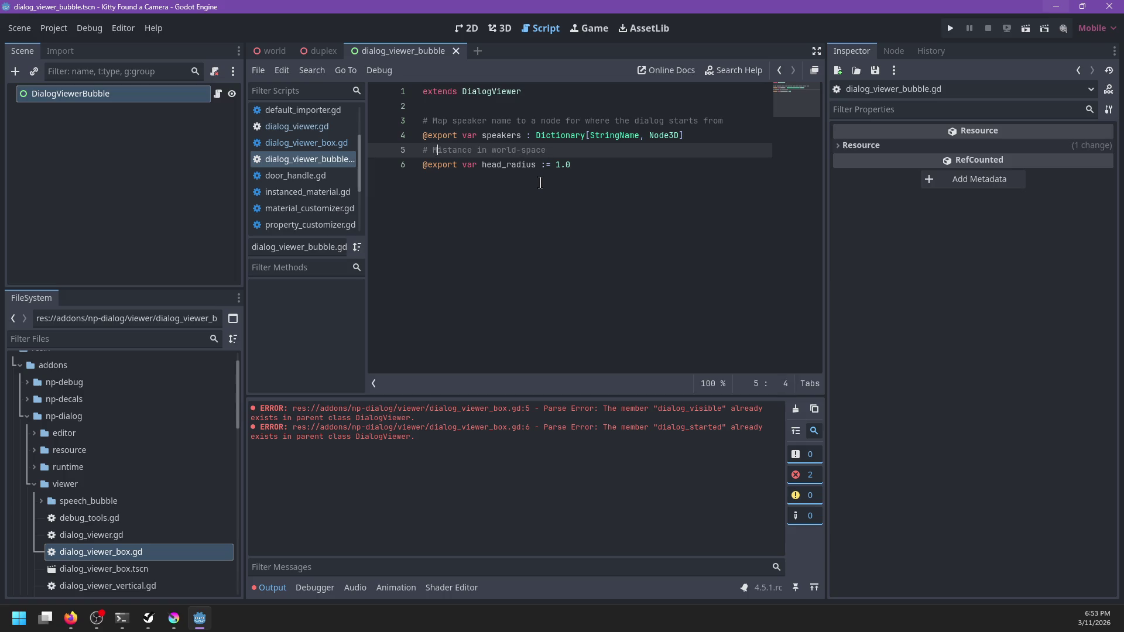
{"action": "key", "text": "Delete"}
{"action": "type", "text": "Preferred d"}
{"action": "key", "text": "ctrl+Right"}
{"action": "key", "text": "ctrl+Right"}
{"action": "key", "text": "ctrl+Right"}
{"action": "type", "text": "from spe"}
{"action": "type", "text": "aker's face"}
{"action": "left_click", "coordinate": [174, 618]}
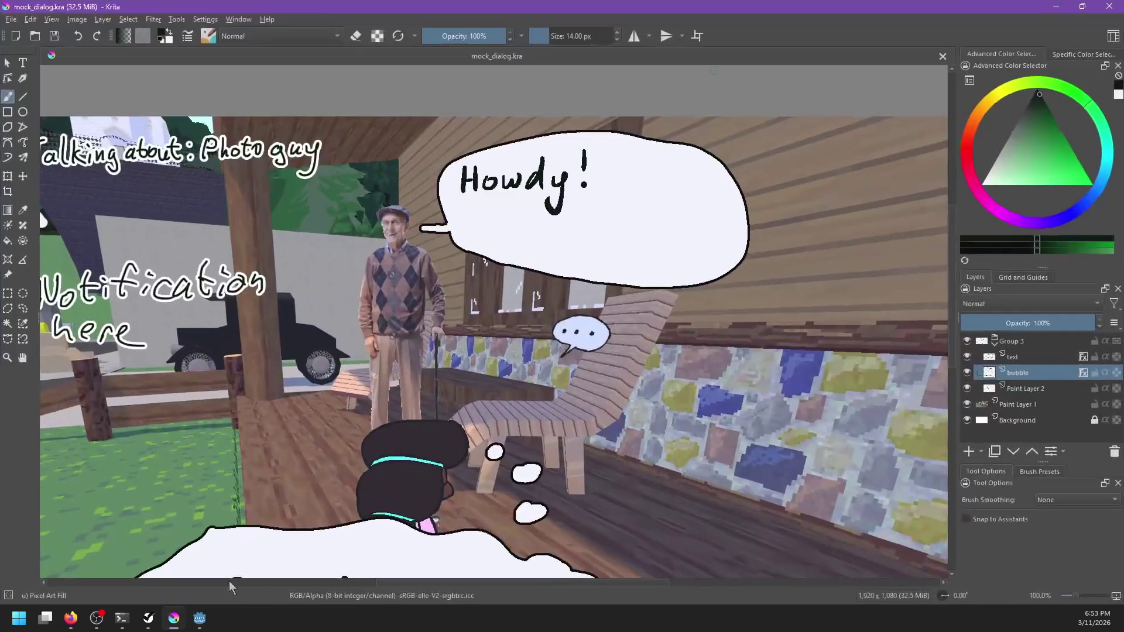
- Sketch trial rings around the man's head in the Krita mockup, undoing each, then return to Godot
{"action": "mouse_move", "coordinate": [392, 201]}
{"action": "left_mouse_down"}
{"action": "mouse_move", "coordinate": [357, 208]}
{"action": "mouse_move", "coordinate": [336, 243]}
{"action": "mouse_move", "coordinate": [442, 234]}
{"action": "mouse_move", "coordinate": [348, 203]}
{"action": "left_mouse_up"}
{"action": "key", "text": "ctrl+z"}
{"action": "left_click_drag", "start_coordinate": [425, 227], "coordinate": [482, 232]}
{"action": "key", "text": "ctrl+z"}
{"action": "mouse_move", "coordinate": [457, 196]}
{"action": "left_mouse_down"}
{"action": "mouse_move", "coordinate": [424, 234]}
{"action": "mouse_move", "coordinate": [468, 193]}
{"action": "left_mouse_up"}
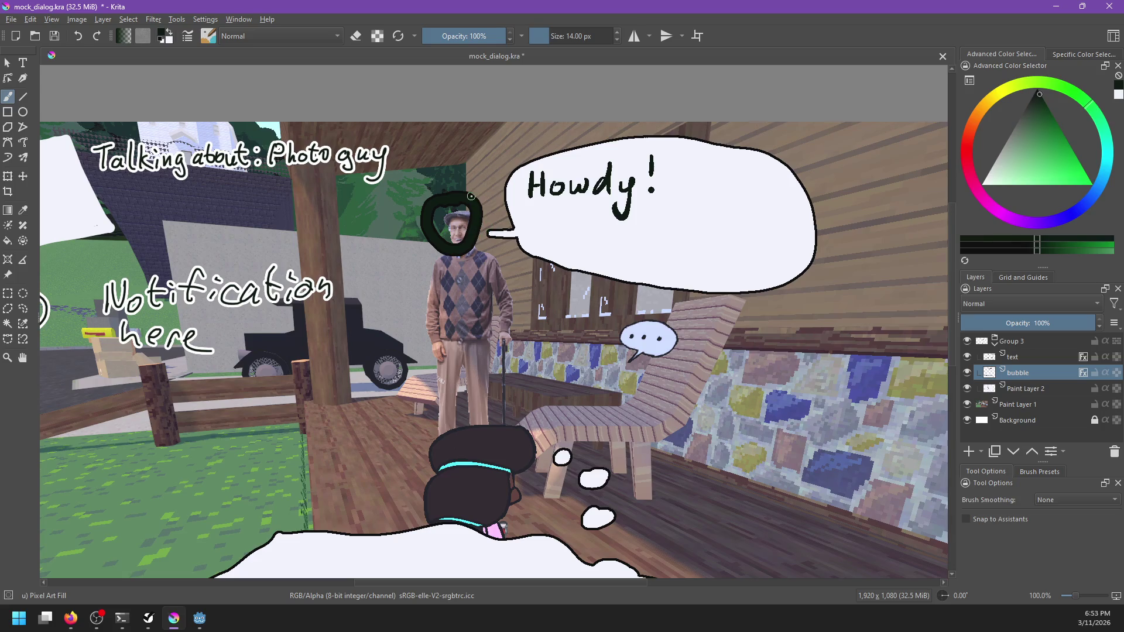
{"action": "key", "text": "ctrl+z"}
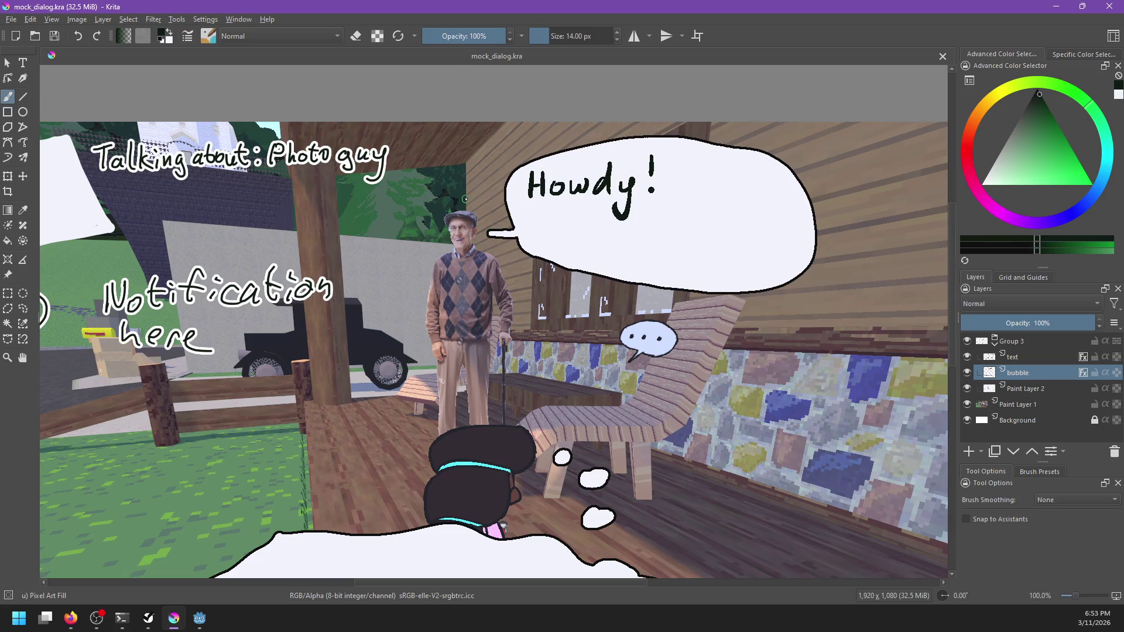
{"action": "key", "text": "alt+Tab"}
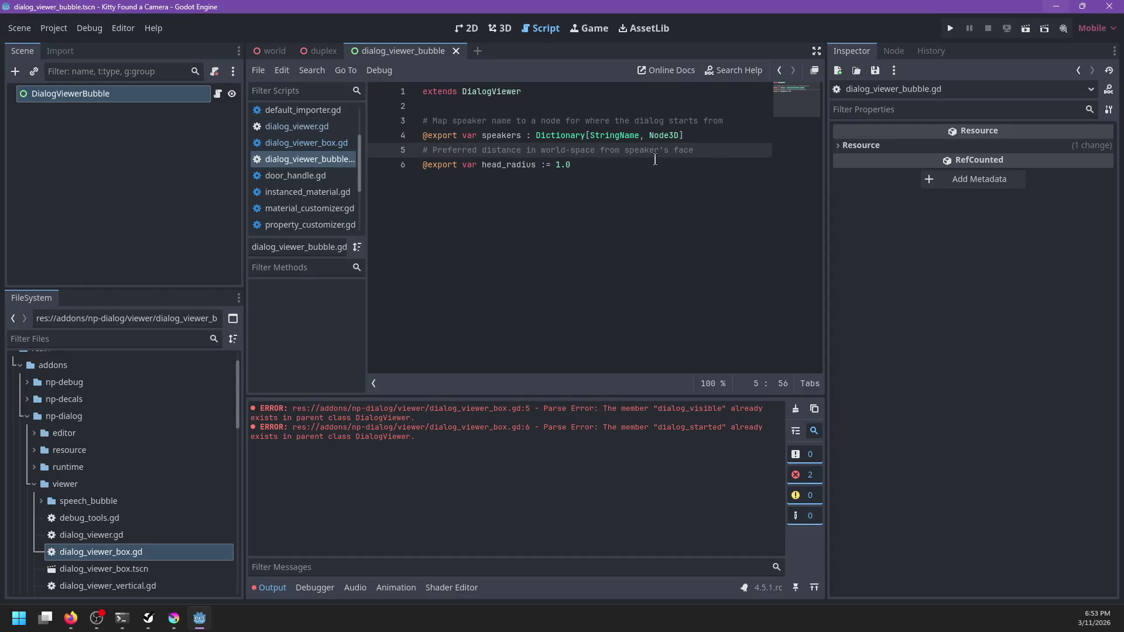
- Change head_radius's default value from 1.0 to 0.2 in the script
{"action": "key", "text": "alt+Tab"}
{"action": "key", "text": "alt+Tab"}
{"action": "key", "text": "alt+Tab"}
{"action": "left_click", "coordinate": [577, 168]}
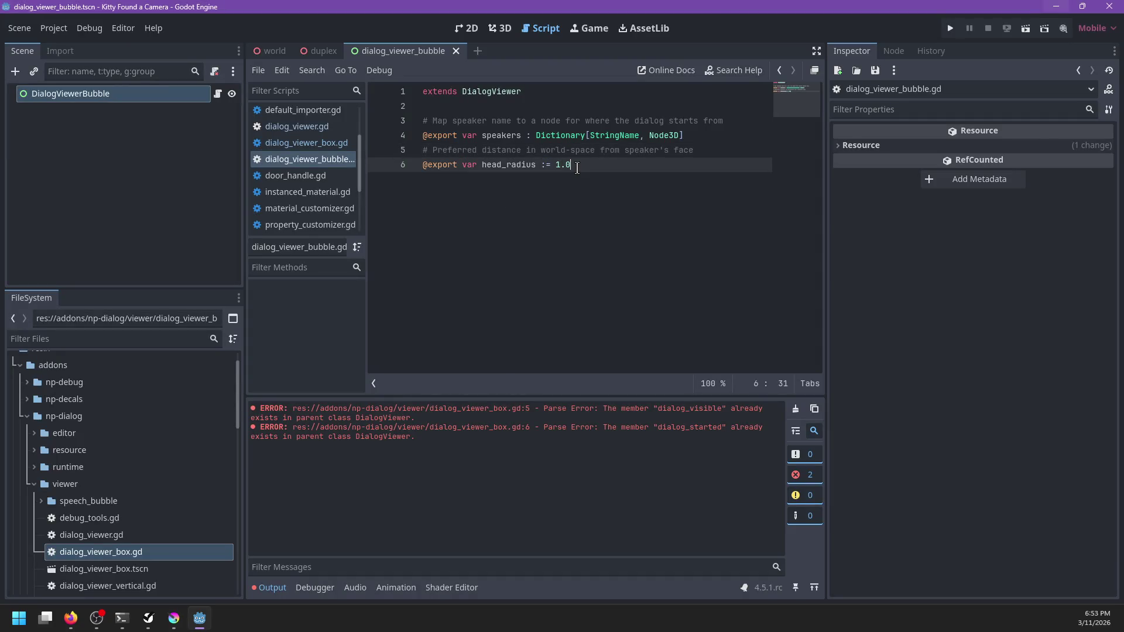
{"action": "key", "text": "BackSpace"}
{"action": "key", "text": "BackSpace"}
{"action": "key", "text": "BackSpace"}
{"action": "type", "text": "0.2"}
{"action": "key", "text": "alt+Tab"}
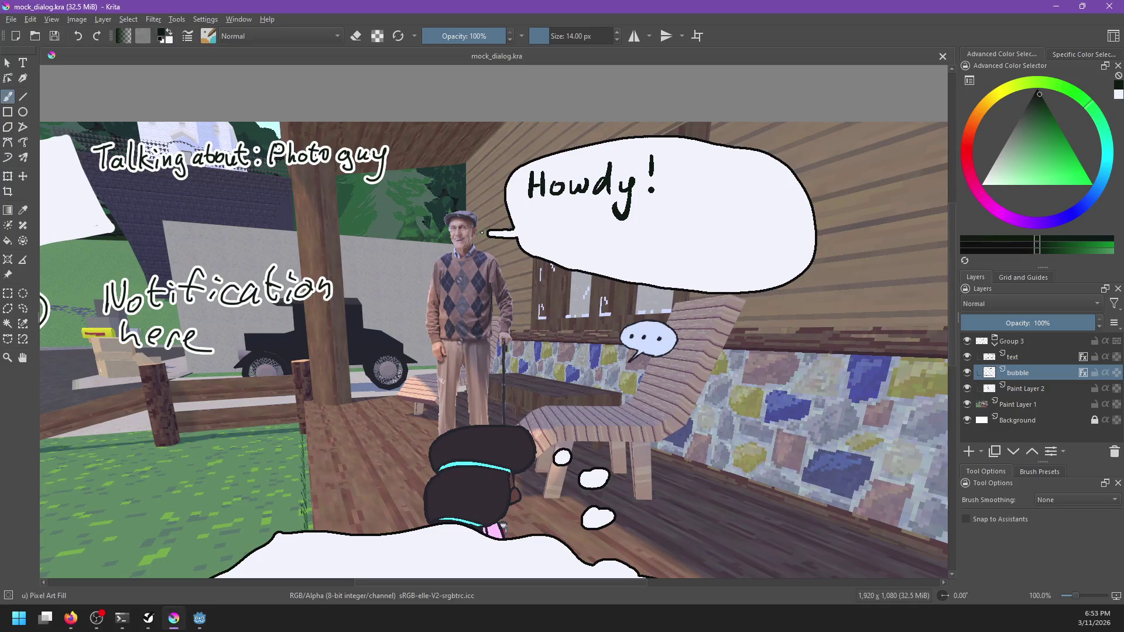
- Pan and zoom over the mockup, paint a long vertical test stroke, then undo it
{"action": "left_click_drag", "start_coordinate": [542, 259], "coordinate": [571, 239]}
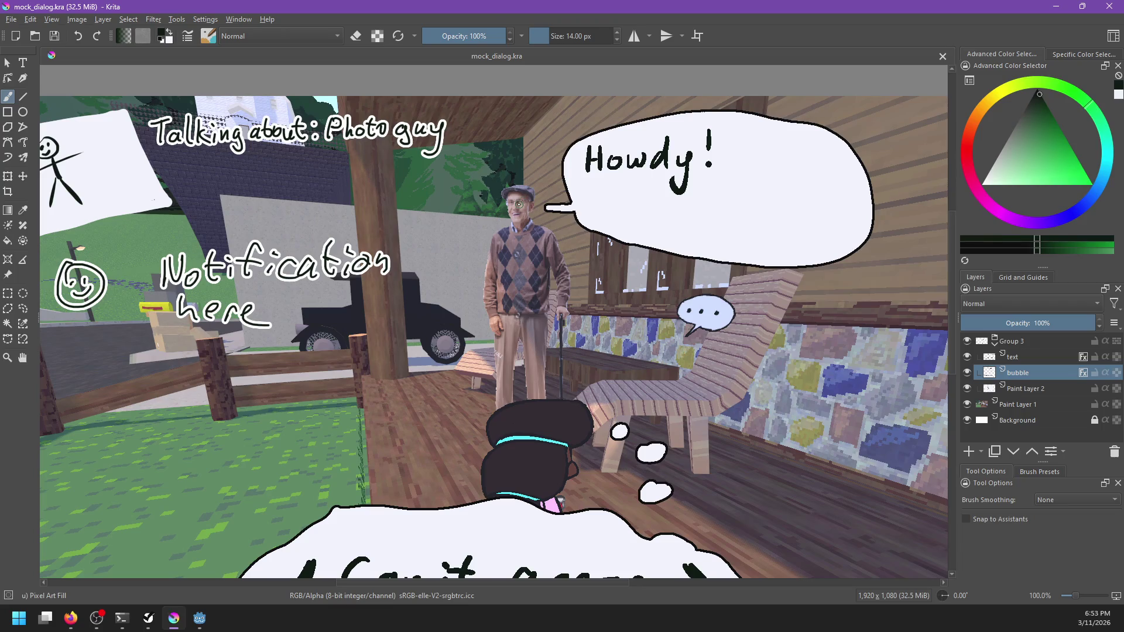
{"action": "scroll", "coordinate": [518, 208], "scroll_direction": "down", "scroll_amount": 3}
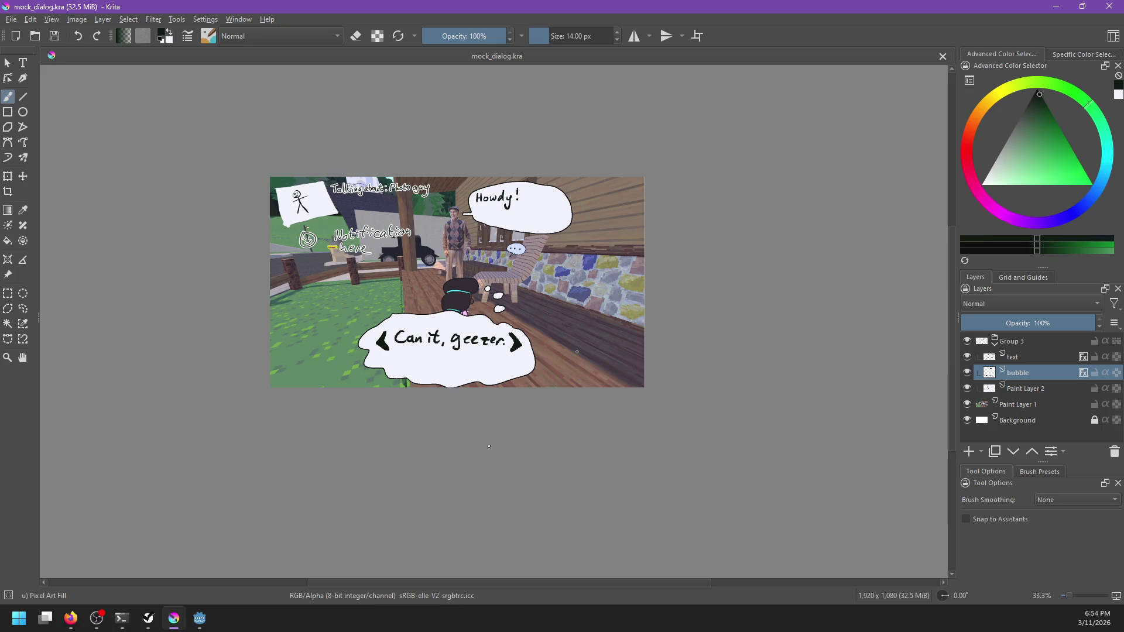
{"action": "scroll", "coordinate": [621, 276], "scroll_direction": "up", "scroll_amount": 2}
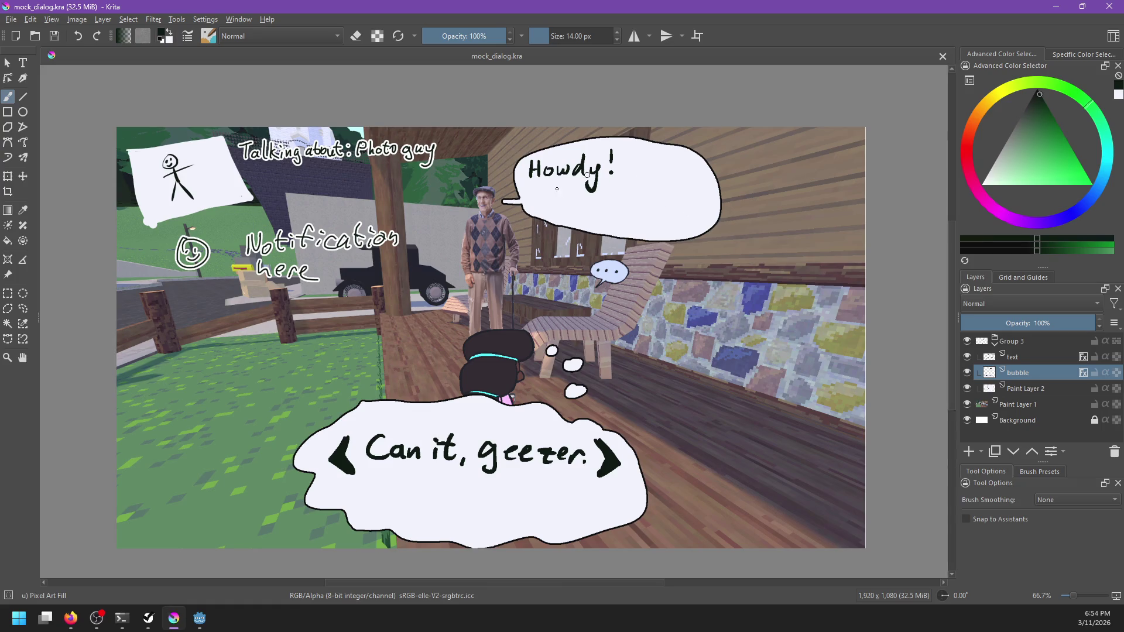
{"action": "mouse_move", "coordinate": [404, 128]}
{"action": "left_mouse_down"}
{"action": "mouse_move", "coordinate": [411, 358]}
{"action": "mouse_move", "coordinate": [396, 548]}
{"action": "left_mouse_up"}
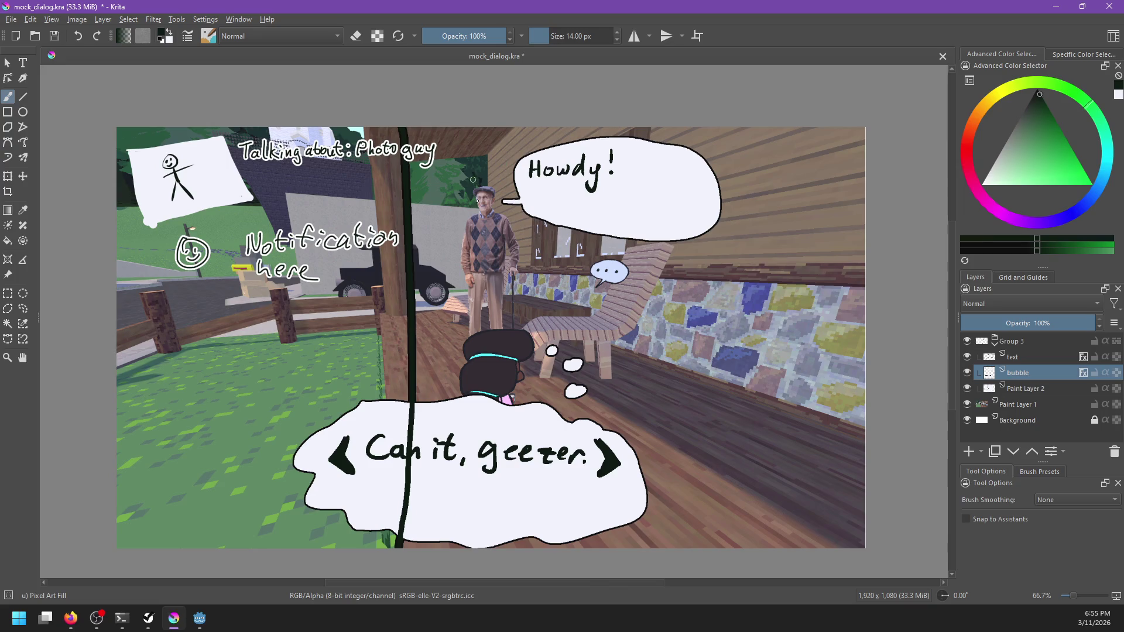
{"action": "key", "text": "ctrl+z"}
{"action": "key", "text": "alt+Tab"}
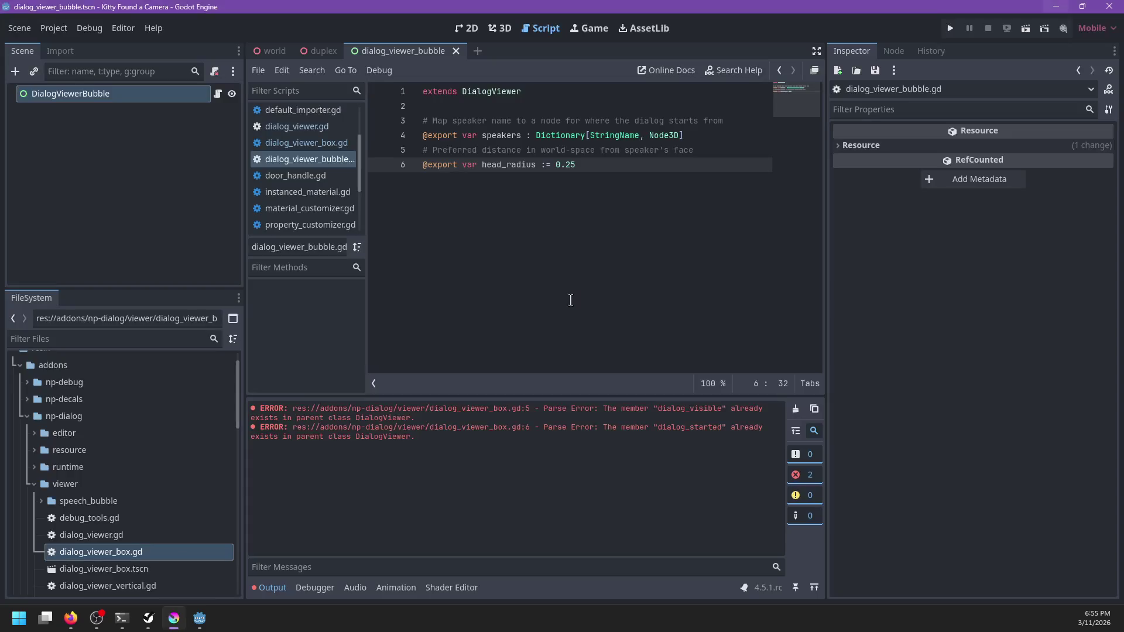
- Rename head_radius to near_radius and duplicate it as far_radius with a 0.25 default
{"action": "double_click", "coordinate": [523, 166]}
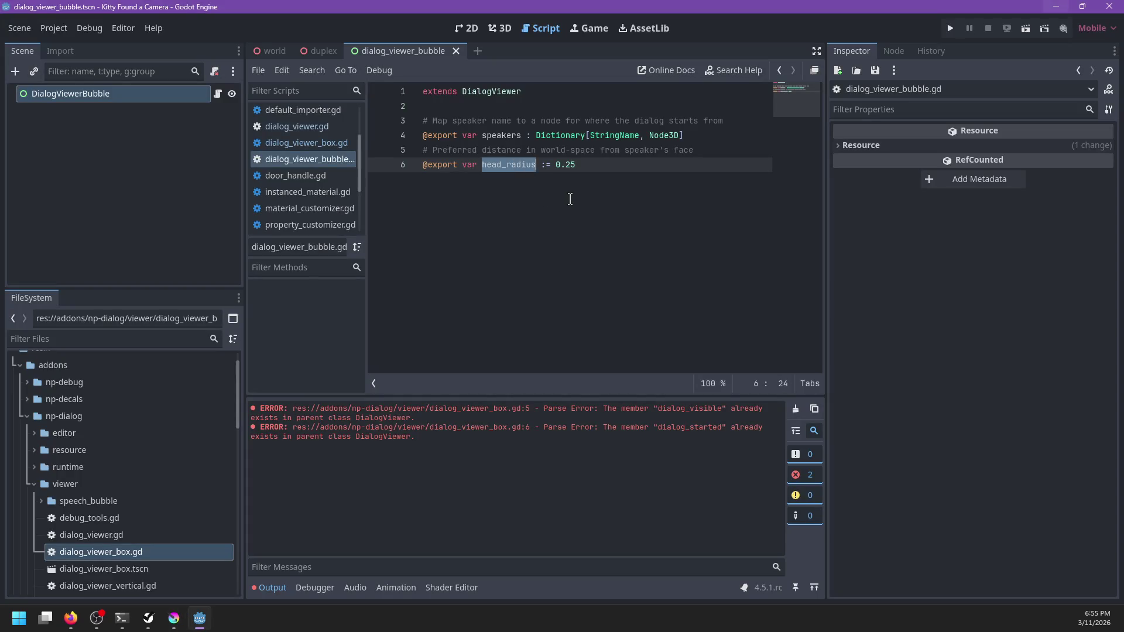
{"action": "type", "text": "near_radius"}
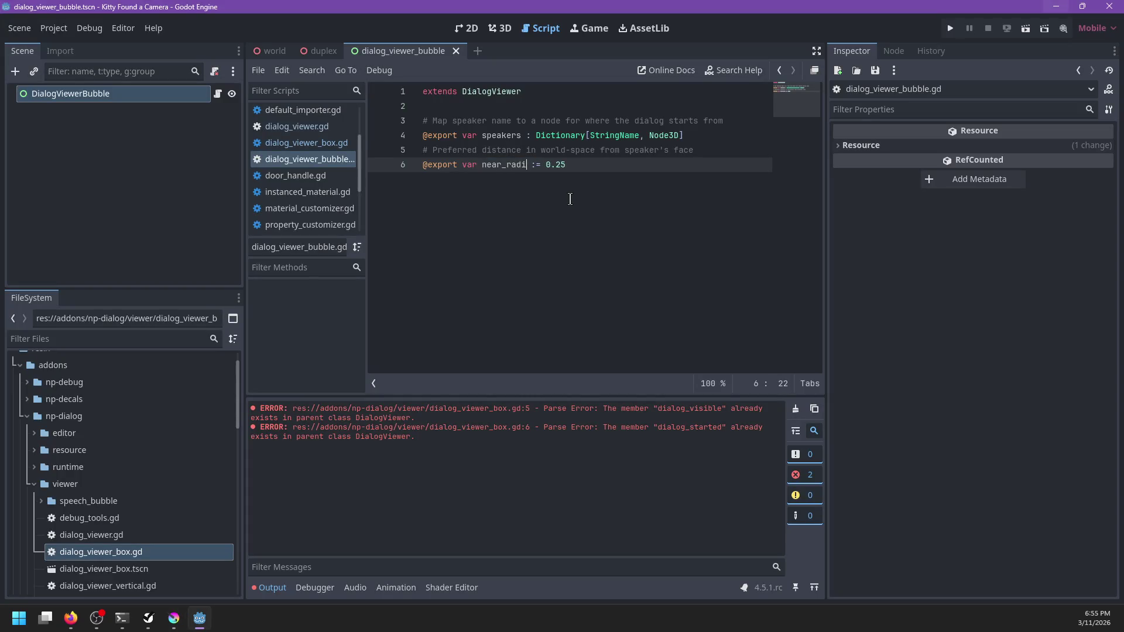
{"action": "key", "text": "ctrl+shift+d"}
{"action": "key", "text": "ctrl+Left"}
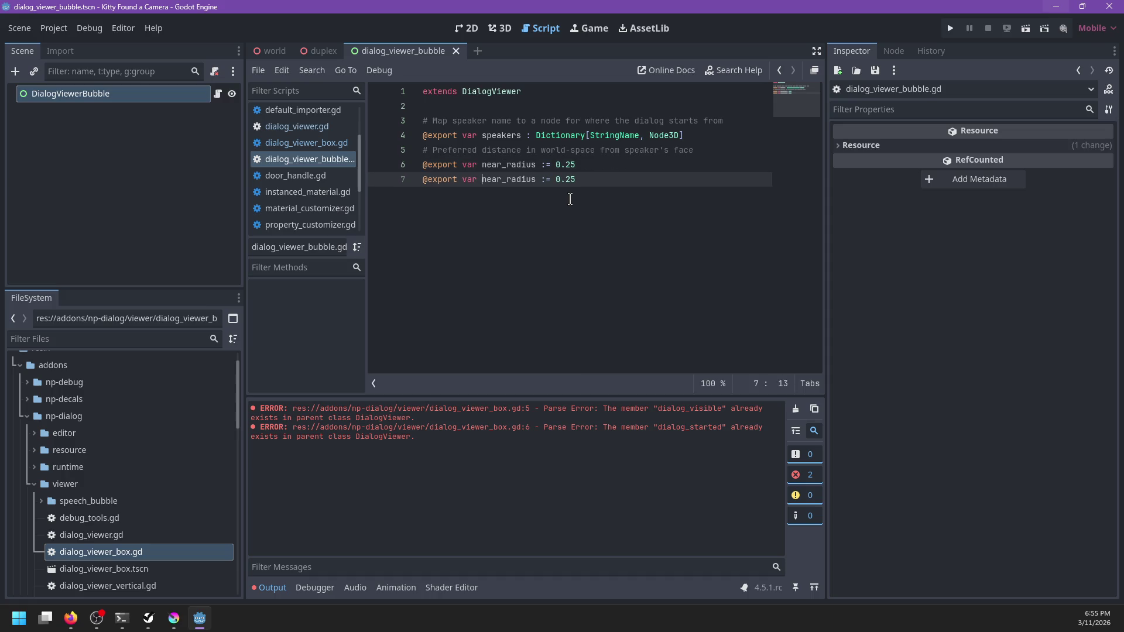
{"action": "key", "text": "BackSpace"}
{"action": "key", "text": "BackSpace"}
{"action": "key", "text": "BackSpace"}
{"action": "type", "text": "far"}
{"action": "key", "text": "End"}
{"action": "key", "text": "BackSpace"}
{"action": "type", "text": "5"}
{"action": "key", "text": "Up"}
- Comment far_radius as the bubble's distance from the face; extend near_radius's comment 'to the tail of the bubble'
{"action": "key", "text": "Return"}
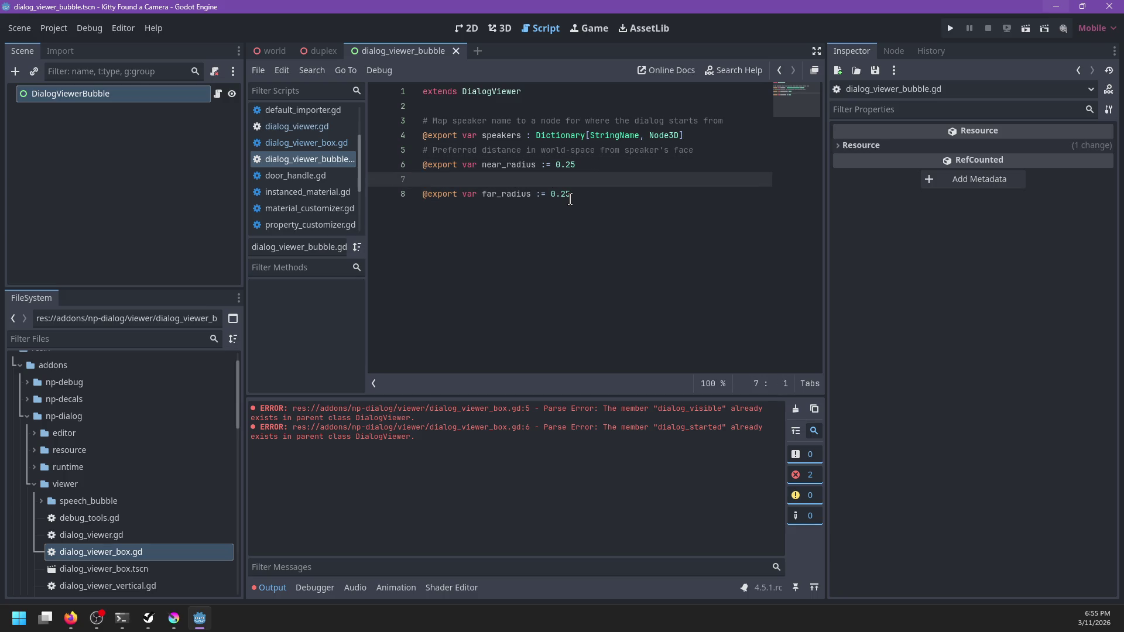
{"action": "type", "text": "# Distance "}
{"action": "type", "text": "of the bubble fro"}
{"action": "type", "text": "m the"}
{"action": "type", "text": " speaker's face"}
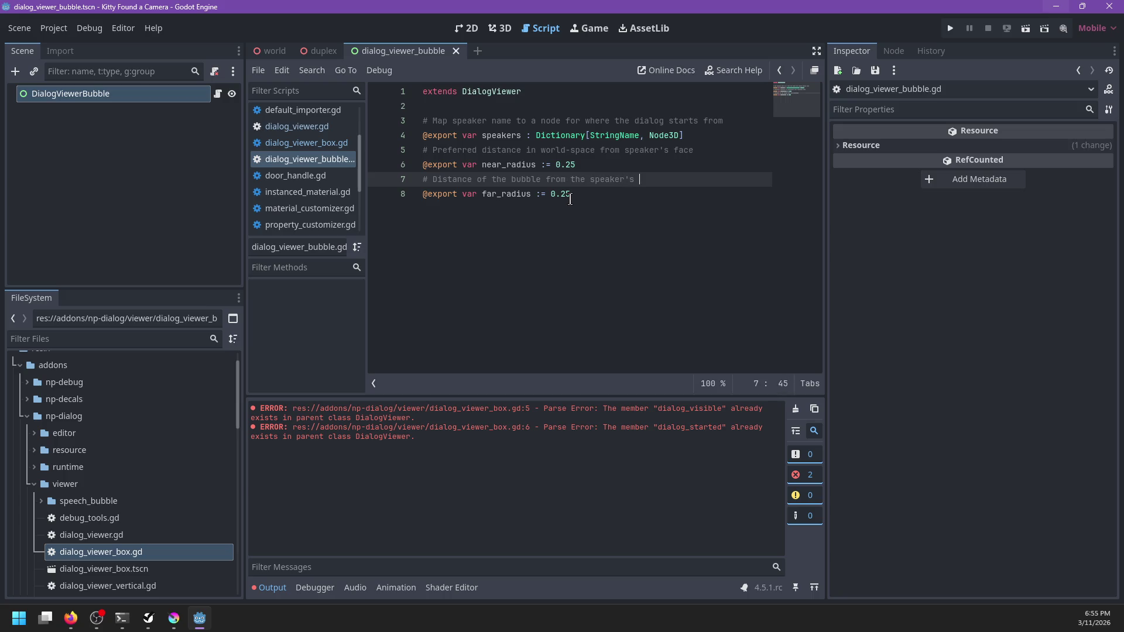
{"action": "key", "text": "Up"}
{"action": "key", "text": "Up"}
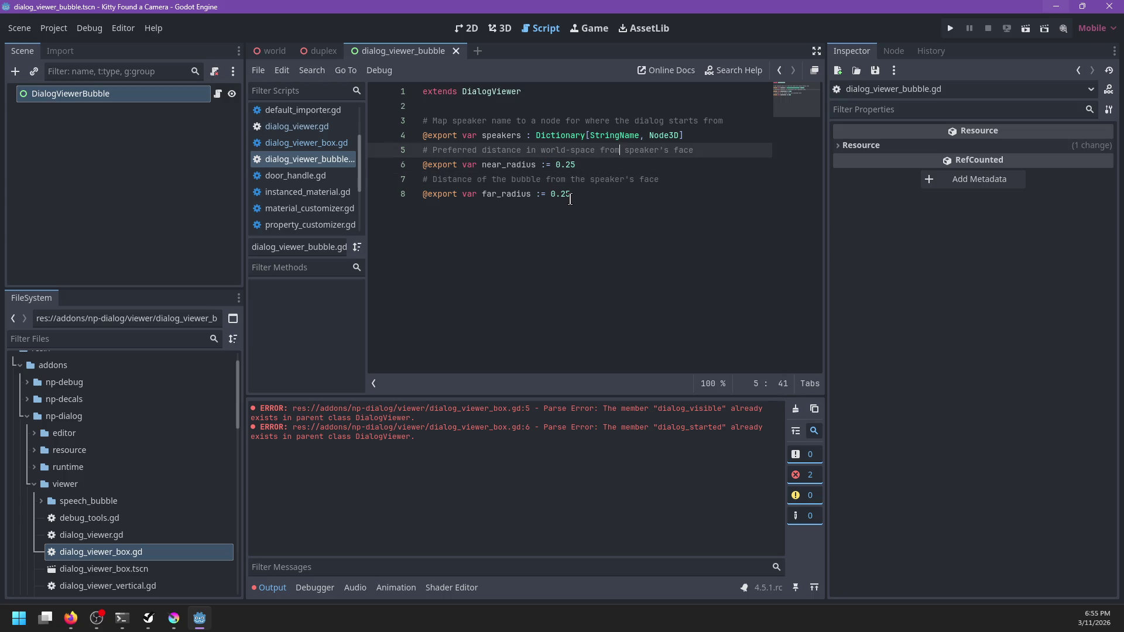
{"action": "type", "text": "to the tail of"}
{"action": "type", "text": " the bubble"}
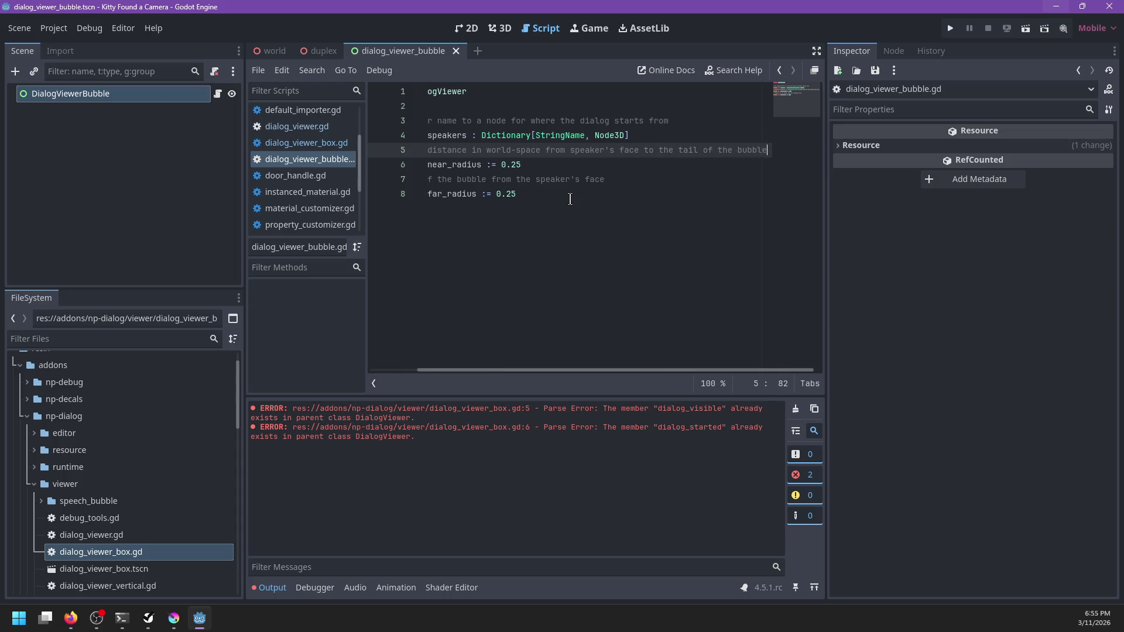
{"action": "key", "text": "Down"}
{"action": "key", "text": "Down"}
{"action": "key", "text": "Down"}
{"action": "key", "text": "Return"}
{"action": "key", "text": "Return"}
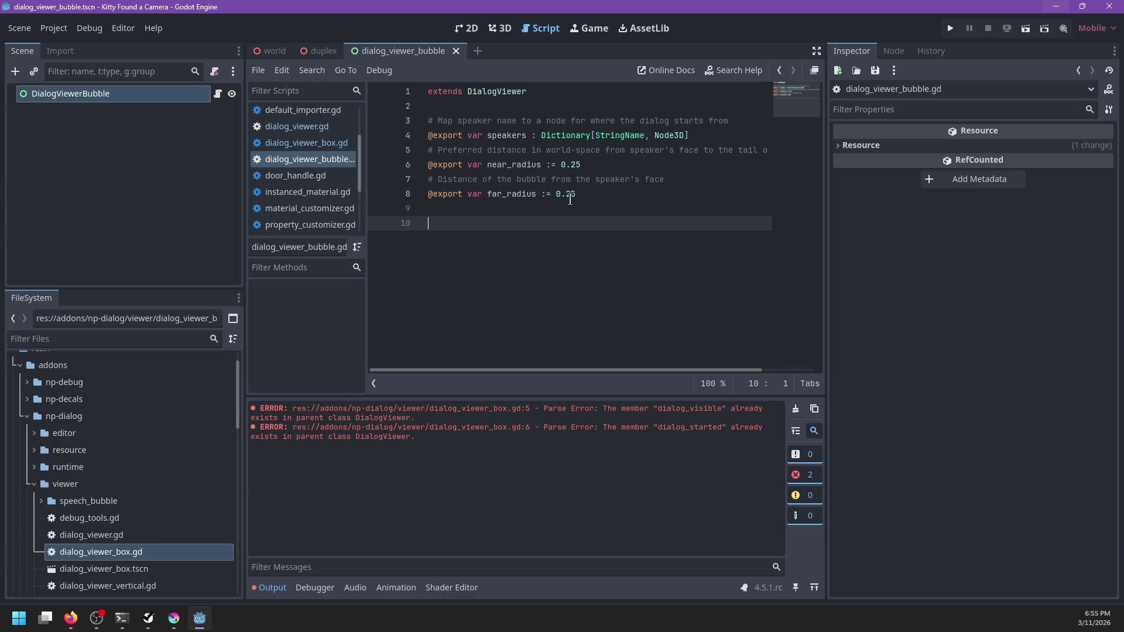
{"action": "left_click", "coordinate": [500, 30]}
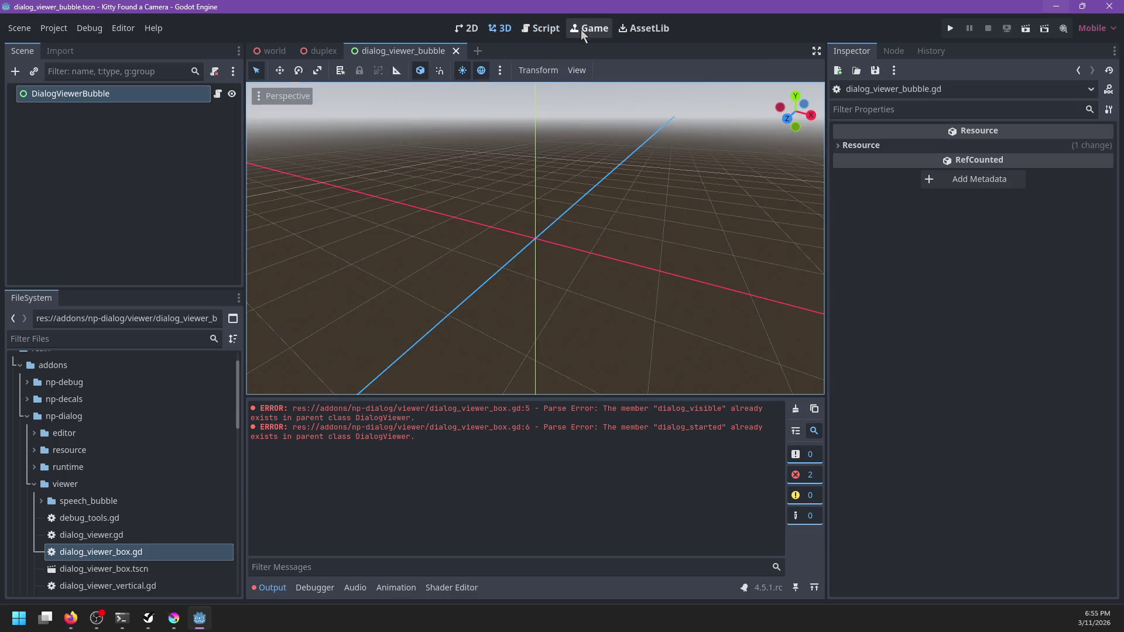
- Try adding a TextureRect node to the scene, then undo it
{"action": "left_click", "coordinate": [543, 30]}
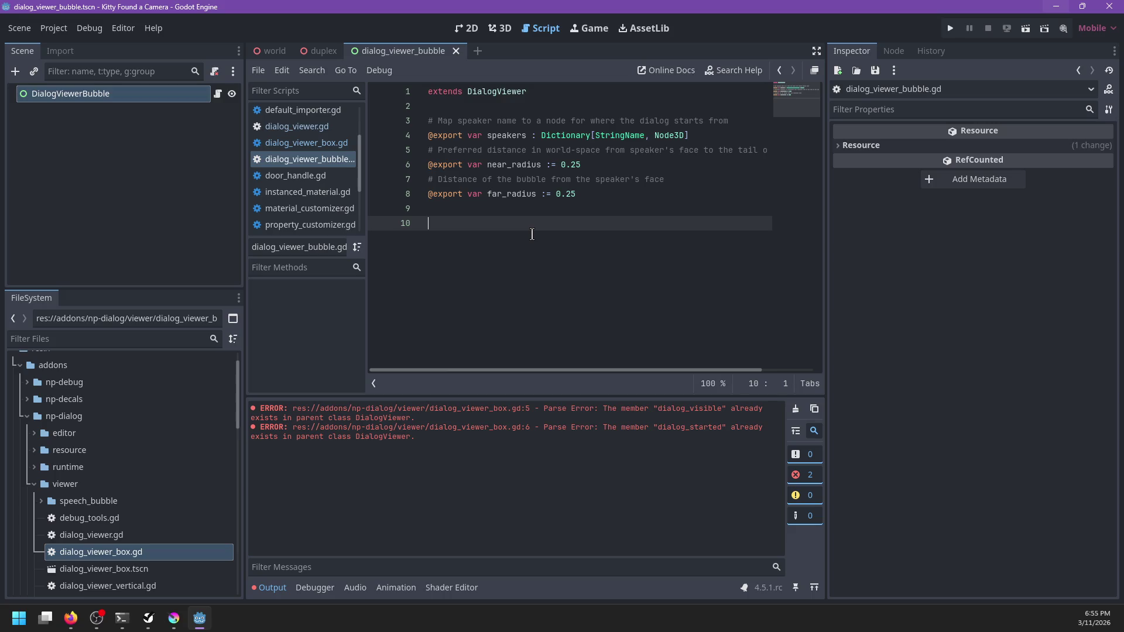
{"action": "left_click", "coordinate": [125, 96]}
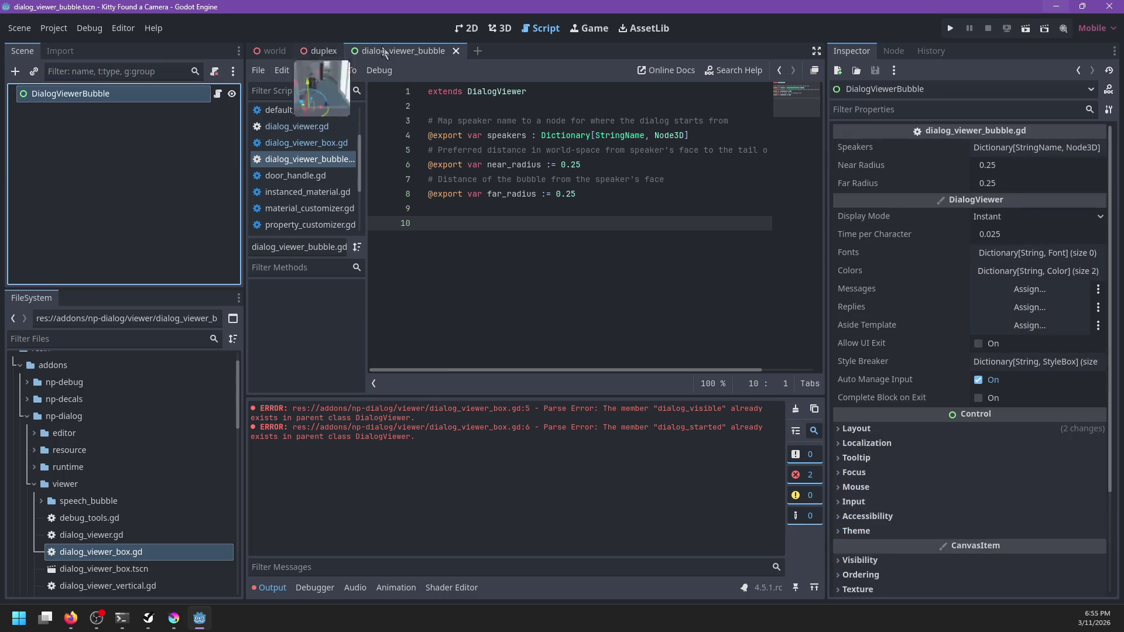
{"action": "left_click", "coordinate": [500, 34]}
{"action": "key", "text": "ctrl+a"}
{"action": "type", "text": "Texture"}
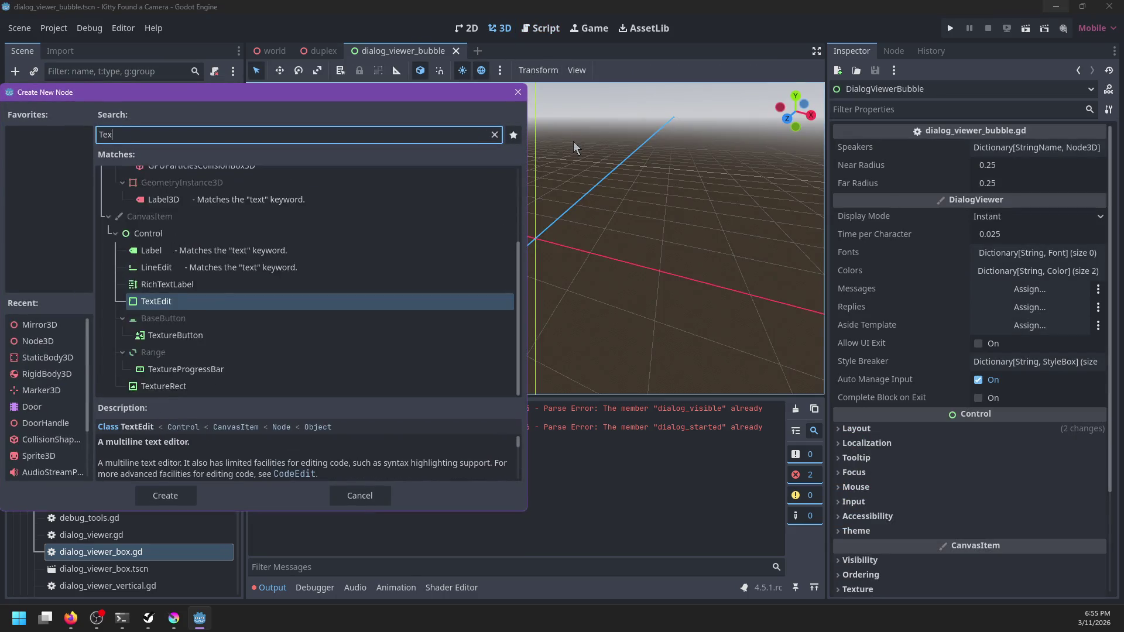
{"action": "key", "text": "Return"}
{"action": "key", "text": "ctrl+a"}
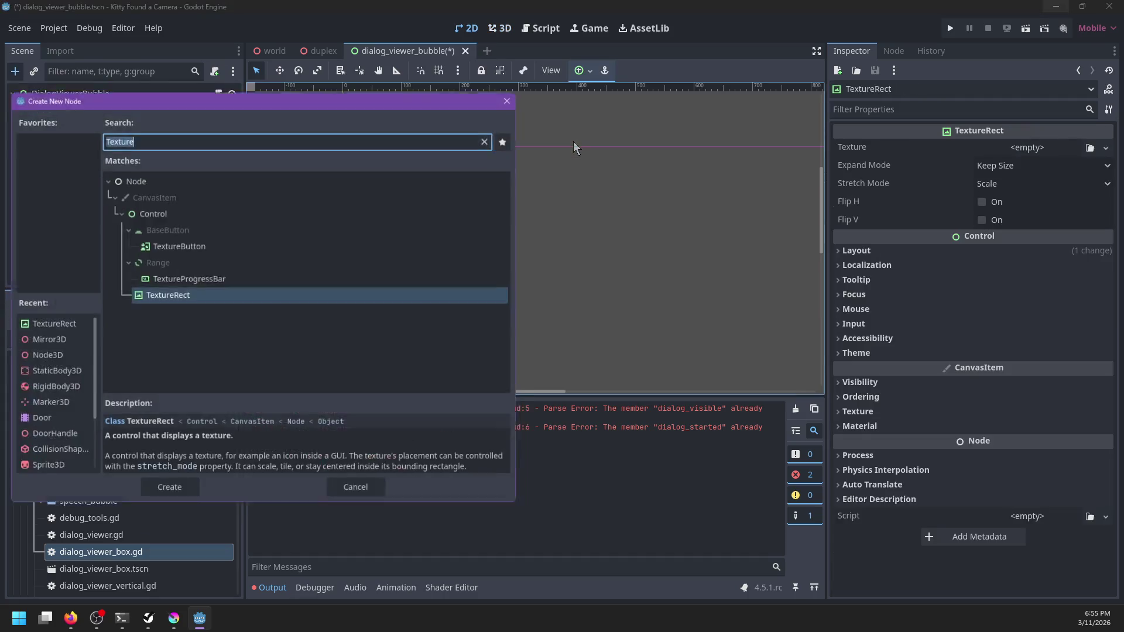
{"action": "key", "text": "Escape"}
{"action": "key", "text": "ctrl+z"}
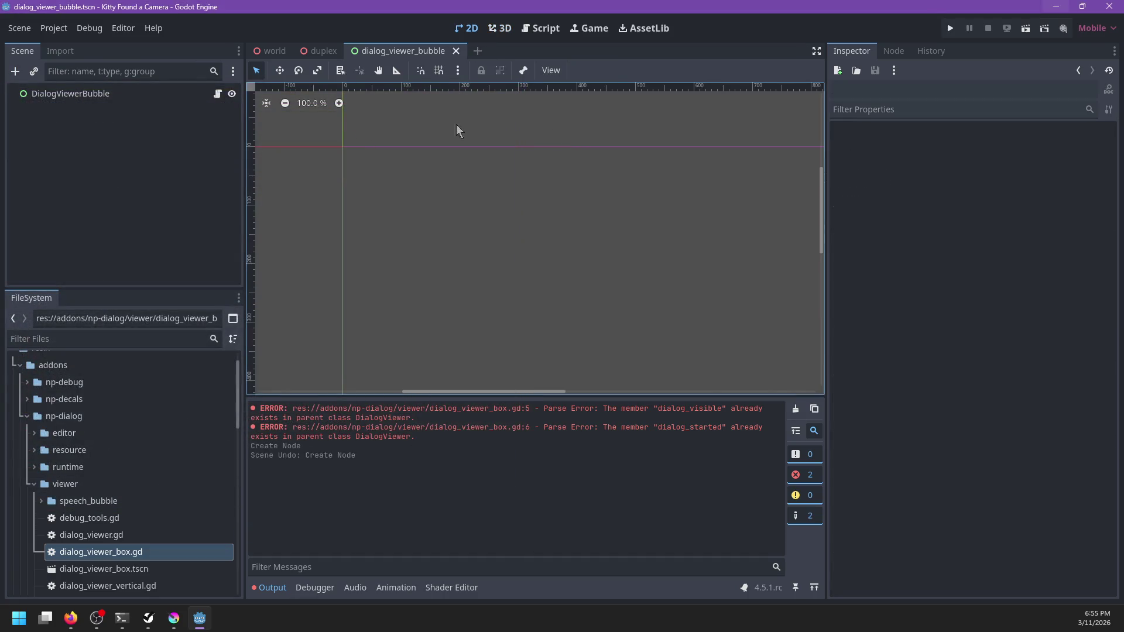
- Add a PanelContainer child under the DialogViewerBubble root node
{"action": "left_click", "coordinate": [128, 96]}
{"action": "key", "text": "ctrl+a"}
{"action": "type", "text": "PanelCon"}
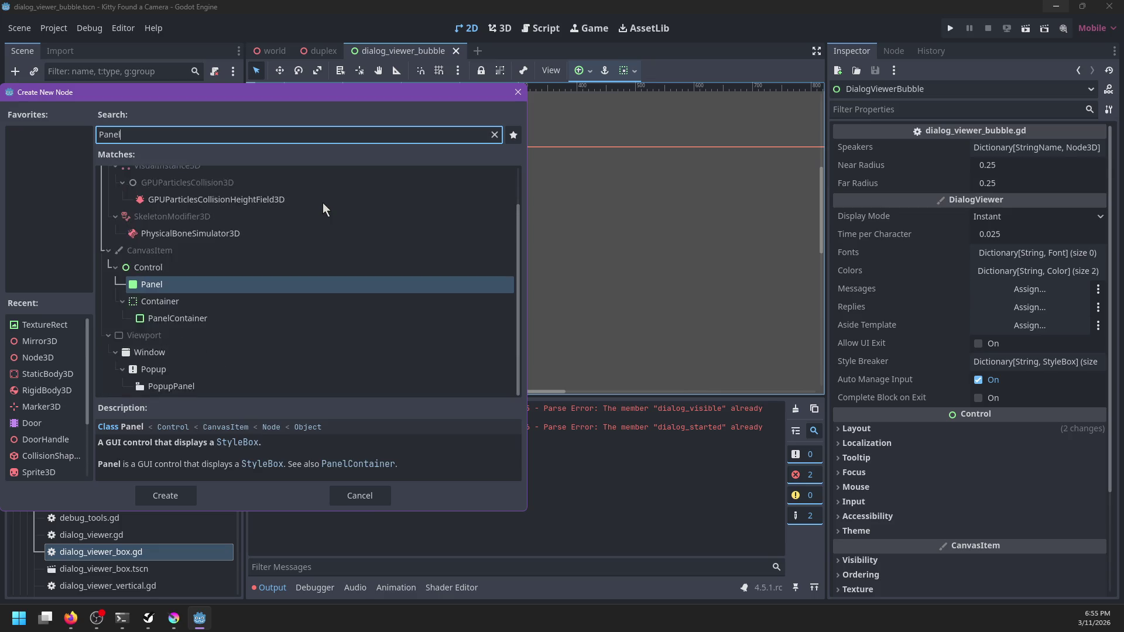
{"action": "key", "text": "Return"}
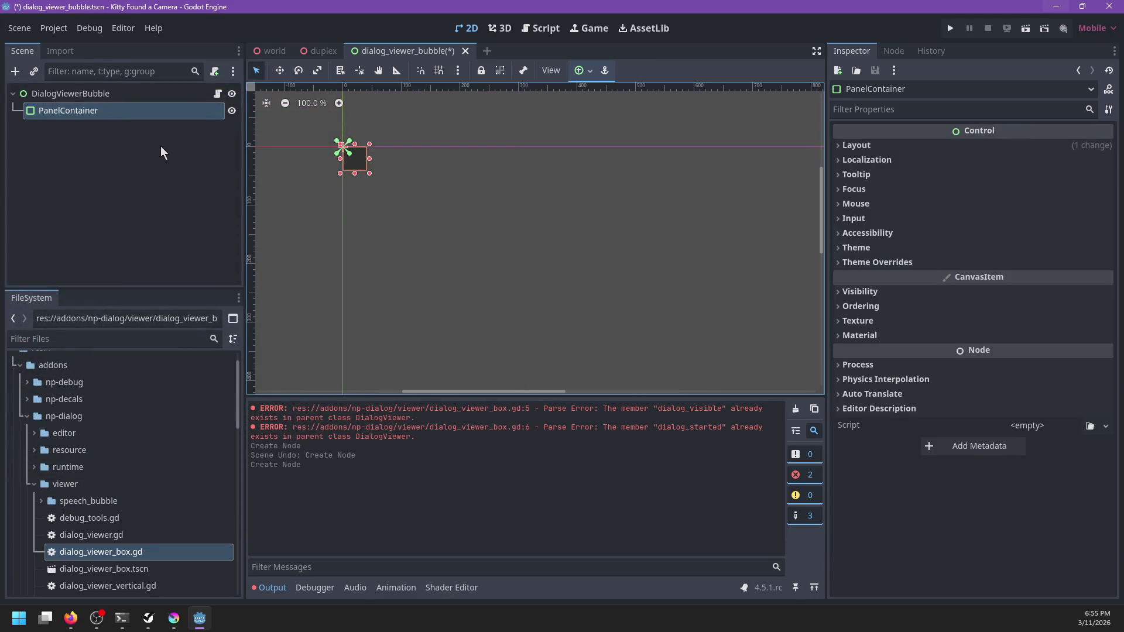
{"action": "left_click", "coordinate": [174, 622]}
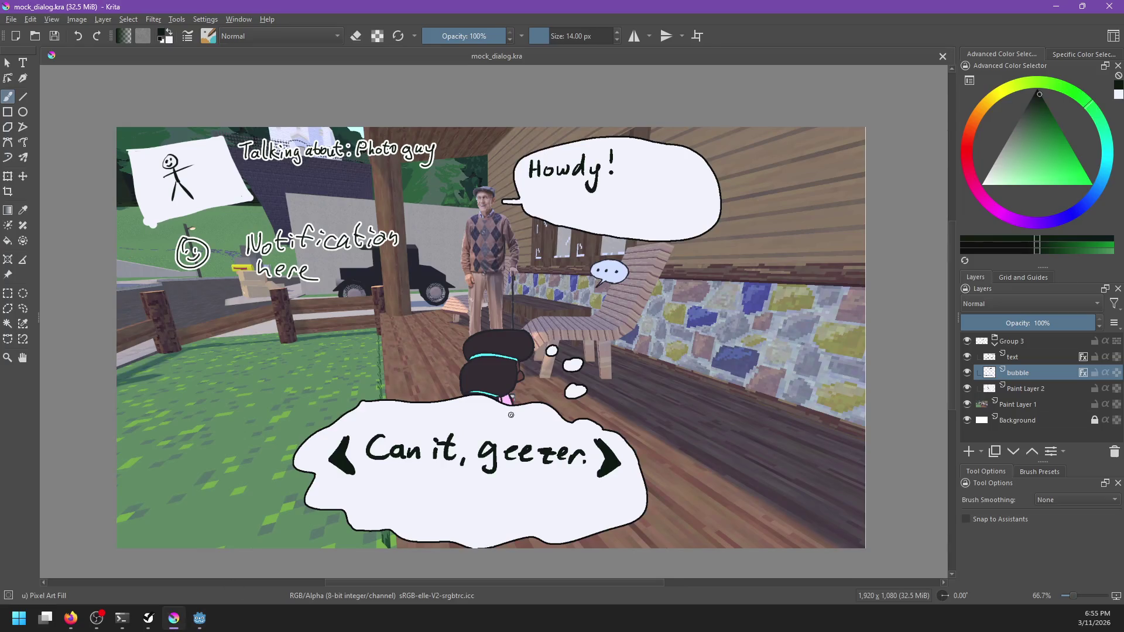
- Create a new 64 × 64 pixel image in Krita
{"action": "key", "text": "ctrl+n"}
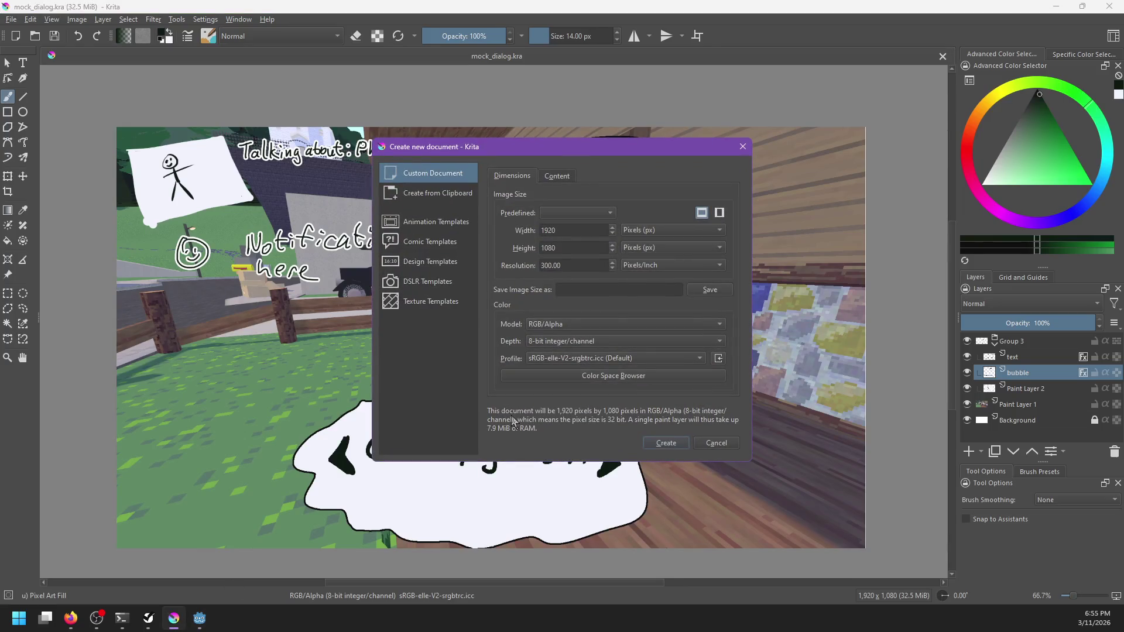
{"action": "double_click", "coordinate": [565, 230]}
{"action": "type", "text": "64"}
{"action": "key", "text": "Tab"}
{"action": "key", "text": "Tab"}
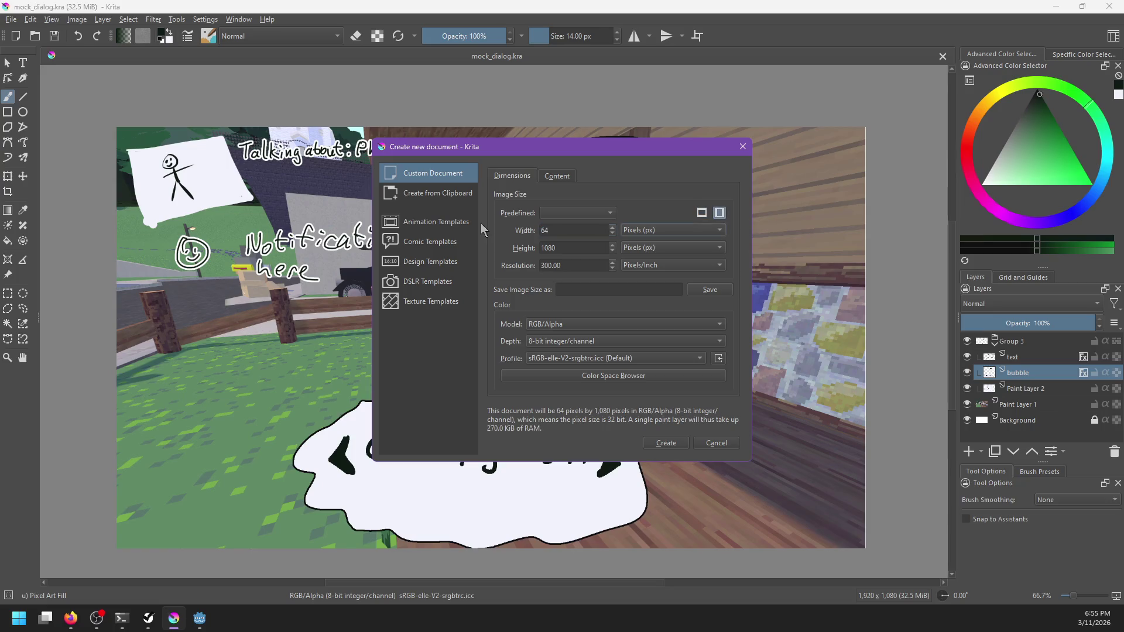
{"action": "type", "text": "64"}
{"action": "left_click", "coordinate": [666, 443]}
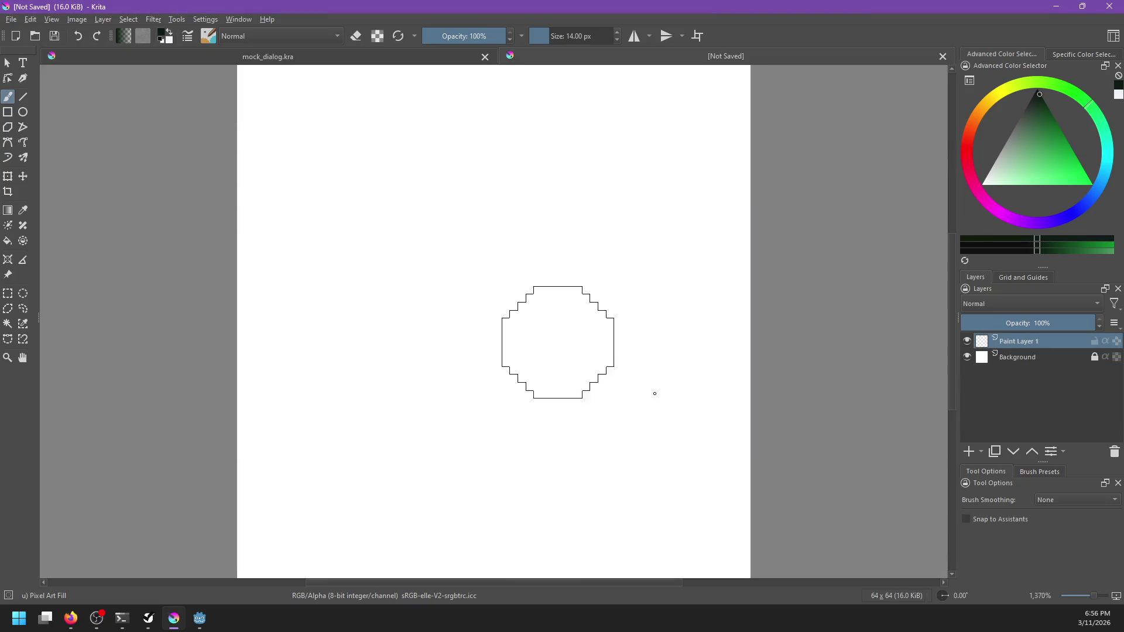
- Test a brush stroke and a fill on the new canvas, undoing both
{"action": "scroll", "coordinate": [560, 310], "scroll_direction": "down", "scroll_amount": 3}
{"action": "scroll", "coordinate": [559, 310], "scroll_direction": "up", "scroll_amount": 2}
{"action": "mouse_move", "coordinate": [560, 311]}
{"action": "left_mouse_down"}
{"action": "mouse_move", "coordinate": [404, 221]}
{"action": "mouse_move", "coordinate": [484, 446]}
{"action": "mouse_move", "coordinate": [509, 426]}
{"action": "left_mouse_up"}
{"action": "key", "text": "ctrl+z"}
{"action": "key", "text": "f"}
{"action": "left_click", "coordinate": [522, 342]}
{"action": "key", "text": "ctrl+z"}
- Switch to the Gradient tool with Radial shape and test a gradient, then undo it
{"action": "key", "text": "g"}
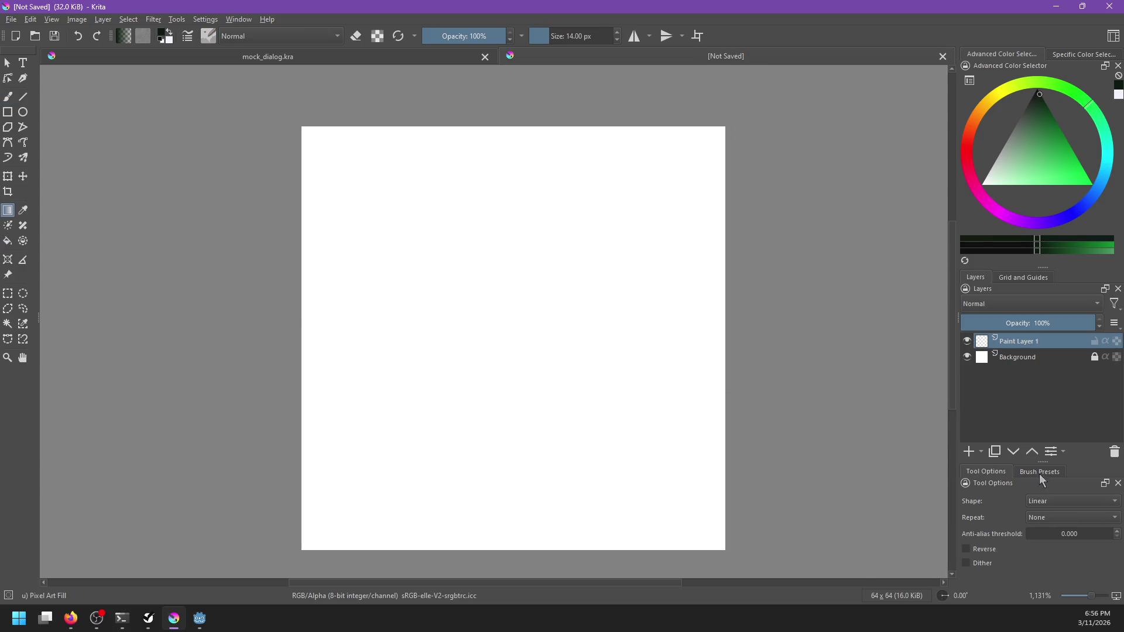
{"action": "left_click", "coordinate": [1040, 474]}
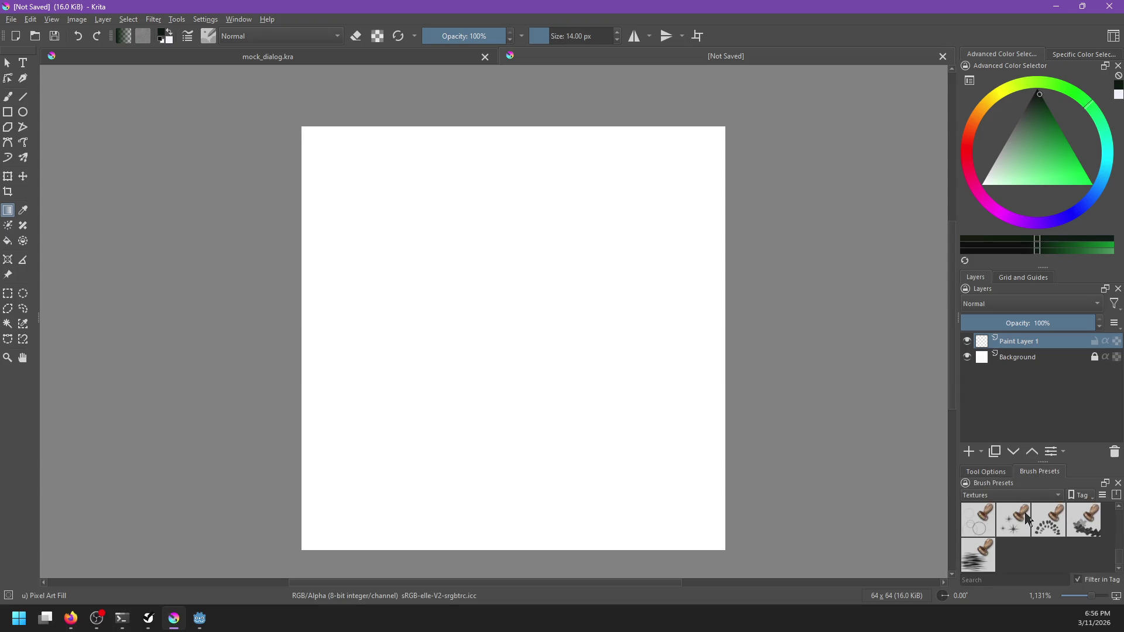
{"action": "left_click", "coordinate": [985, 472]}
{"action": "left_click", "coordinate": [1045, 502]}
{"action": "left_click", "coordinate": [1040, 525]}
{"action": "mouse_move", "coordinate": [515, 367]}
{"action": "left_mouse_down"}
{"action": "mouse_move", "coordinate": [742, 209]}
{"action": "mouse_move", "coordinate": [728, 139]}
{"action": "left_mouse_up"}
{"action": "key", "text": "ctrl+z"}
- Pick black and fill the Background layer solid black
{"action": "left_click", "coordinate": [967, 357]}
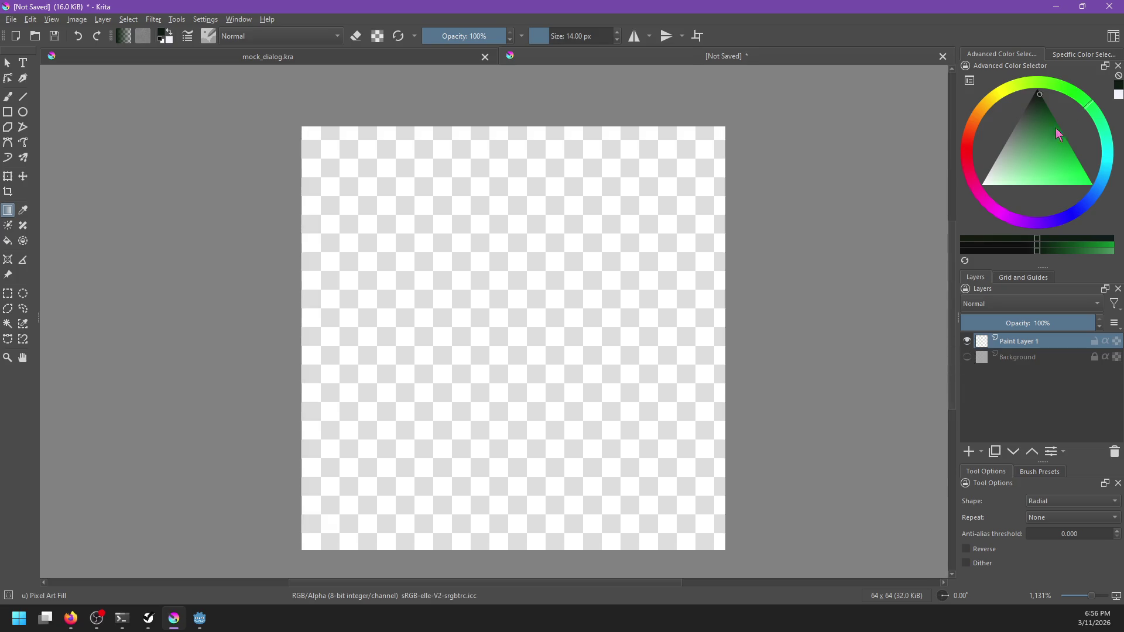
{"action": "left_click", "coordinate": [1035, 89]}
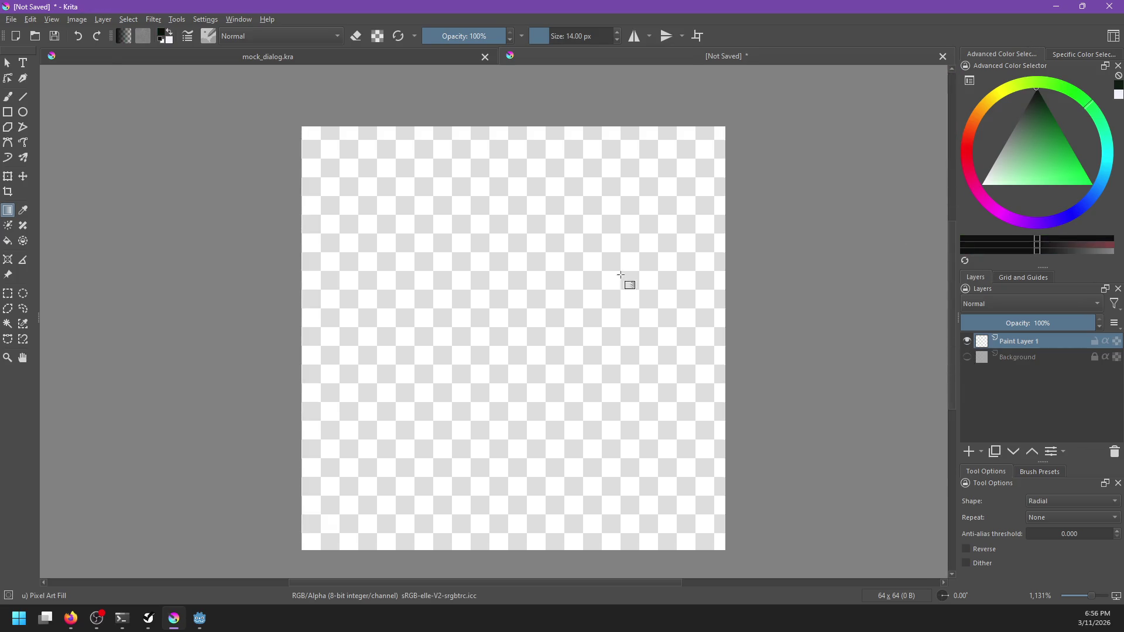
{"action": "left_click", "coordinate": [1007, 357]}
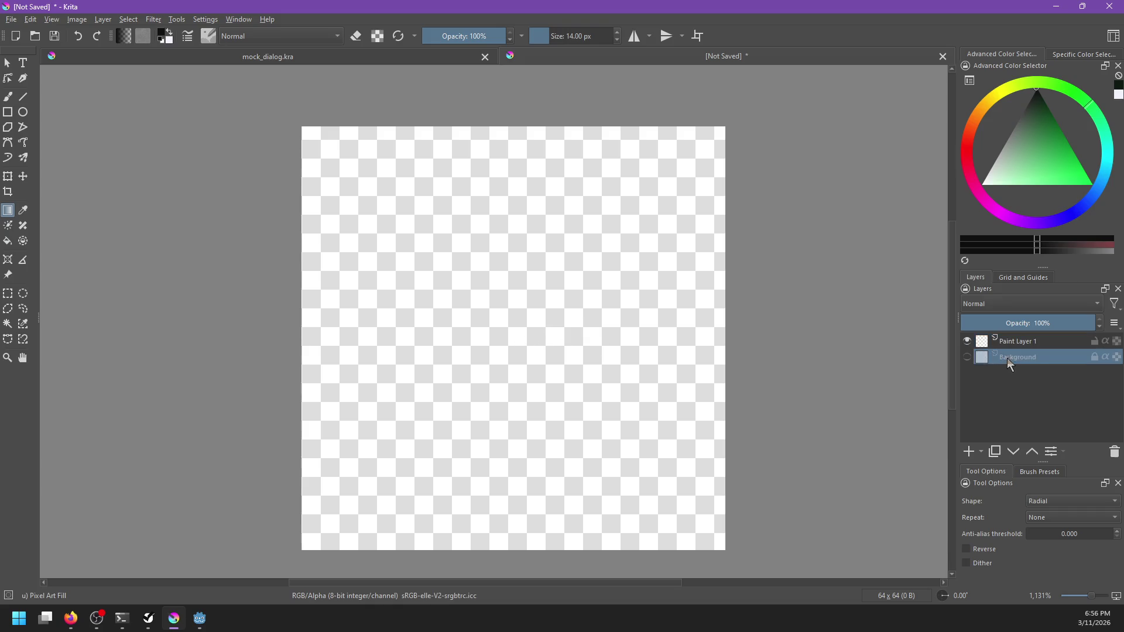
{"action": "left_click", "coordinate": [967, 357]}
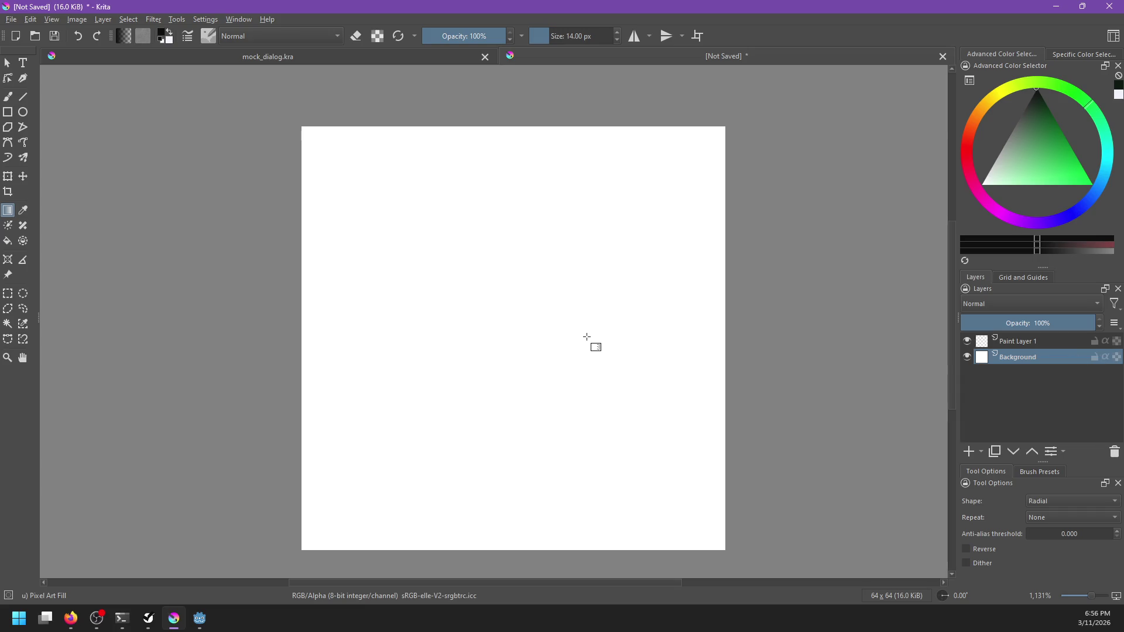
{"action": "key", "text": "shift+BackSpace"}
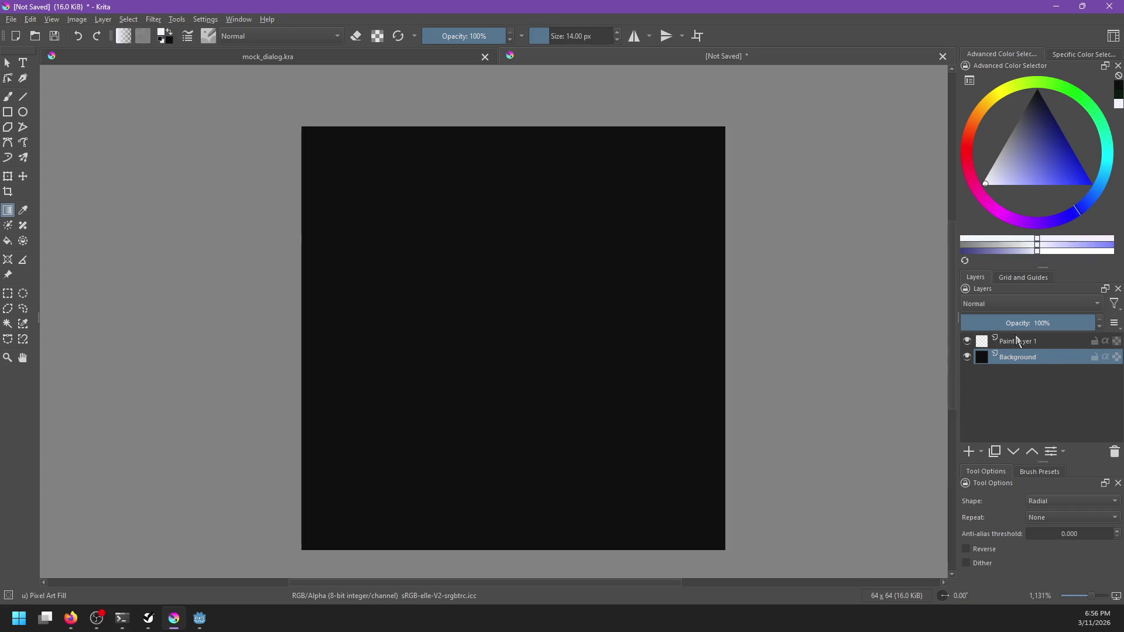
- On Paint Layer 1, enable horizontal and vertical mirroring and paint a white radial gradient at the centre
{"action": "left_click", "coordinate": [1014, 339]}
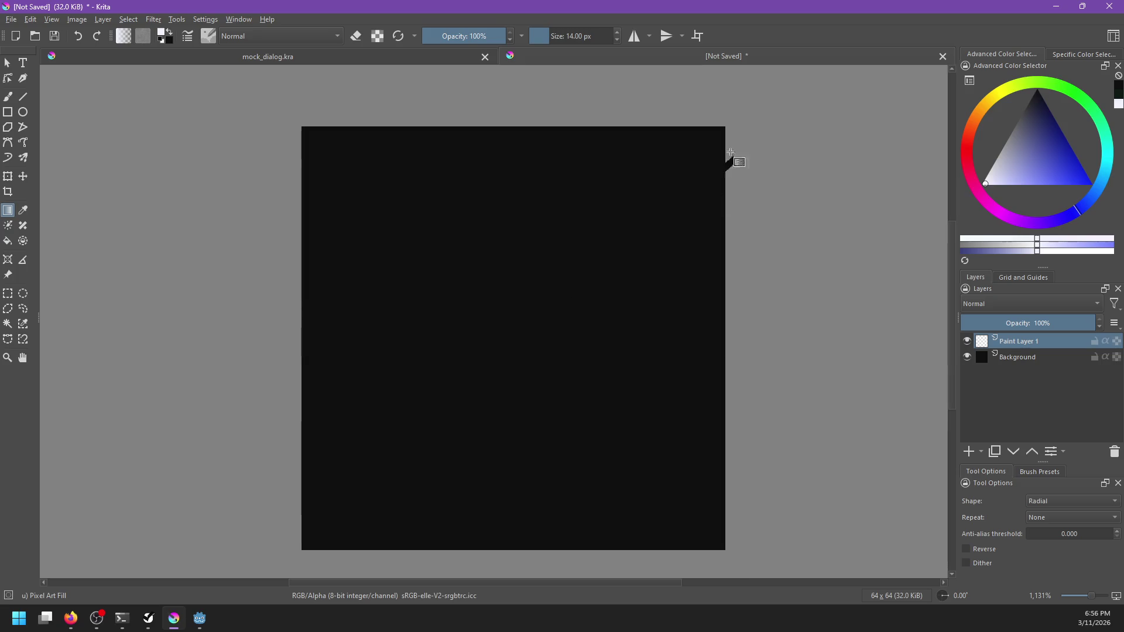
{"action": "left_click_drag", "start_coordinate": [724, 136], "coordinate": [728, 142]}
{"action": "key", "text": "ctrl+z"}
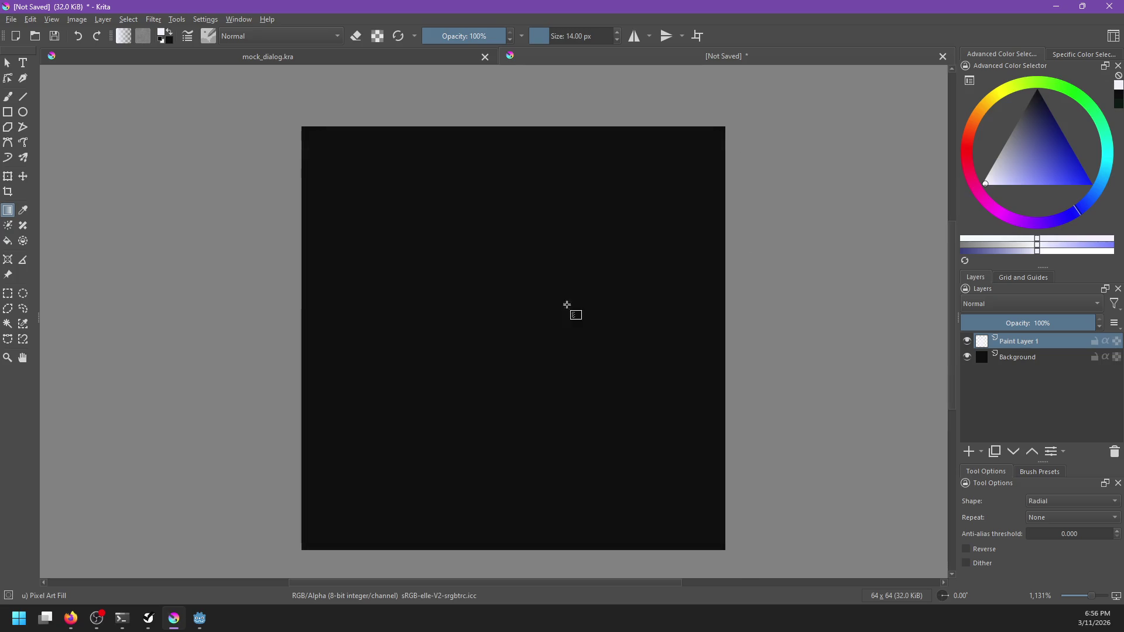
{"action": "key", "text": "ctrl+shift+z"}
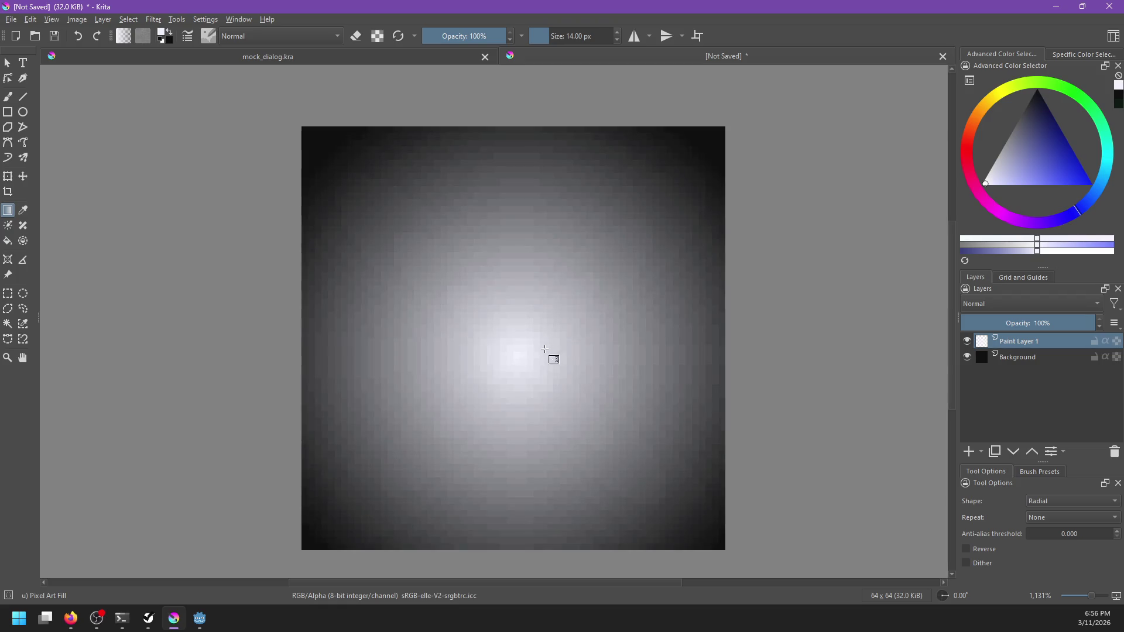
{"action": "key", "text": "ctrl+z"}
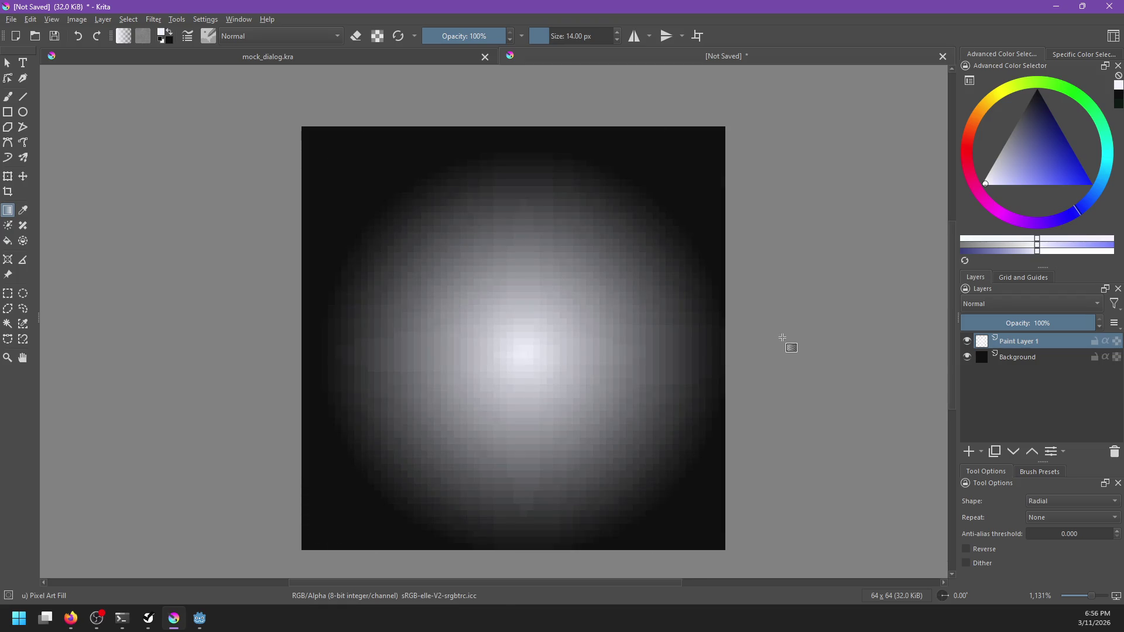
{"action": "left_click", "coordinate": [526, 346]}
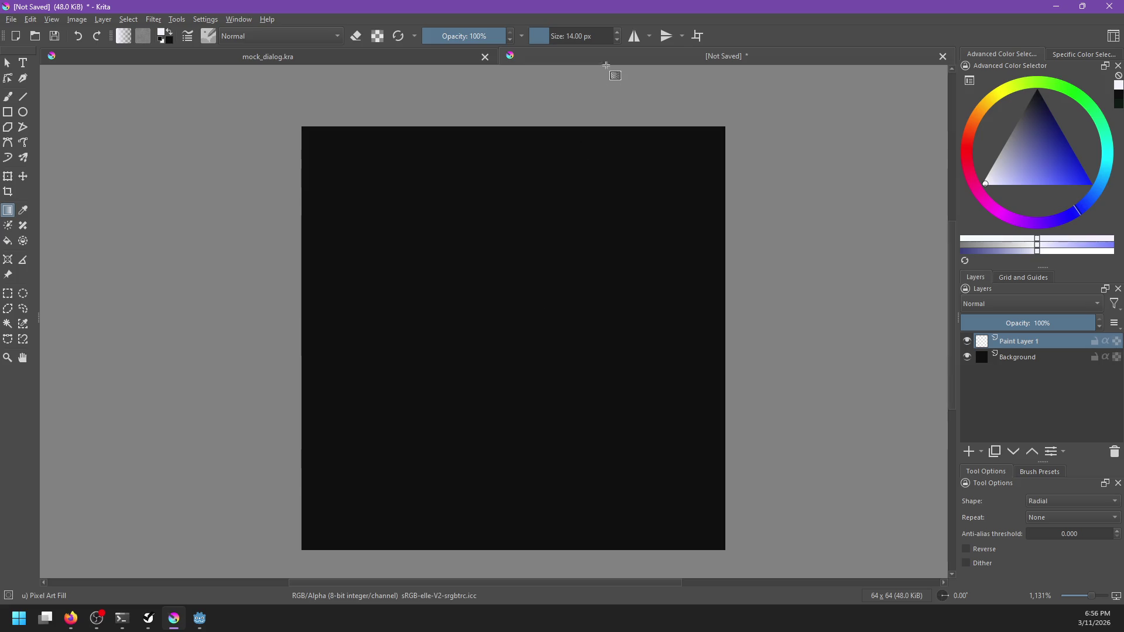
{"action": "left_click", "coordinate": [634, 35]}
{"action": "left_click", "coordinate": [666, 35]}
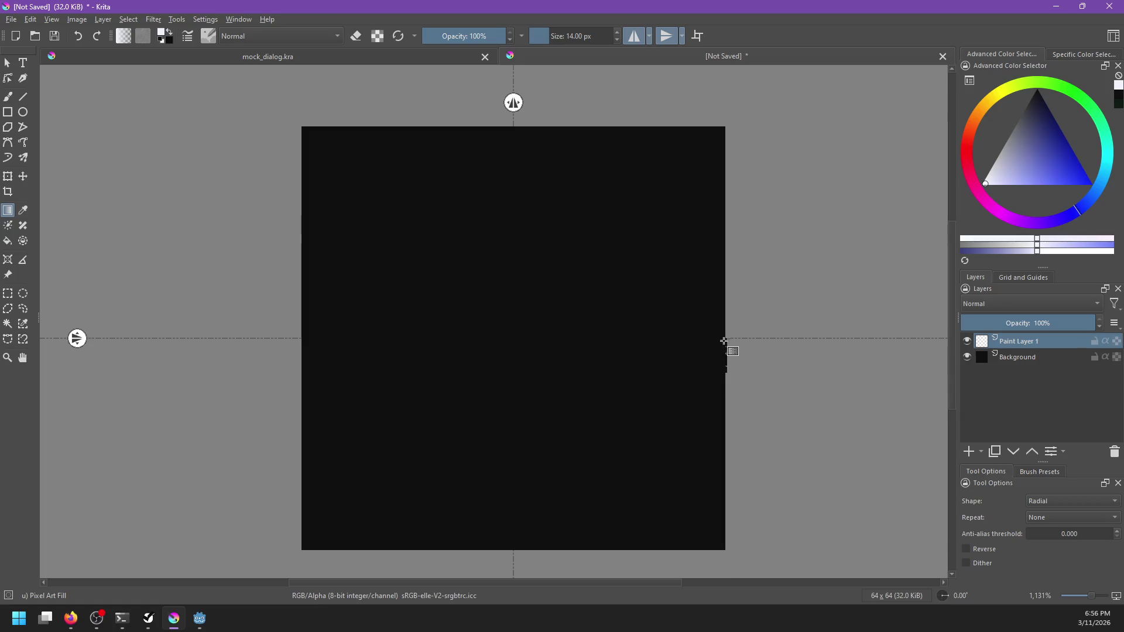
{"action": "left_click_drag", "start_coordinate": [723, 340], "coordinate": [724, 340]}
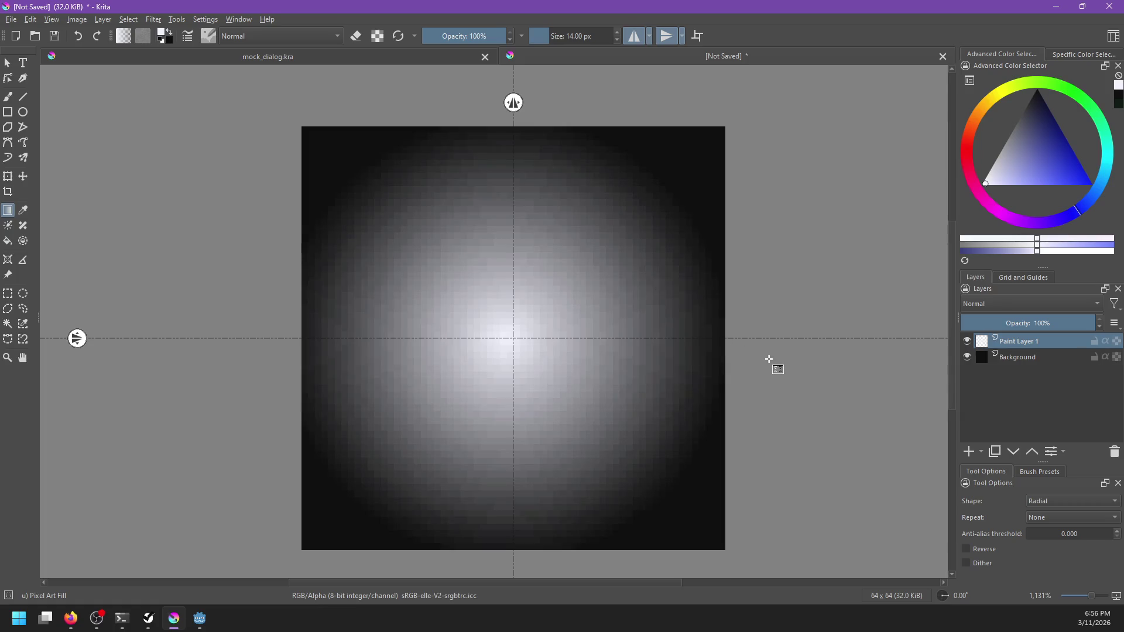
- Try a Square-shaped gradient from the image centre outward, then undo it
{"action": "scroll", "coordinate": [790, 357], "scroll_direction": "down", "scroll_amount": 3}
{"action": "scroll", "coordinate": [644, 354], "scroll_direction": "up", "scroll_amount": 5}
{"action": "scroll", "coordinate": [632, 360], "scroll_direction": "down", "scroll_amount": 2}
{"action": "left_click_drag", "start_coordinate": [629, 362], "coordinate": [769, 375]}
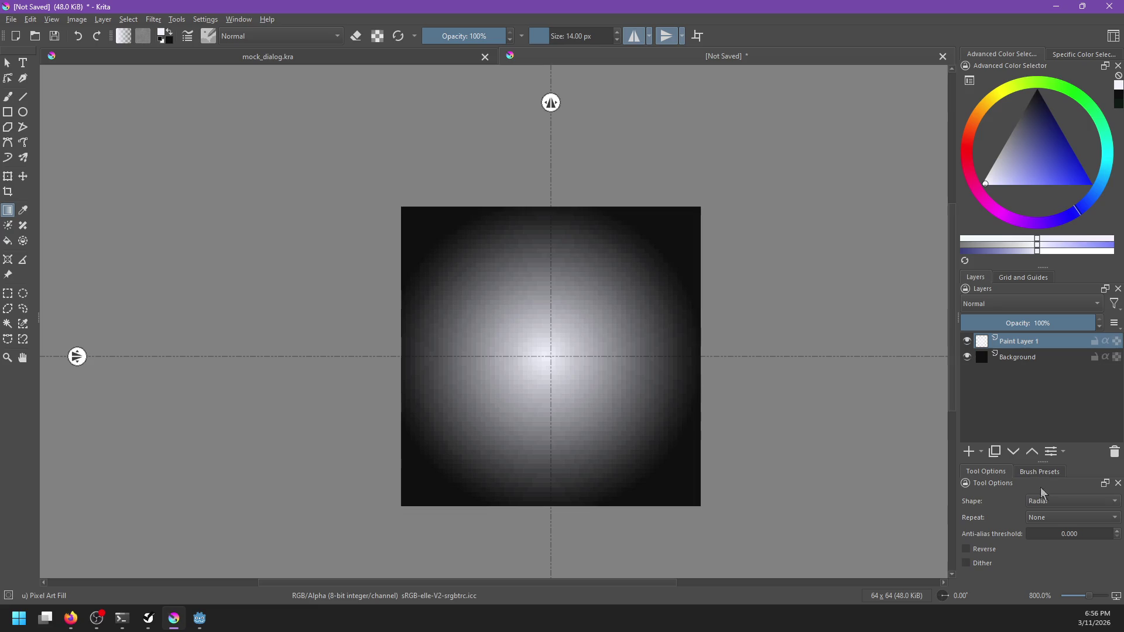
{"action": "left_click", "coordinate": [1045, 501]}
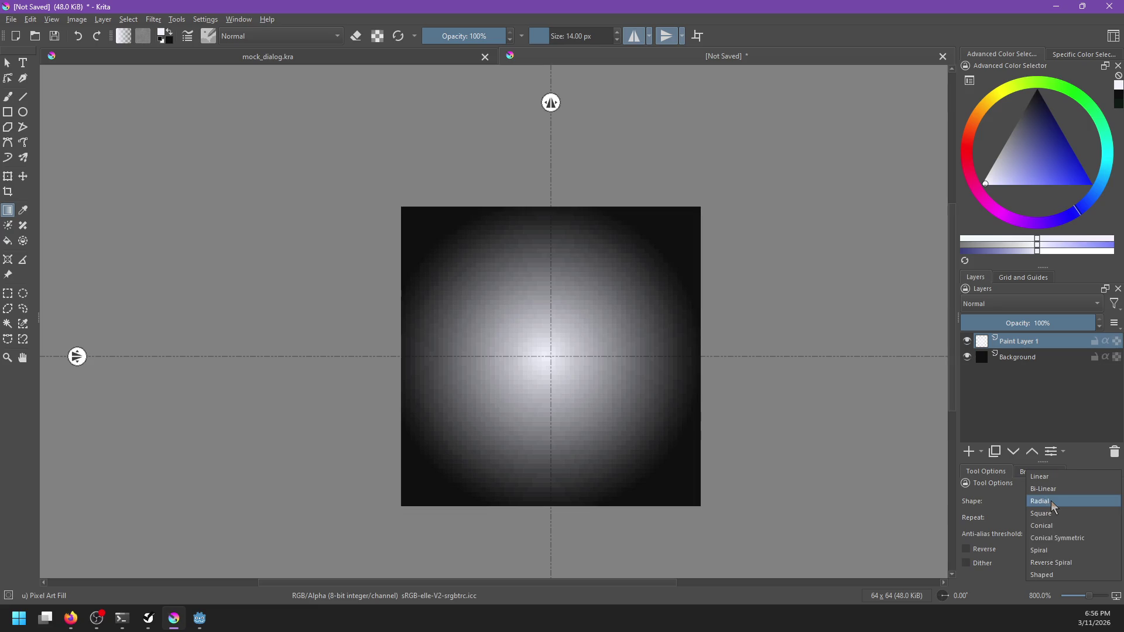
{"action": "left_click", "coordinate": [1051, 501]}
{"action": "left_click", "coordinate": [1043, 499]}
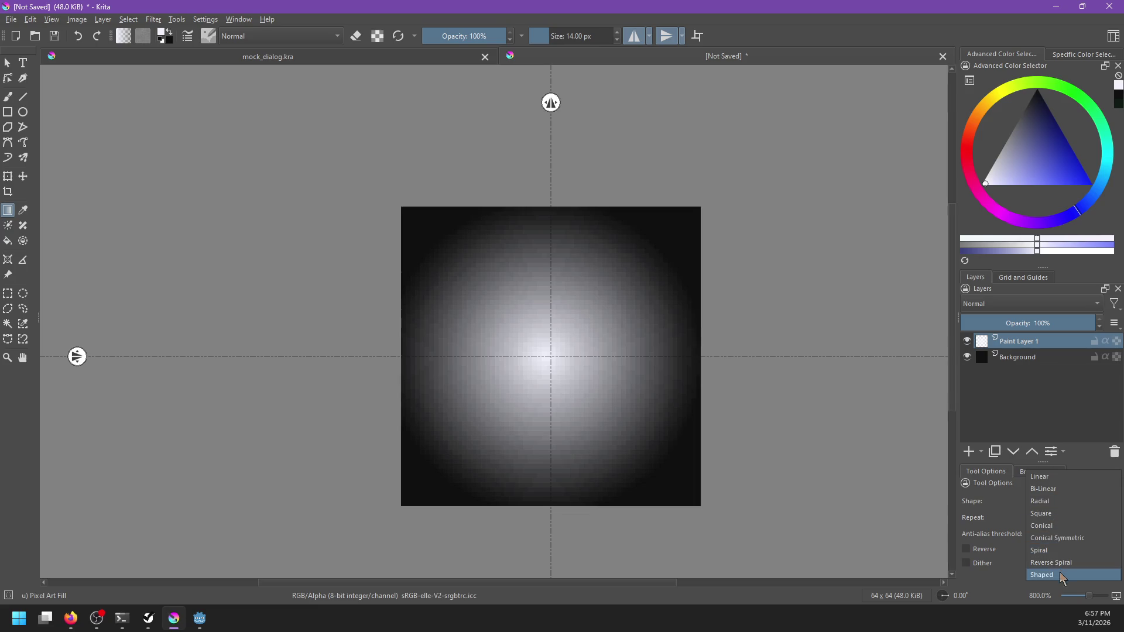
{"action": "left_click", "coordinate": [1055, 517]}
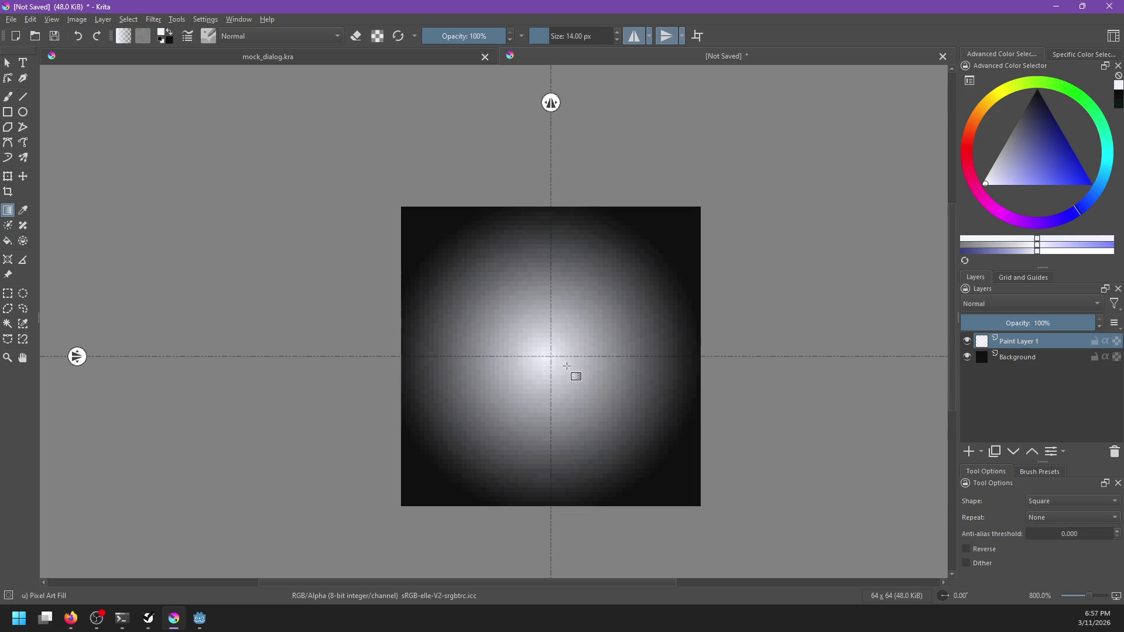
{"action": "left_click_drag", "start_coordinate": [551, 356], "coordinate": [693, 359]}
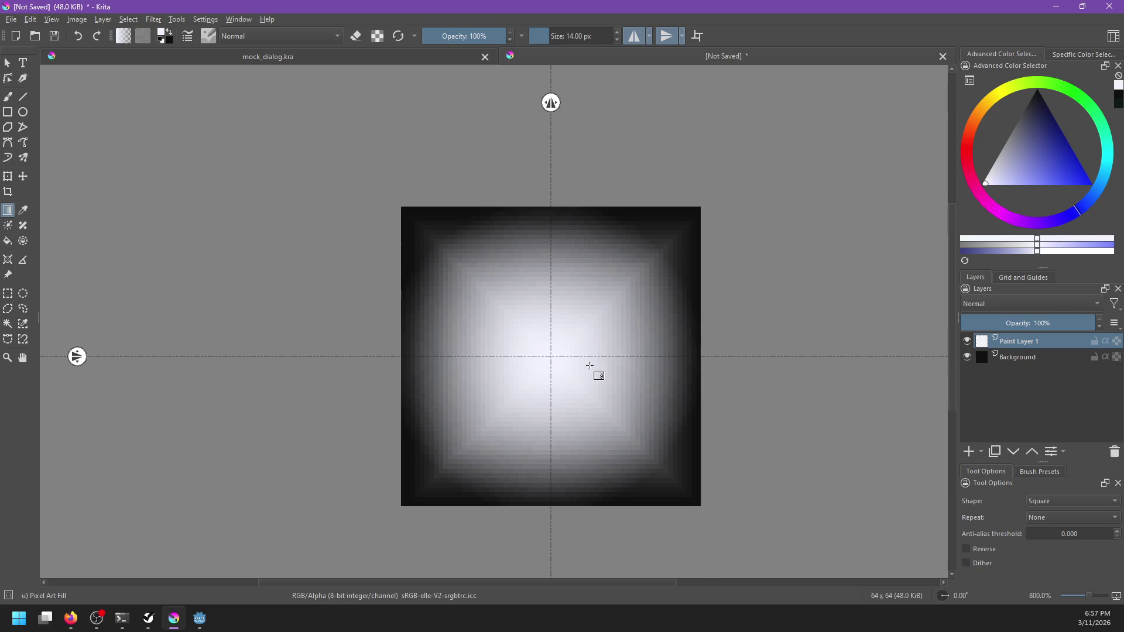
{"action": "key", "text": "ctrl+z"}
- Set the shape back to Radial and draw a larger radial gradient from the centre outward
{"action": "left_click_drag", "start_coordinate": [549, 355], "coordinate": [667, 358]}
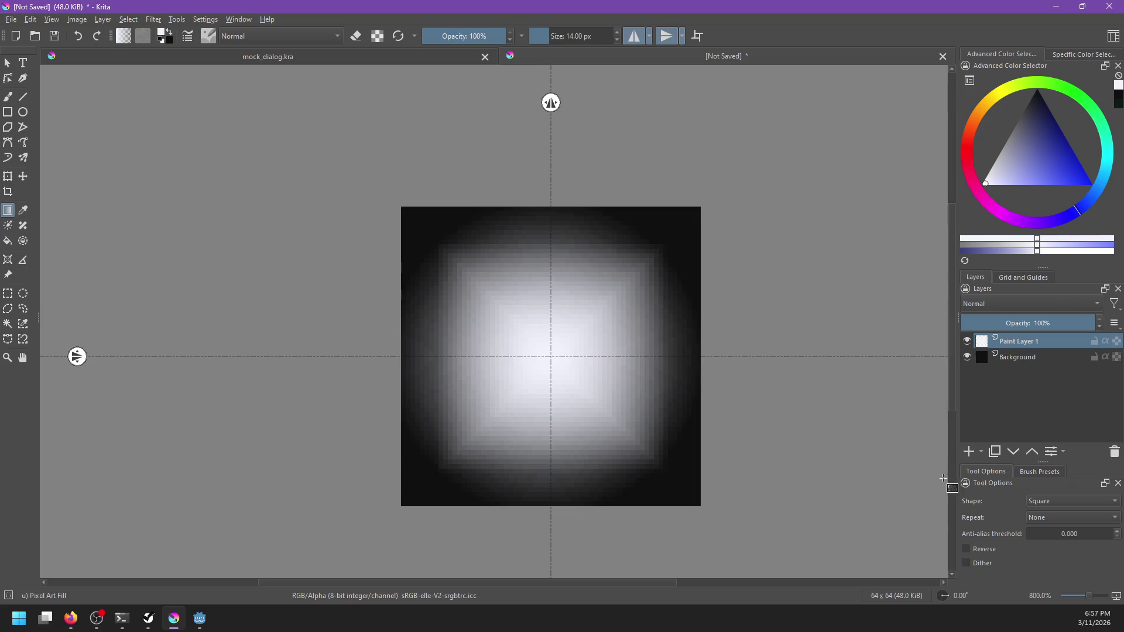
{"action": "left_click", "coordinate": [1058, 500]}
{"action": "left_click", "coordinate": [1047, 491]}
{"action": "mouse_move", "coordinate": [654, 280]}
{"action": "left_mouse_down"}
{"action": "mouse_move", "coordinate": [669, 251]}
{"action": "mouse_move", "coordinate": [663, 302]}
{"action": "mouse_move", "coordinate": [698, 364]}
{"action": "left_mouse_up"}
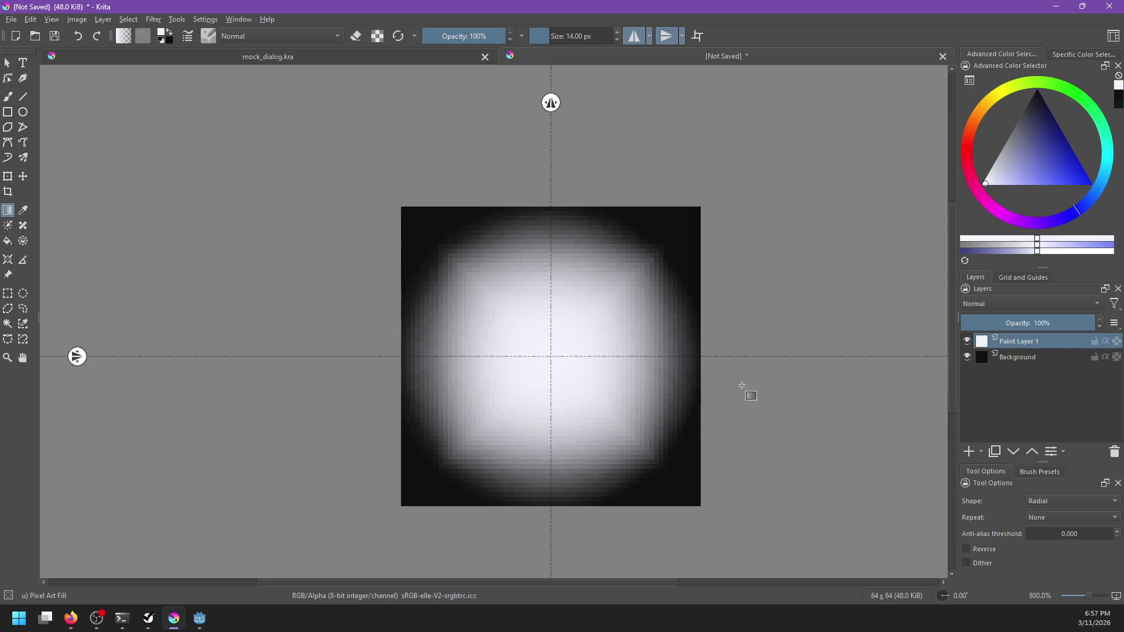
{"action": "left_click", "coordinate": [360, 58]}
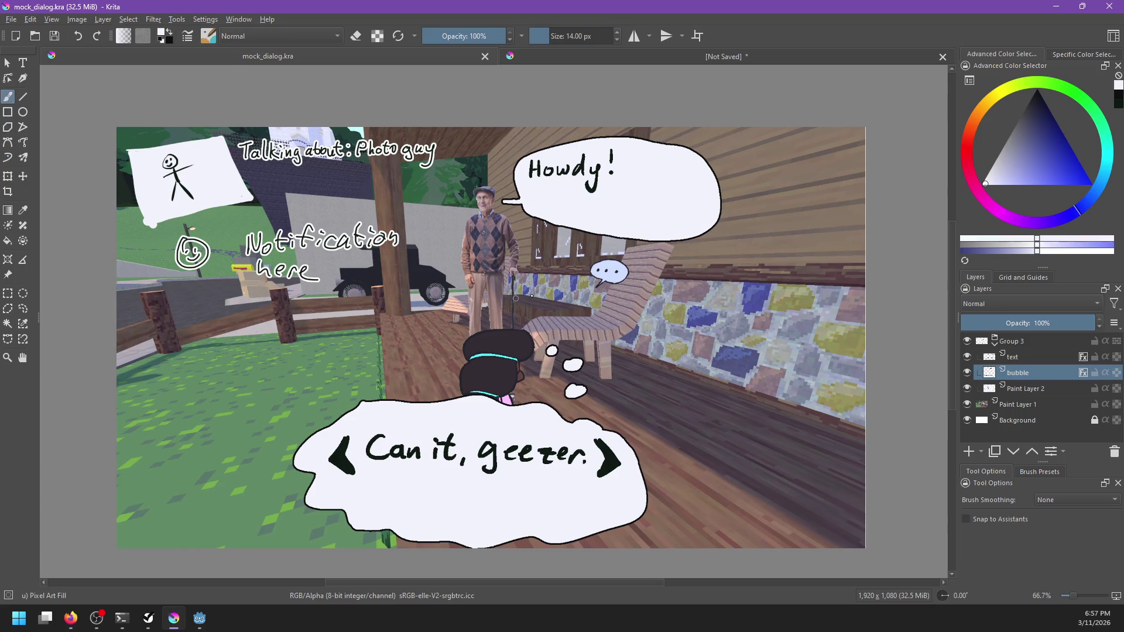
{"action": "left_click", "coordinate": [618, 57]}
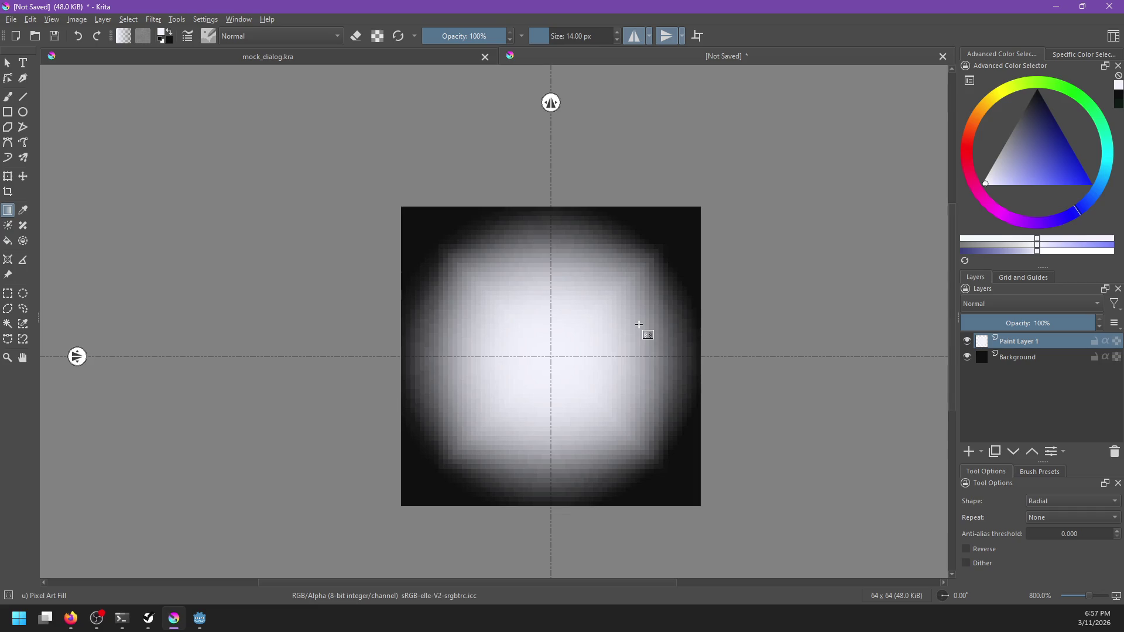
{"action": "key", "text": "ctrl+shift+e"}
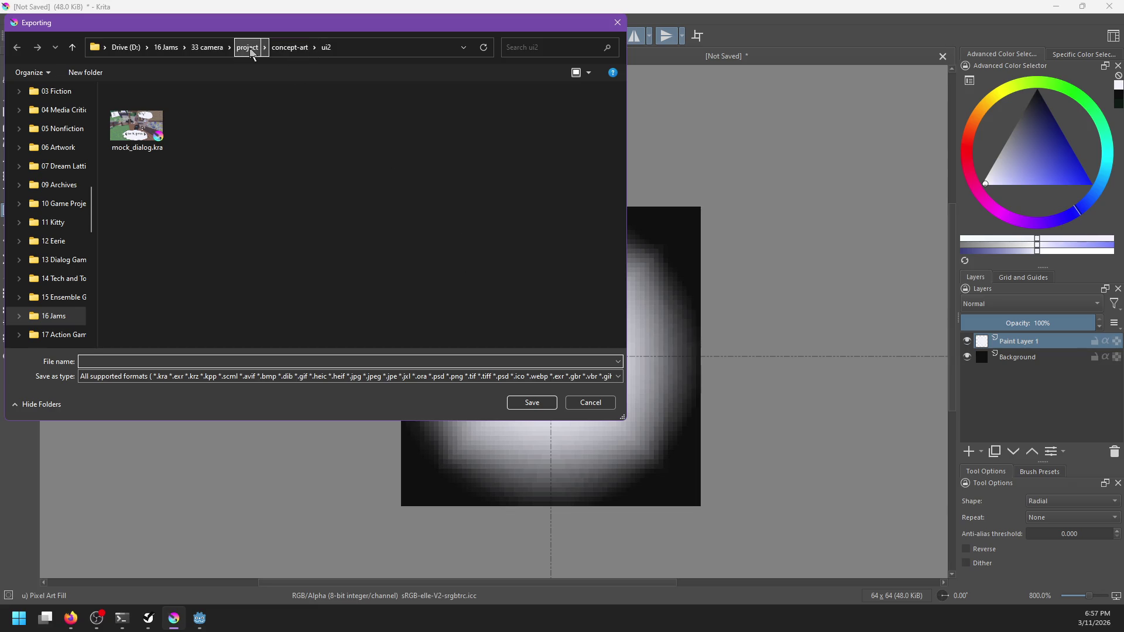
- Browse to project/addons/np-dialog/viewer/speech_bubble and save bubble1 there
{"action": "left_click", "coordinate": [248, 47]}
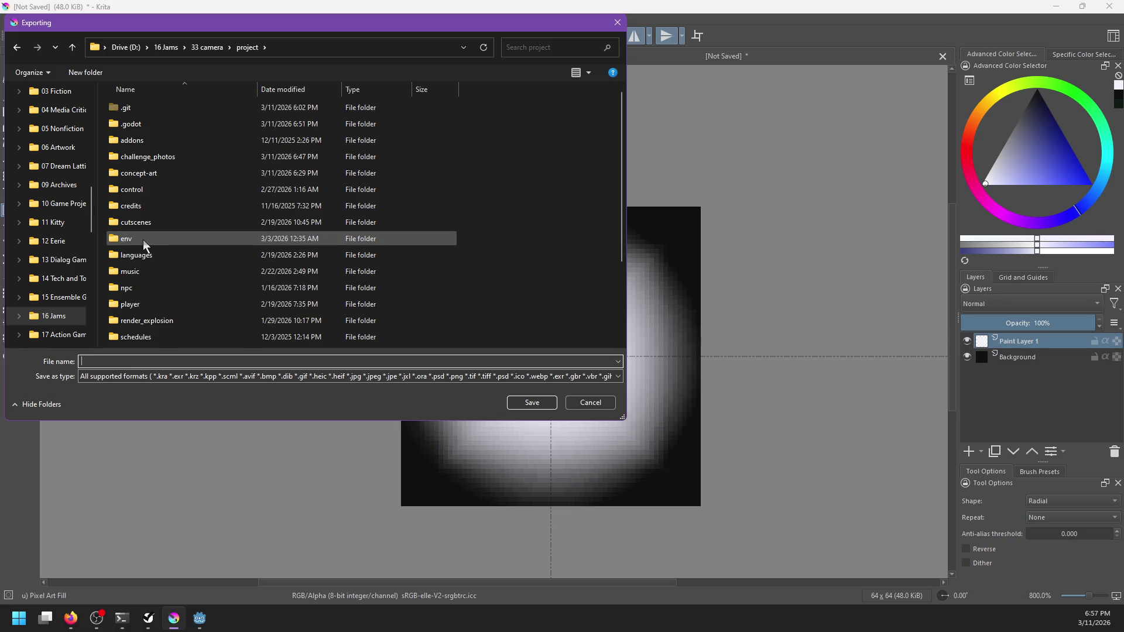
{"action": "mouse_move", "coordinate": [145, 241]}
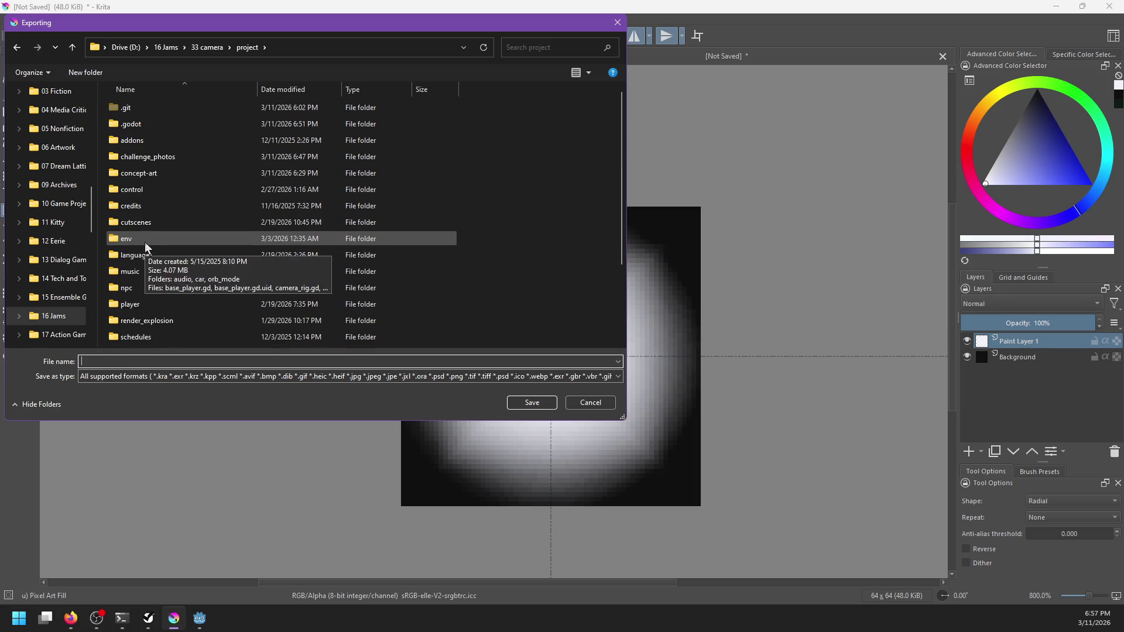
{"action": "double_click", "coordinate": [146, 140]}
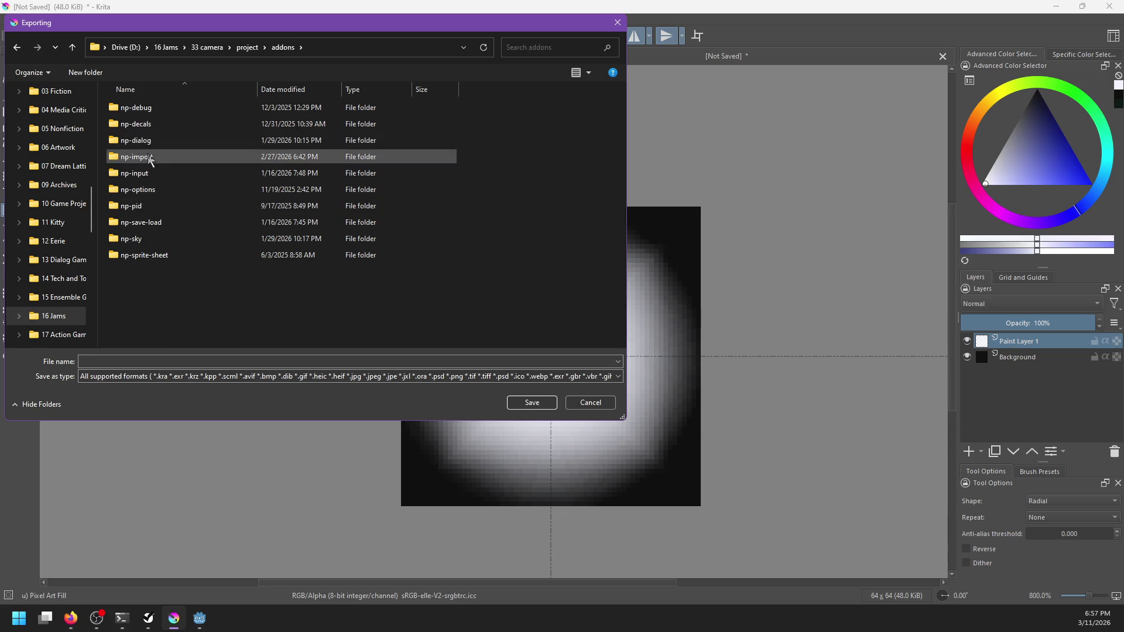
{"action": "double_click", "coordinate": [140, 140]}
{"action": "double_click", "coordinate": [134, 158]}
{"action": "double_click", "coordinate": [148, 107]}
{"action": "left_click", "coordinate": [149, 358]}
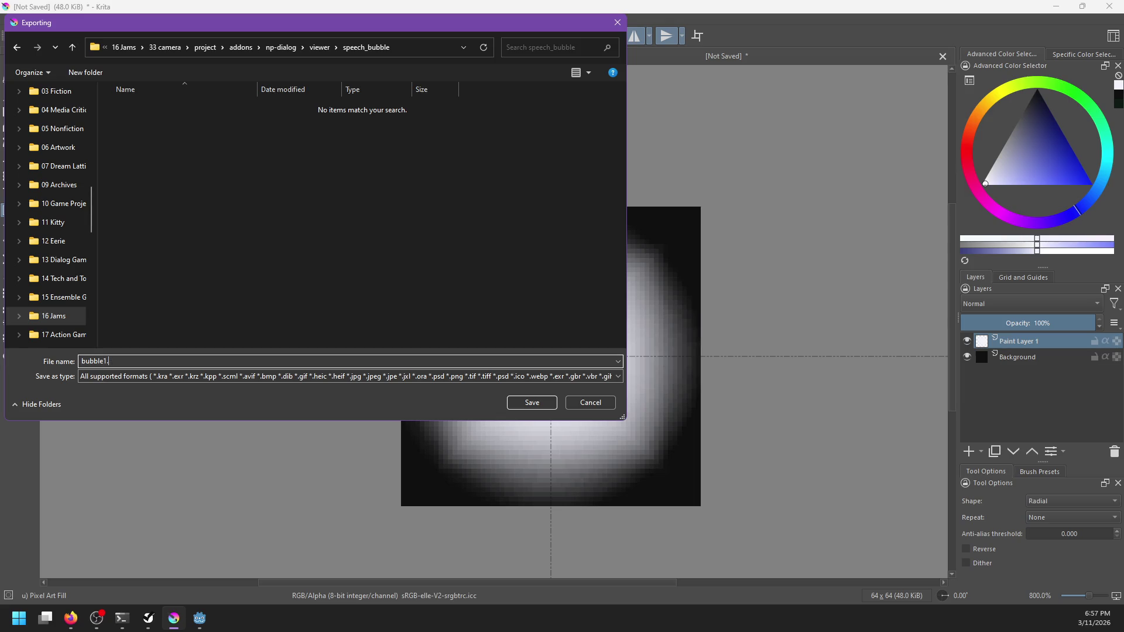
{"action": "key", "text": "Return"}
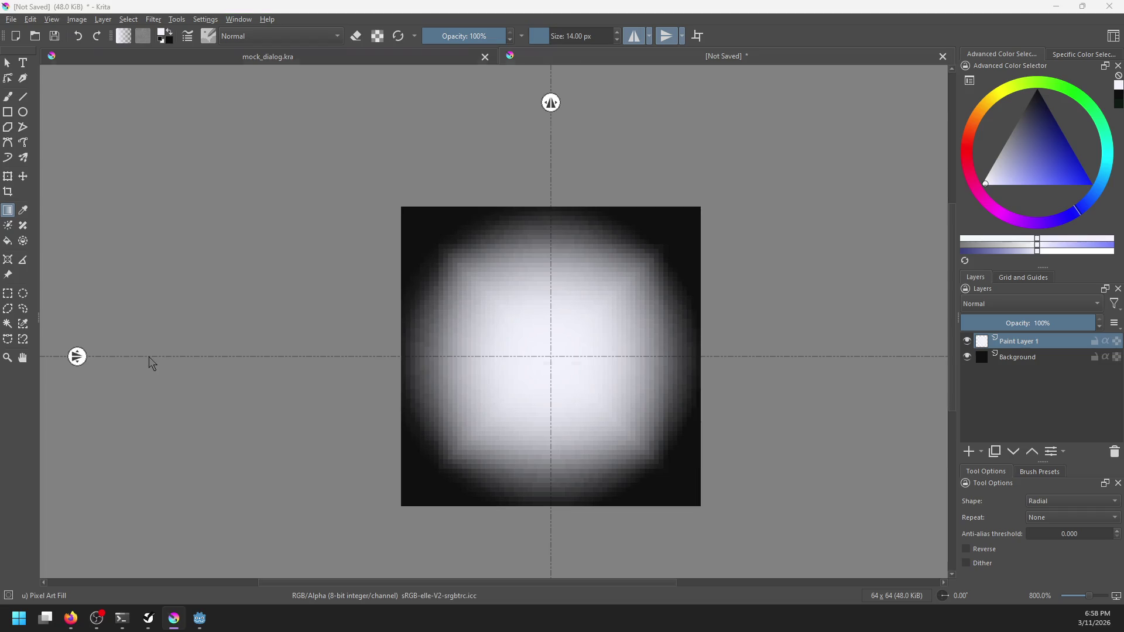
- Export the image as bubble1.png and overwrite bubble1.kra with Save As
{"action": "key", "text": "ctrl+shift+e"}
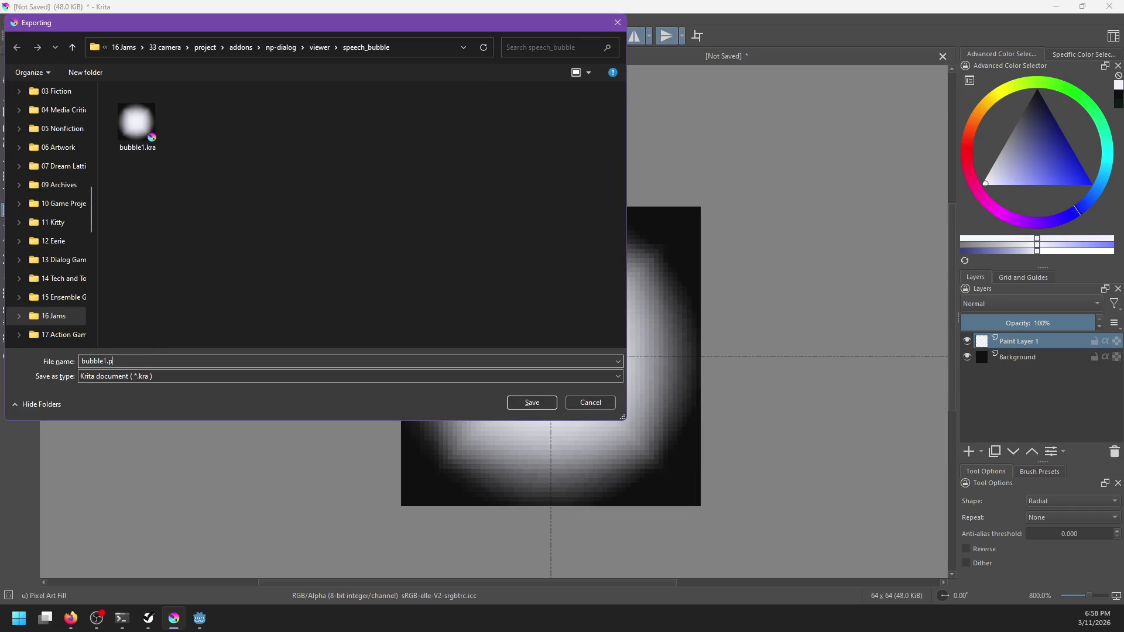
{"action": "key", "text": "Return"}
{"action": "key", "text": "Return"}
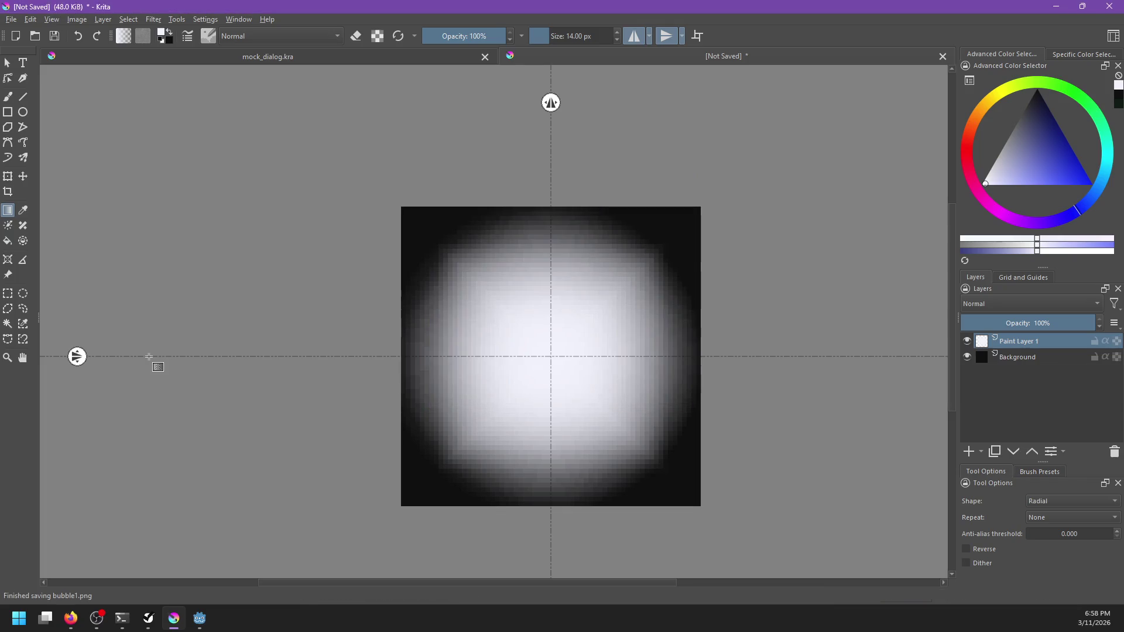
{"action": "key", "text": "ctrl+shift+s"}
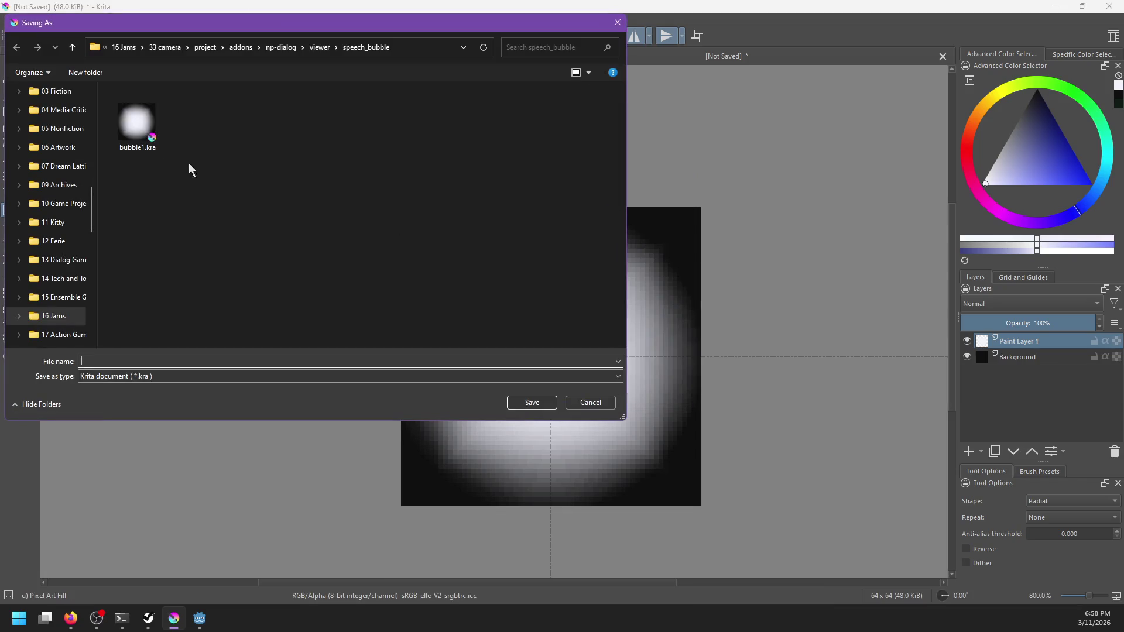
{"action": "key", "text": "Return"}
{"action": "key", "text": "Left"}
{"action": "key", "text": "Return"}
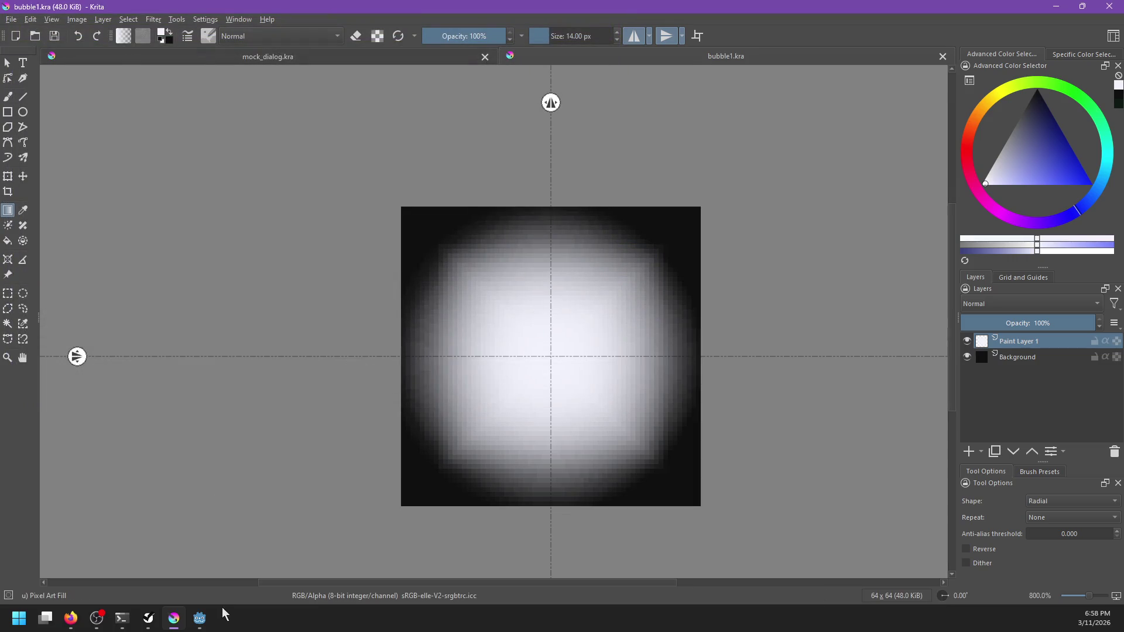
{"action": "key", "text": "ctrl+n"}
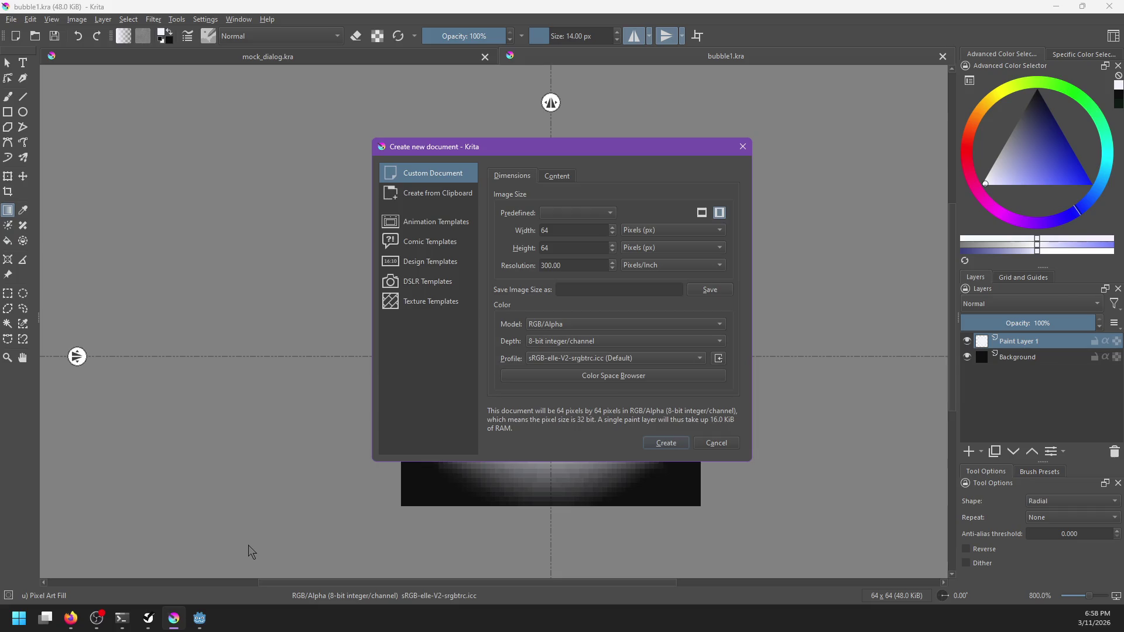
- Create a new 128 × 128 px document, then return to Godot's scene tree
{"action": "double_click", "coordinate": [546, 230]}
{"action": "type", "text": "128"}
{"action": "key", "text": "Tab"}
{"action": "type", "text": "128"}
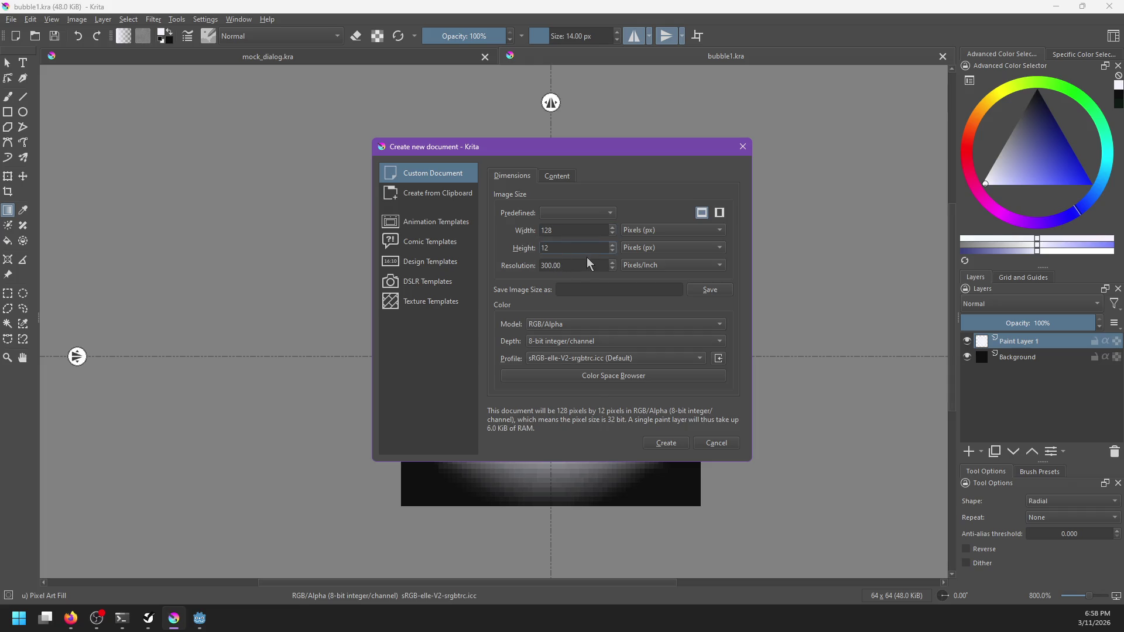
{"action": "left_click", "coordinate": [672, 445]}
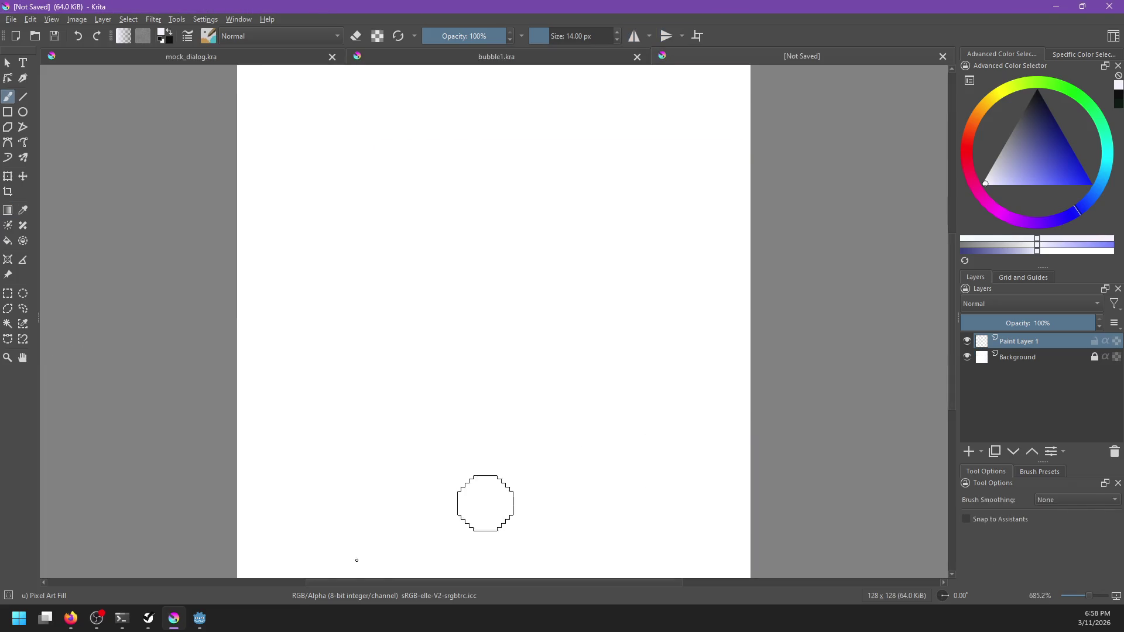
{"action": "left_click", "coordinate": [199, 618]}
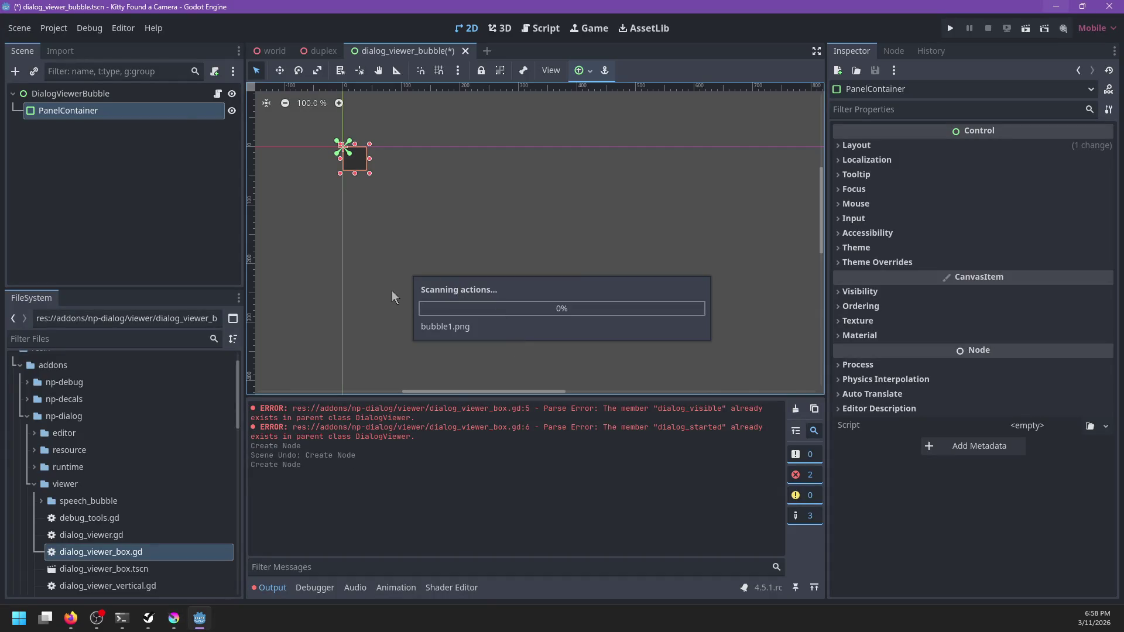
{"action": "left_click", "coordinate": [150, 109]}
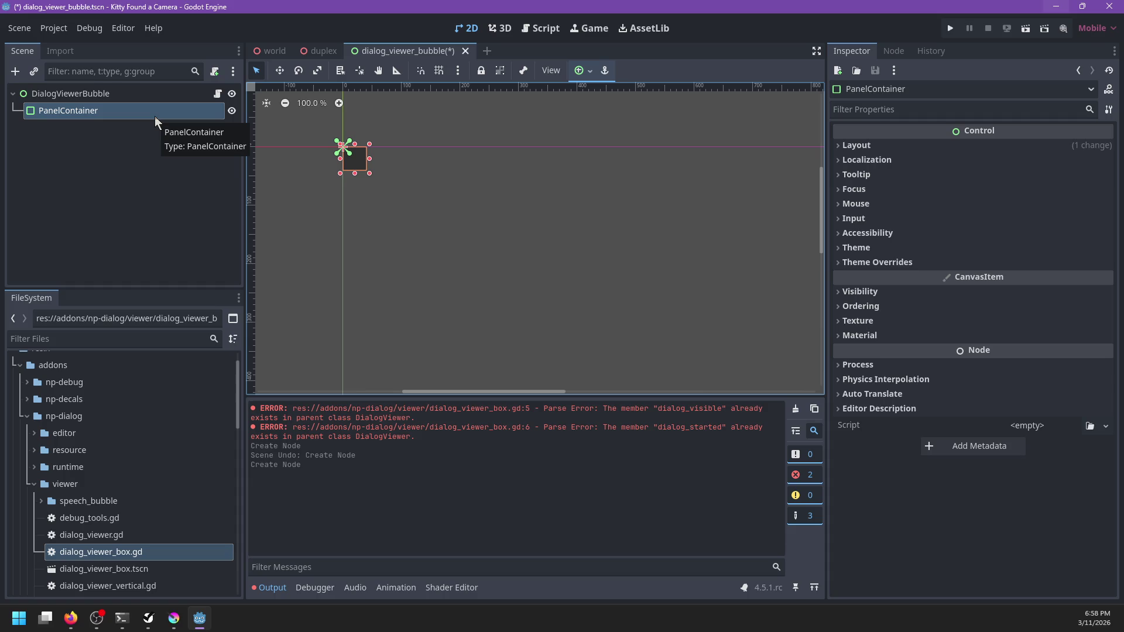
- Delete the old PanelContainer, add a new PanelContainer under DialogViewerBubble, and expand its Theme Overrides
{"action": "right_click", "coordinate": [99, 113]}
{"action": "key", "text": "Escape"}
{"action": "key", "text": "Delete"}
{"action": "key", "text": "Return"}
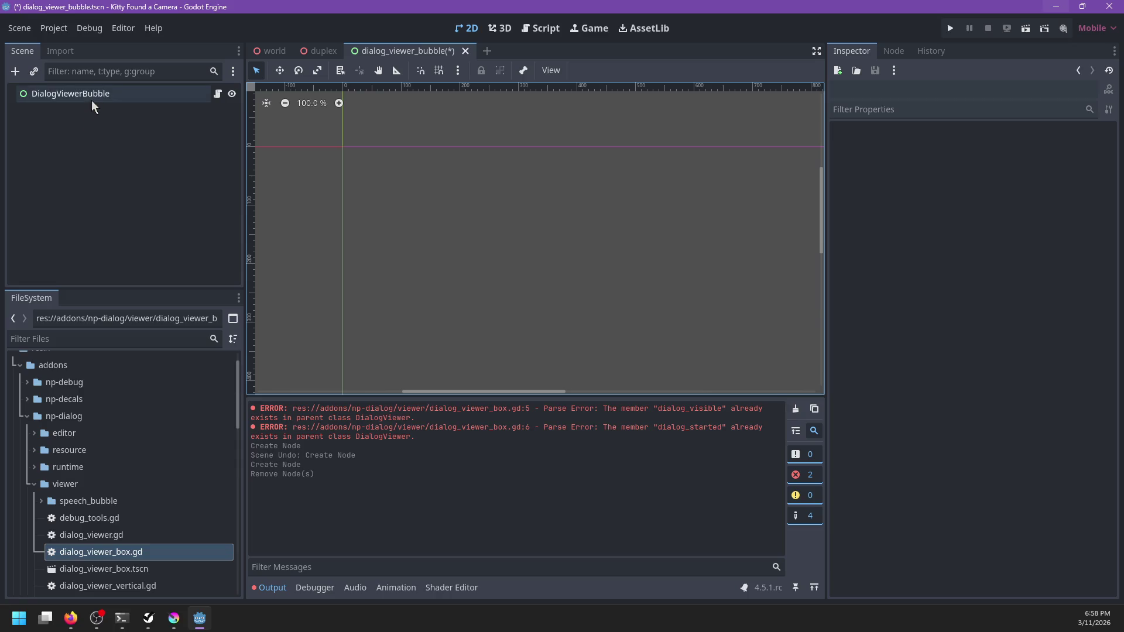
{"action": "left_click", "coordinate": [92, 100]}
{"action": "key", "text": "ctrl+a"}
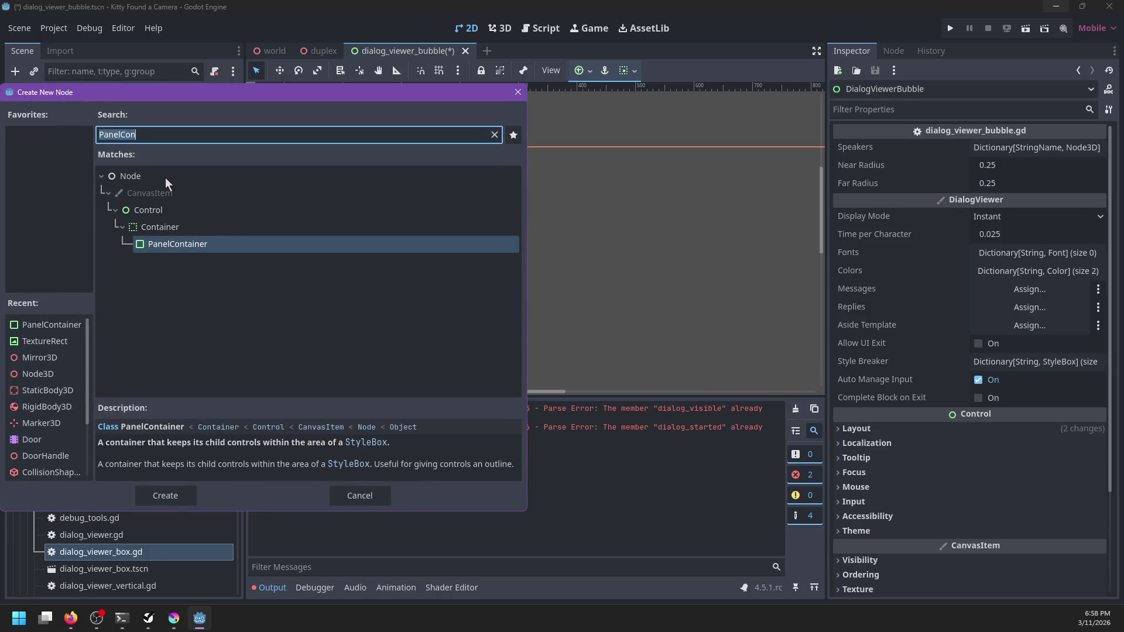
{"action": "key", "text": "Return"}
{"action": "left_click", "coordinate": [854, 264]}
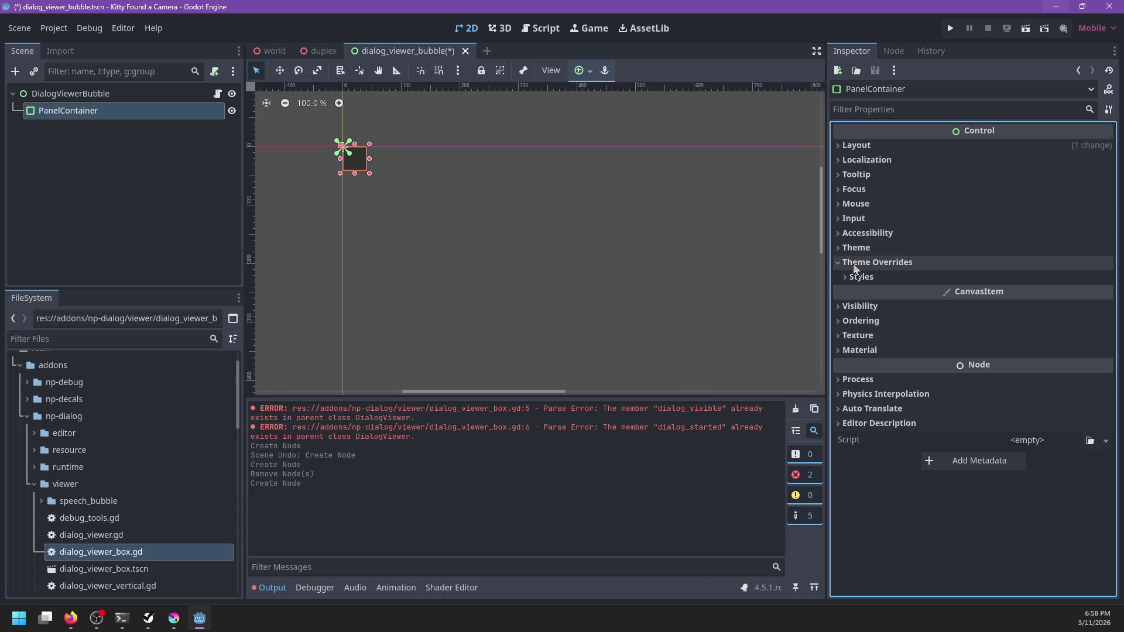
- Enable the Panel style override under Styles and try a StyleBoxTexture for it
{"action": "left_click", "coordinate": [860, 276]}
{"action": "left_click", "coordinate": [858, 294]}
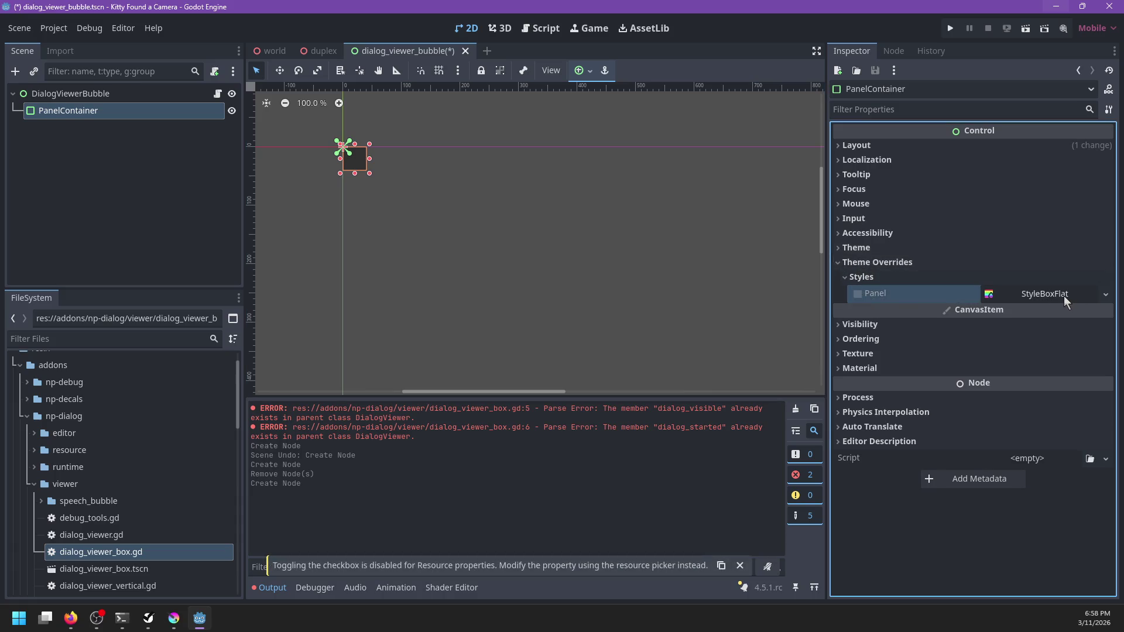
{"action": "left_click", "coordinate": [1062, 296]}
{"action": "left_click", "coordinate": [1098, 295]}
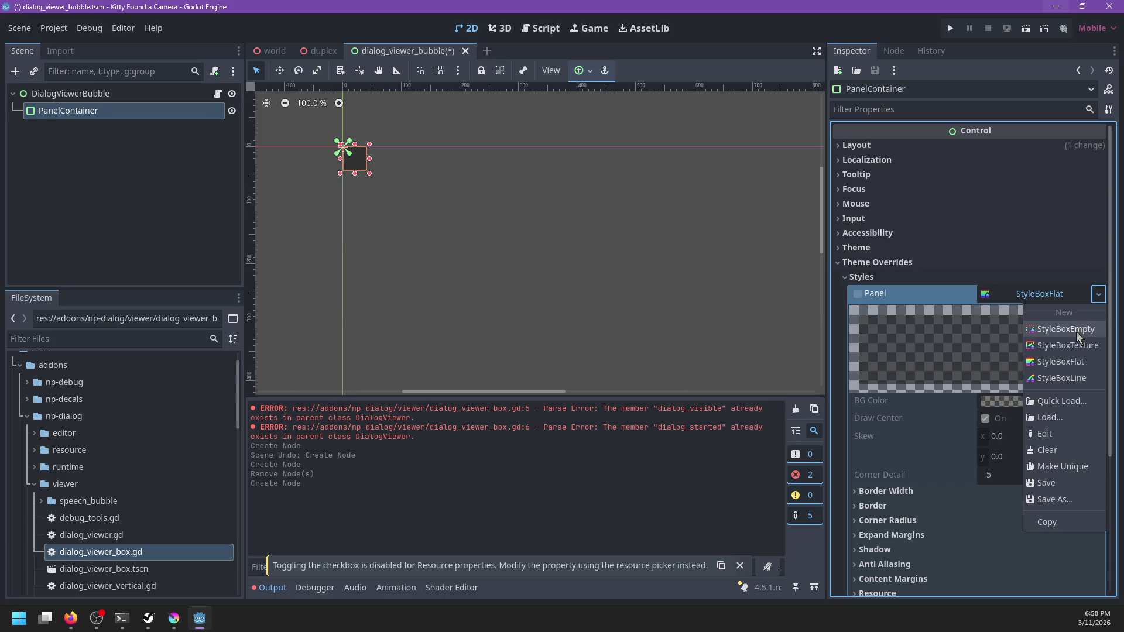
{"action": "left_click", "coordinate": [1068, 346]}
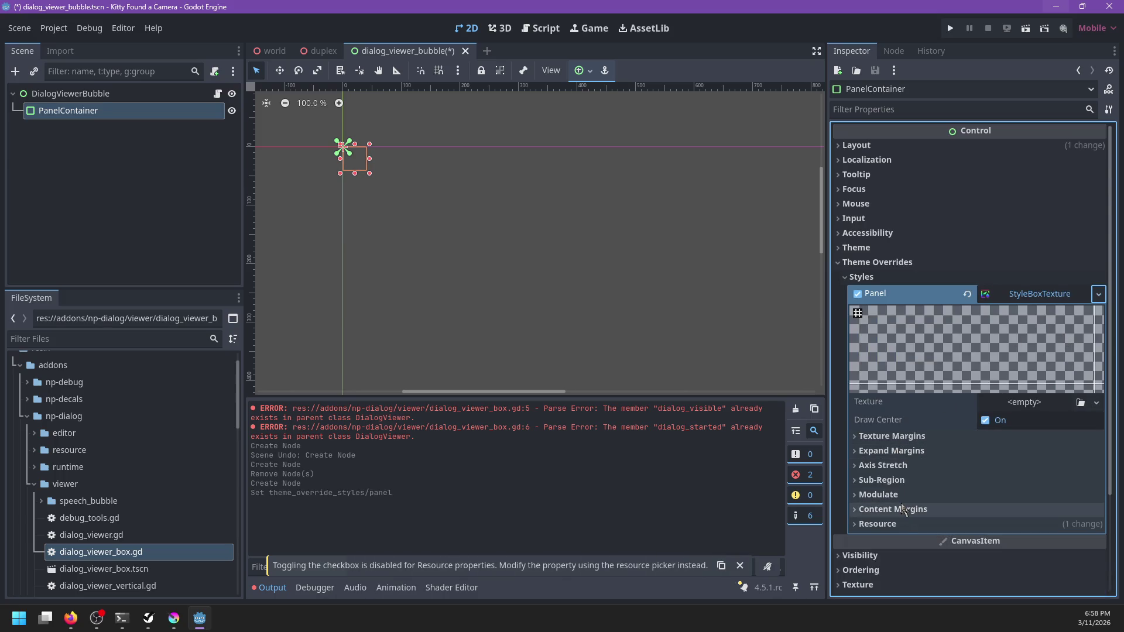
{"action": "scroll", "coordinate": [902, 510], "scroll_direction": "down", "scroll_amount": 2}
{"action": "left_click", "coordinate": [855, 465]}
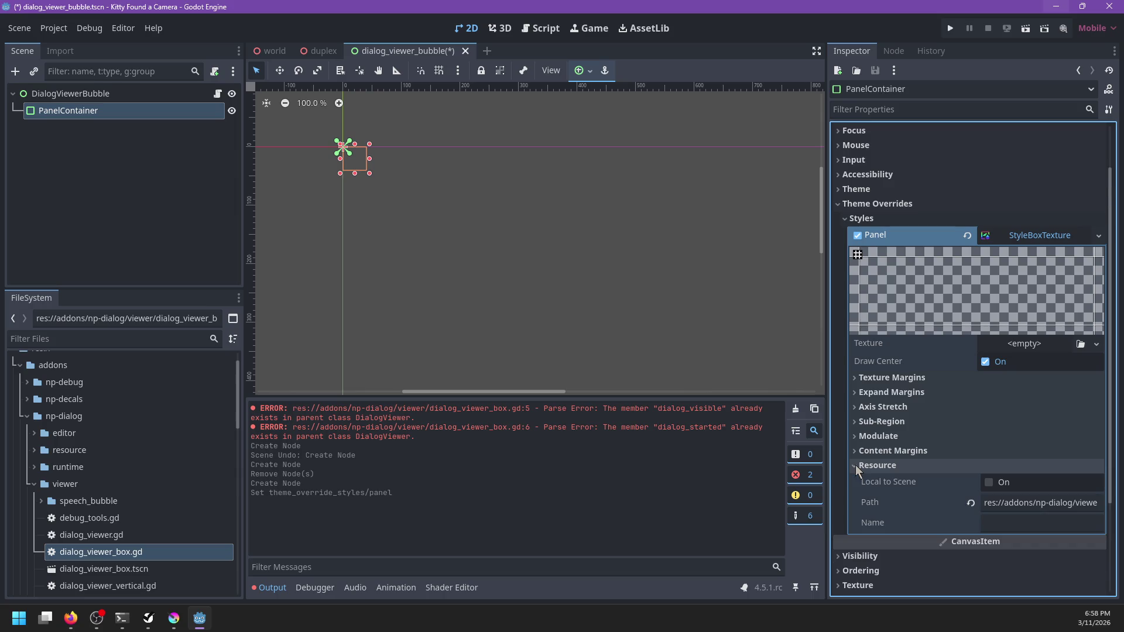
{"action": "left_click", "coordinate": [855, 465]}
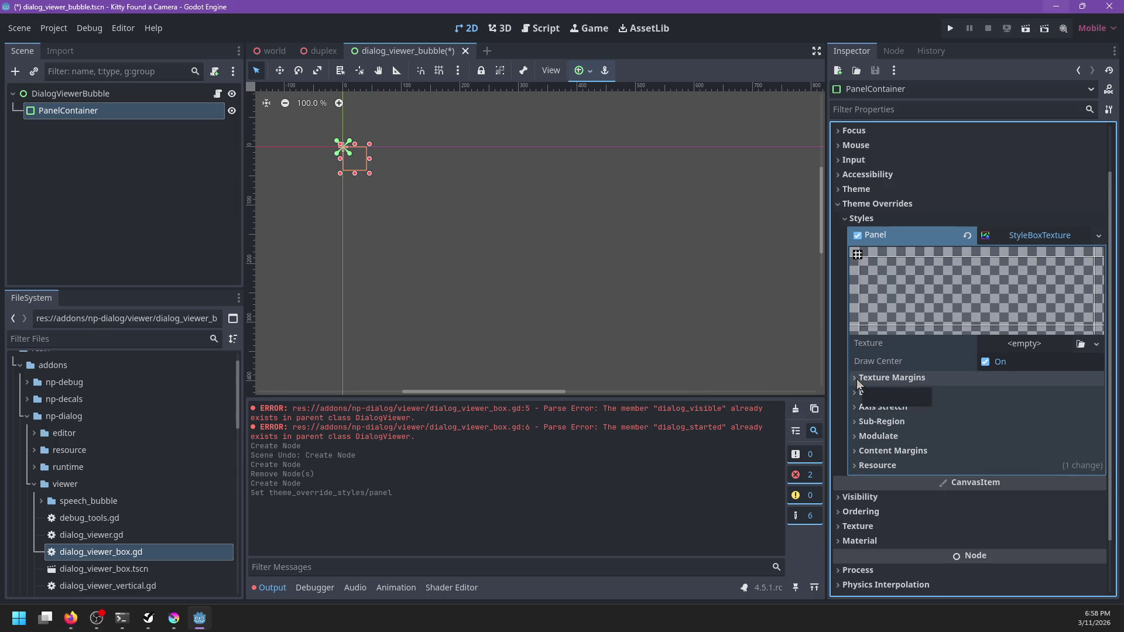
- Replace the panel style override with a new StyleBoxEmpty
{"action": "left_click", "coordinate": [835, 539]}
{"action": "scroll", "coordinate": [898, 524], "scroll_direction": "down", "scroll_amount": 3}
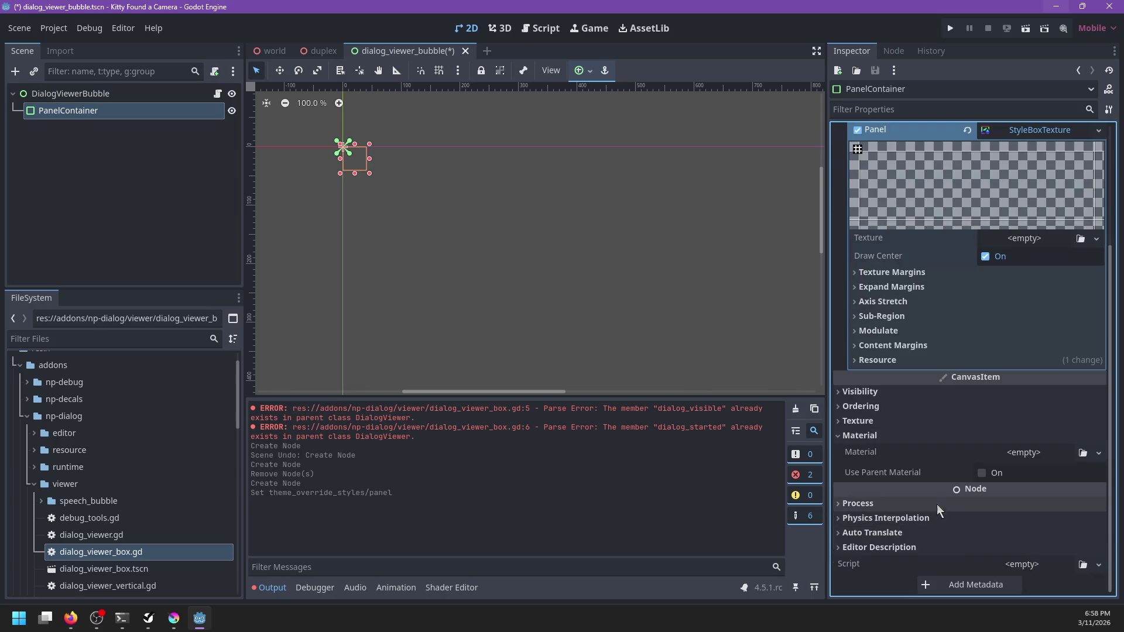
{"action": "left_click", "coordinate": [111, 338]}
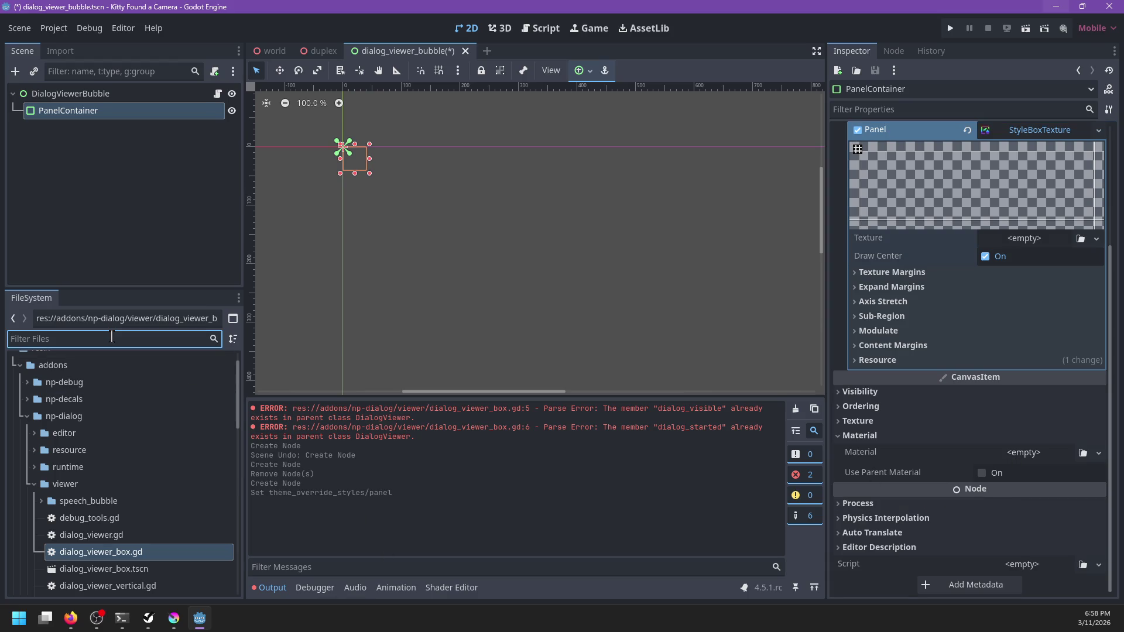
{"action": "scroll", "coordinate": [989, 304], "scroll_direction": "up", "scroll_amount": 5}
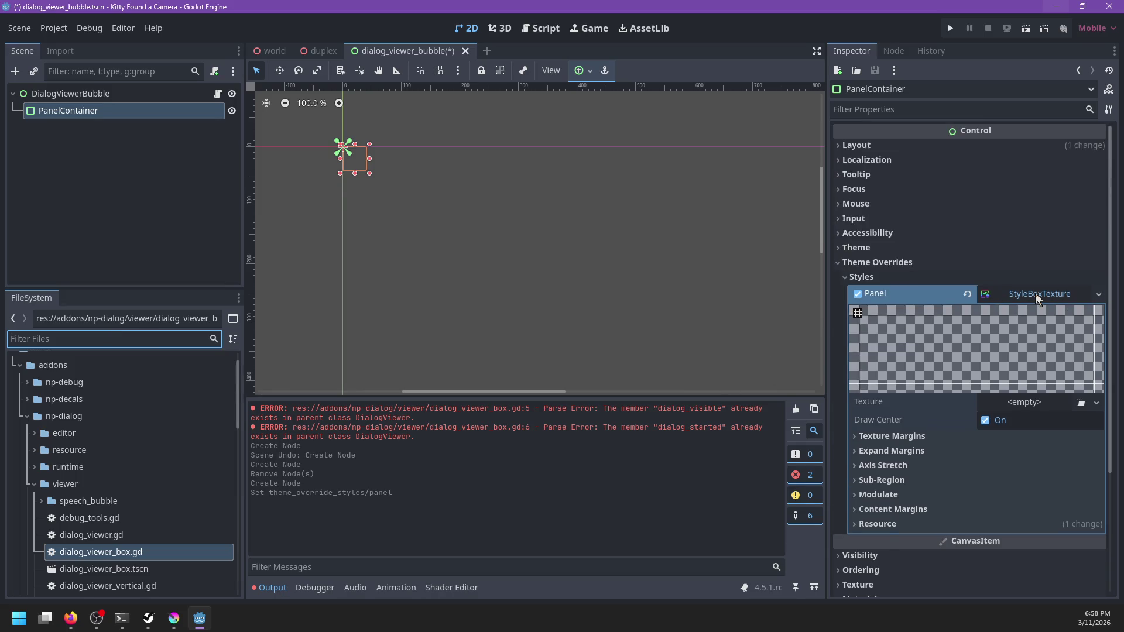
{"action": "left_click", "coordinate": [1097, 295]}
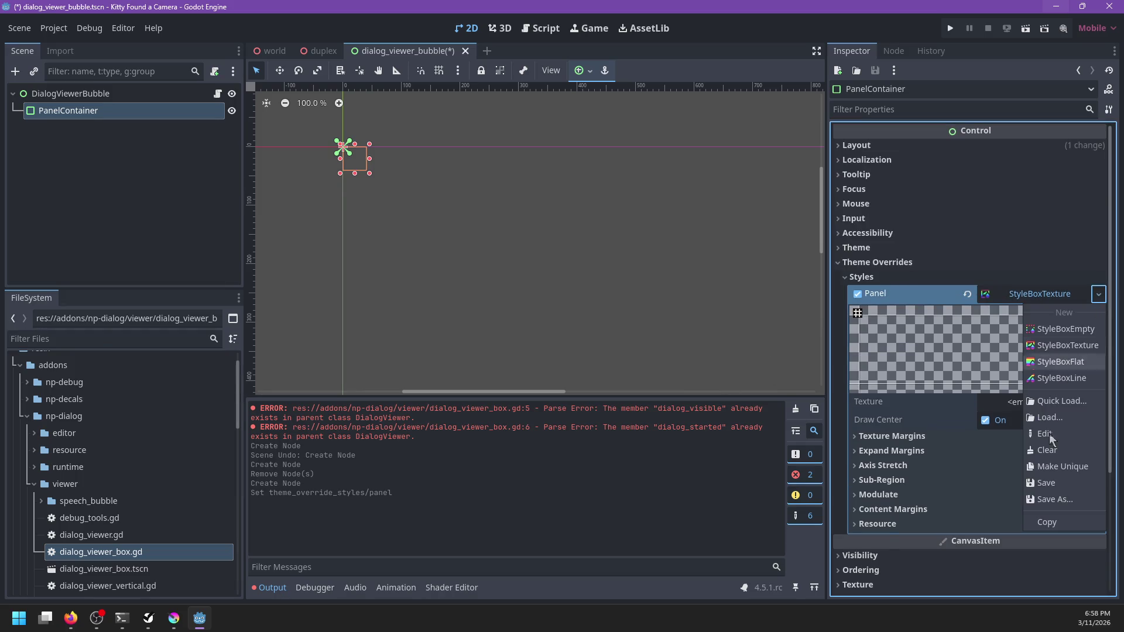
{"action": "left_click", "coordinate": [1059, 329]}
{"action": "left_click", "coordinate": [1017, 297]}
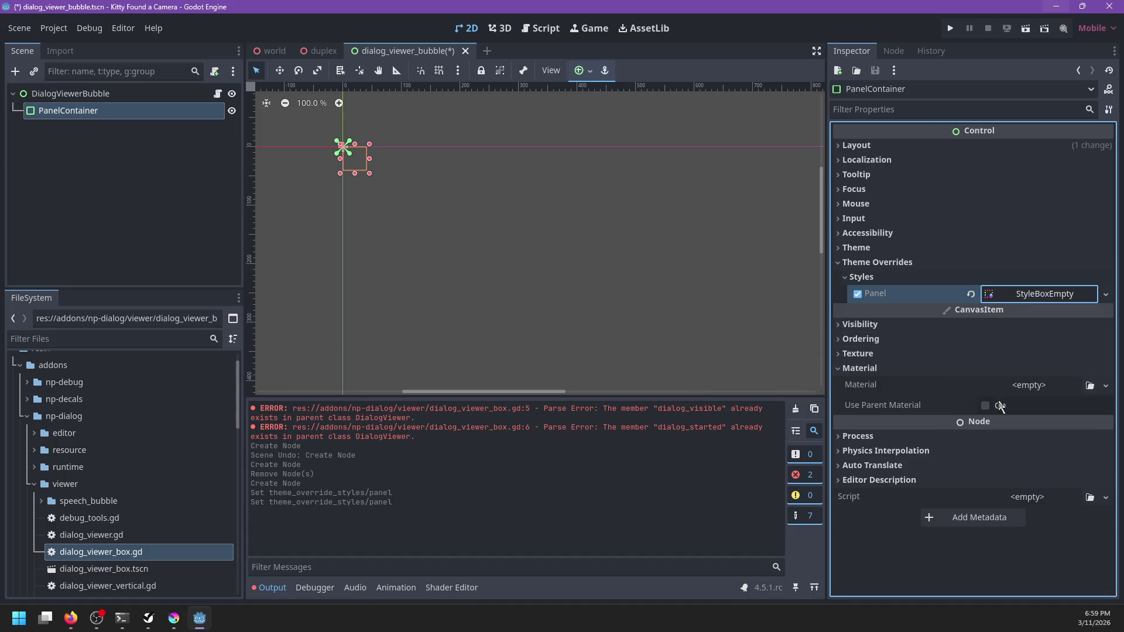
- Give the PanelContainer a new ShaderMaterial, replacing the initial CanvasItemMaterial, and choose New Shader
{"action": "left_click", "coordinate": [1038, 389]}
{"action": "left_click", "coordinate": [1054, 420]}
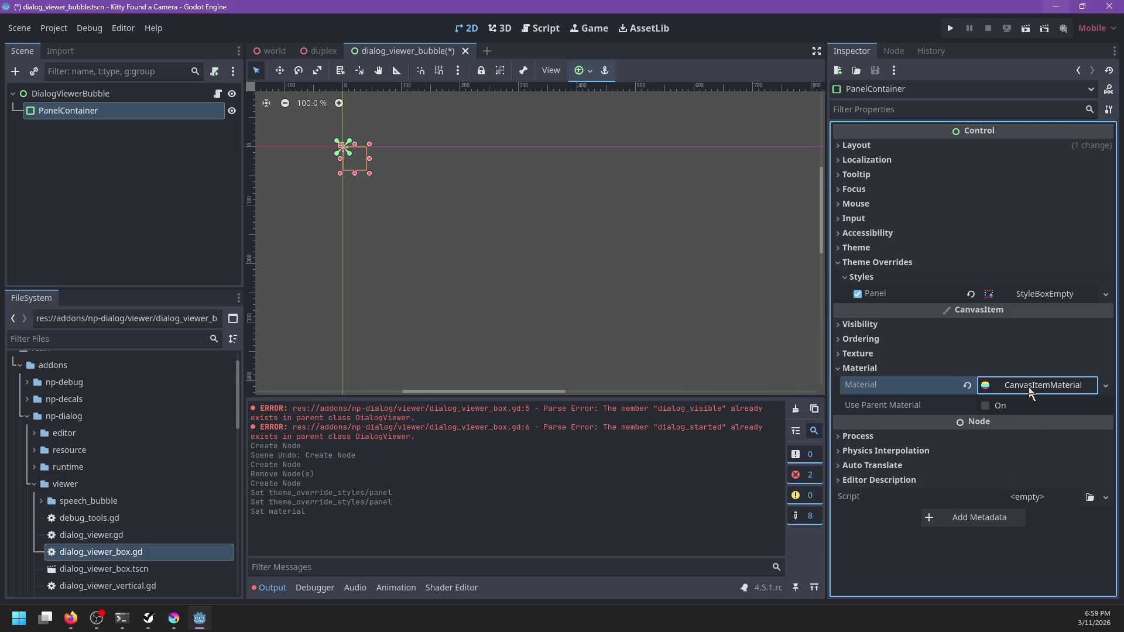
{"action": "left_click", "coordinate": [908, 544]}
{"action": "scroll", "coordinate": [908, 547], "scroll_direction": "down", "scroll_amount": 3}
{"action": "left_click", "coordinate": [1094, 270]}
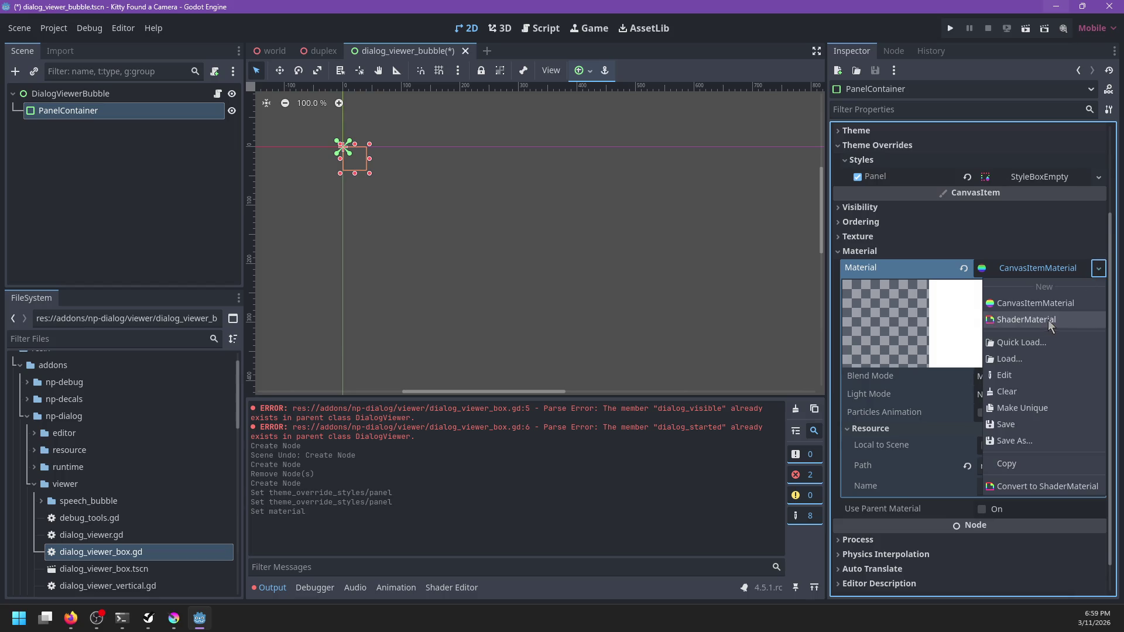
{"action": "left_click", "coordinate": [1051, 324]}
{"action": "left_click", "coordinate": [1099, 338]}
{"action": "left_click", "coordinate": [1099, 338]}
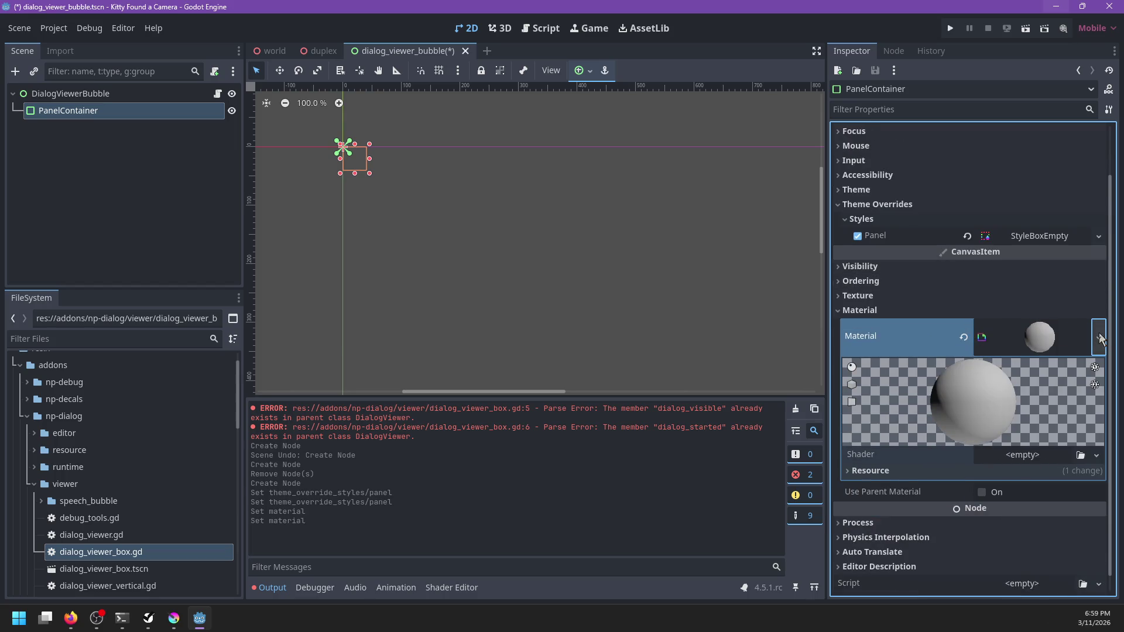
{"action": "left_click", "coordinate": [1096, 455]}
{"action": "left_click", "coordinate": [1074, 474]}
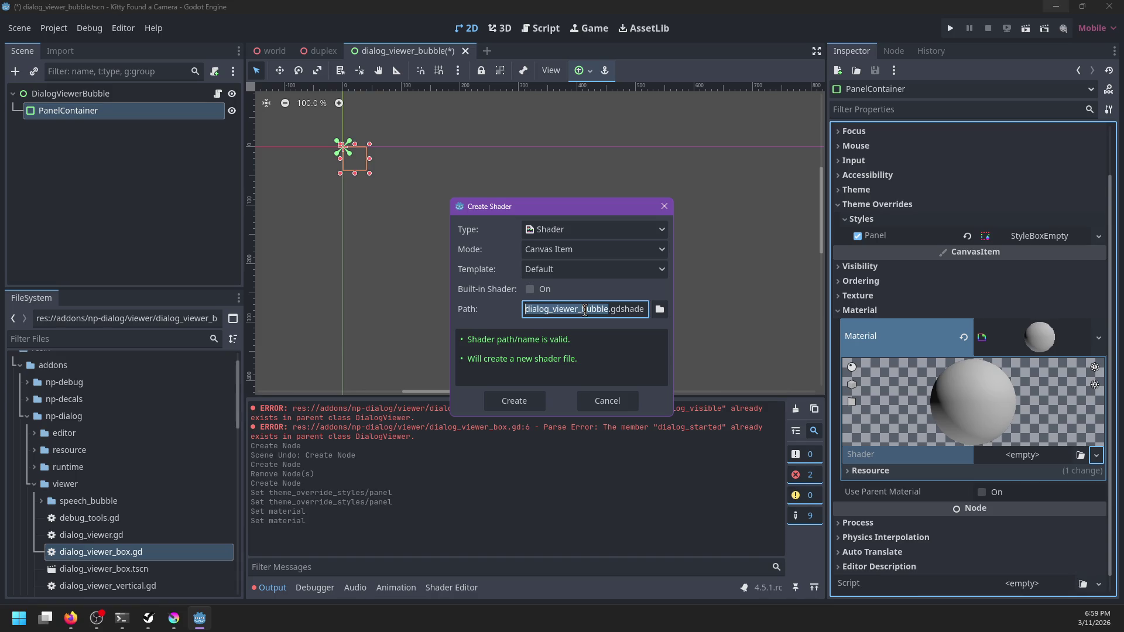
- Create the shader as speech_bubble/speech_bubble.gdshader and open it in the shader editor
{"action": "type", "text": "speech_bubble/speec"}
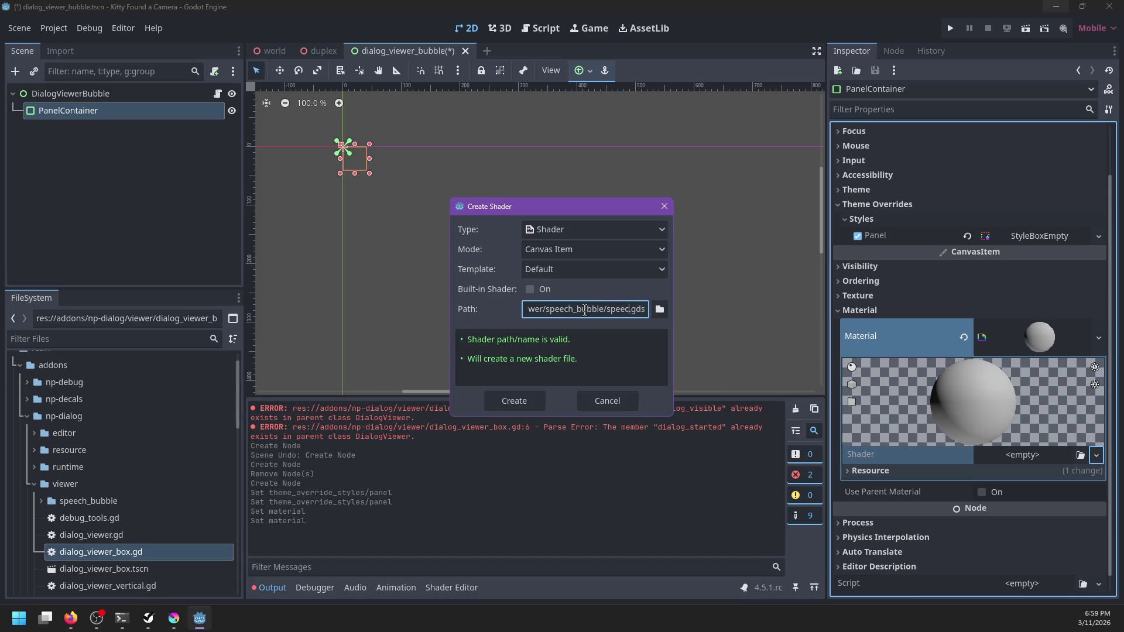
{"action": "type", "text": "ubble"}
{"action": "key", "text": "Return"}
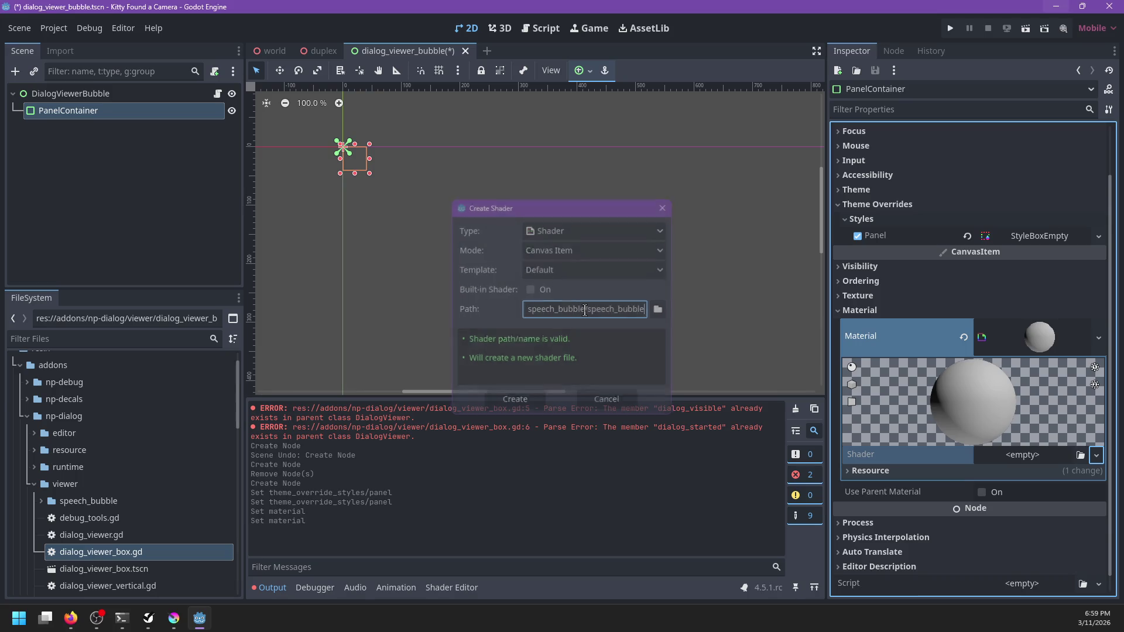
{"action": "left_click", "coordinate": [1034, 456]}
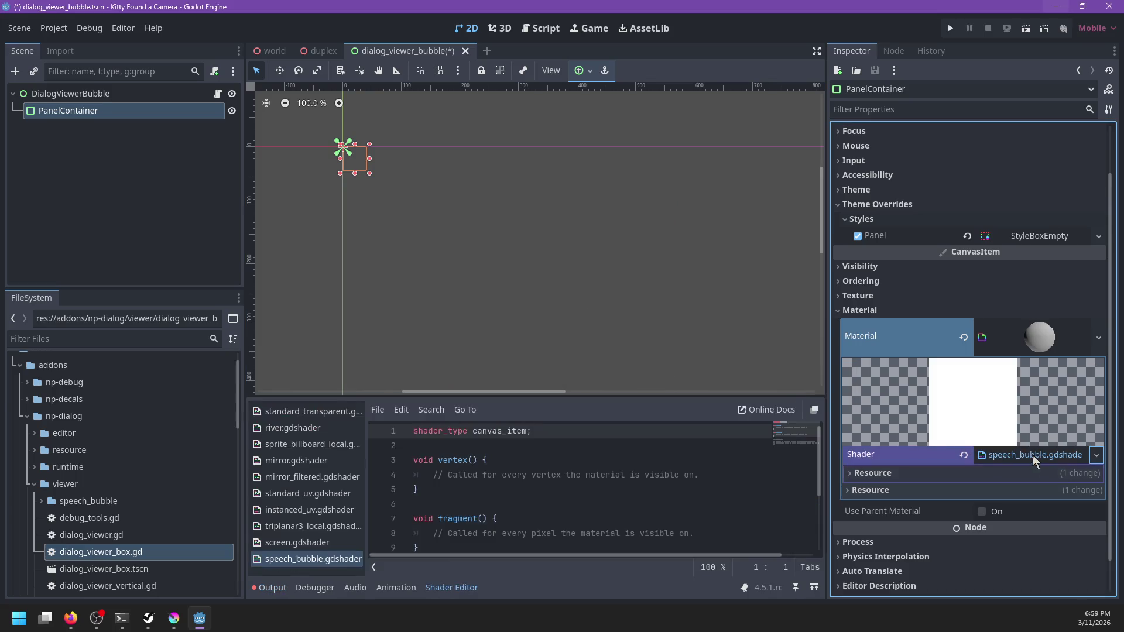
- Begin declaring 'uniform sampler2D alpha' below the shader type line
{"action": "left_click", "coordinate": [566, 437]}
{"action": "key", "text": "Return"}
{"action": "key", "text": "Return"}
{"action": "type", "text": "@exp"}
{"action": "key", "text": "BackSpace"}
{"action": "key", "text": "BackSpace"}
{"action": "key", "text": "BackSpace"}
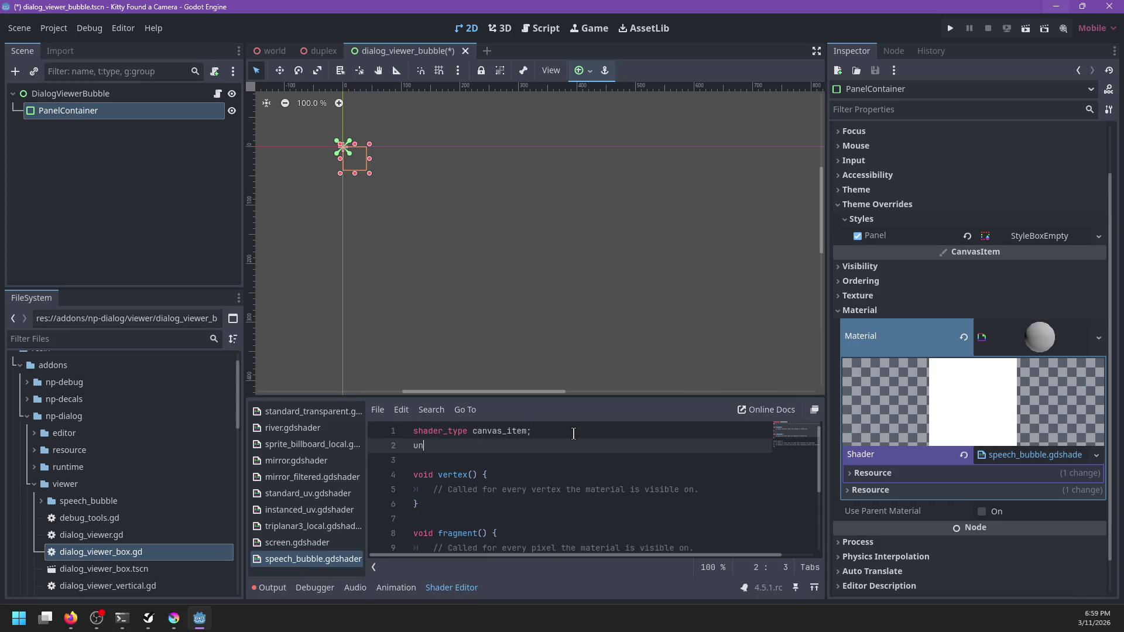
{"action": "type", "text": "m sam"}
{"action": "key", "text": "BackSpace"}
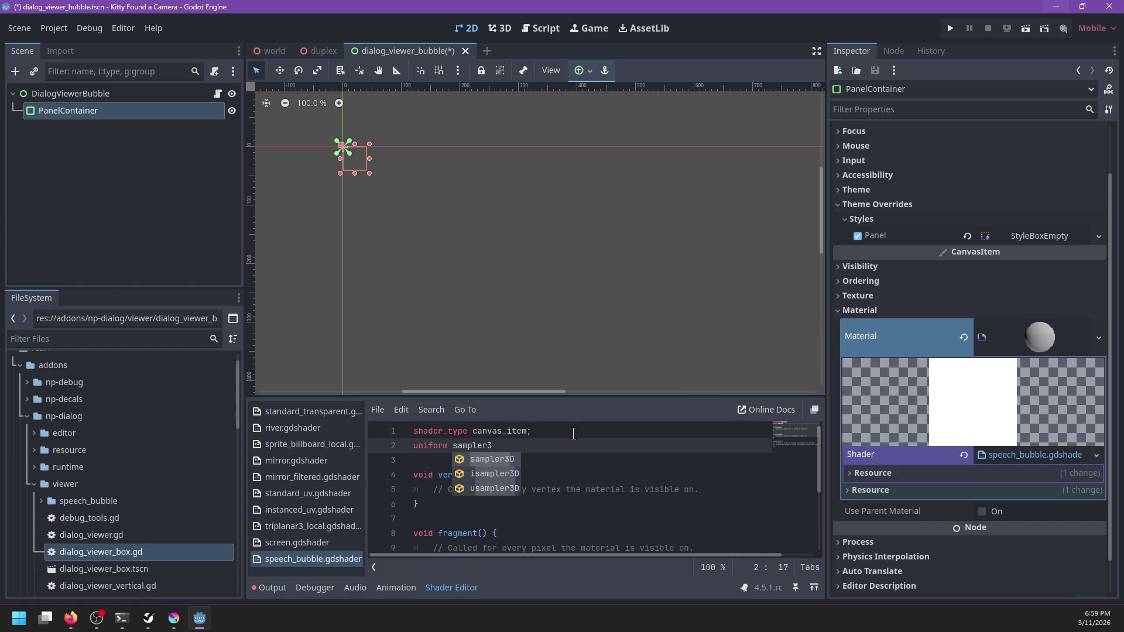
{"action": "type", "text": "2D "}
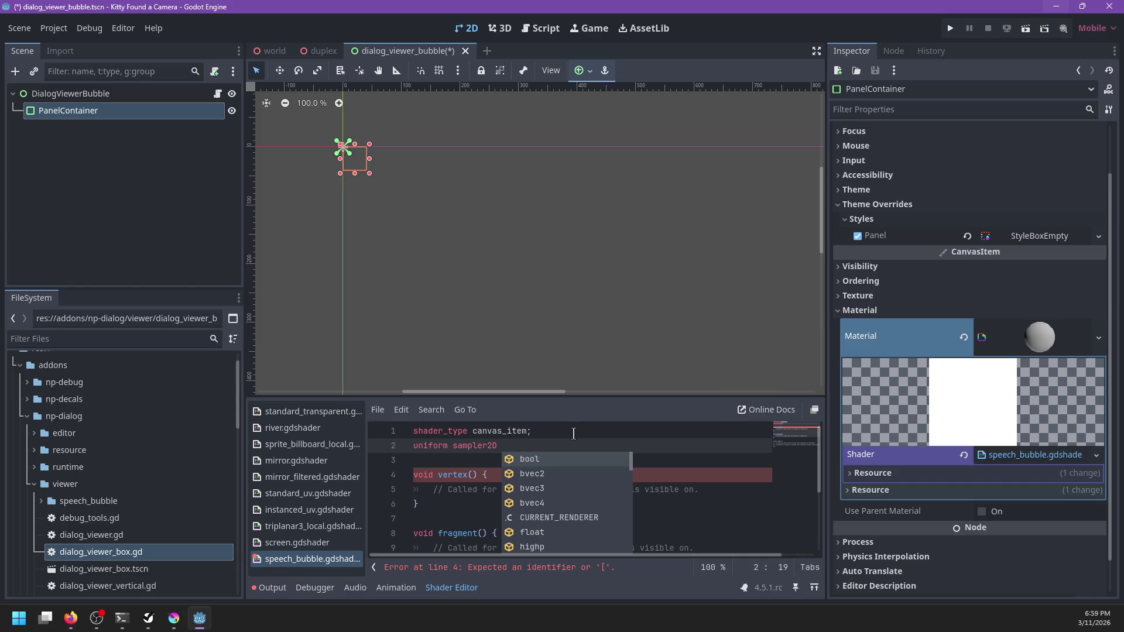
{"action": "type", "text": "depth"}
{"action": "key", "text": "BackSpace"}
{"action": "key", "text": "BackSpace"}
{"action": "key", "text": "BackSpace"}
{"action": "type", "text": "alpha:"}
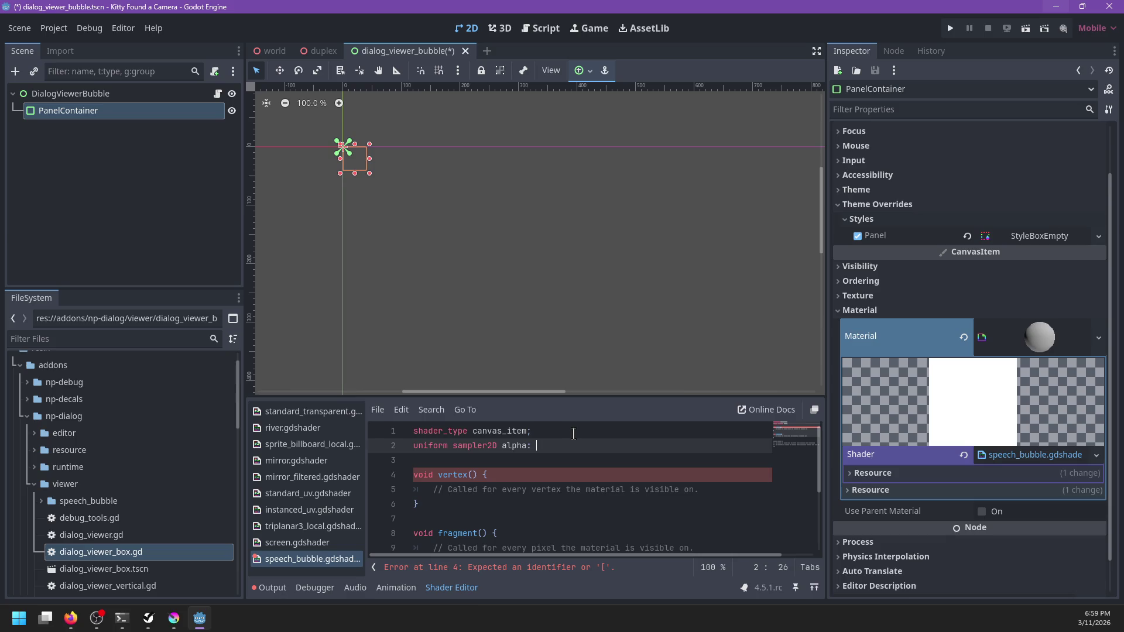
- Look at the bubble1 drawing in Krita, then return to the Godot shader code
{"action": "left_click", "coordinate": [161, 623]}
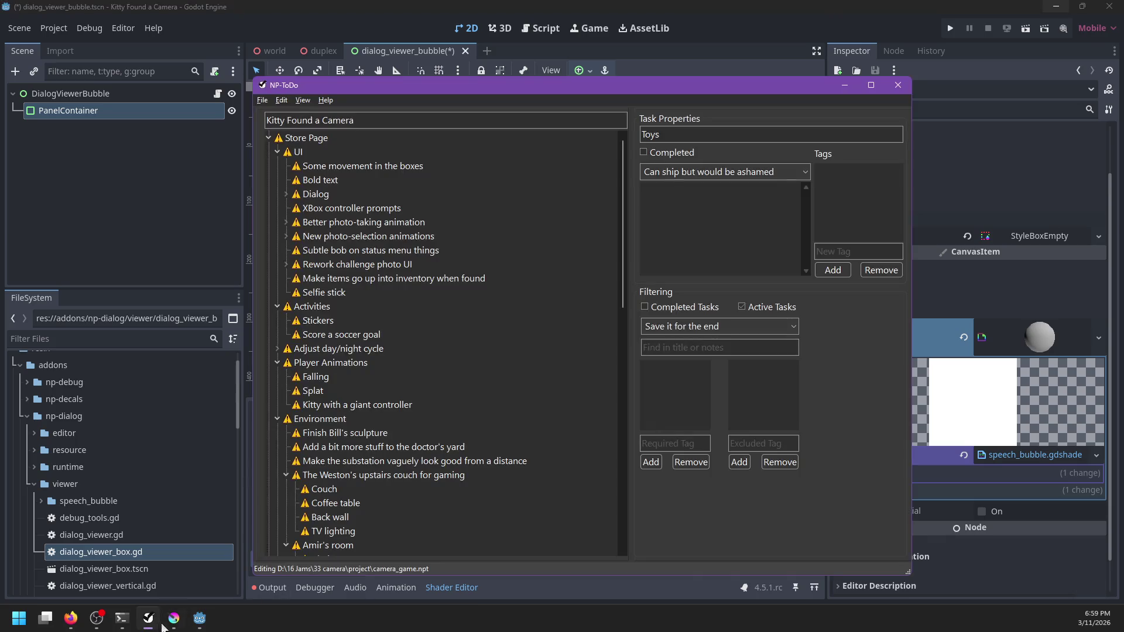
{"action": "left_click", "coordinate": [174, 618]}
{"action": "left_click", "coordinate": [512, 54]}
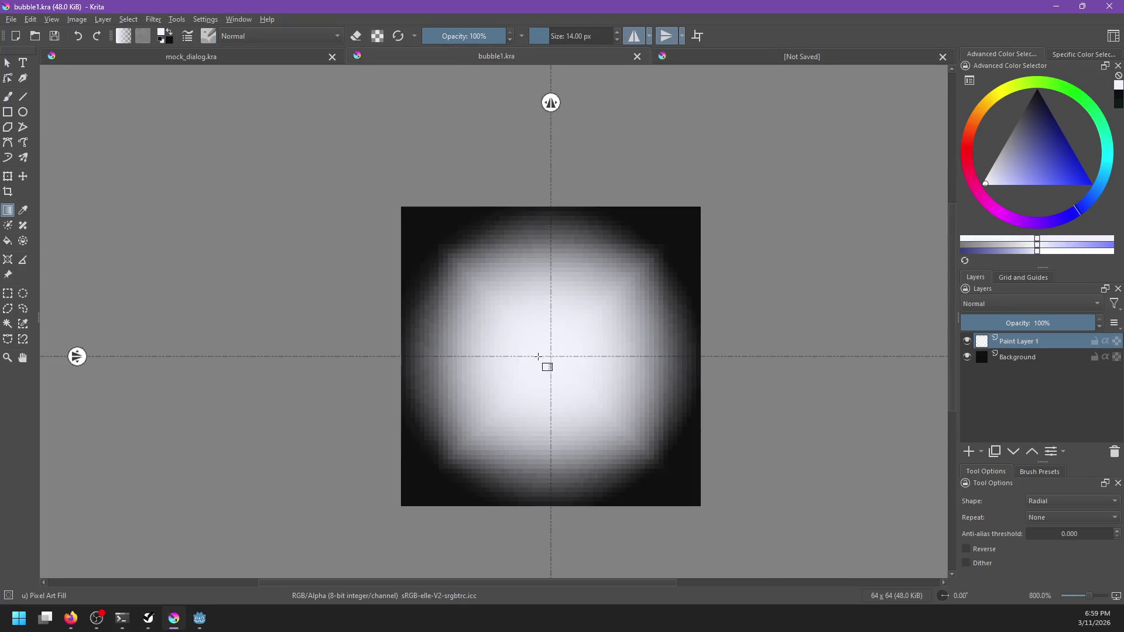
{"action": "key", "text": "alt+Tab"}
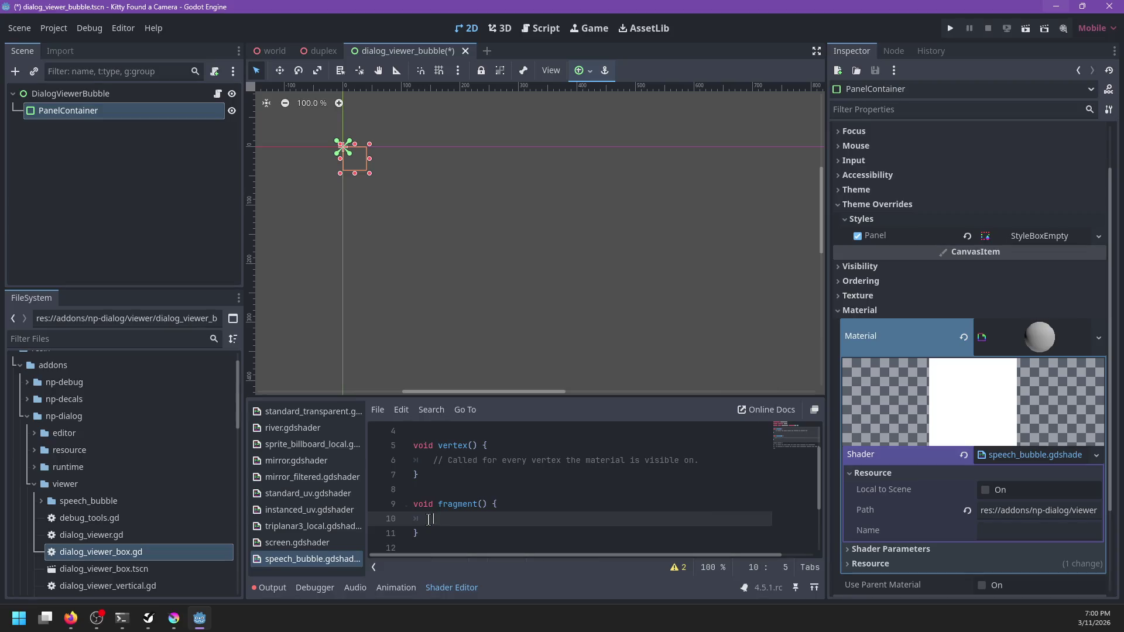
- In fragment(), sample the alpha texture's red channel at UV into 'float a'
{"action": "key", "text": "BackSpace"}
{"action": "key", "text": "BackSpace"}
{"action": "key", "text": "BackSpace"}
{"action": "type", "text": "float c = "}
{"action": "type", "text": "texture("}
{"action": "scroll", "coordinate": [505, 489], "scroll_direction": "up", "scroll_amount": 2}
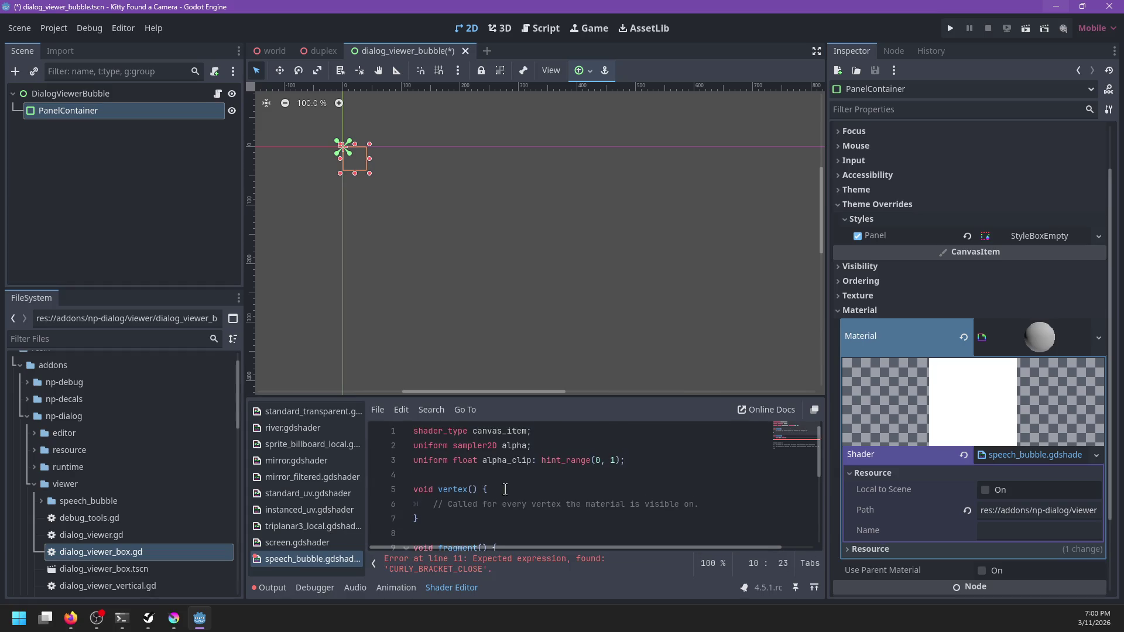
{"action": "type", "text": "alpha)"}
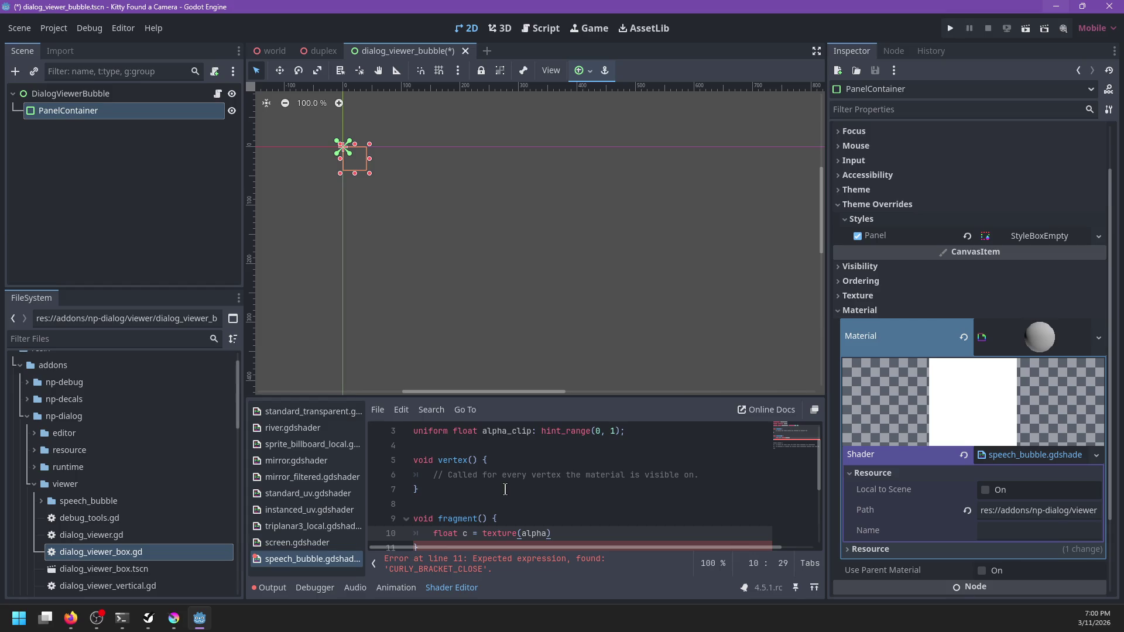
{"action": "type", "text": ".r;"}
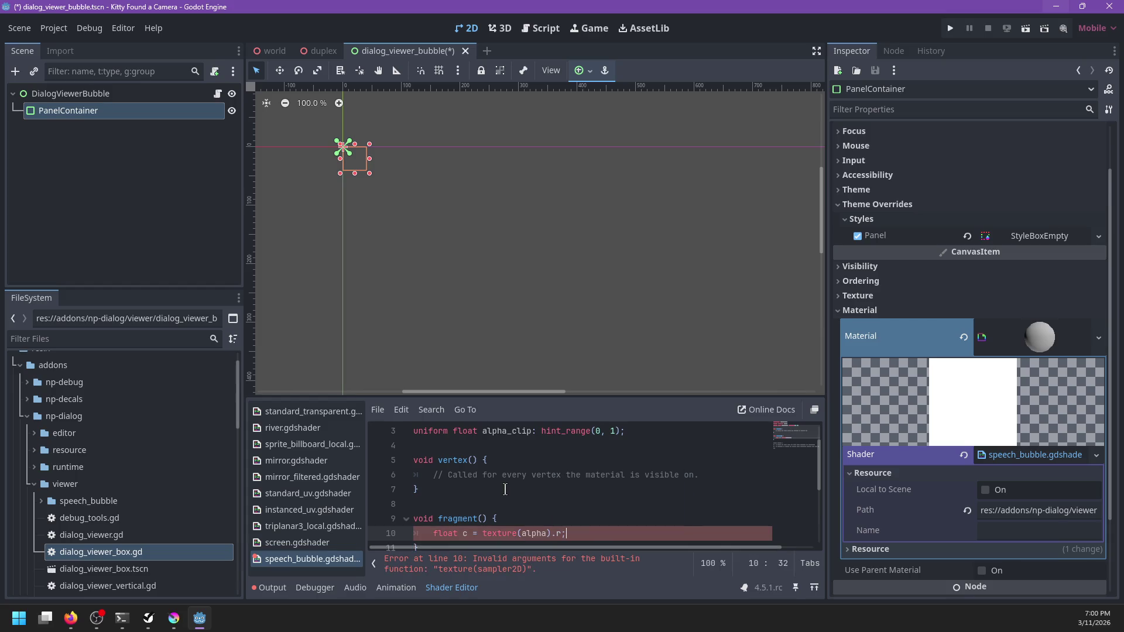
{"action": "type", "text": "UV"}
{"action": "key", "text": "Tab"}
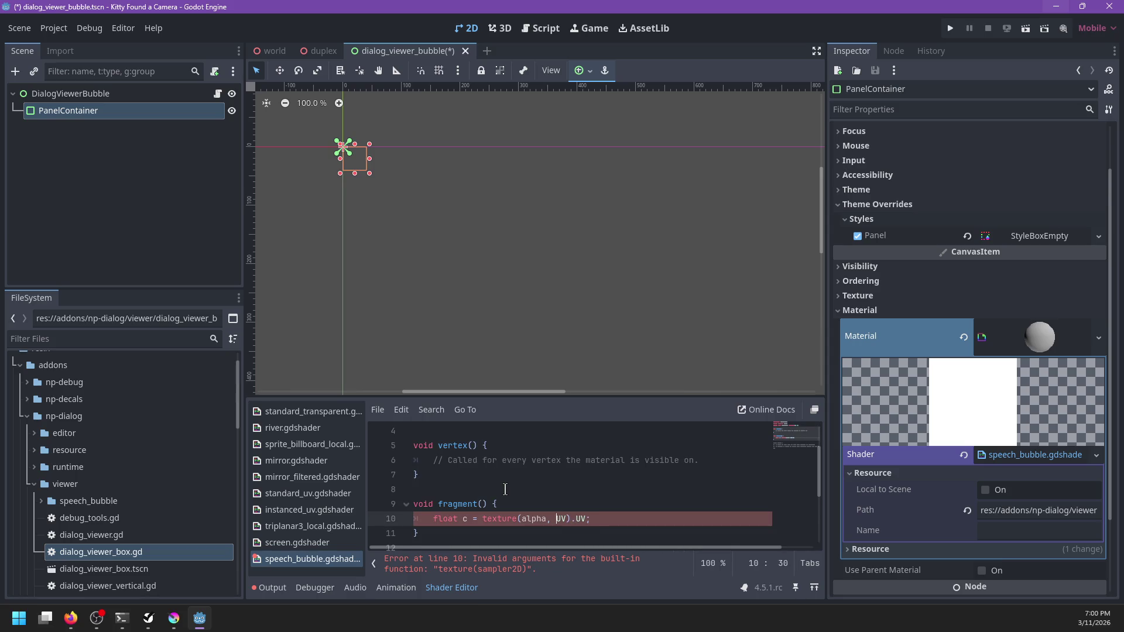
{"action": "key", "text": "Delete"}
{"action": "type", "text": "a"}
{"action": "key", "text": "End"}
- Add an if block that discards the pixel when a is below alpha_clip
{"action": "key", "text": "Return"}
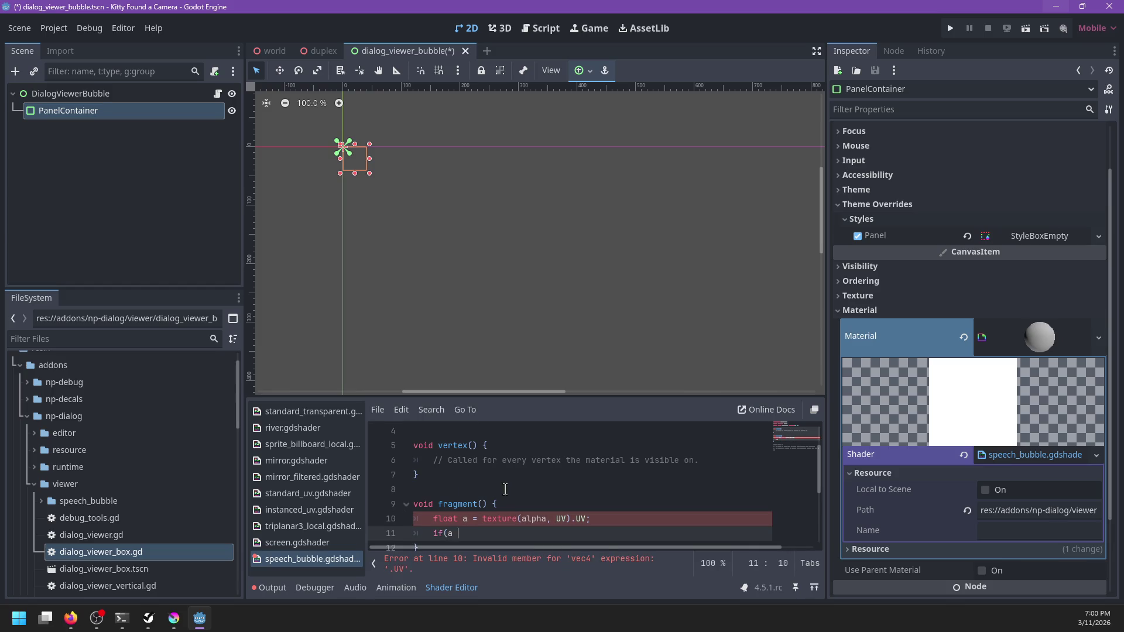
{"action": "type", "text": "pha"}
{"action": "key", "text": "Up"}
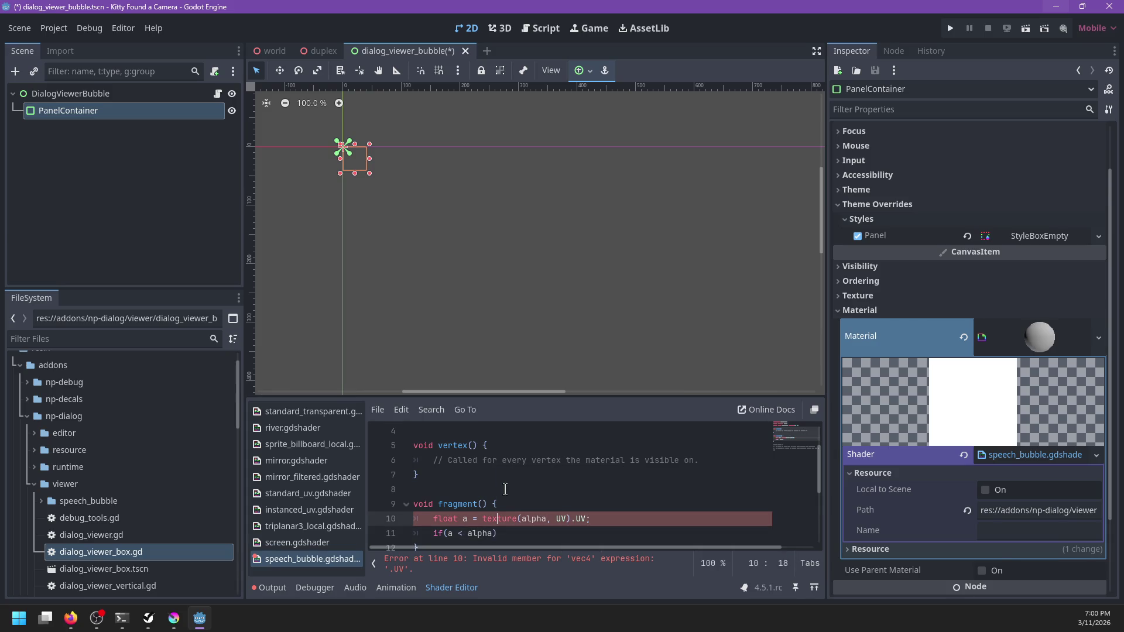
{"action": "type", "text": "r"}
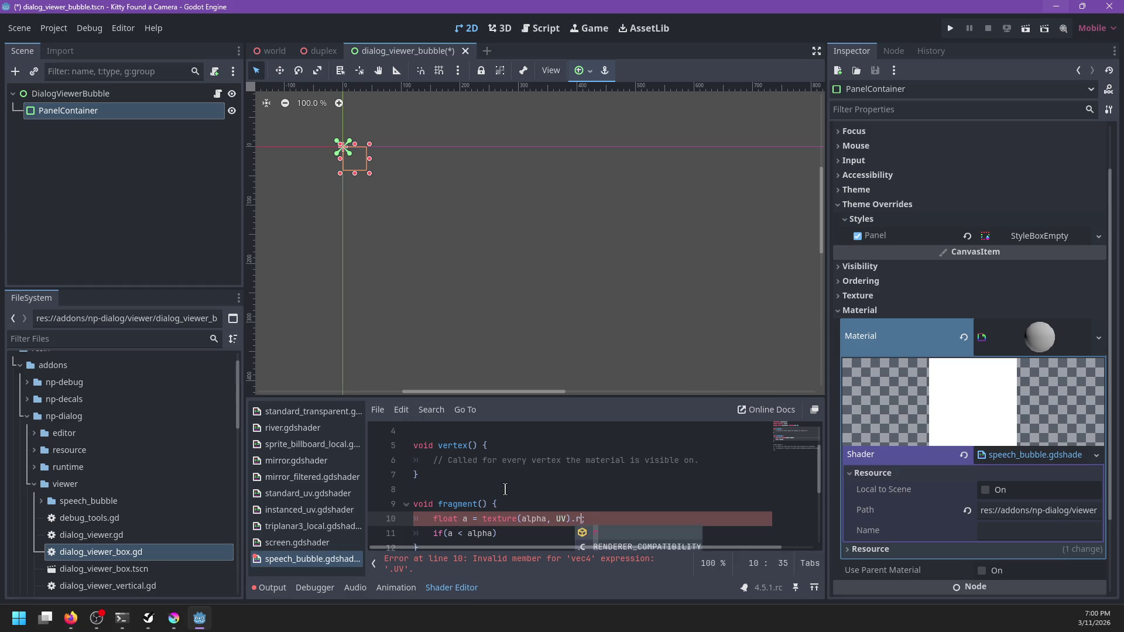
{"action": "key", "text": "Down"}
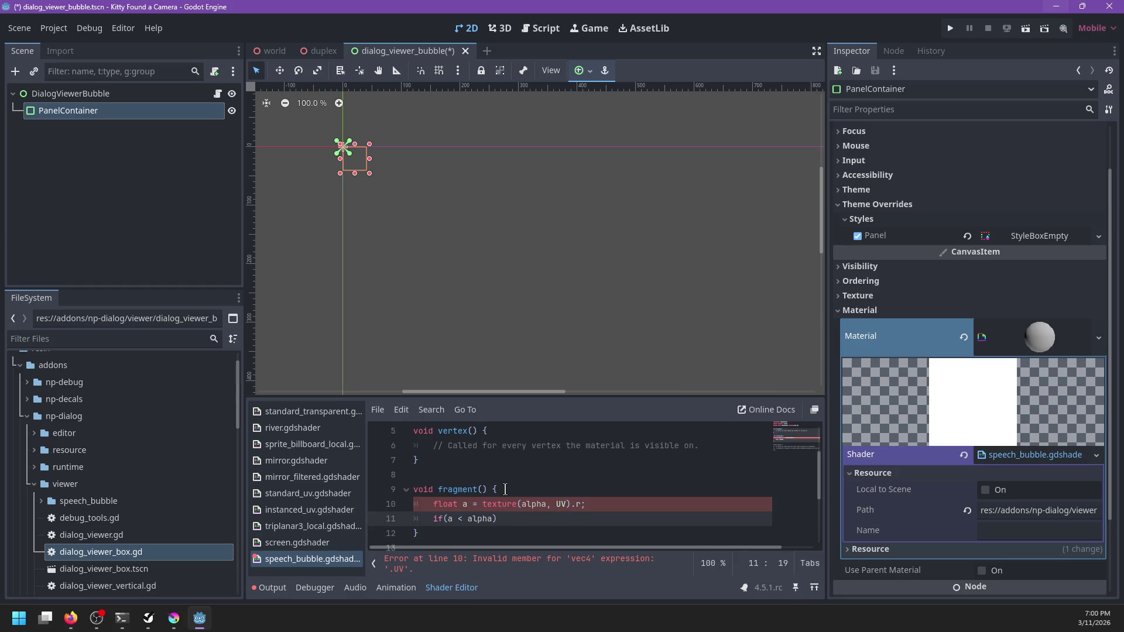
{"action": "type", "text": "_clip)"}
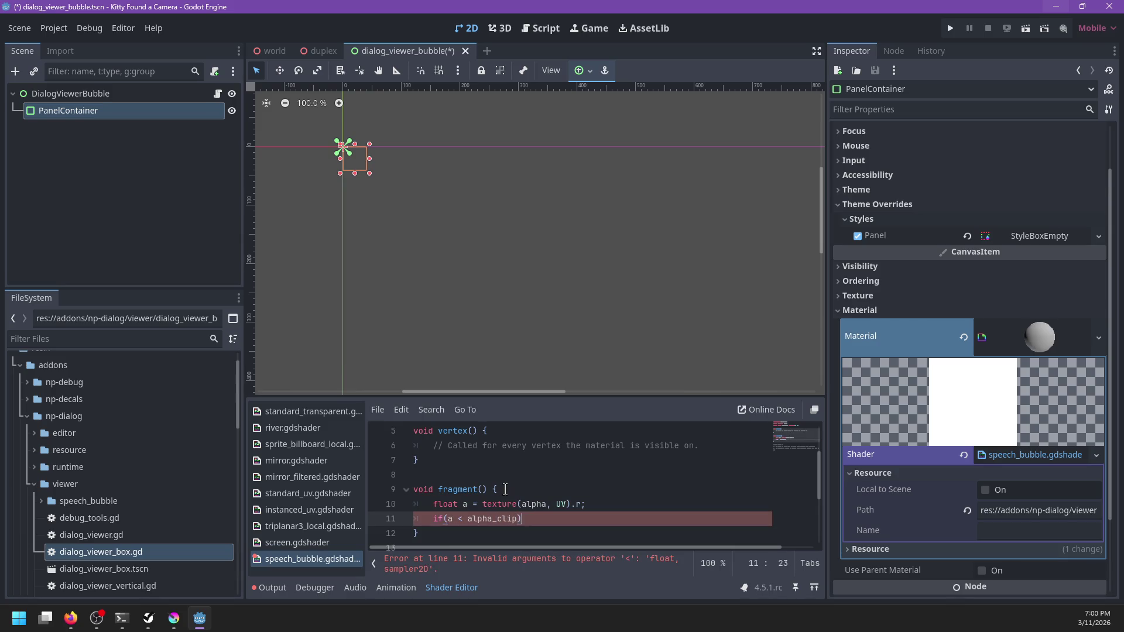
{"action": "type", "text": " {"}
{"action": "key", "text": "Return"}
{"action": "type", "text": "discard;"}
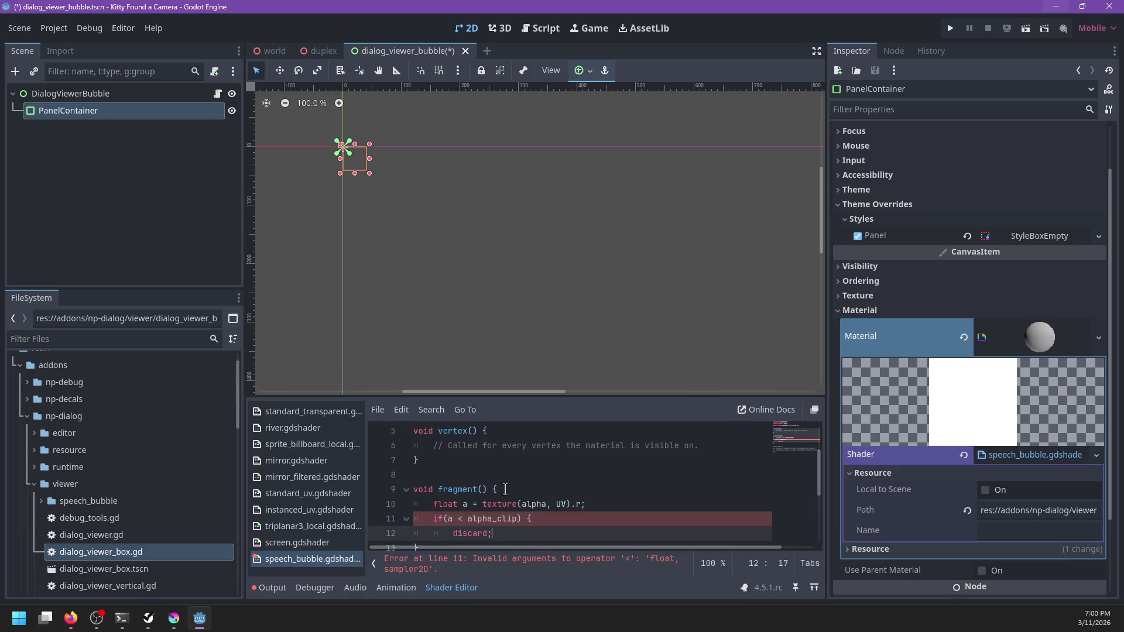
{"action": "key", "text": "Return"}
{"action": "type", "text": "}"}
{"action": "key", "text": "Return"}
- After the discard block, set COLOR to vec3(1)
{"action": "key", "text": "Up"}
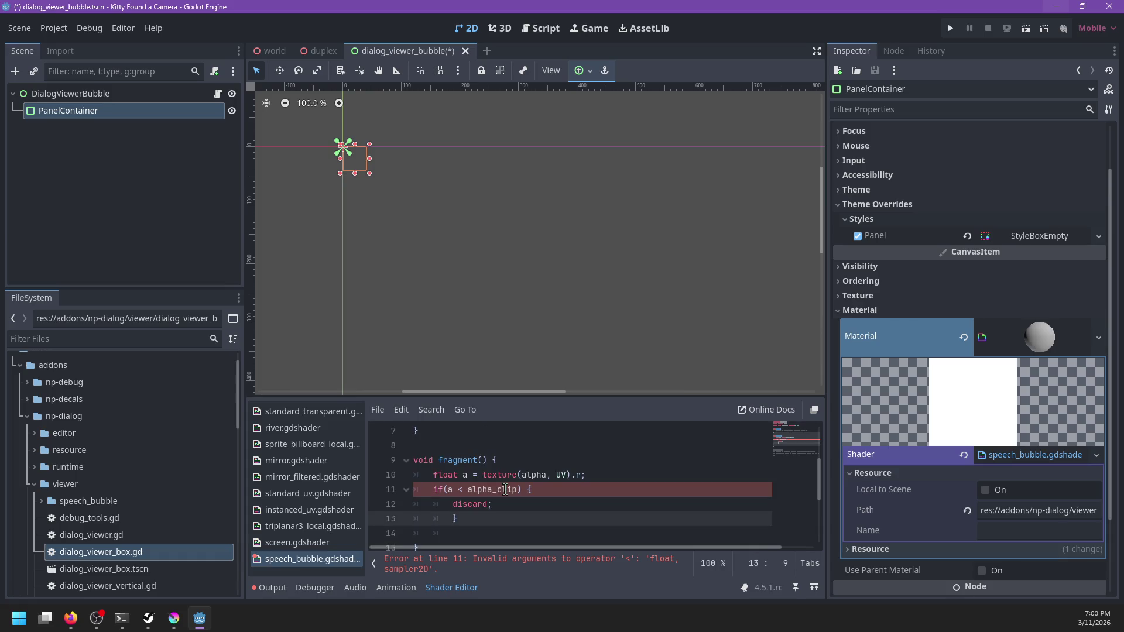
{"action": "key", "text": "Down"}
{"action": "type", "text": "lse"}
{"action": "key", "text": "BackSpace"}
{"action": "key", "text": "BackSpace"}
{"action": "key", "text": "BackSpace"}
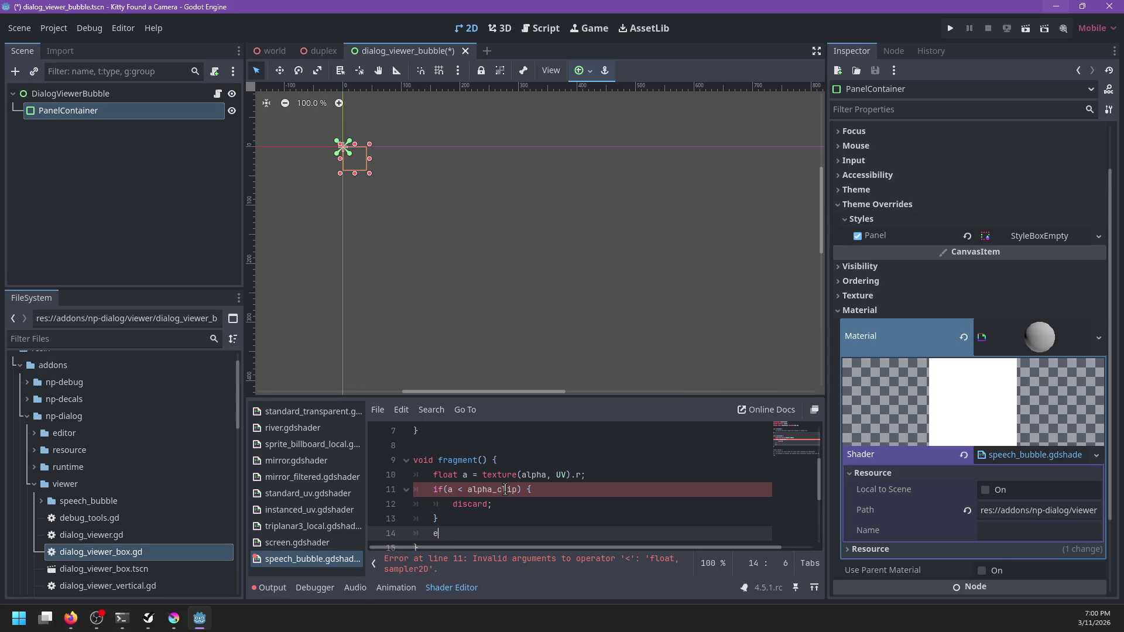
{"action": "key", "text": "BackSpace"}
{"action": "type", "text": "R = vec3("}
{"action": "key", "text": "BackSpace"}
{"action": "type", "text": ");"}
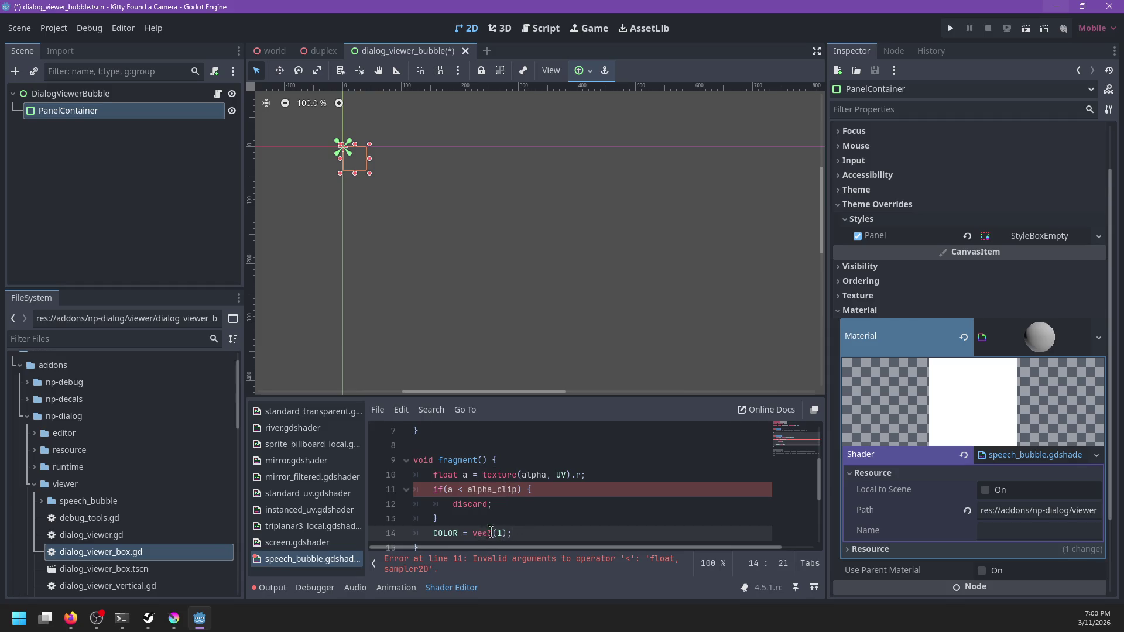
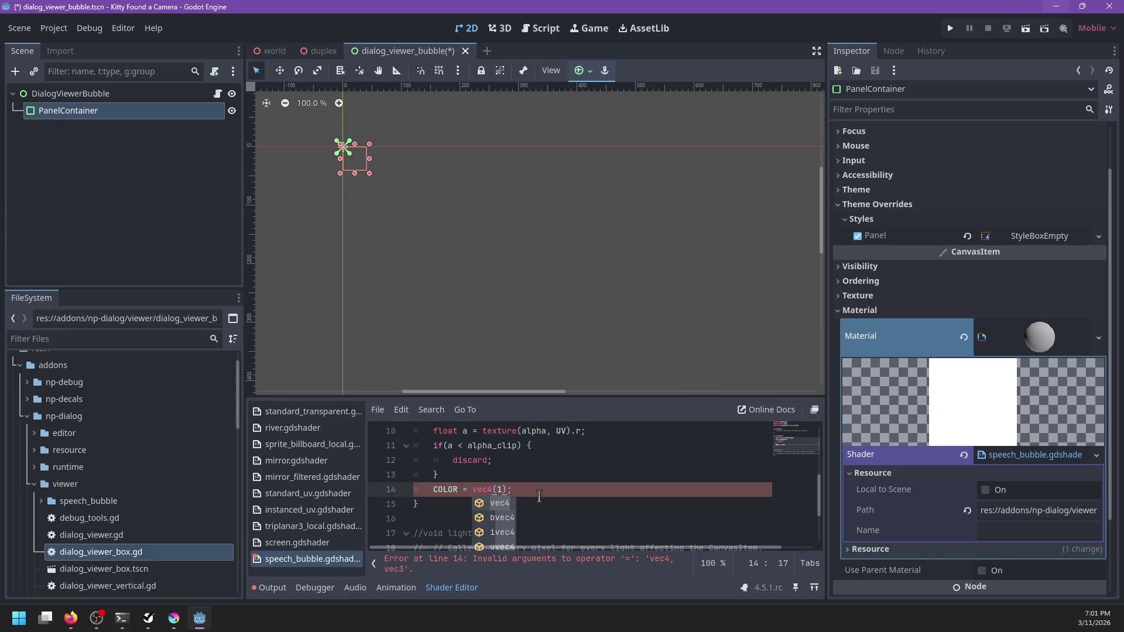
- Save the corrected speech bubble shader and the scene so the error clears
{"action": "key", "text": "ctrl+z"}
{"action": "scroll", "coordinate": [566, 471], "scroll_direction": "up", "scroll_amount": 3}
{"action": "scroll", "coordinate": [561, 467], "scroll_direction": "down", "scroll_amount": 2}
{"action": "scroll", "coordinate": [558, 463], "scroll_direction": "up", "scroll_amount": 2}
{"action": "key", "text": "ctrl+s"}
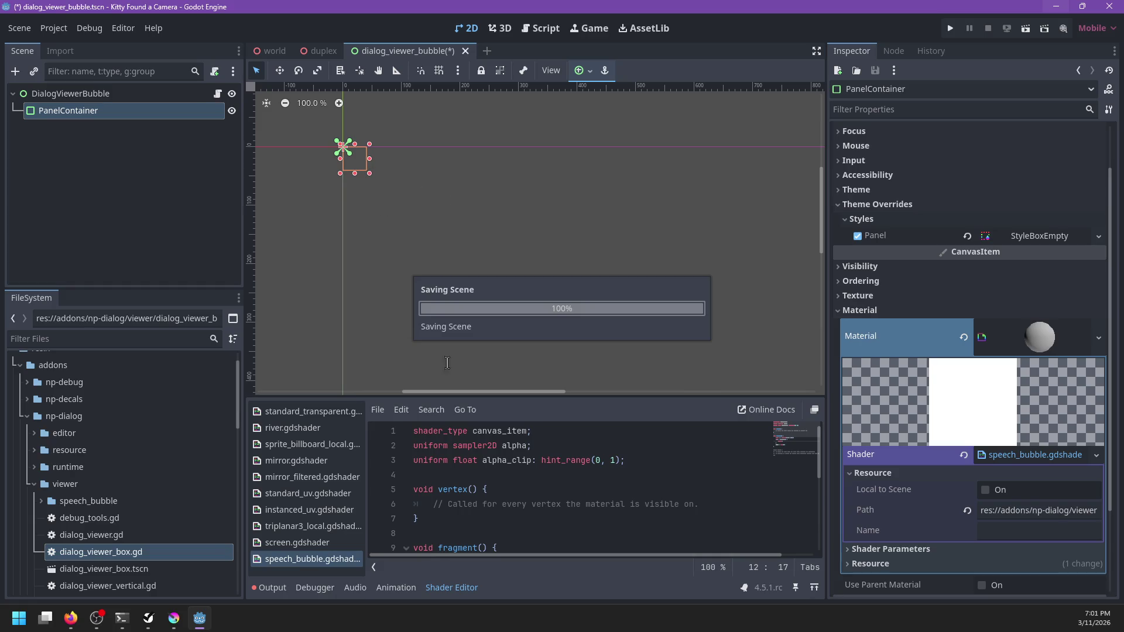
- Enlarge the PanelContainer and give its Panel style a new flat StyleBoxFlat
{"action": "left_click_drag", "start_coordinate": [370, 173], "coordinate": [467, 235]}
{"action": "left_click", "coordinate": [1098, 235]}
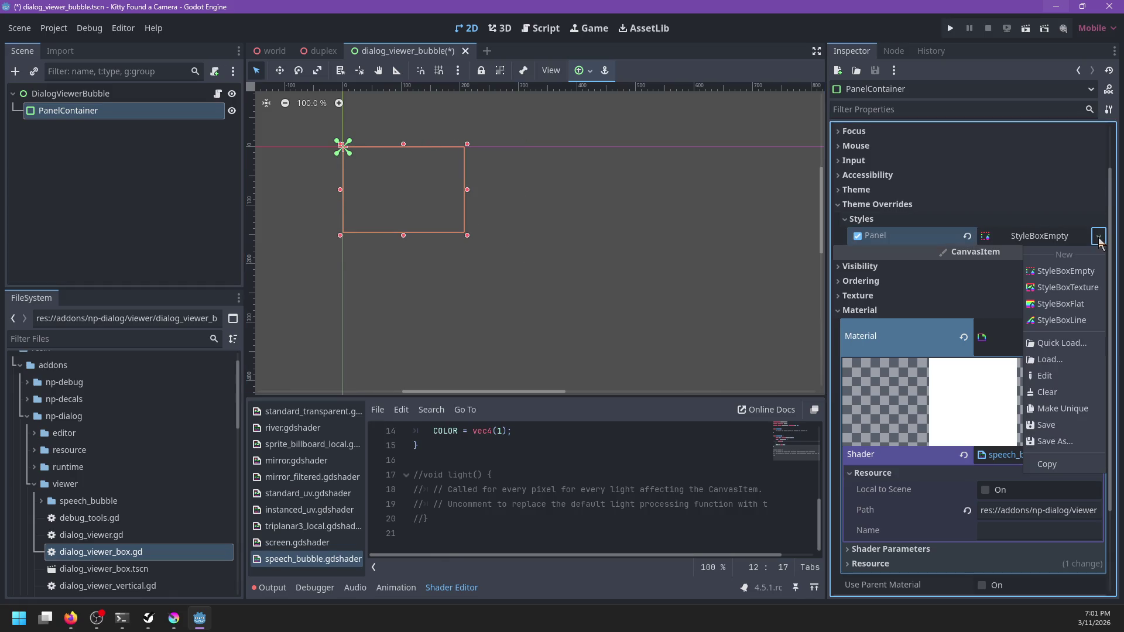
{"action": "left_click", "coordinate": [1084, 303]}
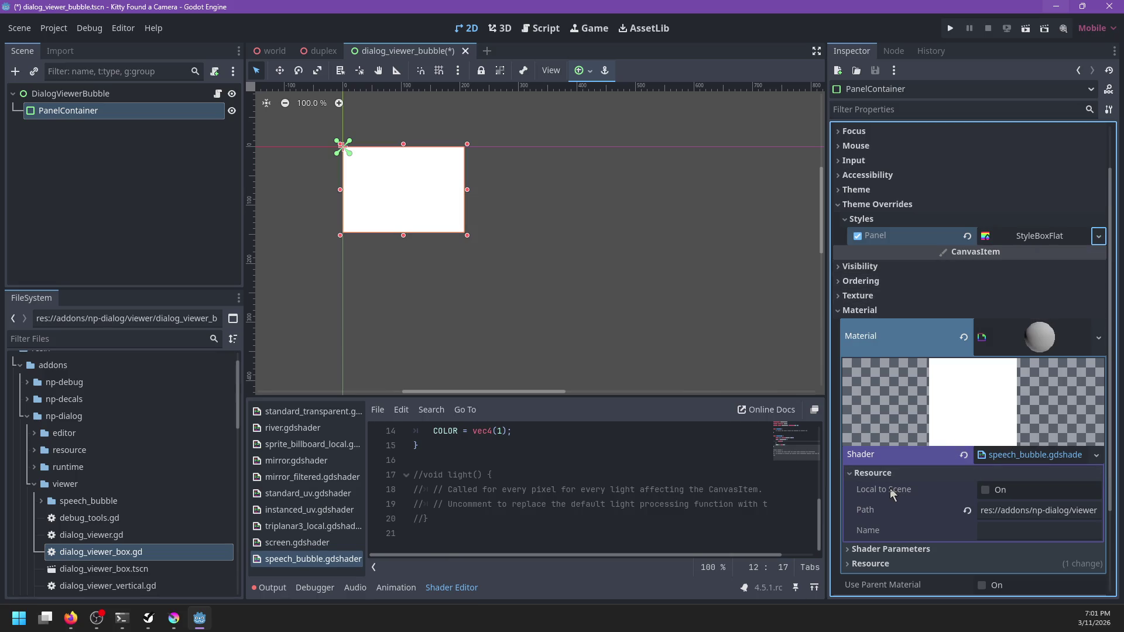
- Assign bubble1.png from the speech_bubble folder as the shader's Alpha mask
{"action": "left_click", "coordinate": [872, 473]}
{"action": "left_click", "coordinate": [890, 472]}
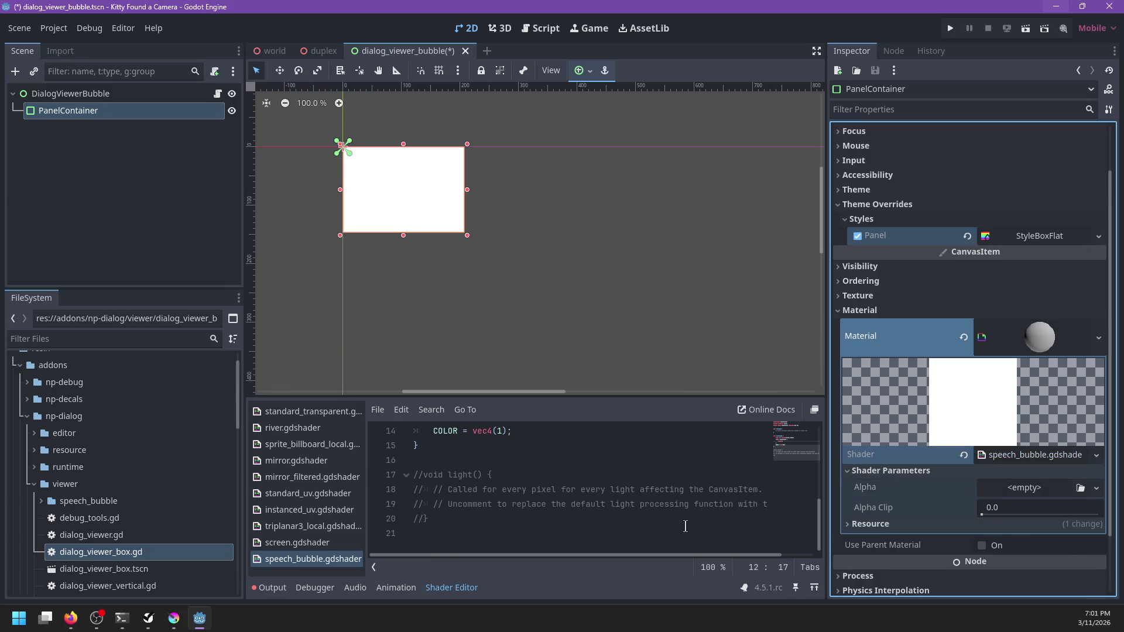
{"action": "scroll", "coordinate": [117, 503], "scroll_direction": "down", "scroll_amount": 5}
{"action": "scroll", "coordinate": [86, 490], "scroll_direction": "up", "scroll_amount": 2}
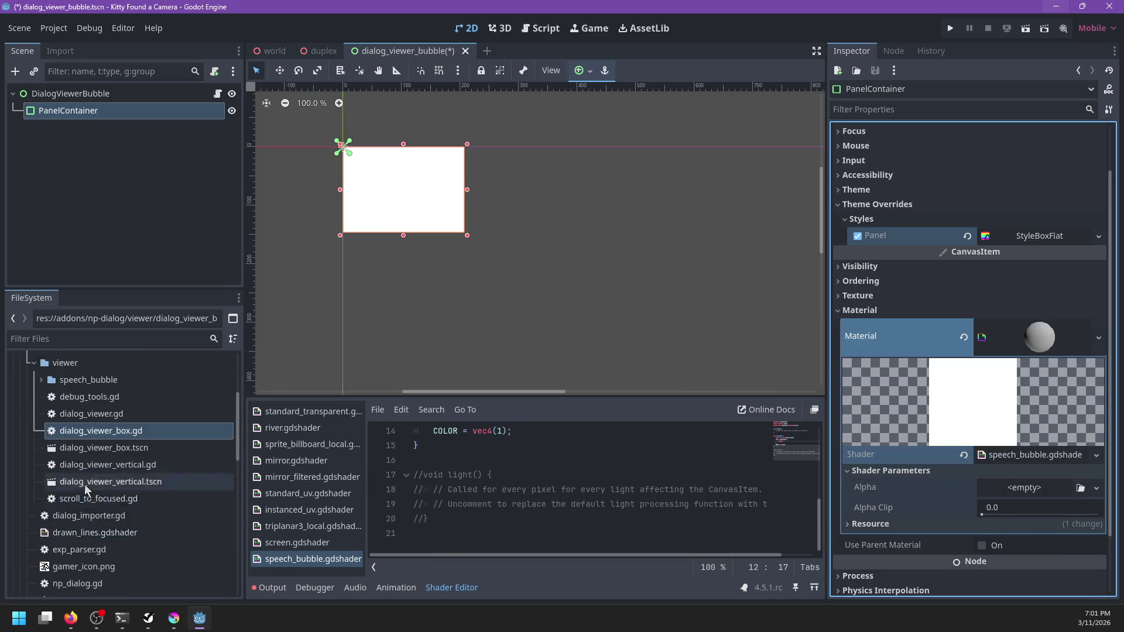
{"action": "scroll", "coordinate": [86, 489], "scroll_direction": "up", "scroll_amount": 2}
{"action": "double_click", "coordinate": [87, 467]}
{"action": "scroll", "coordinate": [87, 468], "scroll_direction": "down", "scroll_amount": 1}
{"action": "mouse_move", "coordinate": [86, 432]}
{"action": "left_mouse_down"}
{"action": "mouse_move", "coordinate": [729, 524]}
{"action": "mouse_move", "coordinate": [1005, 487]}
{"action": "left_mouse_up"}
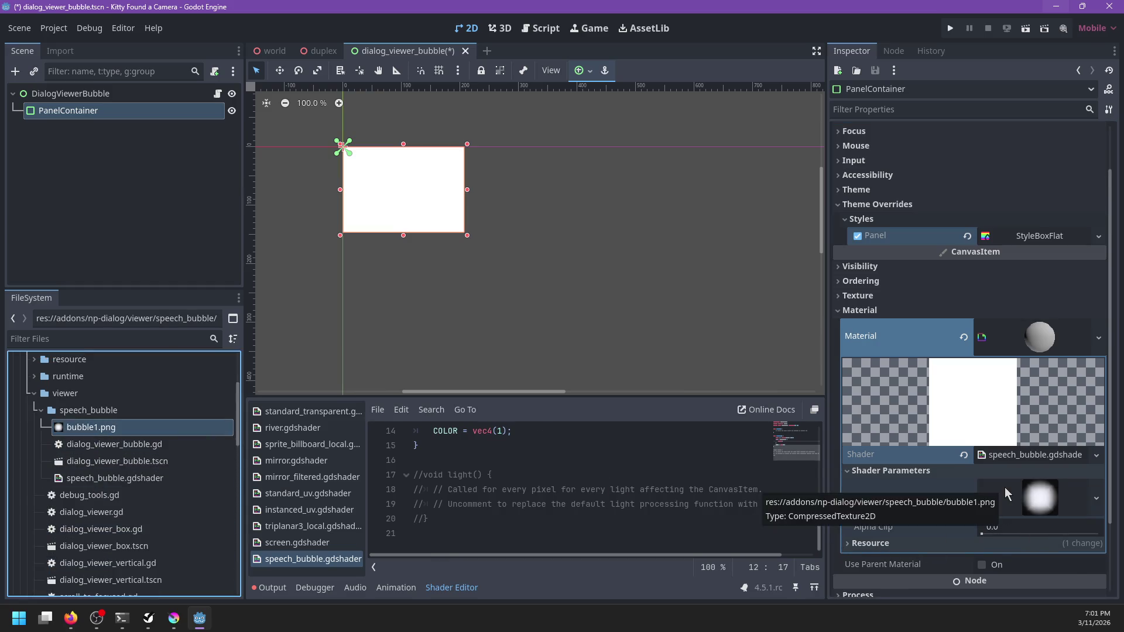
- Raise Alpha Clip to about 0.095 so the panel becomes an oval bubble
{"action": "scroll", "coordinate": [557, 494], "scroll_direction": "up", "scroll_amount": 3}
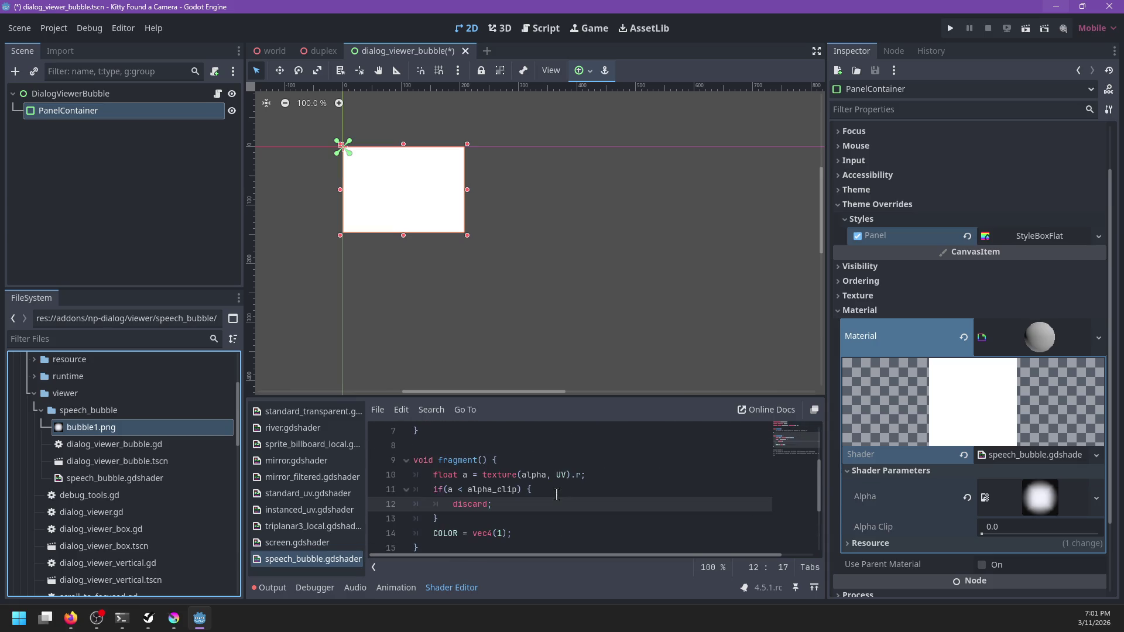
{"action": "mouse_move", "coordinate": [986, 534]}
{"action": "left_mouse_down"}
{"action": "mouse_move", "coordinate": [1072, 526]}
{"action": "mouse_move", "coordinate": [985, 522]}
{"action": "mouse_move", "coordinate": [1059, 514]}
{"action": "mouse_move", "coordinate": [985, 504]}
{"action": "mouse_move", "coordinate": [994, 504]}
{"action": "left_mouse_up"}
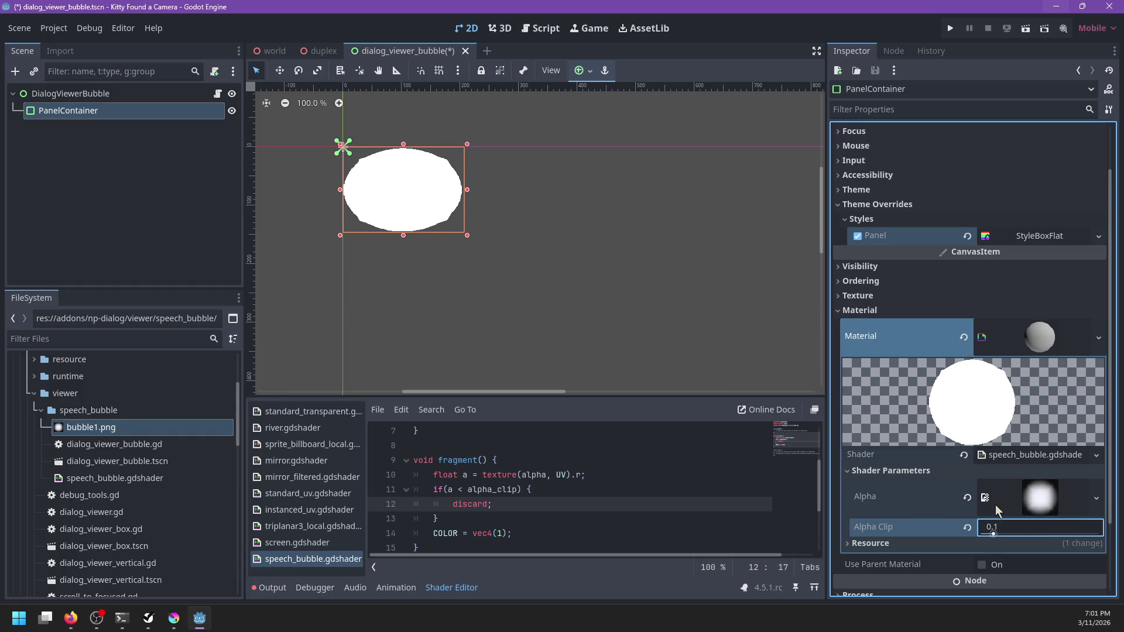
{"action": "scroll", "coordinate": [503, 281], "scroll_direction": "up", "scroll_amount": 4}
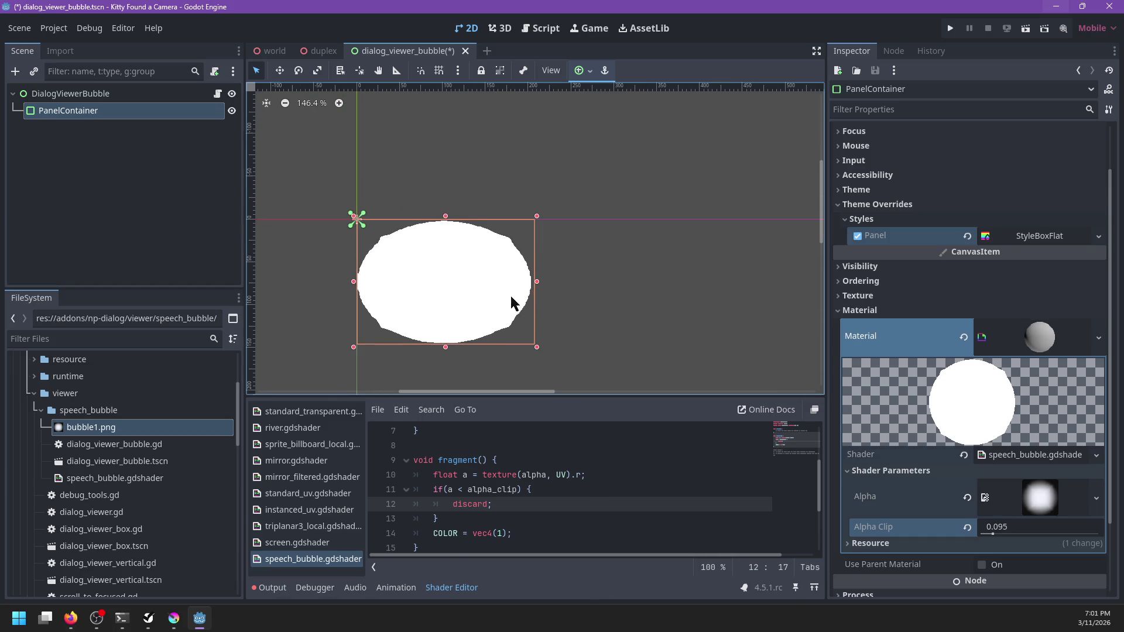
{"action": "scroll", "coordinate": [560, 477], "scroll_direction": "up", "scroll_amount": 2}
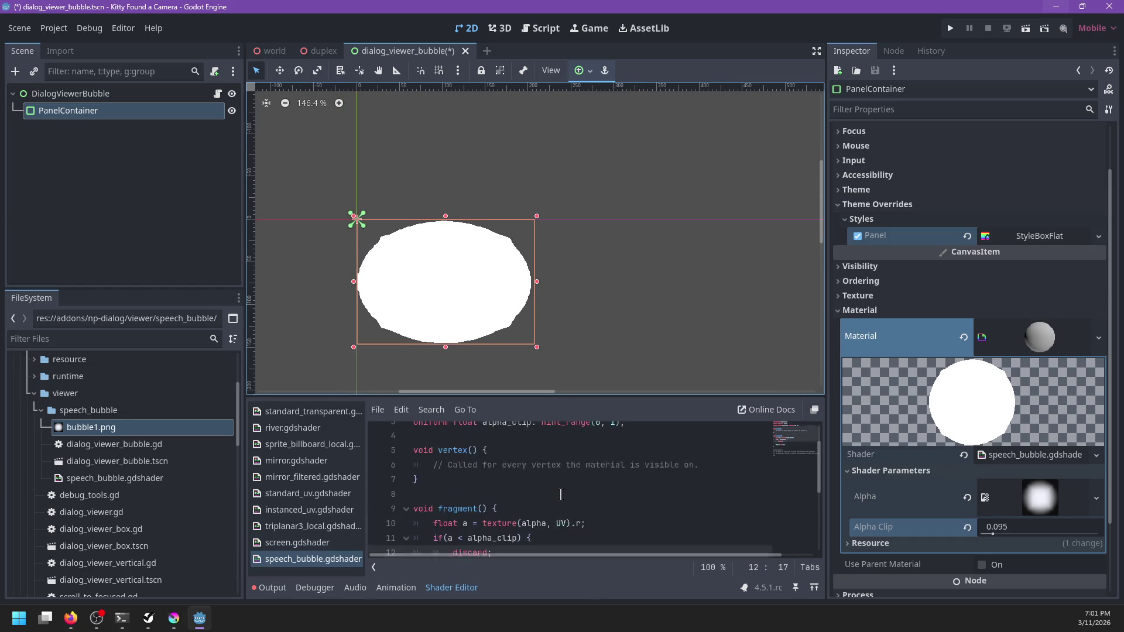
- Add a ranged uniform float outline_thickness below the alpha_clip uniform
{"action": "left_click", "coordinate": [583, 445]}
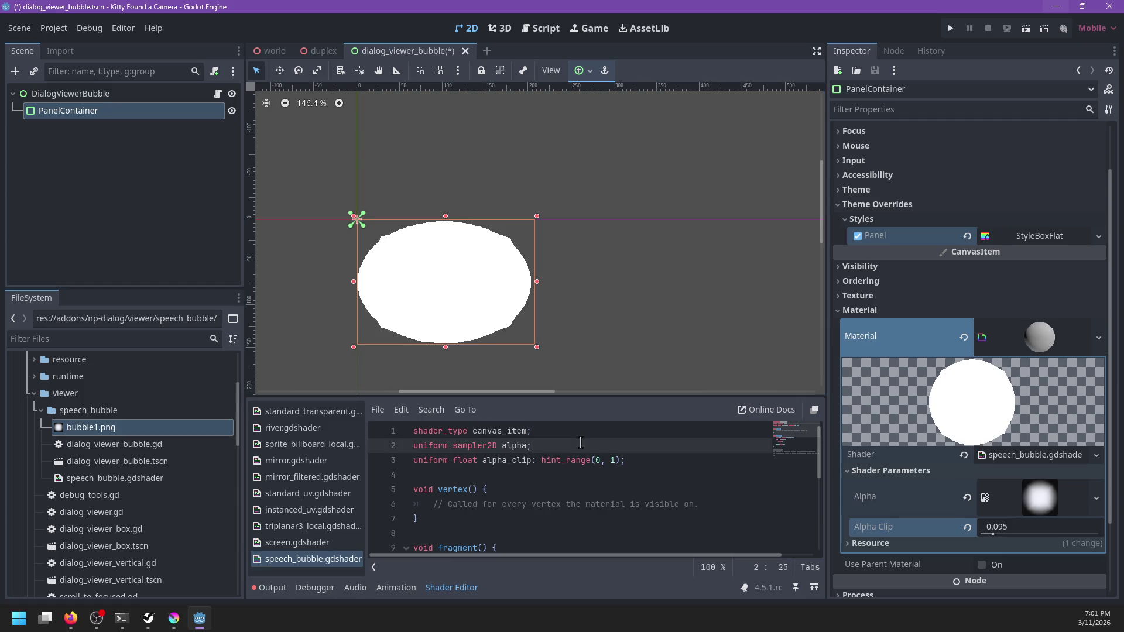
{"action": "scroll", "coordinate": [589, 458], "scroll_direction": "down", "scroll_amount": 4}
{"action": "scroll", "coordinate": [585, 458], "scroll_direction": "up", "scroll_amount": 2}
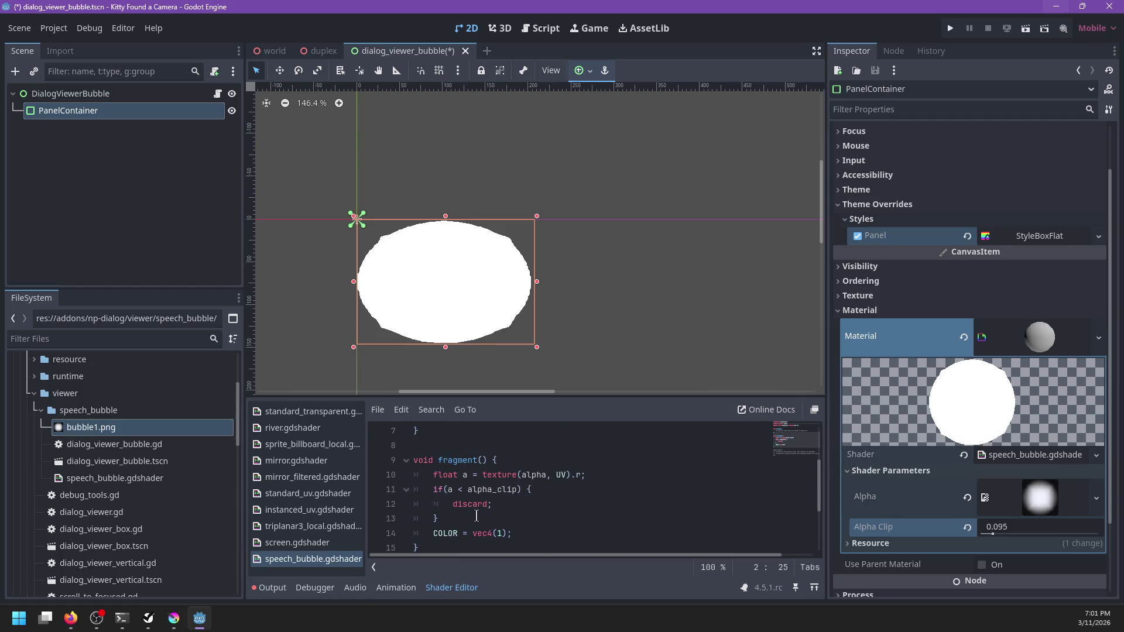
{"action": "left_click", "coordinate": [475, 518]}
{"action": "scroll", "coordinate": [576, 467], "scroll_direction": "up", "scroll_amount": 2}
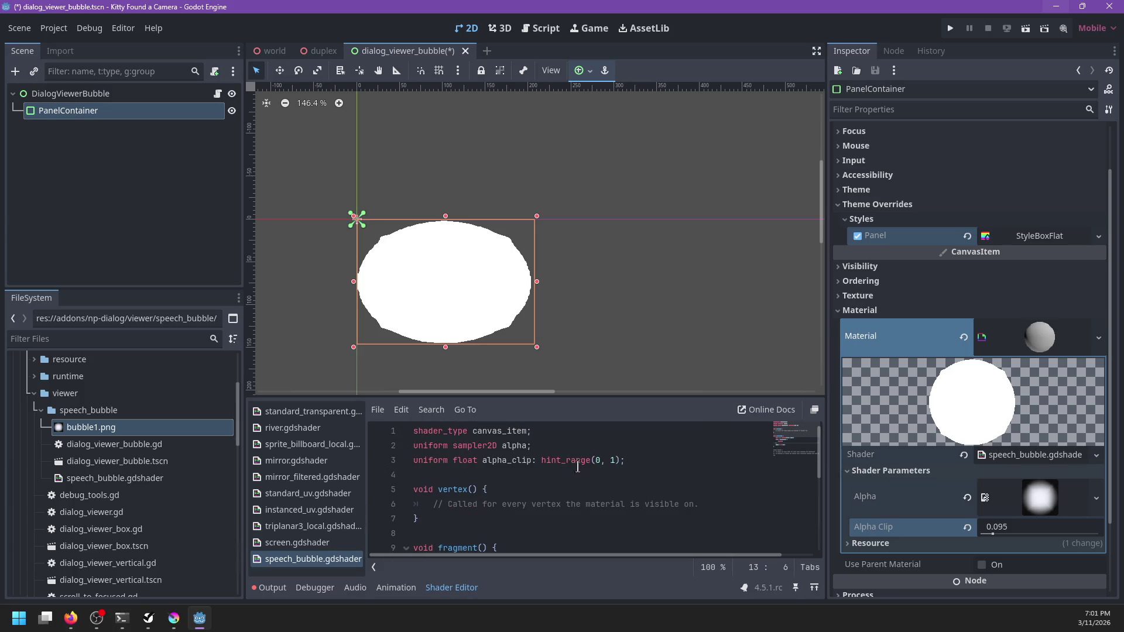
{"action": "left_click", "coordinate": [640, 457]}
{"action": "key", "text": "Return"}
{"action": "type", "text": "un"}
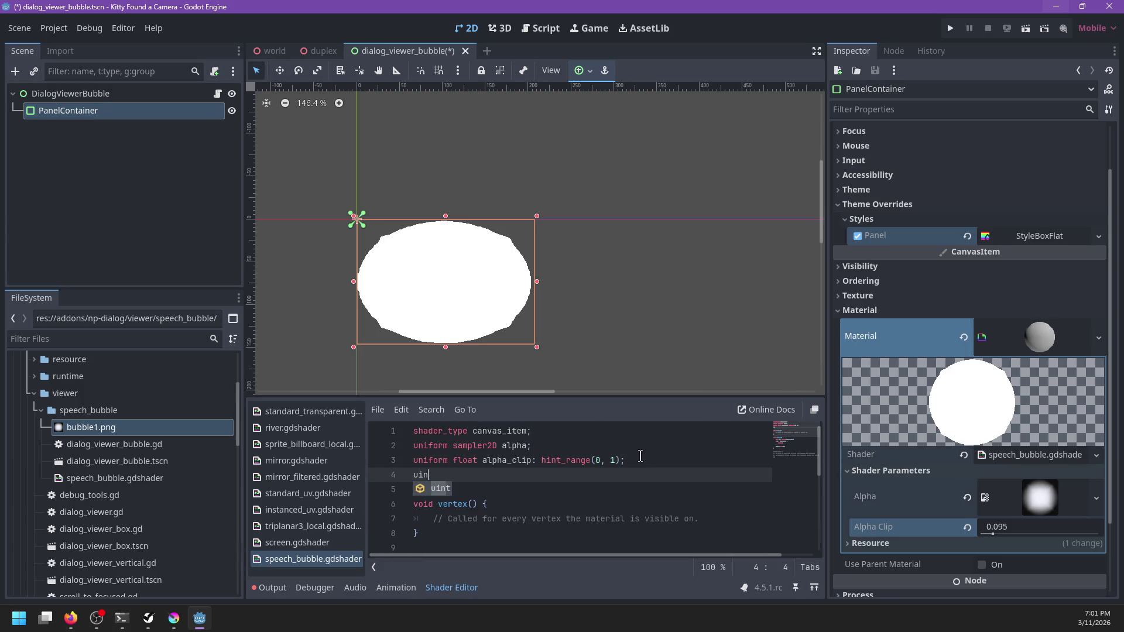
{"action": "type", "text": "iform"}
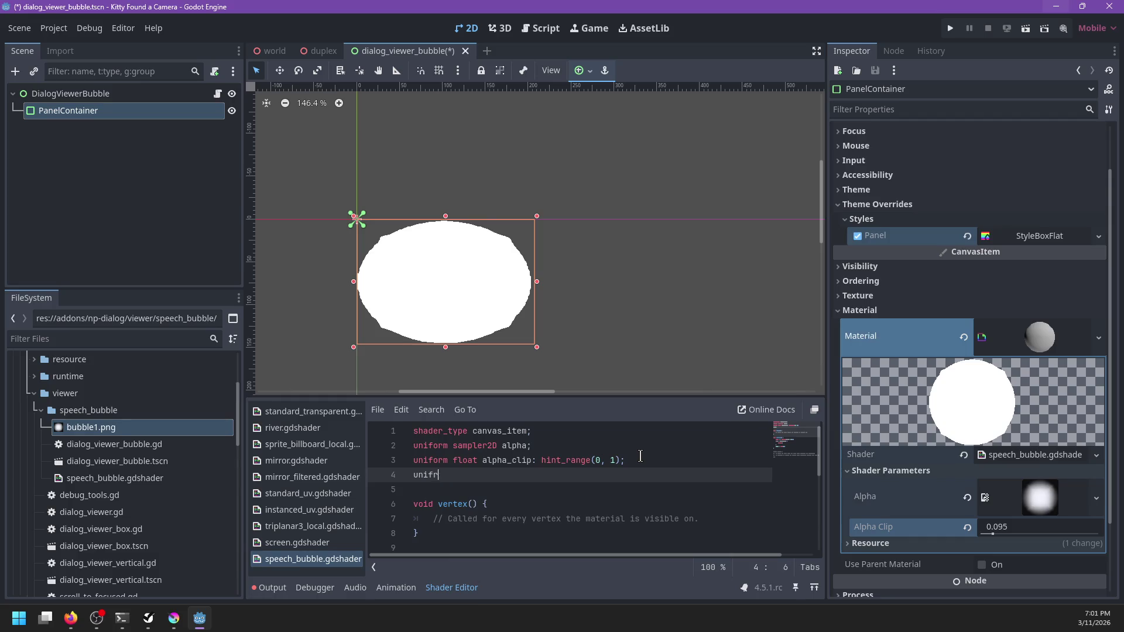
{"action": "type", "text": "float outli"}
{"action": "type", "text": "hiuck"}
{"action": "type", "text": "range(0,"}
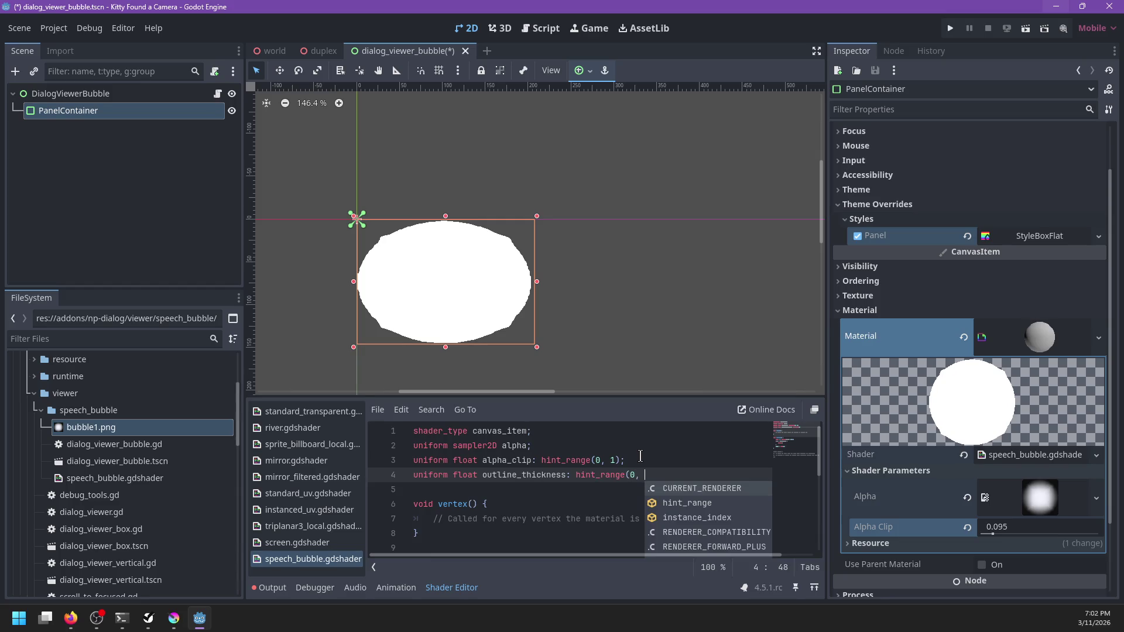
{"action": "type", "text": "1);"}
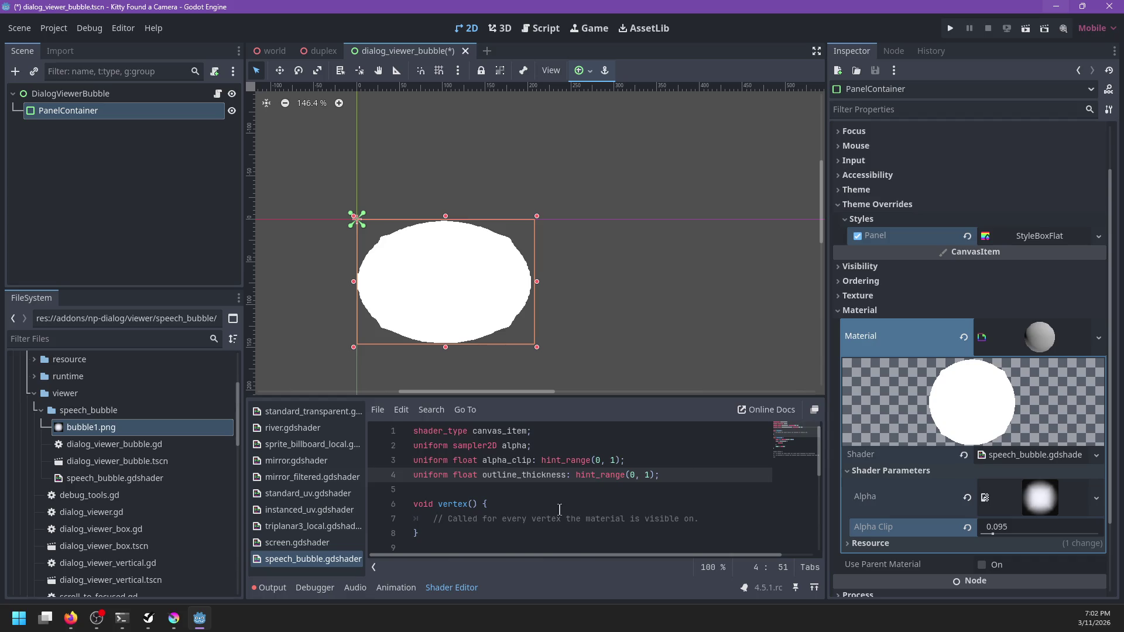
- Add an else-if outline_thickness branch after the discard block setting COLOR to black
{"action": "scroll", "coordinate": [503, 495], "scroll_direction": "down", "scroll_amount": 3}
{"action": "left_click", "coordinate": [469, 496]}
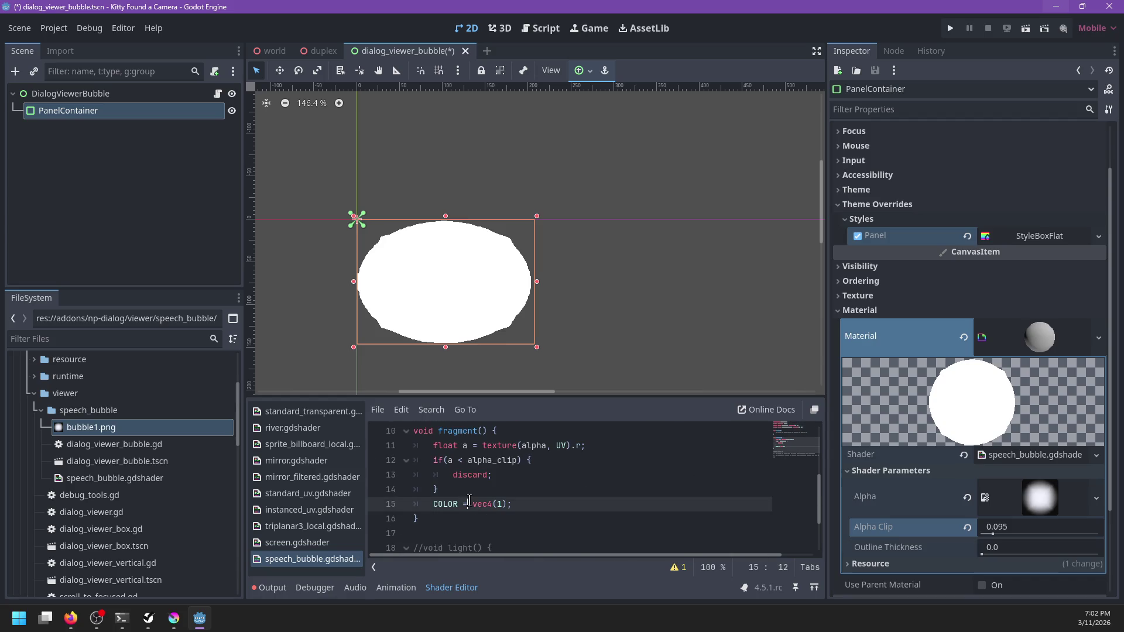
{"action": "key", "text": "Return"}
{"action": "type", "text": "else"}
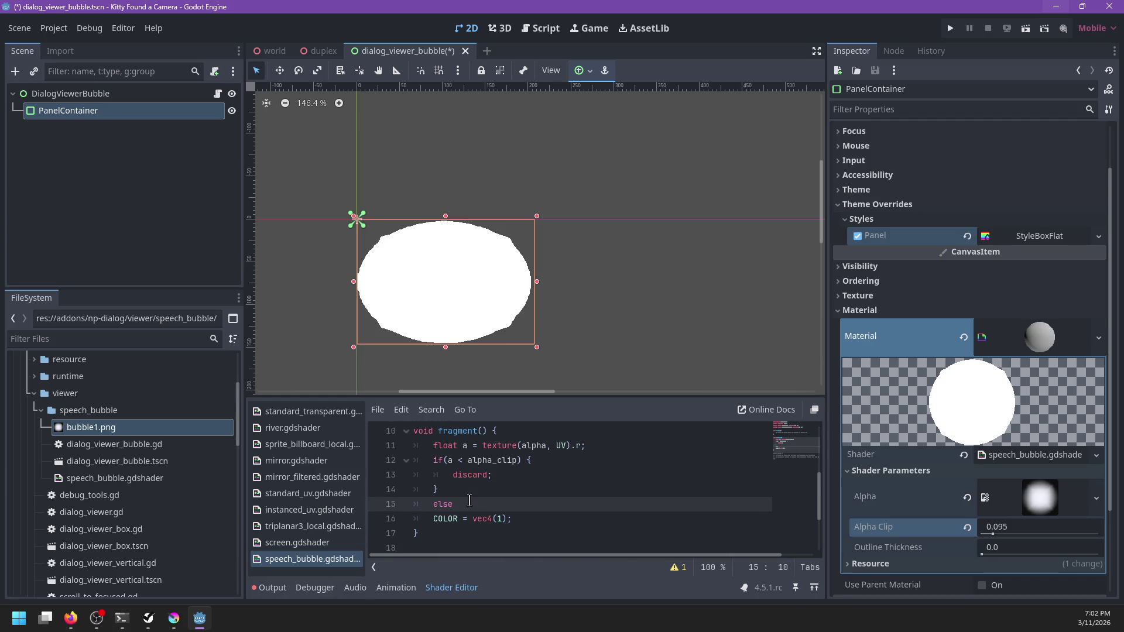
{"action": "type", "text": " if("}
{"action": "type", "text": "_cli"}
{"action": "type", "text": "or"}
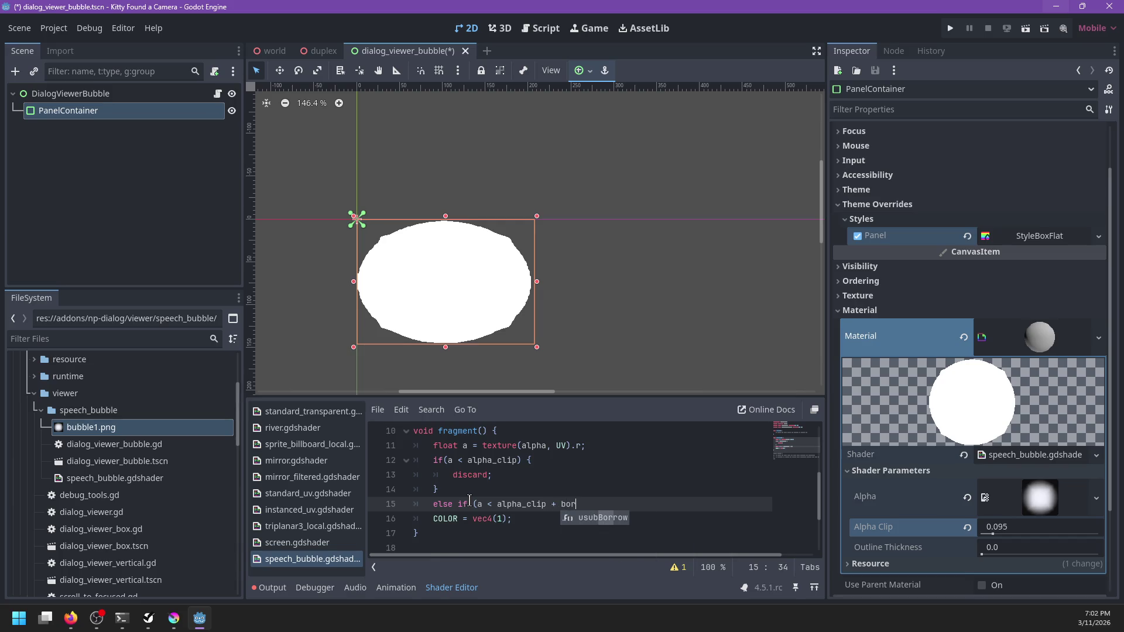
{"action": "key", "text": "BackSpace"}
{"action": "key", "text": "BackSpace"}
{"action": "key", "text": "BackSpace"}
{"action": "type", "text": "outline_thickness)"}
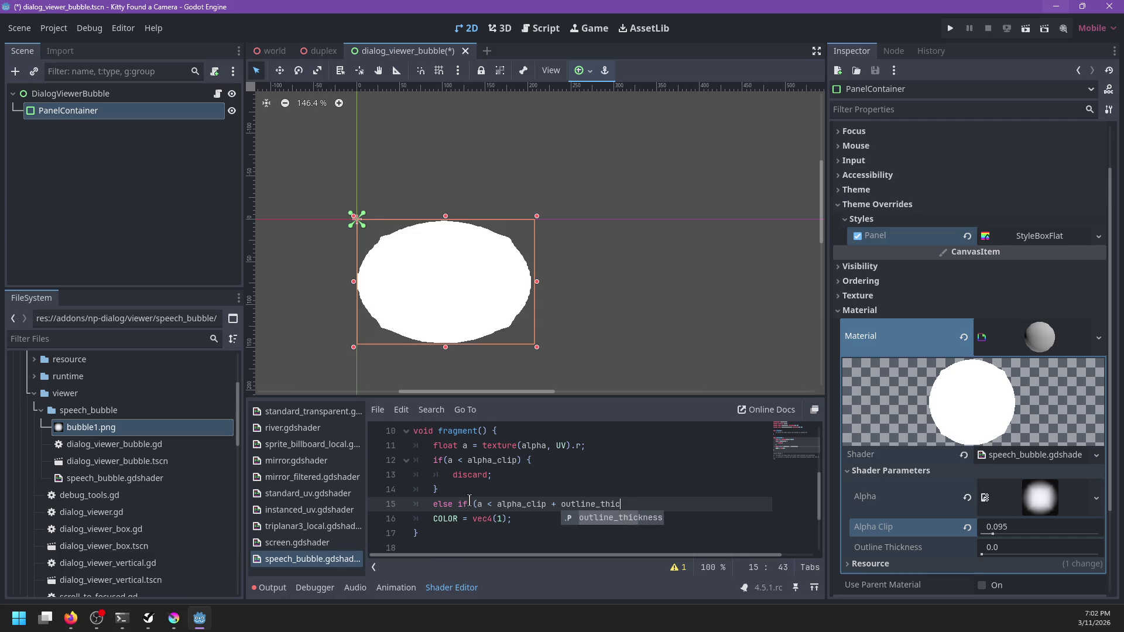
{"action": "type", "text": " {"}
{"action": "key", "text": "Return"}
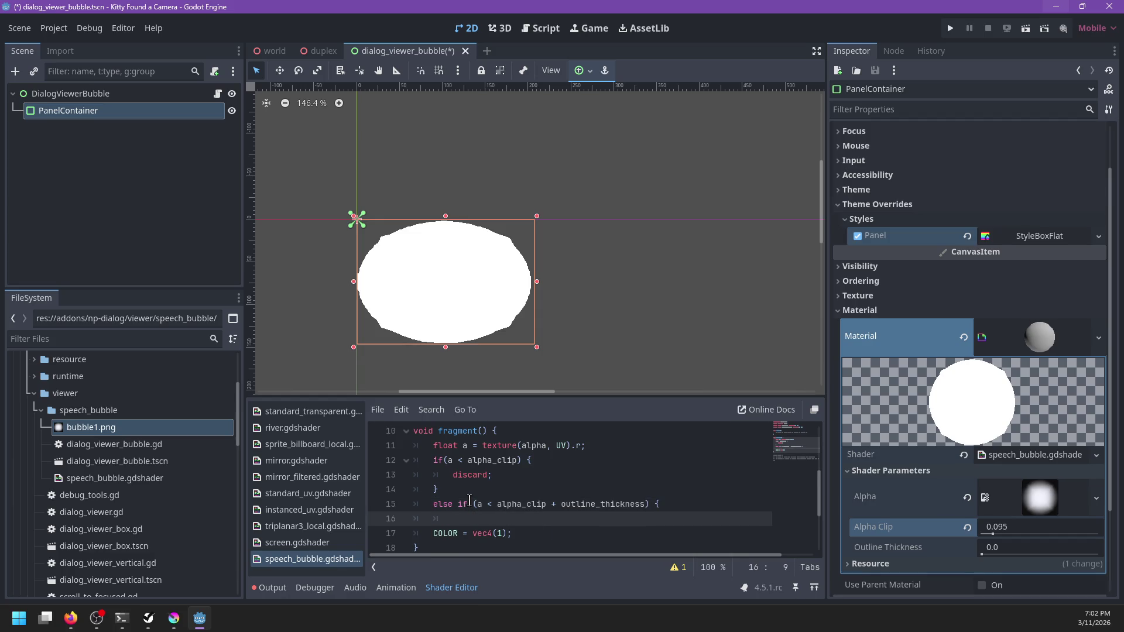
{"action": "type", "text": "= vec4("}
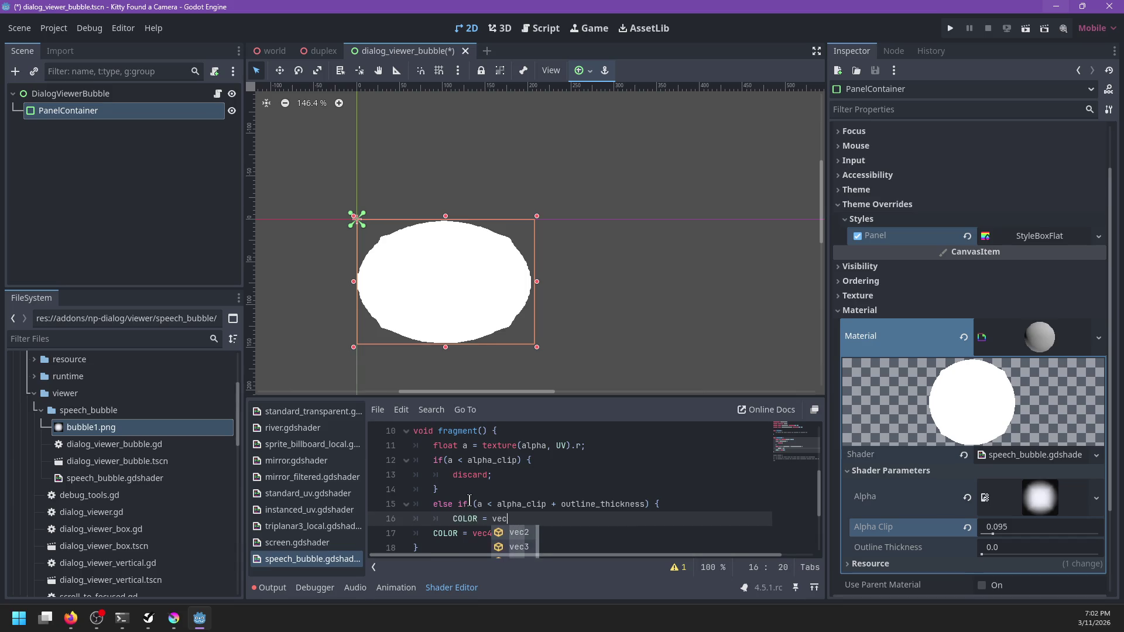
{"action": "type", "text": "vec3(0), 1);"}
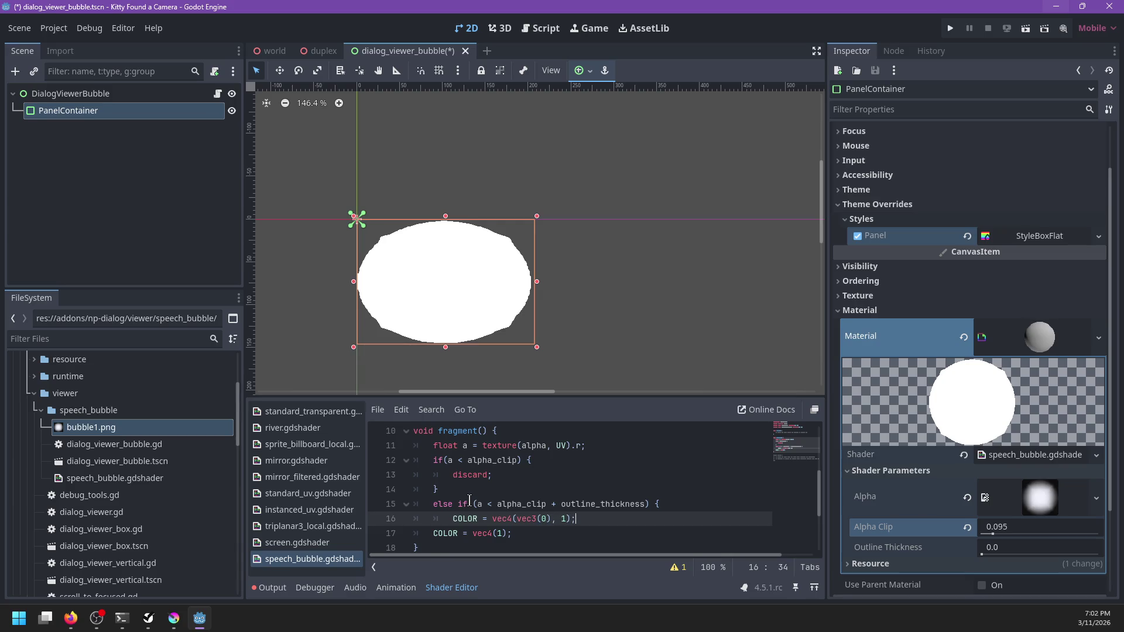
- Close the else-if block and wrap the white COLOR line in an else block
{"action": "key", "text": "Return"}
{"action": "key", "text": "BackSpace"}
{"action": "type", "text": "}"}
{"action": "key", "text": "Down"}
{"action": "type", "text": "else {"}
{"action": "key", "text": "Return"}
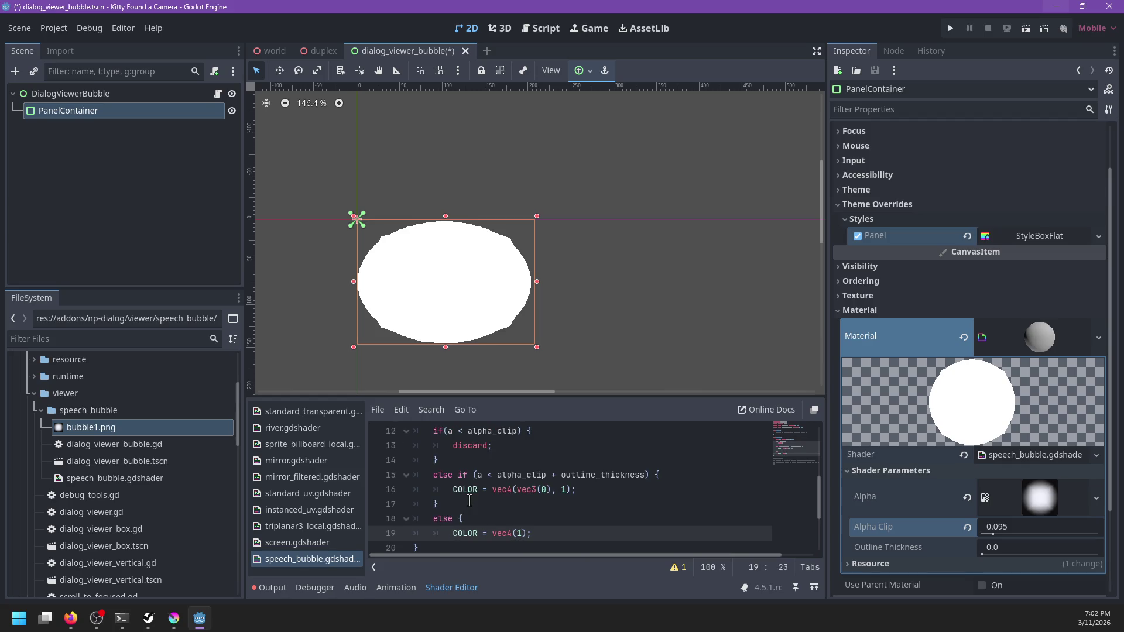
{"action": "key", "text": "End"}
{"action": "key", "text": "Return"}
{"action": "key", "text": "Up"}
{"action": "key", "text": "Down"}
{"action": "type", "text": "}"}
{"action": "key", "text": "Left"}
{"action": "key", "text": "BackSpace"}
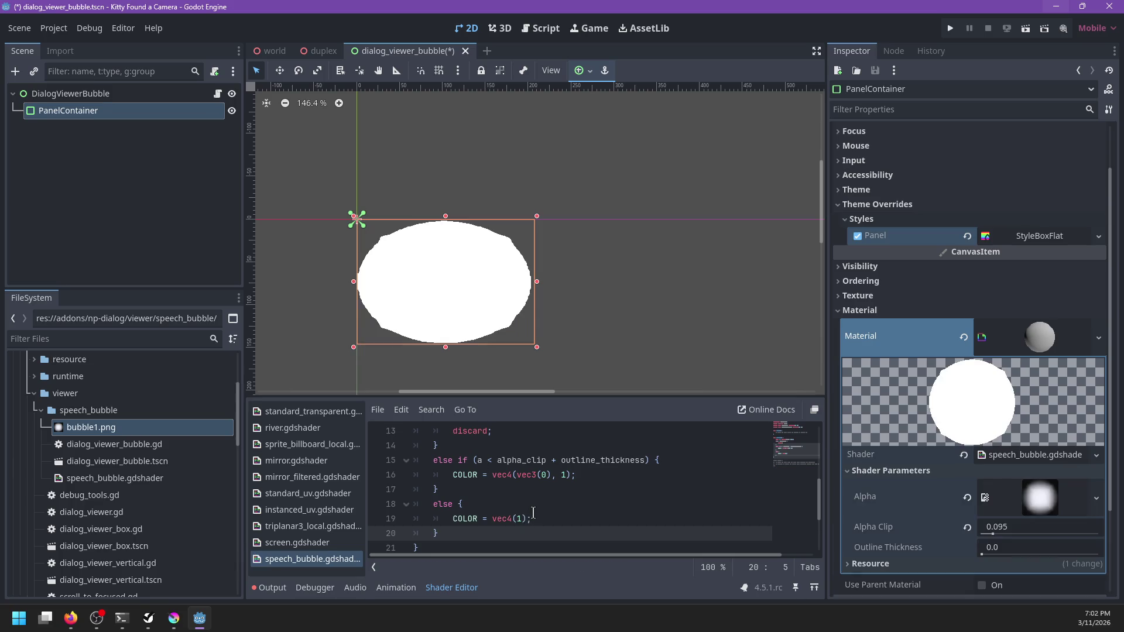
- Set Outline Thickness to 0.075, add a blank line after the alpha uniform, and switch to Krita
{"action": "mouse_move", "coordinate": [981, 556]}
{"action": "left_mouse_down"}
{"action": "mouse_move", "coordinate": [1094, 550]}
{"action": "mouse_move", "coordinate": [990, 552]}
{"action": "left_mouse_up"}
{"action": "scroll", "coordinate": [568, 513], "scroll_direction": "up", "scroll_amount": 1}
{"action": "scroll", "coordinate": [565, 511], "scroll_direction": "up", "scroll_amount": 4}
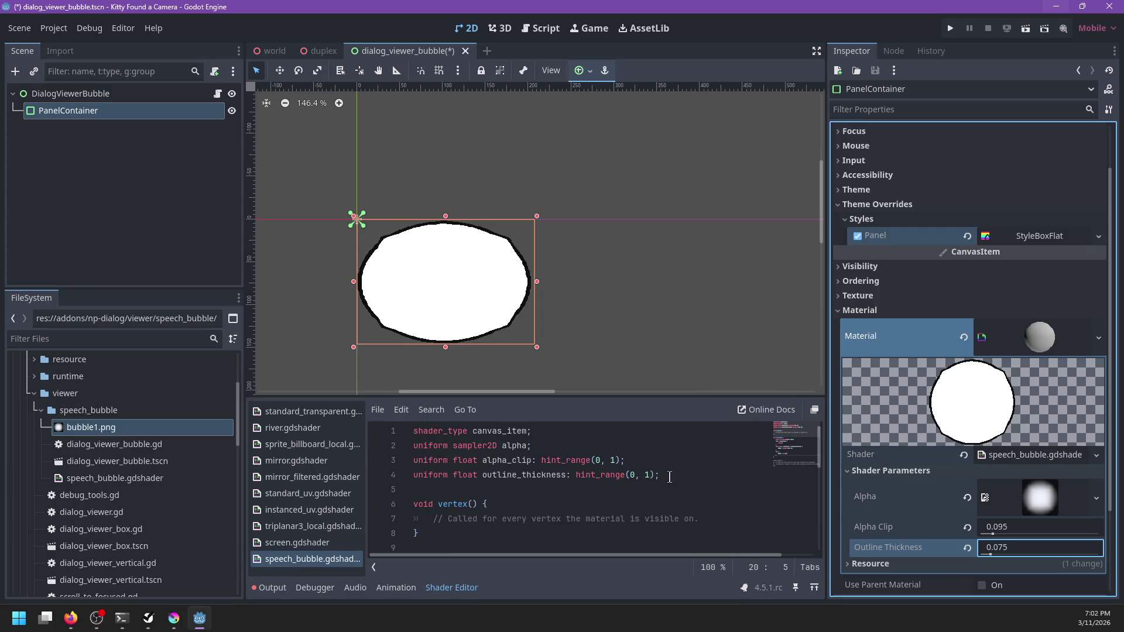
{"action": "left_click", "coordinate": [593, 442]}
{"action": "key", "text": "Return"}
{"action": "key", "text": "Down"}
{"action": "key", "text": "Down"}
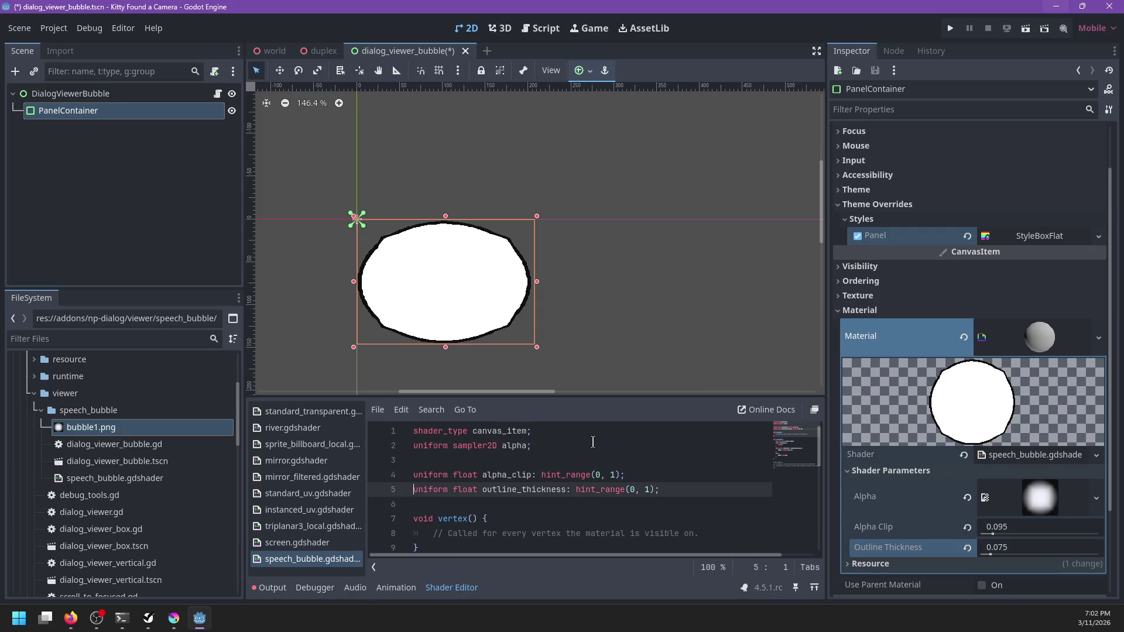
{"action": "left_click", "coordinate": [173, 618]}
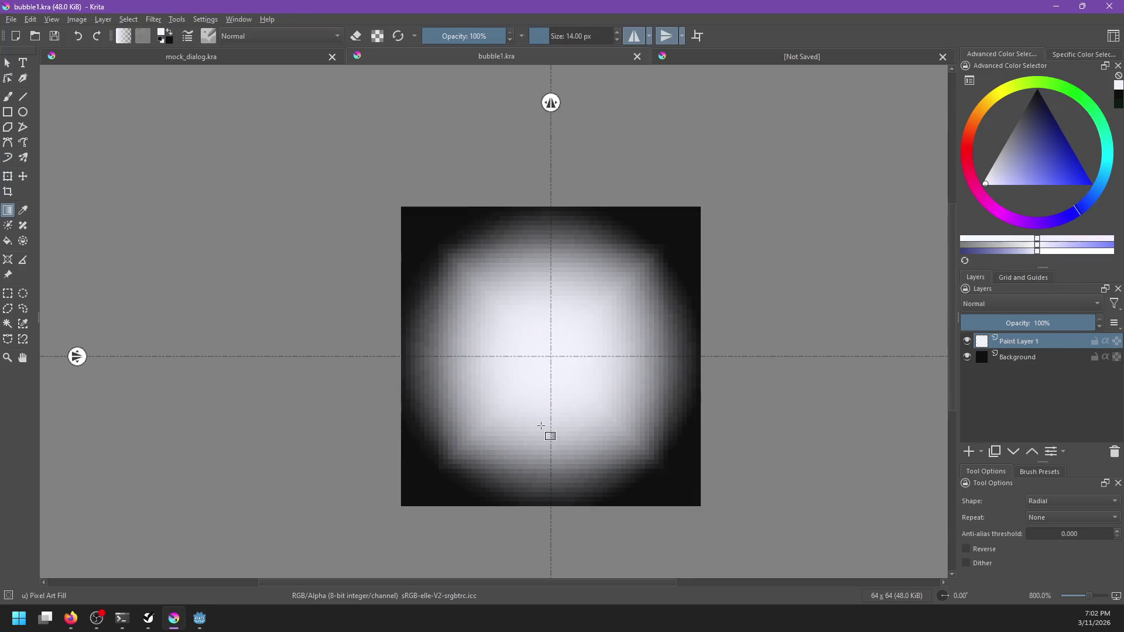
- Create a new blank 128×128 document in Krita
{"action": "key", "text": "ctrl+n"}
{"action": "key", "text": "Return"}
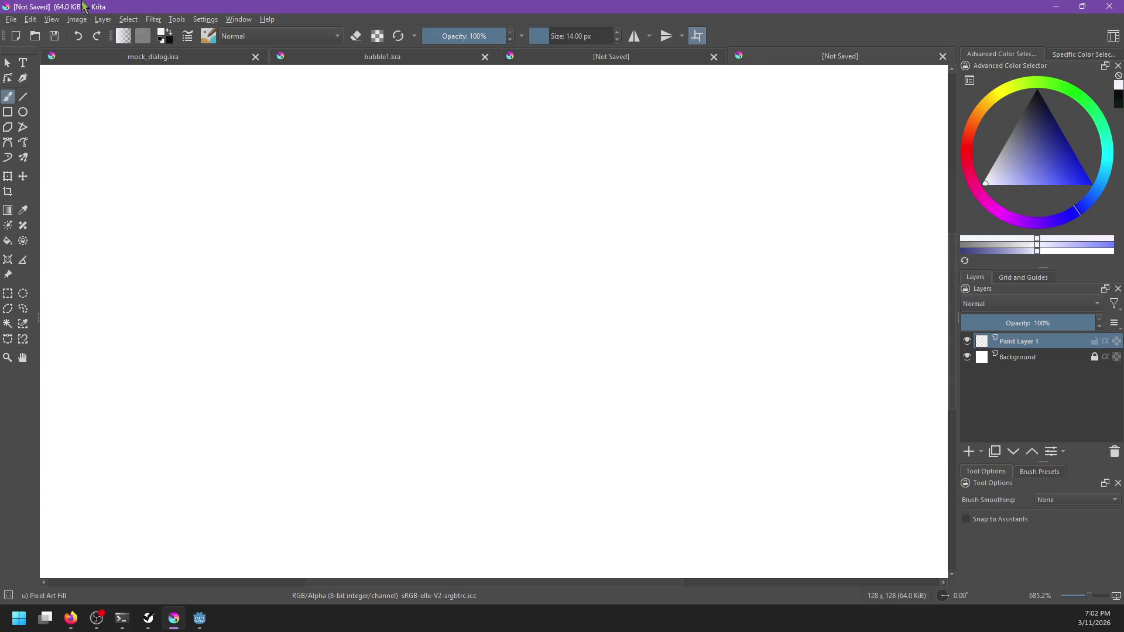
{"action": "left_click", "coordinate": [151, 19]}
{"action": "mouse_move", "coordinate": [215, 165]}
{"action": "left_click", "coordinate": [393, 168]}
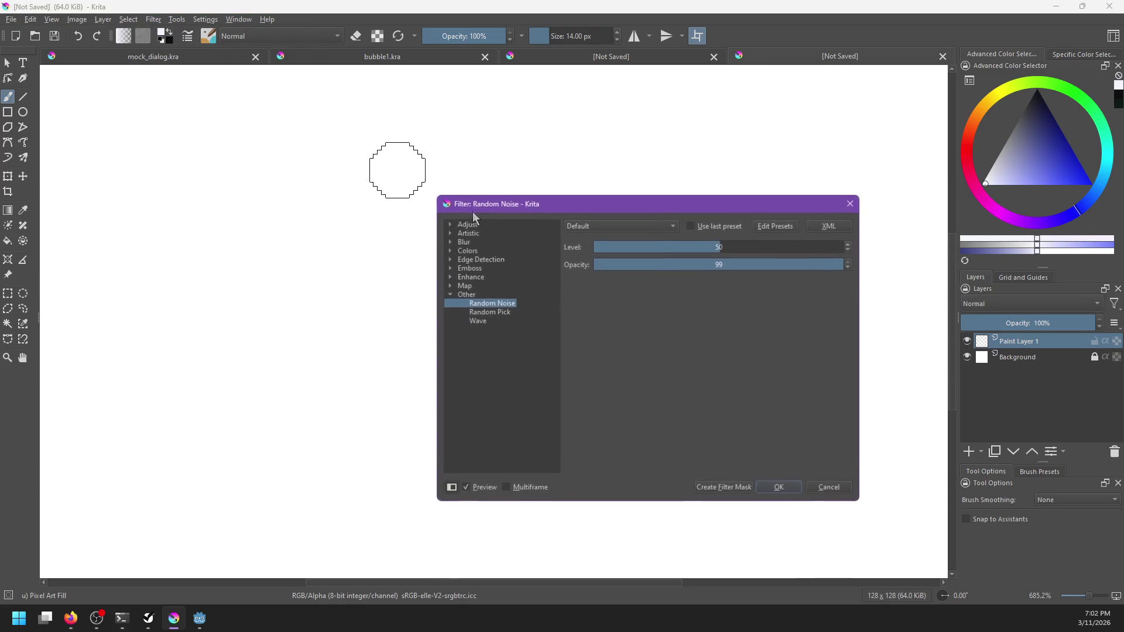
{"action": "key", "text": "Return"}
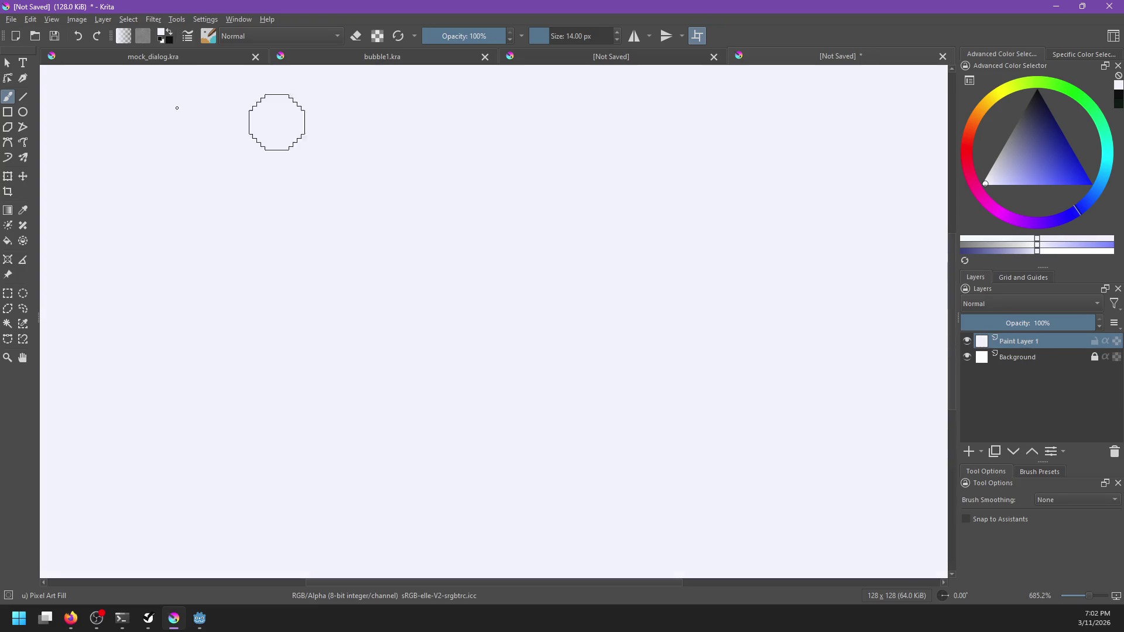
- Apply Random Noise with level 99 to the blank layer
{"action": "left_click", "coordinate": [154, 21]}
{"action": "mouse_move", "coordinate": [272, 170]}
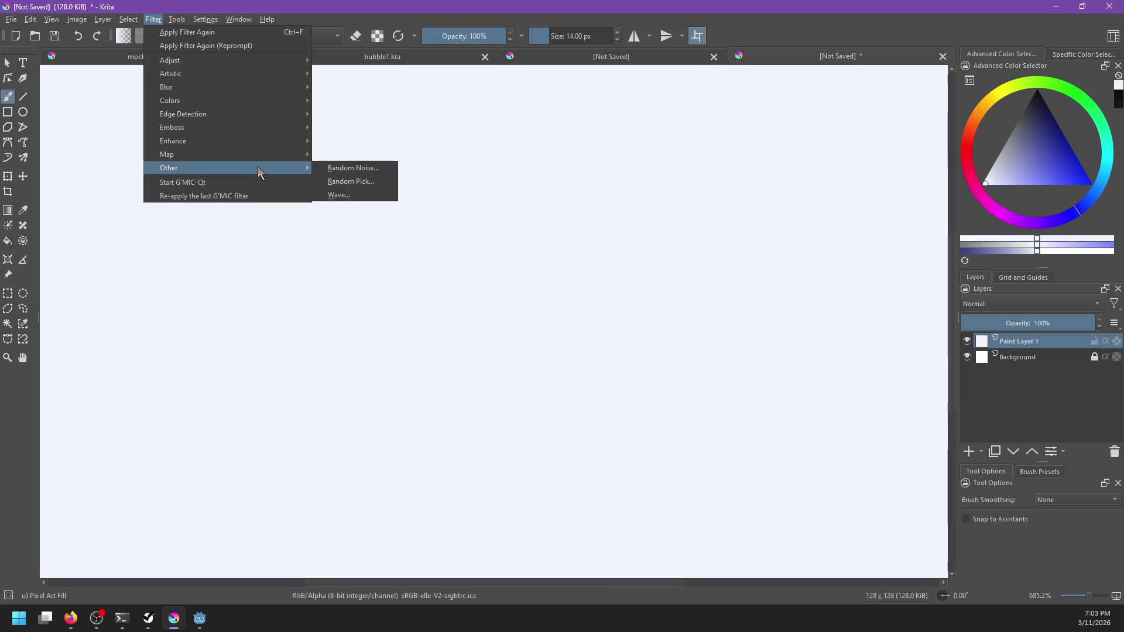
{"action": "left_click", "coordinate": [345, 168]}
{"action": "type", "text": "99"}
{"action": "key", "text": "Return"}
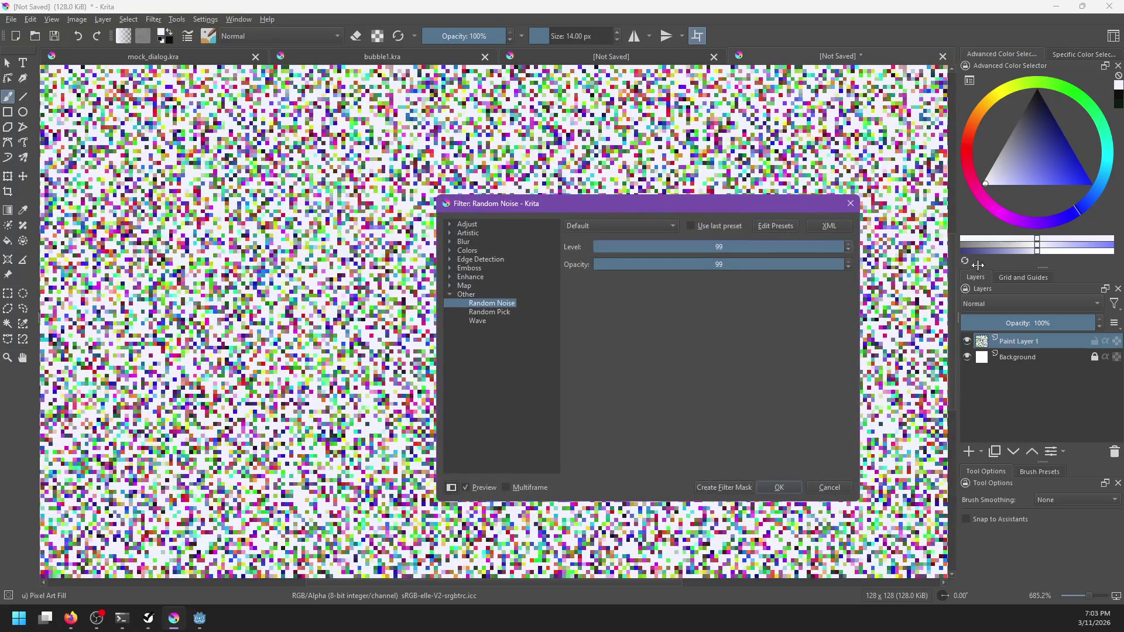
{"action": "key", "text": "Return"}
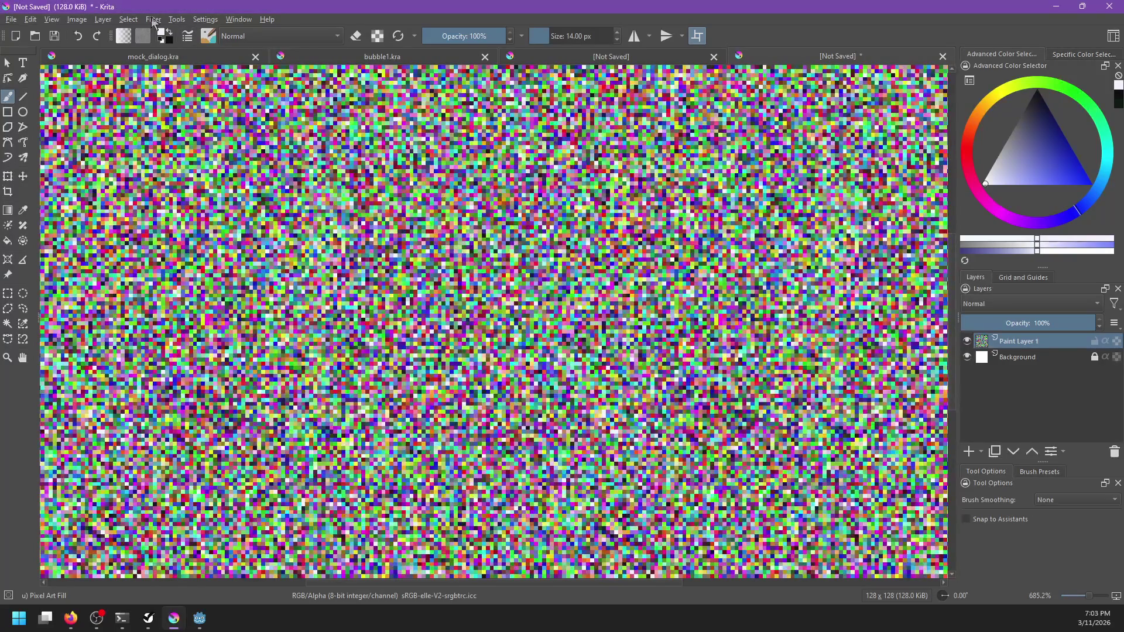
- Make the noise greyscale with HSV Adjustment: saturation -100, lightness 3
{"action": "left_click", "coordinate": [153, 19]}
{"action": "mouse_move", "coordinate": [262, 163]}
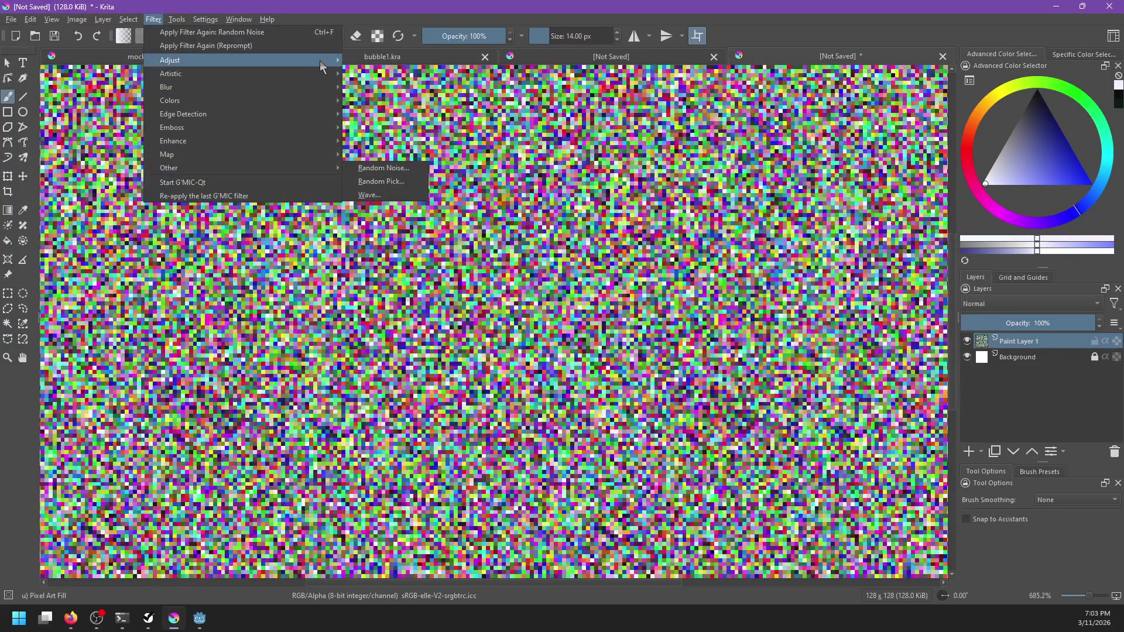
{"action": "mouse_move", "coordinate": [321, 60]}
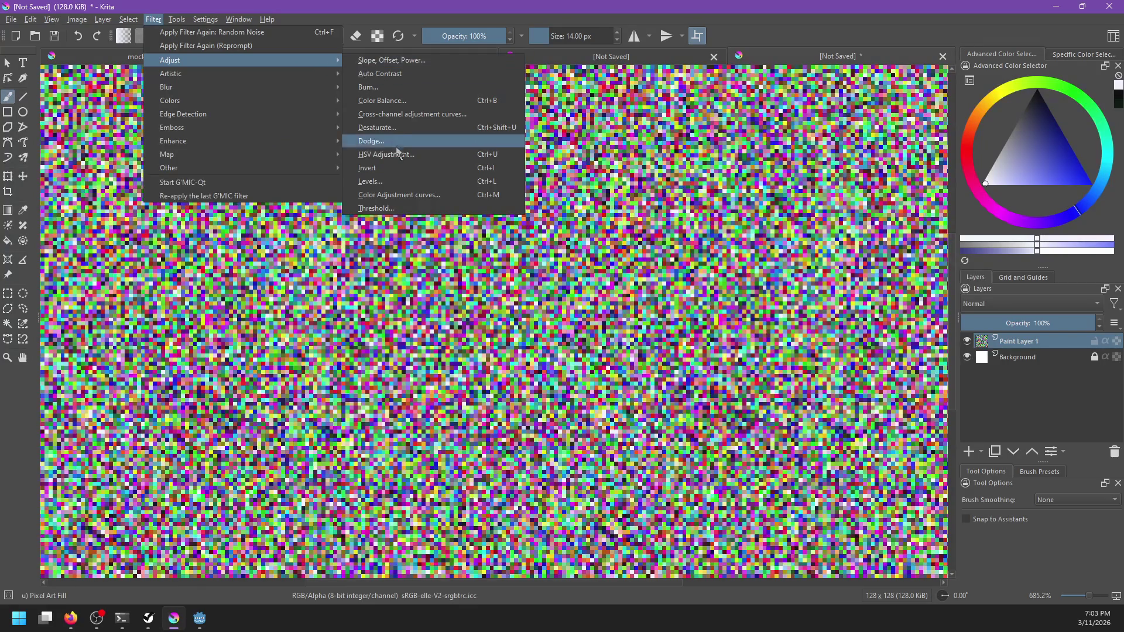
{"action": "left_click", "coordinate": [393, 154]}
{"action": "left_click_drag", "start_coordinate": [697, 281], "coordinate": [546, 291]}
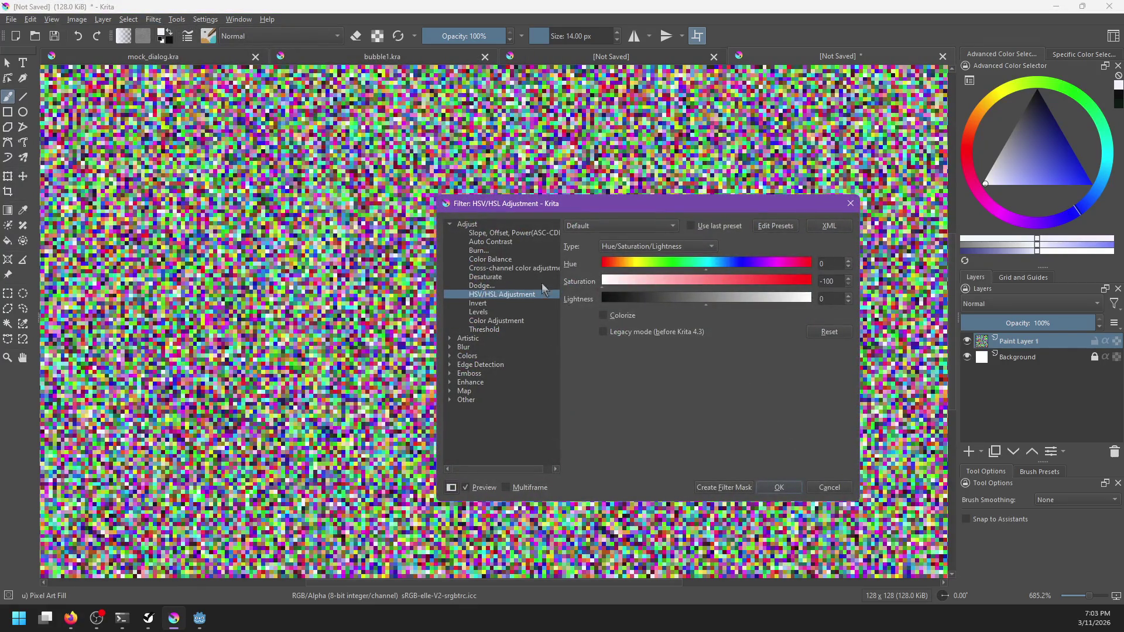
{"action": "mouse_move", "coordinate": [707, 300]}
{"action": "left_mouse_down"}
{"action": "mouse_move", "coordinate": [762, 301]}
{"action": "mouse_move", "coordinate": [710, 300]}
{"action": "left_mouse_up"}
{"action": "left_click", "coordinate": [830, 296]}
{"action": "key", "text": "Return"}
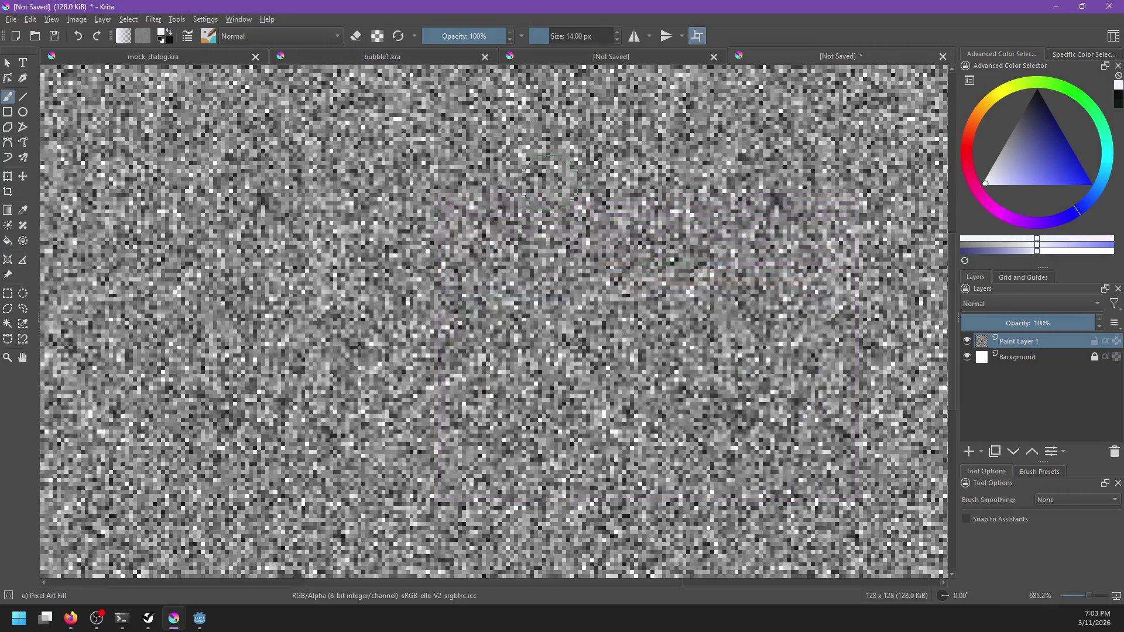
- Bring up the Artistic > Oilpaint filter settings
{"action": "left_click", "coordinate": [153, 20]}
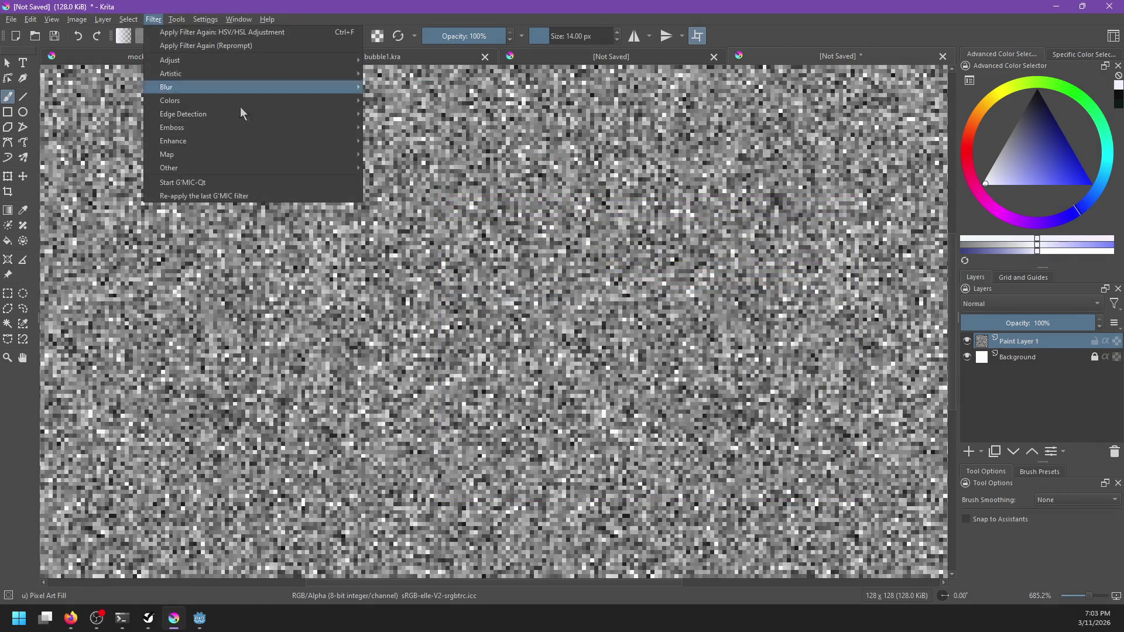
{"action": "mouse_move", "coordinate": [339, 170]}
{"action": "mouse_move", "coordinate": [343, 59]}
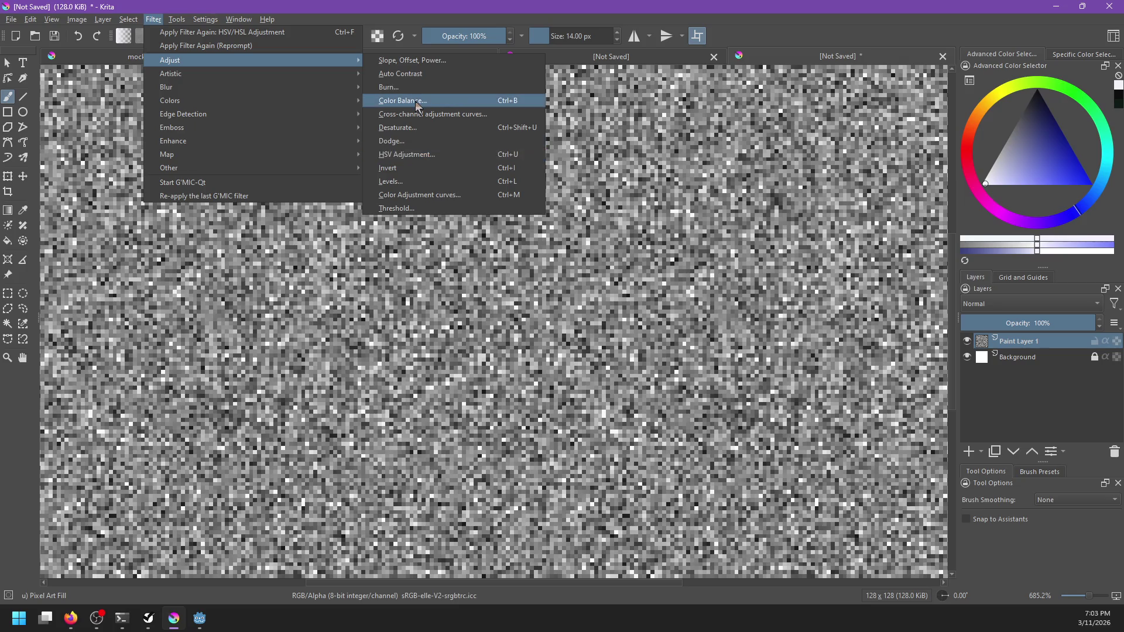
{"action": "mouse_move", "coordinate": [266, 77]}
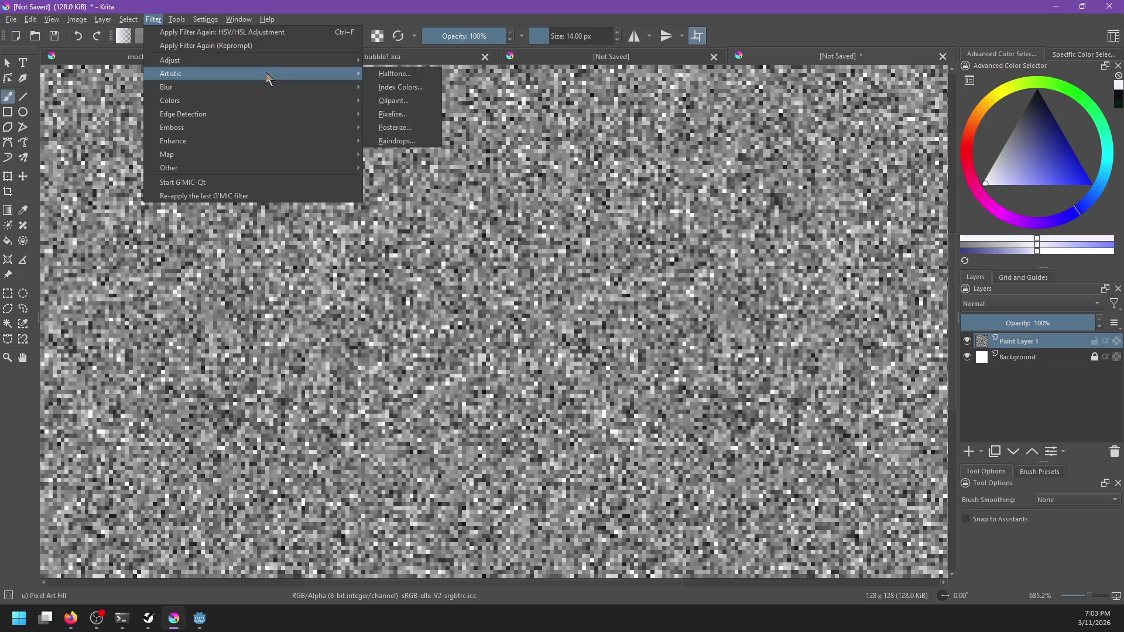
{"action": "left_click", "coordinate": [394, 100]}
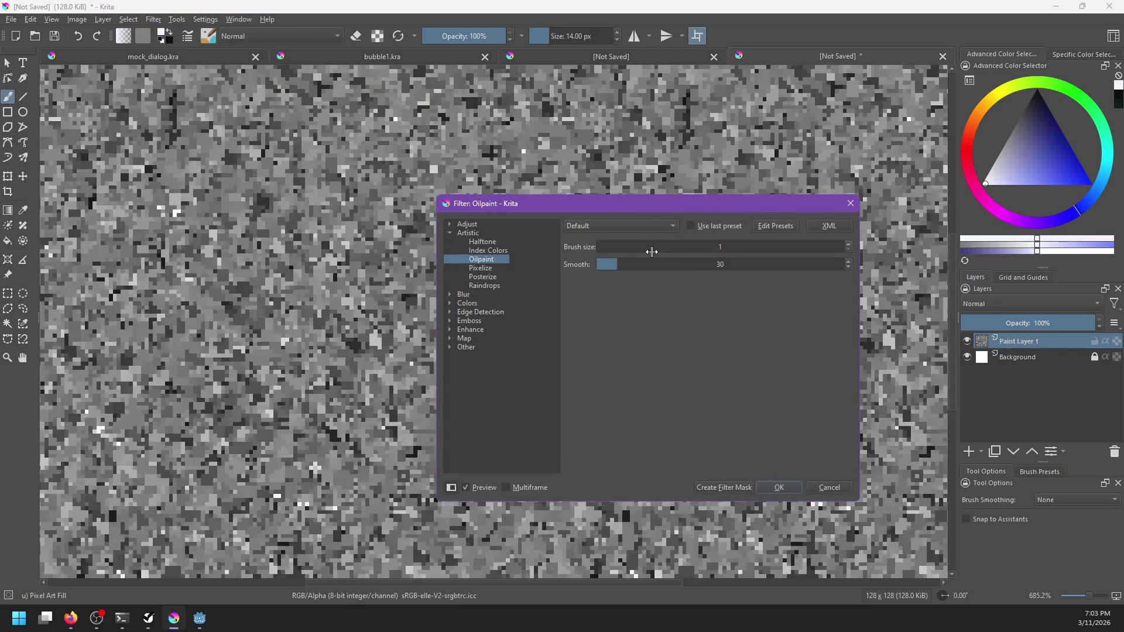
- Apply the Oilpaint filter with brush size 2
{"action": "left_click", "coordinate": [848, 244]}
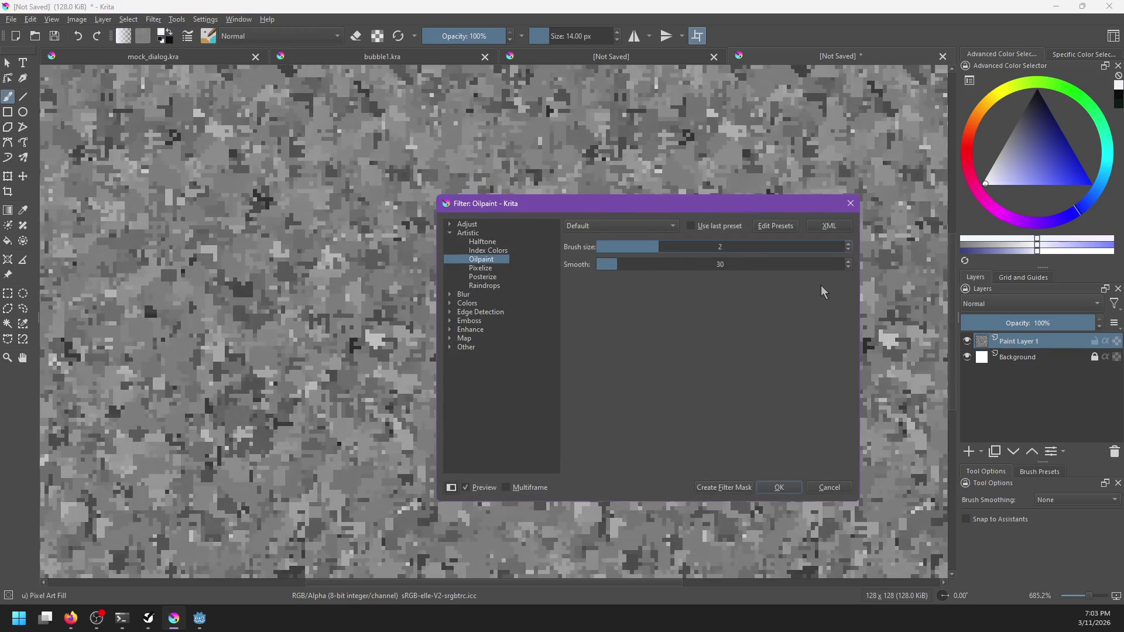
{"action": "mouse_move", "coordinate": [763, 212]}
{"action": "left_mouse_down"}
{"action": "mouse_move", "coordinate": [1040, 183]}
{"action": "mouse_move", "coordinate": [899, 199]}
{"action": "mouse_move", "coordinate": [810, 170]}
{"action": "left_mouse_up"}
{"action": "left_click", "coordinate": [826, 451]}
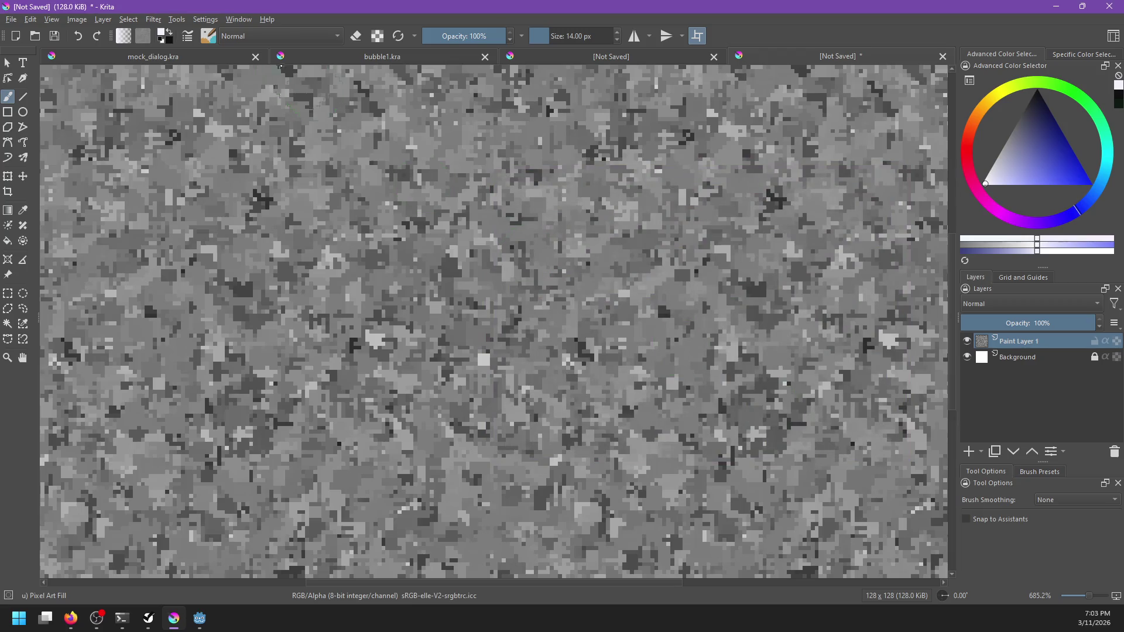
- Apply a 5 px Gaussian Blur to the noise
{"action": "left_click", "coordinate": [153, 19]}
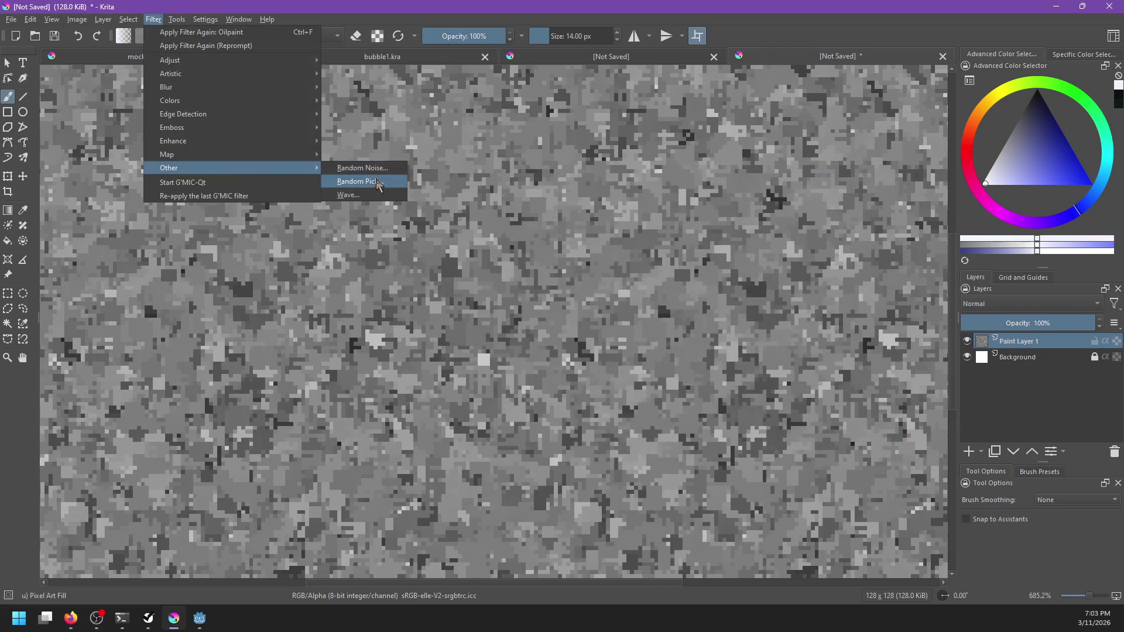
{"action": "mouse_move", "coordinate": [258, 89]}
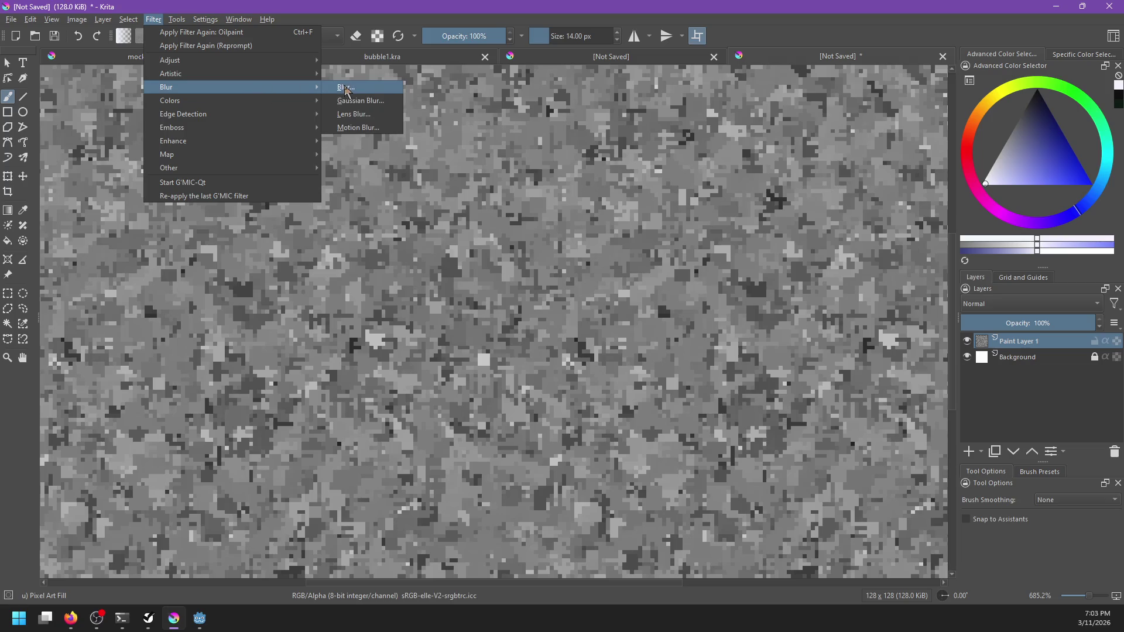
{"action": "left_click", "coordinate": [360, 100]}
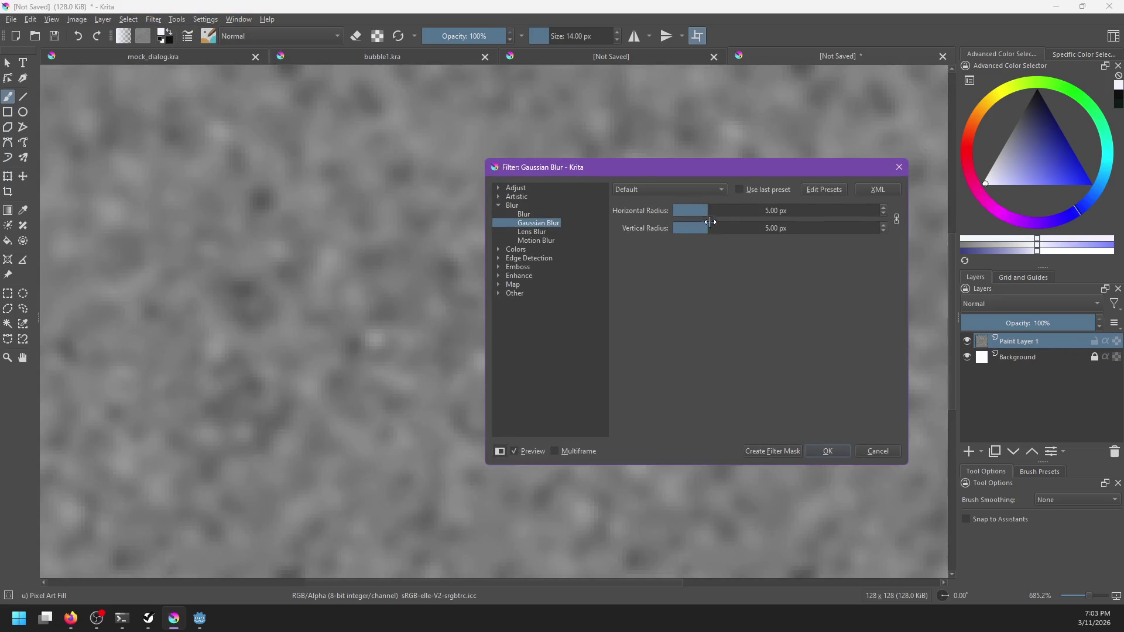
{"action": "left_click", "coordinate": [825, 451]}
- Check the tiling in wrap-around mode at actual size, then add empty Paint Layer 2
{"action": "key", "text": "1"}
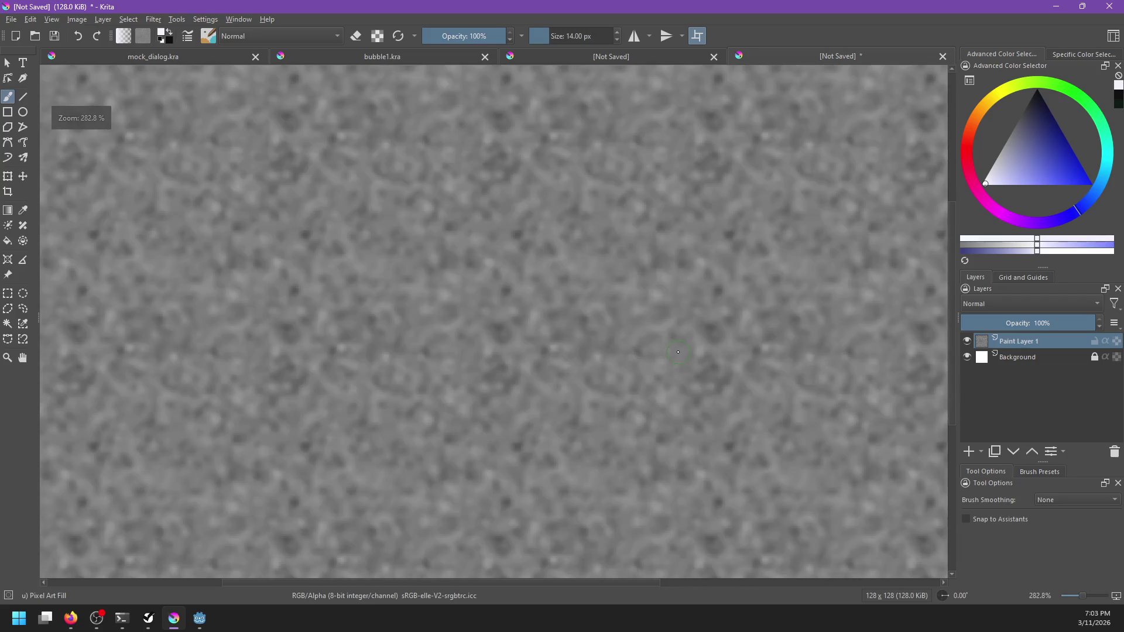
{"action": "scroll", "coordinate": [691, 354], "scroll_direction": "up", "scroll_amount": 4}
{"action": "key", "text": "w"}
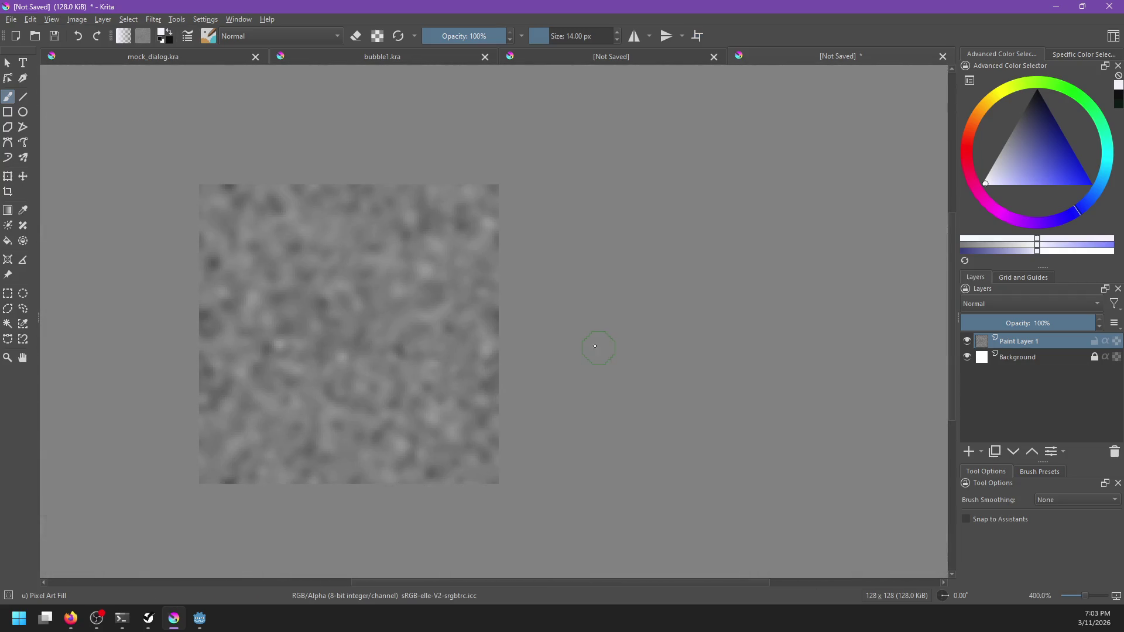
{"action": "left_click_drag", "start_coordinate": [477, 336], "coordinate": [542, 336]}
{"action": "key", "text": "w"}
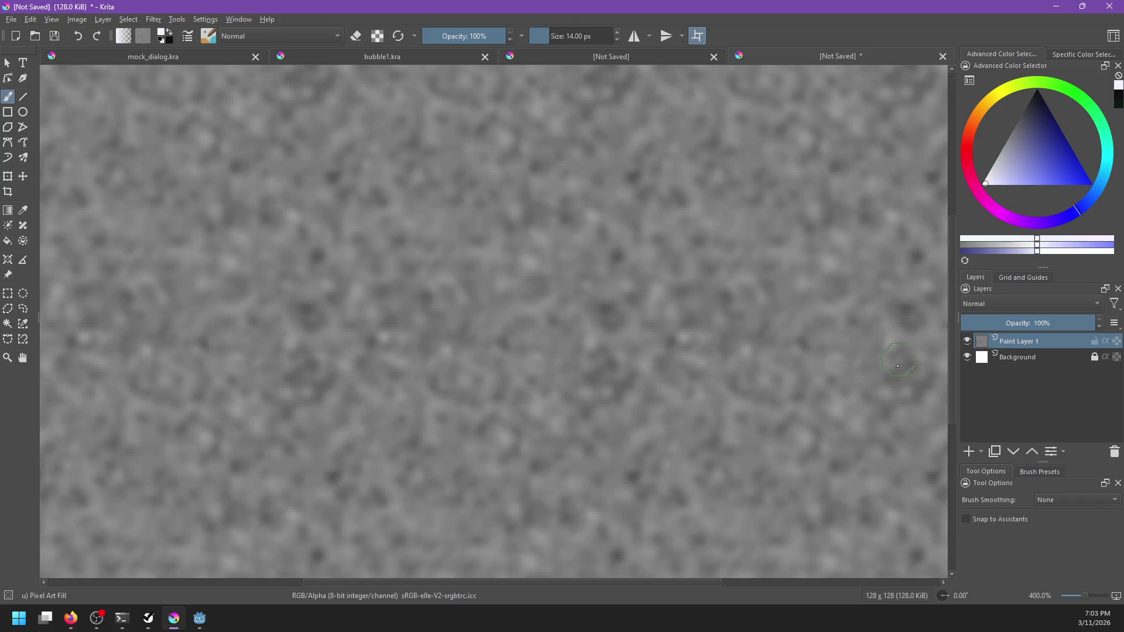
{"action": "left_click", "coordinate": [969, 449]}
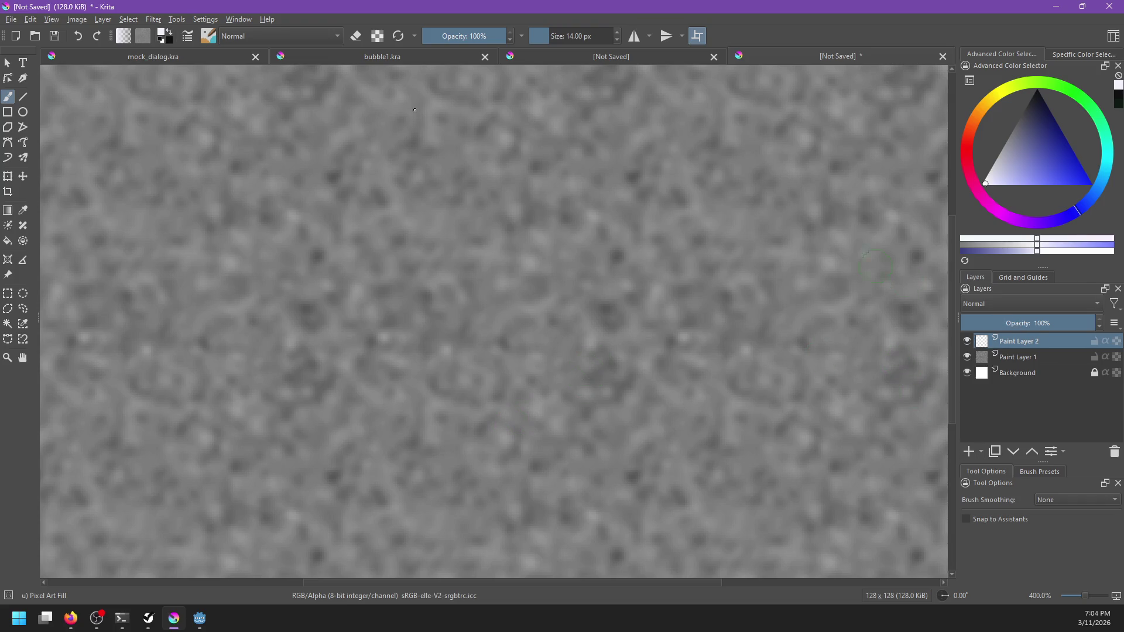
- Fill the new layer with Random Noise
{"action": "left_click", "coordinate": [154, 20]}
{"action": "mouse_move", "coordinate": [294, 168]}
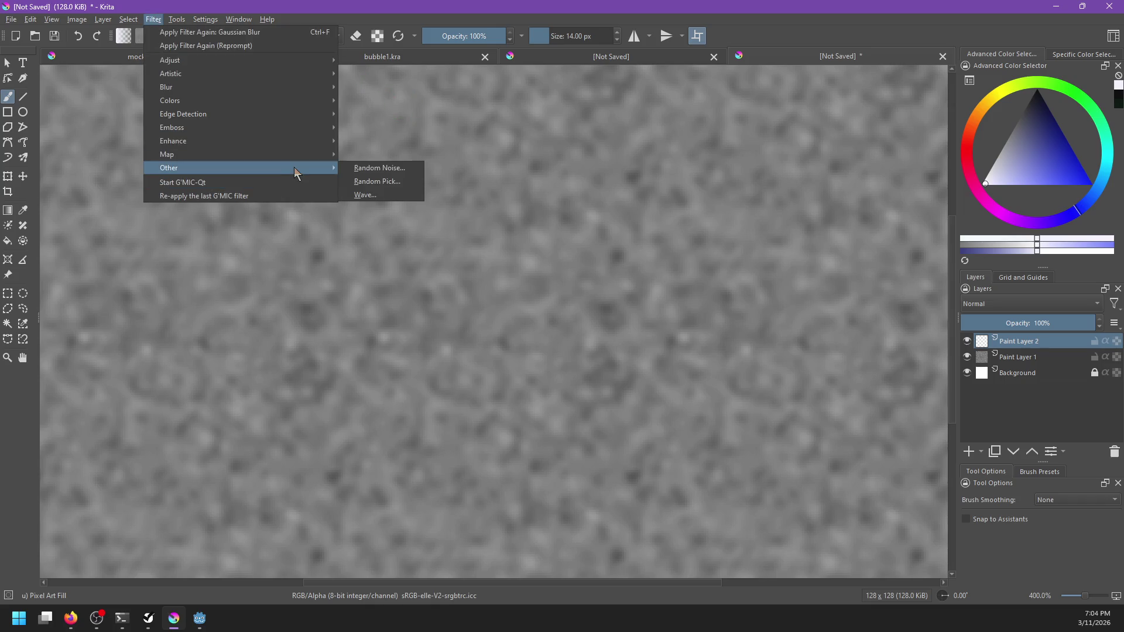
{"action": "left_click", "coordinate": [386, 169]}
{"action": "key", "text": "Return"}
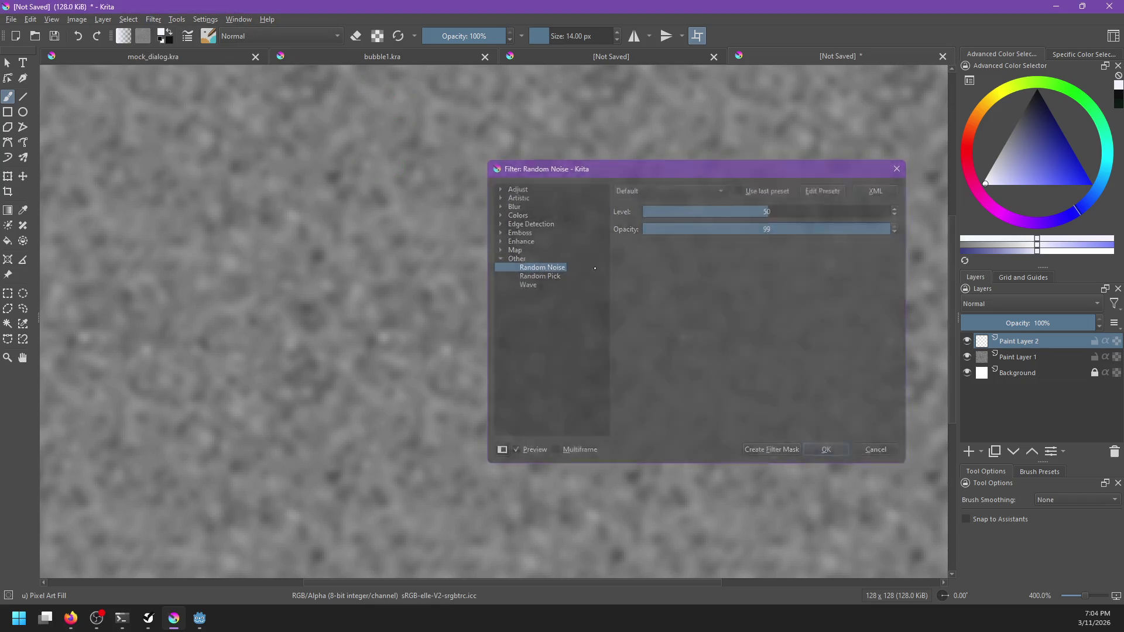
{"action": "left_click", "coordinate": [153, 19]}
{"action": "mouse_move", "coordinate": [265, 171]}
{"action": "left_click", "coordinate": [353, 169]}
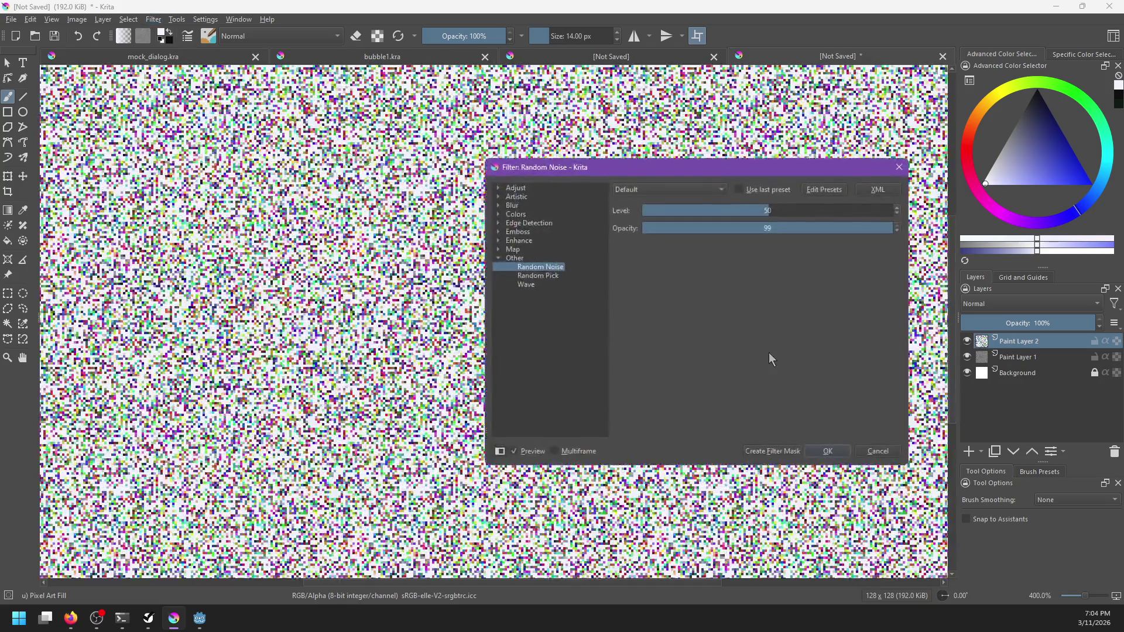
{"action": "left_click", "coordinate": [827, 450]}
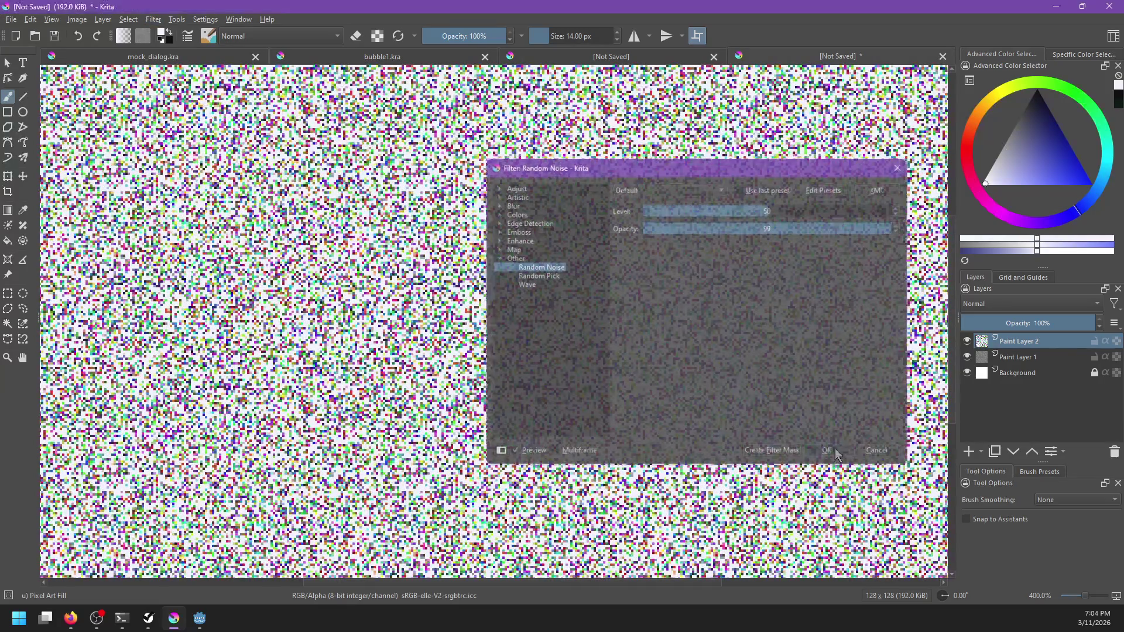
- Set the new layer to Multiply blending and desaturate its noise with HSV Adjustment
{"action": "mouse_move", "coordinate": [1062, 326]}
{"action": "left_mouse_down"}
{"action": "mouse_move", "coordinate": [1003, 323]}
{"action": "mouse_move", "coordinate": [1103, 323]}
{"action": "left_mouse_up"}
{"action": "left_click", "coordinate": [989, 304]}
{"action": "left_click", "coordinate": [987, 293]}
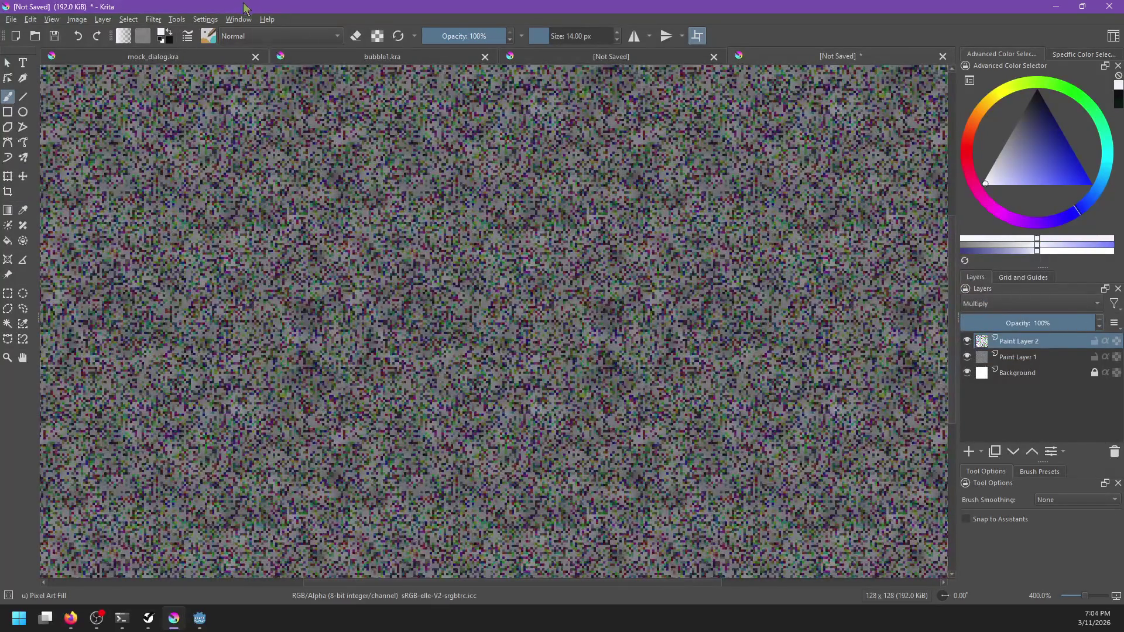
{"action": "left_click", "coordinate": [153, 20]}
{"action": "mouse_move", "coordinate": [216, 168]}
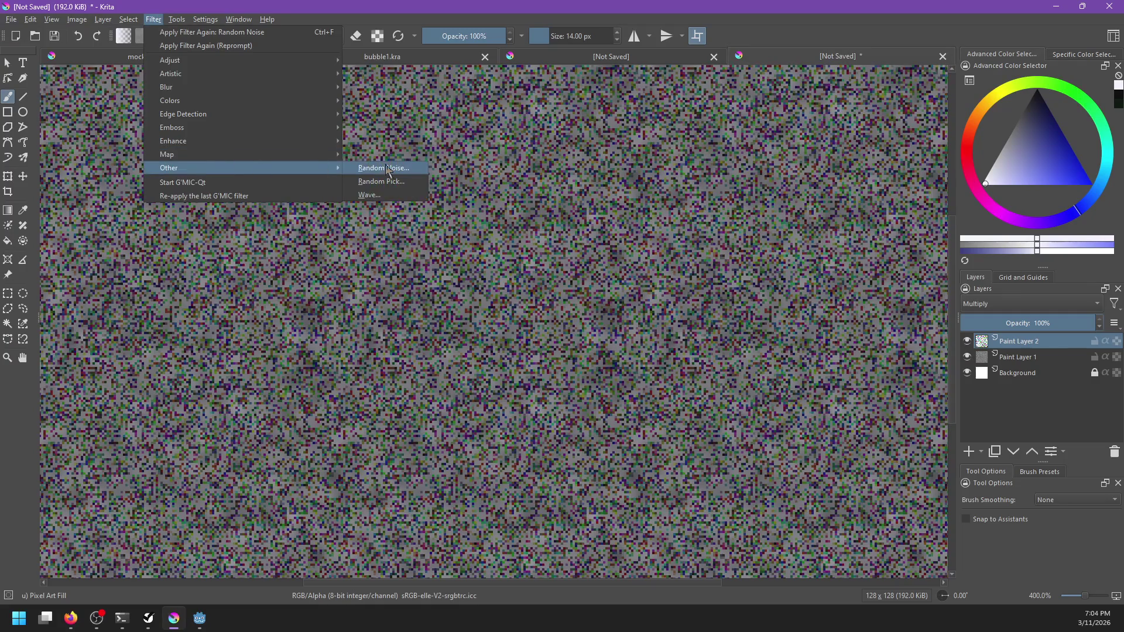
{"action": "mouse_move", "coordinate": [293, 74]}
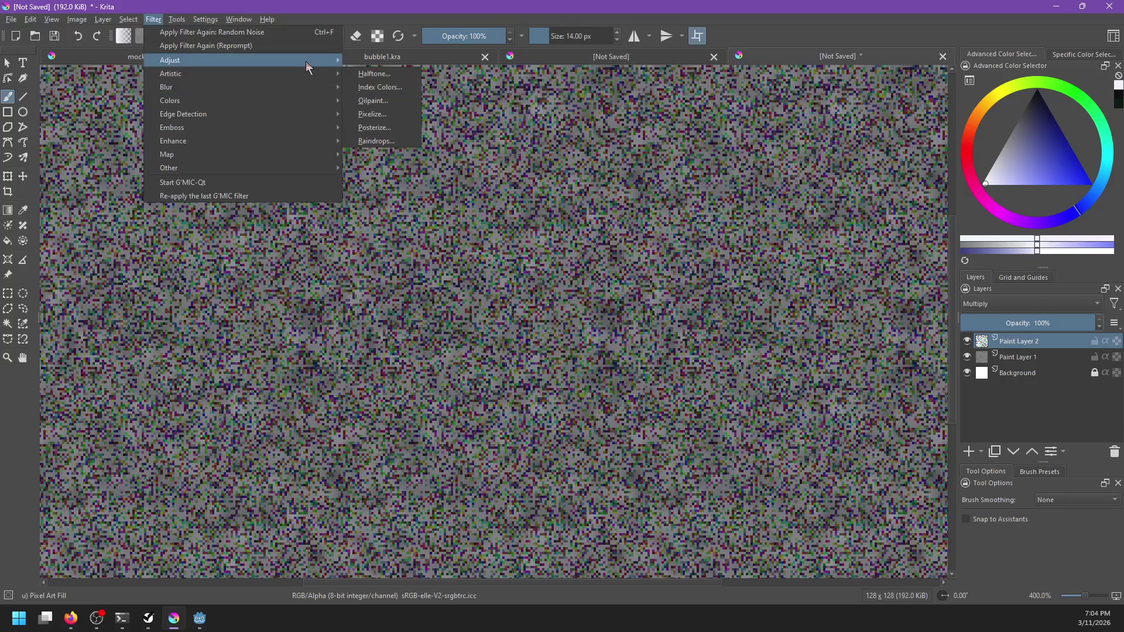
{"action": "left_click", "coordinate": [380, 156]}
{"action": "left_click_drag", "start_coordinate": [713, 247], "coordinate": [577, 241]}
{"action": "left_click", "coordinate": [828, 452]}
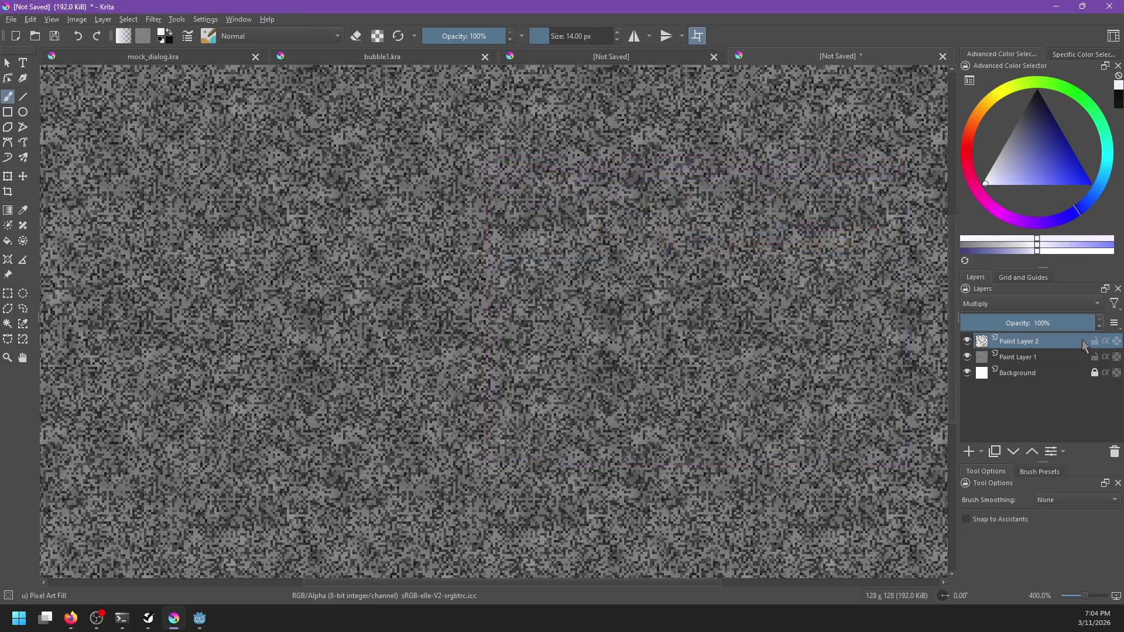
- Lower the noise layer's opacity to 52% and recheck the tiling in wrap-around mode
{"action": "left_click_drag", "start_coordinate": [1068, 323], "coordinate": [1031, 323]}
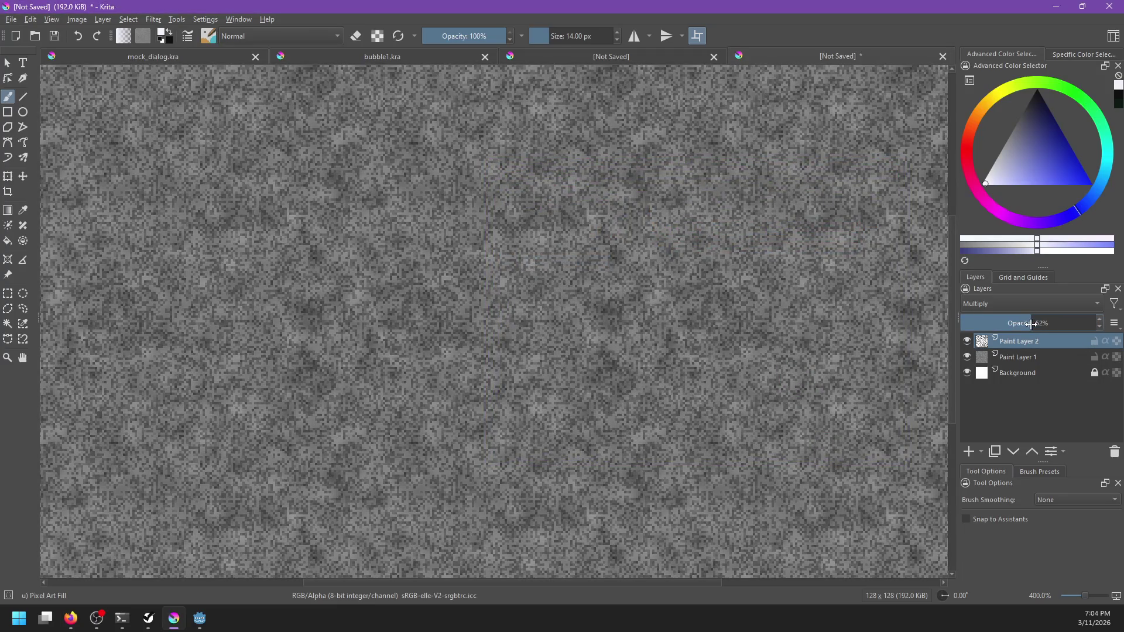
{"action": "key", "text": "minus"}
{"action": "key", "text": "w"}
{"action": "key", "text": "w"}
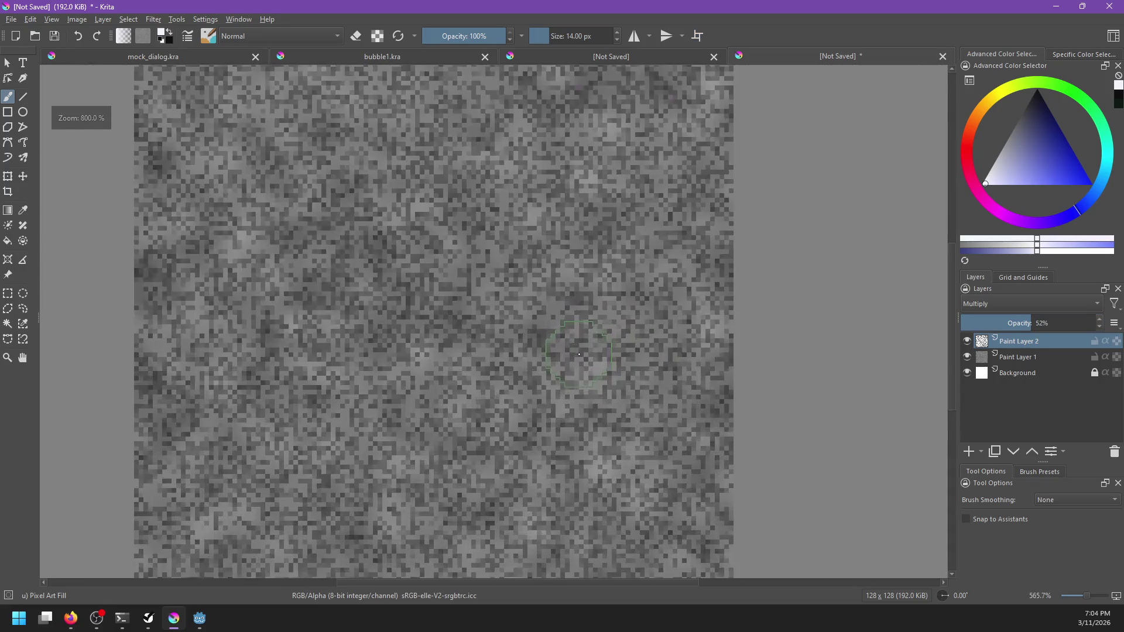
{"action": "scroll", "coordinate": [576, 359], "scroll_direction": "down", "scroll_amount": 1}
{"action": "scroll", "coordinate": [577, 359], "scroll_direction": "up", "scroll_amount": 1}
{"action": "key", "text": "w"}
{"action": "key", "text": "w"}
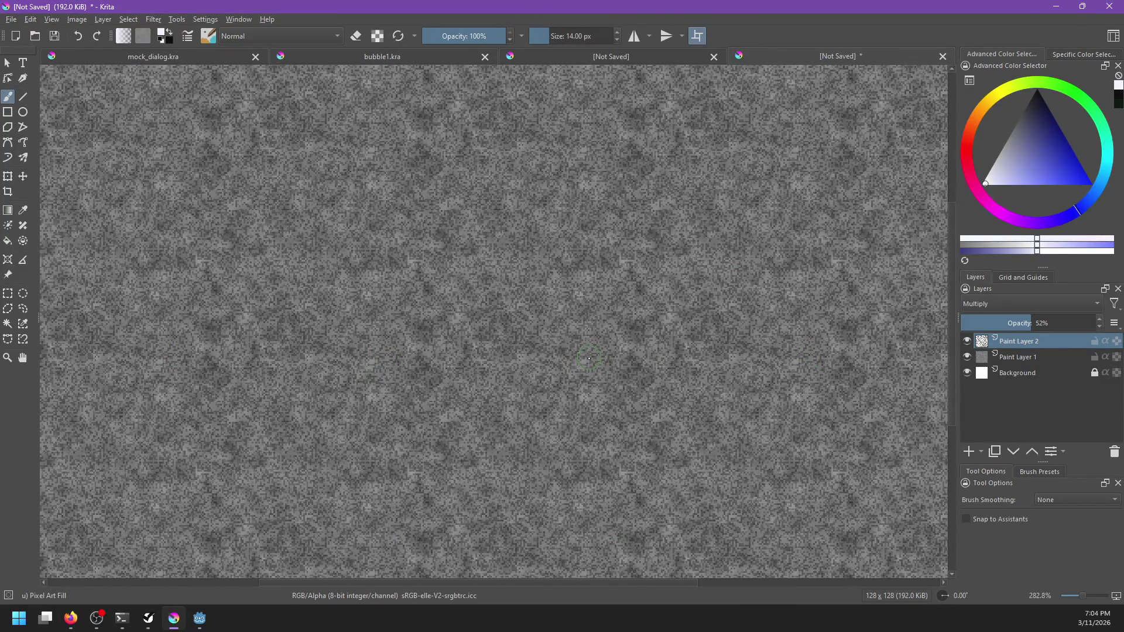
- Save the noise image as bubble_noise.kra
{"action": "key", "text": "ctrl+s"}
{"action": "type", "text": "bubble_noise"}
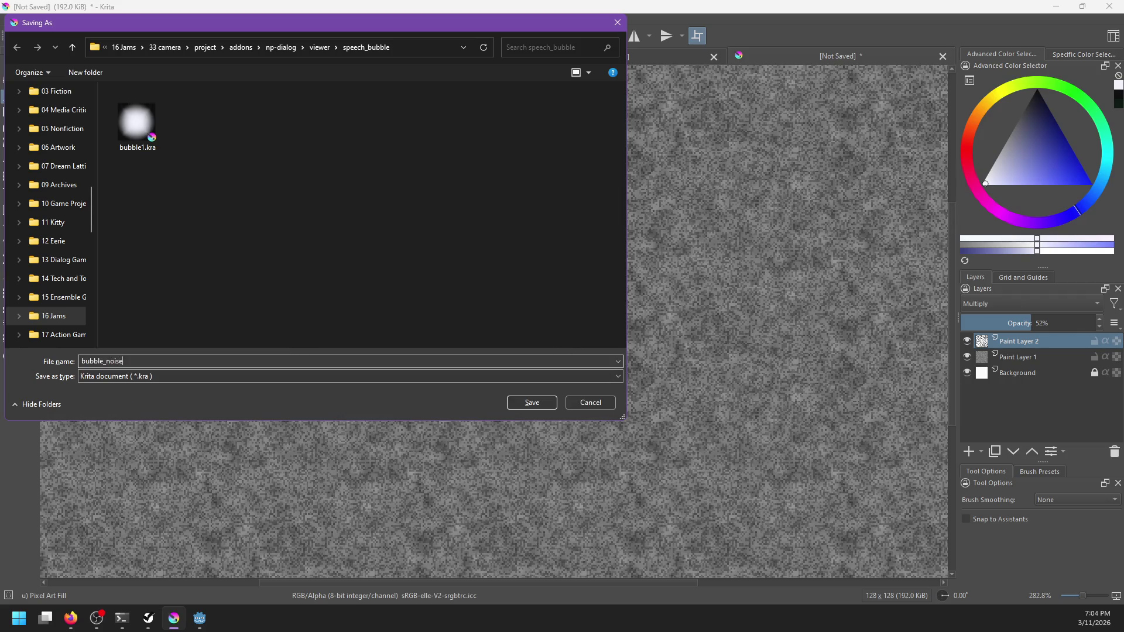
{"action": "key", "text": "Return"}
- Export bubble_noise.png to the speech_bubble folder and return to Godot
{"action": "key", "text": "ctrl+shift+e"}
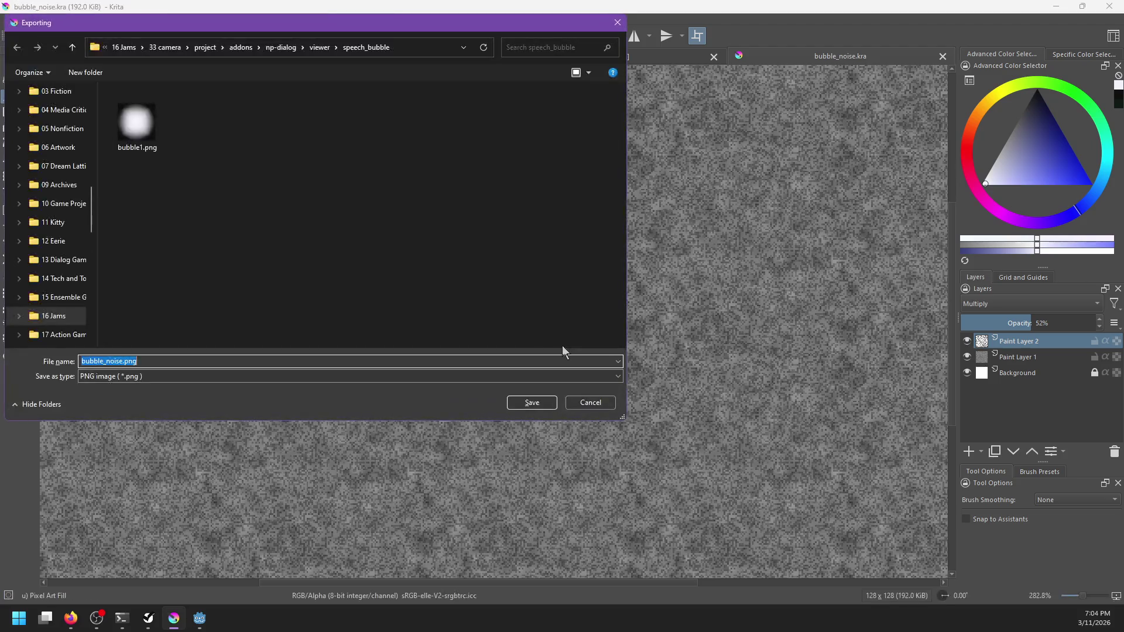
{"action": "key", "text": "Return"}
{"action": "key", "text": "Return"}
{"action": "key", "text": "alt+Tab"}
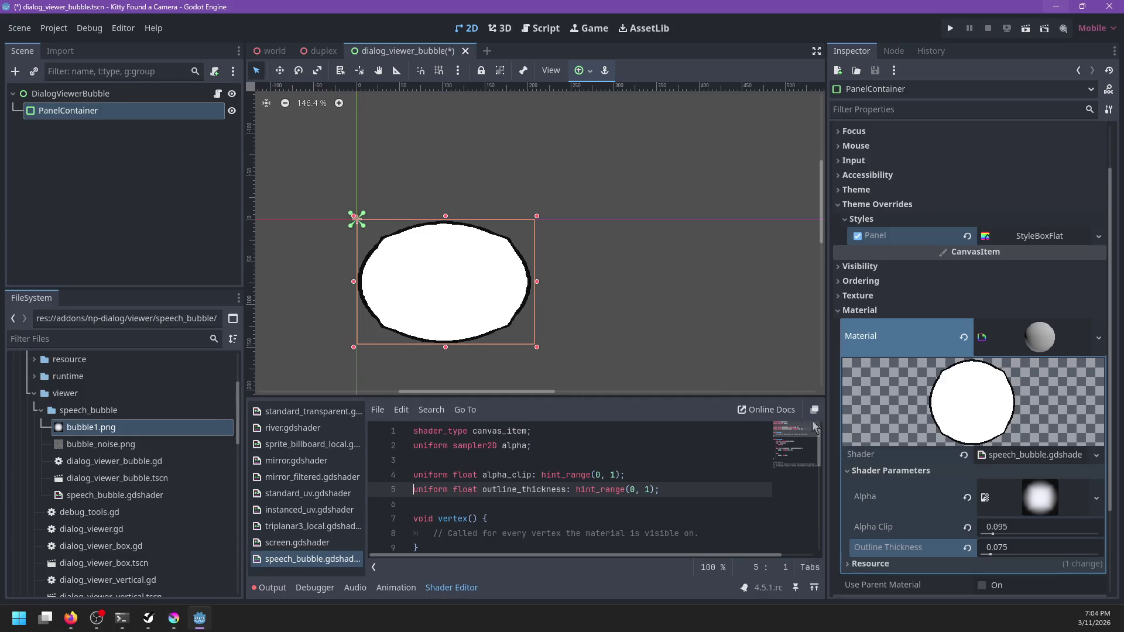
- Declare 'uniform sampler2D noise;' and move it up beside the alpha sampler
{"action": "left_click", "coordinate": [697, 490]}
{"action": "key", "text": "Return"}
{"action": "type", "text": "uniform flaot"}
{"action": "key", "text": "BackSpace"}
{"action": "key", "text": "BackSpace"}
{"action": "key", "text": "BackSpace"}
{"action": "type", "text": "oat nois"}
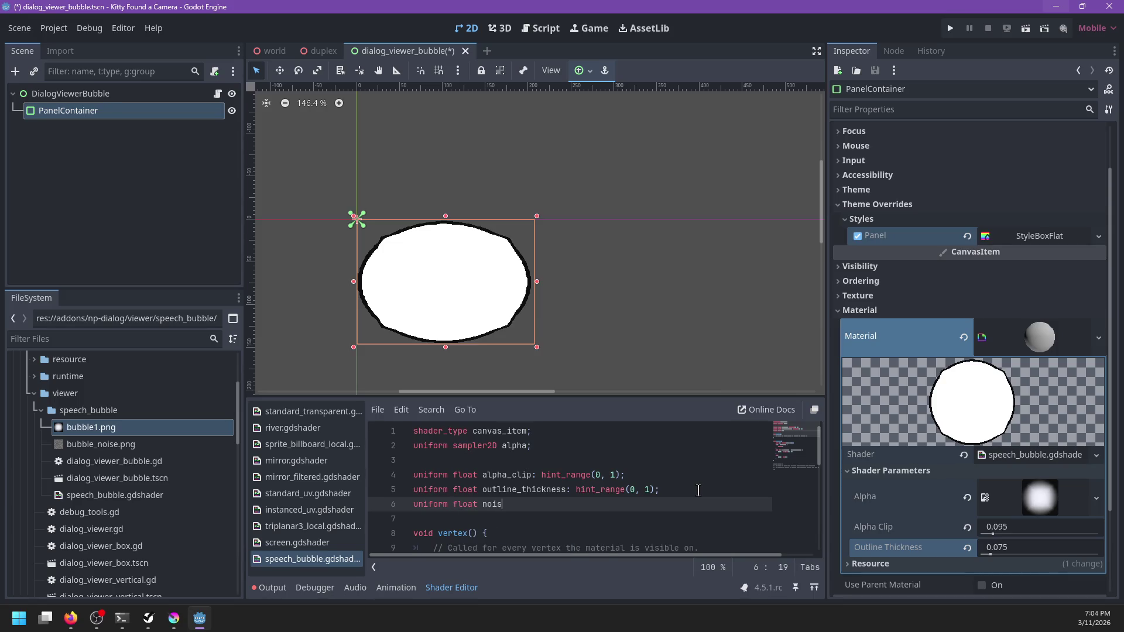
{"action": "key", "text": "ctrl+Left"}
{"action": "key", "text": "ctrl+BackSpace"}
{"action": "type", "text": "sampler2D"}
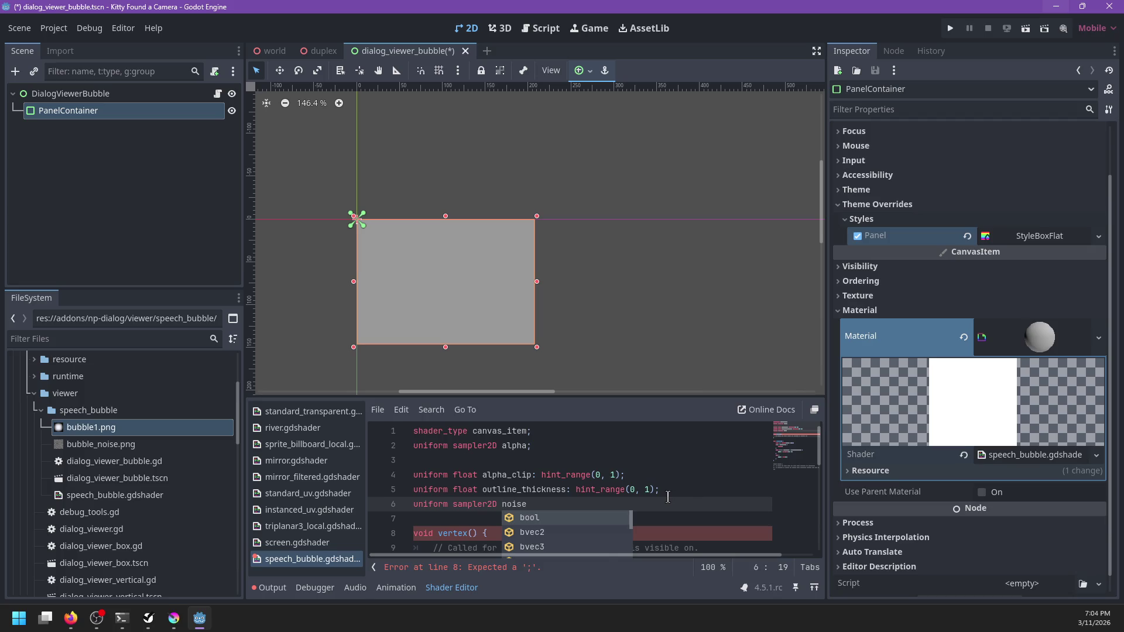
{"action": "key", "text": "End"}
{"action": "type", "text": ";"}
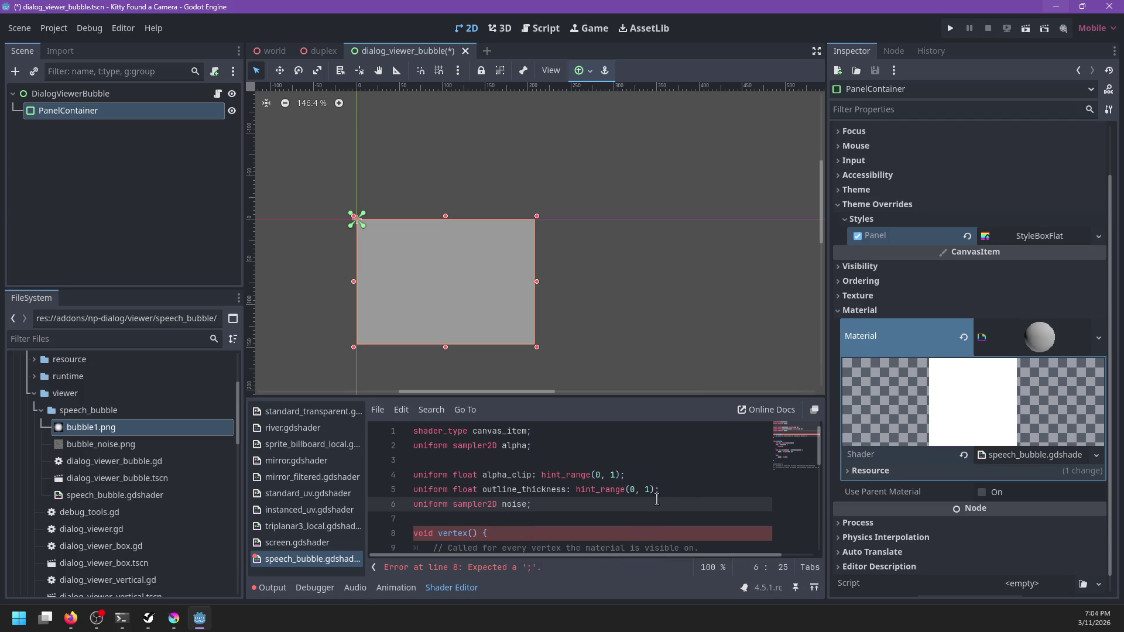
{"action": "key", "text": "alt+Up"}
{"action": "key", "text": "alt+Up"}
{"action": "key", "text": "alt+Up"}
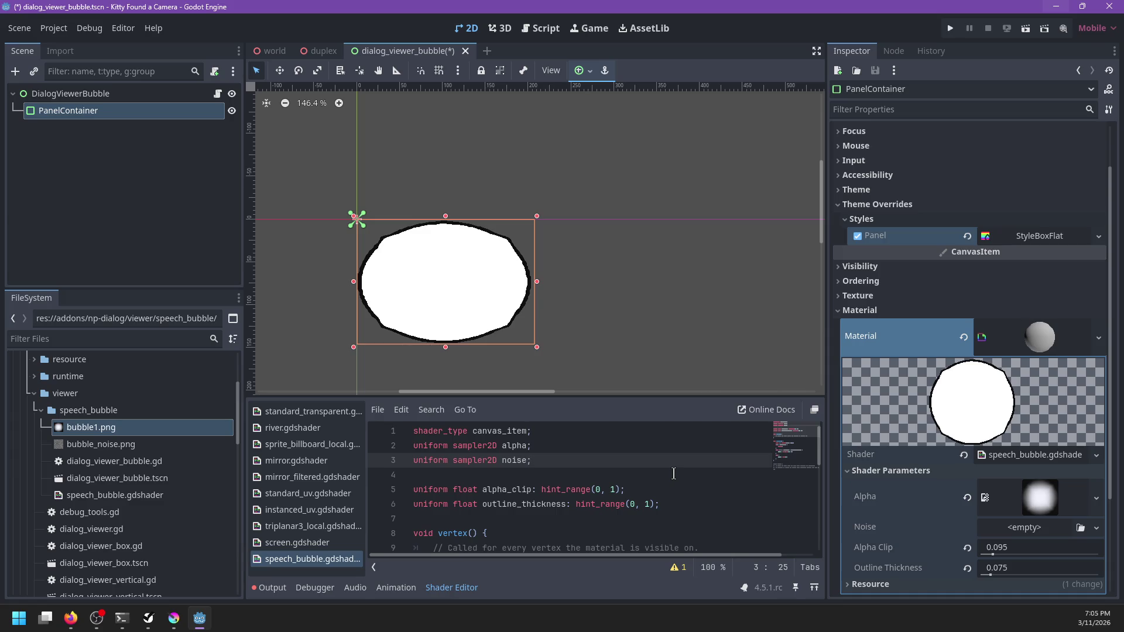
- Add float uniforms noise_scale (hint_range 0.01 to max) and noise_speed (hint_range max 10)
{"action": "left_click", "coordinate": [710, 507]}
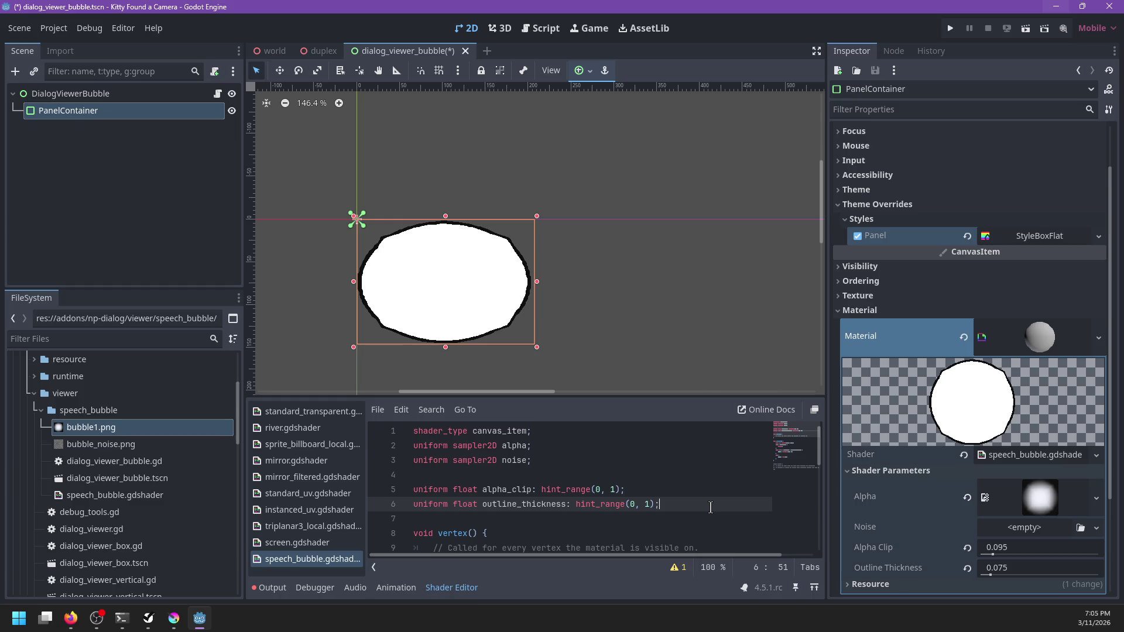
{"action": "key", "text": "Return"}
{"action": "type", "text": "uniform fl"}
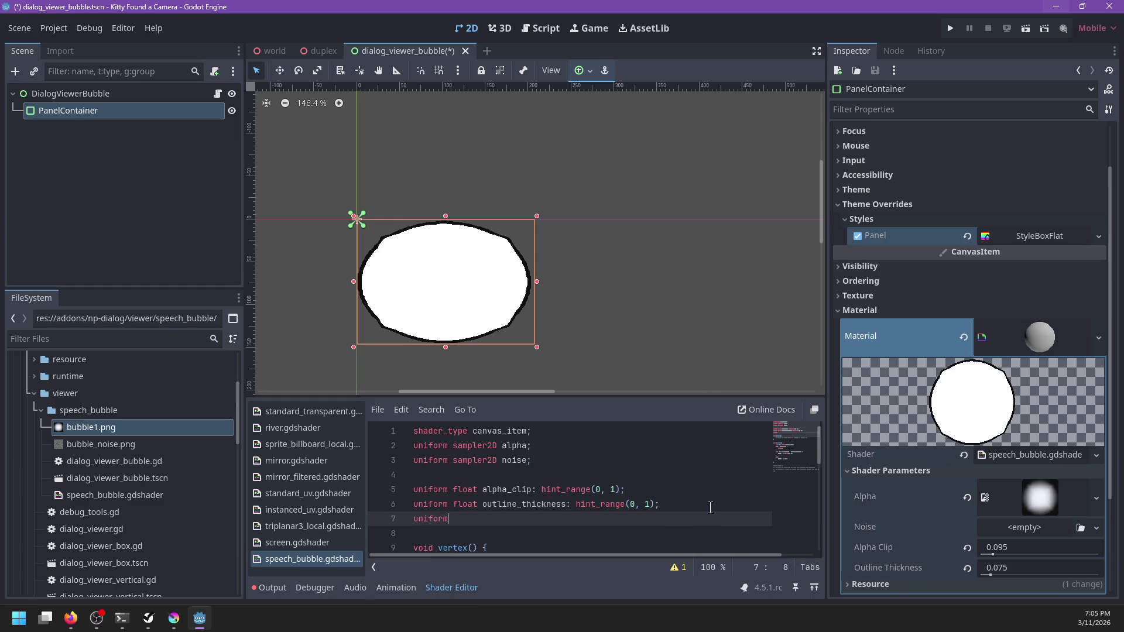
{"action": "type", "text": "oat noise_scale: h"}
{"action": "type", "text": "int_)r"}
{"action": "key", "text": "BackSpace"}
{"action": "key", "text": "BackSpace"}
{"action": "type", "text": "range(0.01"}
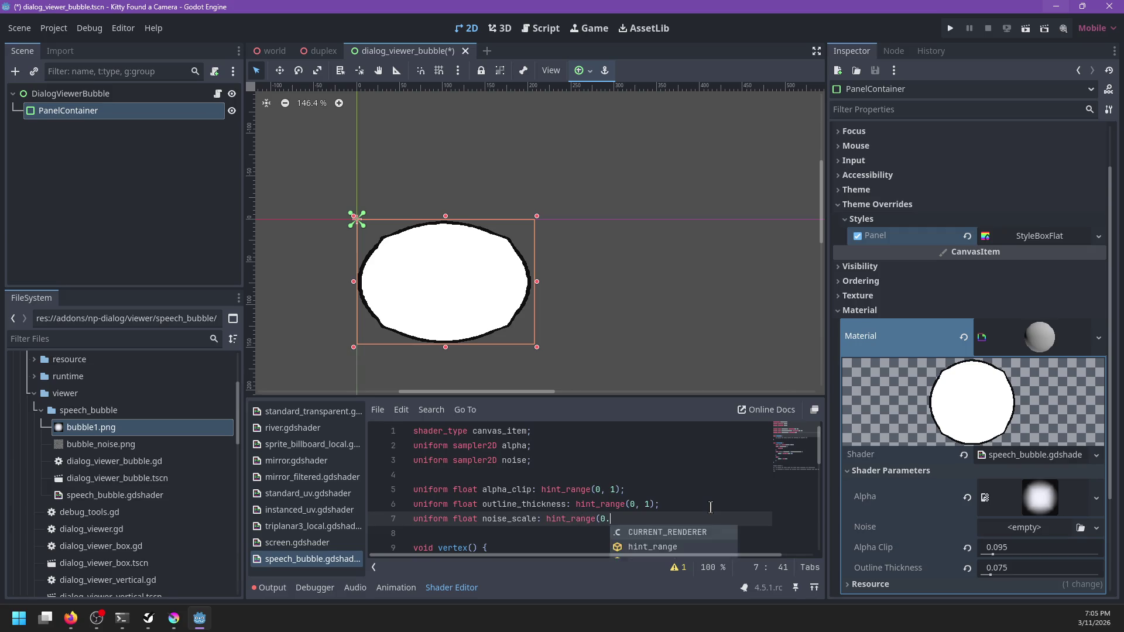
{"action": "type", "text": ", 1"}
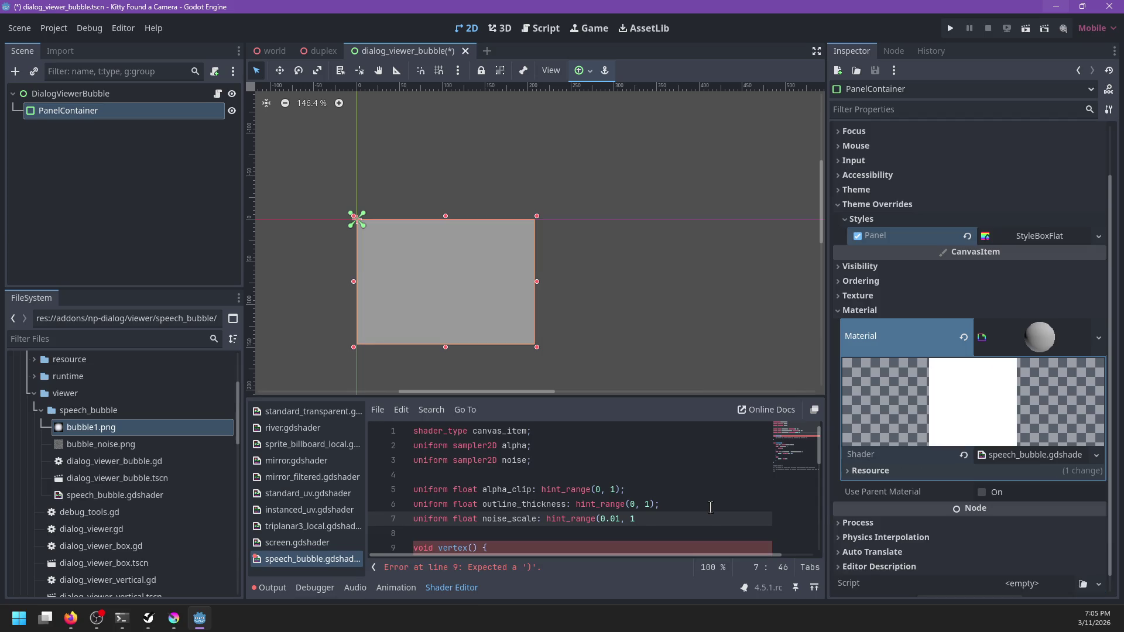
{"action": "key", "text": "Return"}
{"action": "type", "text": "uniform f"}
{"action": "type", "text": "loat"}
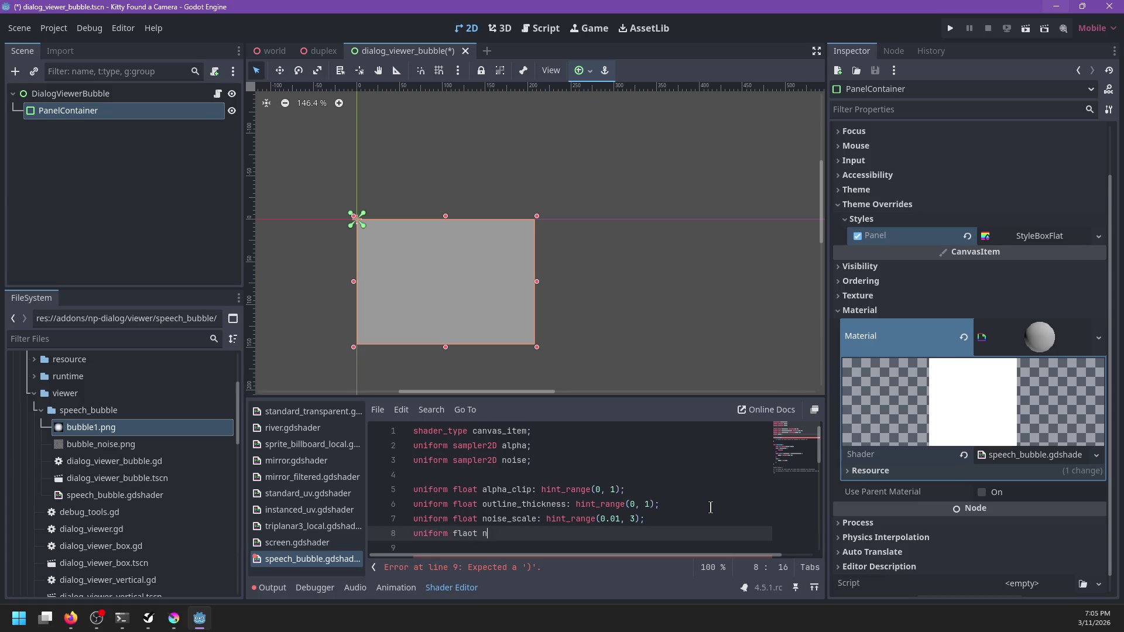
{"action": "type", "text": " noise_speed("}
{"action": "key", "text": "BackSpace"}
{"action": "type", "text": "nt_range(0."}
{"action": "type", "text": "2"}
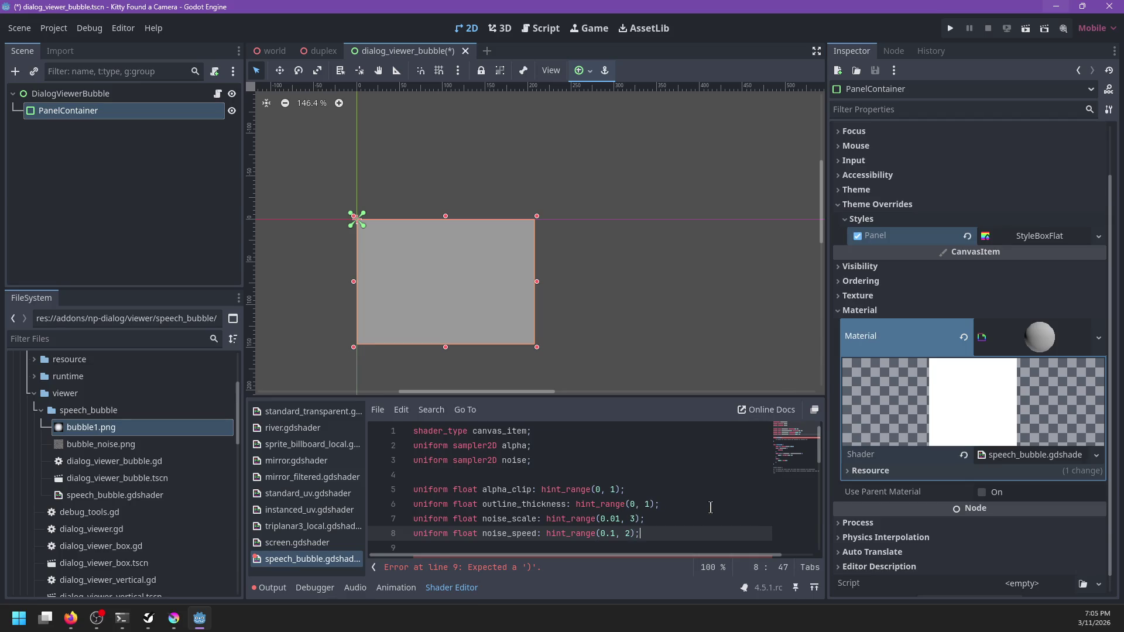
{"action": "type", "text": "0"}
{"action": "key", "text": "BackSpace"}
{"action": "type", "text": "10"}
- Delete the empty vertex() function from the shader
{"action": "scroll", "coordinate": [690, 507], "scroll_direction": "down", "scroll_amount": 2}
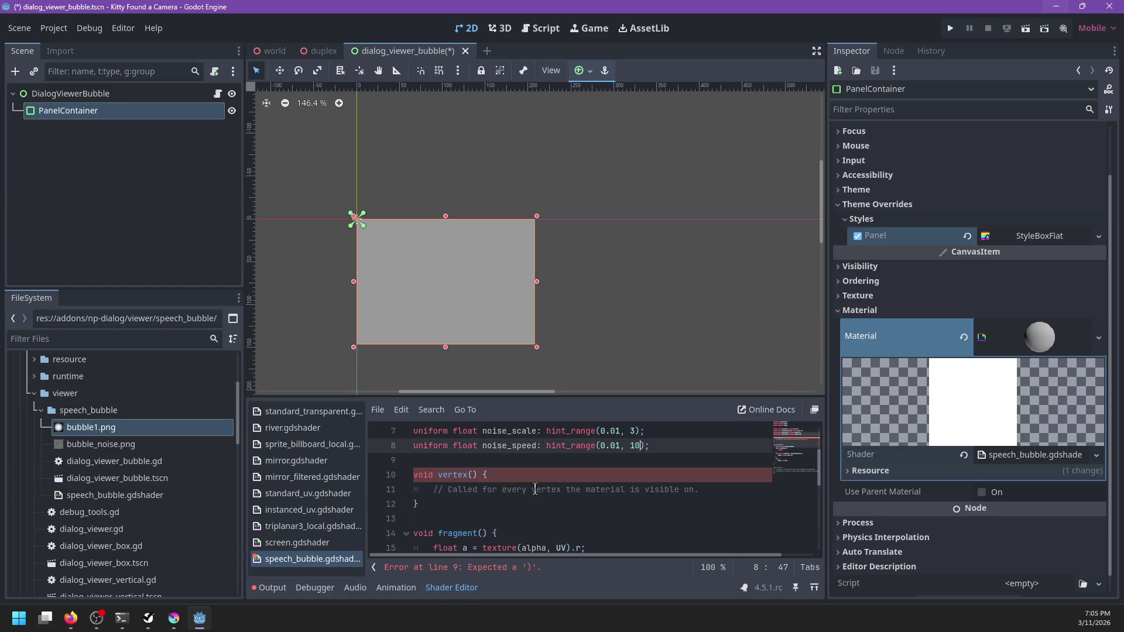
{"action": "mouse_move", "coordinate": [533, 500]}
{"action": "left_mouse_down"}
{"action": "mouse_move", "coordinate": [468, 475]}
{"action": "mouse_move", "coordinate": [465, 461]}
{"action": "left_mouse_up"}
{"action": "key", "text": "BackSpace"}
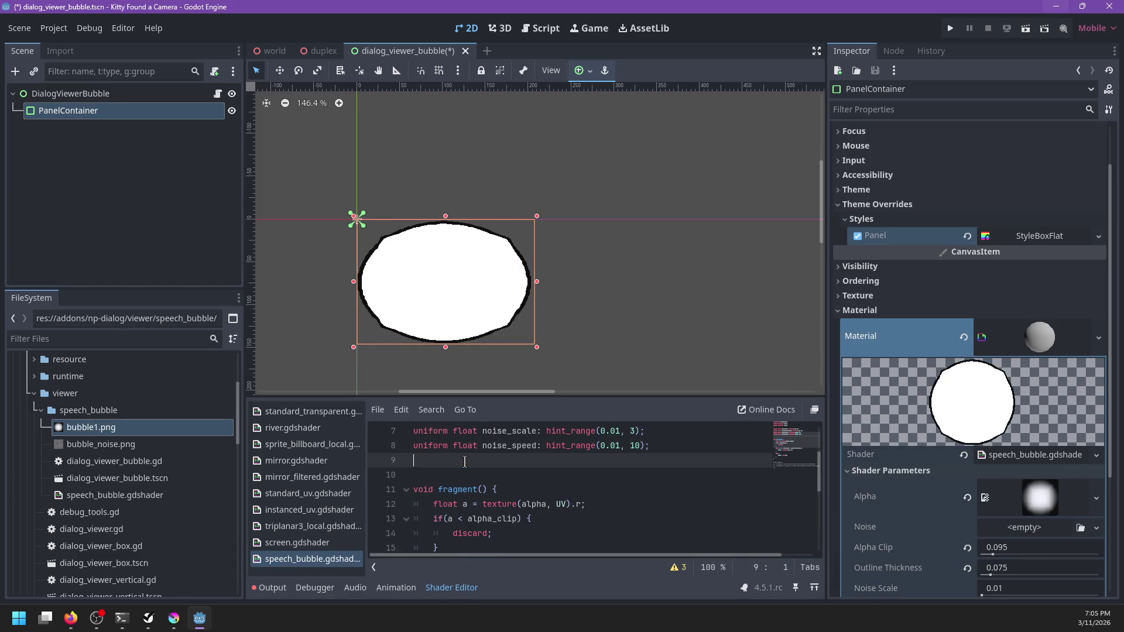
- Start multiplying line 11's alpha by texture(noise, UV + vec2(TIME)…)
{"action": "scroll", "coordinate": [529, 504], "scroll_direction": "up", "scroll_amount": 1}
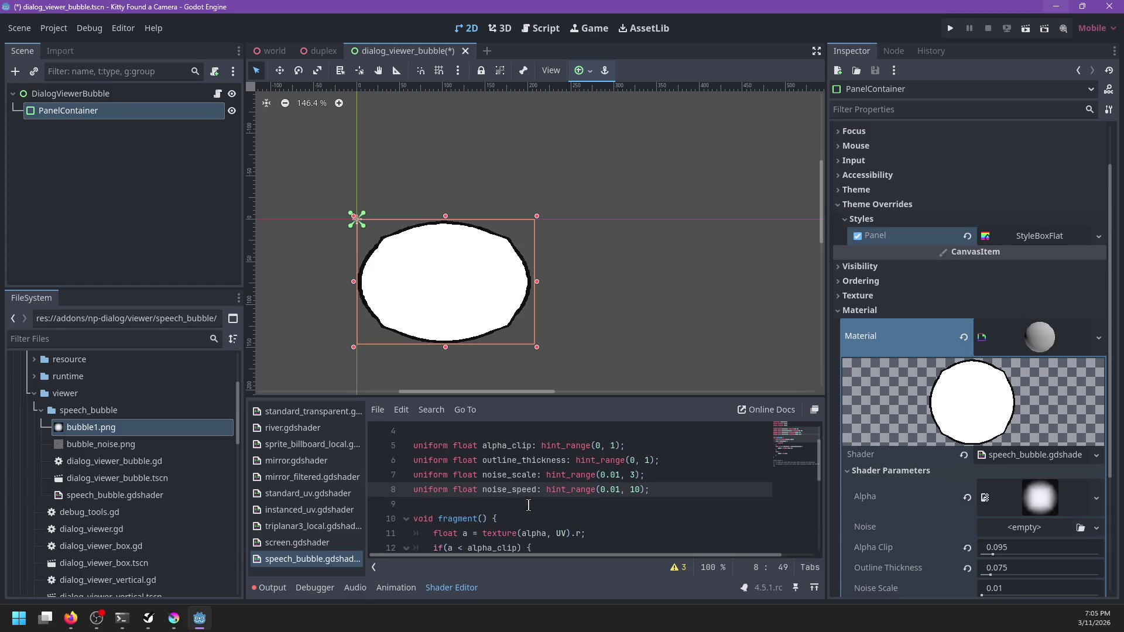
{"action": "scroll", "coordinate": [528, 505], "scroll_direction": "down", "scroll_amount": 3}
{"action": "scroll", "coordinate": [521, 507], "scroll_direction": "up", "scroll_amount": 2}
{"action": "double_click", "coordinate": [510, 489]}
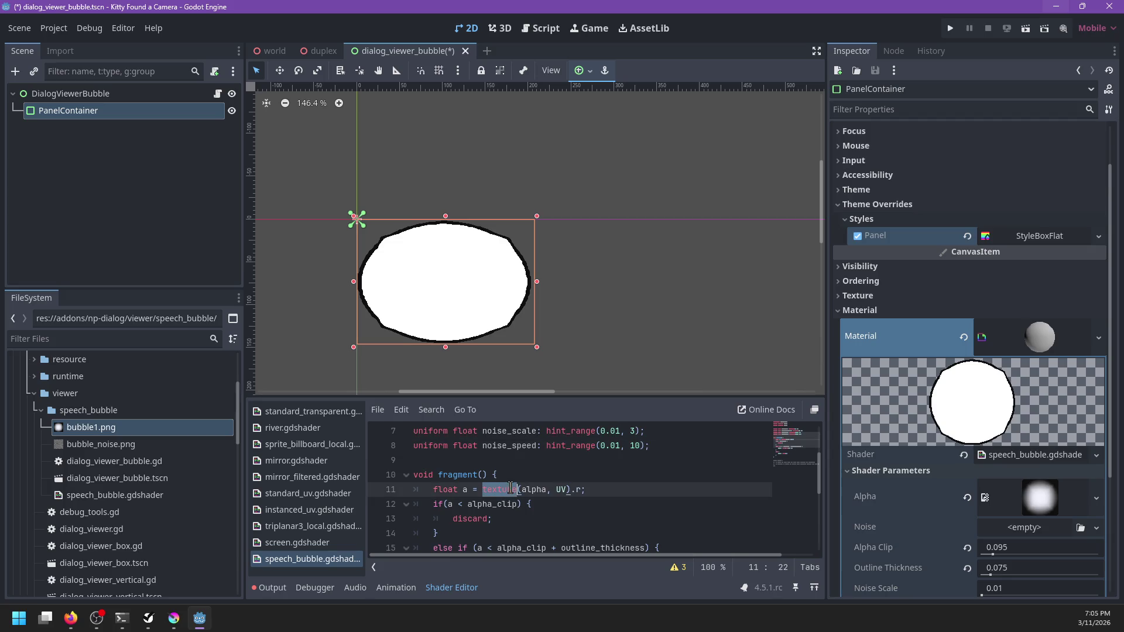
{"action": "left_click", "coordinate": [606, 487]}
{"action": "type", "text": "exture(noise, "}
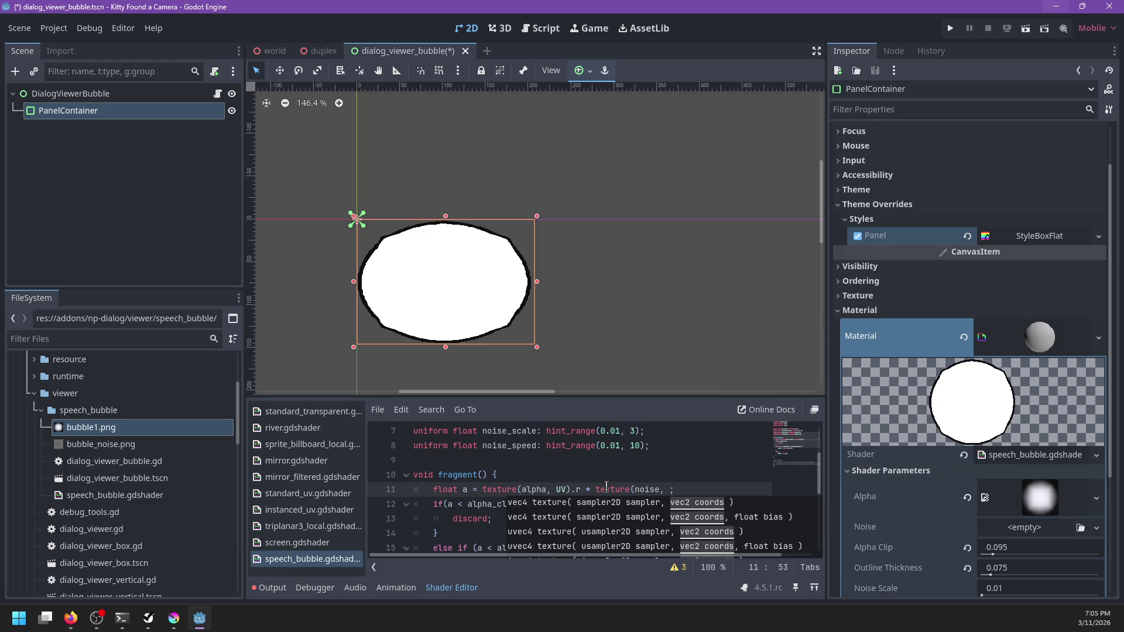
{"action": "type", "text": "UV +"}
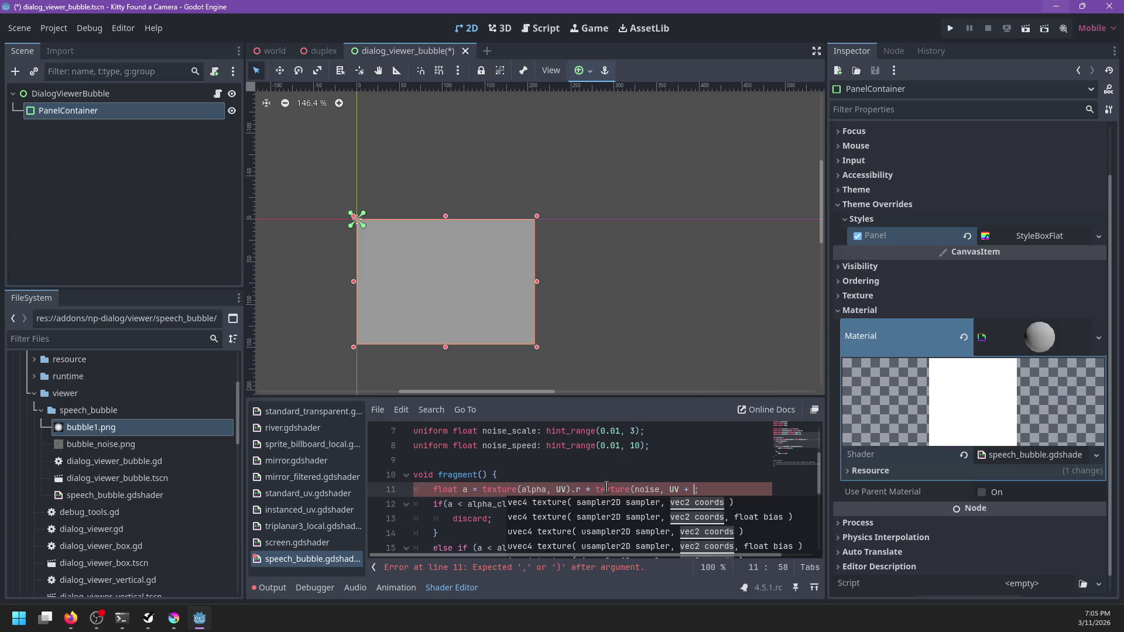
{"action": "scroll", "coordinate": [606, 487], "scroll_direction": "up", "scroll_amount": 2}
{"action": "scroll", "coordinate": [615, 488], "scroll_direction": "down", "scroll_amount": 2}
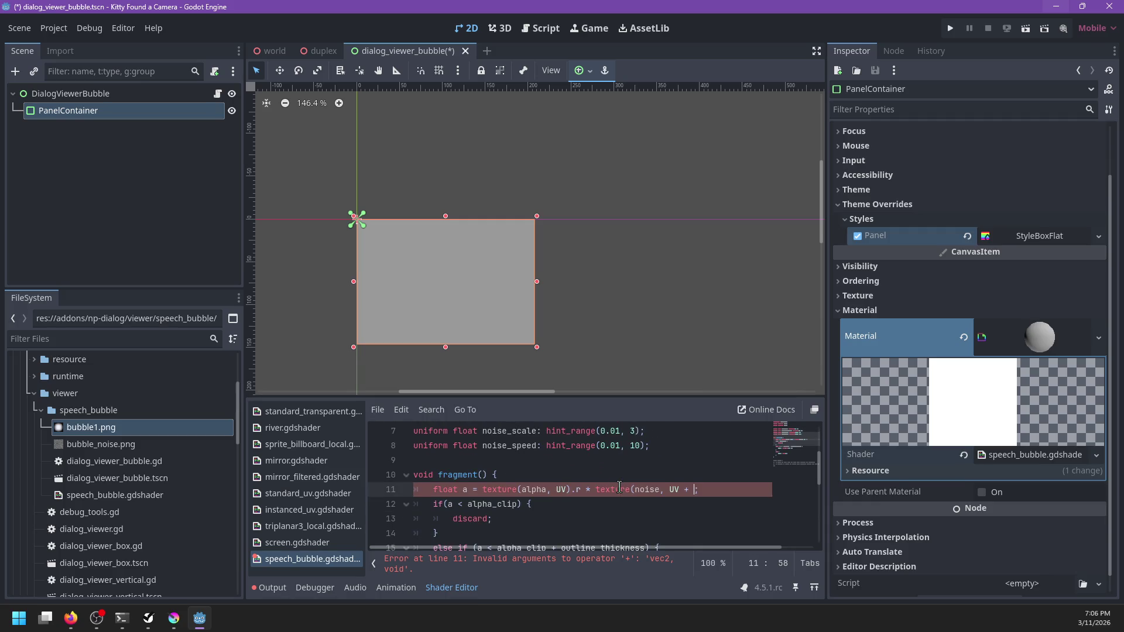
{"action": "type", "text": "x"}
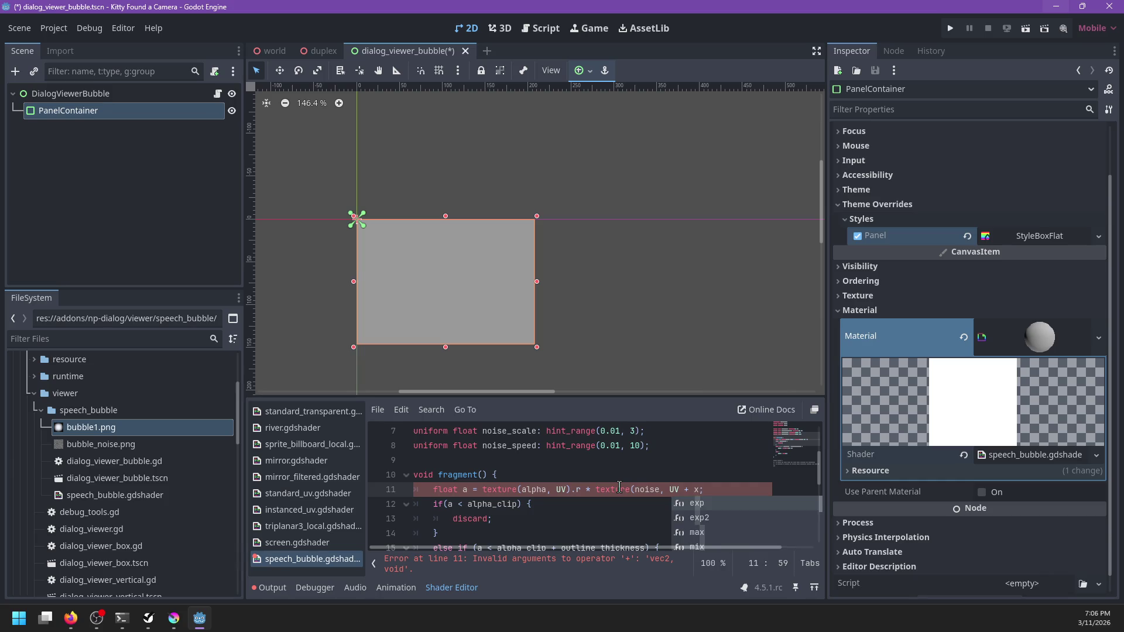
{"action": "key", "text": "BackSpace"}
{"action": "type", "text": "TIME"}
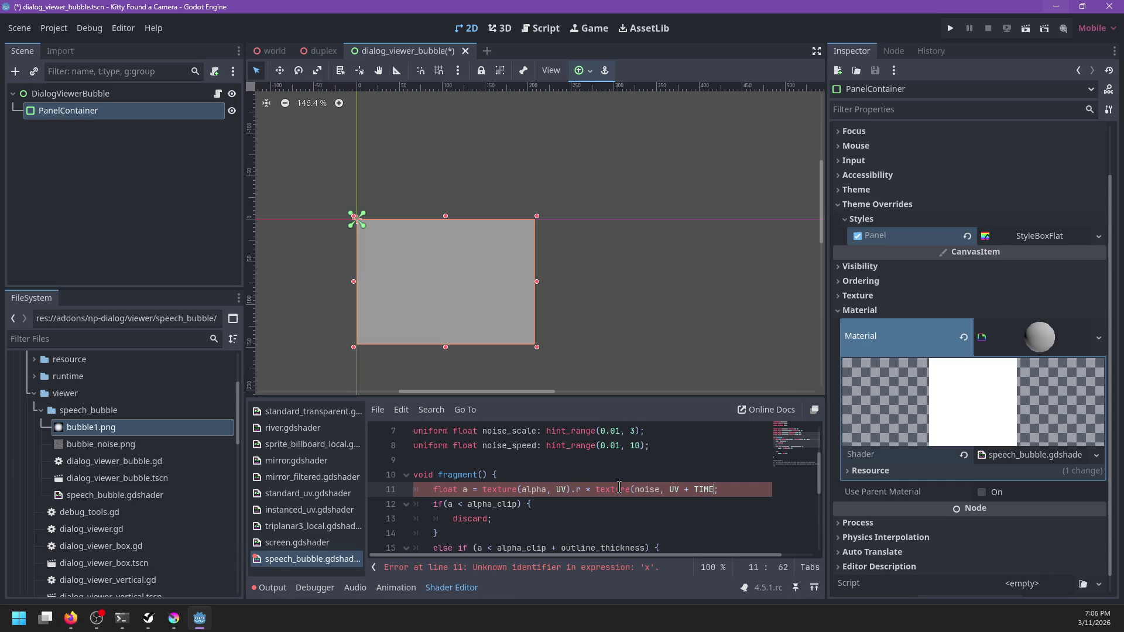
{"action": "key", "text": "BackSpace"}
{"action": "key", "text": "BackSpace"}
{"action": "key", "text": "BackSpace"}
{"action": "type", "text": "TIME"}
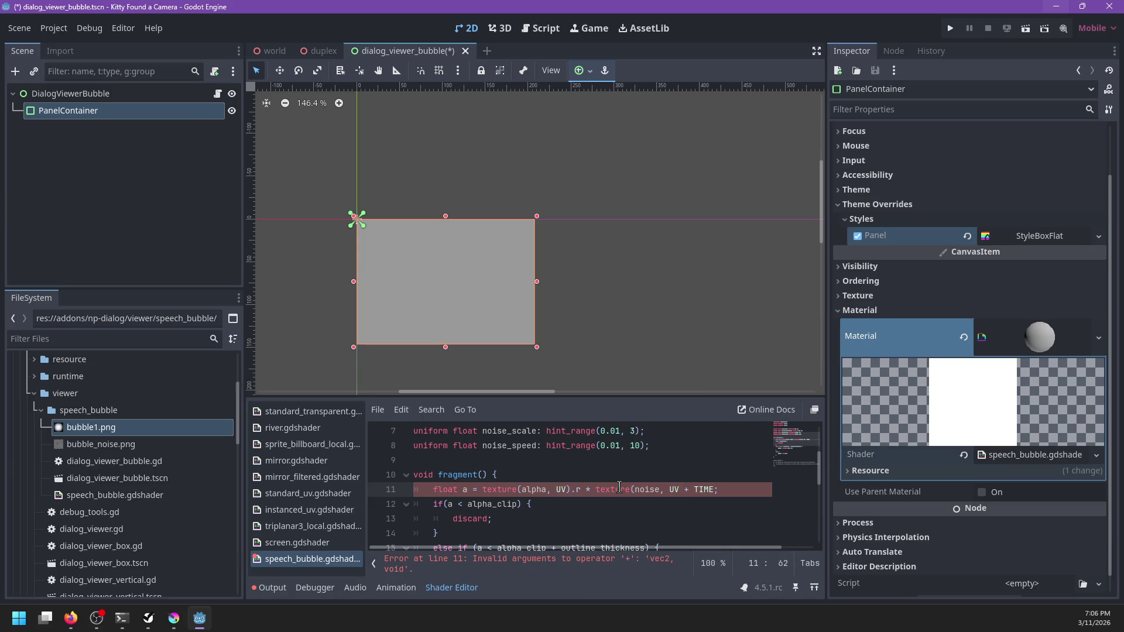
{"action": "key", "text": "BackSpace"}
{"action": "key", "text": "BackSpace"}
{"action": "key", "text": "BackSpace"}
{"action": "type", "text": "vec"}
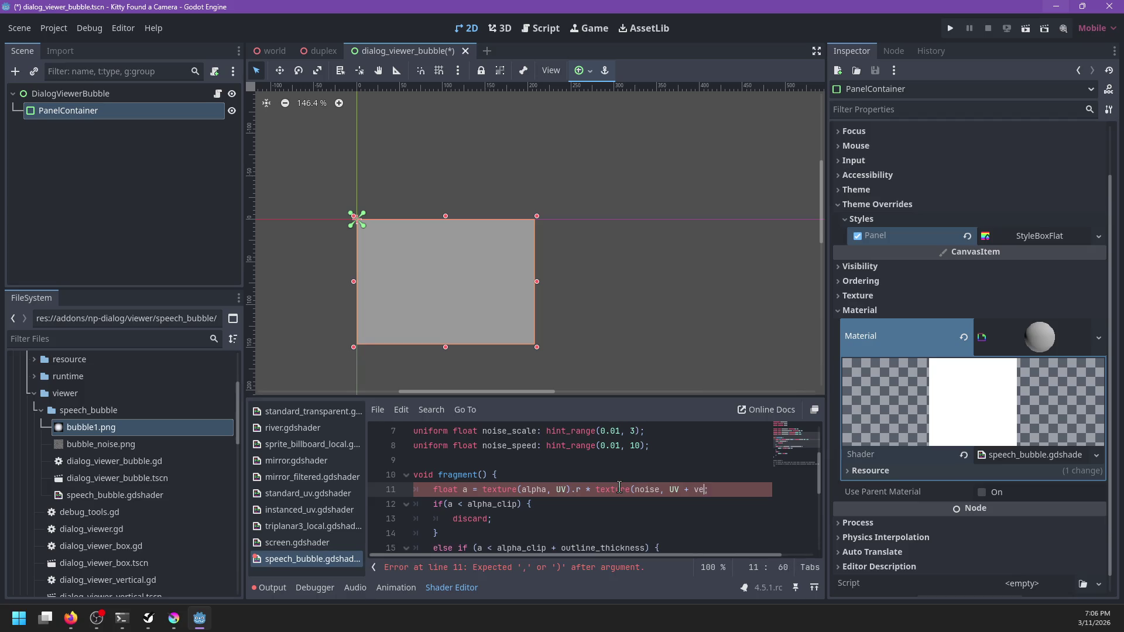
{"action": "type", "text": "2(TIME"}
- Complete the lookup as UV*noise_scale + vec2(TIME)*noise_speed, .r, and assign bubble_noise.png as Noise
{"action": "type", "text": "noise_scale;"}
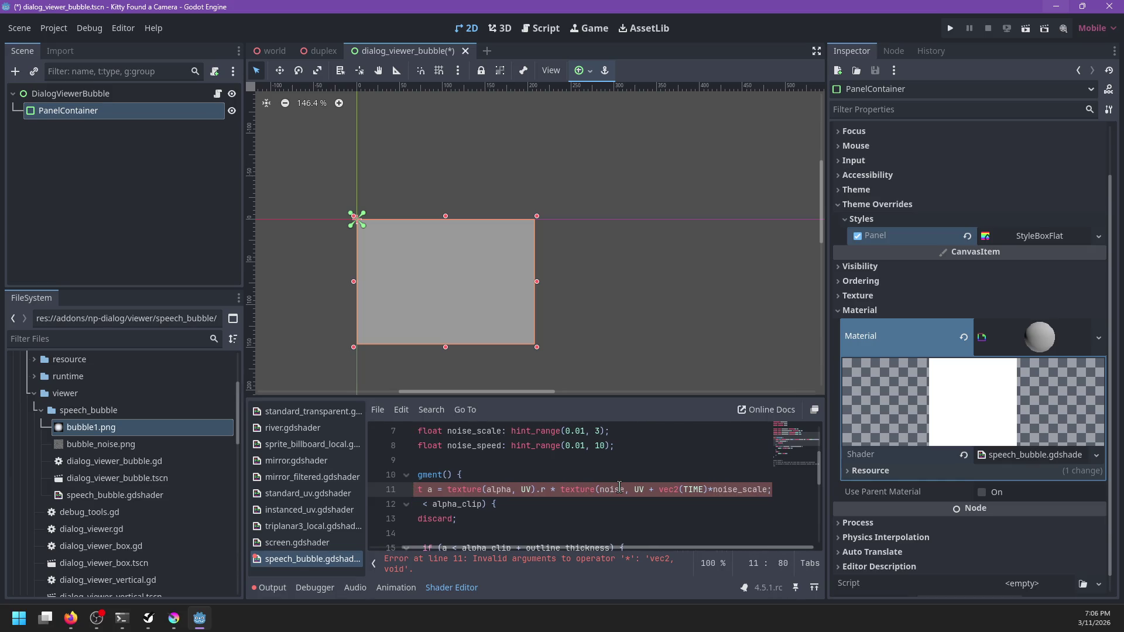
{"action": "key", "text": "shift+ctrl+Left"}
{"action": "key", "text": "shift+Left"}
{"action": "key", "text": "BackSpace"}
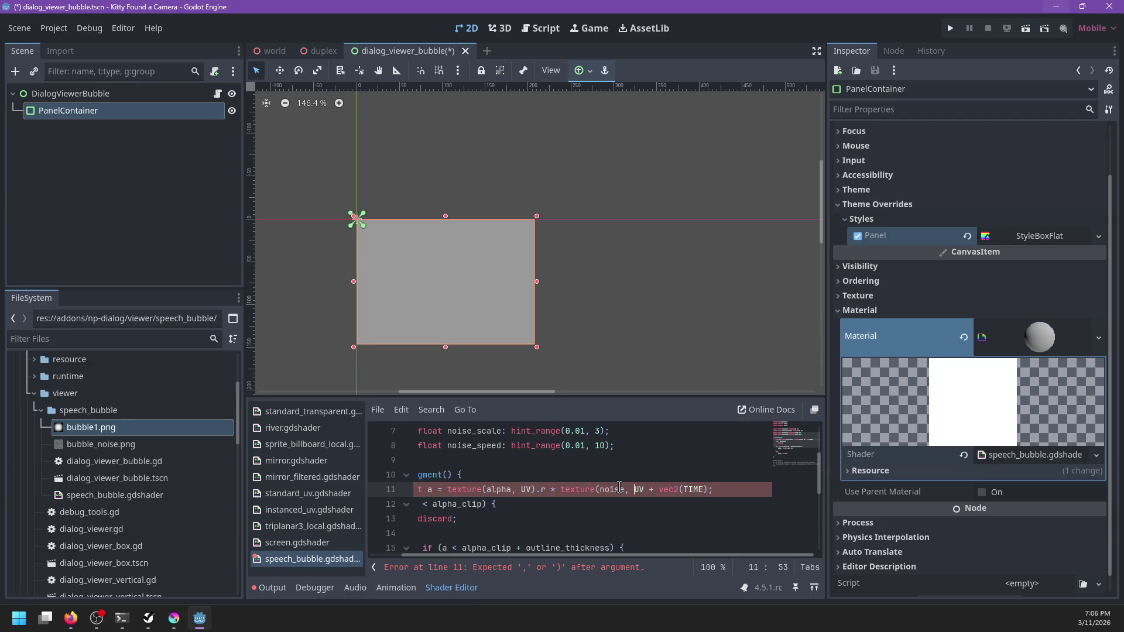
{"action": "type", "text": "*noise_scale"}
{"action": "type", "text": " +"}
{"action": "key", "text": "BackSpace"}
{"action": "key", "text": "BackSpace"}
{"action": "key", "text": "BackSpace"}
{"action": "type", "text": "*tnoi"}
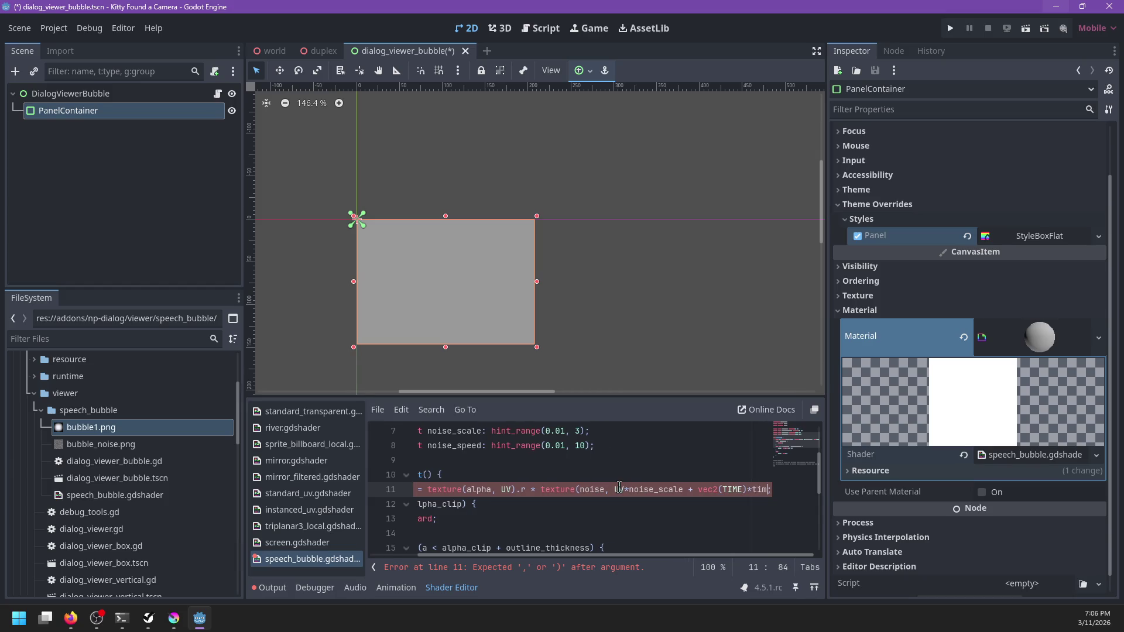
{"action": "key", "text": "BackSpace"}
{"action": "key", "text": "BackSpace"}
{"action": "key", "text": "BackSpace"}
{"action": "type", "text": "noise_spe"}
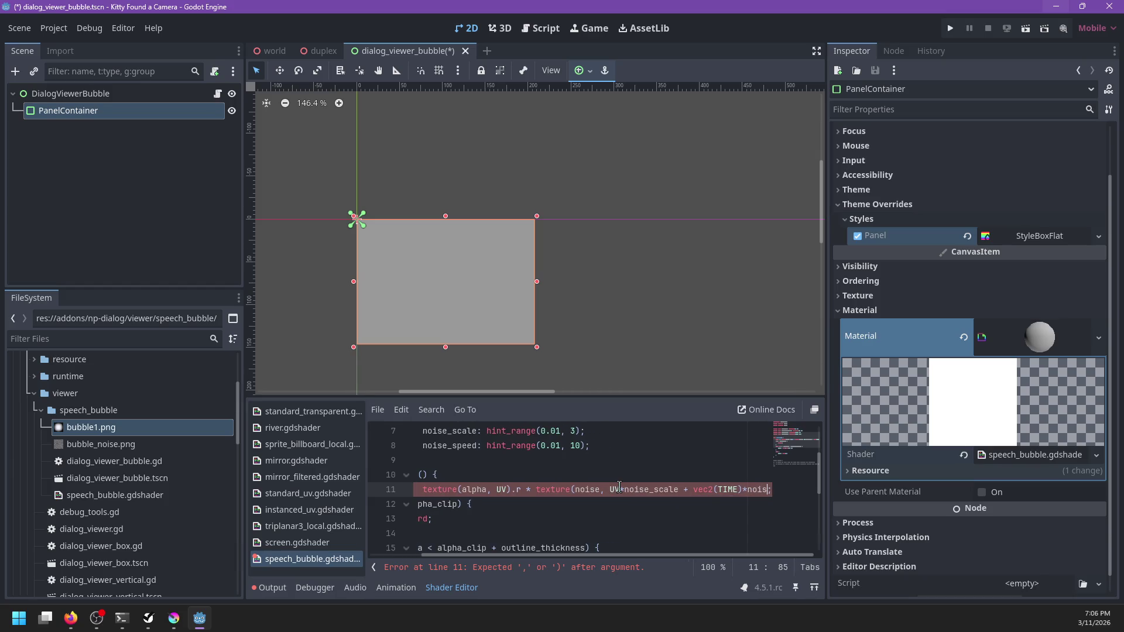
{"action": "key", "text": "Return"}
{"action": "type", "text": ")"}
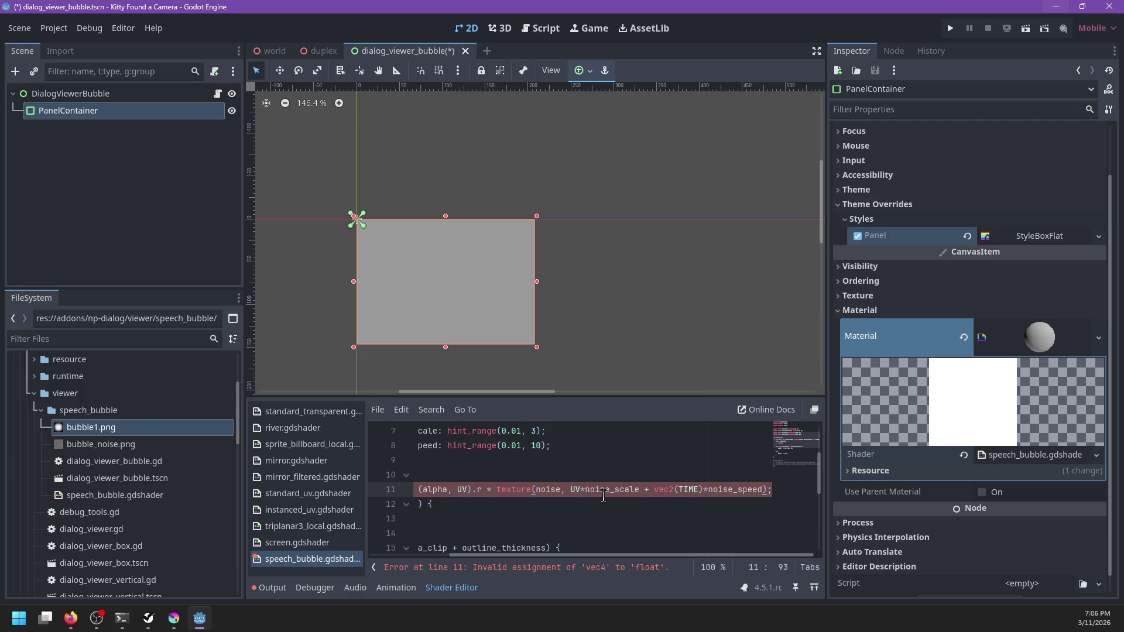
{"action": "type", "text": ".r"}
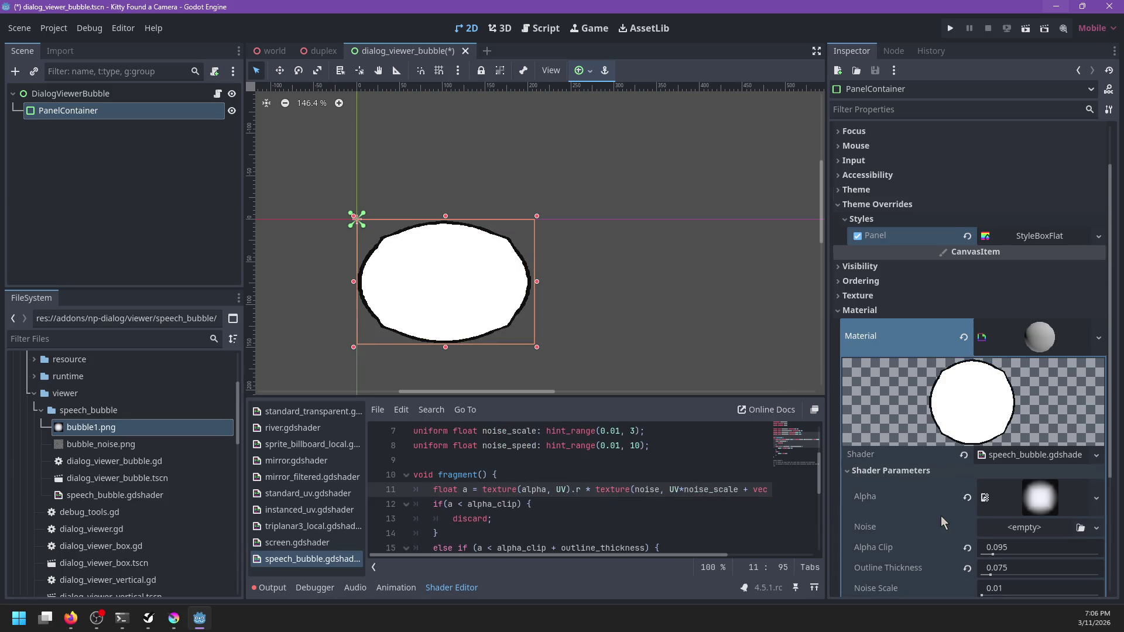
{"action": "mouse_move", "coordinate": [99, 444]}
{"action": "left_mouse_down"}
{"action": "mouse_move", "coordinate": [919, 486]}
{"action": "mouse_move", "coordinate": [1030, 479]}
{"action": "mouse_move", "coordinate": [1016, 476]}
{"action": "left_mouse_up"}
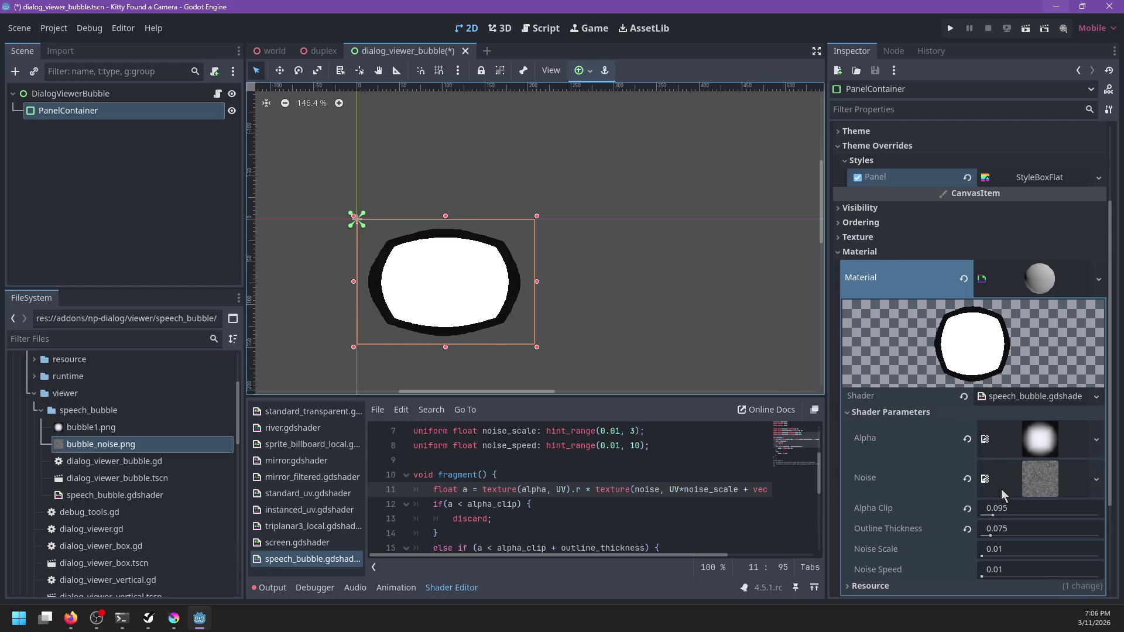
- Give noise_scale and noise_speed defaults of 1, save, and test the Noise Scale slider
{"action": "scroll", "coordinate": [788, 511], "scroll_direction": "up", "scroll_amount": 1}
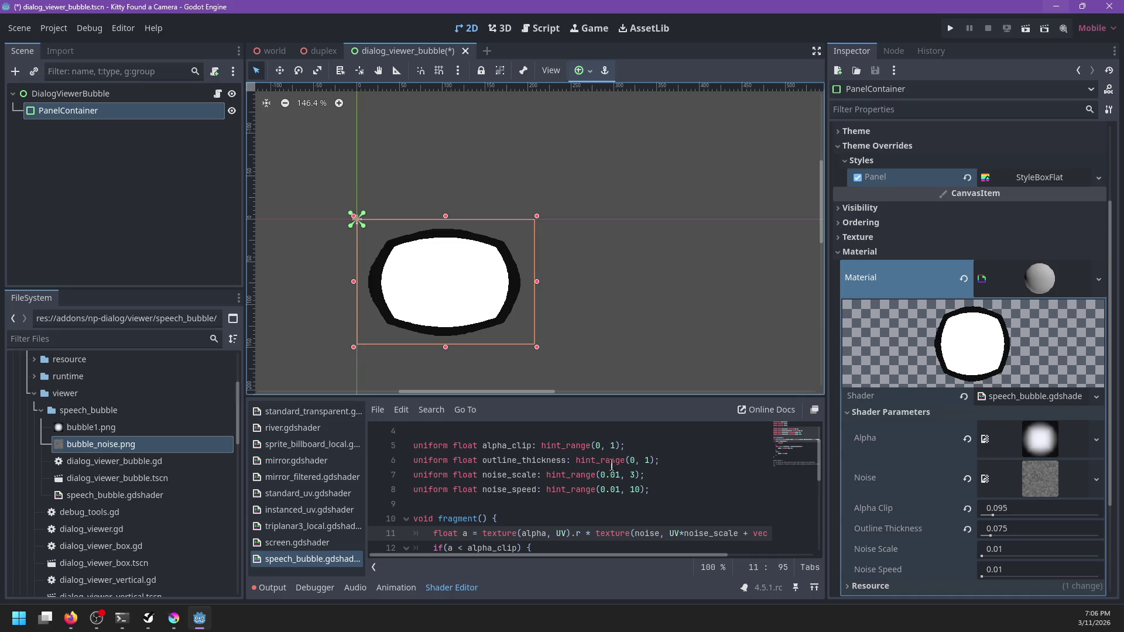
{"action": "left_click", "coordinate": [640, 475]}
{"action": "type", "text": "= 1"}
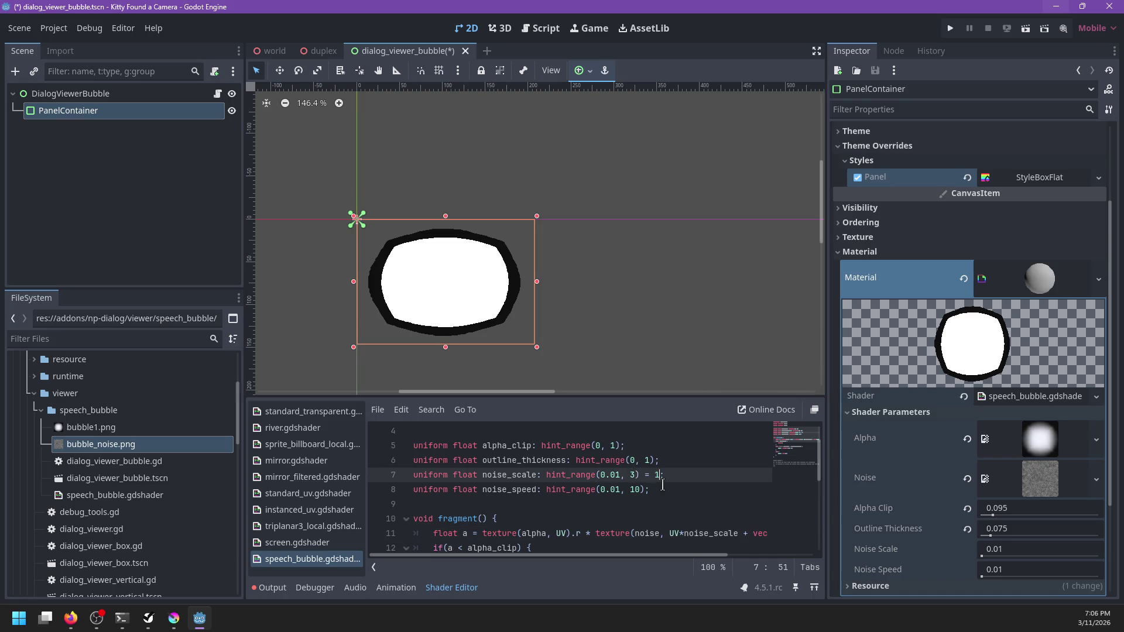
{"action": "key", "text": "Down"}
{"action": "key", "text": "Left"}
{"action": "type", "text": "= 1"}
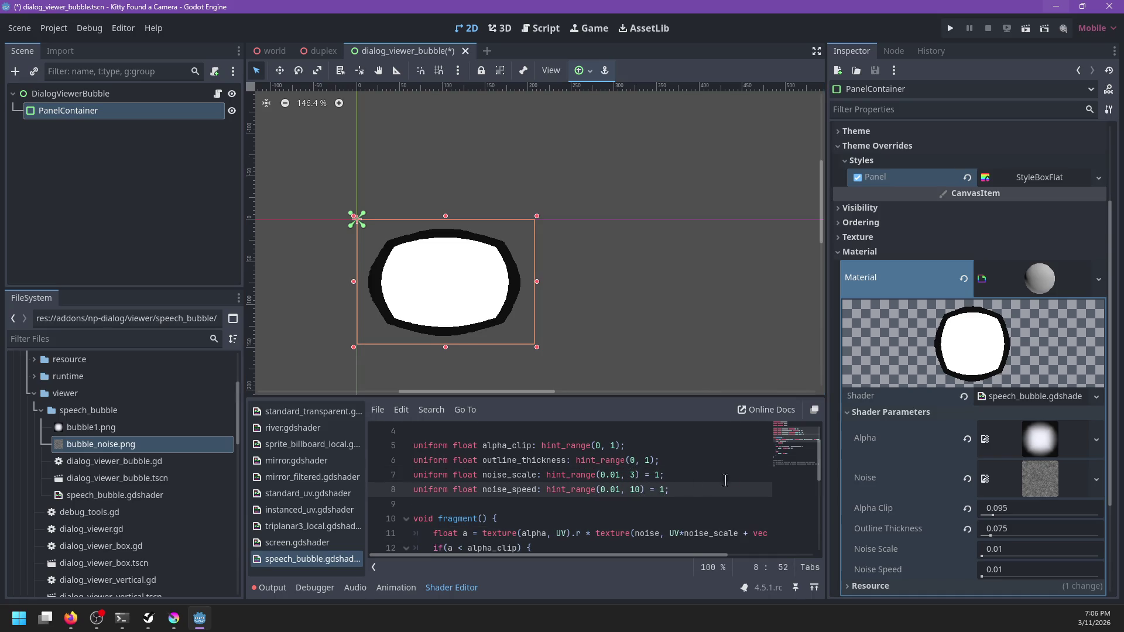
{"action": "key", "text": "ctrl+s"}
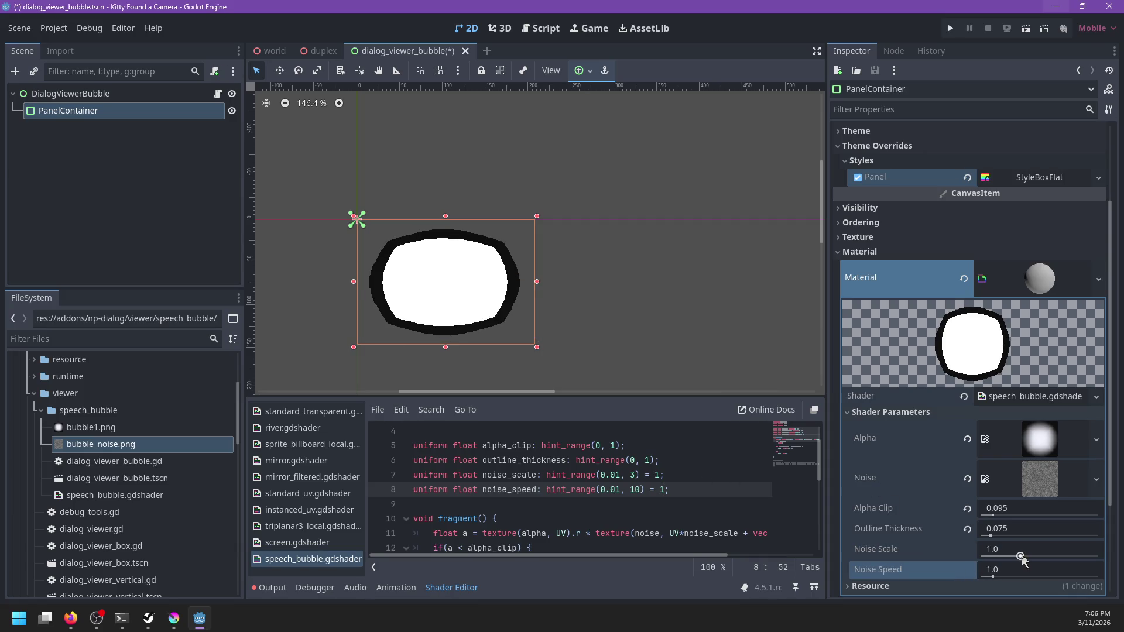
{"action": "left_click_drag", "start_coordinate": [1019, 556], "coordinate": [1042, 554]}
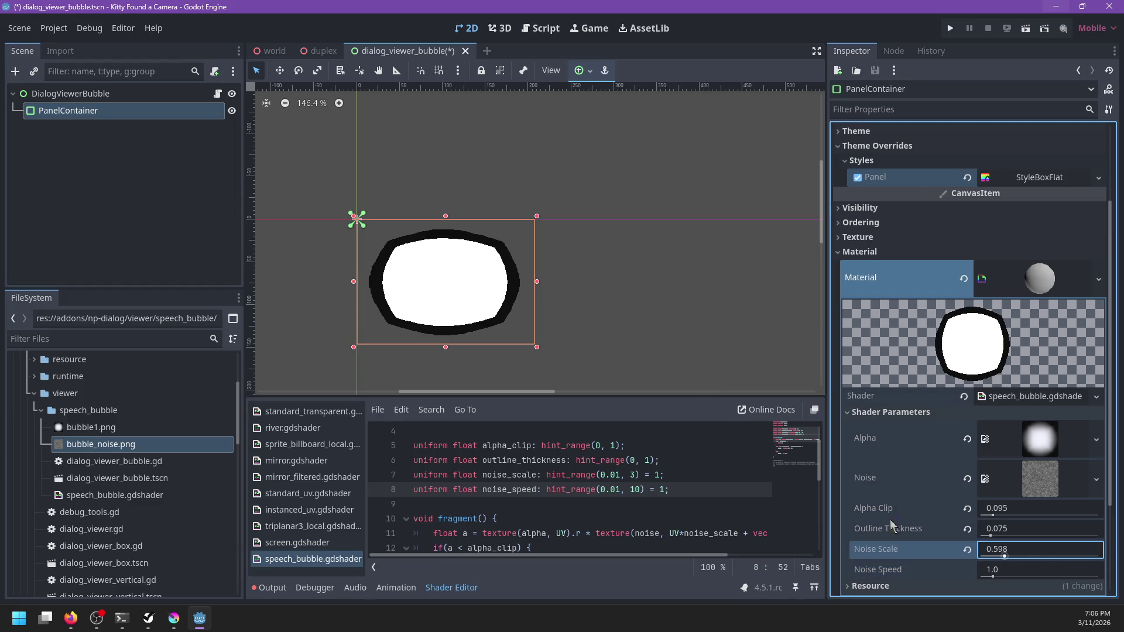
{"action": "left_click", "coordinate": [967, 549]}
- Try deleting the alpha mask sampling on line 11, preview it, then undo
{"action": "scroll", "coordinate": [606, 467], "scroll_direction": "down", "scroll_amount": 2}
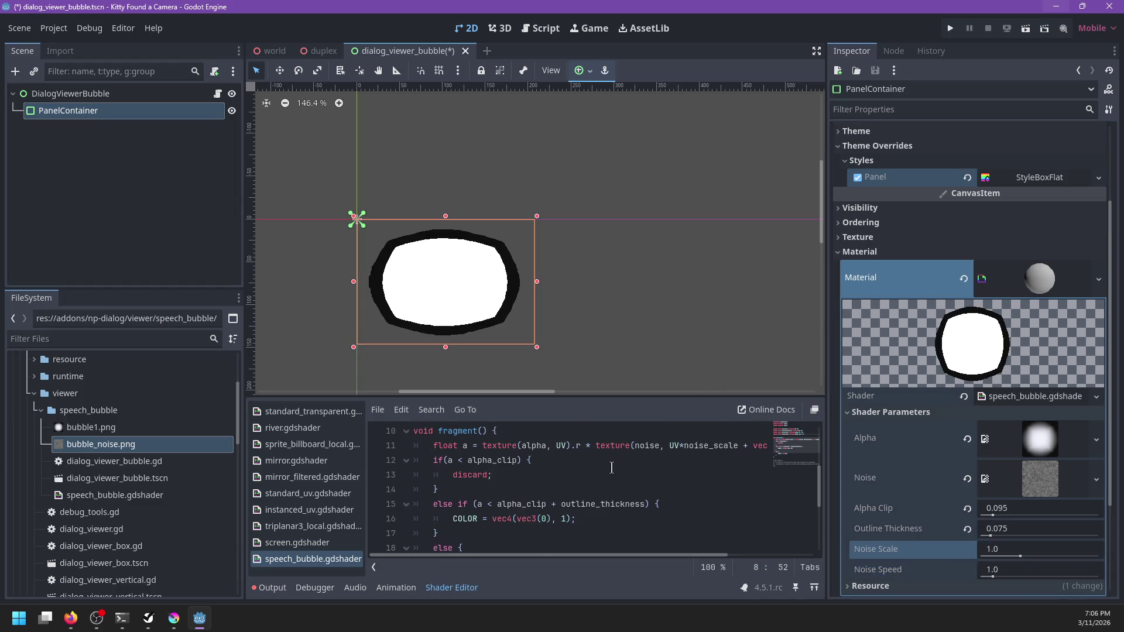
{"action": "scroll", "coordinate": [614, 468], "scroll_direction": "up", "scroll_amount": 1}
{"action": "scroll", "coordinate": [575, 477], "scroll_direction": "right", "scroll_amount": 3}
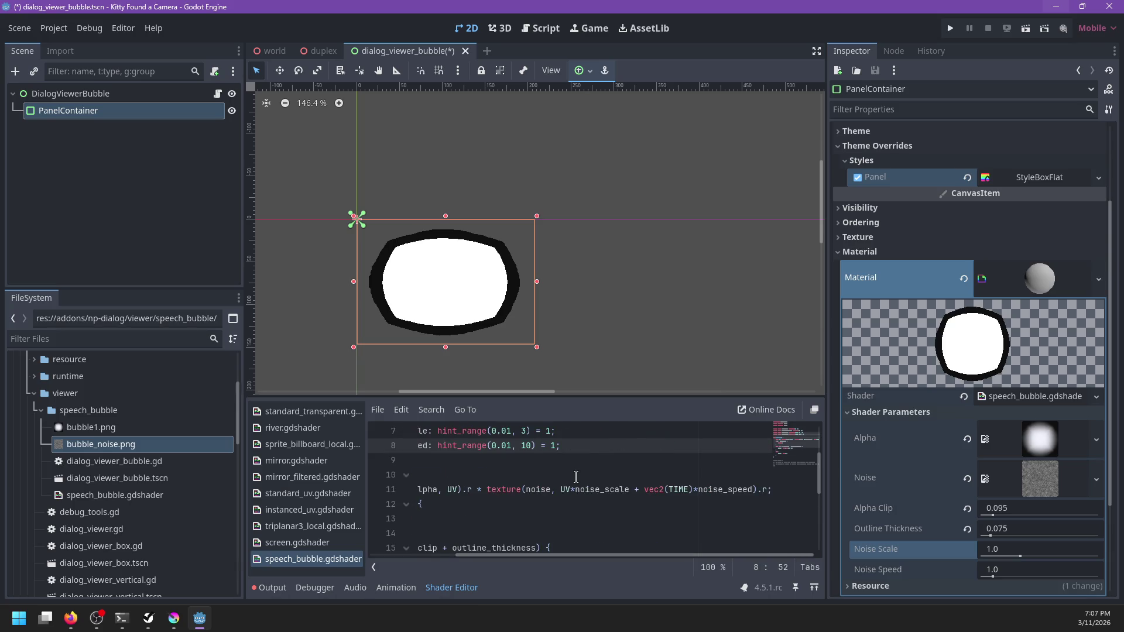
{"action": "scroll", "coordinate": [576, 477], "scroll_direction": "left", "scroll_amount": 5}
{"action": "double_click", "coordinate": [498, 489]}
{"action": "left_click", "coordinate": [497, 489]}
{"action": "double_click", "coordinate": [498, 490]}
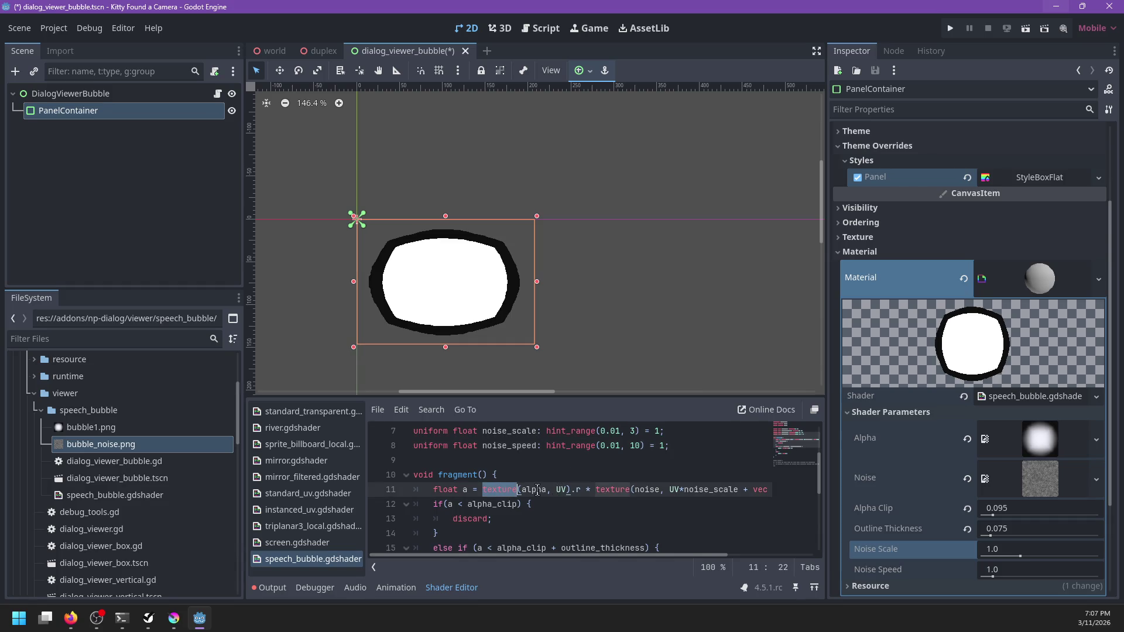
{"action": "double_click", "coordinate": [609, 489]}
{"action": "scroll", "coordinate": [604, 490], "scroll_direction": "right", "scroll_amount": 2}
{"action": "scroll", "coordinate": [599, 491], "scroll_direction": "left", "scroll_amount": 2}
{"action": "left_click_drag", "start_coordinate": [596, 490], "coordinate": [483, 489]}
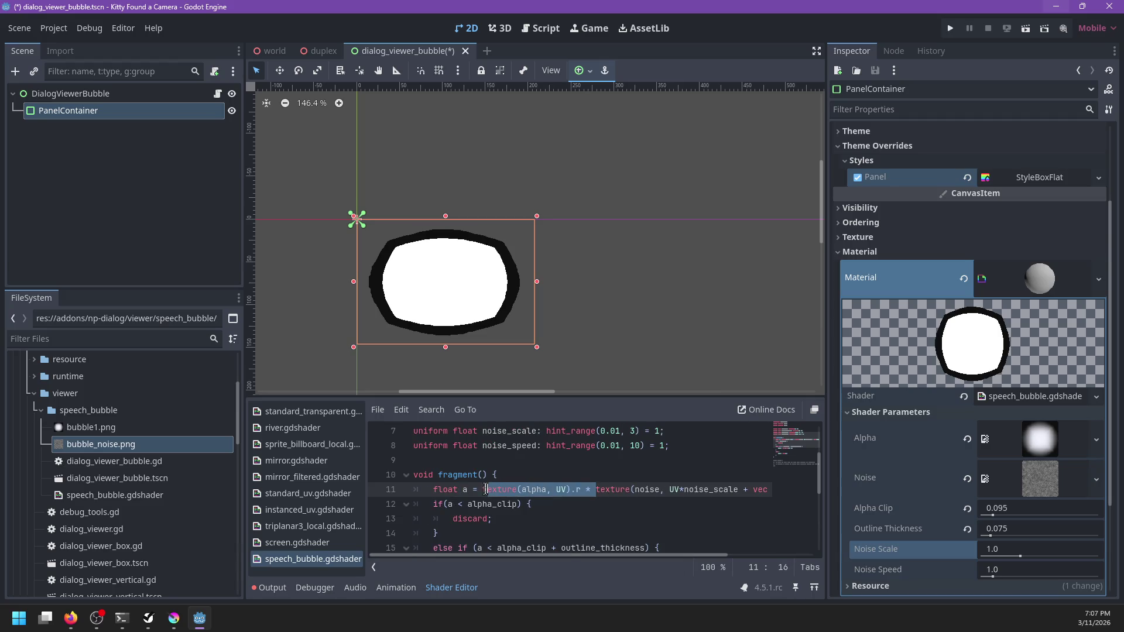
{"action": "key", "text": "BackSpace"}
{"action": "key", "text": "ctrl+s"}
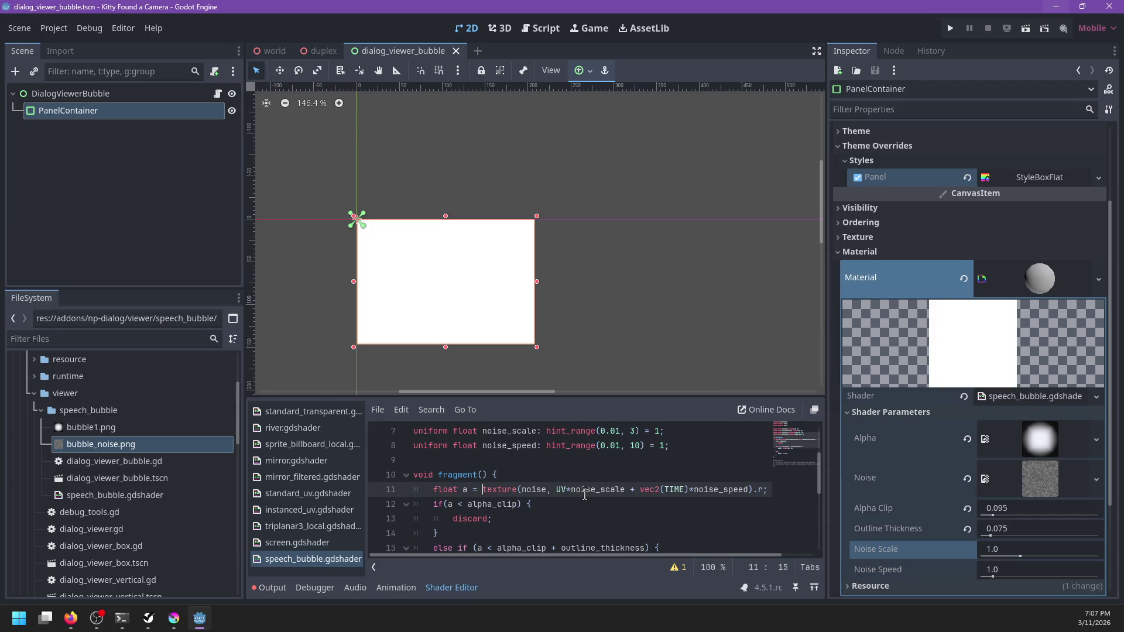
{"action": "key", "text": "ctrl+z"}
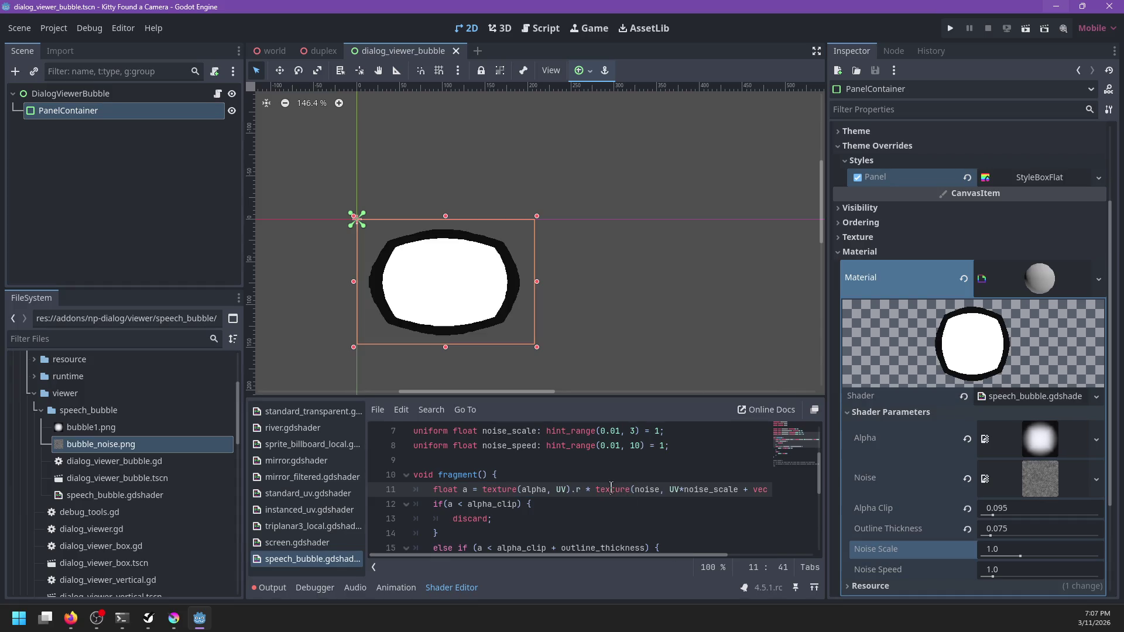
- Cut the '* texture(noise…)' multiplication from line 11 and start a new line
{"action": "left_click_drag", "start_coordinate": [586, 490], "coordinate": [769, 492]}
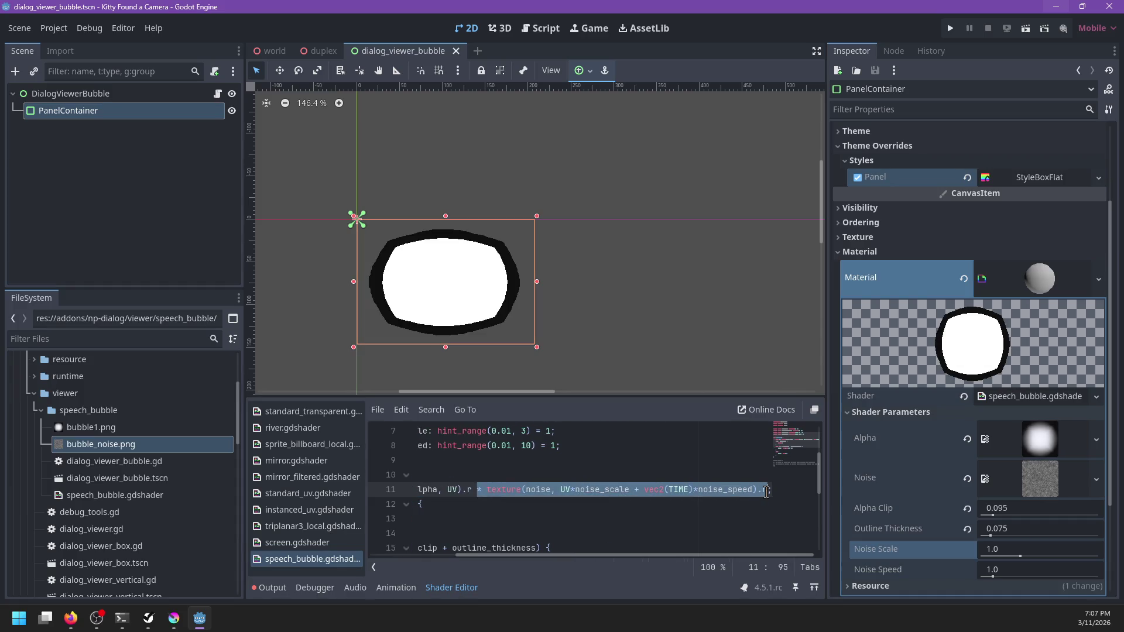
{"action": "key", "text": "BackSpace"}
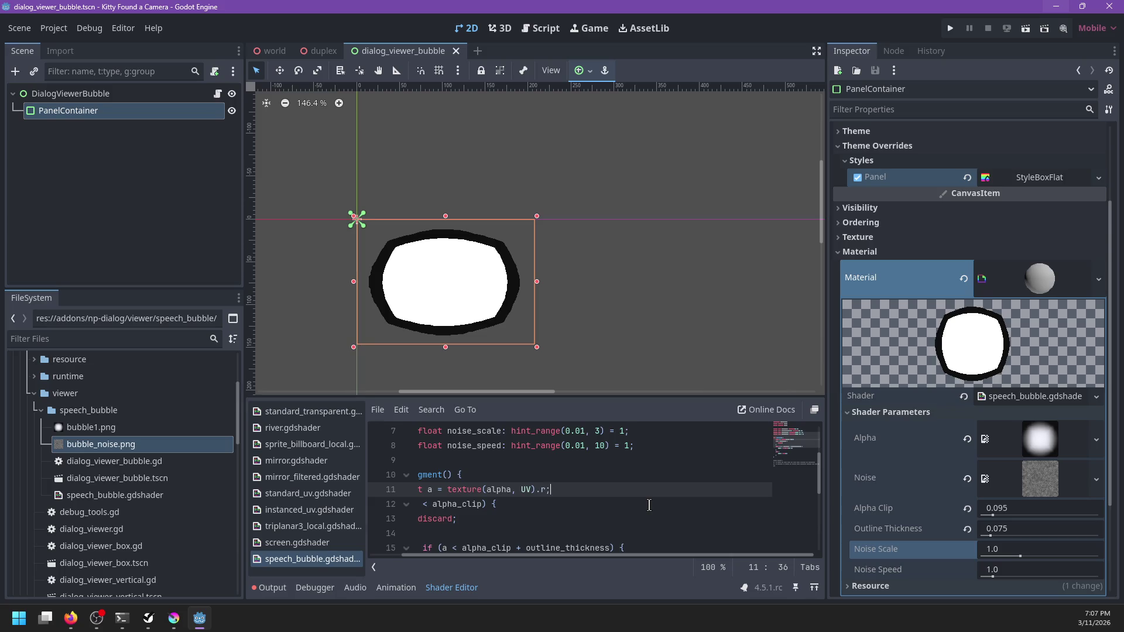
{"action": "key", "text": "Return"}
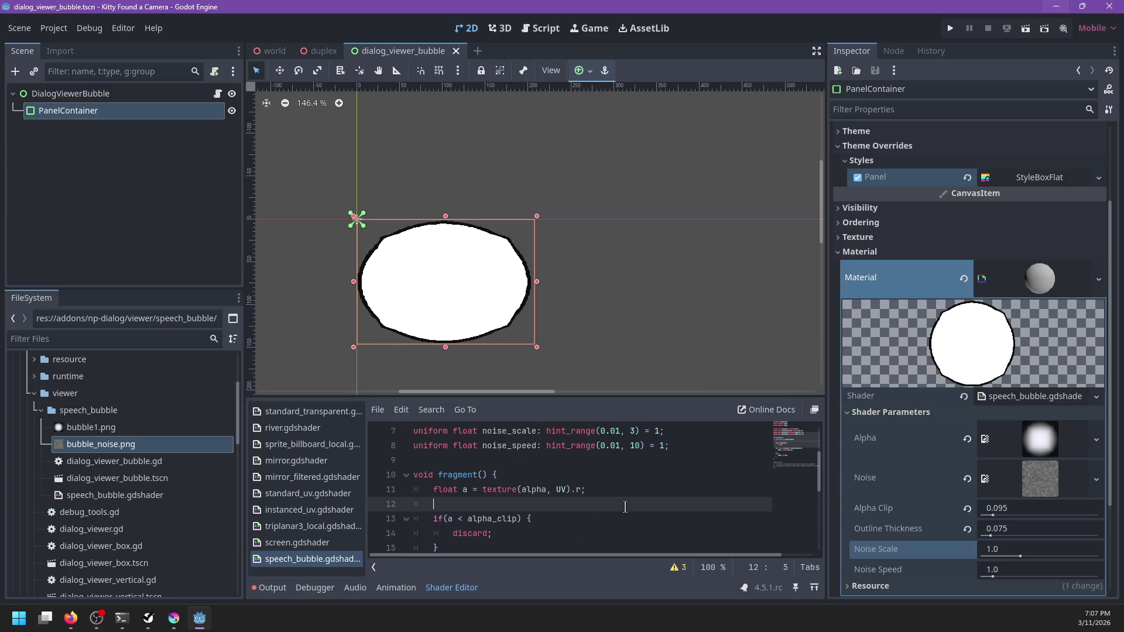
- Add 'float clip = alpha_clip - ' followed by the pasted noise sample
{"action": "type", "text": "oat clip"}
{"action": "type", "text": " = alpha"}
{"action": "type", "text": "_clip +"}
{"action": "type", "text": "* texture(noise, UV*noise_scale + vec2(TIME)*noise_speed).r"}
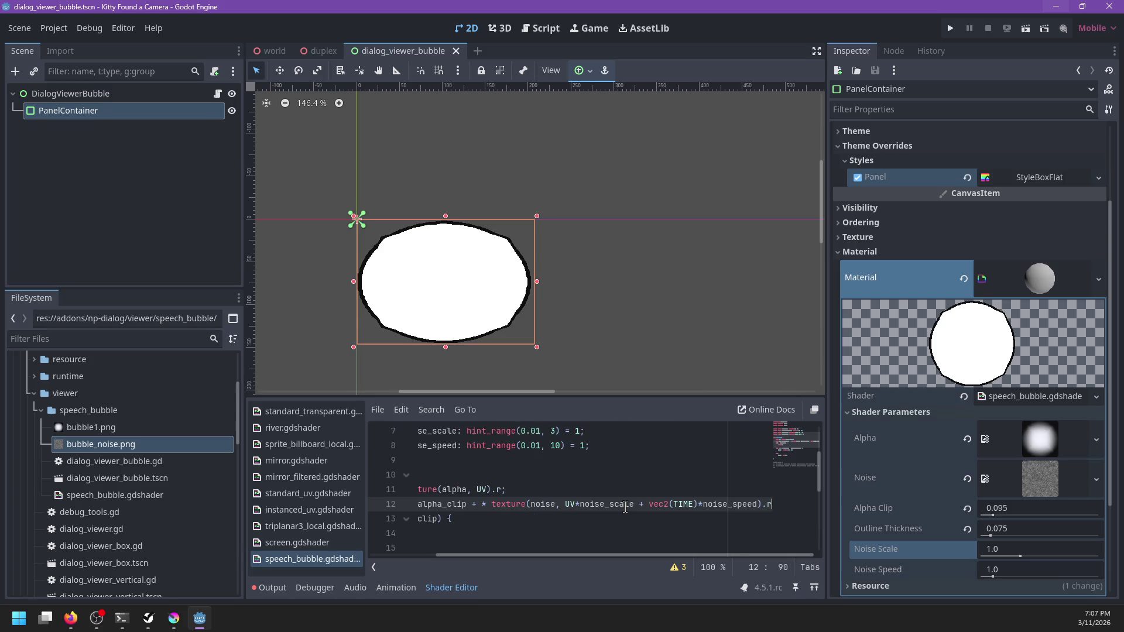
{"action": "type", "text": ";"}
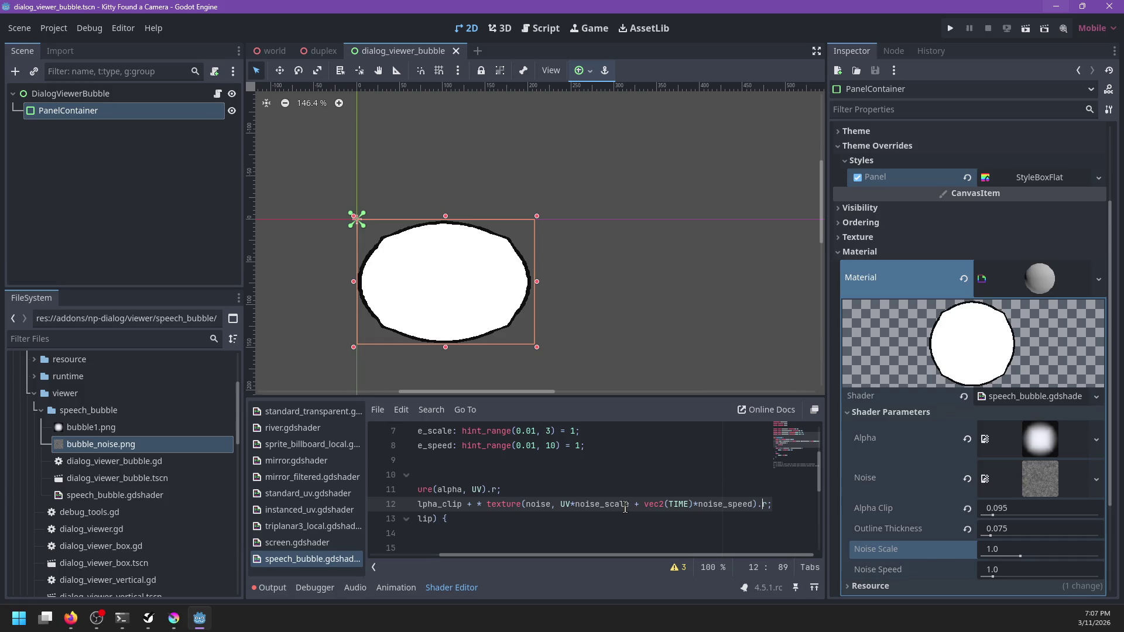
{"action": "key", "text": "ctrl+z"}
{"action": "key", "text": "BackSpace"}
{"action": "key", "text": "BackSpace"}
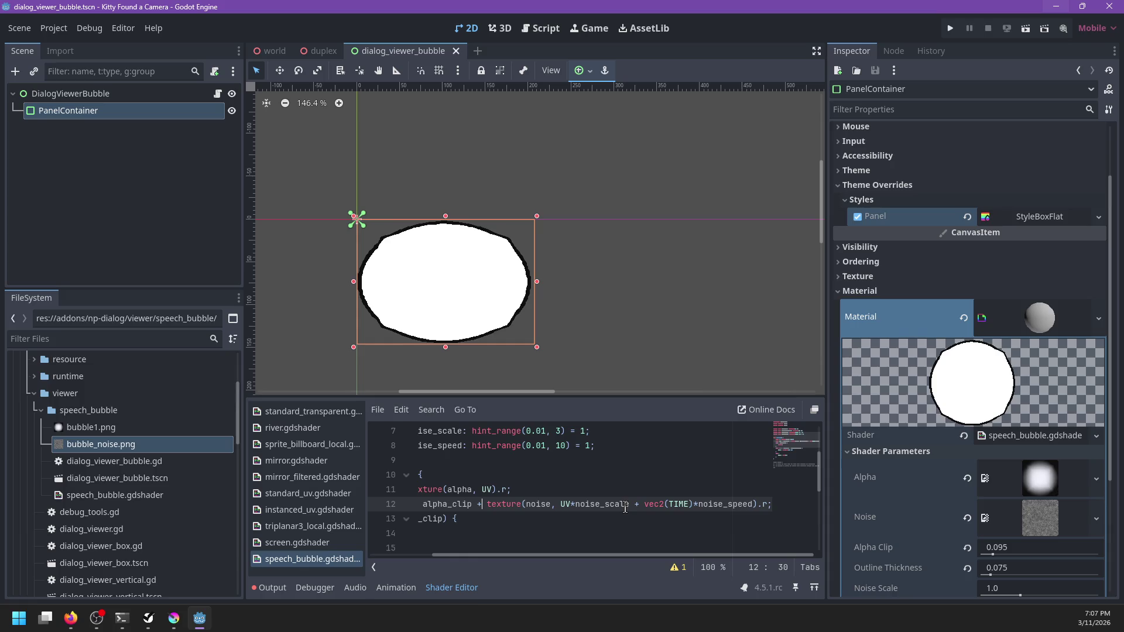
{"action": "key", "text": "BackSpace"}
{"action": "type", "text": "-"}
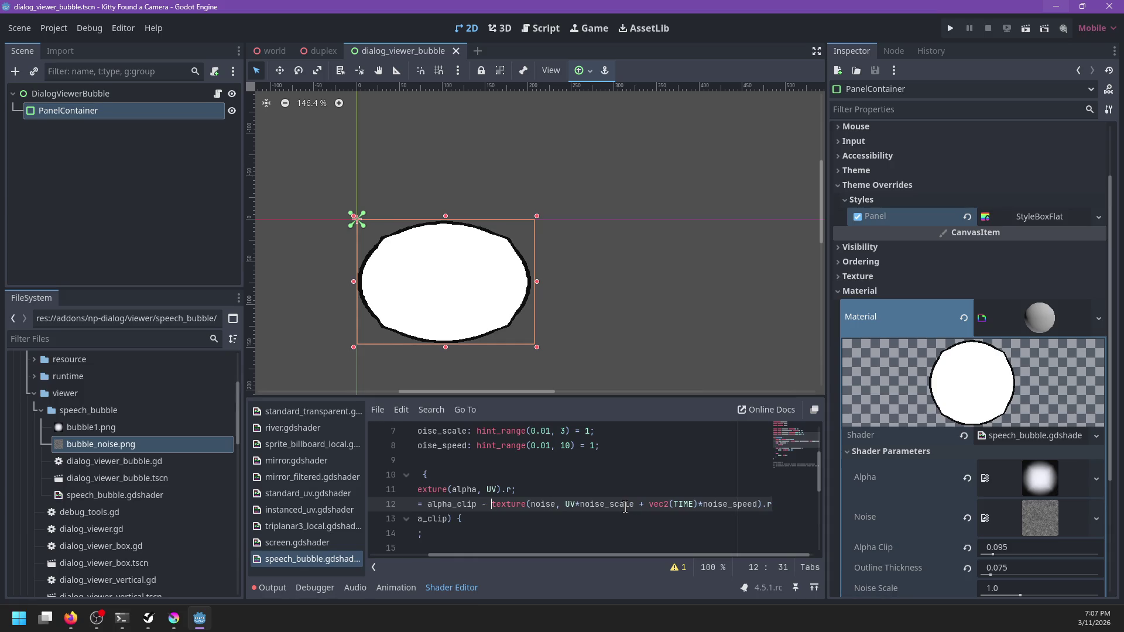
- Declare uniform float noise_effect with hint_range(0.01, 2.0) and default 0.5
{"action": "scroll", "coordinate": [622, 508], "scroll_direction": "down", "scroll_amount": 1}
{"action": "left_click", "coordinate": [705, 446]}
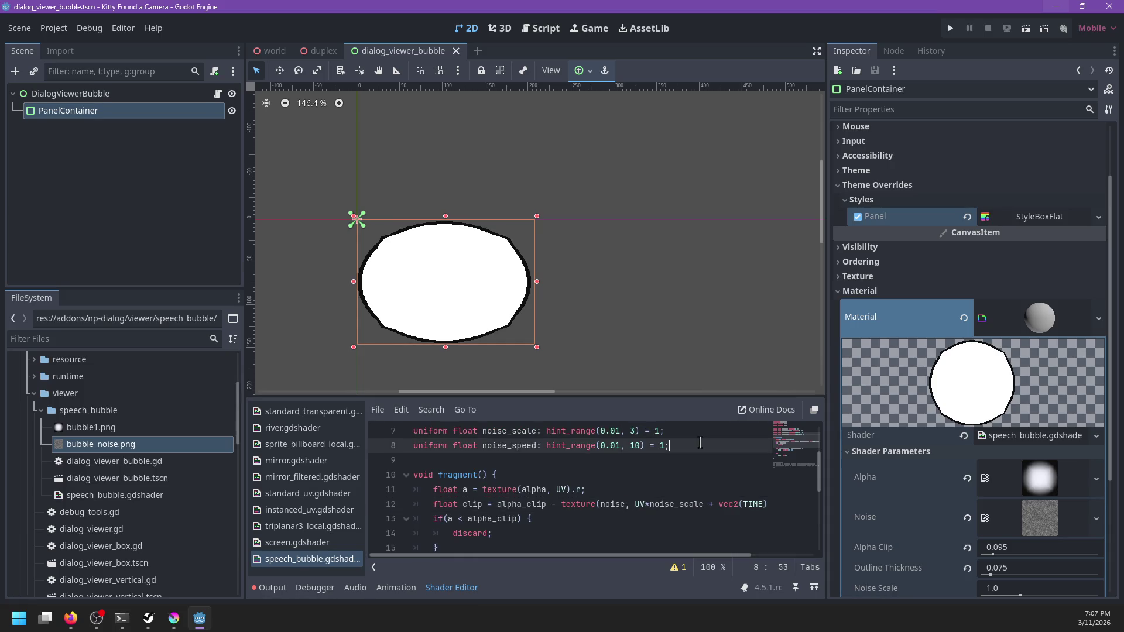
{"action": "scroll", "coordinate": [699, 443], "scroll_direction": "up", "scroll_amount": 1}
{"action": "type", "text": "iform"}
{"action": "type", "text": "oat noise_effec"}
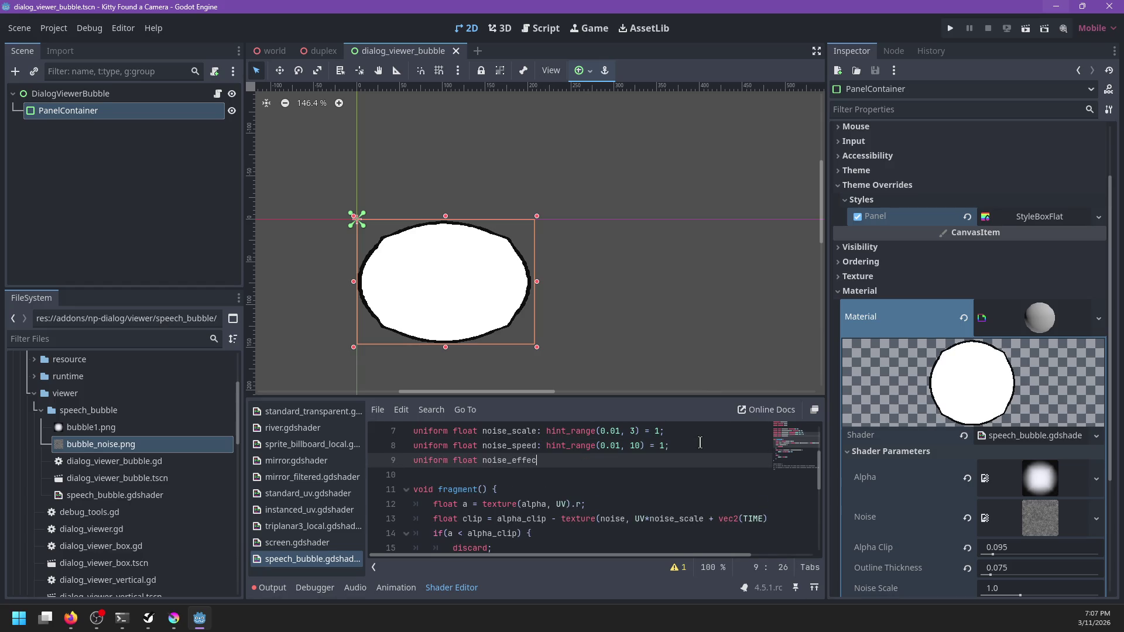
{"action": "type", "text": "nge(0"}
{"action": "key", "text": "Left"}
{"action": "key", "text": "Left"}
{"action": "key", "text": "Left"}
{"action": "key", "text": "BackSpace"}
{"action": "type", "text": "2"}
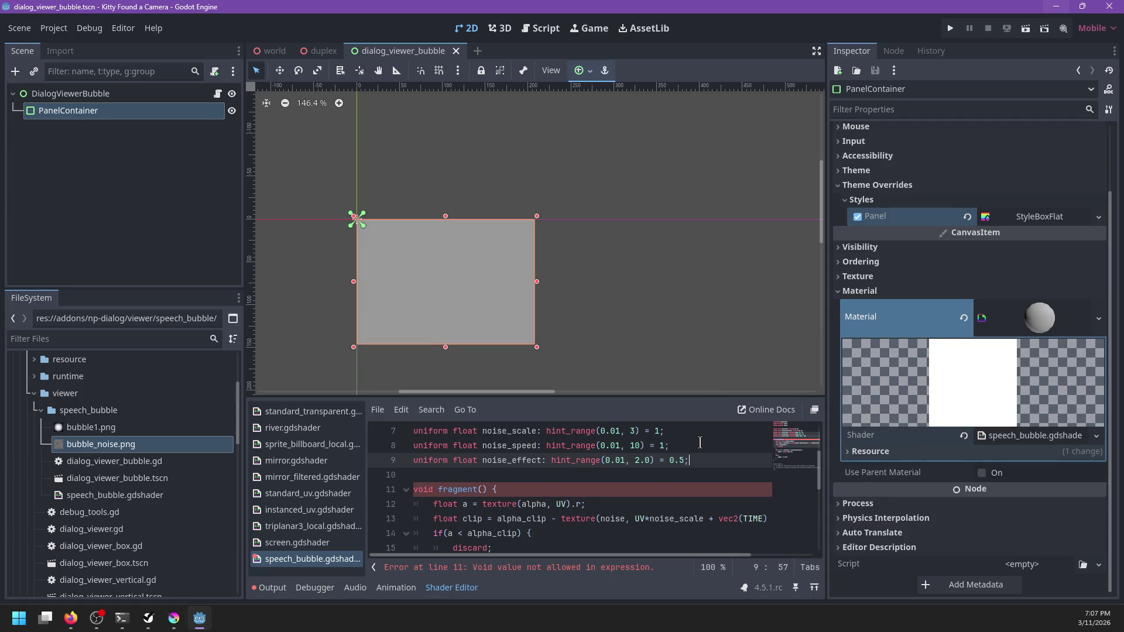
- Multiply the noise sample on the clip line by noise_effect
{"action": "scroll", "coordinate": [625, 462], "scroll_direction": "down", "scroll_amount": 1}
{"action": "left_click", "coordinate": [561, 474]}
{"action": "type", "text": "noise_effect*"}
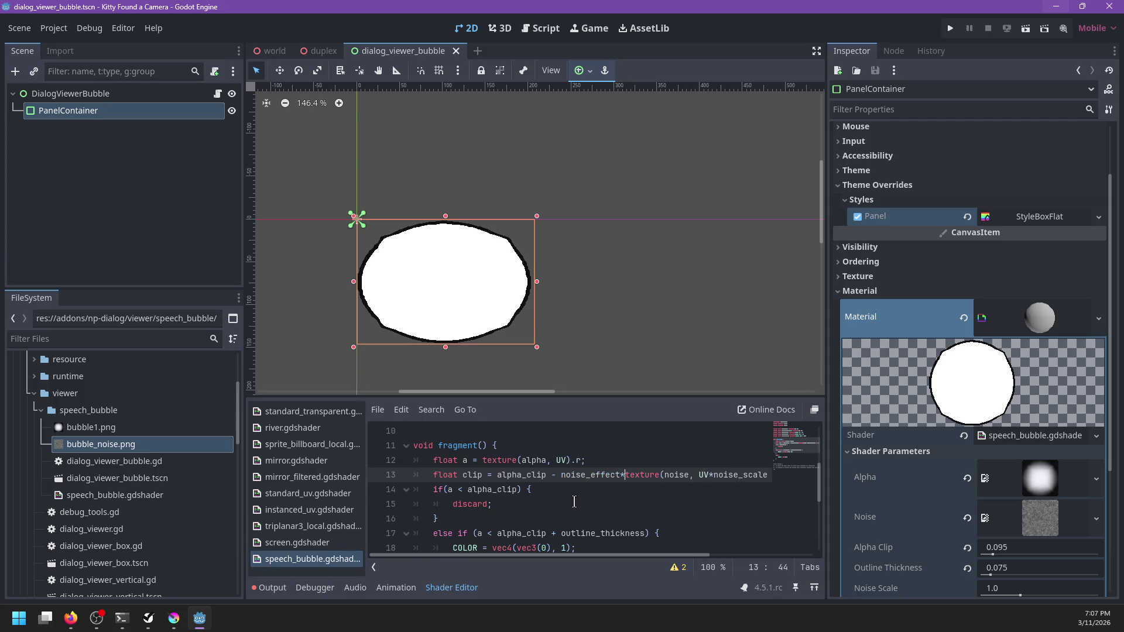
- Replace alpha_clip with clip in both the discard and outline comparisons
{"action": "key", "text": "Down"}
{"action": "key", "text": "ctrl+BackSpace"}
{"action": "type", "text": "clki"}
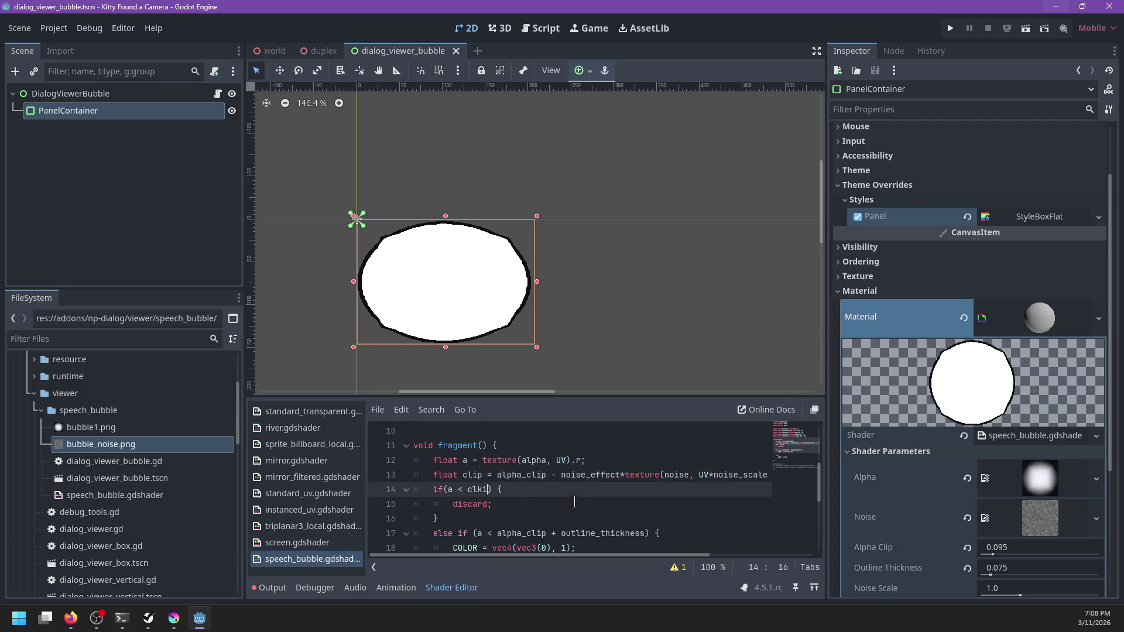
{"action": "key", "text": "BackSpace"}
{"action": "key", "text": "BackSpace"}
{"action": "type", "text": "ip"}
{"action": "key", "text": "Down"}
{"action": "key", "text": "Down"}
{"action": "key", "text": "Down"}
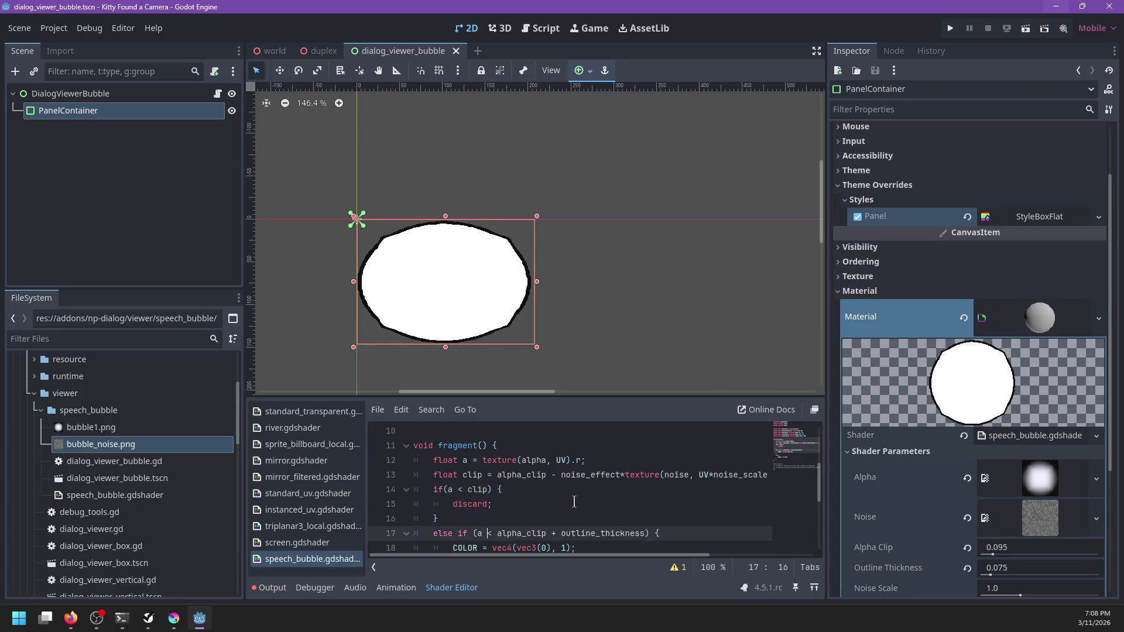
{"action": "key", "text": "Up"}
{"action": "key", "text": "ctrl+Right"}
{"action": "key", "text": "ctrl+BackSpace"}
{"action": "type", "text": "clip"}
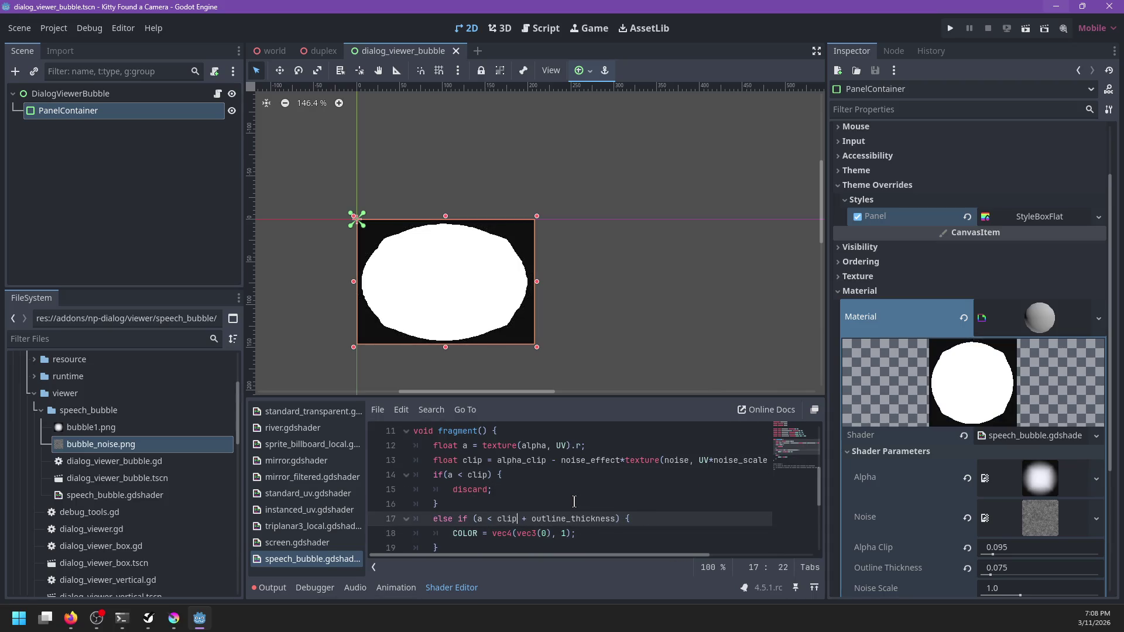
{"action": "key", "text": "Escape"}
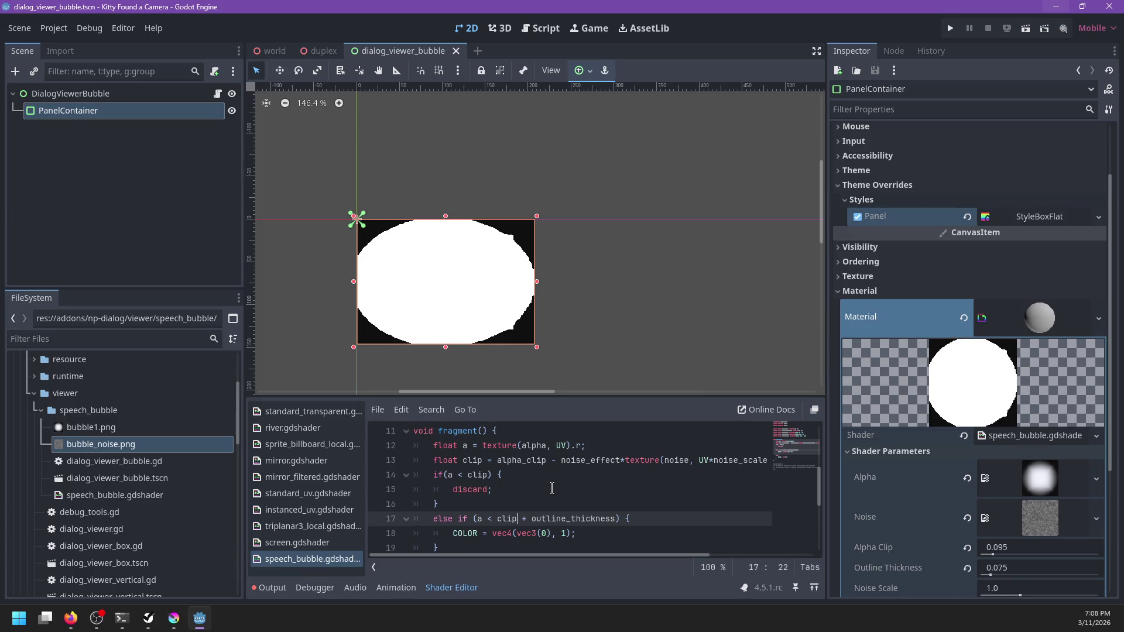
- Save the scene so the shader recompiles with ragged edges
{"action": "scroll", "coordinate": [552, 488], "scroll_direction": "up", "scroll_amount": 1}
{"action": "scroll", "coordinate": [552, 488], "scroll_direction": "down", "scroll_amount": 1}
{"action": "scroll", "coordinate": [552, 488], "scroll_direction": "down", "scroll_amount": 2}
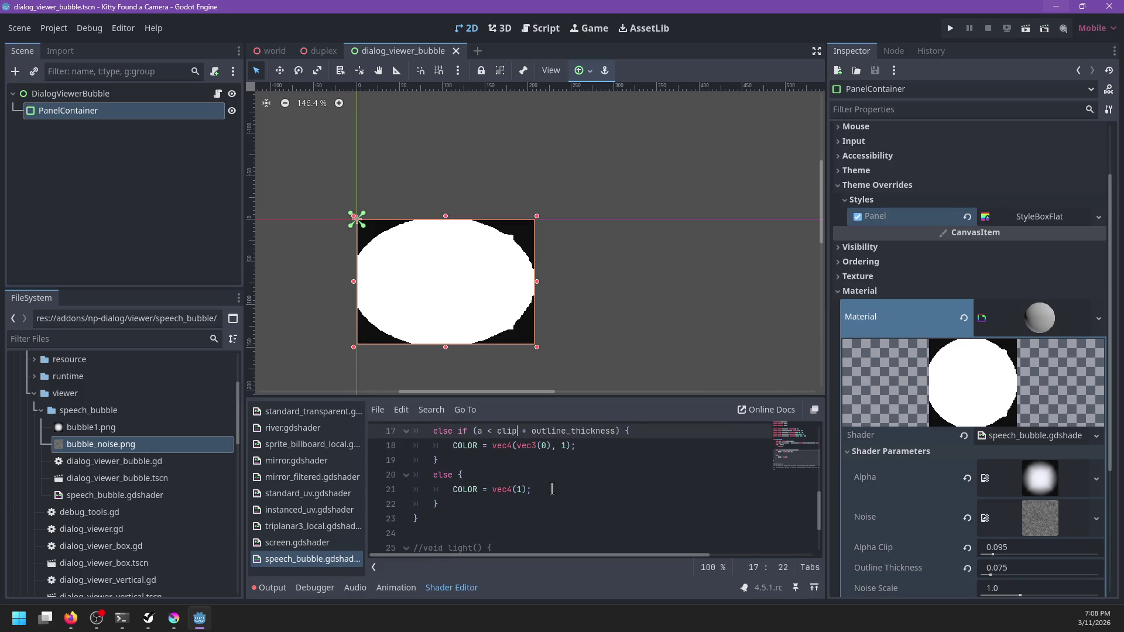
{"action": "scroll", "coordinate": [552, 488], "scroll_direction": "up", "scroll_amount": 3}
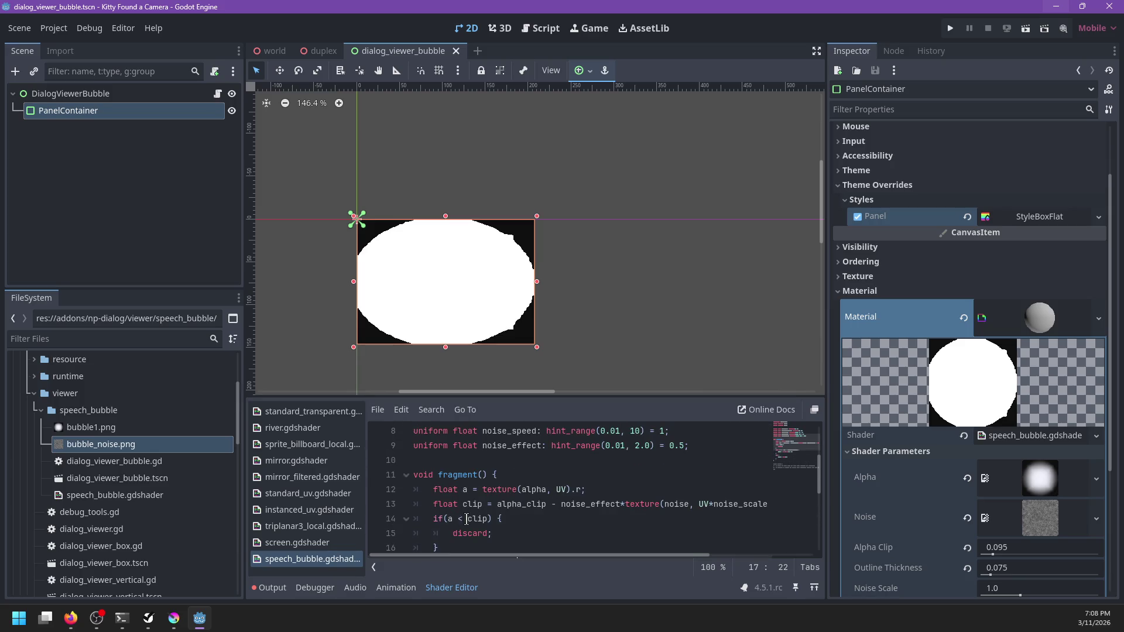
{"action": "left_click", "coordinate": [563, 504]}
{"action": "key", "text": "ctrl+s"}
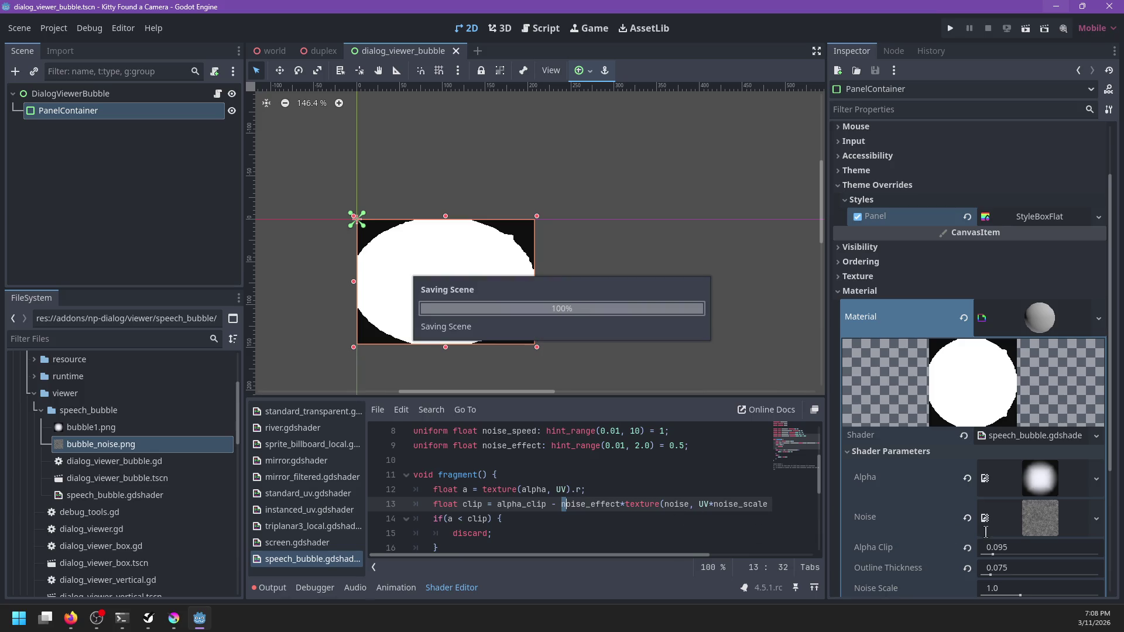
{"action": "scroll", "coordinate": [893, 564], "scroll_direction": "down", "scroll_amount": 5}
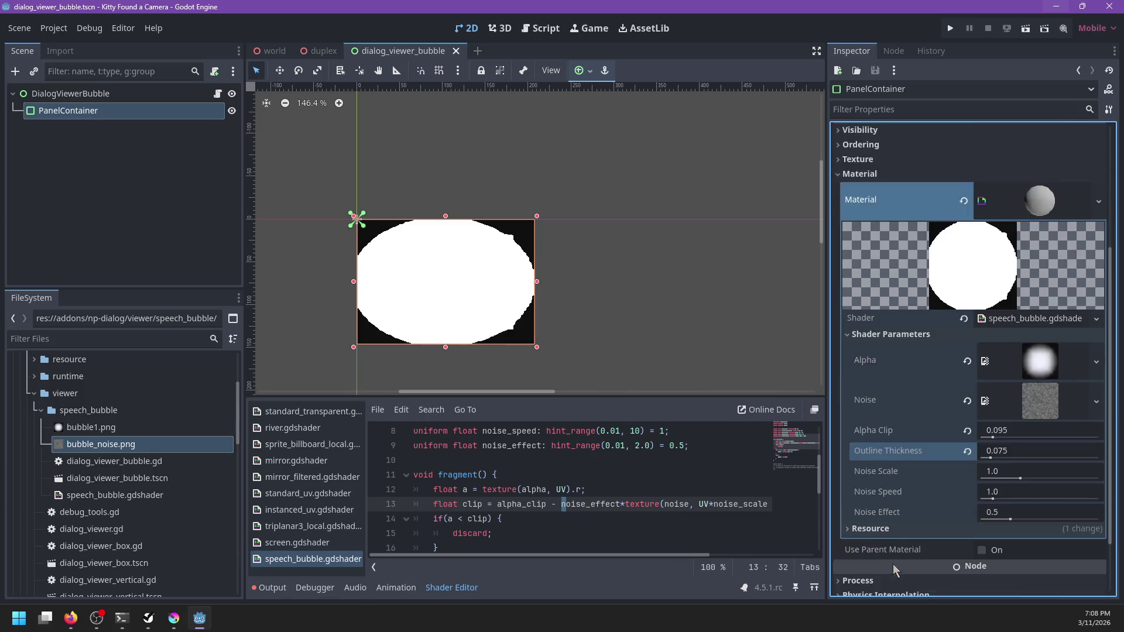
{"action": "mouse_move", "coordinate": [1010, 460]}
{"action": "left_mouse_down"}
{"action": "mouse_move", "coordinate": [976, 460]}
{"action": "mouse_move", "coordinate": [1054, 459]}
{"action": "mouse_move", "coordinate": [993, 462]}
{"action": "left_mouse_up"}
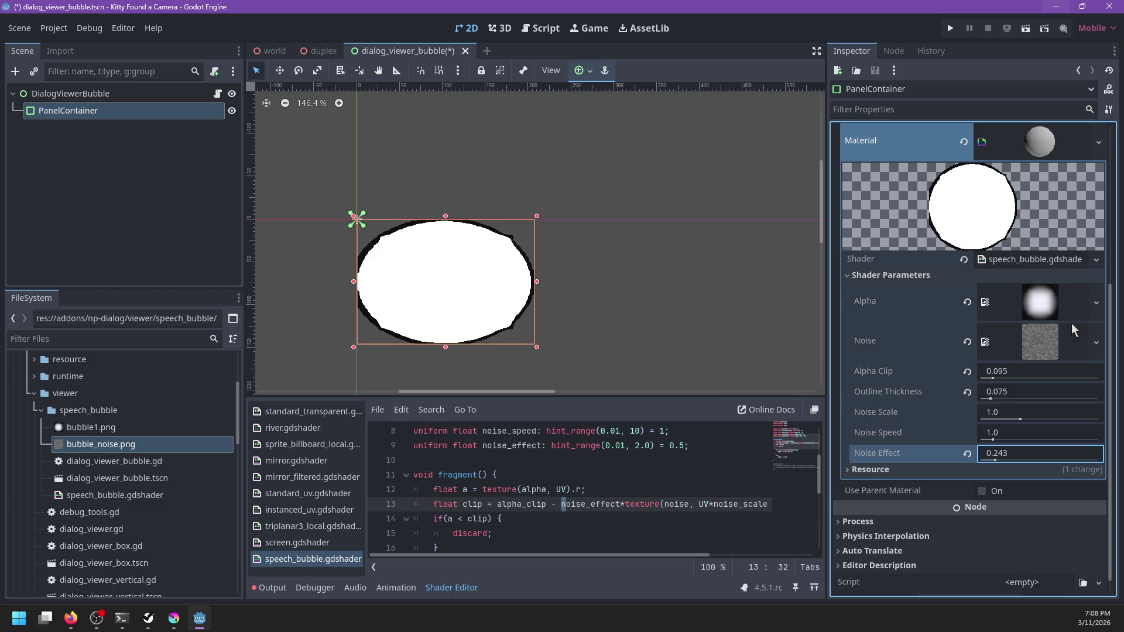
{"action": "mouse_move", "coordinate": [1021, 420]}
{"action": "left_mouse_down"}
{"action": "mouse_move", "coordinate": [1034, 420]}
{"action": "mouse_move", "coordinate": [1003, 437]}
{"action": "mouse_move", "coordinate": [1030, 438]}
{"action": "left_mouse_up"}
{"action": "left_click", "coordinate": [662, 504]}
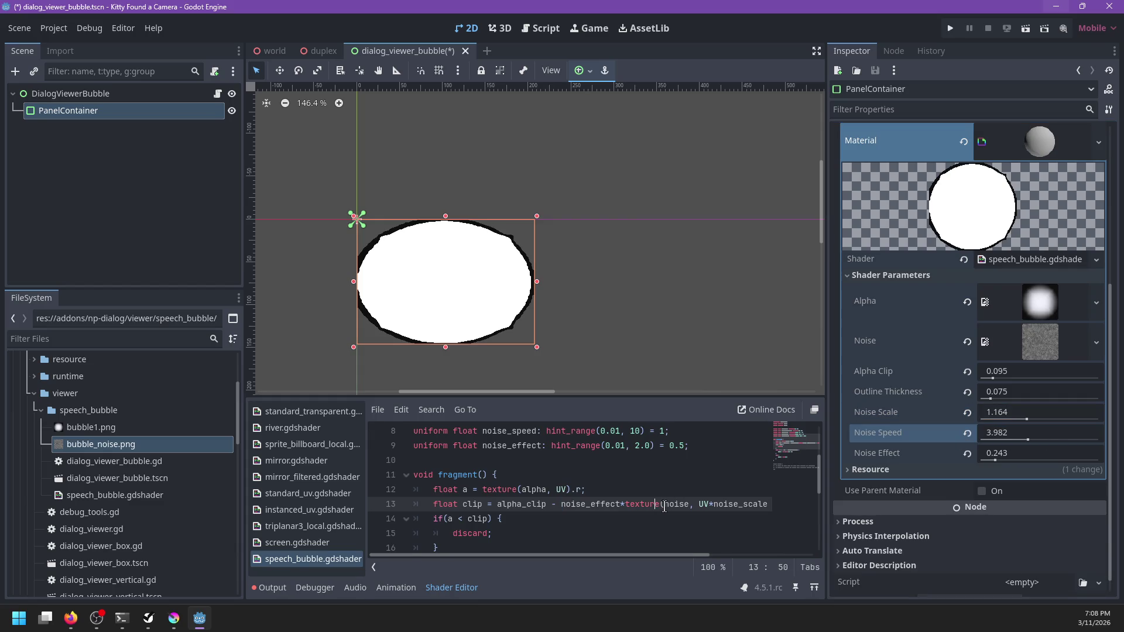
{"action": "scroll", "coordinate": [665, 507], "scroll_direction": "right", "scroll_amount": 5}
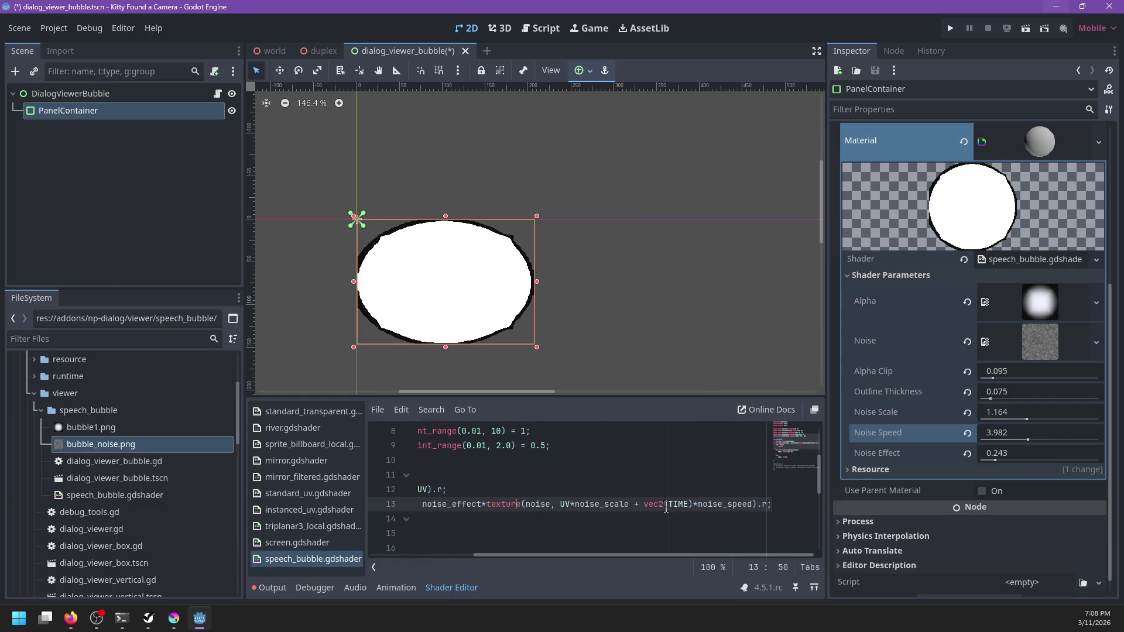
{"action": "double_click", "coordinate": [725, 504]}
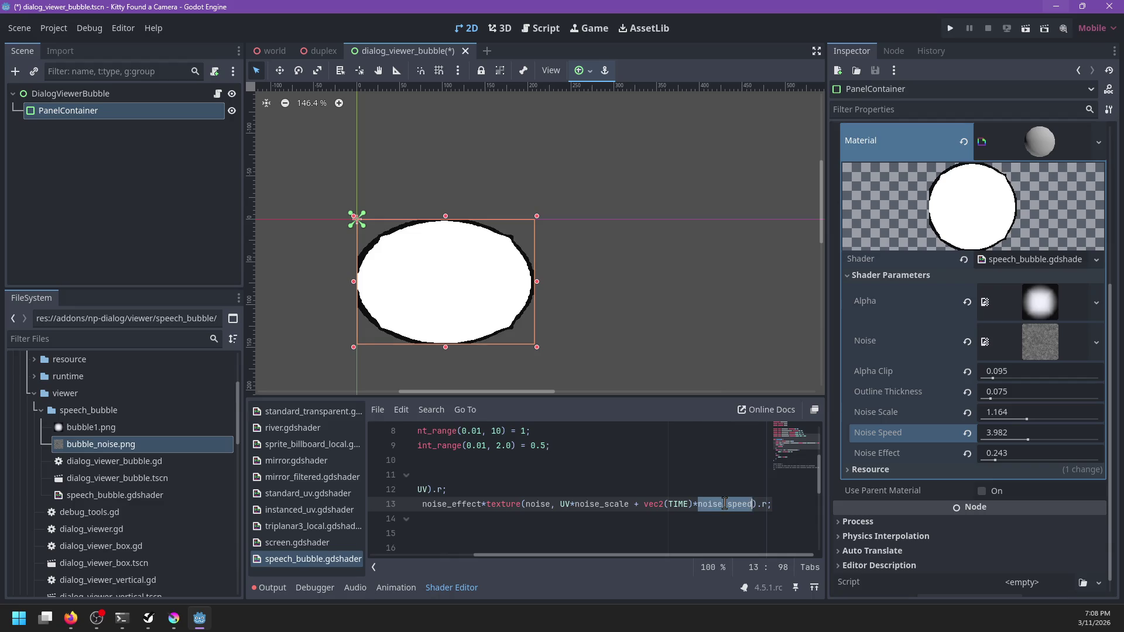
{"action": "double_click", "coordinate": [566, 504]}
{"action": "scroll", "coordinate": [605, 513], "scroll_direction": "left", "scroll_amount": 2}
- Look over the noise lookup and the white colour output in fragment()
{"action": "scroll", "coordinate": [605, 513], "scroll_direction": "right", "scroll_amount": 2}
{"action": "double_click", "coordinate": [606, 503]}
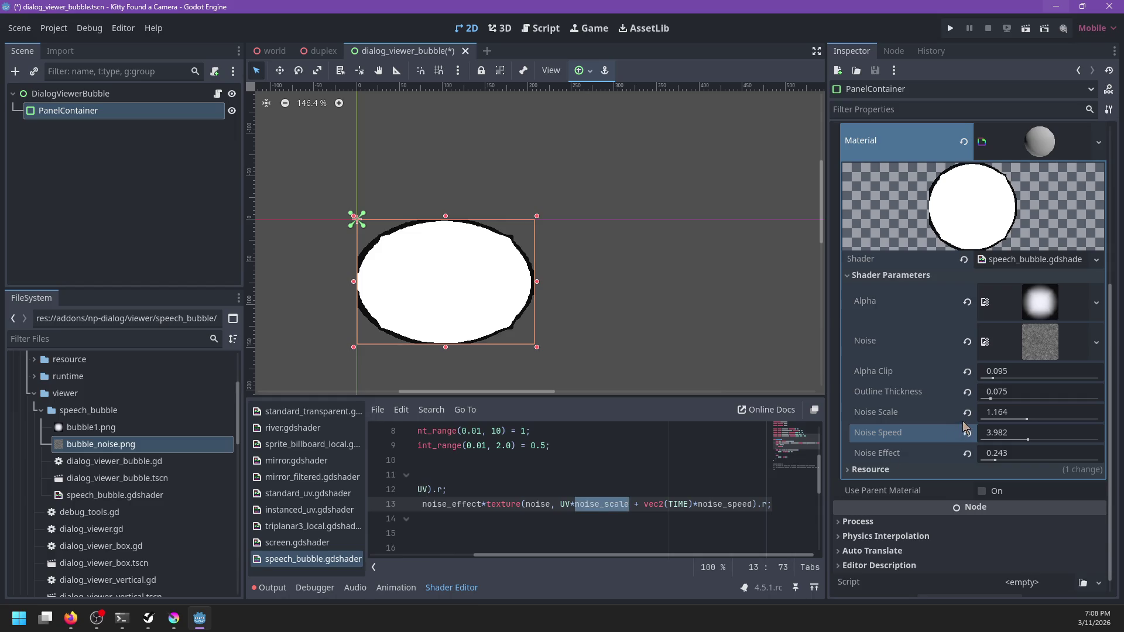
{"action": "scroll", "coordinate": [604, 499], "scroll_direction": "left", "scroll_amount": 5}
{"action": "scroll", "coordinate": [599, 499], "scroll_direction": "down", "scroll_amount": 2}
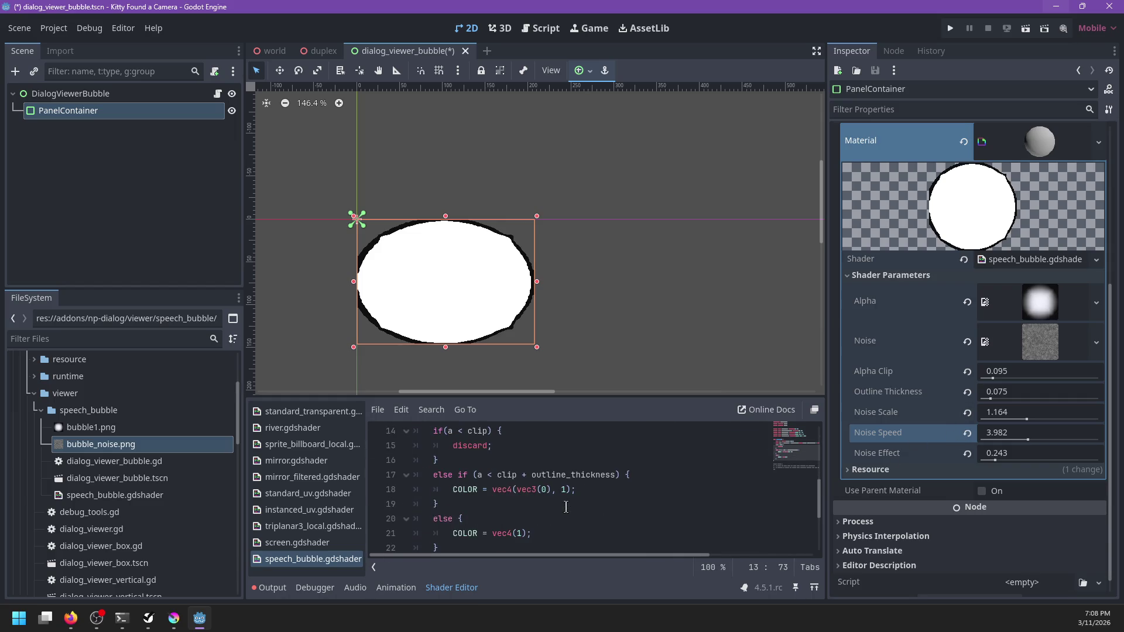
{"action": "double_click", "coordinate": [518, 533]}
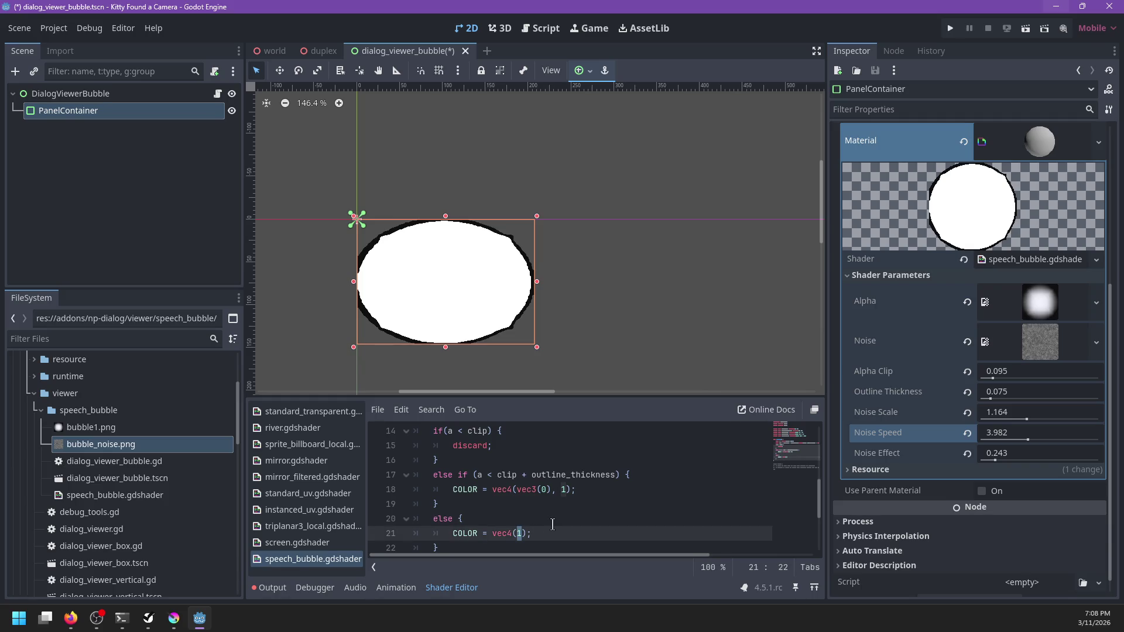
{"action": "scroll", "coordinate": [552, 524], "scroll_direction": "down", "scroll_amount": 1}
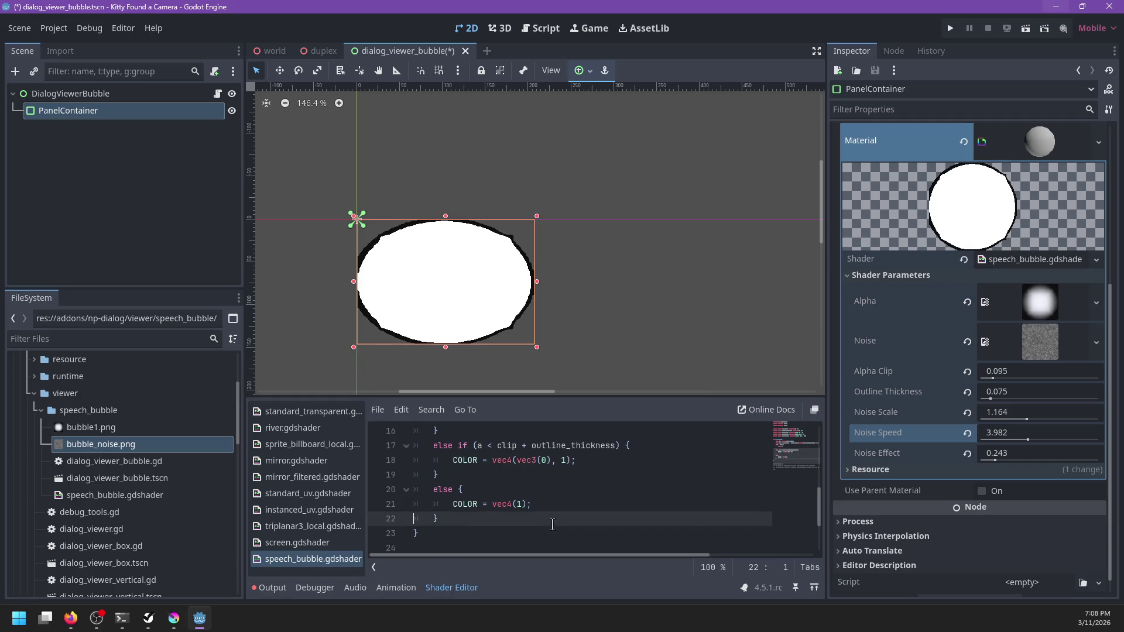
{"action": "key", "text": "ctrl+Left"}
{"action": "key", "text": "ctrl+Left"}
{"action": "key", "text": "ctrl+Left"}
{"action": "scroll", "coordinate": [612, 494], "scroll_direction": "up", "scroll_amount": 2}
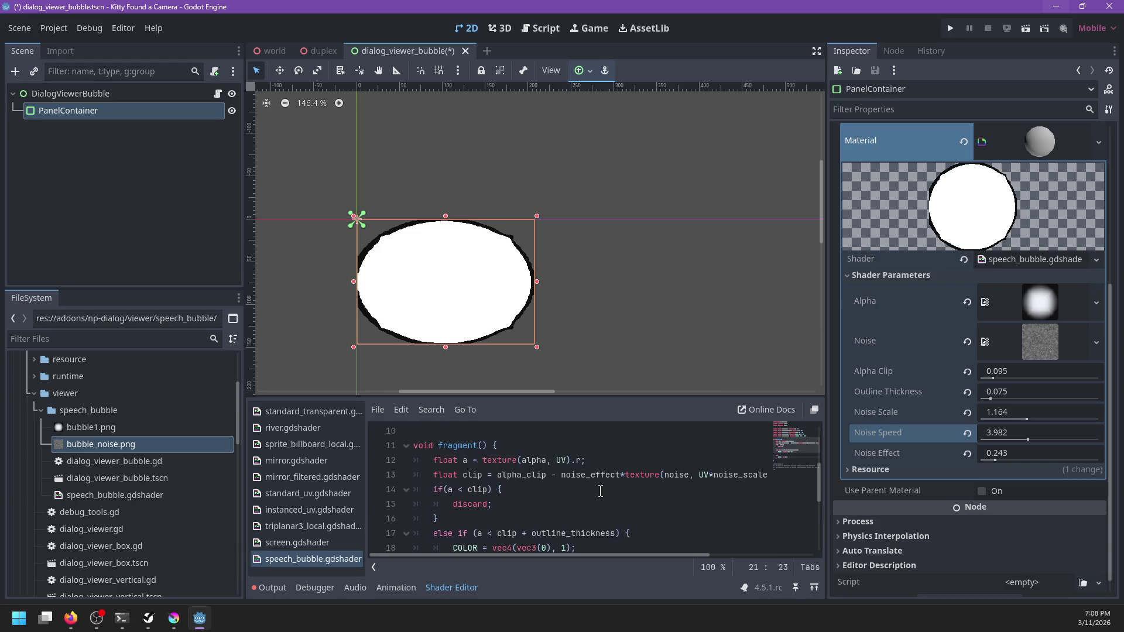
- Move the texture(noise…) lookup into a new 'vec3 n = ….rgb;' line and clip with noise_effect*n.r
{"action": "left_click_drag", "start_coordinate": [623, 474], "coordinate": [767, 470]}
{"action": "key", "text": "ctrl+x"}
{"action": "key", "text": "Home"}
{"action": "key", "text": "Return"}
{"action": "key", "text": "Up"}
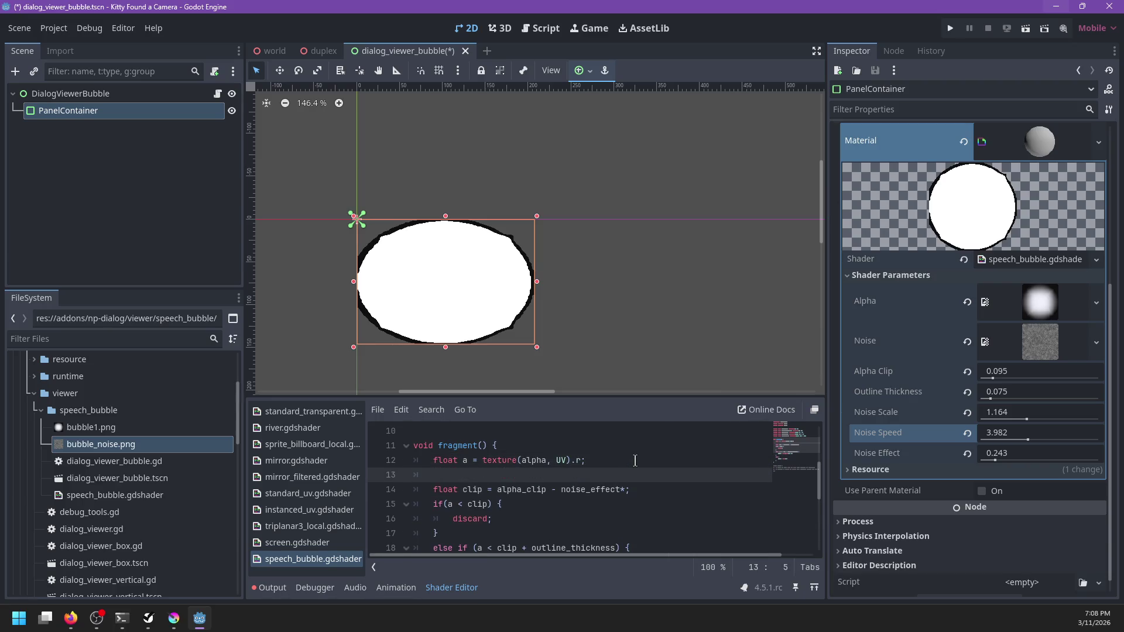
{"action": "type", "text": "3 n ="}
{"action": "key", "text": "ctrl+v"}
{"action": "type", "text": "gb"}
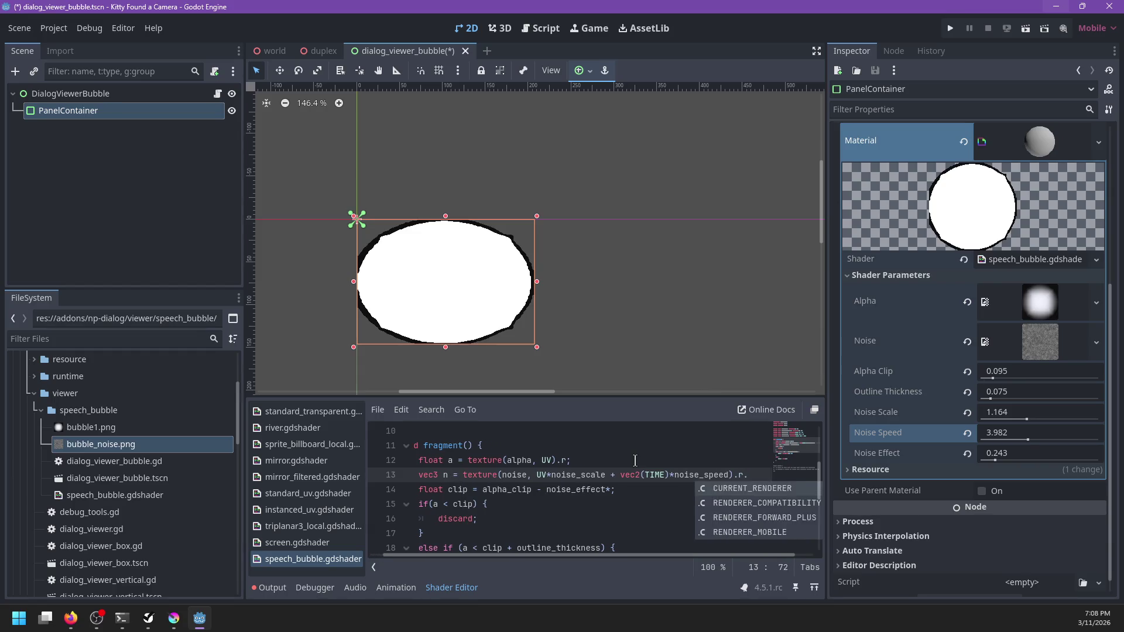
{"action": "type", "text": ";"}
{"action": "key", "text": "Down"}
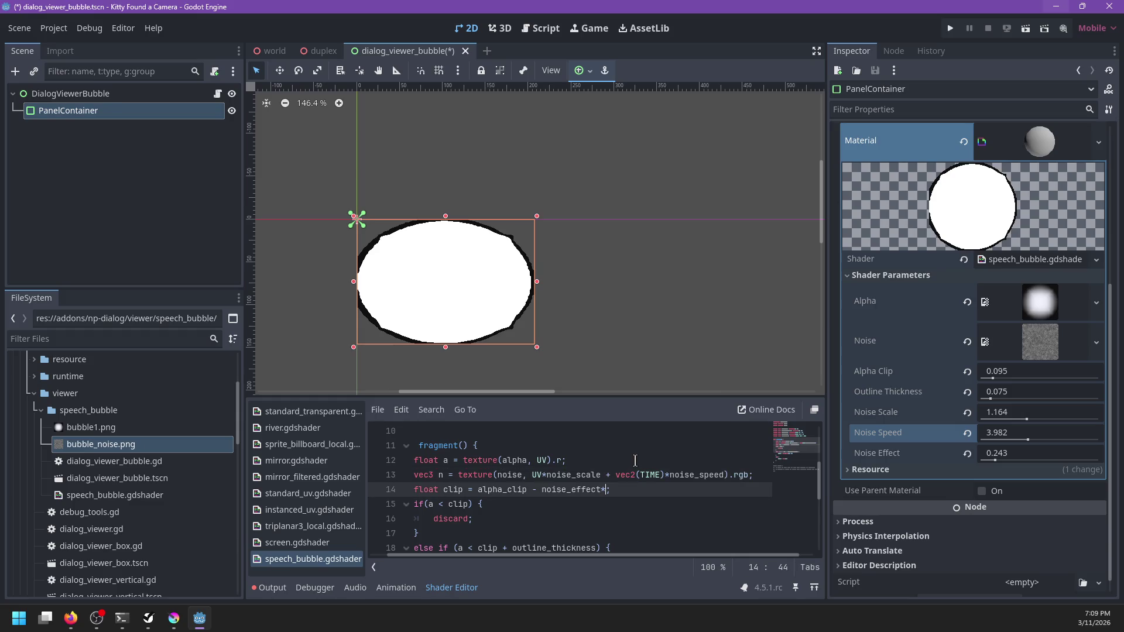
{"action": "type", "text": ";"}
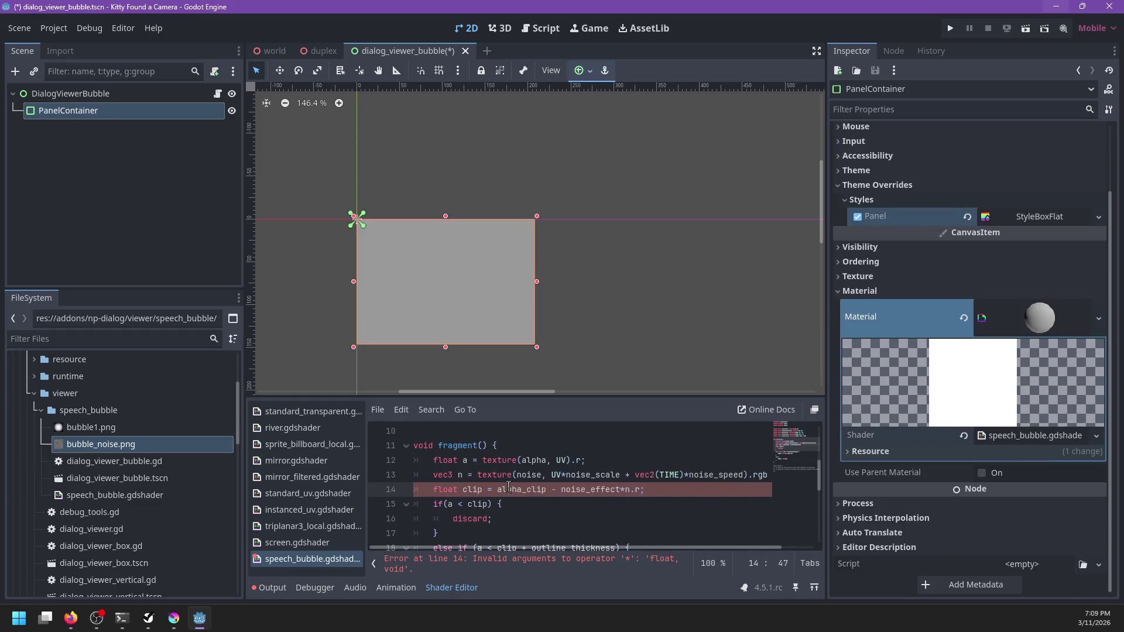
{"action": "scroll", "coordinate": [512, 486], "scroll_direction": "down", "scroll_amount": 3}
- Change the else branch to COLOR = vec4(n, 1), turning the bubble grey, and save
{"action": "left_click", "coordinate": [519, 474]}
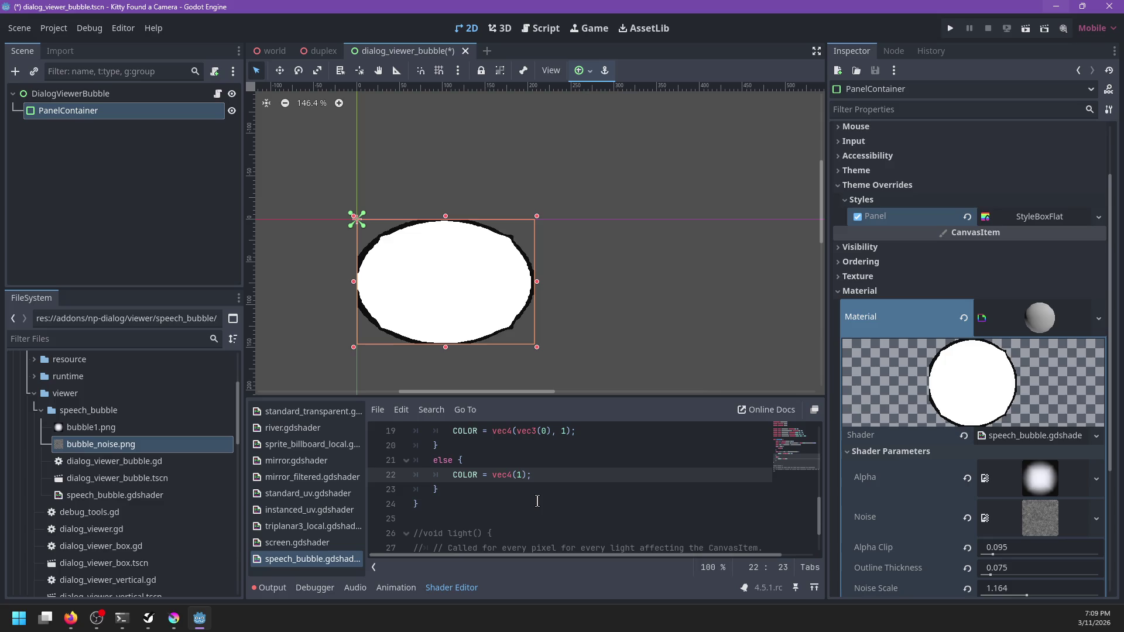
{"action": "key", "text": "BackSpace"}
{"action": "key", "text": "BackSpace"}
{"action": "key", "text": "BackSpace"}
{"action": "type", "text": "3"}
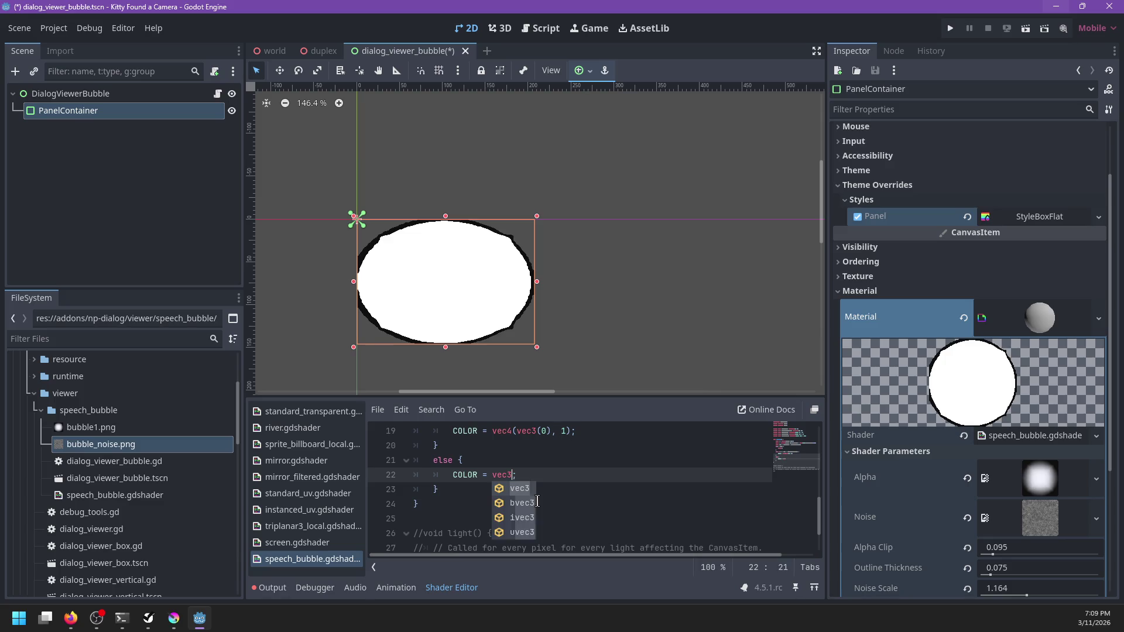
{"action": "type", "text": "(0"}
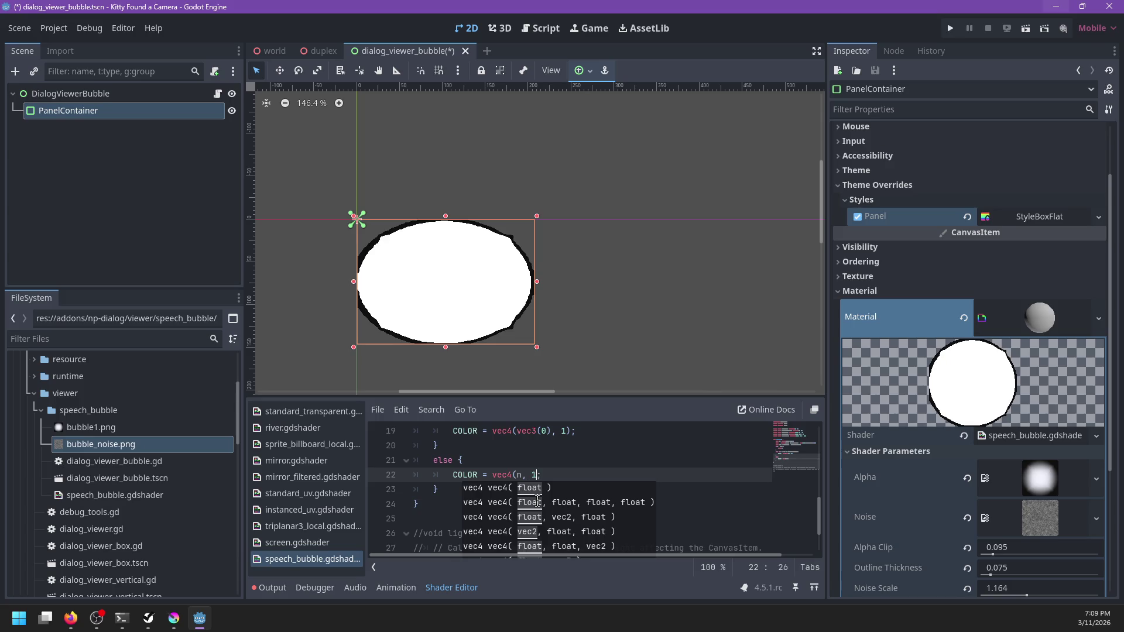
{"action": "type", "text": ")"}
{"action": "key", "text": "ctrl+s"}
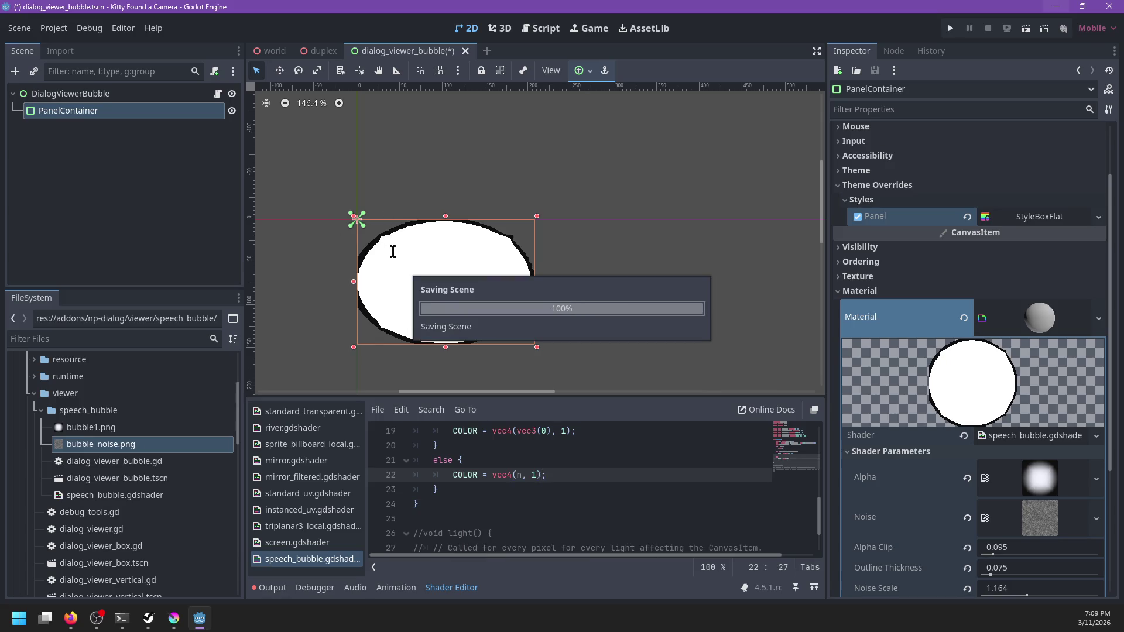
{"action": "scroll", "coordinate": [549, 474], "scroll_direction": "up", "scroll_amount": 3}
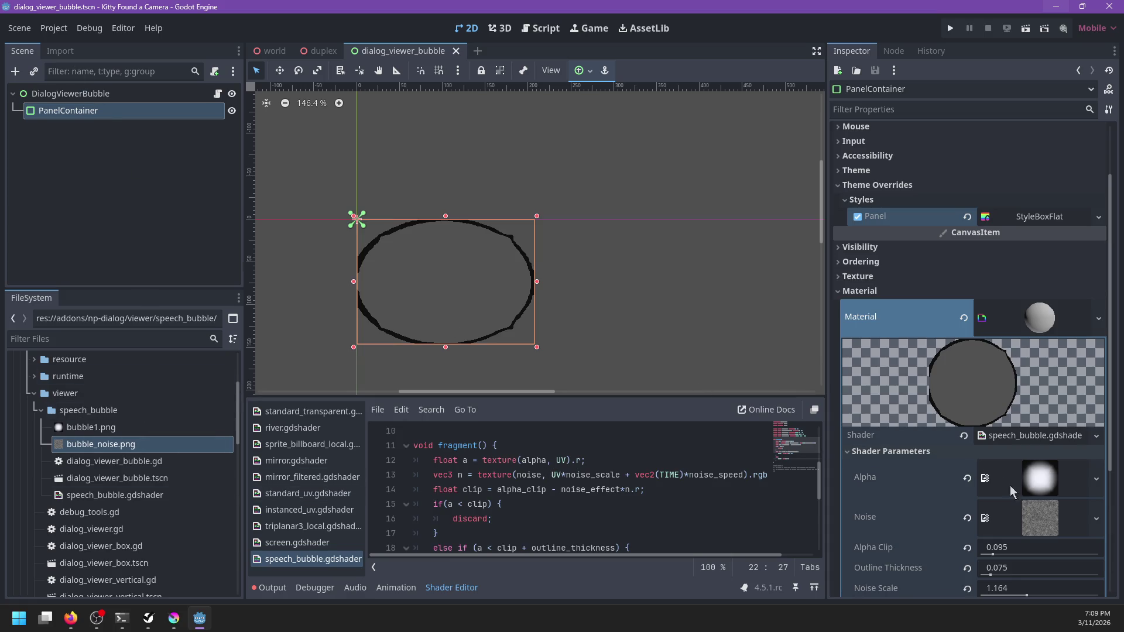
- Reset the shader's Noise Scale parameter to its default 1.0
{"action": "left_click", "coordinate": [1030, 514]}
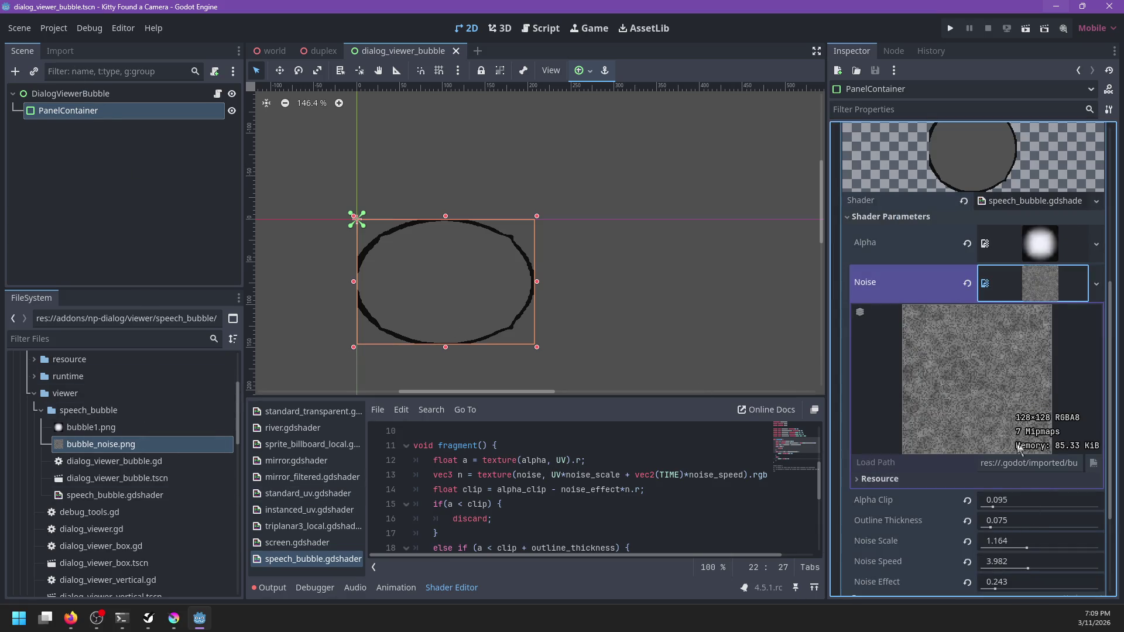
{"action": "left_click", "coordinate": [1037, 290]}
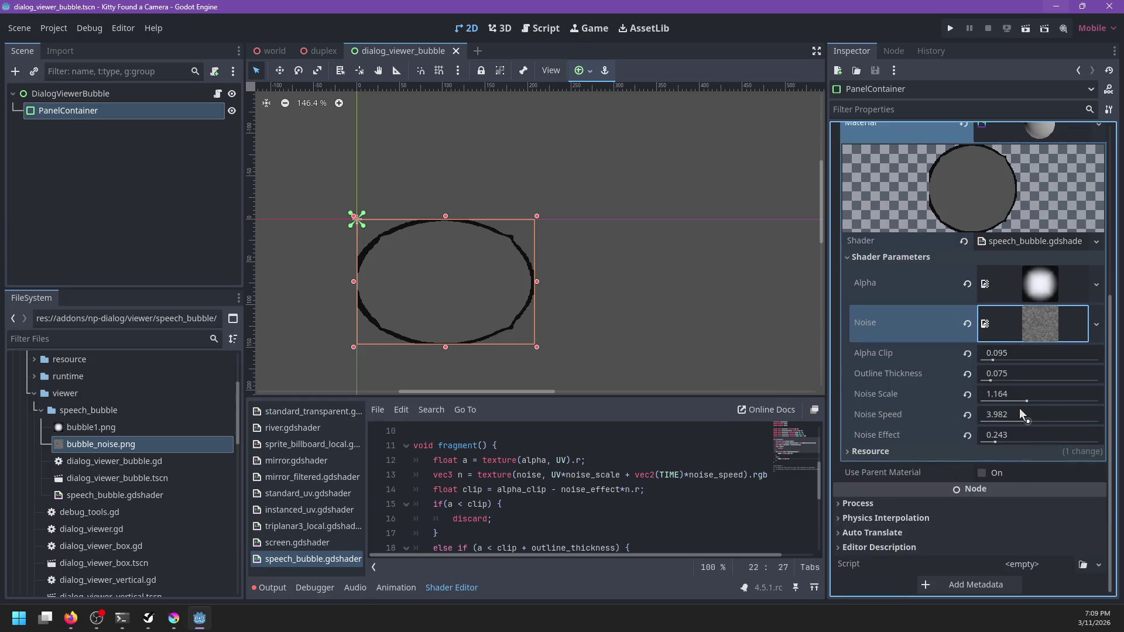
{"action": "left_click", "coordinate": [967, 394]}
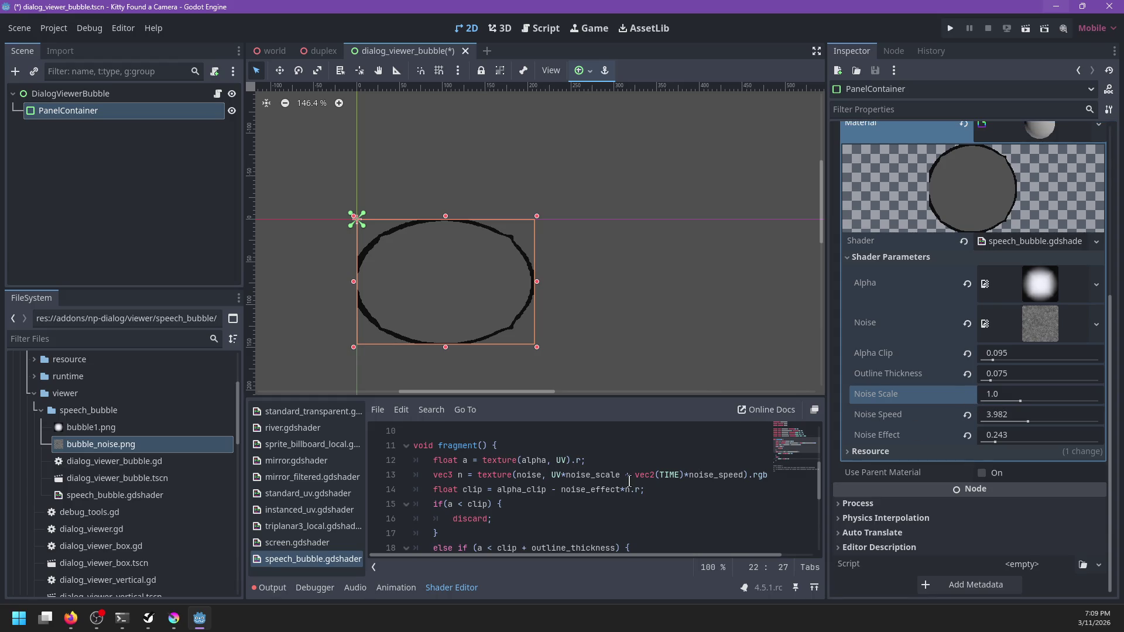
{"action": "scroll", "coordinate": [630, 481], "scroll_direction": "down", "scroll_amount": 2}
{"action": "scroll", "coordinate": [552, 504], "scroll_direction": "up", "scroll_amount": 3}
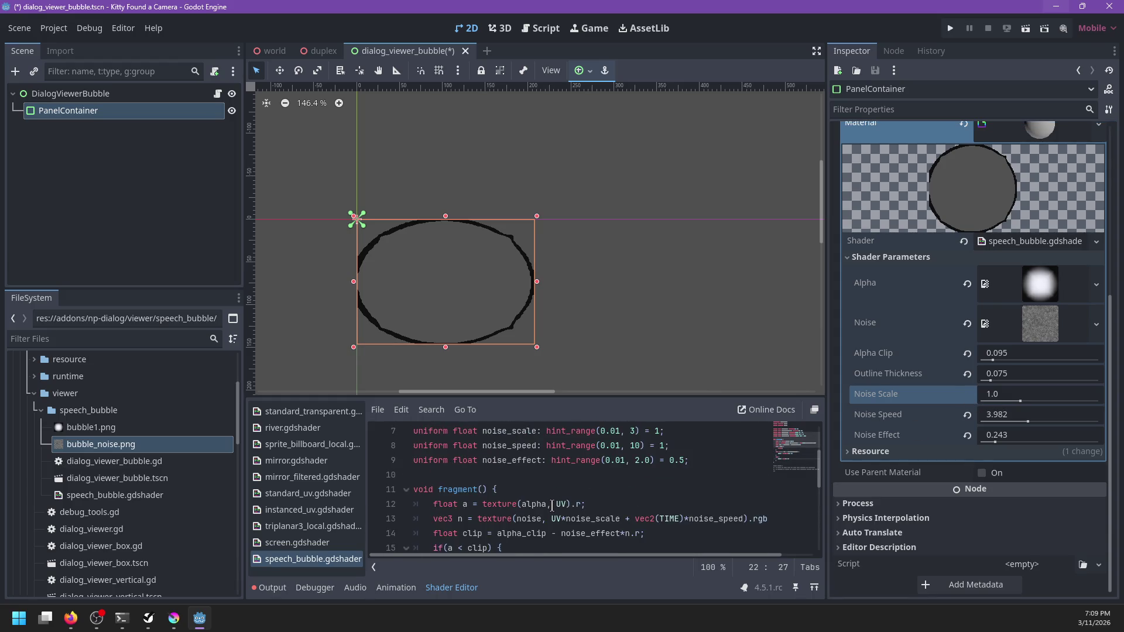
{"action": "scroll", "coordinate": [530, 507], "scroll_direction": "down", "scroll_amount": 1}
- Test deleting the time offset from the noise lookup, recompile by saving, then undo it
{"action": "mouse_move", "coordinate": [622, 475]}
{"action": "left_mouse_down"}
{"action": "mouse_move", "coordinate": [767, 475]}
{"action": "mouse_move", "coordinate": [723, 475]}
{"action": "left_mouse_up"}
{"action": "key", "text": "Delete"}
{"action": "key", "text": "ctrl+s"}
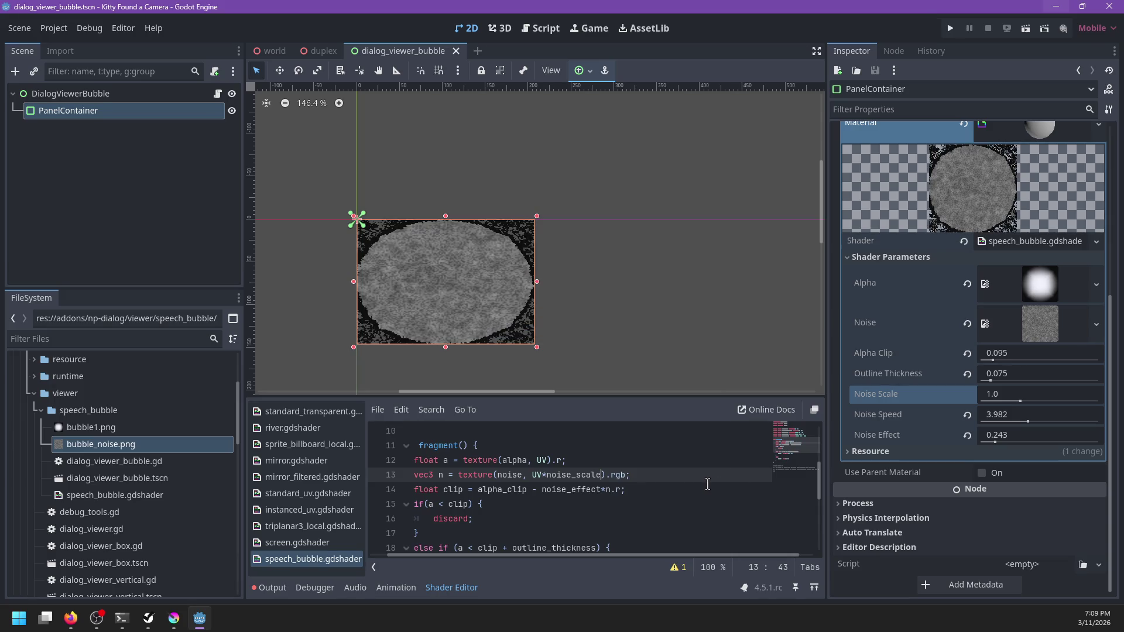
{"action": "key", "text": "ctrl+z"}
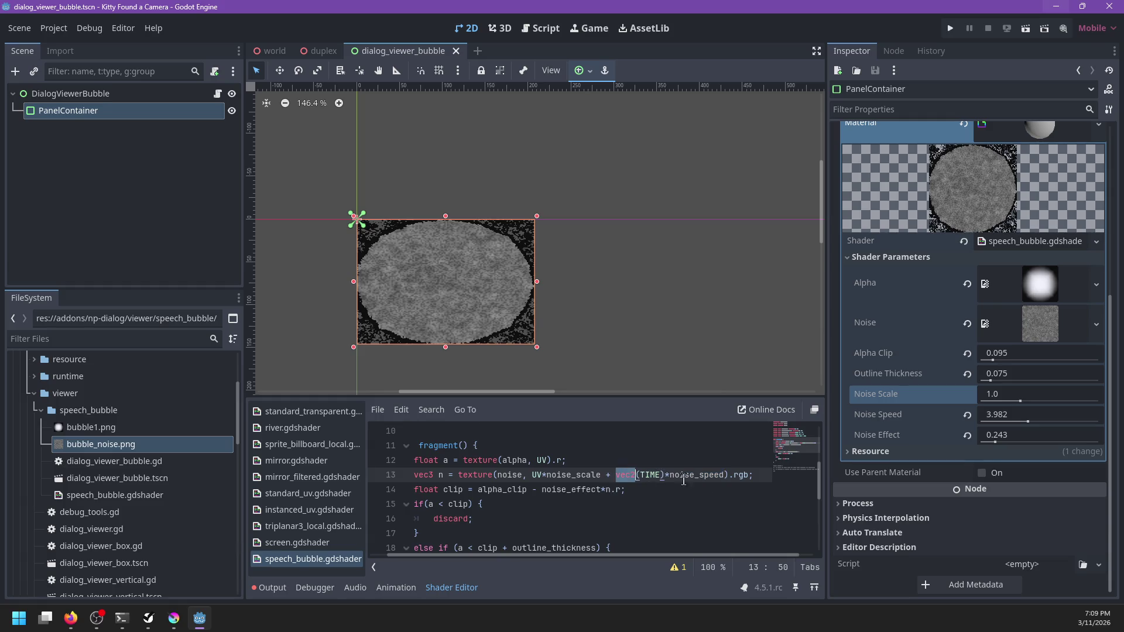
{"action": "double_click", "coordinate": [691, 475]}
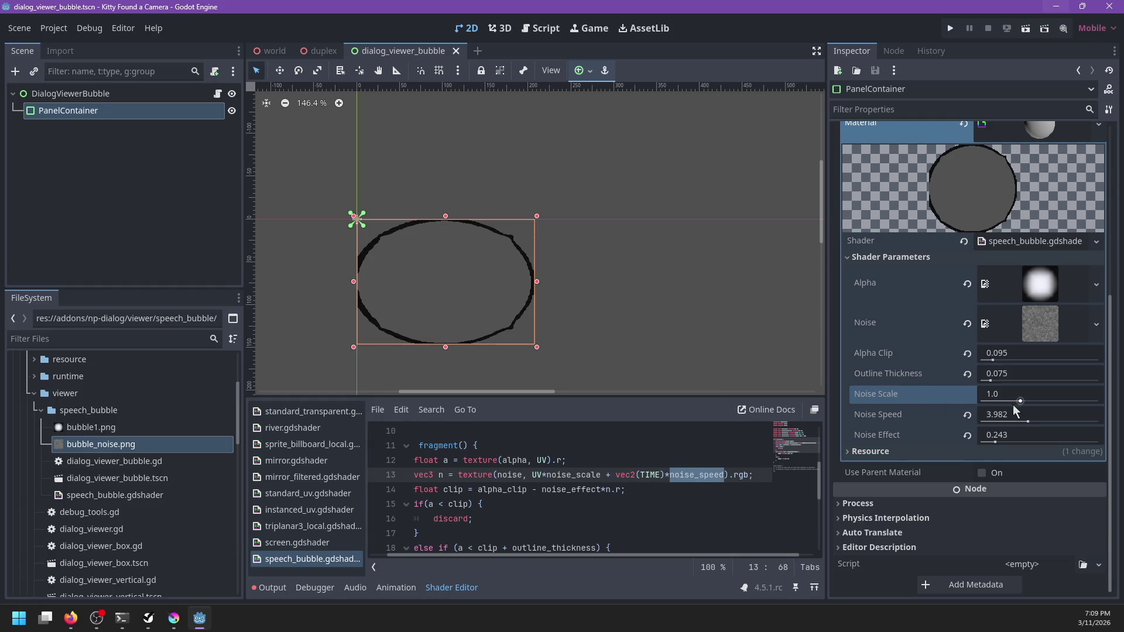
- Reset Noise Speed to 1.0, then retest and undo removing the vec2(TIME)*noise_speed offset
{"action": "left_click", "coordinate": [967, 415]}
{"action": "double_click", "coordinate": [652, 475]}
{"action": "left_click_drag", "start_coordinate": [724, 475], "coordinate": [615, 475]}
{"action": "key", "text": "BackSpace"}
{"action": "key", "text": "BackSpace"}
{"action": "key", "text": "BackSpace"}
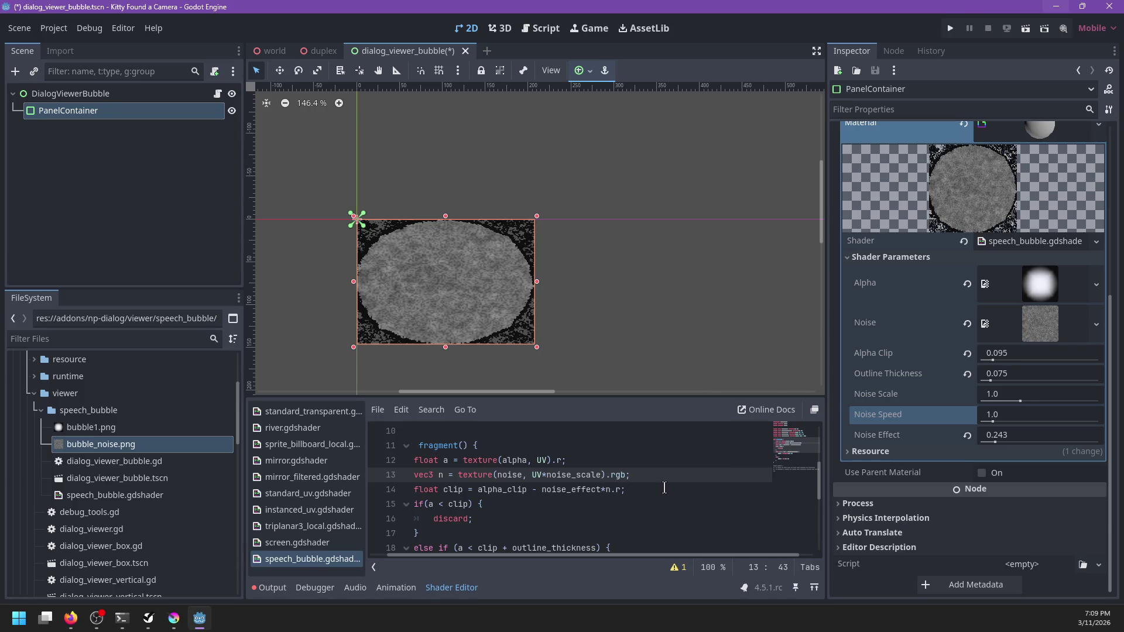
{"action": "key", "text": "ctrl+z"}
{"action": "left_click", "coordinate": [133, 448]}
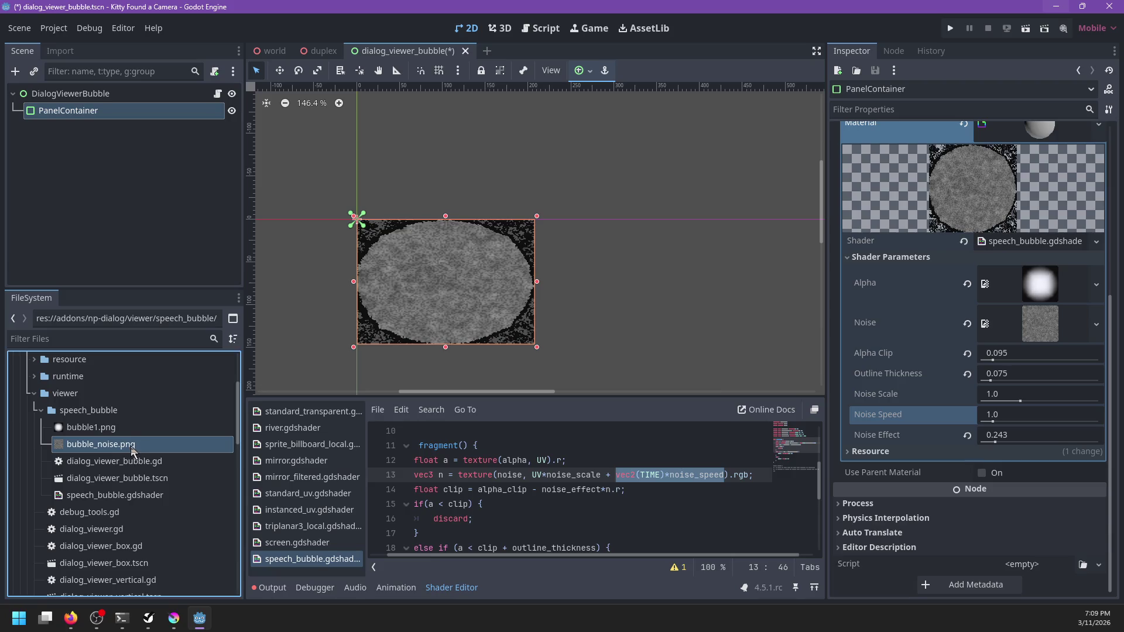
- Inspect bubble_noise.png's import settings, then scroll back to the shader's sampler declarations
{"action": "left_click", "coordinate": [75, 51]}
{"action": "scroll", "coordinate": [157, 206], "scroll_direction": "down", "scroll_amount": 5}
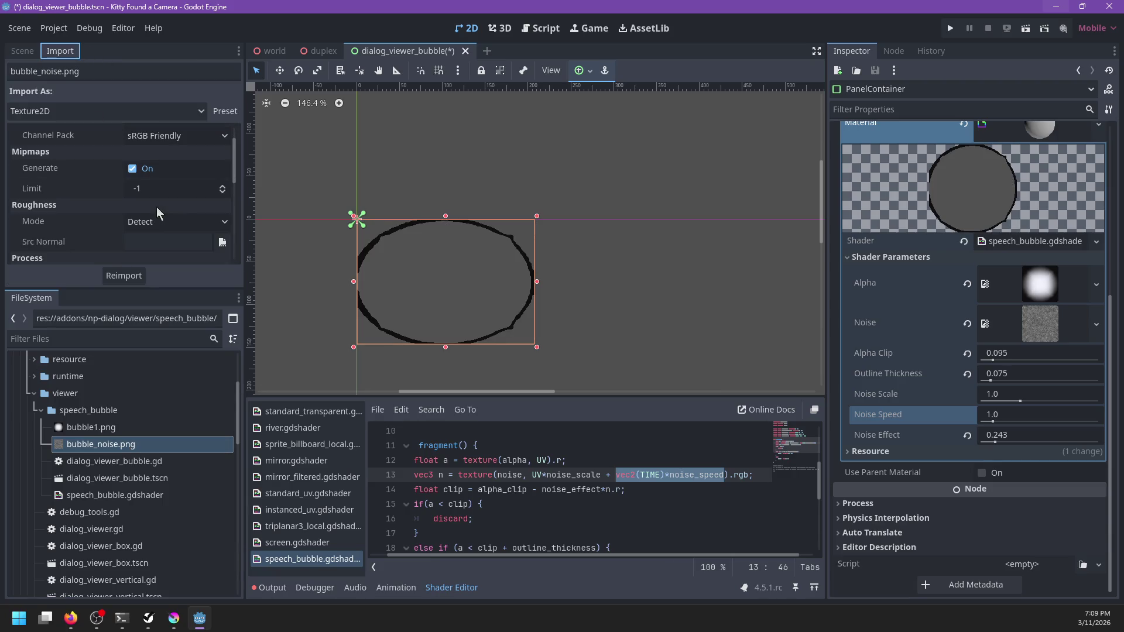
{"action": "scroll", "coordinate": [94, 183], "scroll_direction": "down", "scroll_amount": 6}
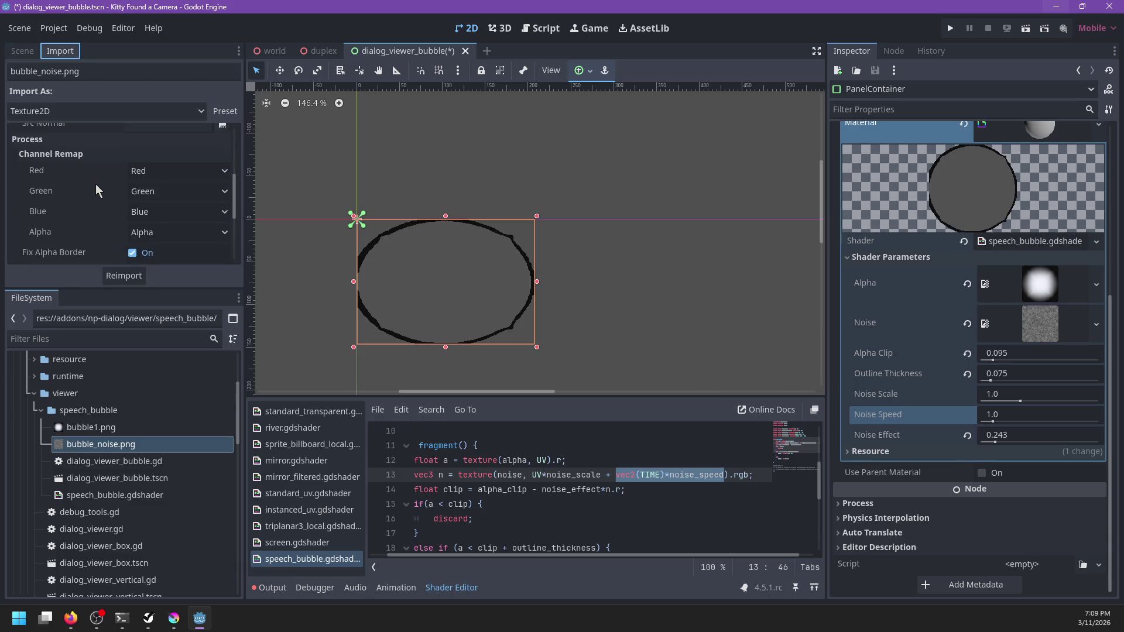
{"action": "scroll", "coordinate": [84, 233], "scroll_direction": "up", "scroll_amount": 4}
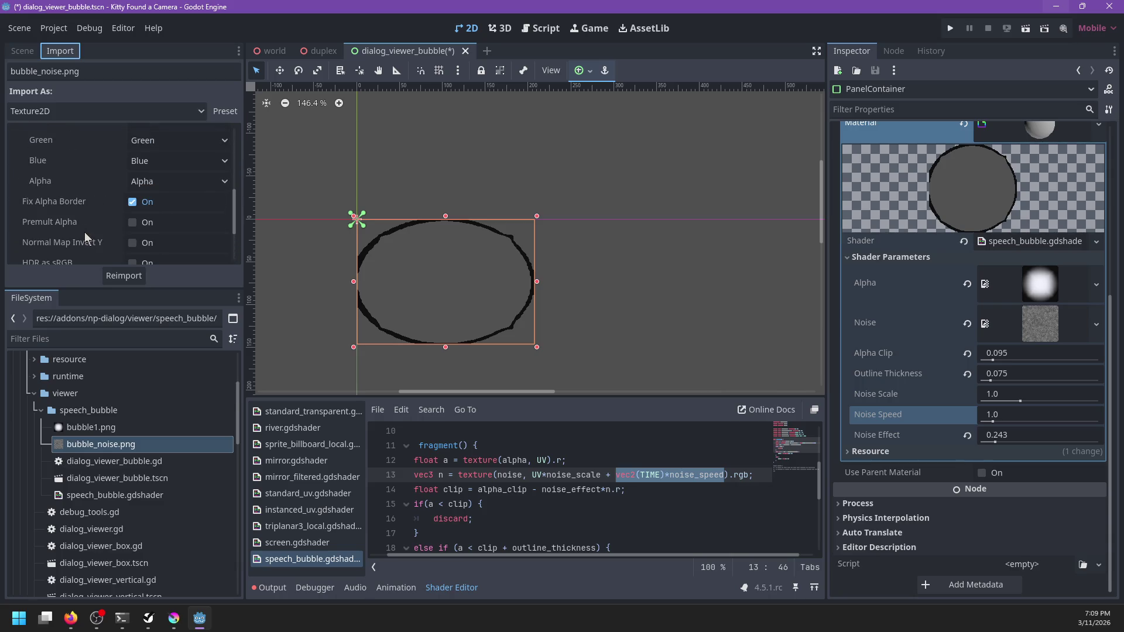
{"action": "scroll", "coordinate": [87, 230], "scroll_direction": "up", "scroll_amount": 3}
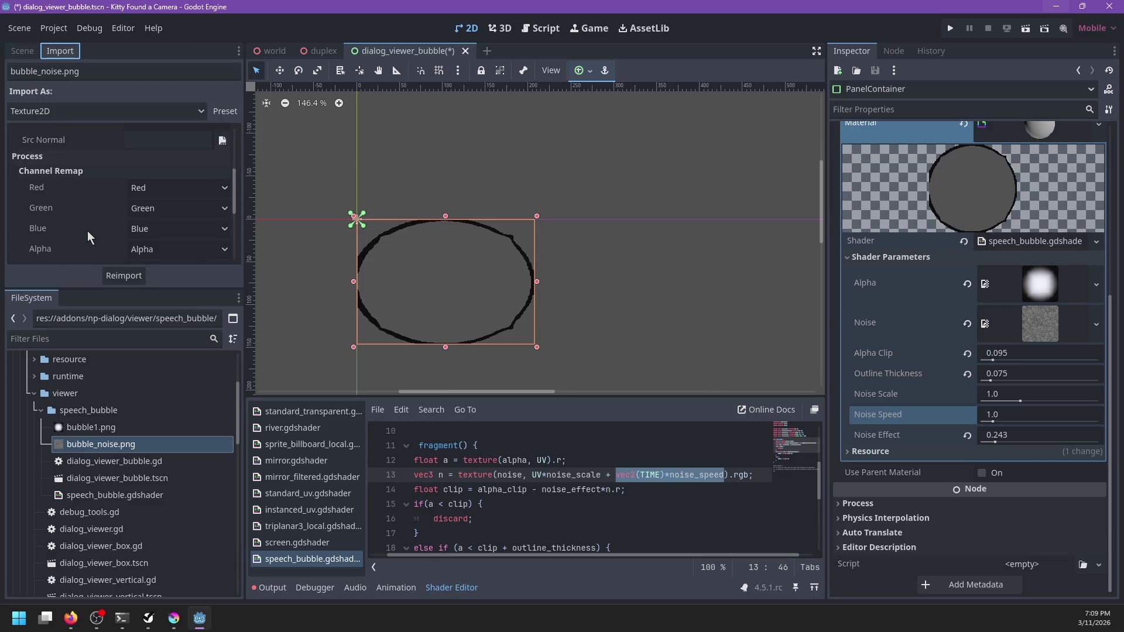
{"action": "scroll", "coordinate": [498, 446], "scroll_direction": "up", "scroll_amount": 1}
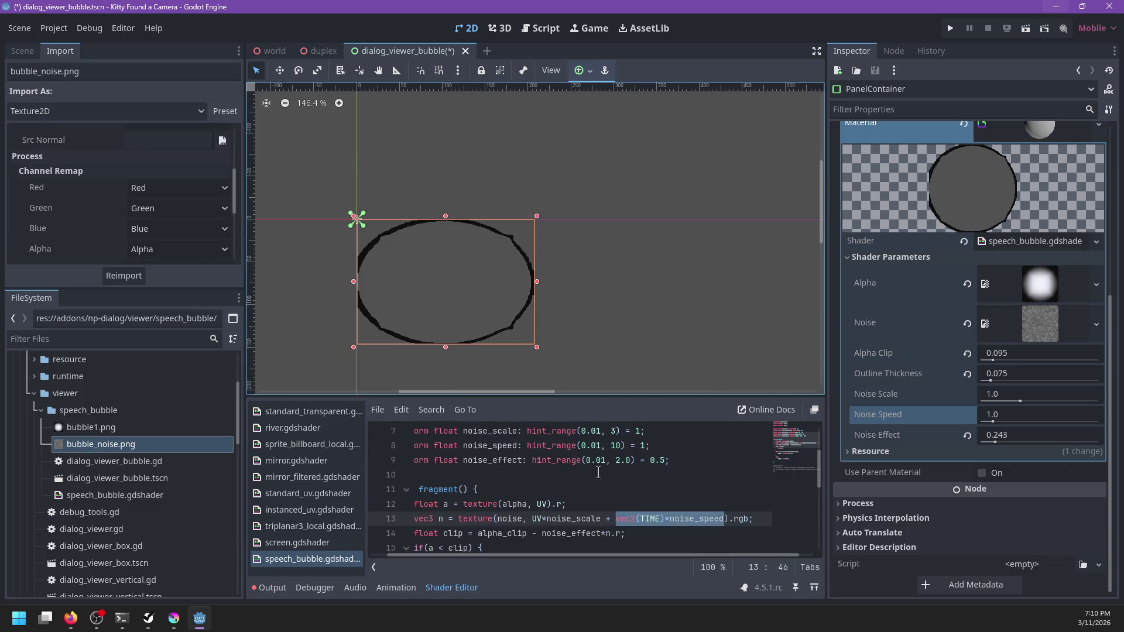
{"action": "scroll", "coordinate": [656, 459], "scroll_direction": "left", "scroll_amount": 1}
{"action": "scroll", "coordinate": [673, 456], "scroll_direction": "up", "scroll_amount": 2}
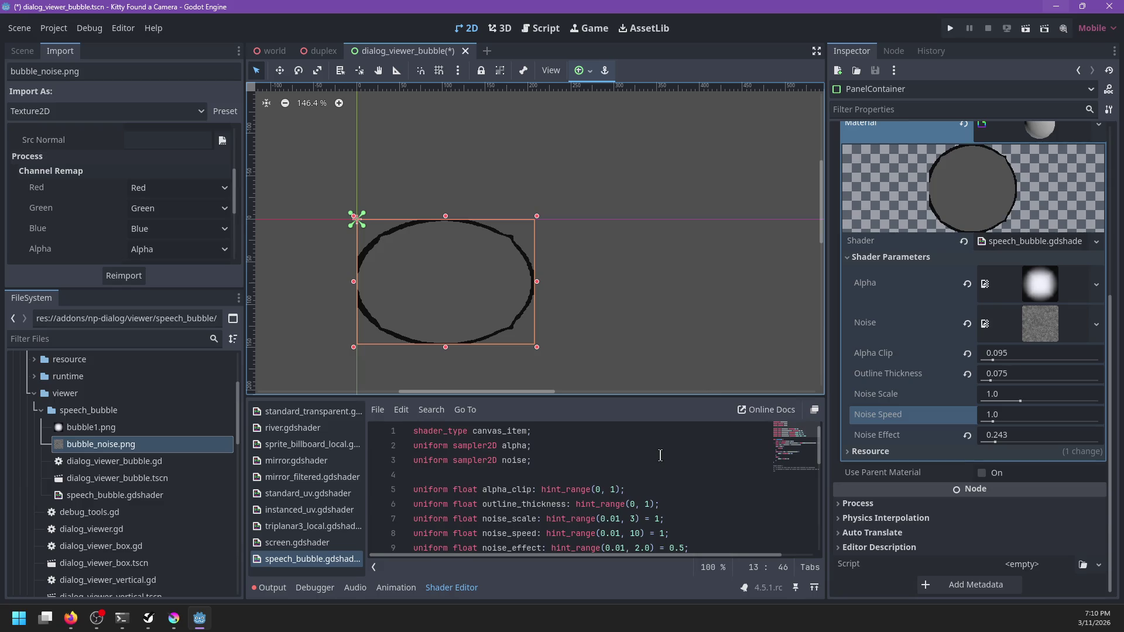
- Add repeat_enable to the noise sampler and repeat_disable to the alpha texture sampler
{"action": "left_click", "coordinate": [527, 461]}
{"action": "type", "text": "pe"}
{"action": "key", "text": "BackSpace"}
{"action": "key", "text": "BackSpace"}
{"action": "key", "text": "BackSpace"}
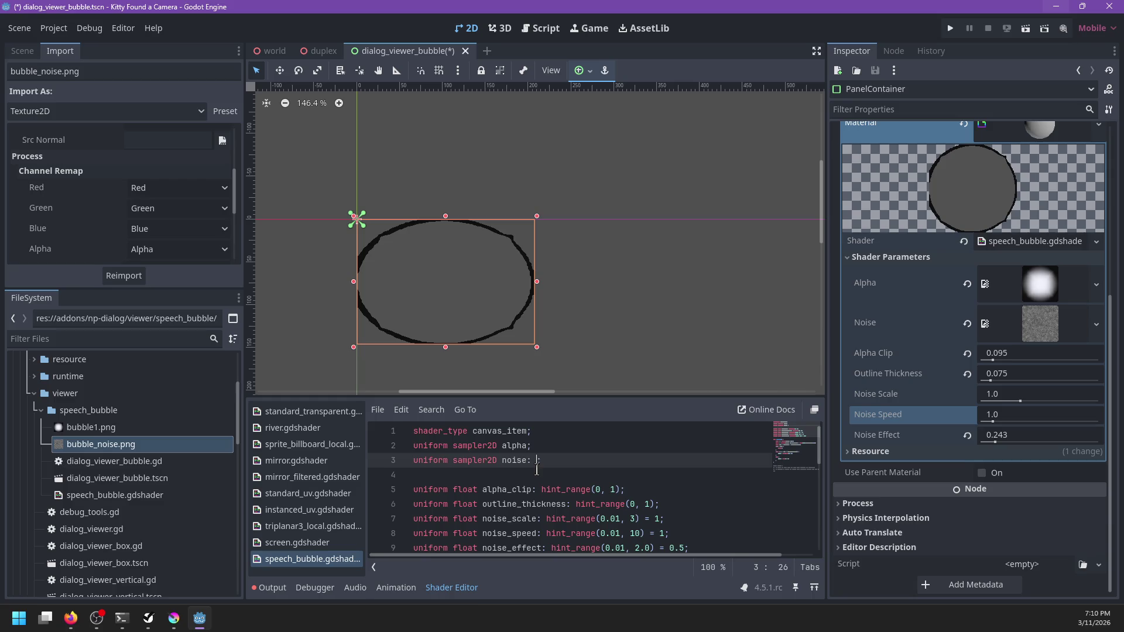
{"action": "type", "text": "pea"}
{"action": "key", "text": "Down"}
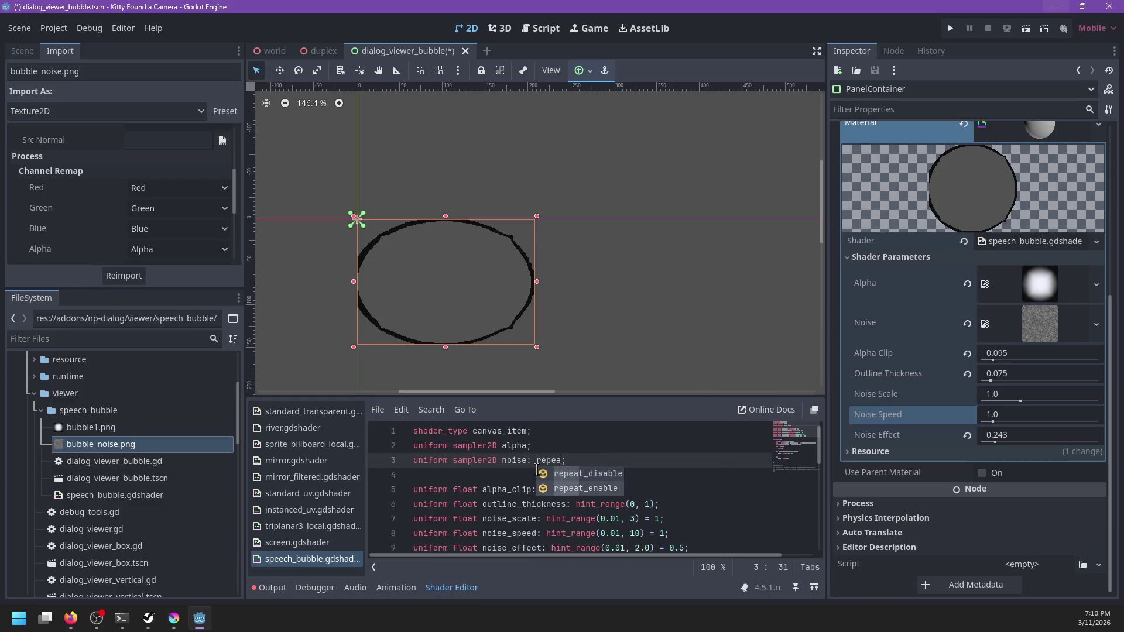
{"action": "key", "text": "Return"}
{"action": "key", "text": "Up"}
{"action": "type", "text": "repea"}
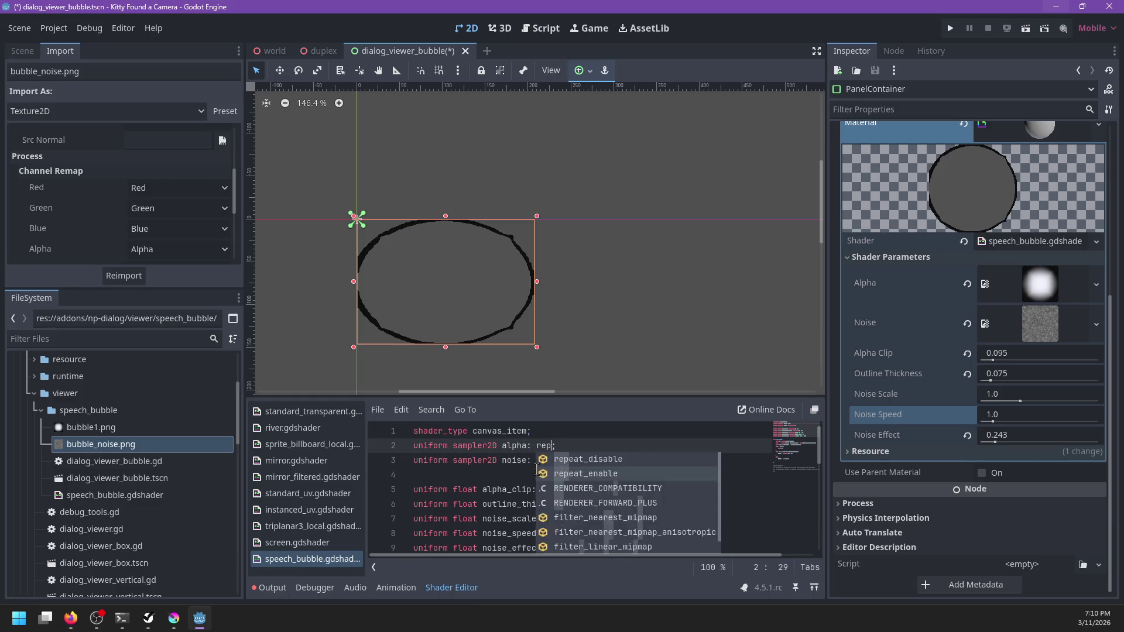
{"action": "key", "text": "Return"}
{"action": "scroll", "coordinate": [640, 481], "scroll_direction": "down", "scroll_amount": 3}
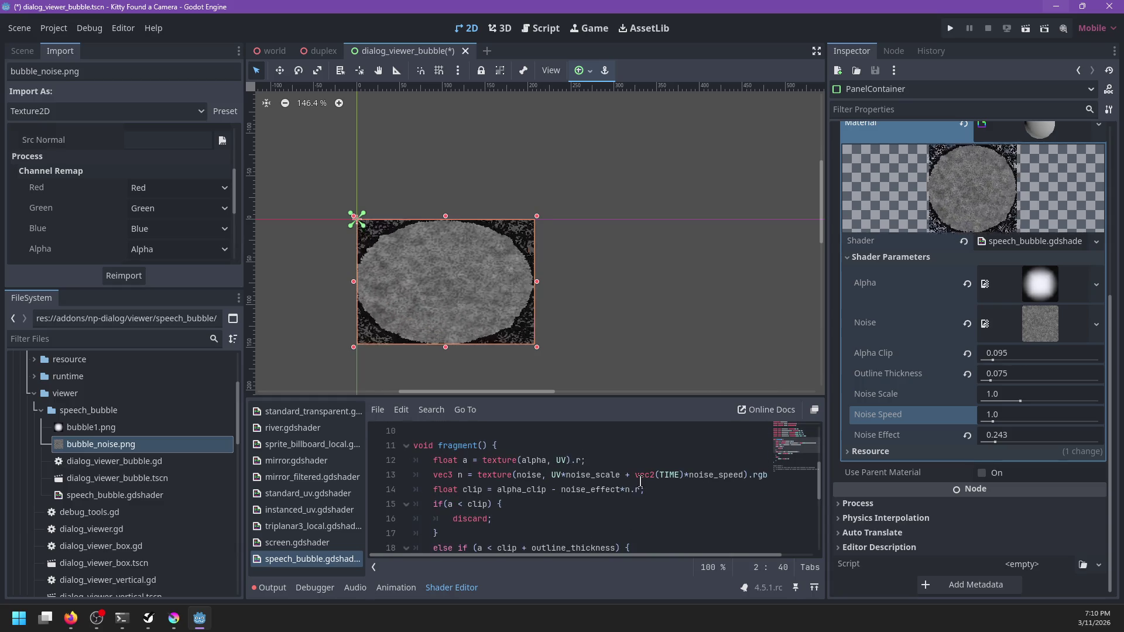
- Lower the shader's Noise Speed to 0.453
{"action": "left_click_drag", "start_coordinate": [992, 420], "coordinate": [987, 422]}
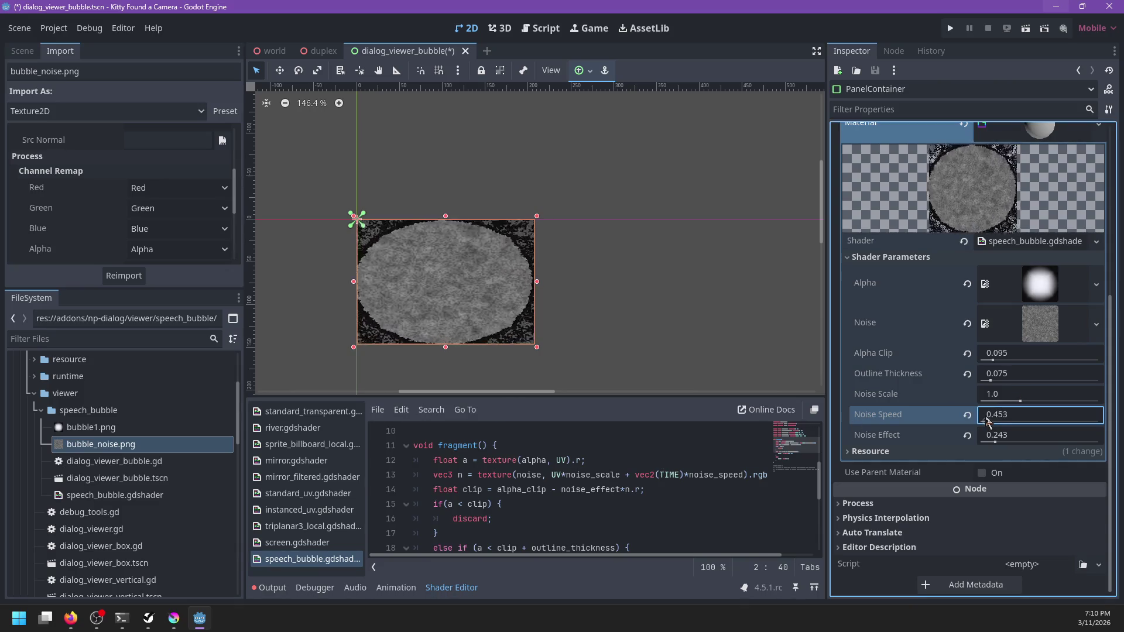
{"action": "scroll", "coordinate": [559, 489], "scroll_direction": "up", "scroll_amount": 2}
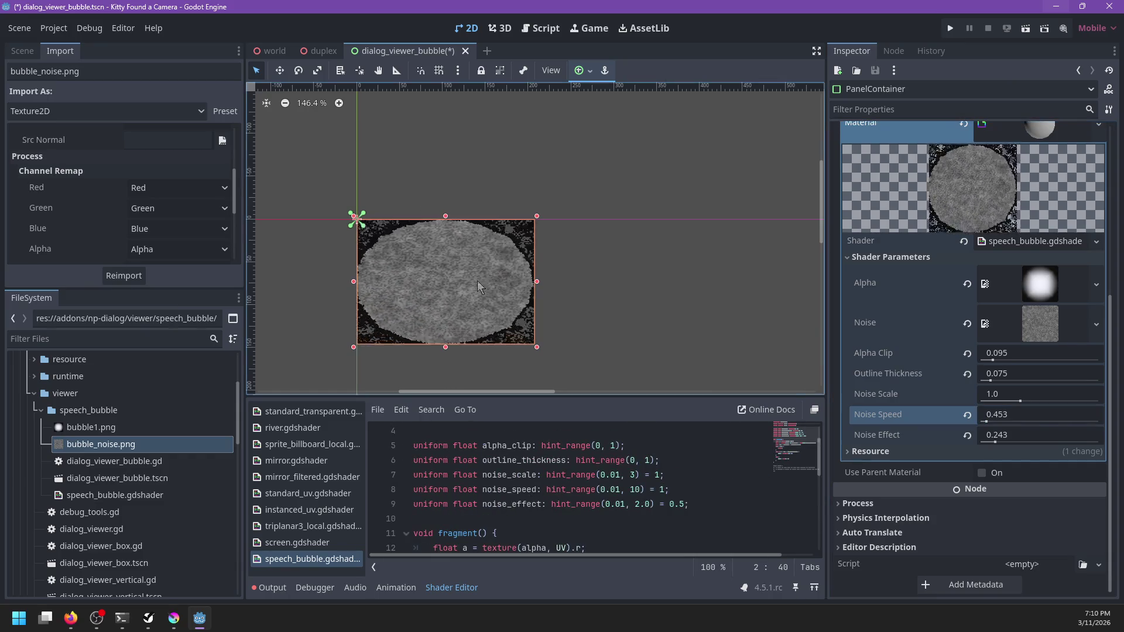
{"action": "scroll", "coordinate": [549, 435], "scroll_direction": "down", "scroll_amount": 1}
{"action": "scroll", "coordinate": [549, 435], "scroll_direction": "down", "scroll_amount": 3}
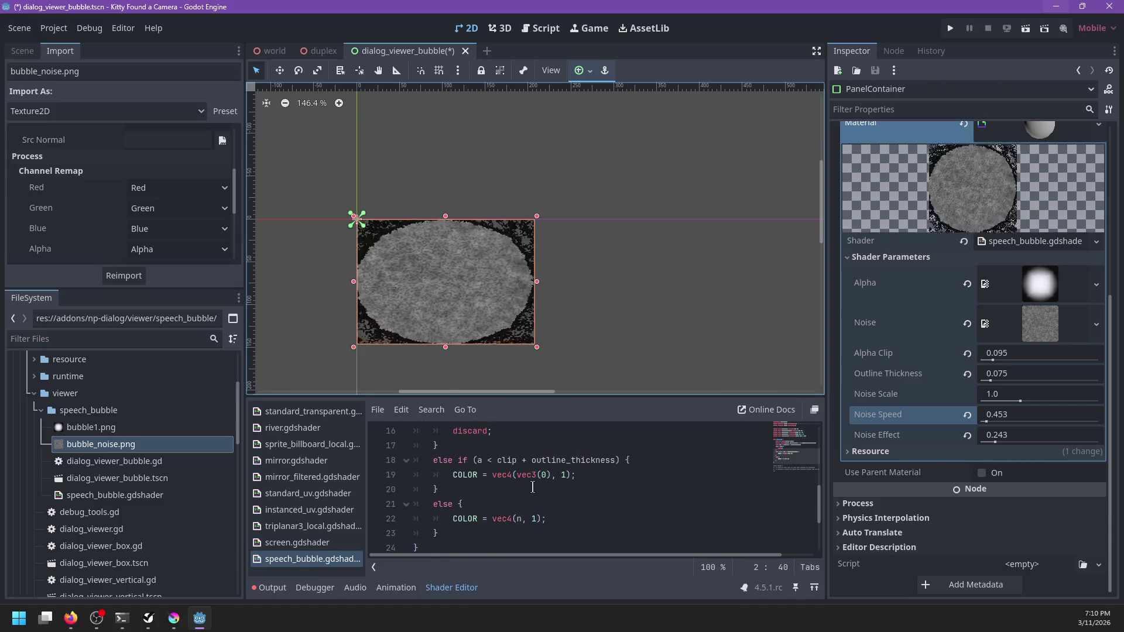
- Change line 22 to COLOR = vec4(1); for a plain white fill and save the scene
{"action": "left_click", "coordinate": [525, 519]}
{"action": "key", "text": "shift+Right"}
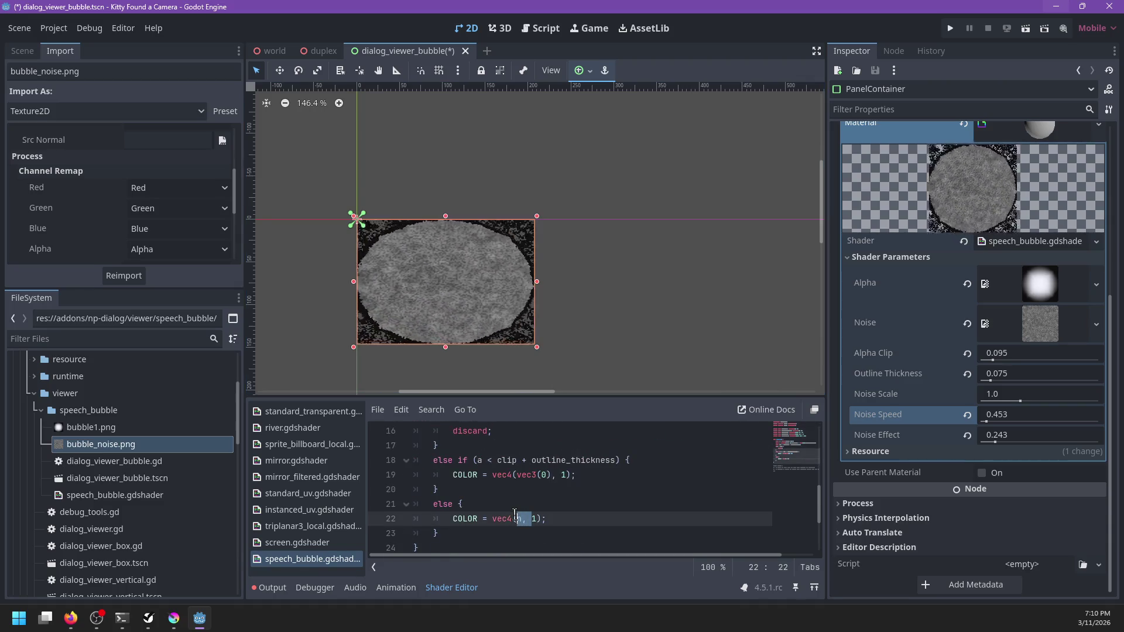
{"action": "key", "text": "BackSpace"}
{"action": "key", "text": "ctrl+s"}
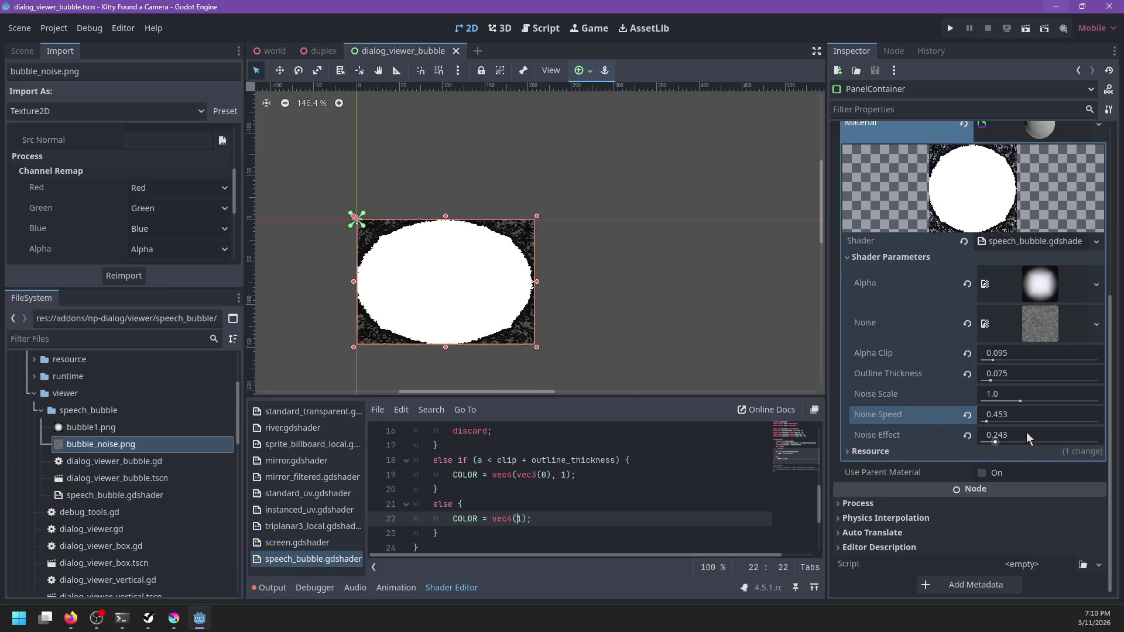
{"action": "left_click", "coordinate": [176, 619]}
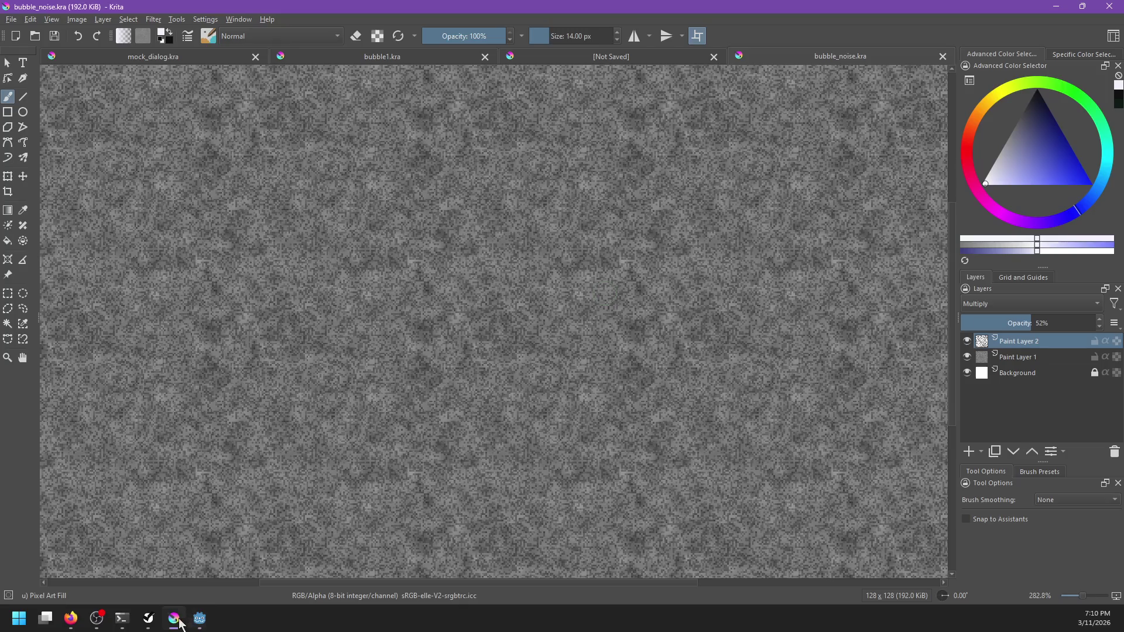
- Hide Paint Layer 2, save, and re-export the image over bubble_noise.png
{"action": "left_click", "coordinate": [966, 341]}
{"action": "key", "text": "ctrl+s"}
{"action": "key", "text": "ctrl+shift+e"}
{"action": "key", "text": "Return"}
{"action": "key", "text": "Return"}
{"action": "key", "text": "Return"}
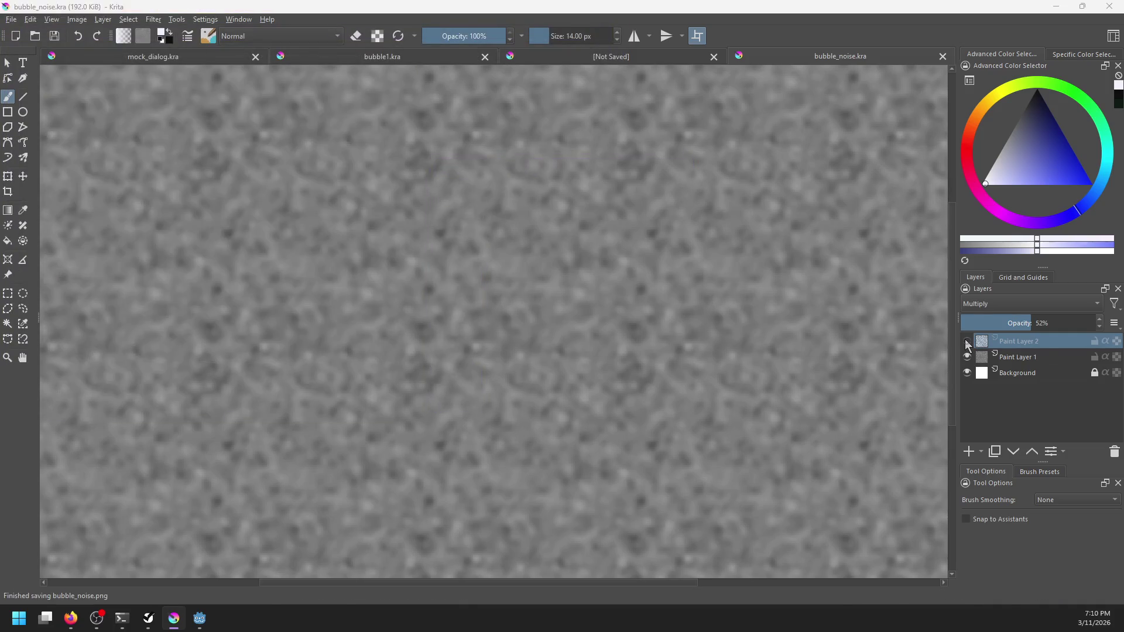
{"action": "key", "text": "alt+Tab"}
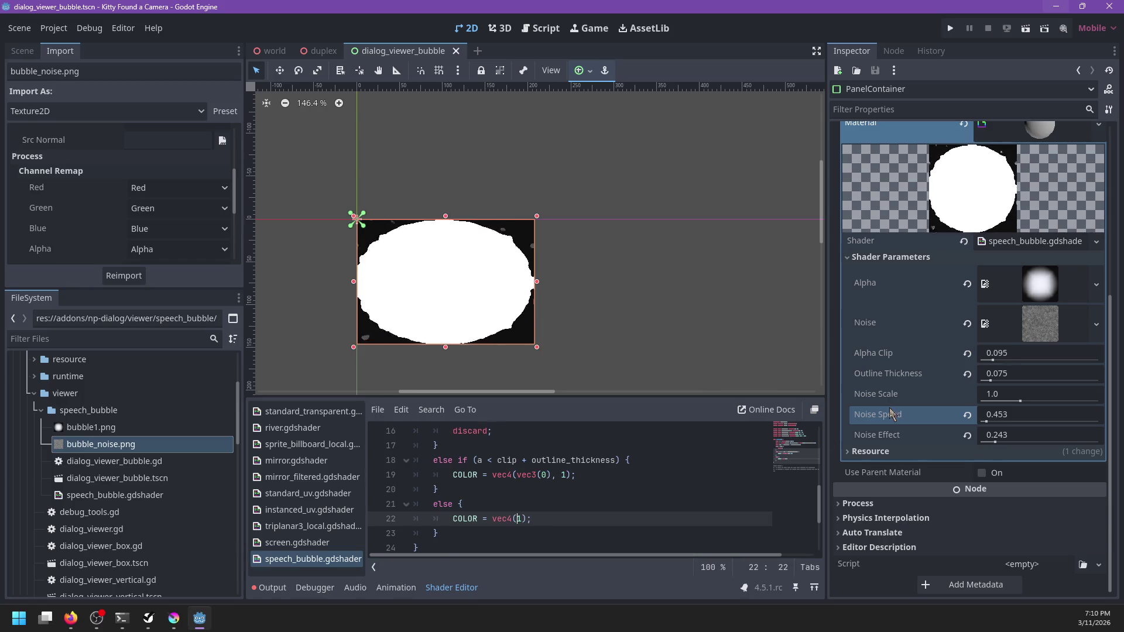
- Lower Alpha Clip slightly and slow Noise Speed to 0.055, then save the scene
{"action": "left_click_drag", "start_coordinate": [993, 360], "coordinate": [1001, 363]}
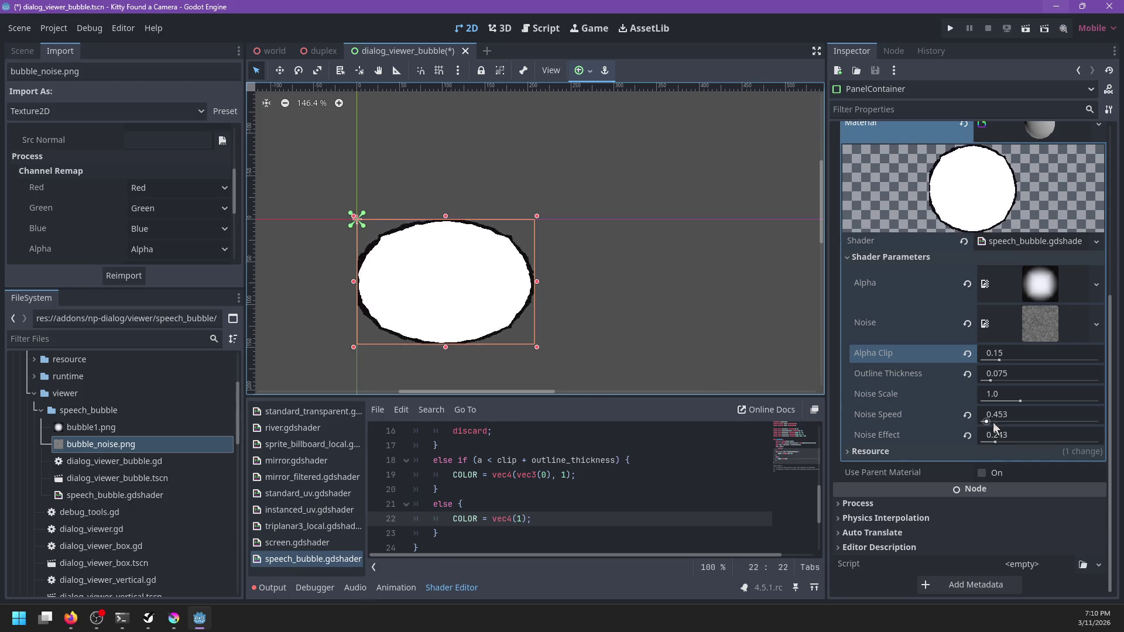
{"action": "mouse_move", "coordinate": [988, 421]}
{"action": "left_mouse_down"}
{"action": "mouse_move", "coordinate": [1014, 406]}
{"action": "mouse_move", "coordinate": [989, 414]}
{"action": "left_mouse_up"}
{"action": "scroll", "coordinate": [589, 318], "scroll_direction": "up", "scroll_amount": 1}
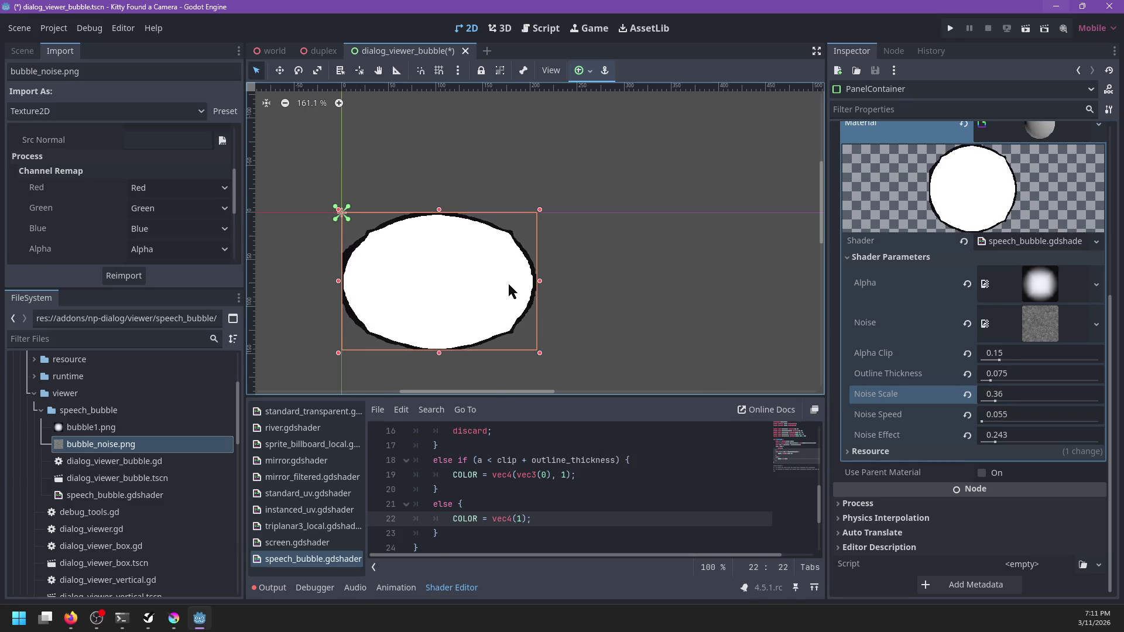
{"action": "scroll", "coordinate": [591, 278], "scroll_direction": "left", "scroll_amount": 3}
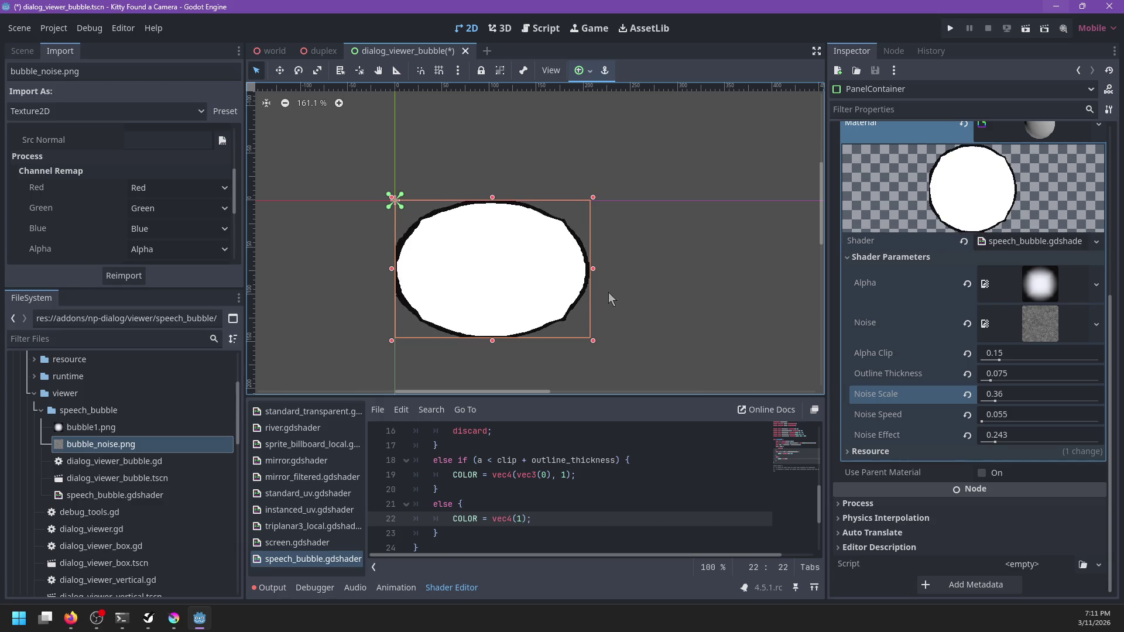
{"action": "key", "text": "ctrl+s"}
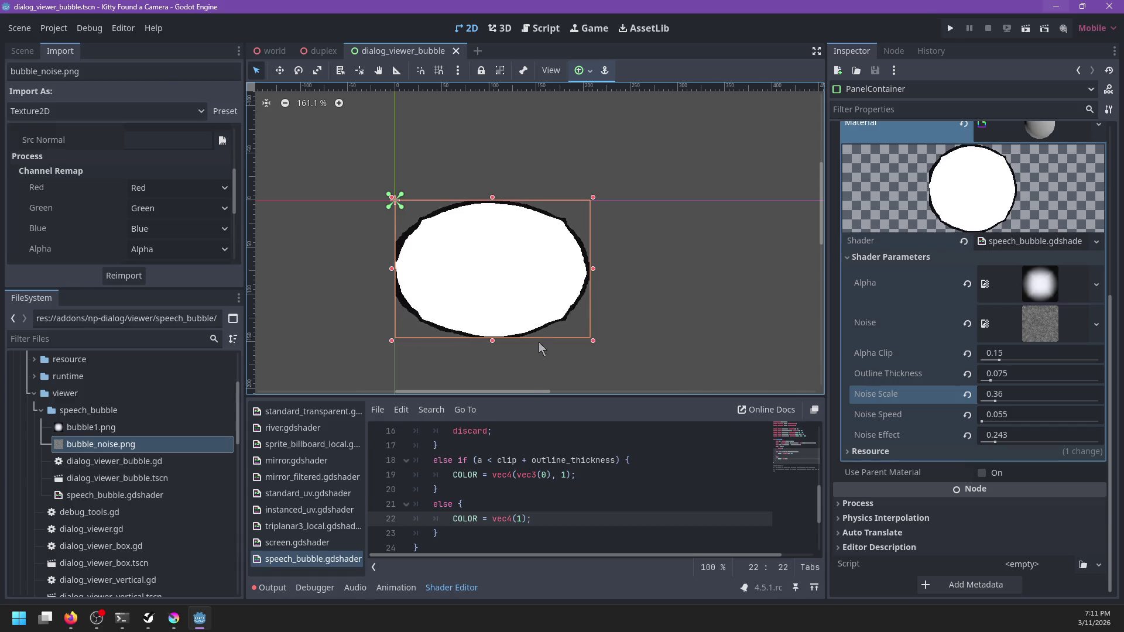
- Resize the PanelContainer bubble into a large near-circular oval
{"action": "left_click_drag", "start_coordinate": [493, 340], "coordinate": [501, 393]}
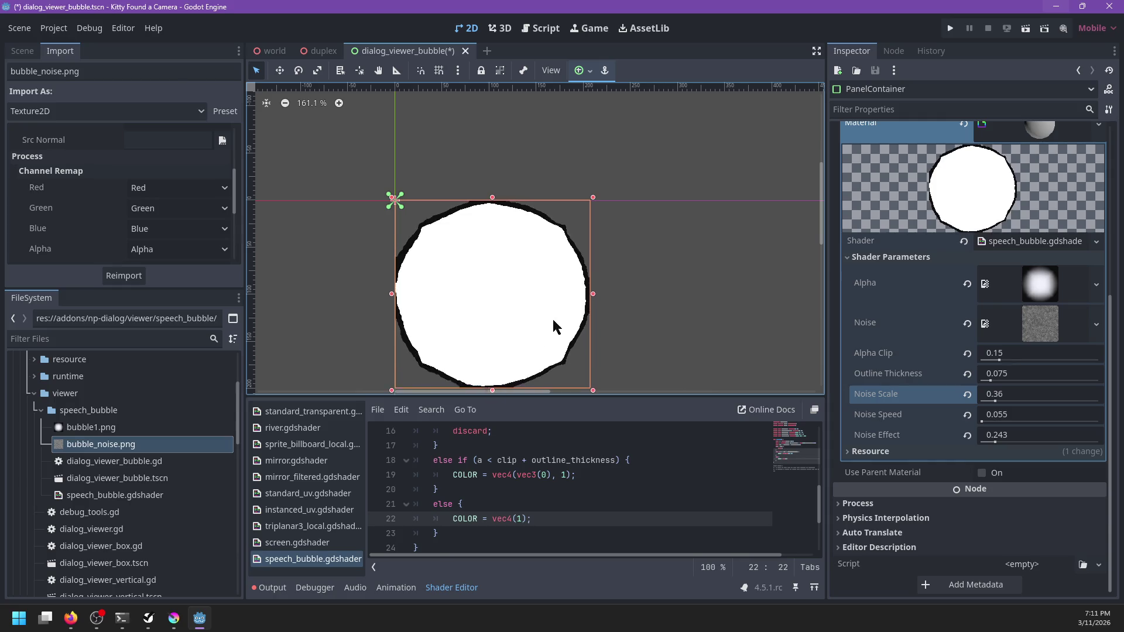
{"action": "scroll", "coordinate": [573, 263], "scroll_direction": "down", "scroll_amount": 4}
{"action": "scroll", "coordinate": [550, 276], "scroll_direction": "up", "scroll_amount": 1}
{"action": "mouse_move", "coordinate": [550, 275]}
{"action": "left_mouse_down"}
{"action": "mouse_move", "coordinate": [592, 318]}
{"action": "mouse_move", "coordinate": [726, 370]}
{"action": "mouse_move", "coordinate": [755, 237]}
{"action": "mouse_move", "coordinate": [621, 381]}
{"action": "mouse_move", "coordinate": [679, 365]}
{"action": "left_mouse_up"}
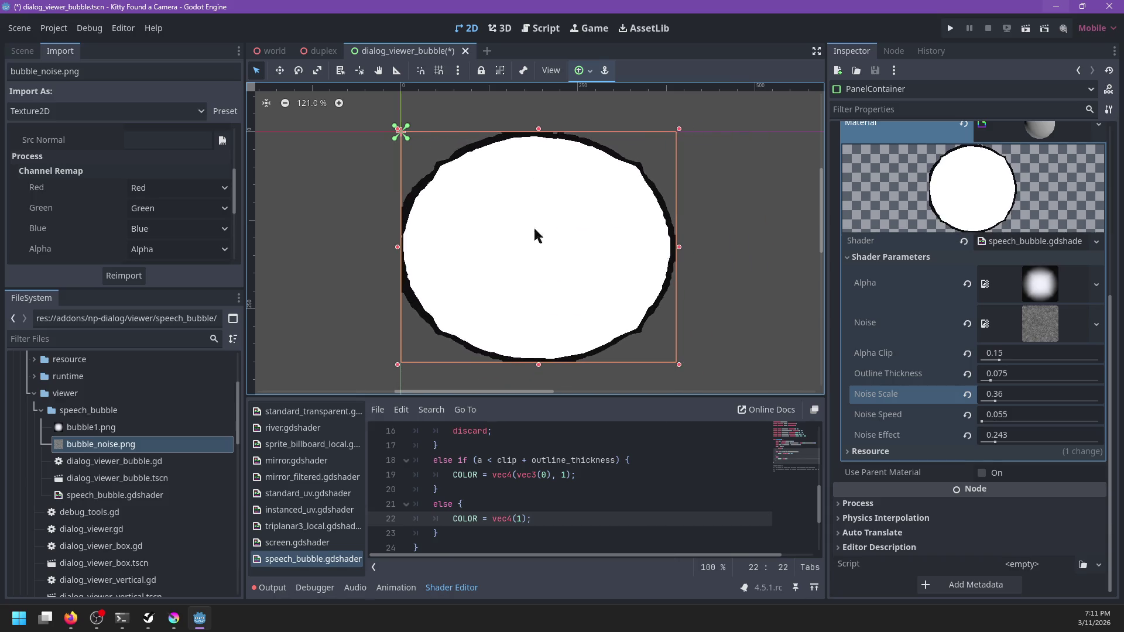
{"action": "mouse_move", "coordinate": [536, 364]}
{"action": "left_mouse_down"}
{"action": "mouse_move", "coordinate": [539, 233]}
{"action": "mouse_move", "coordinate": [539, 388]}
{"action": "left_mouse_up"}
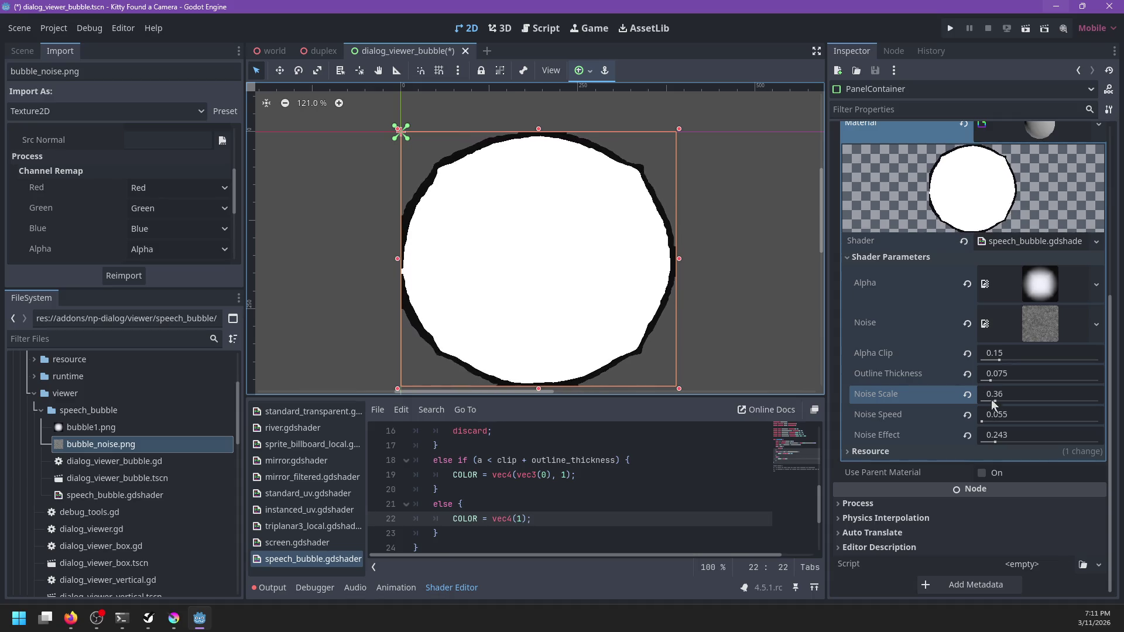
- Set Alpha Clip to 0.235 and thicken the outline to 0.07
{"action": "left_click", "coordinate": [997, 361]}
{"action": "left_click_drag", "start_coordinate": [999, 360], "coordinate": [1009, 360]}
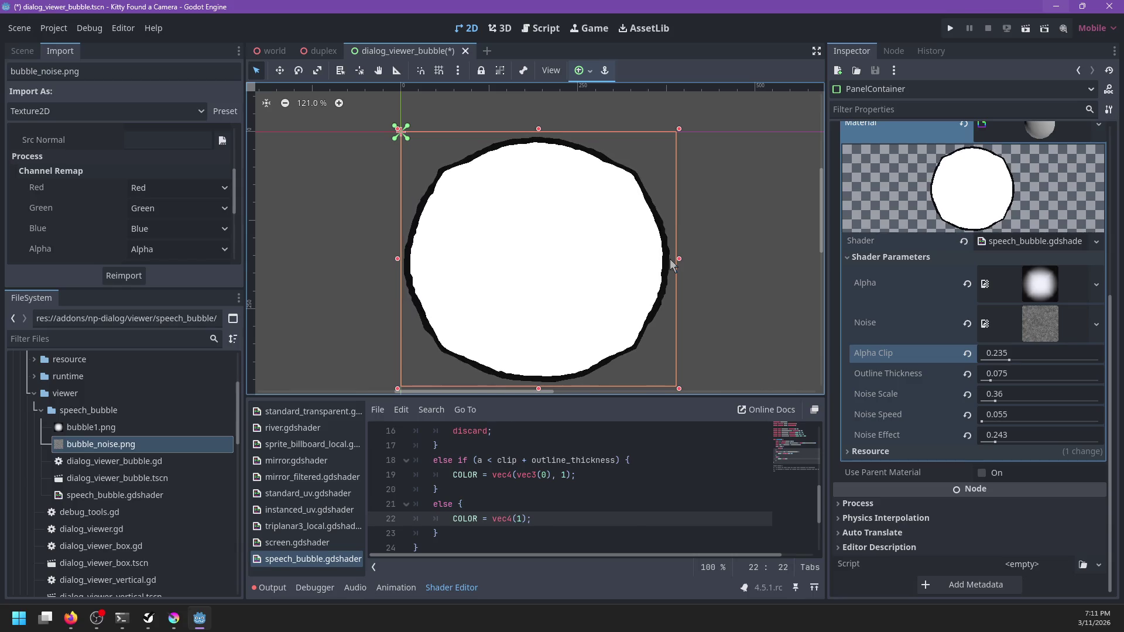
{"action": "mouse_move", "coordinate": [990, 381]}
{"action": "left_mouse_down"}
{"action": "mouse_move", "coordinate": [1064, 382]}
{"action": "mouse_move", "coordinate": [989, 381]}
{"action": "left_mouse_up"}
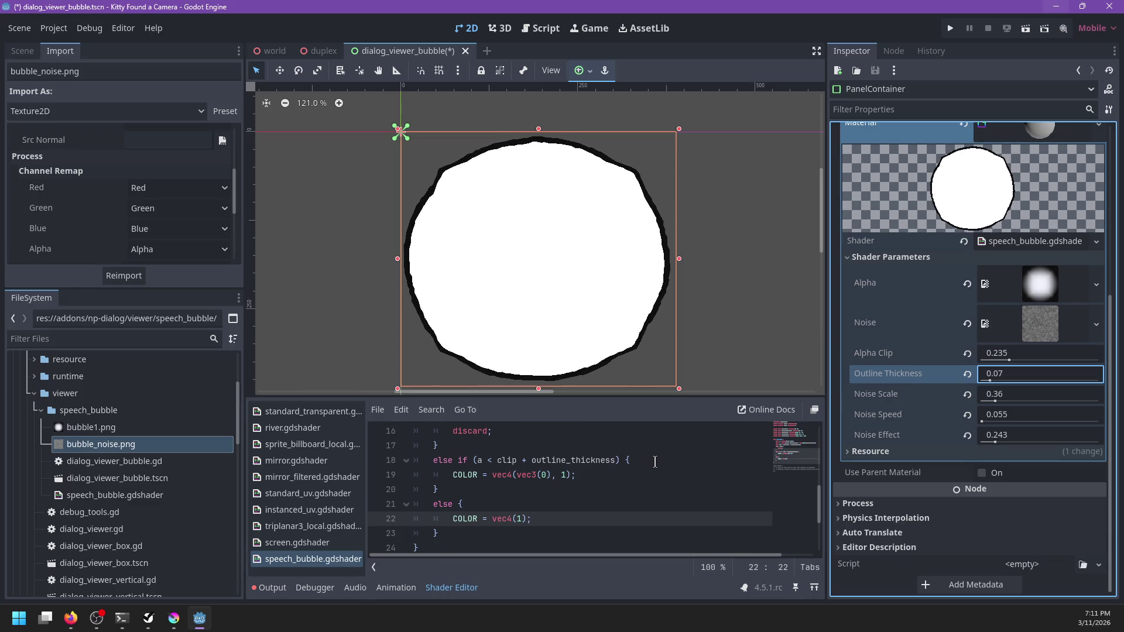
- Change line 13 to float n = texture(...).r;, use n on line 14, and save
{"action": "scroll", "coordinate": [636, 493], "scroll_direction": "up", "scroll_amount": 3}
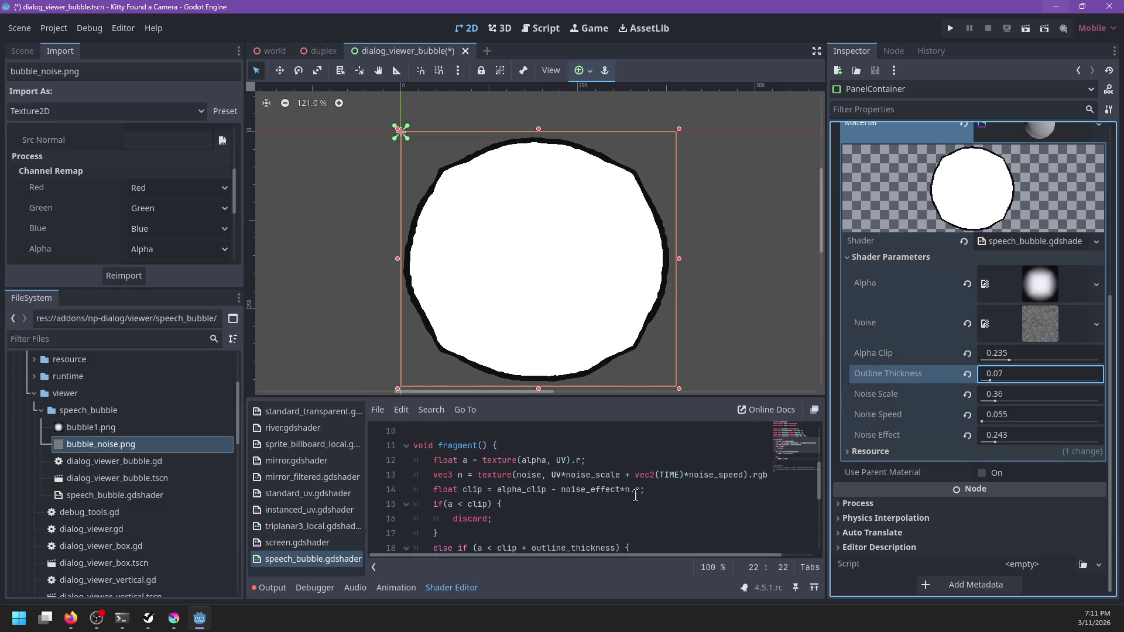
{"action": "scroll", "coordinate": [727, 472], "scroll_direction": "right", "scroll_amount": 2}
{"action": "left_click_drag", "start_coordinate": [724, 474], "coordinate": [733, 475]}
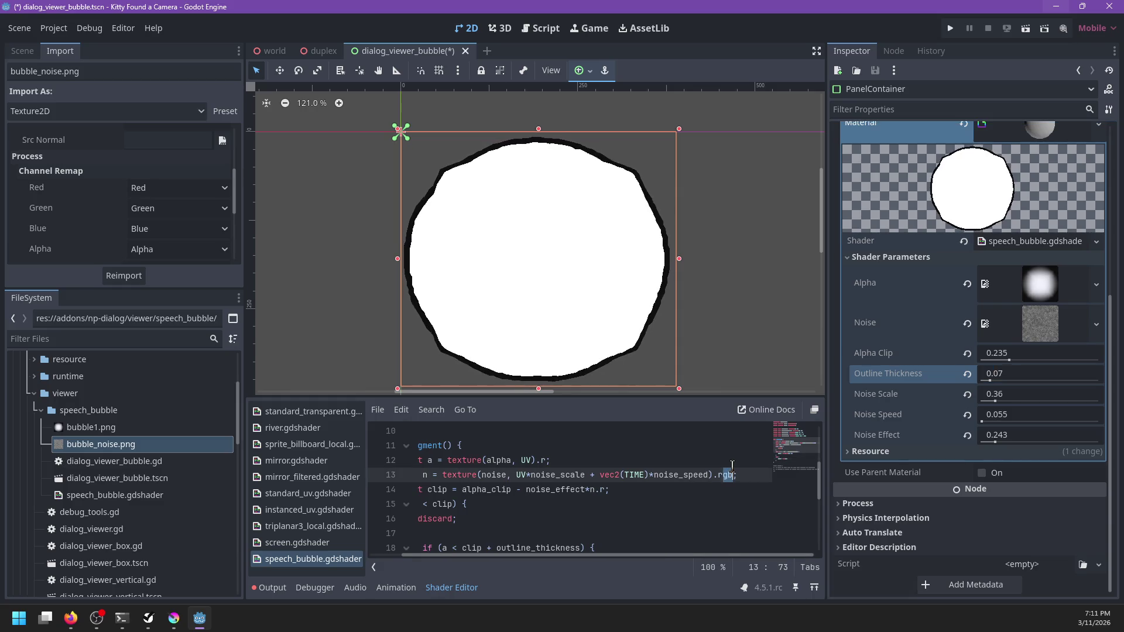
{"action": "key", "text": "Home"}
{"action": "key", "text": "ctrl+shift+Right"}
{"action": "type", "text": "float"}
{"action": "key", "text": "Down"}
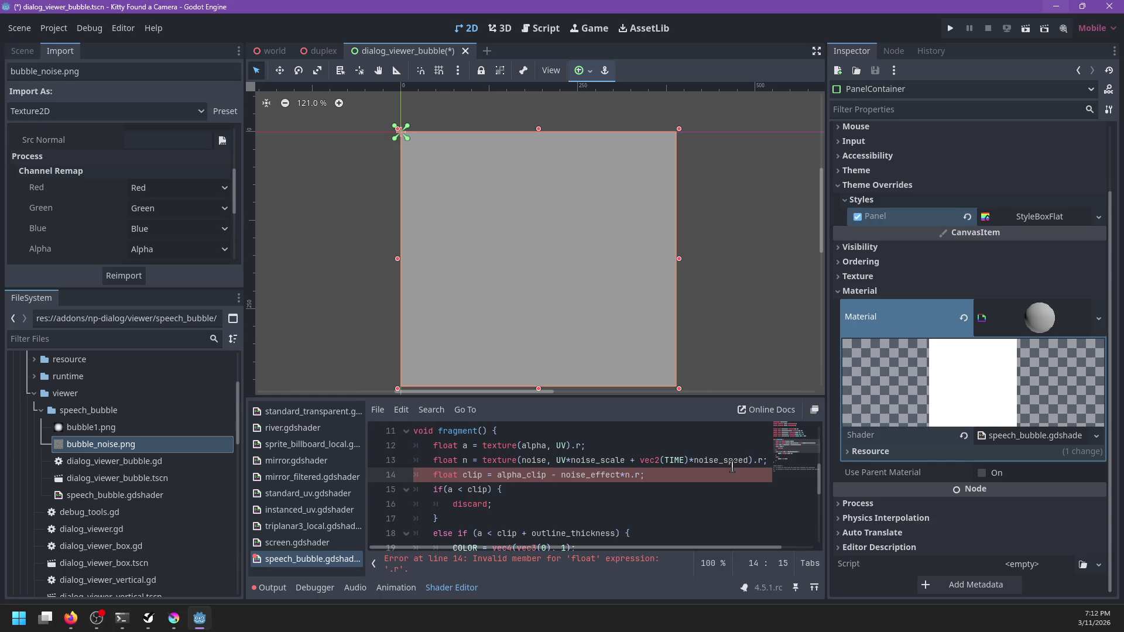
{"action": "key", "text": "ctrl+s"}
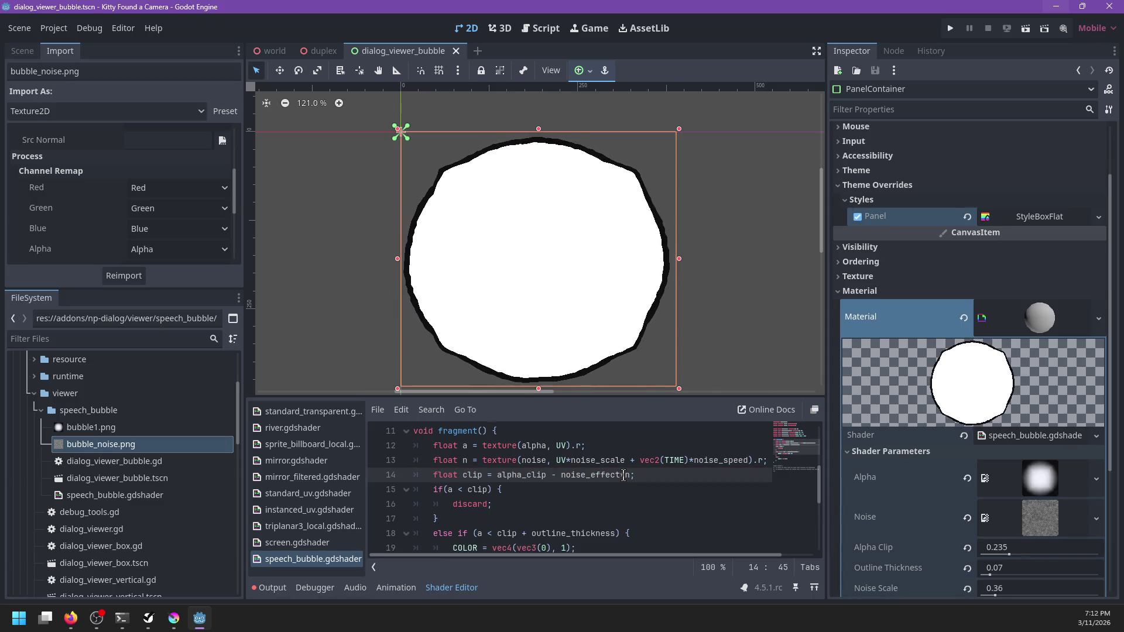
{"action": "scroll", "coordinate": [544, 199], "scroll_direction": "down", "scroll_amount": 2}
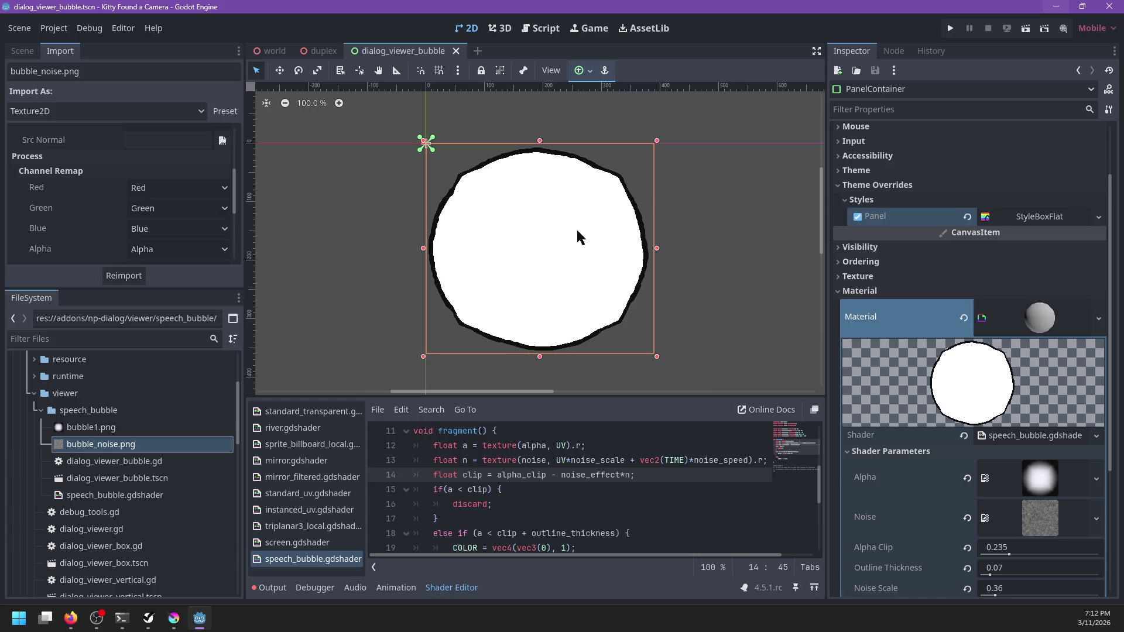
{"action": "left_click", "coordinate": [122, 618]}
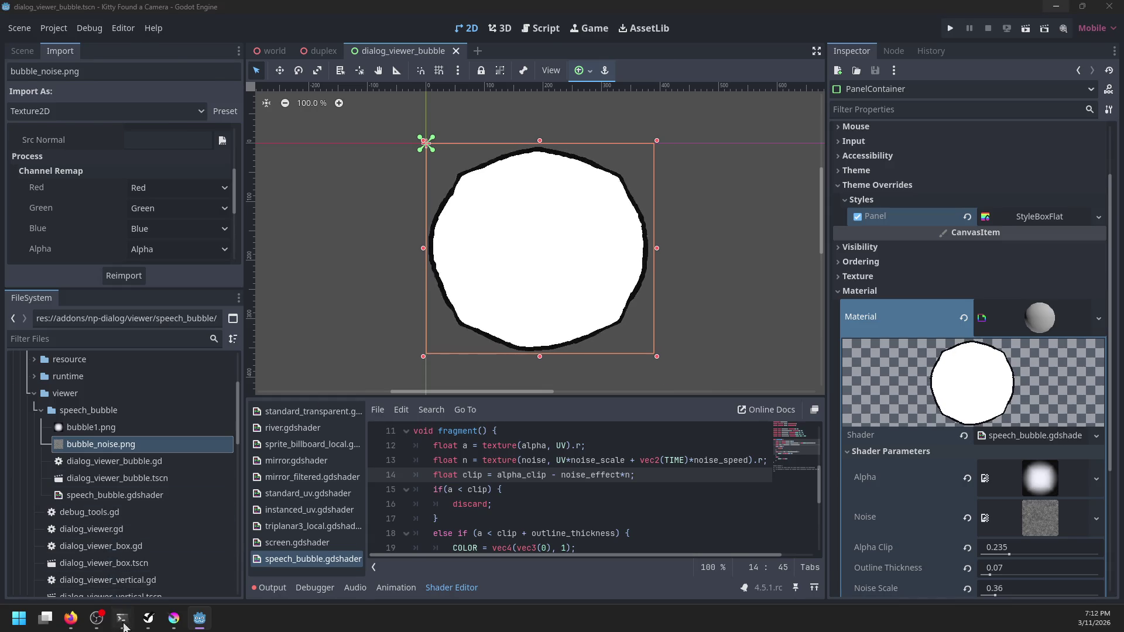
- Stage camera_game.npt and the concept-art/ui2 folder, checking git status before and after
{"action": "type", "text": "git status"}
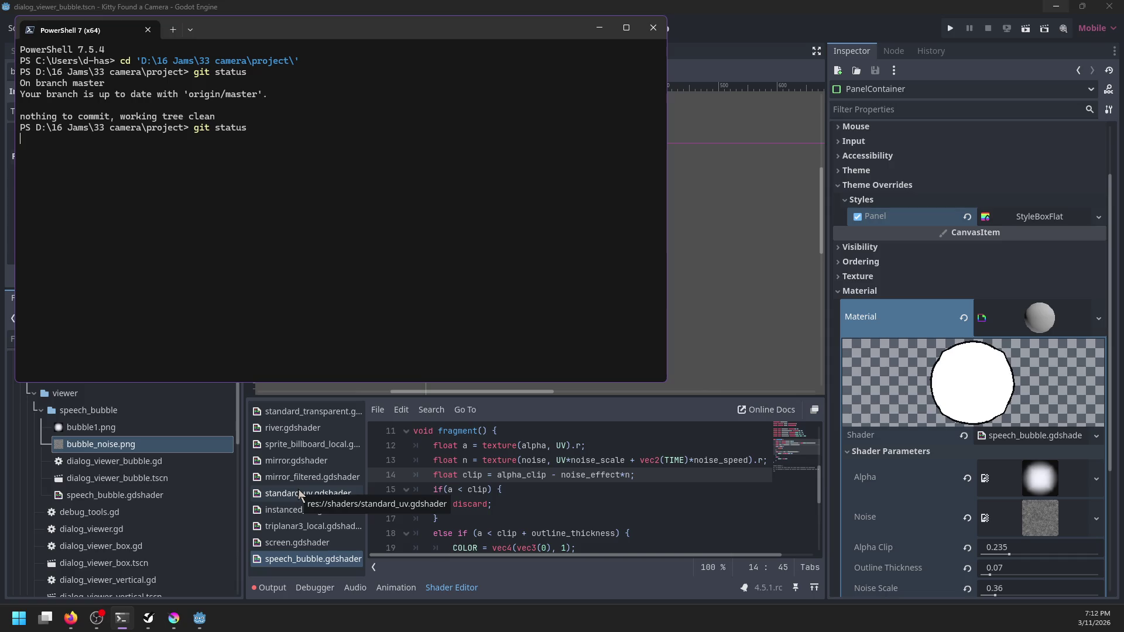
{"action": "key", "text": "Return"}
{"action": "type", "text": "git add ."}
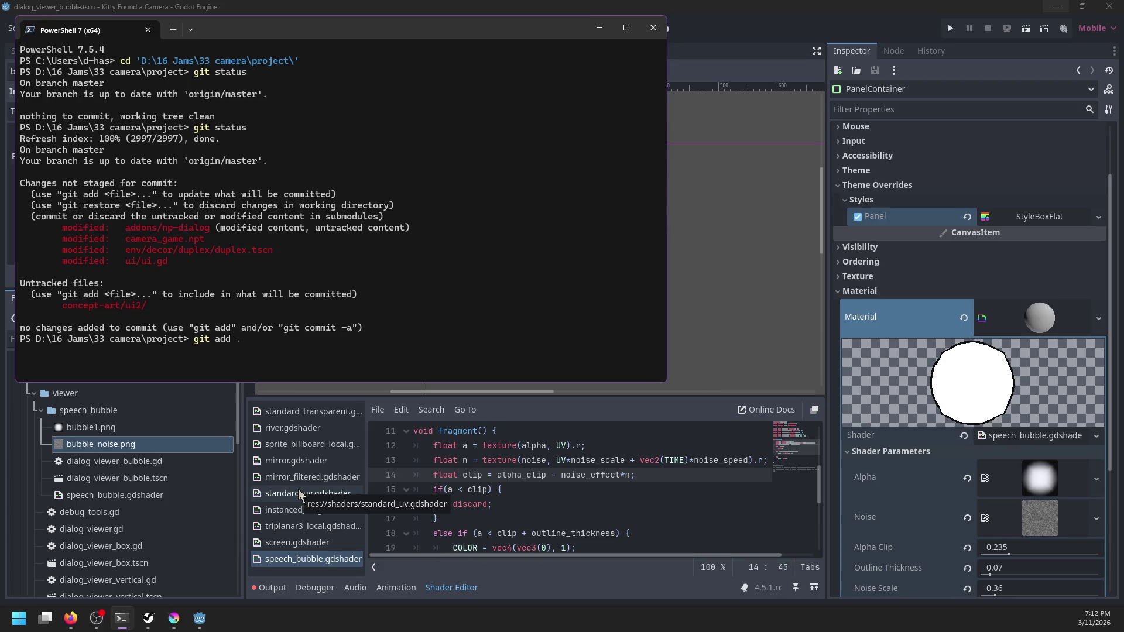
{"action": "type", "text": "gam"}
{"action": "key", "text": "Tab"}
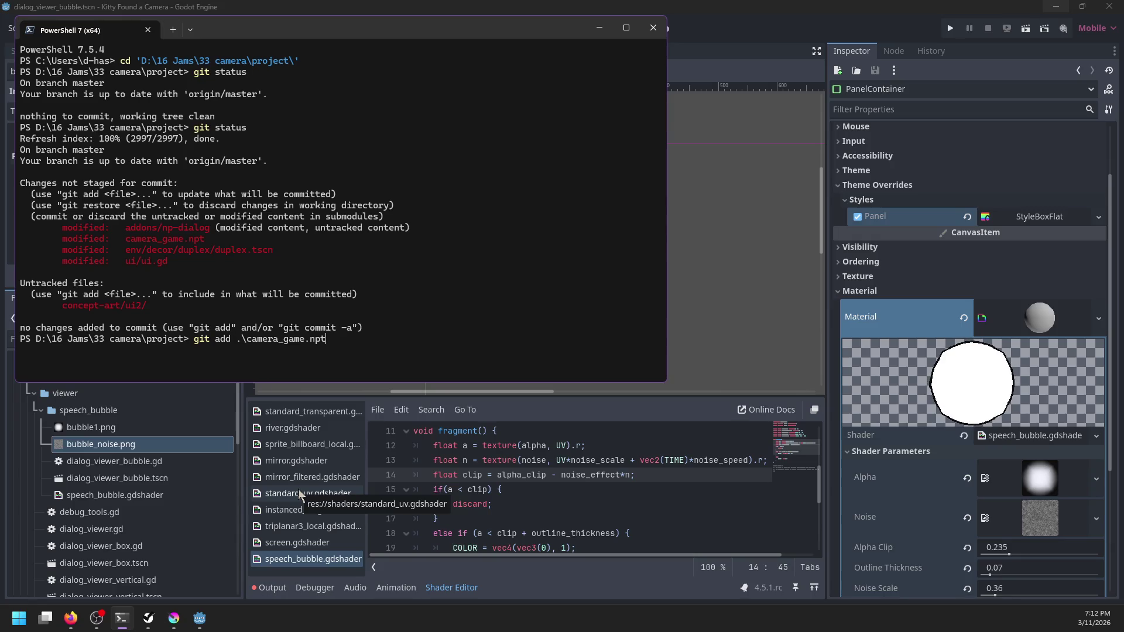
{"action": "key", "text": "Return"}
{"action": "type", "text": "git add conce"}
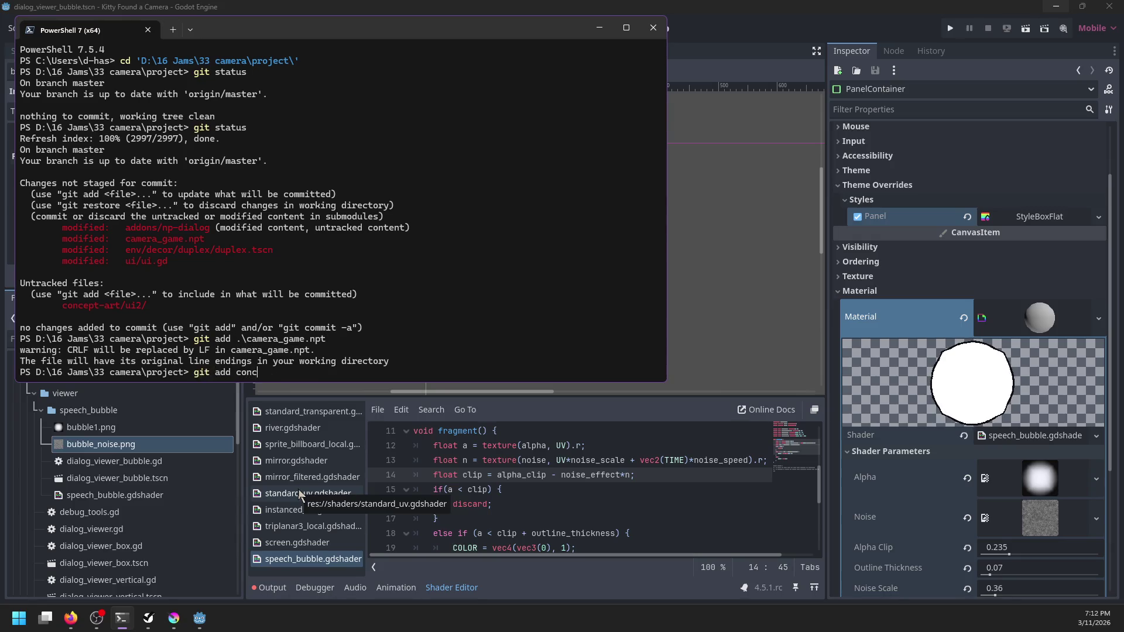
{"action": "type", "text": "pt-art/"}
{"action": "type", "text": "ui2"}
{"action": "key", "text": "Return"}
{"action": "type", "text": "git stat"}
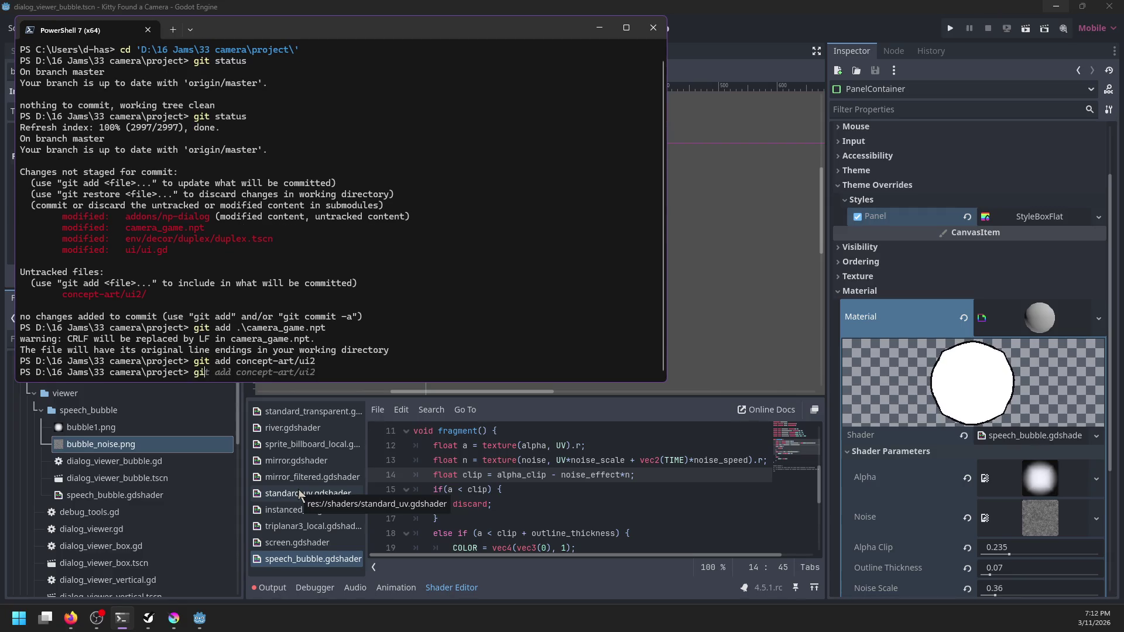
{"action": "type", "text": "us"}
{"action": "key", "text": "Return"}
- Commit with the message "Plans for the trailer" and run git diff
{"action": "type", "text": "git comm"}
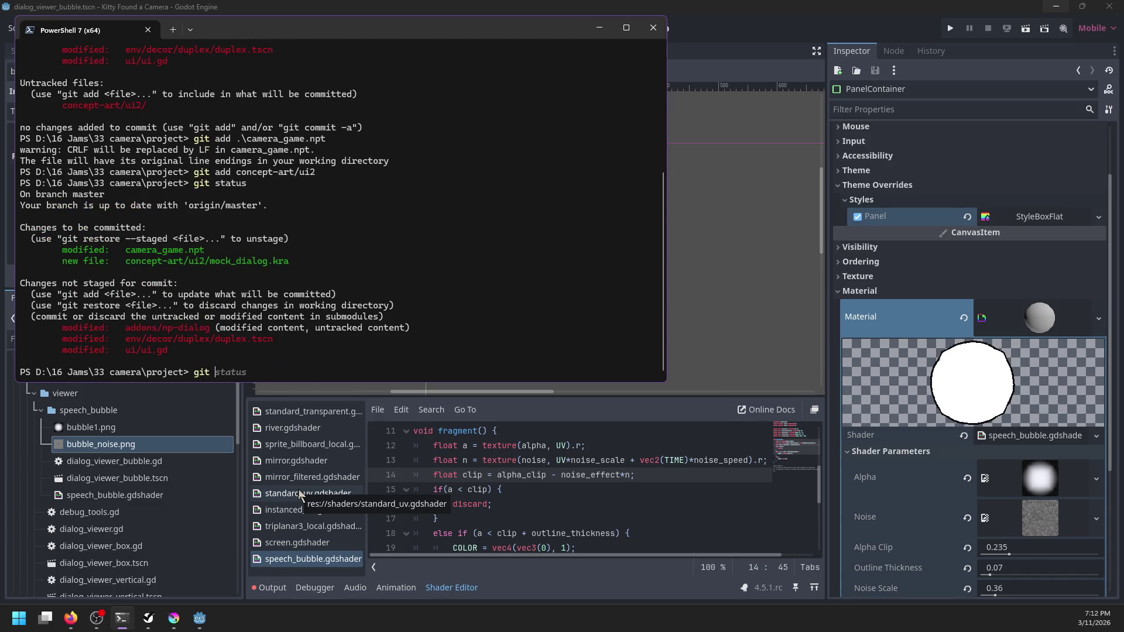
{"action": "type", "text": "it -m \"Pla"}
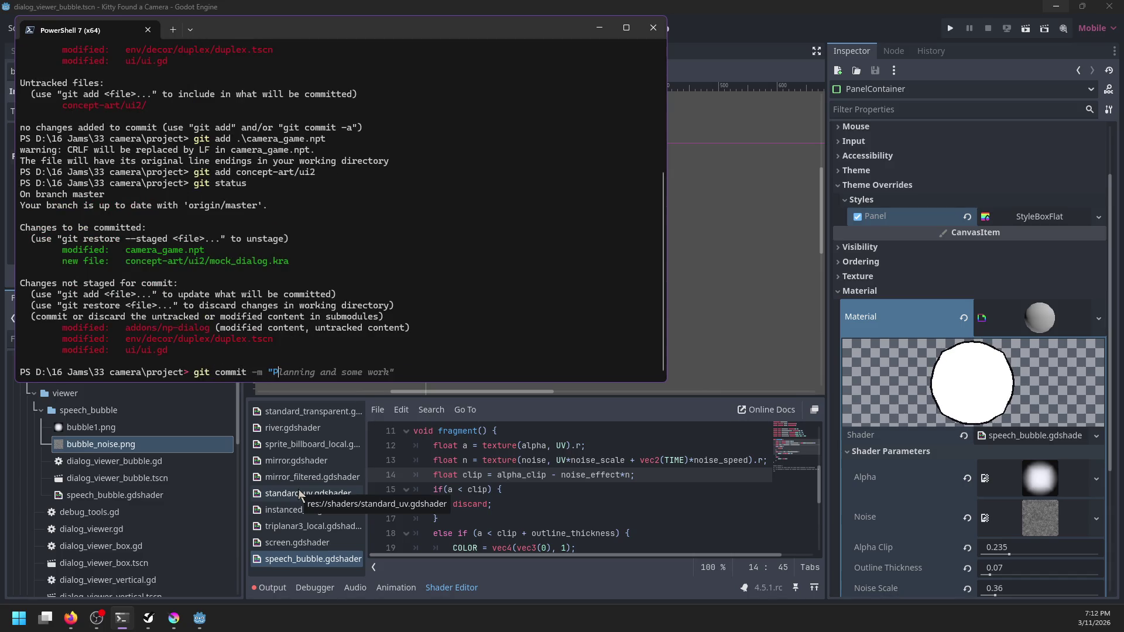
{"action": "type", "text": "ns for the trailer\""}
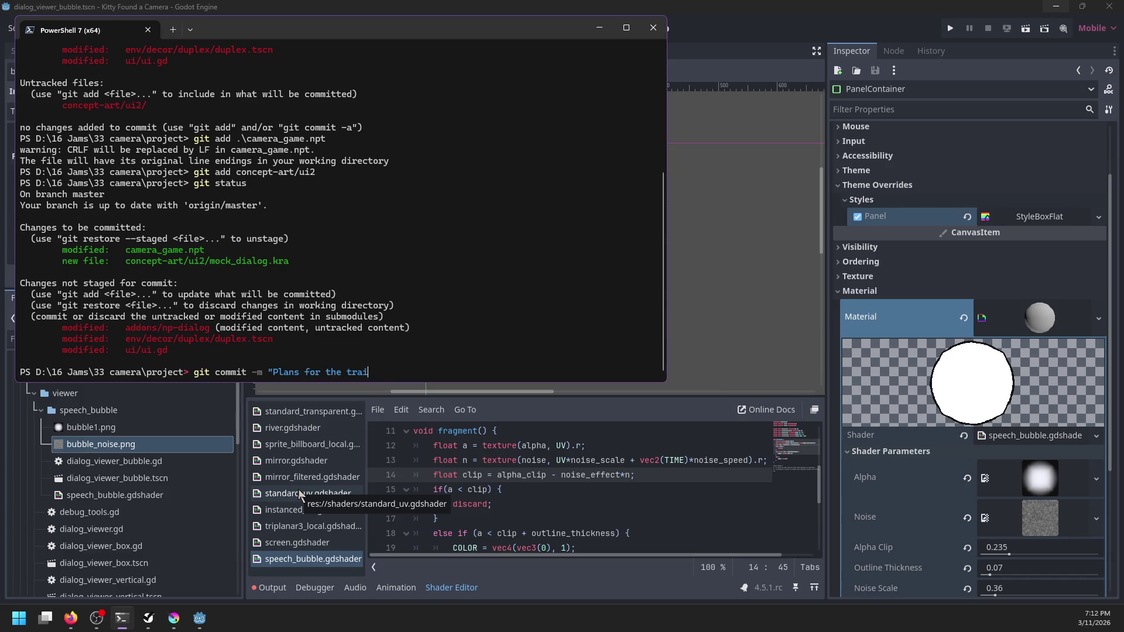
{"action": "key", "text": "Return"}
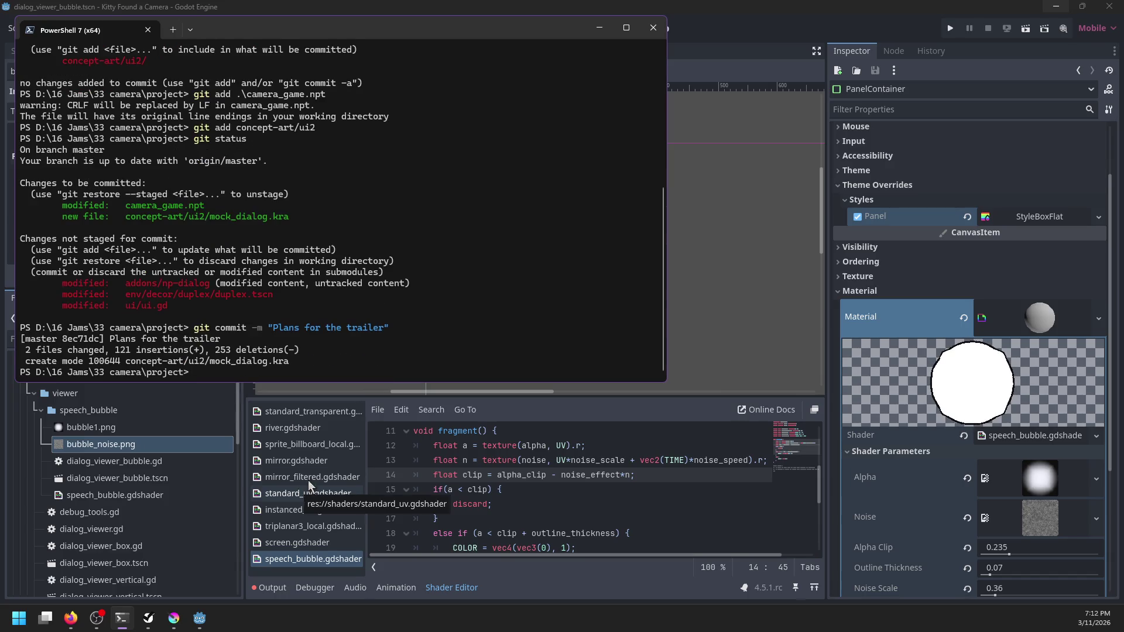
{"action": "type", "text": "git dfi"}
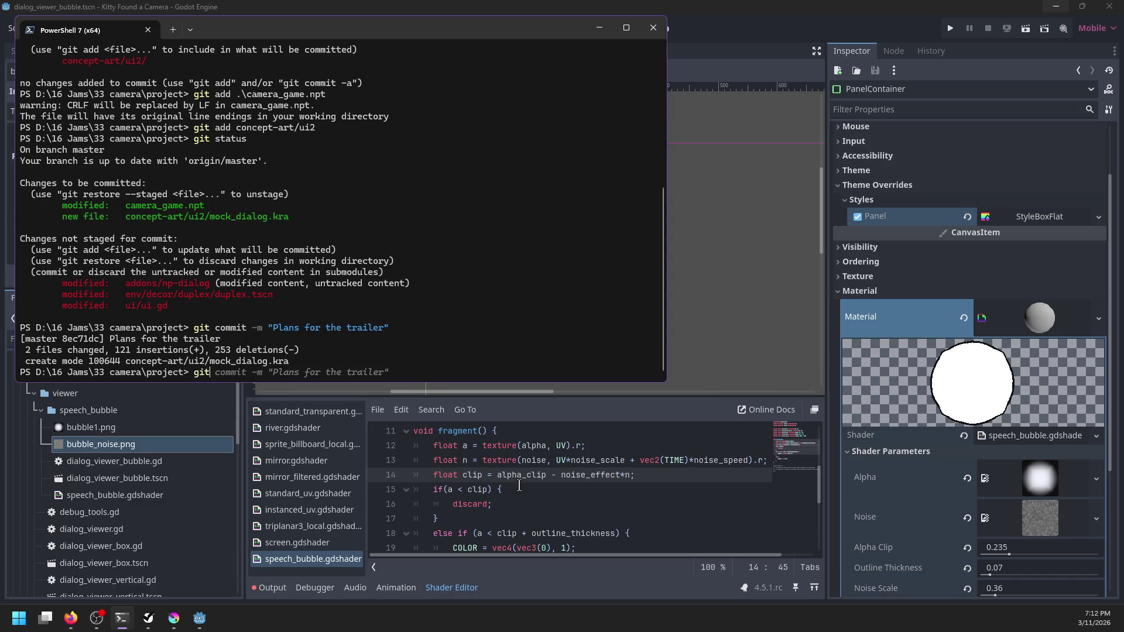
{"action": "type", "text": "f"}
{"action": "key", "text": "Return"}
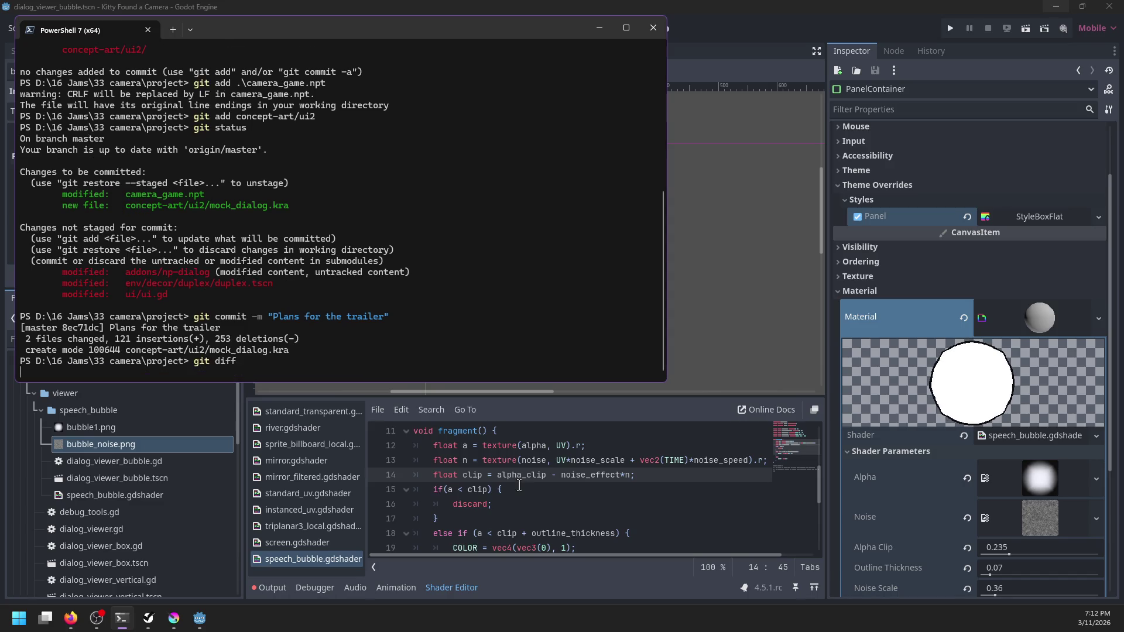
- Page through the diff of the np-dialog submodule and duplex.tscn, then quit back to Godot
{"action": "key", "text": "space"}
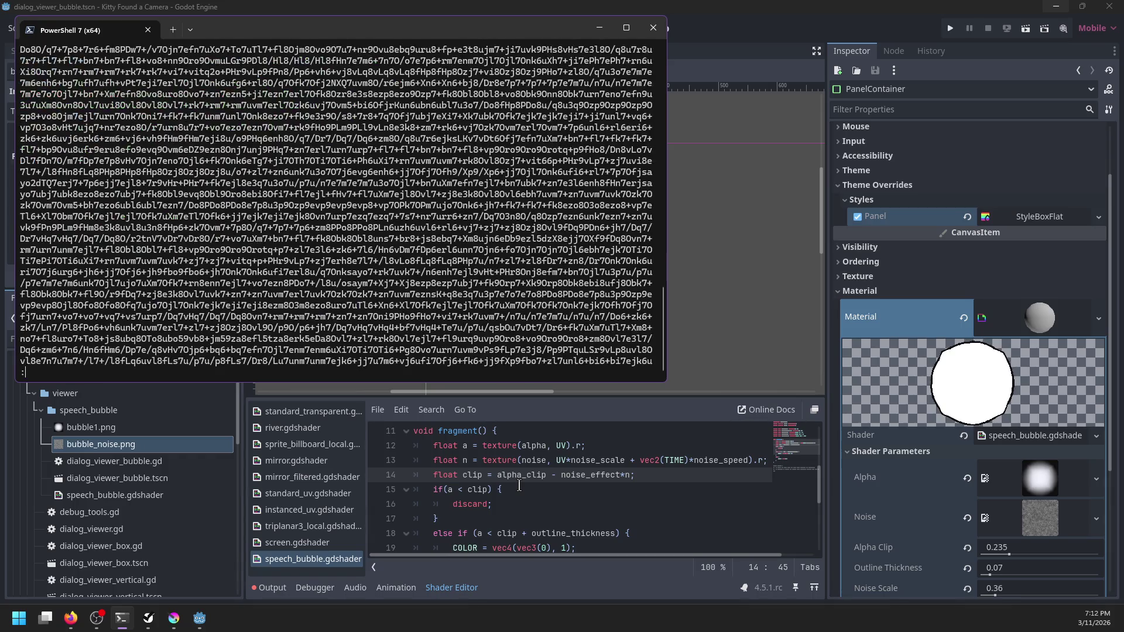
{"action": "key", "text": "space"}
{"action": "key", "text": "space"}
{"action": "key", "text": "space"}
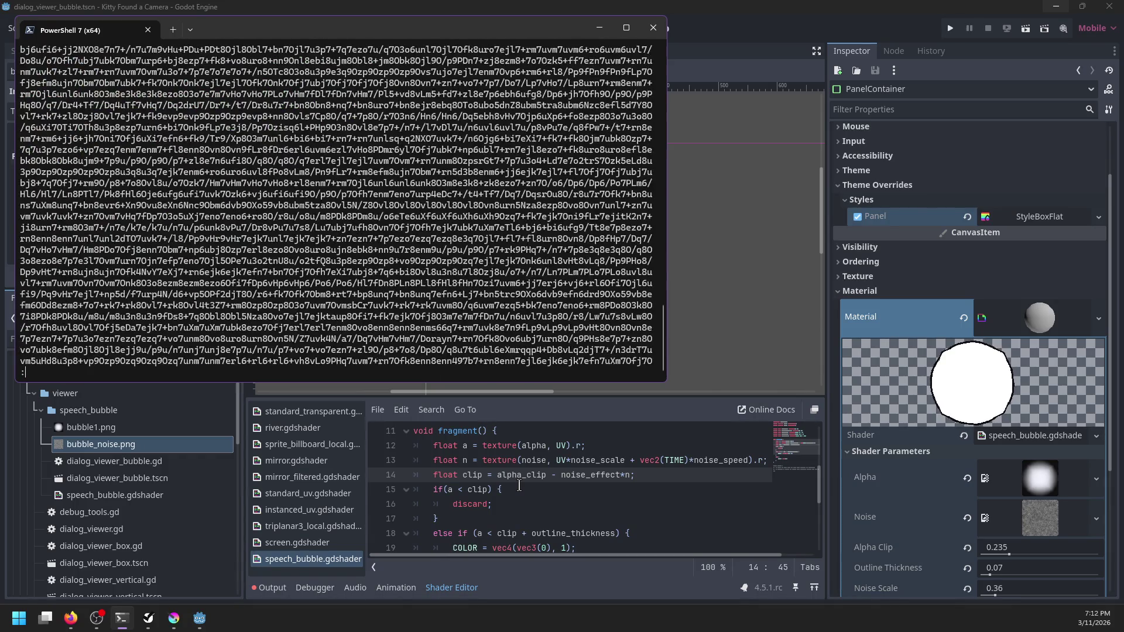
{"action": "key", "text": "space"}
{"action": "key", "text": "space"}
{"action": "key", "text": "space"}
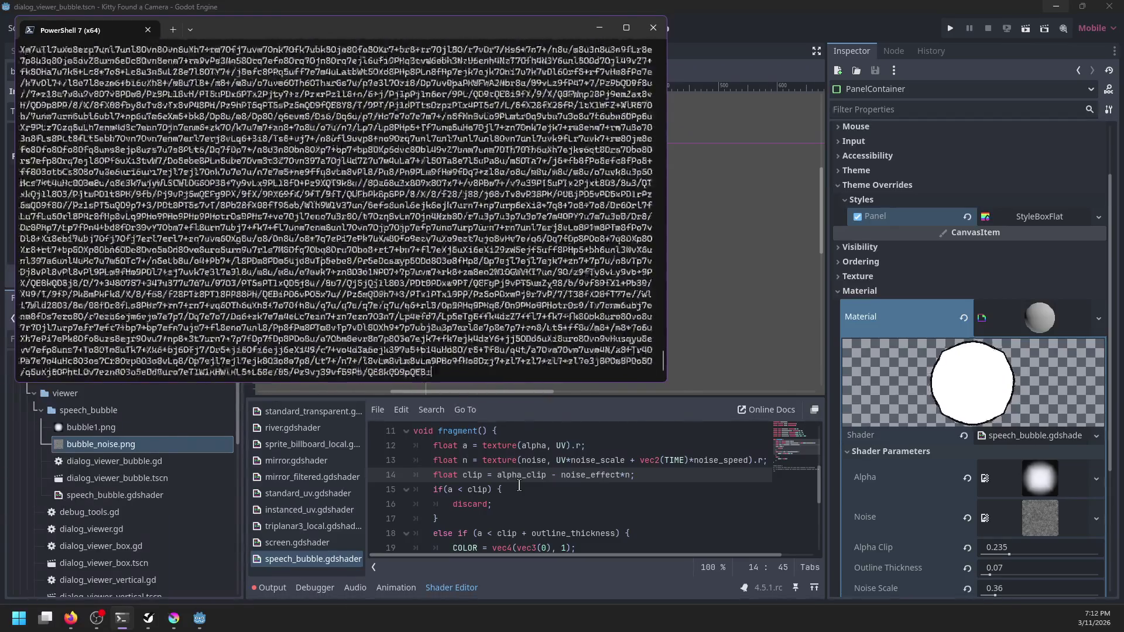
{"action": "key", "text": "space"}
{"action": "key", "text": "space"}
{"action": "key", "text": "space"}
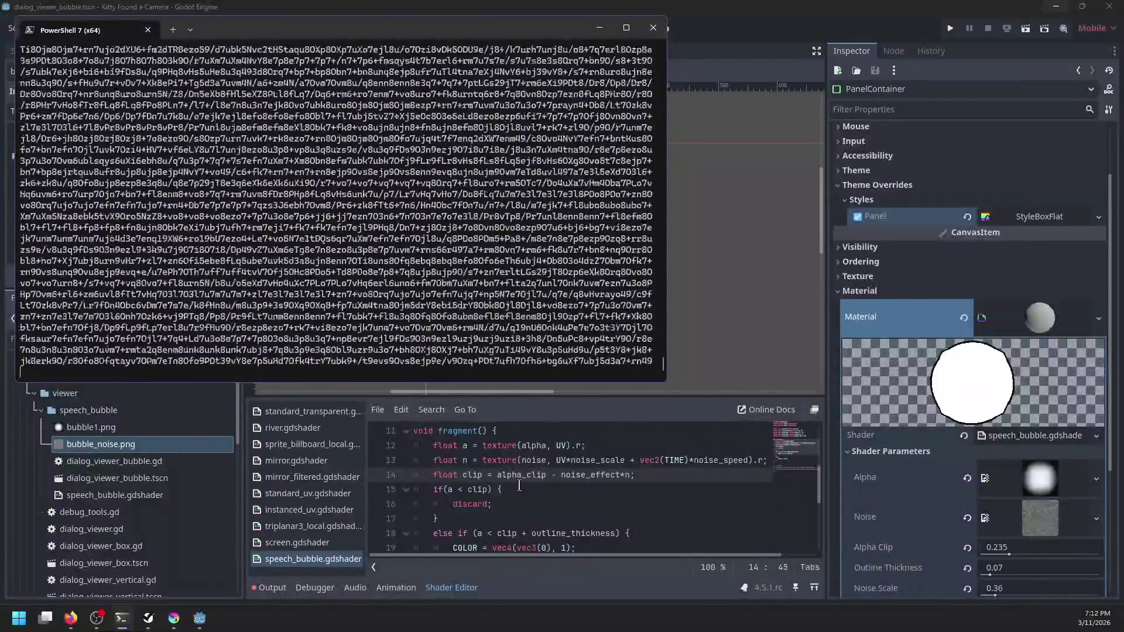
{"action": "key", "text": "space"}
{"action": "key", "text": "space"}
{"action": "key", "text": "space"}
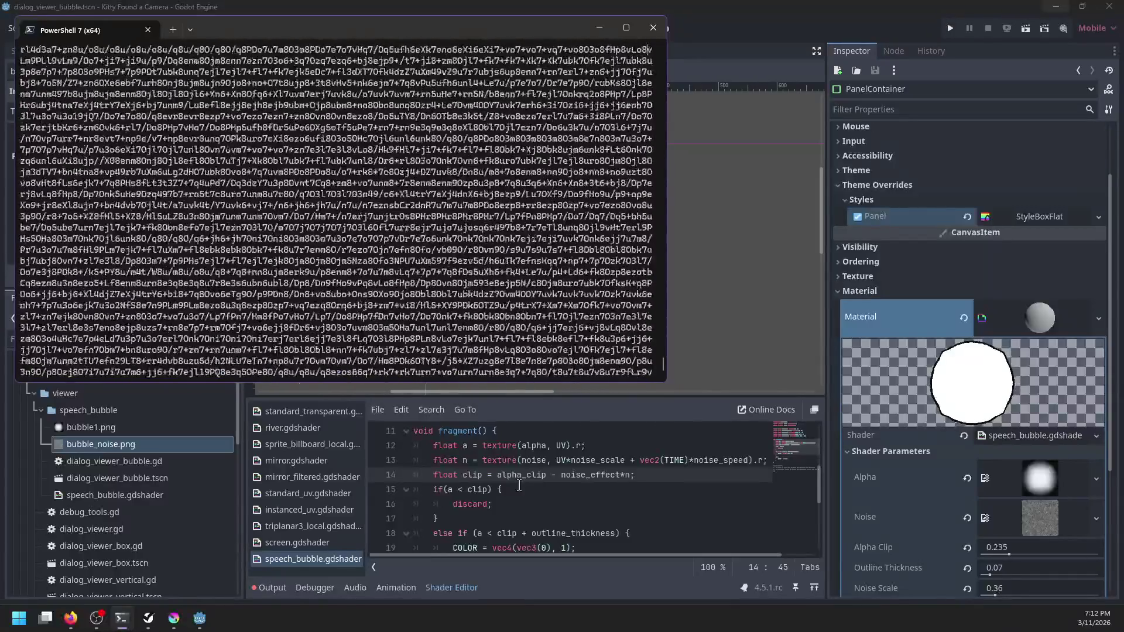
{"action": "key", "text": "space"}
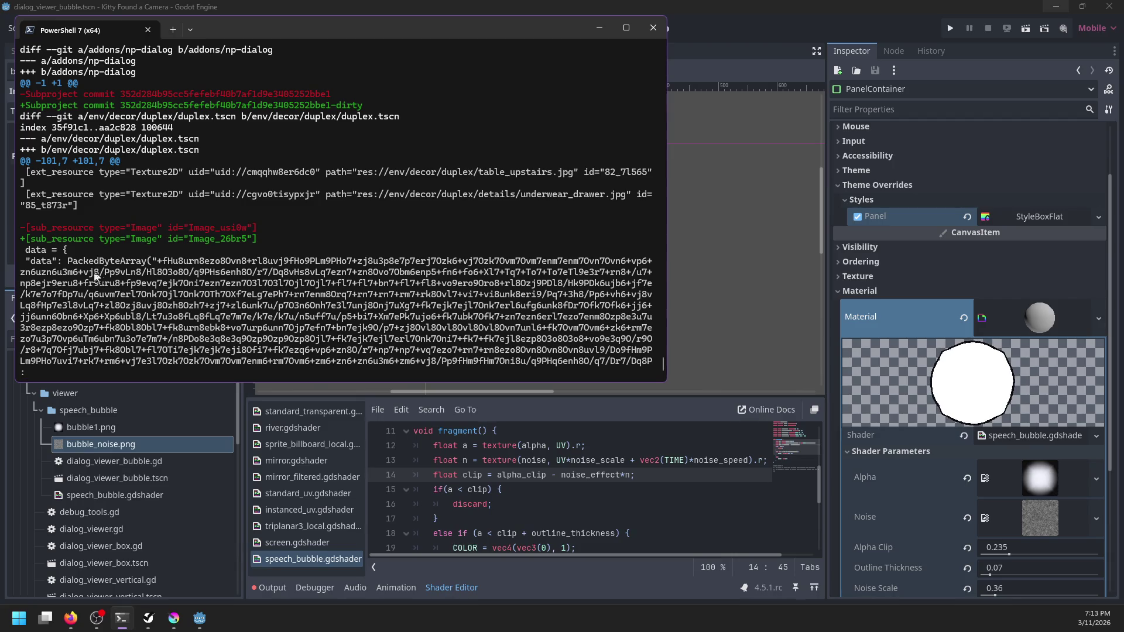
{"action": "key", "text": "q"}
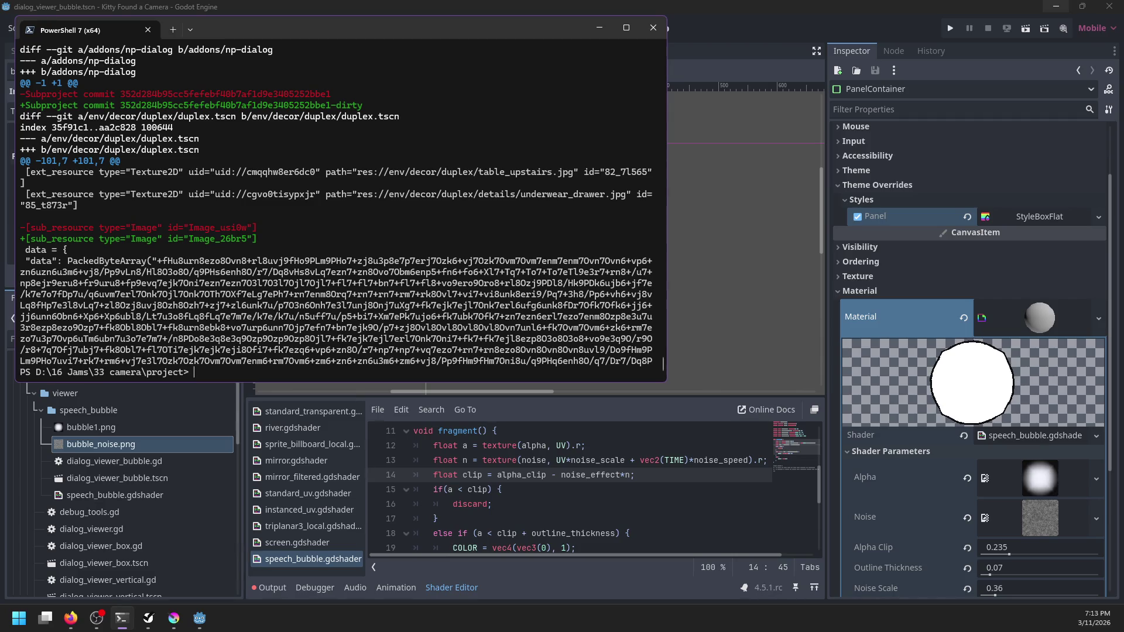
{"action": "key", "text": "alt+Tab"}
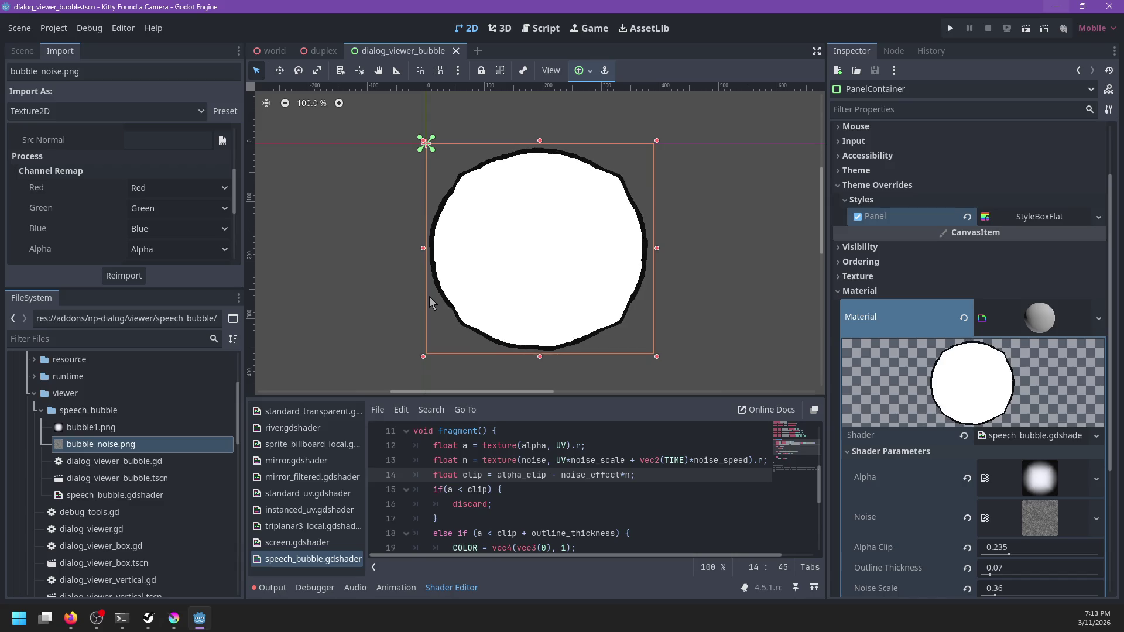
- Switch Krita to bubble1.kra and pick the Digital tag's b) Airbrush Soft brush preset
{"action": "left_click", "coordinate": [179, 623]}
{"action": "scroll", "coordinate": [478, 377], "scroll_direction": "down", "scroll_amount": 1}
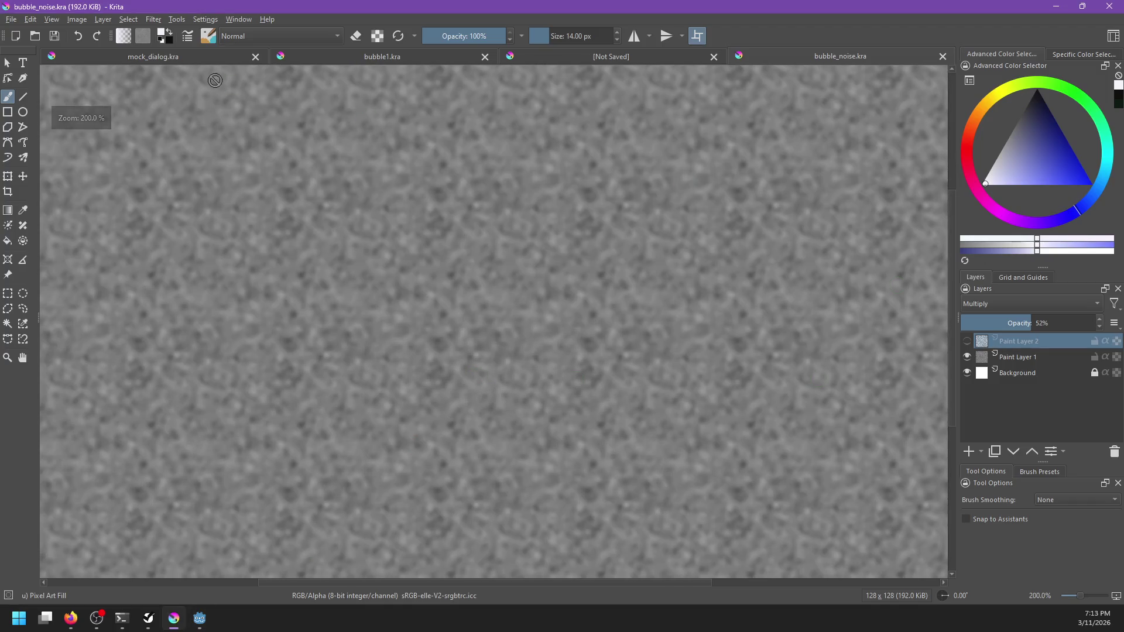
{"action": "left_click", "coordinate": [607, 54]}
{"action": "left_click", "coordinate": [421, 56]}
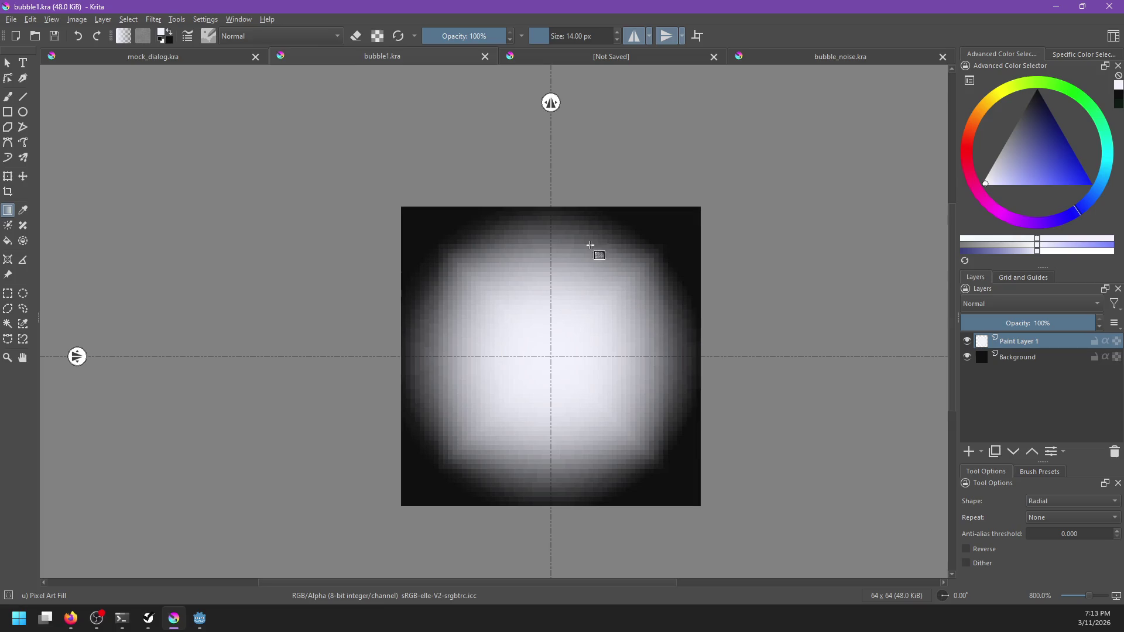
{"action": "right_click", "coordinate": [462, 328]}
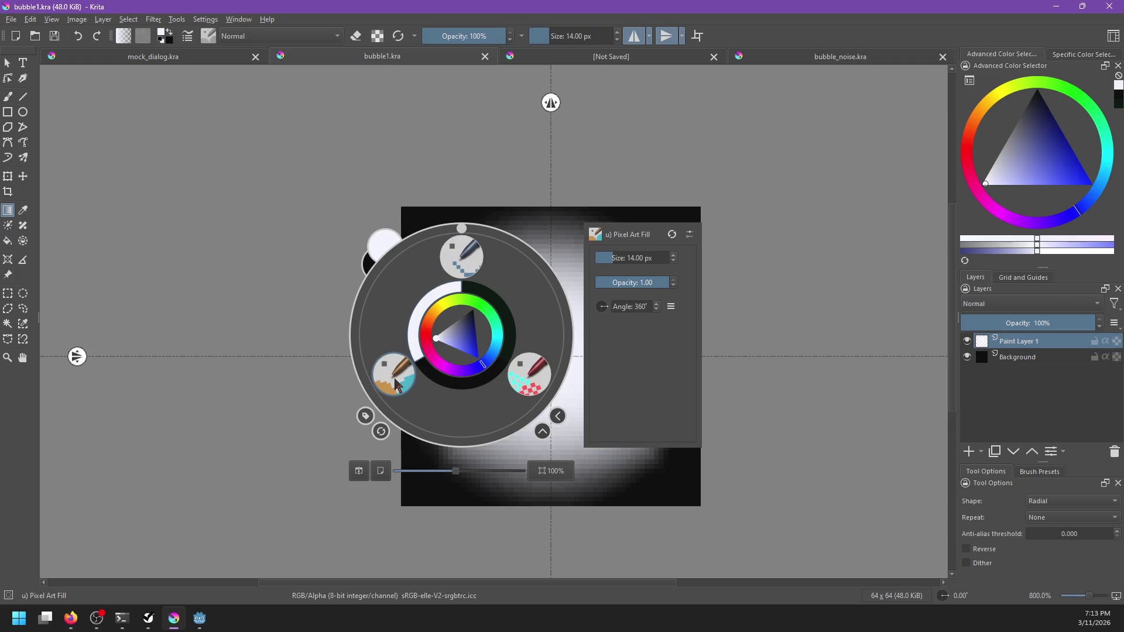
{"action": "left_click", "coordinate": [359, 474]}
{"action": "left_click", "coordinate": [360, 474]}
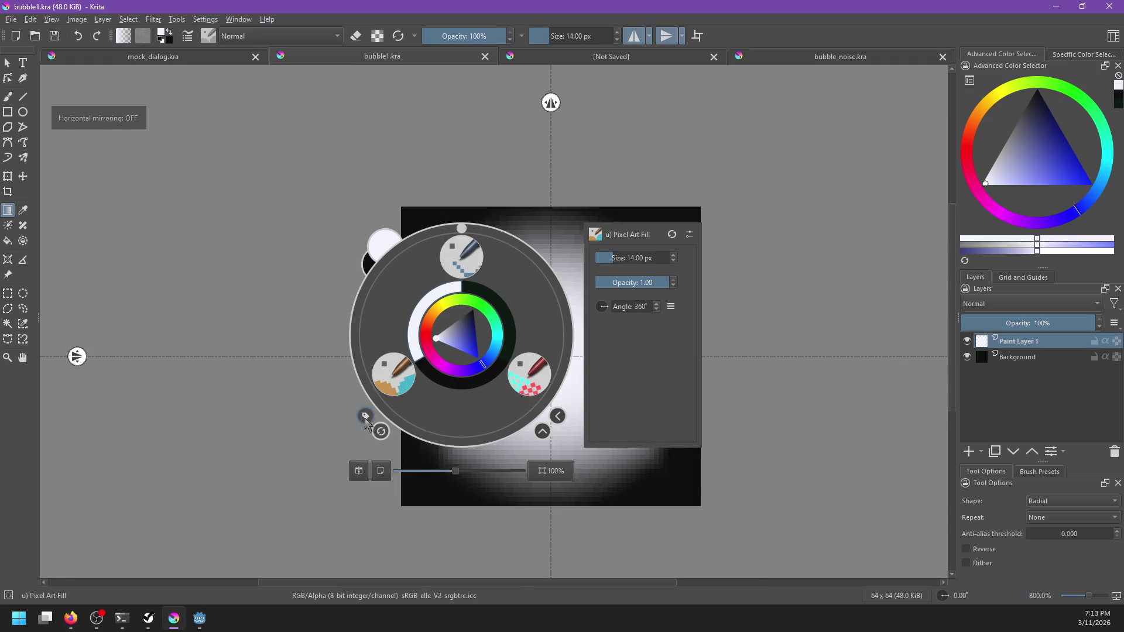
{"action": "left_click", "coordinate": [365, 416]}
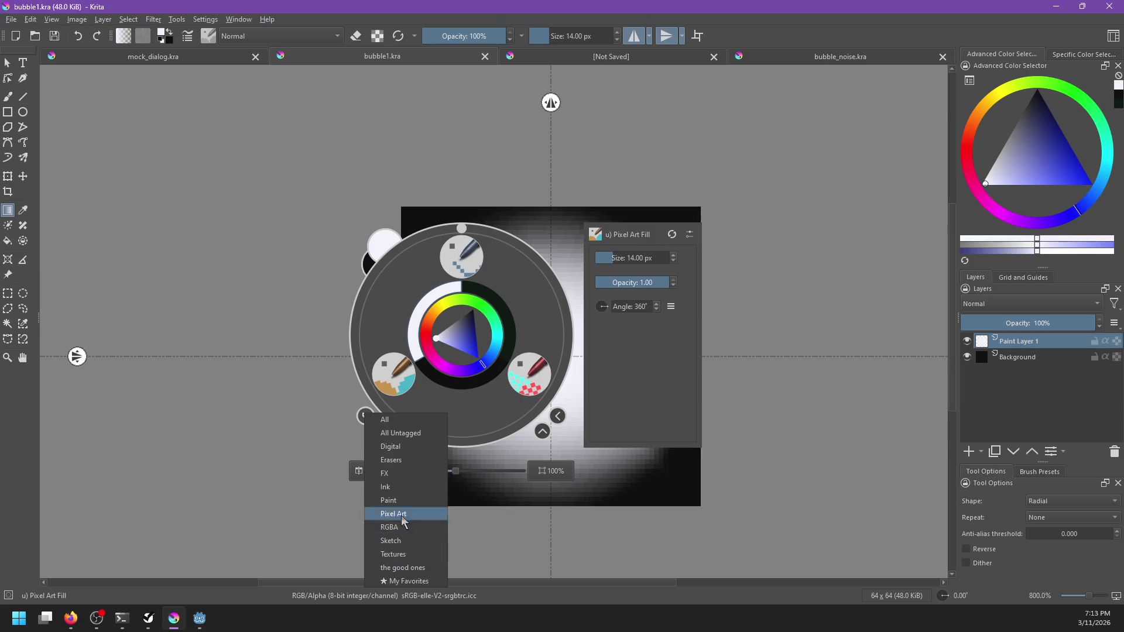
{"action": "left_click", "coordinate": [401, 445]}
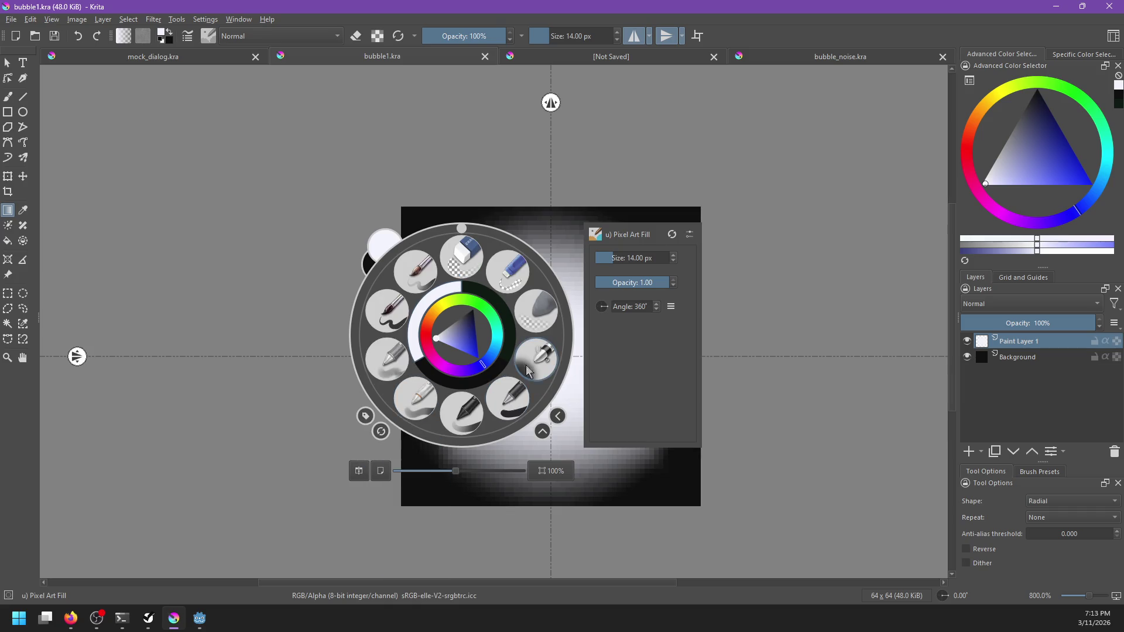
{"action": "left_click", "coordinate": [520, 354]}
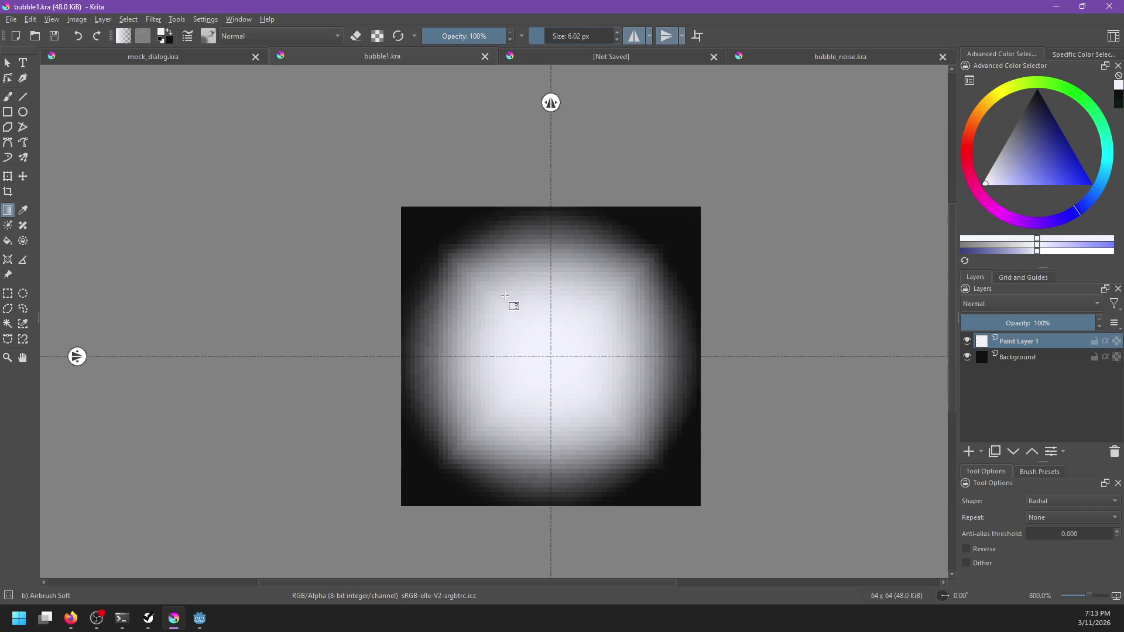
- Set a 28 px freehand brush, disable mirroring, and brighten the mask's upper-left with white
{"action": "key", "text": "b"}
{"action": "left_click", "coordinate": [544, 32]}
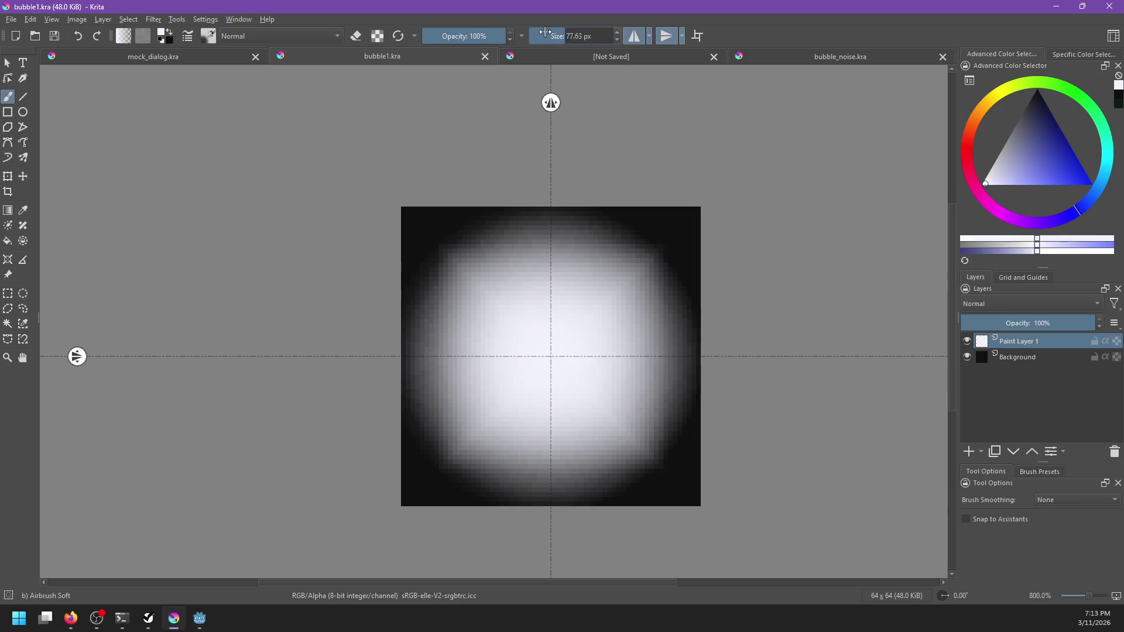
{"action": "mouse_move", "coordinate": [503, 331]}
{"action": "left_mouse_down", "text": "shift"}
{"action": "mouse_move", "coordinate": [545, 331]}
{"action": "mouse_move", "coordinate": [489, 291]}
{"action": "mouse_move", "coordinate": [477, 306]}
{"action": "mouse_move", "coordinate": [491, 302]}
{"action": "left_mouse_up", "text": "shift"}
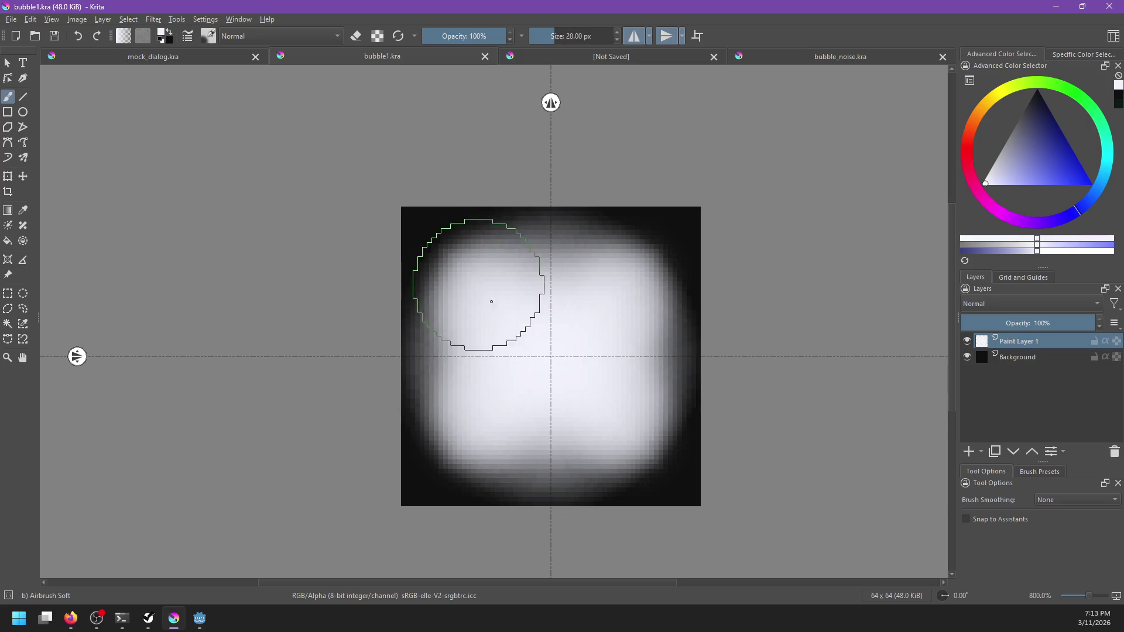
{"action": "key", "text": "ctrl+z"}
{"action": "key", "text": "ctrl+z"}
{"action": "left_click", "coordinate": [634, 35]}
{"action": "left_click", "coordinate": [666, 36]}
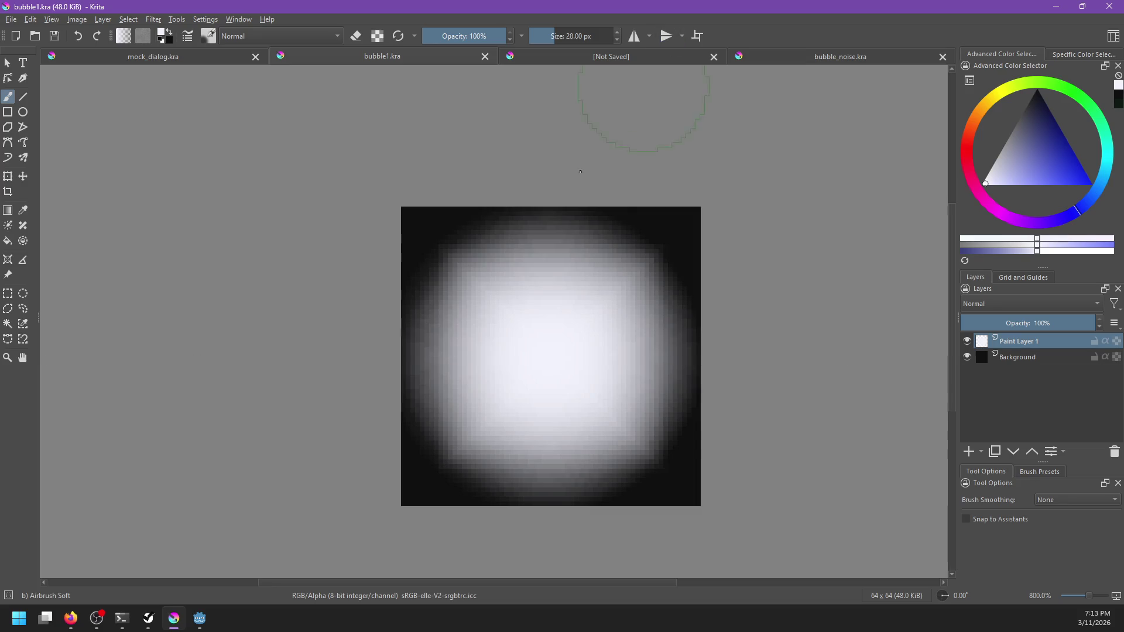
{"action": "mouse_move", "coordinate": [516, 326]}
{"action": "left_mouse_down"}
{"action": "mouse_move", "coordinate": [464, 271]}
{"action": "mouse_move", "coordinate": [487, 277]}
{"action": "left_mouse_up"}
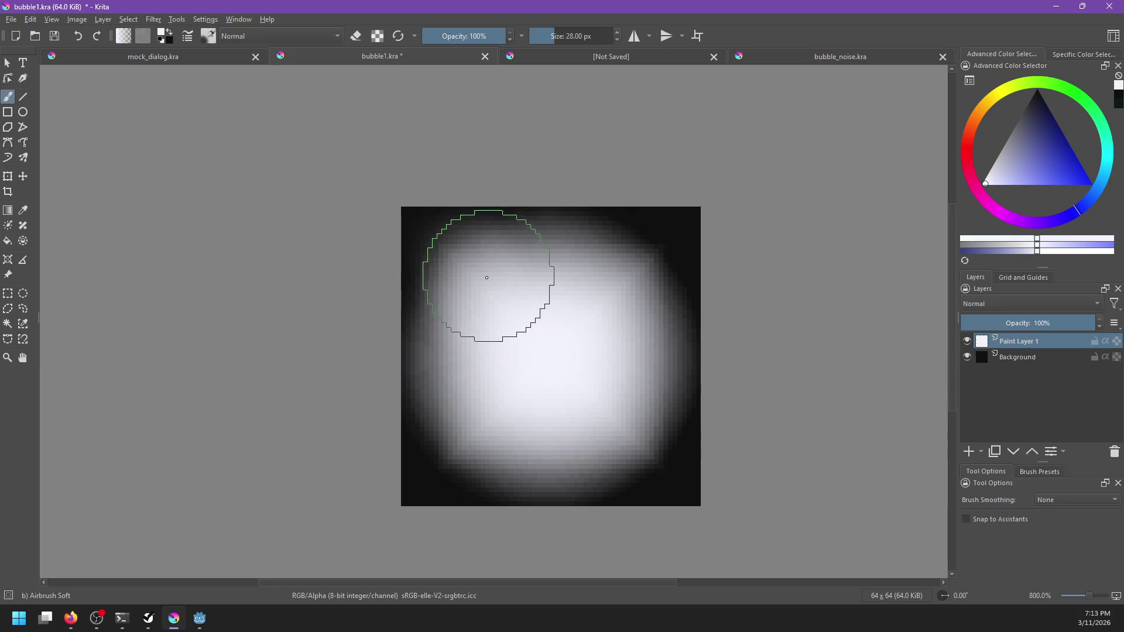
- Paint white around the upper area, left edge and lower-right sides with a 5–7 px brush
{"action": "key", "text": "bracketleft"}
{"action": "key", "text": "bracketleft"}
{"action": "key", "text": "bracketleft"}
{"action": "left_click_drag", "start_coordinate": [439, 235], "coordinate": [529, 251]}
{"action": "key", "text": "ctrl+z"}
{"action": "key", "text": "bracketright"}
{"action": "key", "text": "bracketright"}
{"action": "key", "text": "bracketright"}
{"action": "key", "text": "bracketright"}
{"action": "key", "text": "bracketright"}
{"action": "mouse_move", "coordinate": [477, 286]}
{"action": "left_mouse_down"}
{"action": "mouse_move", "coordinate": [481, 240]}
{"action": "mouse_move", "coordinate": [557, 258]}
{"action": "left_mouse_up"}
{"action": "mouse_move", "coordinate": [518, 306]}
{"action": "left_mouse_down"}
{"action": "mouse_move", "coordinate": [464, 318]}
{"action": "mouse_move", "coordinate": [431, 464]}
{"action": "mouse_move", "coordinate": [461, 443]}
{"action": "mouse_move", "coordinate": [484, 459]}
{"action": "mouse_move", "coordinate": [441, 469]}
{"action": "mouse_move", "coordinate": [658, 465]}
{"action": "mouse_move", "coordinate": [647, 401]}
{"action": "mouse_move", "coordinate": [572, 384]}
{"action": "mouse_move", "coordinate": [648, 464]}
{"action": "mouse_move", "coordinate": [658, 263]}
{"action": "mouse_move", "coordinate": [595, 238]}
{"action": "mouse_move", "coordinate": [677, 258]}
{"action": "mouse_move", "coordinate": [637, 268]}
{"action": "mouse_move", "coordinate": [526, 216]}
{"action": "mouse_move", "coordinate": [648, 370]}
{"action": "mouse_move", "coordinate": [548, 219]}
{"action": "mouse_move", "coordinate": [643, 357]}
{"action": "left_mouse_up"}
{"action": "mouse_move", "coordinate": [528, 261]}
{"action": "left_mouse_down"}
{"action": "mouse_move", "coordinate": [644, 451]}
{"action": "mouse_move", "coordinate": [614, 338]}
{"action": "mouse_move", "coordinate": [627, 268]}
{"action": "mouse_move", "coordinate": [590, 448]}
{"action": "mouse_move", "coordinate": [501, 397]}
{"action": "mouse_move", "coordinate": [479, 318]}
{"action": "mouse_move", "coordinate": [476, 431]}
{"action": "mouse_move", "coordinate": [475, 288]}
{"action": "mouse_move", "coordinate": [444, 357]}
{"action": "mouse_move", "coordinate": [467, 263]}
{"action": "mouse_move", "coordinate": [666, 275]}
{"action": "mouse_move", "coordinate": [649, 402]}
{"action": "mouse_move", "coordinate": [660, 468]}
{"action": "mouse_move", "coordinate": [609, 451]}
{"action": "mouse_move", "coordinate": [641, 345]}
{"action": "mouse_move", "coordinate": [627, 451]}
{"action": "mouse_move", "coordinate": [452, 459]}
{"action": "mouse_move", "coordinate": [640, 446]}
{"action": "mouse_move", "coordinate": [470, 344]}
{"action": "left_mouse_up"}
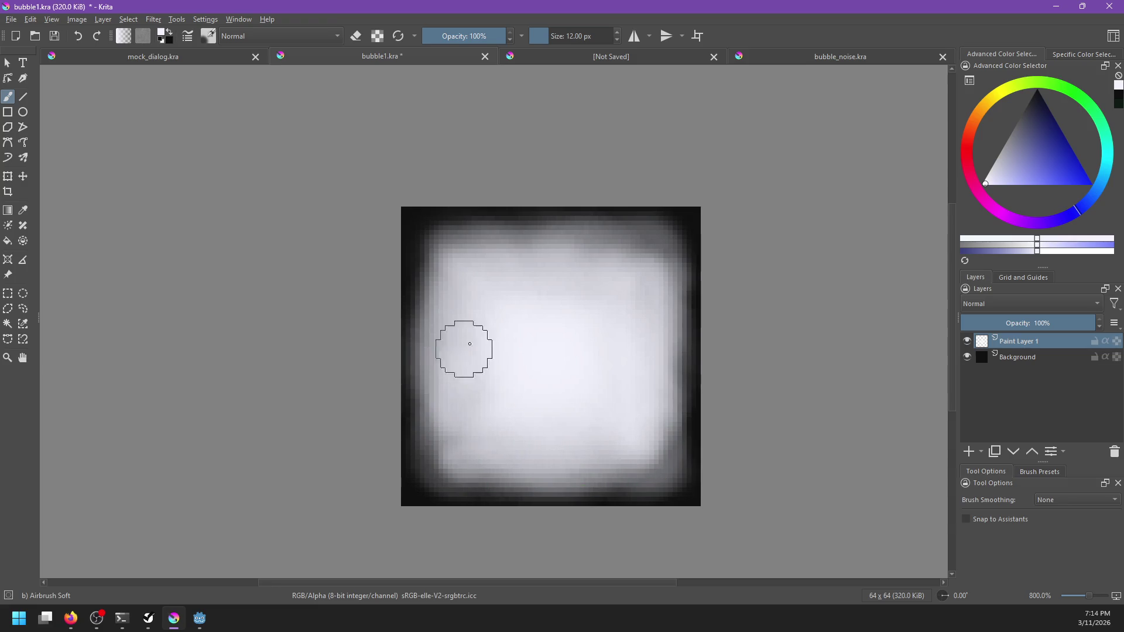
- Save bubble1.kra and export it over the existing bubble1.png
{"action": "key", "text": "ctrl+s"}
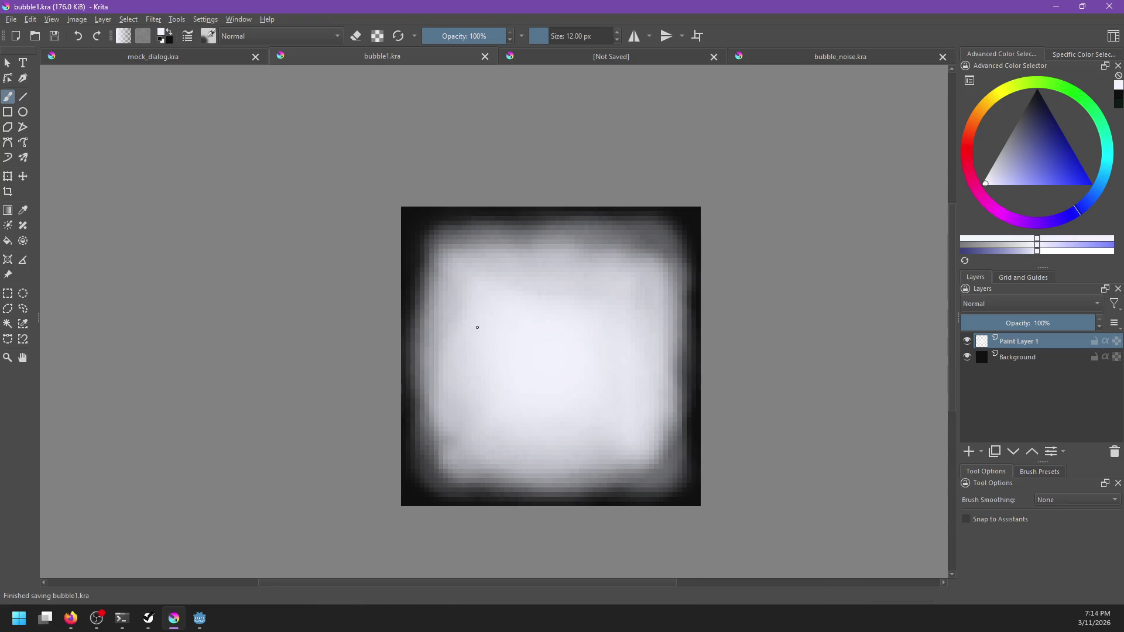
{"action": "key", "text": "ctrl+shift+e"}
{"action": "key", "text": "Return"}
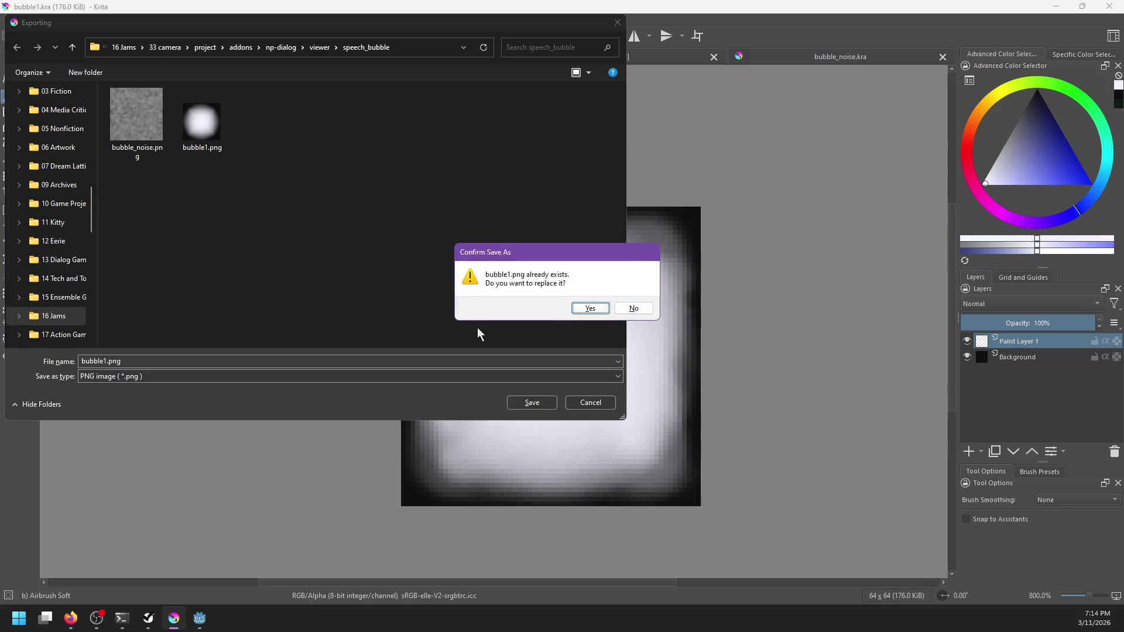
{"action": "key", "text": "Return"}
{"action": "key", "text": "Return"}
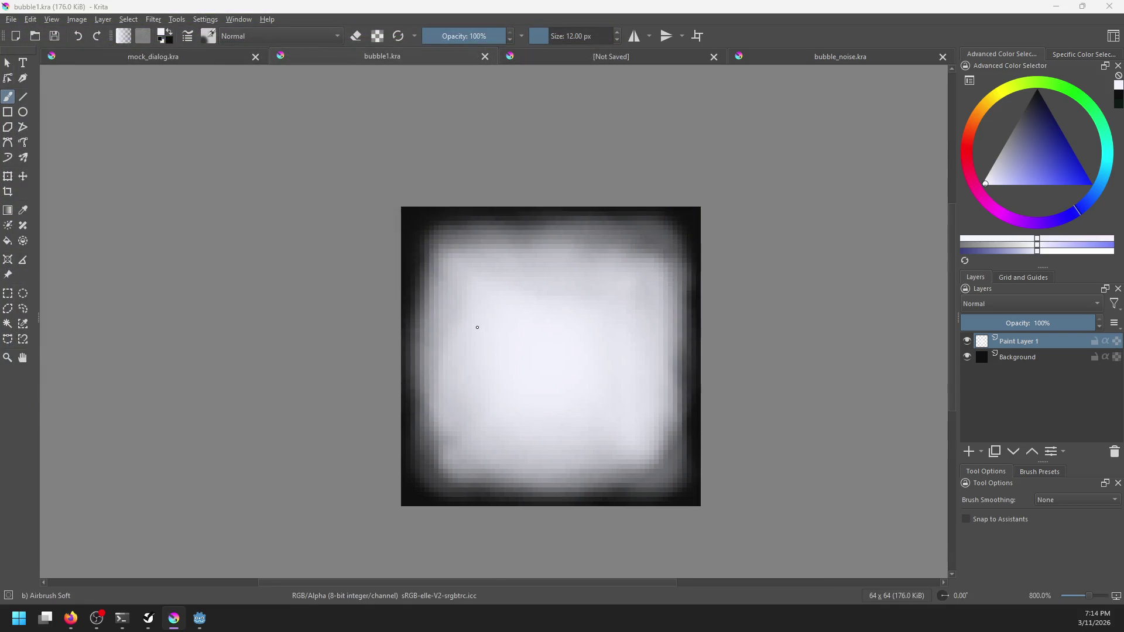
{"action": "key", "text": "alt+Tab"}
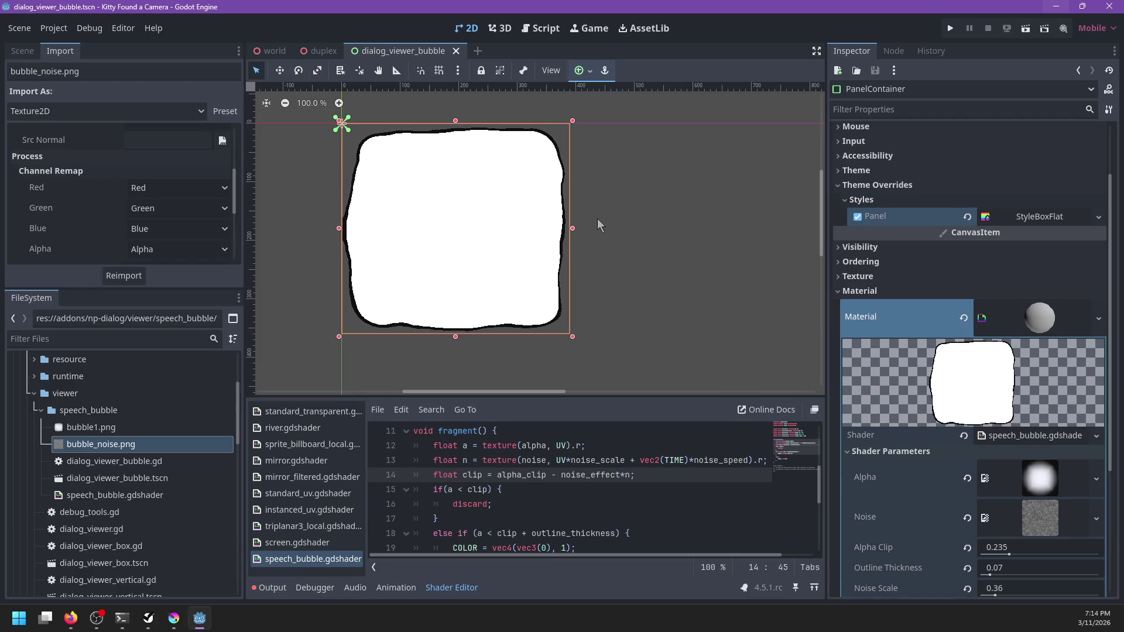
- Resize the PanelContainer shorter, taller and narrower to test the edge, ending as a roughly square box
{"action": "scroll", "coordinate": [527, 296], "scroll_direction": "down", "scroll_amount": 2}
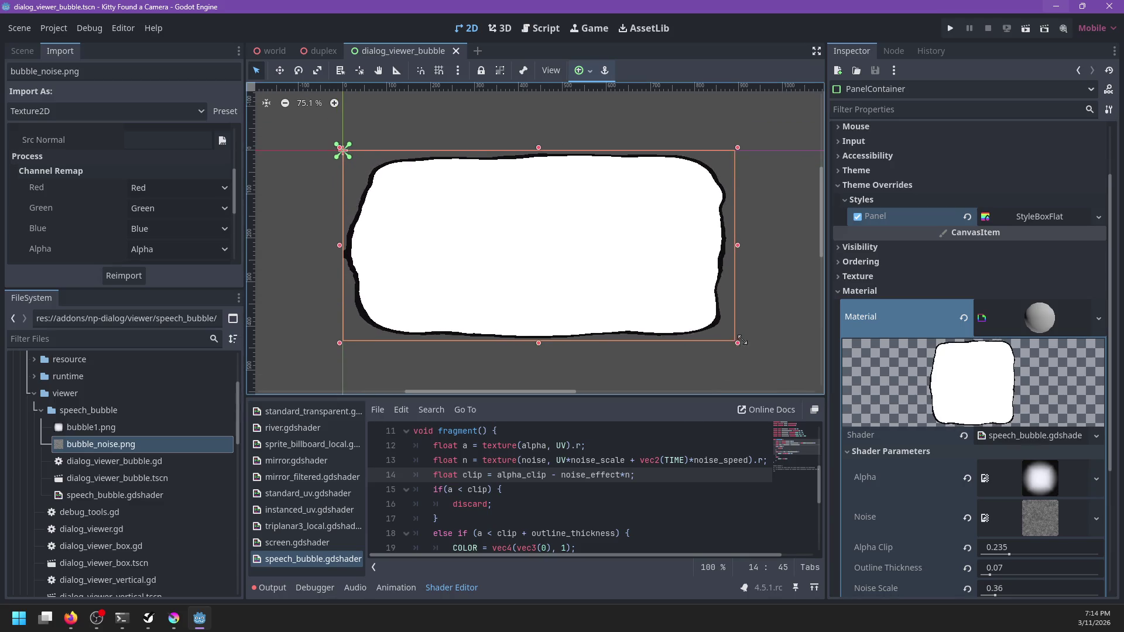
{"action": "scroll", "coordinate": [462, 296], "scroll_direction": "down", "scroll_amount": 1}
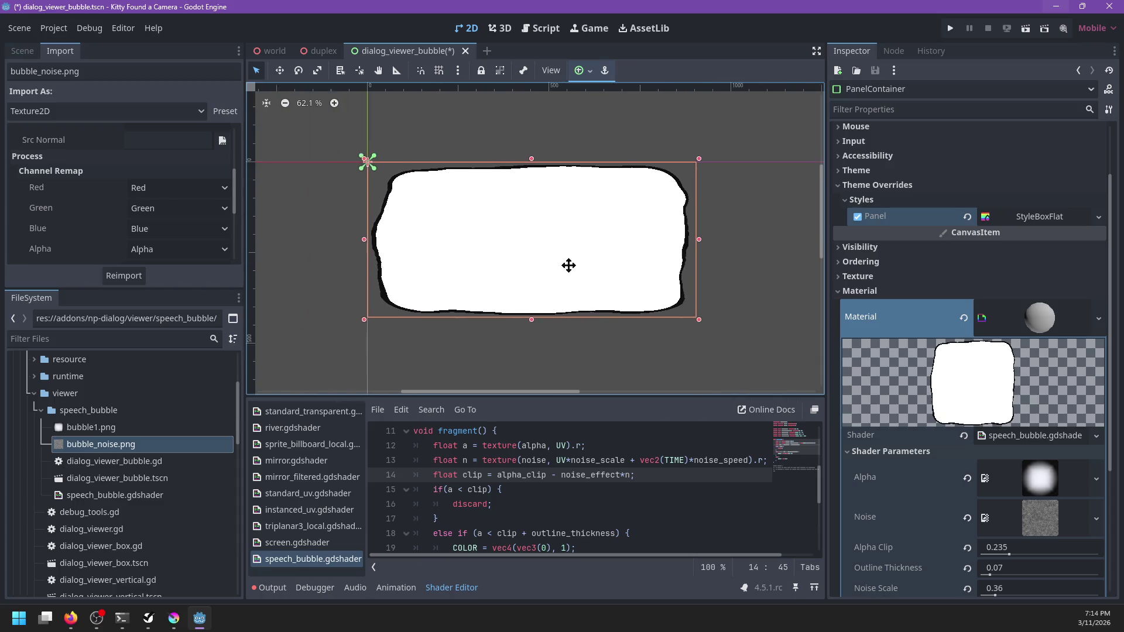
{"action": "mouse_move", "coordinate": [550, 314]}
{"action": "left_mouse_down"}
{"action": "mouse_move", "coordinate": [548, 359]}
{"action": "mouse_move", "coordinate": [526, 197]}
{"action": "left_mouse_up"}
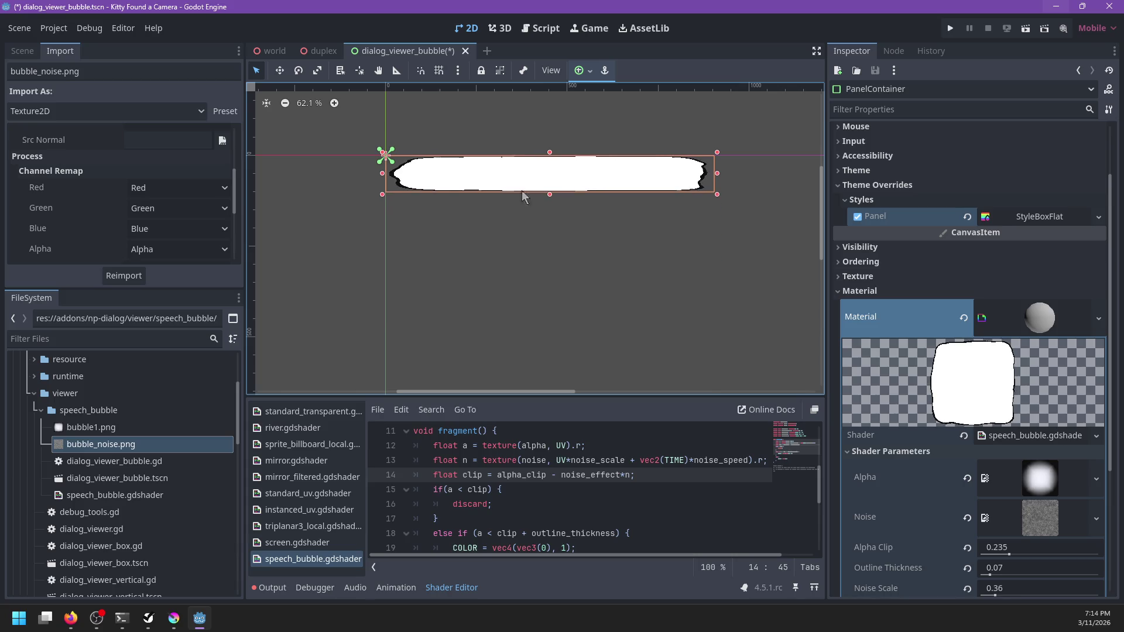
{"action": "scroll", "coordinate": [426, 171], "scroll_direction": "up", "scroll_amount": 3}
{"action": "left_click_drag", "start_coordinate": [461, 251], "coordinate": [459, 389]}
{"action": "scroll", "coordinate": [527, 302], "scroll_direction": "down", "scroll_amount": 3}
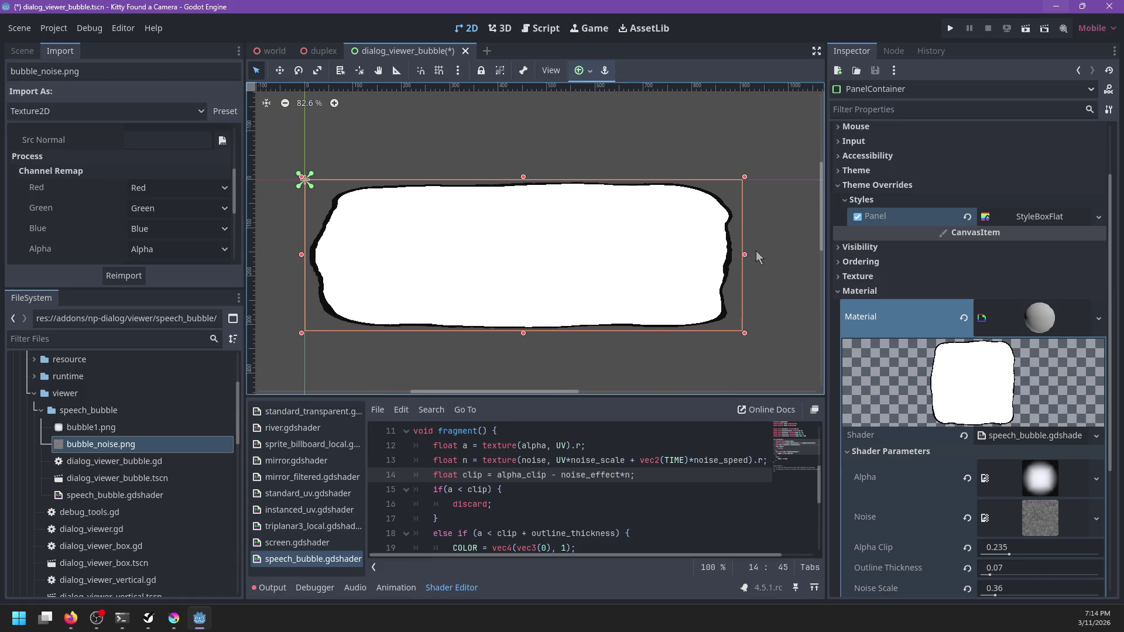
{"action": "mouse_move", "coordinate": [746, 258]}
{"action": "left_mouse_down"}
{"action": "mouse_move", "coordinate": [476, 256]}
{"action": "mouse_move", "coordinate": [648, 252]}
{"action": "left_mouse_up"}
{"action": "mouse_move", "coordinate": [469, 332]}
{"action": "left_mouse_down"}
{"action": "mouse_move", "coordinate": [464, 215]}
{"action": "mouse_move", "coordinate": [494, 333]}
{"action": "left_mouse_up"}
{"action": "mouse_move", "coordinate": [667, 331]}
{"action": "left_mouse_down"}
{"action": "mouse_move", "coordinate": [510, 353]}
{"action": "mouse_move", "coordinate": [613, 398]}
{"action": "mouse_move", "coordinate": [483, 334]}
{"action": "mouse_move", "coordinate": [488, 355]}
{"action": "mouse_move", "coordinate": [577, 351]}
{"action": "left_mouse_up"}
- In Krita, airbrush dark bands along the mask's top, bottom and left edges
{"action": "key", "text": "alt+Tab"}
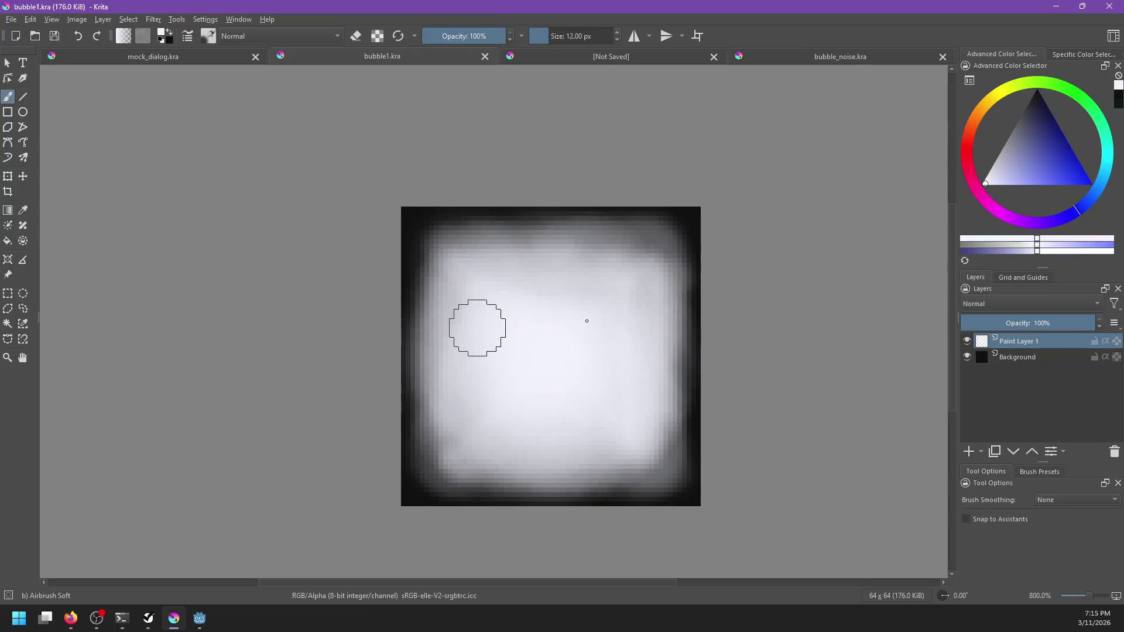
{"action": "mouse_move", "coordinate": [435, 287]}
{"action": "left_mouse_down"}
{"action": "mouse_move", "coordinate": [607, 256]}
{"action": "mouse_move", "coordinate": [459, 265]}
{"action": "left_mouse_up"}
{"action": "mouse_move", "coordinate": [436, 406]}
{"action": "left_mouse_down"}
{"action": "mouse_move", "coordinate": [547, 464]}
{"action": "mouse_move", "coordinate": [690, 452]}
{"action": "left_mouse_up"}
{"action": "mouse_move", "coordinate": [536, 486]}
{"action": "left_mouse_down"}
{"action": "mouse_move", "coordinate": [571, 448]}
{"action": "mouse_move", "coordinate": [702, 439]}
{"action": "mouse_move", "coordinate": [509, 448]}
{"action": "mouse_move", "coordinate": [738, 418]}
{"action": "mouse_move", "coordinate": [679, 393]}
{"action": "left_mouse_up"}
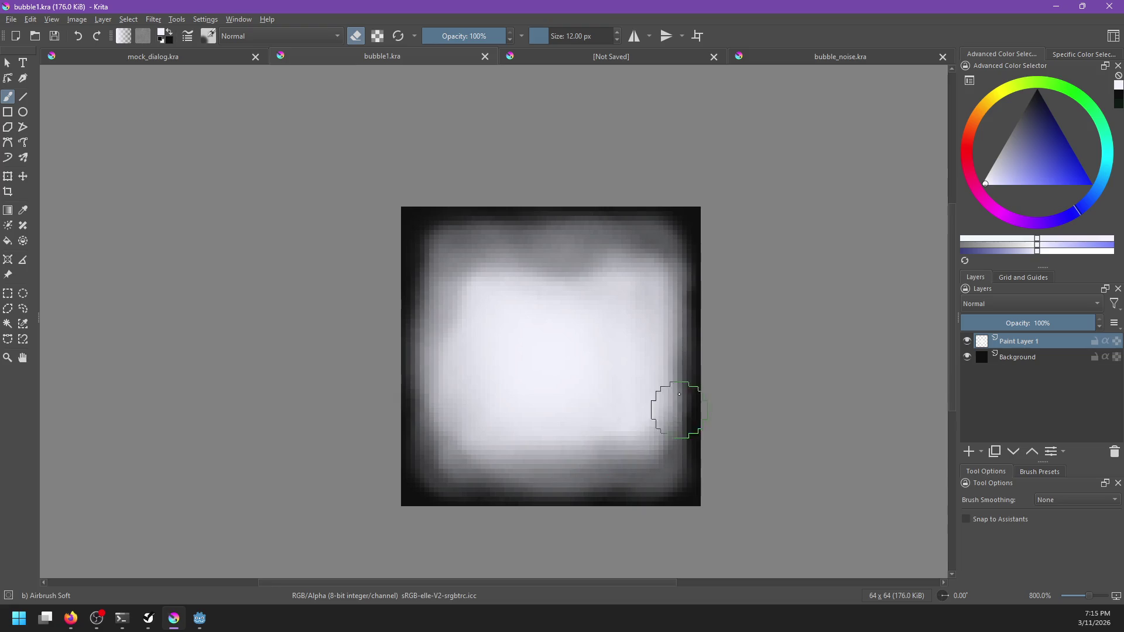
{"action": "key", "text": "e"}
{"action": "mouse_move", "coordinate": [462, 408]}
{"action": "left_mouse_down"}
{"action": "mouse_move", "coordinate": [439, 439]}
{"action": "mouse_move", "coordinate": [439, 421]}
{"action": "mouse_move", "coordinate": [489, 426]}
{"action": "mouse_move", "coordinate": [437, 278]}
{"action": "mouse_move", "coordinate": [459, 300]}
{"action": "mouse_move", "coordinate": [571, 238]}
{"action": "mouse_move", "coordinate": [452, 261]}
{"action": "mouse_move", "coordinate": [431, 304]}
{"action": "mouse_move", "coordinate": [426, 432]}
{"action": "mouse_move", "coordinate": [602, 462]}
{"action": "left_mouse_up"}
- Save bubble1.kra and re-export it over the PNG, then return to Godot
{"action": "key", "text": "ctrl+s"}
{"action": "key", "text": "ctrl+shift+e"}
{"action": "key", "text": "Return"}
{"action": "key", "text": "Return"}
{"action": "key", "text": "alt+Tab"}
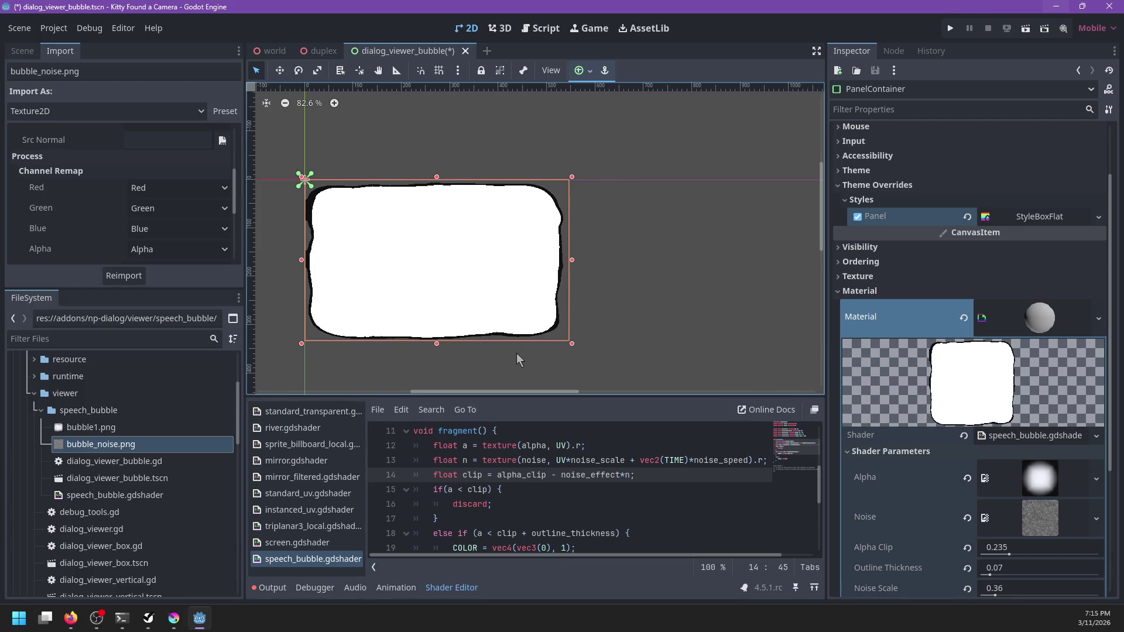
- Set the bubble shader's Outline Thickness to 0.055 and Alpha Clip to 0.255
{"action": "key", "text": "alt+Tab"}
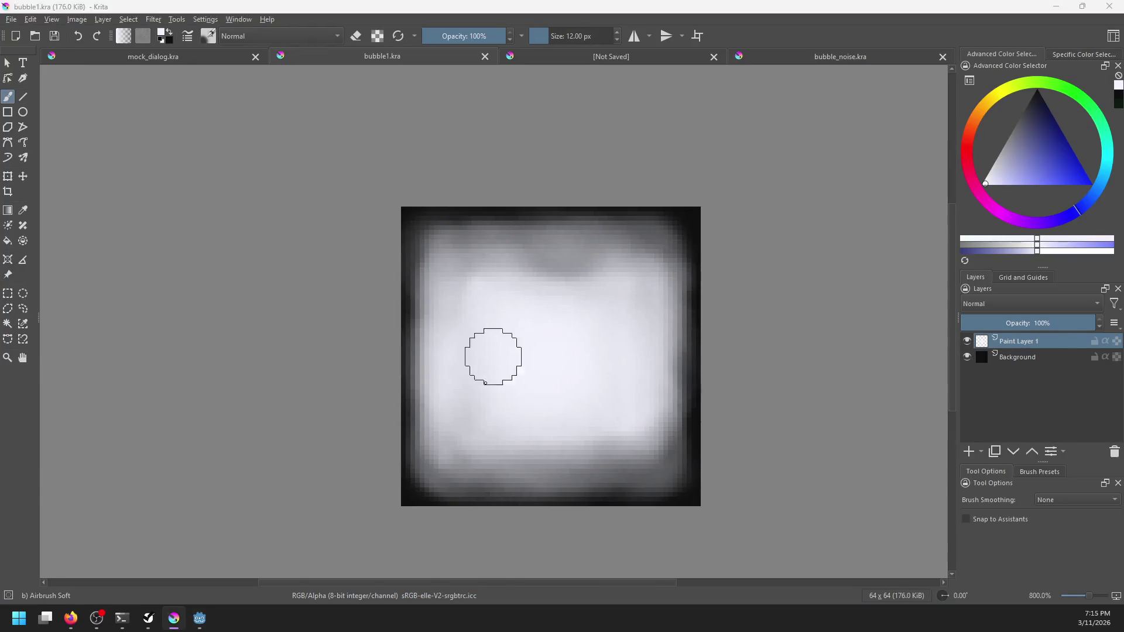
{"action": "key", "text": "alt+Tab"}
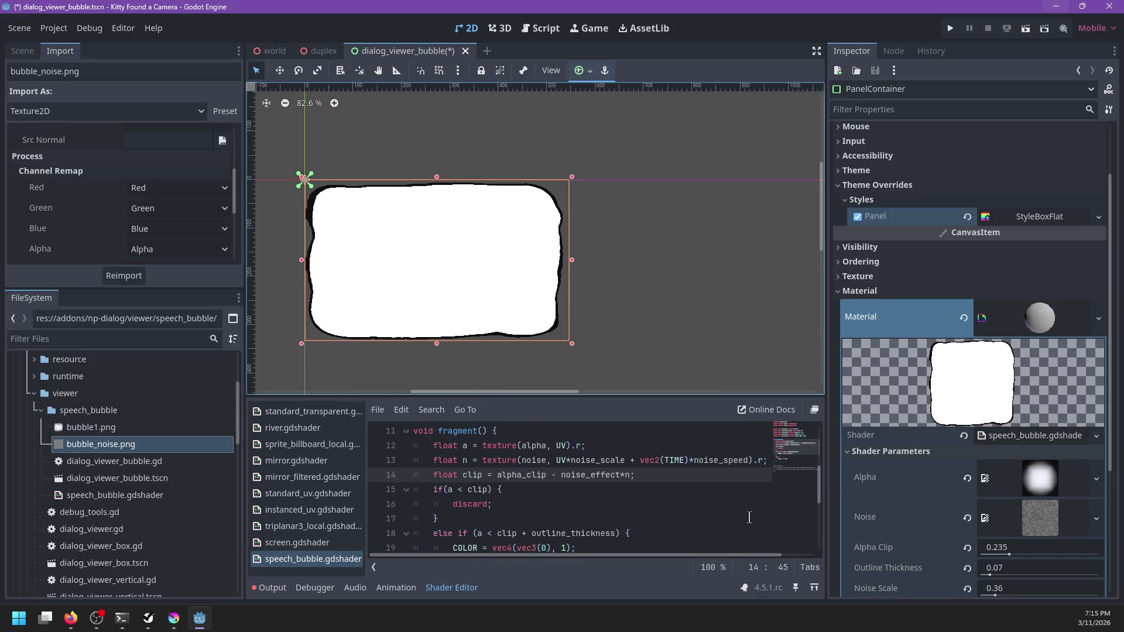
{"action": "mouse_move", "coordinate": [989, 575]}
{"action": "left_mouse_down"}
{"action": "mouse_move", "coordinate": [1007, 576]}
{"action": "mouse_move", "coordinate": [989, 576]}
{"action": "left_mouse_up"}
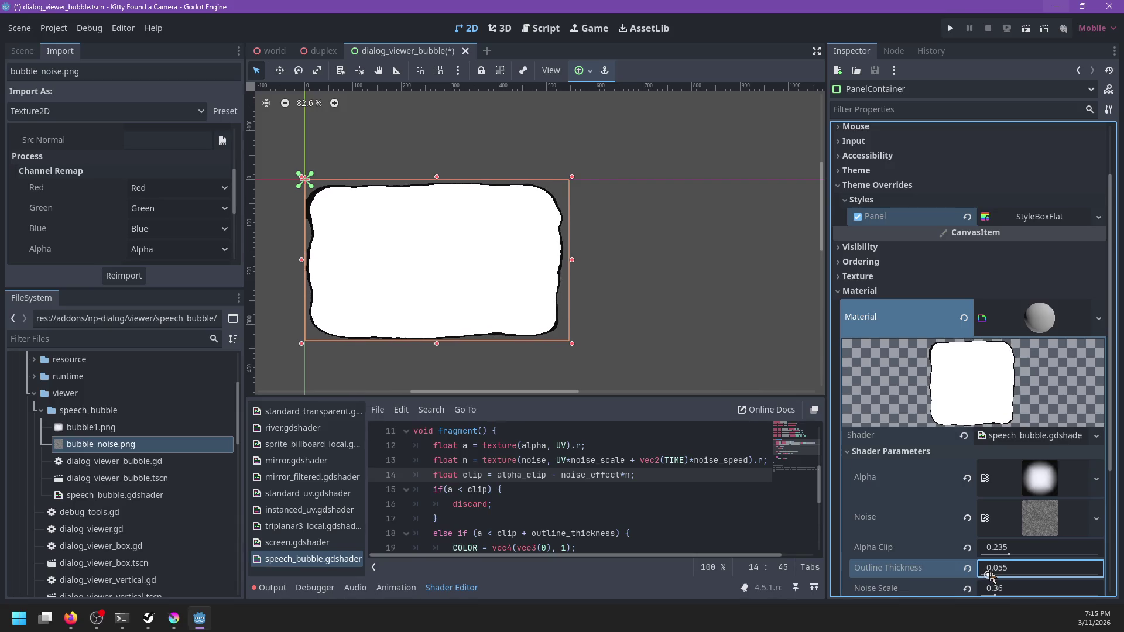
{"action": "left_click", "coordinate": [1007, 556]}
{"action": "left_click_drag", "start_coordinate": [1006, 556], "coordinate": [1010, 557]}
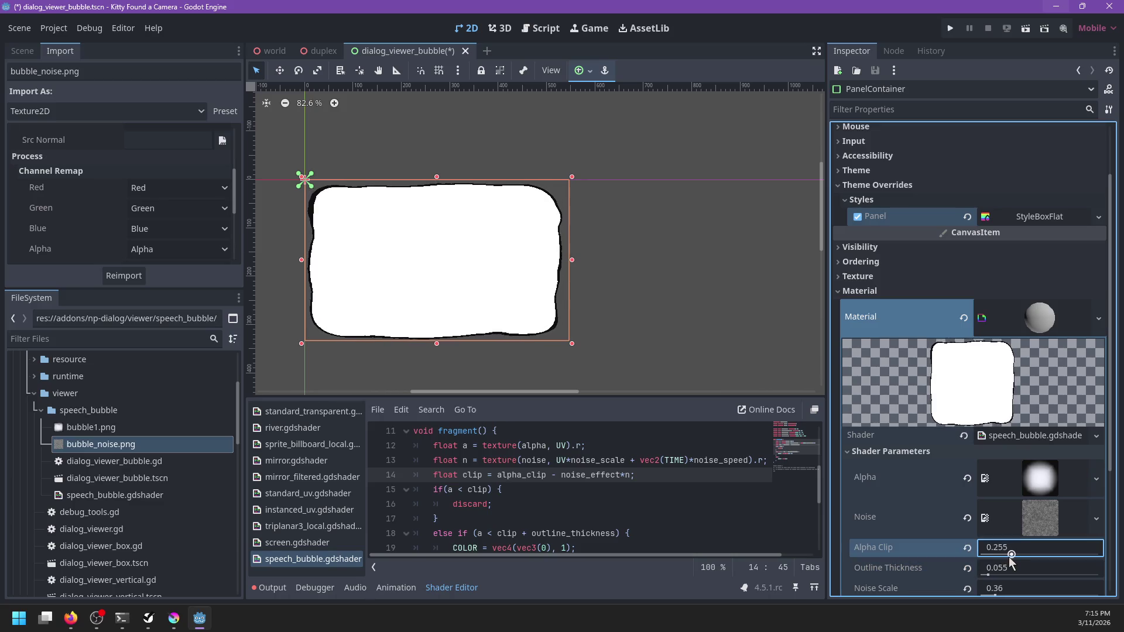
{"action": "key", "text": "alt+Tab"}
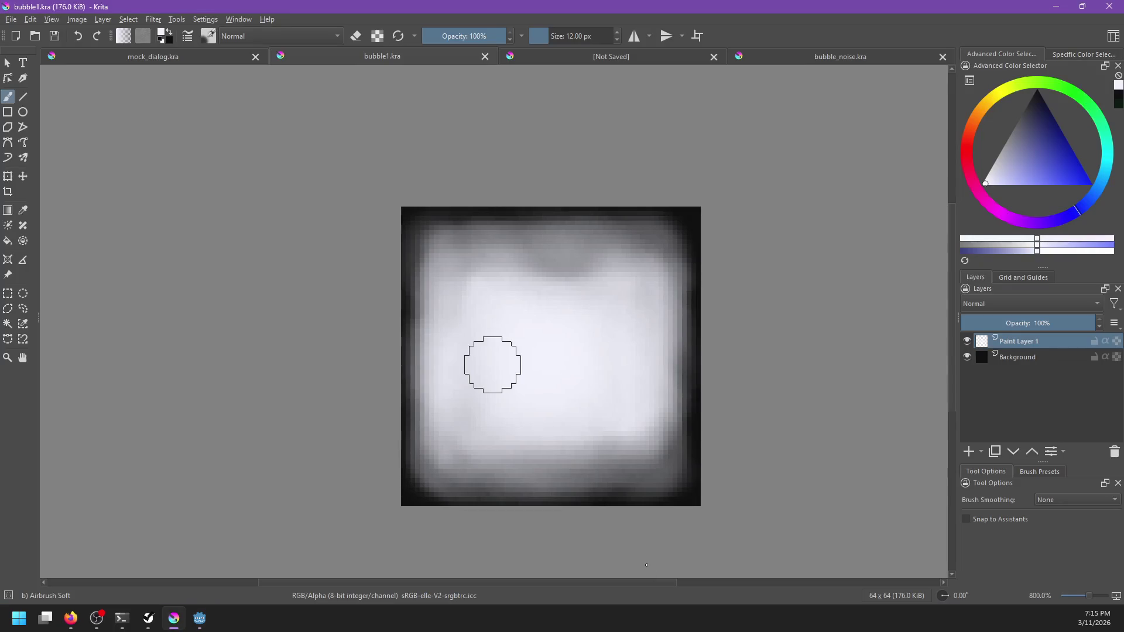
- Lighten the mask's dark right edge, undoing and repainting the stroke until it looks right
{"action": "mouse_move", "coordinate": [695, 244]}
{"action": "left_mouse_down"}
{"action": "mouse_move", "coordinate": [673, 392]}
{"action": "mouse_move", "coordinate": [669, 268]}
{"action": "mouse_move", "coordinate": [682, 521]}
{"action": "left_mouse_up"}
{"action": "key", "text": "ctrl+z"}
{"action": "key", "text": "ctrl+z"}
{"action": "left_click_drag", "start_coordinate": [672, 226], "coordinate": [717, 474]}
{"action": "left_click_drag", "start_coordinate": [685, 285], "coordinate": [681, 503]}
{"action": "key", "text": "ctrl+z"}
{"action": "left_click_drag", "start_coordinate": [673, 306], "coordinate": [660, 463]}
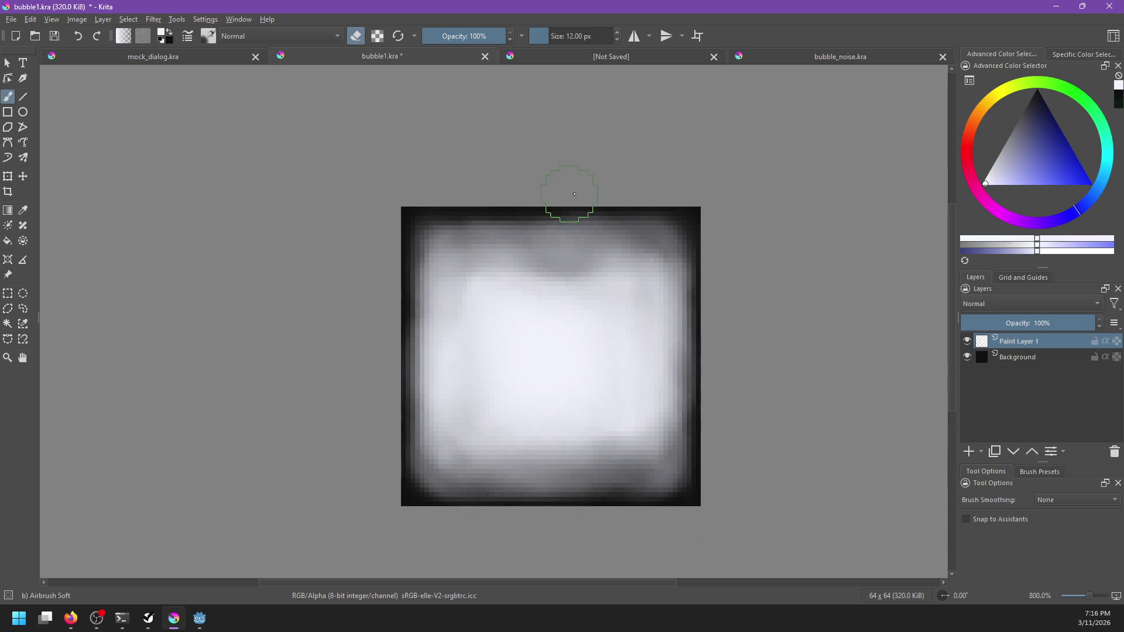
- Turn erase mode off and lighten the dark band along the mask's top
{"action": "key", "text": "e"}
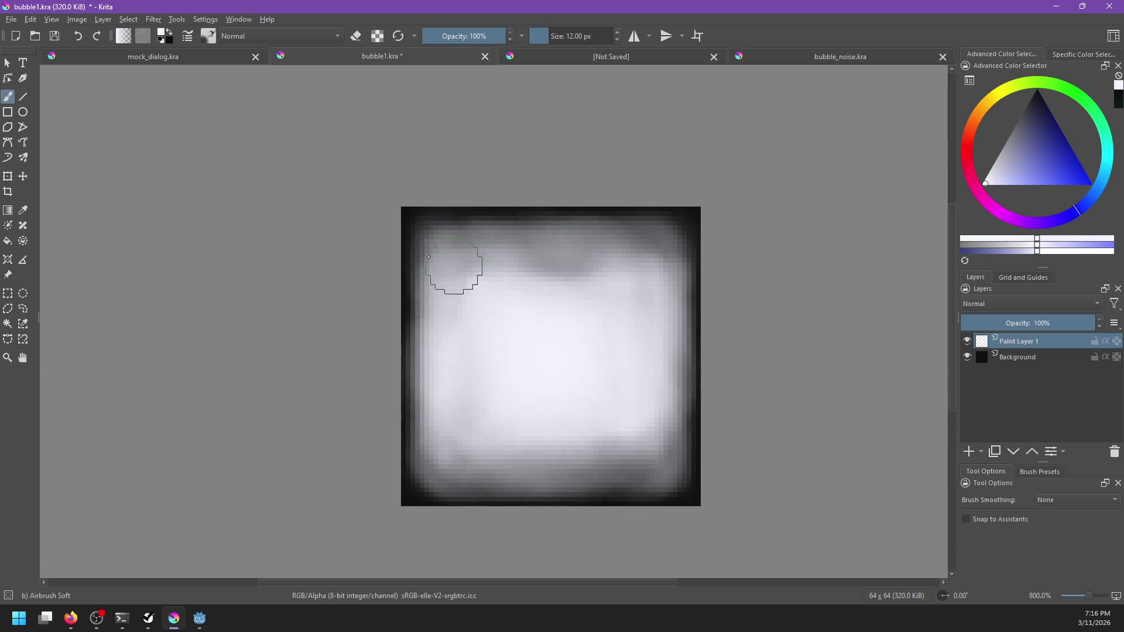
{"action": "mouse_move", "coordinate": [494, 238]}
{"action": "left_mouse_down"}
{"action": "mouse_move", "coordinate": [635, 243]}
{"action": "mouse_move", "coordinate": [555, 236]}
{"action": "mouse_move", "coordinate": [662, 275]}
{"action": "left_mouse_up"}
{"action": "mouse_move", "coordinate": [594, 301]}
{"action": "left_mouse_down"}
{"action": "mouse_move", "coordinate": [590, 283]}
{"action": "mouse_move", "coordinate": [550, 292]}
{"action": "left_mouse_up"}
- Save bubble1.kra and export it over bubble1.png, then switch to Godot
{"action": "key", "text": "ctrl+s"}
{"action": "key", "text": "ctrl+shift+e"}
{"action": "key", "text": "Return"}
{"action": "key", "text": "Return"}
{"action": "key", "text": "alt+Tab"}
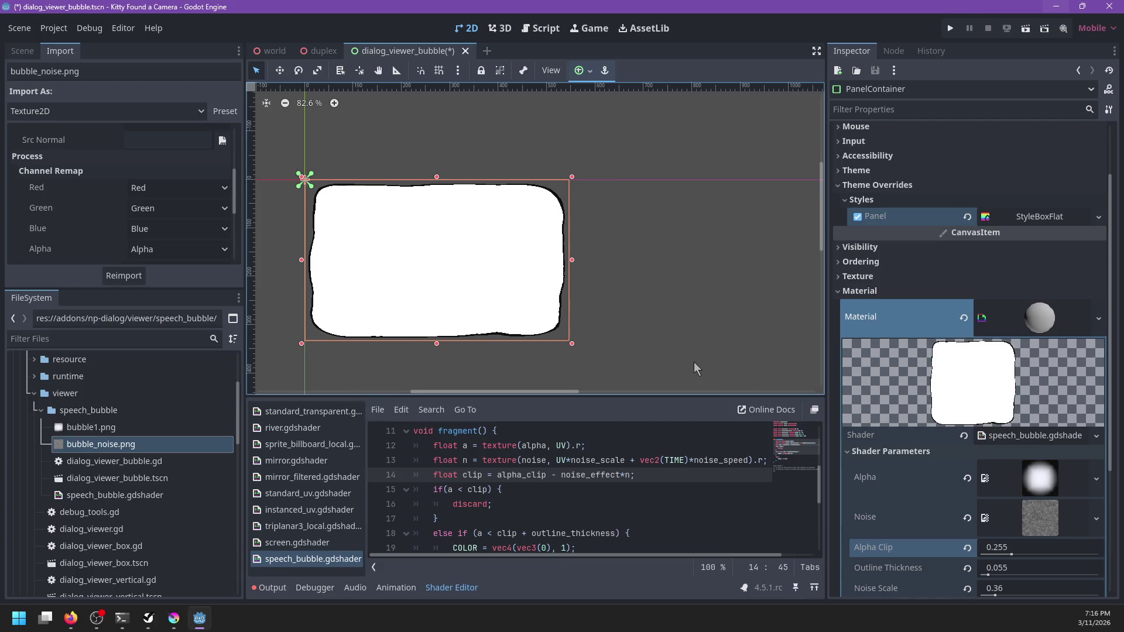
- Recentre Godot's 2D view on the updated bubble to inspect its edge
{"action": "scroll", "coordinate": [531, 285], "scroll_direction": "down", "scroll_amount": 2}
{"action": "mouse_move", "coordinate": [497, 310]}
{"action": "left_mouse_down"}
{"action": "mouse_move", "coordinate": [582, 264]}
{"action": "mouse_move", "coordinate": [543, 280]}
{"action": "left_mouse_up"}
{"action": "scroll", "coordinate": [554, 284], "scroll_direction": "up", "scroll_amount": 2}
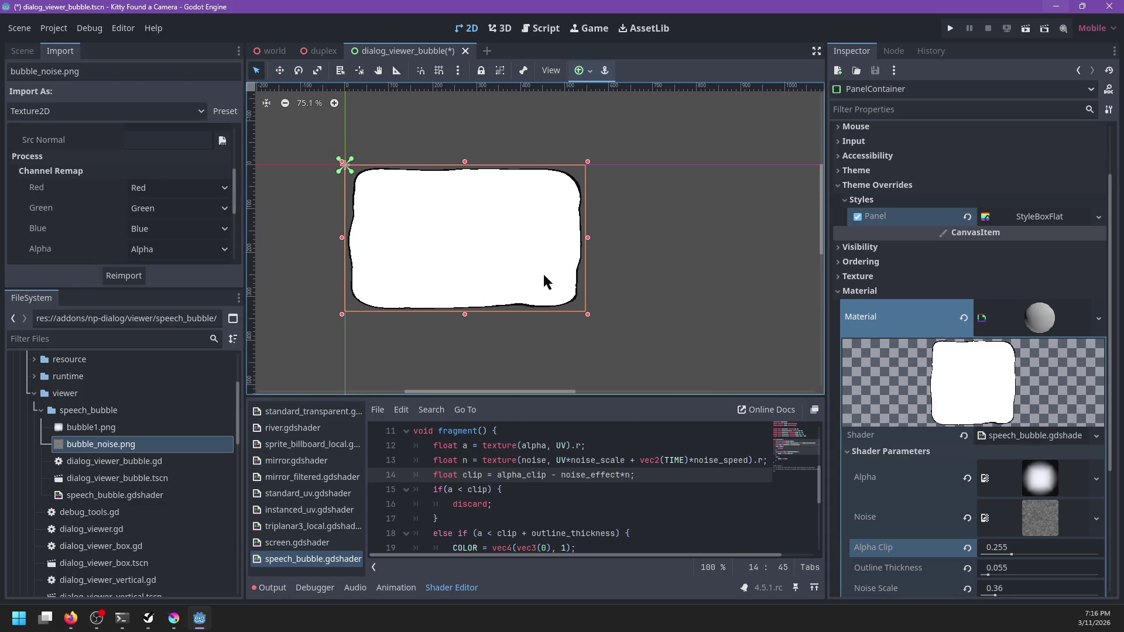
{"action": "key", "text": "alt+Tab"}
- Turn on erase mode and darken the mask's right edge, top-right corner and top edge
{"action": "scroll", "coordinate": [474, 151], "scroll_direction": "down", "scroll_amount": 2}
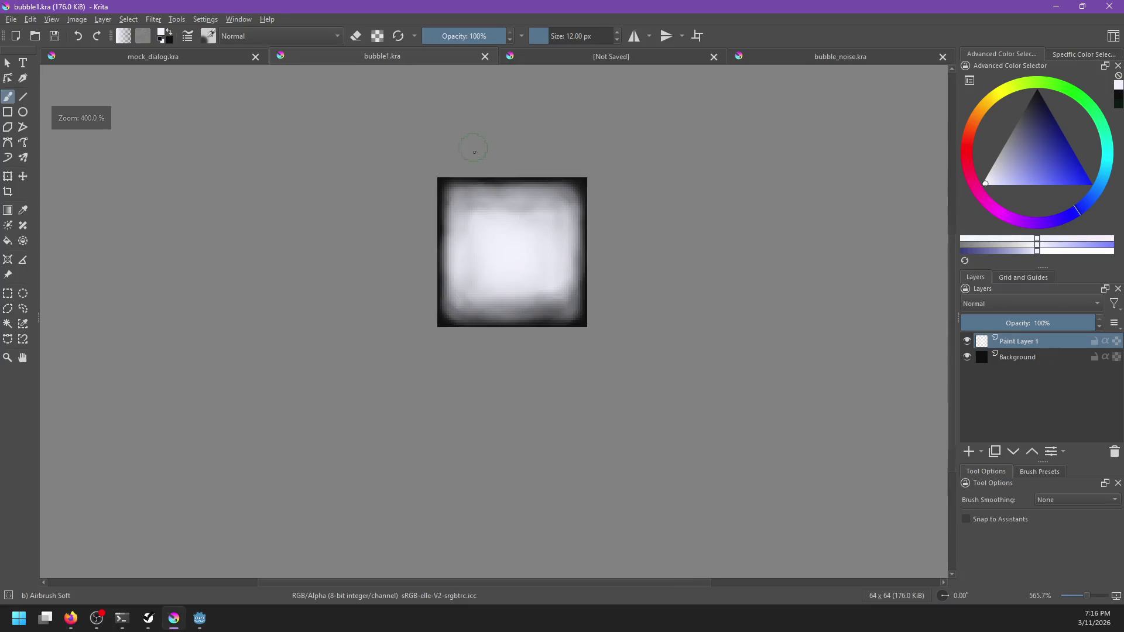
{"action": "scroll", "coordinate": [600, 323], "scroll_direction": "up", "scroll_amount": 2}
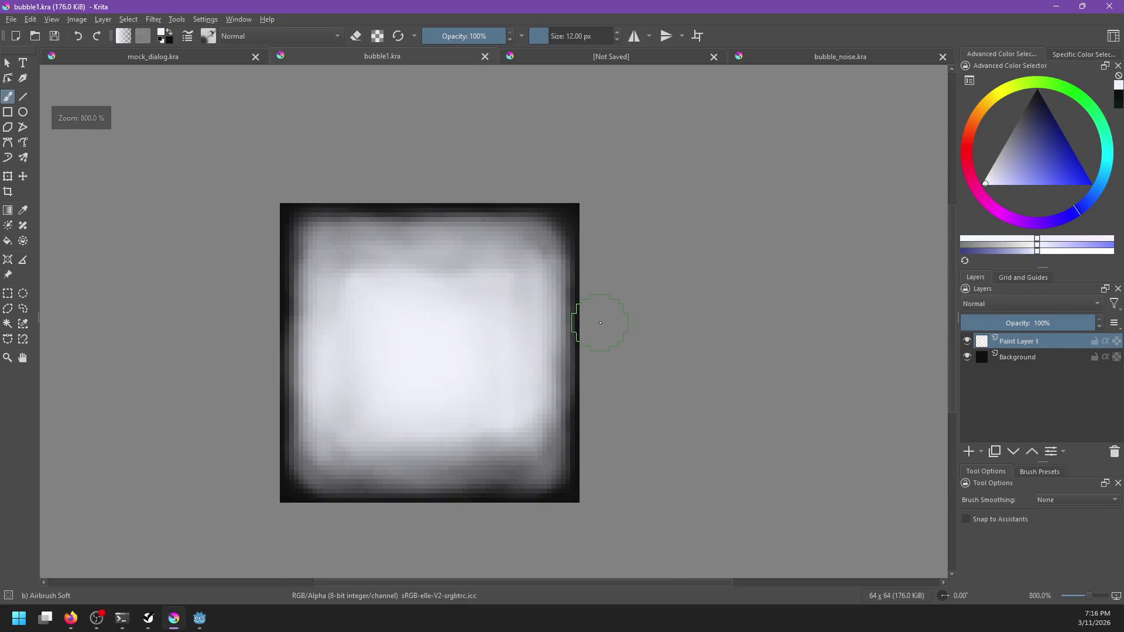
{"action": "key", "text": "e"}
{"action": "mouse_move", "coordinate": [592, 273]}
{"action": "left_mouse_down"}
{"action": "mouse_move", "coordinate": [598, 384]}
{"action": "mouse_move", "coordinate": [518, 183]}
{"action": "left_mouse_up"}
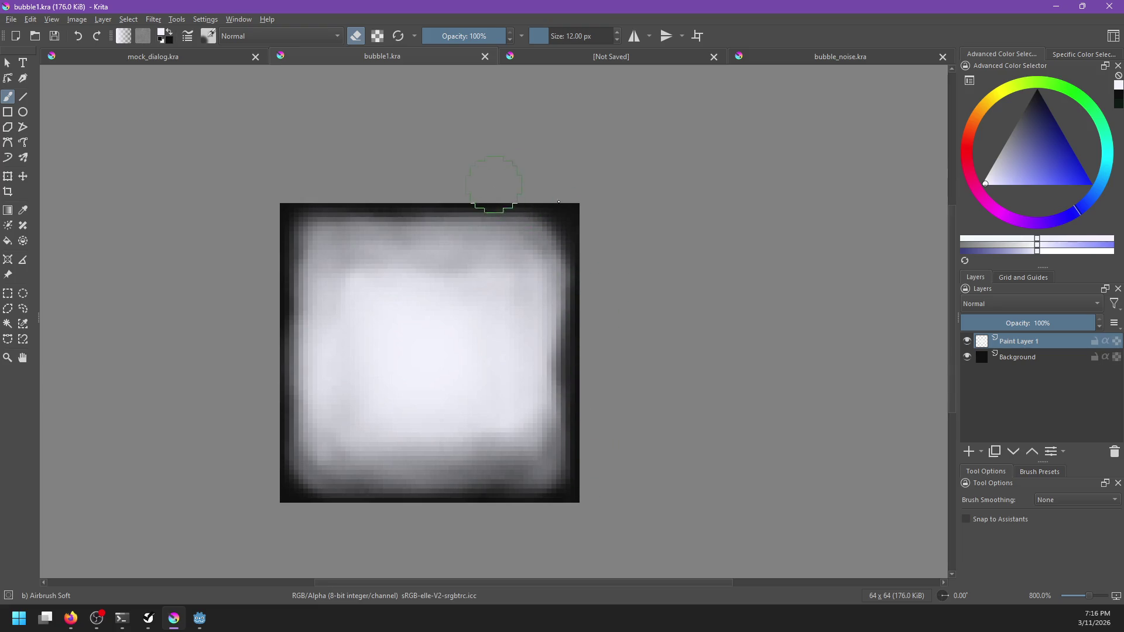
{"action": "mouse_move", "coordinate": [586, 309]}
{"action": "left_mouse_down"}
{"action": "mouse_move", "coordinate": [521, 202]}
{"action": "mouse_move", "coordinate": [348, 218]}
{"action": "mouse_move", "coordinate": [325, 153]}
{"action": "mouse_move", "coordinate": [346, 156]}
{"action": "mouse_move", "coordinate": [296, 285]}
{"action": "mouse_move", "coordinate": [375, 244]}
{"action": "left_mouse_up"}
- Darken the mask's lower-left and bottom edges, retrying the stroke, and save bubble1.kra
{"action": "mouse_move", "coordinate": [281, 350]}
{"action": "left_mouse_down"}
{"action": "mouse_move", "coordinate": [281, 432]}
{"action": "mouse_move", "coordinate": [296, 472]}
{"action": "mouse_move", "coordinate": [401, 476]}
{"action": "mouse_move", "coordinate": [511, 443]}
{"action": "left_mouse_up"}
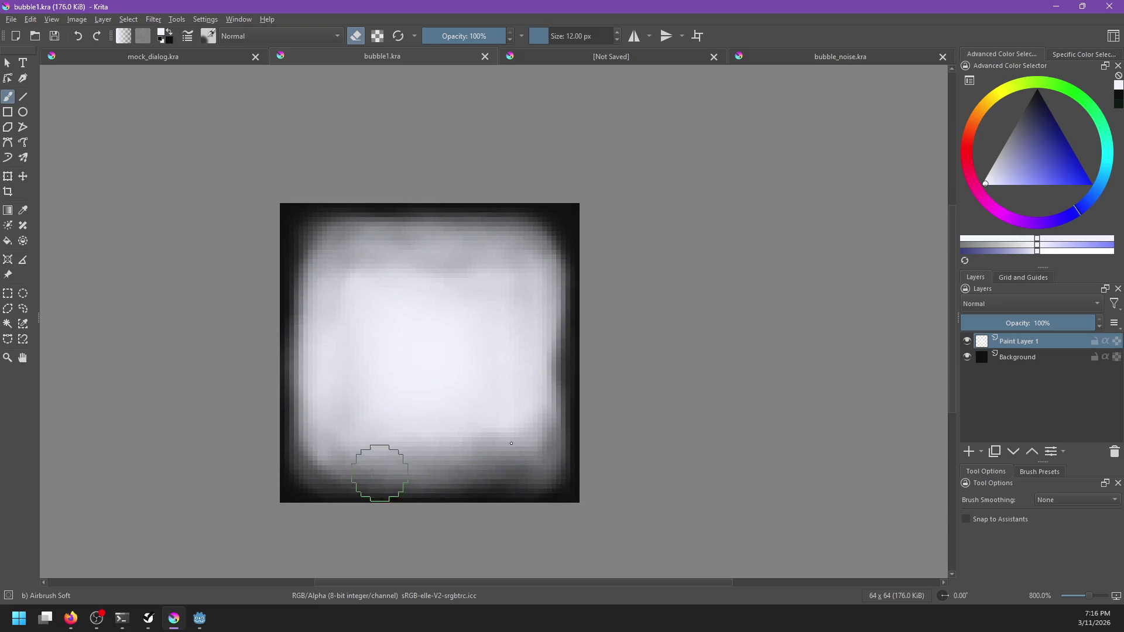
{"action": "key", "text": "ctrl+z"}
{"action": "left_click_drag", "start_coordinate": [379, 468], "coordinate": [651, 399]}
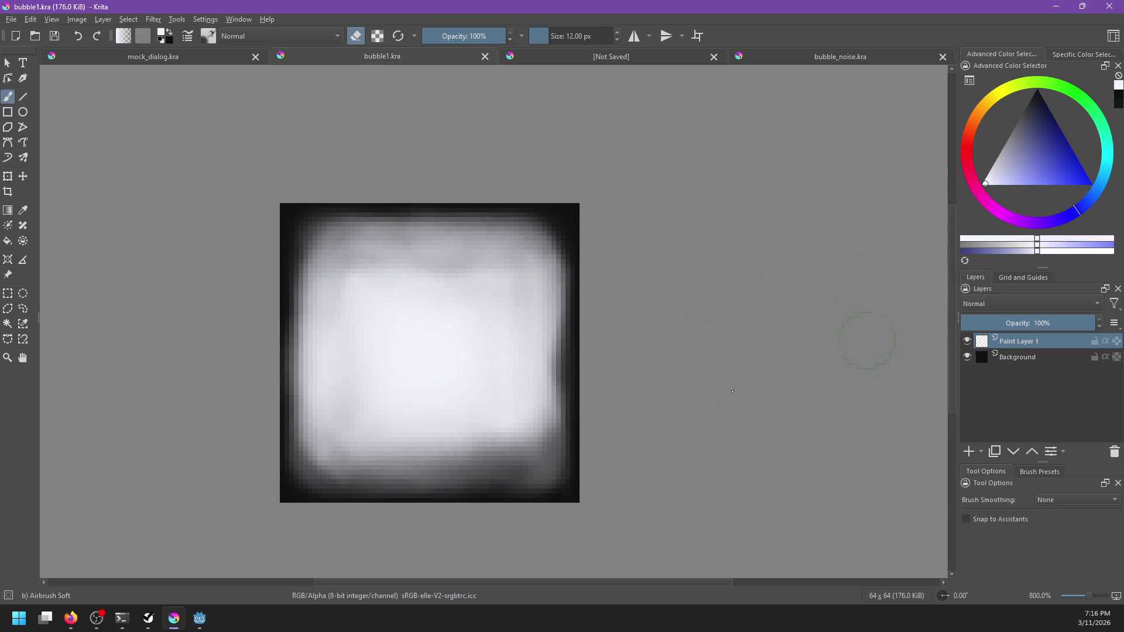
{"action": "key", "text": "ctrl+z"}
{"action": "key", "text": "ctrl+shift+z"}
{"action": "key", "text": "ctrl+s"}
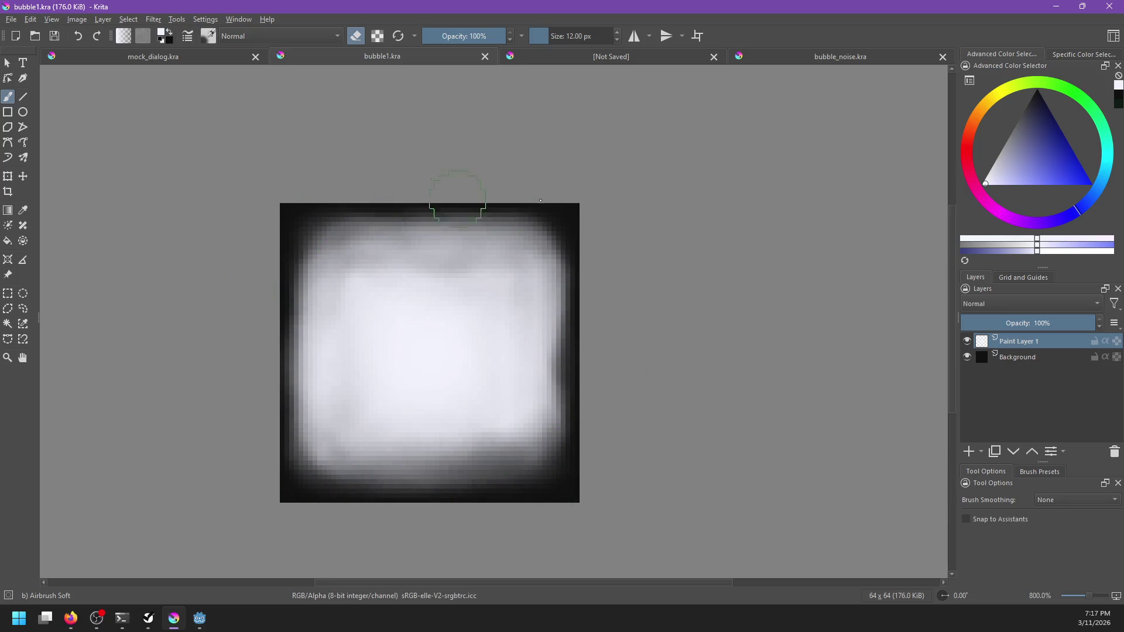
- Darken the top band a bit more, then save and export over bubble1.png
{"action": "left_click_drag", "start_coordinate": [438, 211], "coordinate": [406, 210]}
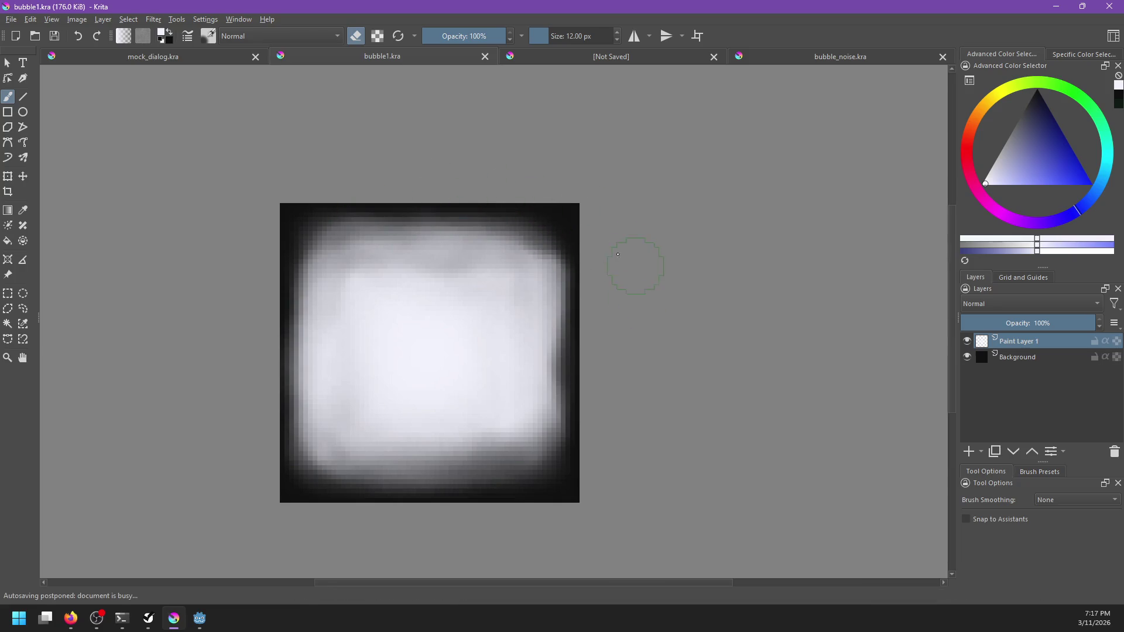
{"action": "key", "text": "ctrl+s"}
{"action": "key", "text": "ctrl+shift+e"}
{"action": "key", "text": "Return"}
{"action": "key", "text": "Return"}
{"action": "key", "text": "Return"}
{"action": "key", "text": "alt+Tab"}
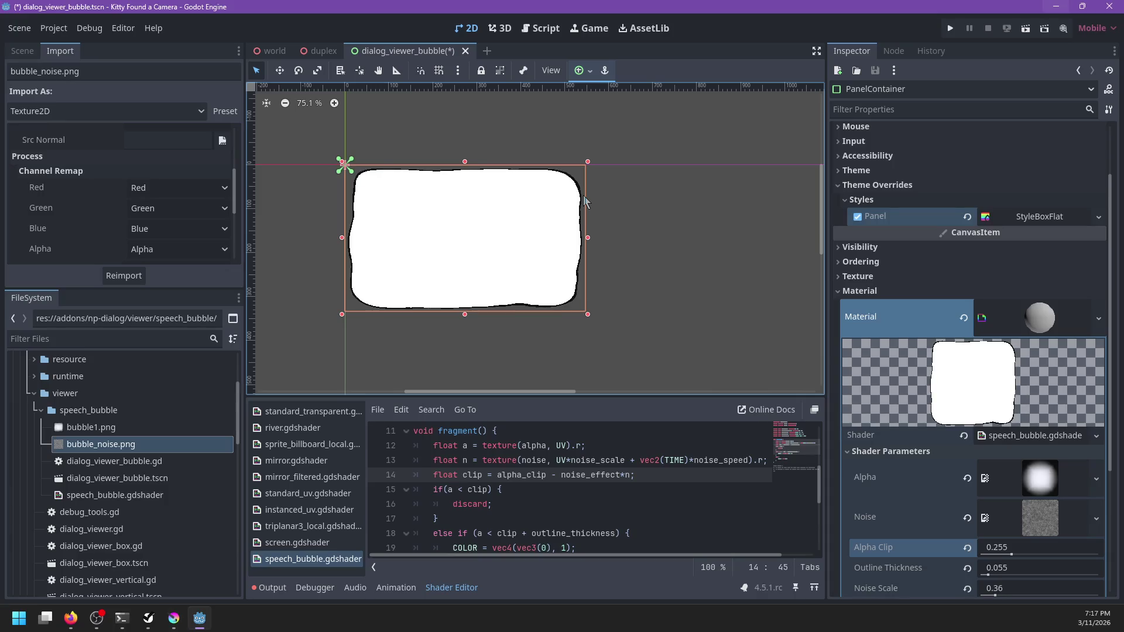
- Save the scene and rename the PanelContainer node to speech_bubble
{"action": "key", "text": "ctrl+s"}
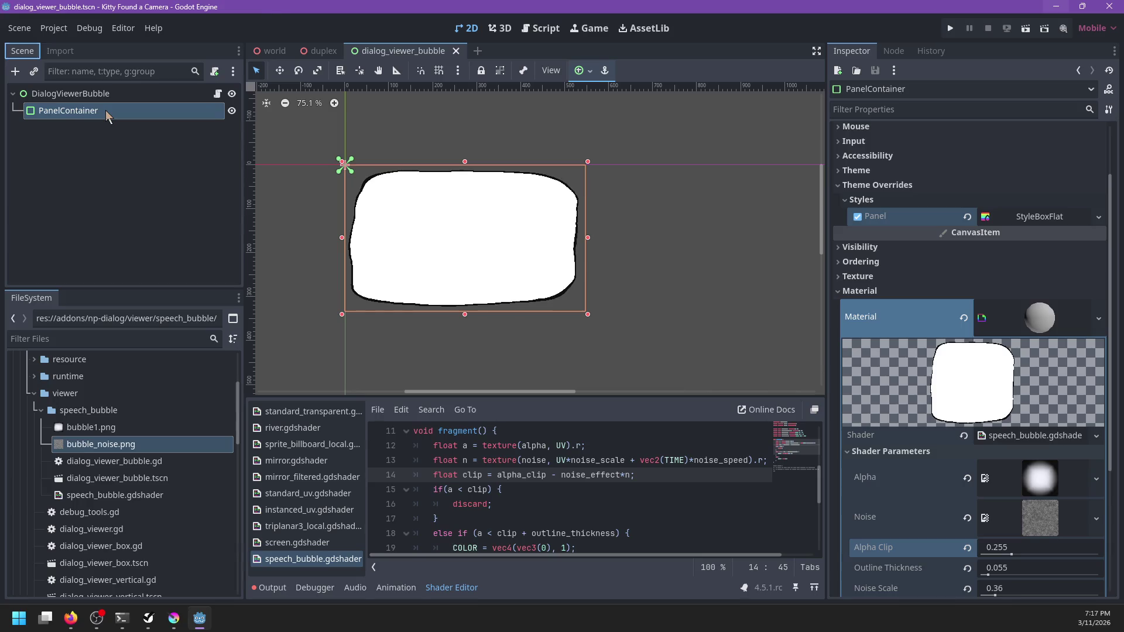
{"action": "double_click", "coordinate": [102, 110]}
{"action": "type", "text": "speech_bubble"}
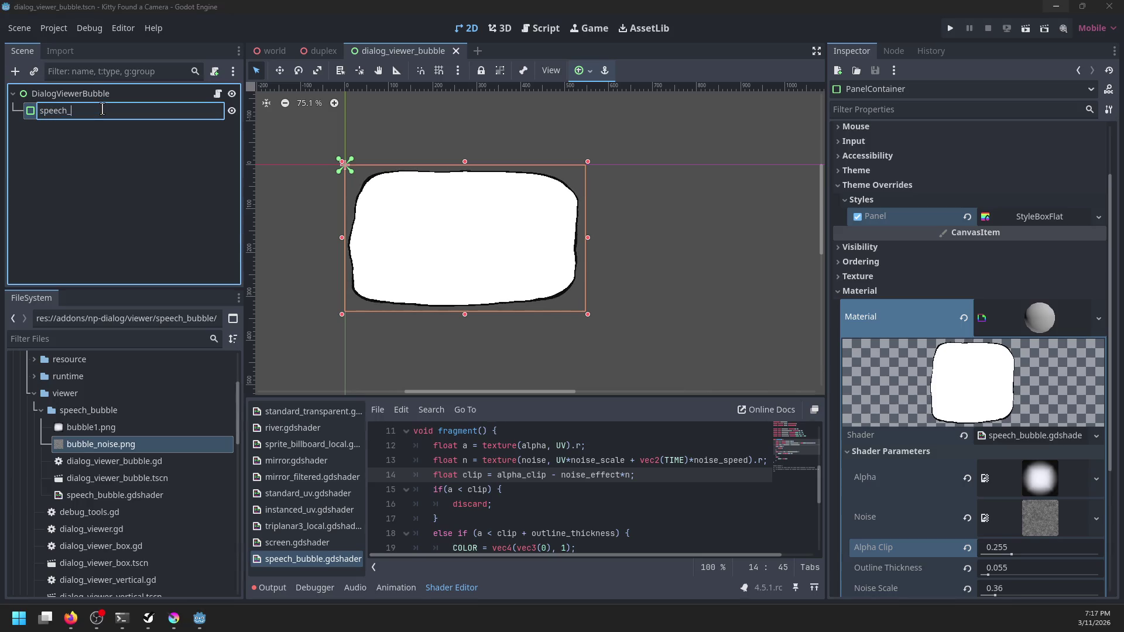
{"action": "key", "text": "Return"}
- Add a RichTextLabel child under speech_bubble and start editing its Text property
{"action": "key", "text": "ctrl+a"}
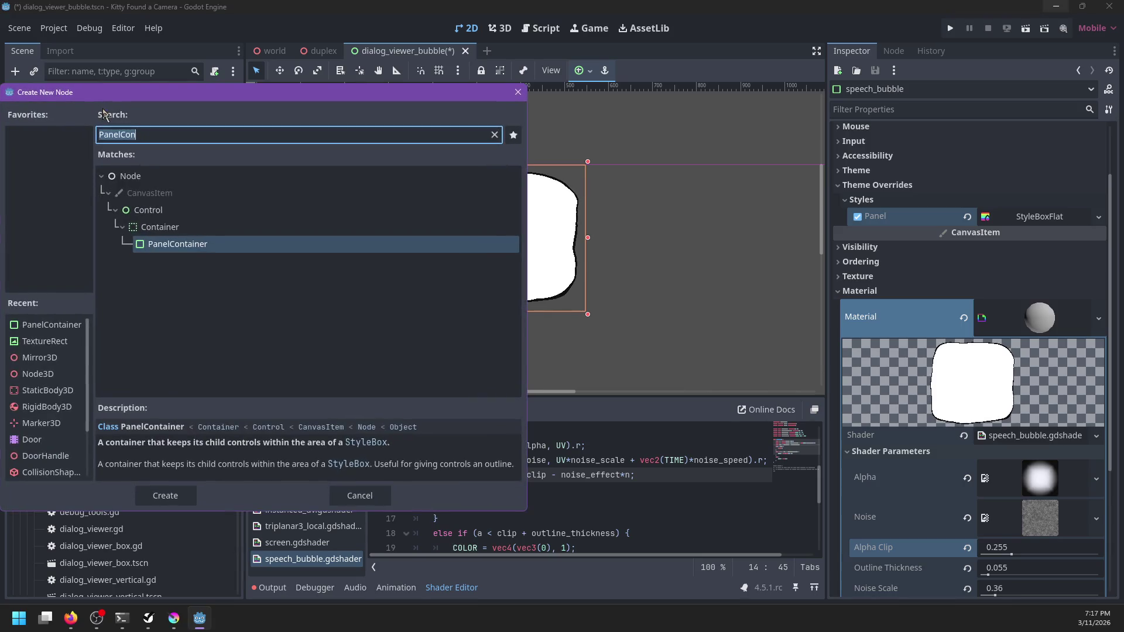
{"action": "type", "text": "RichText"}
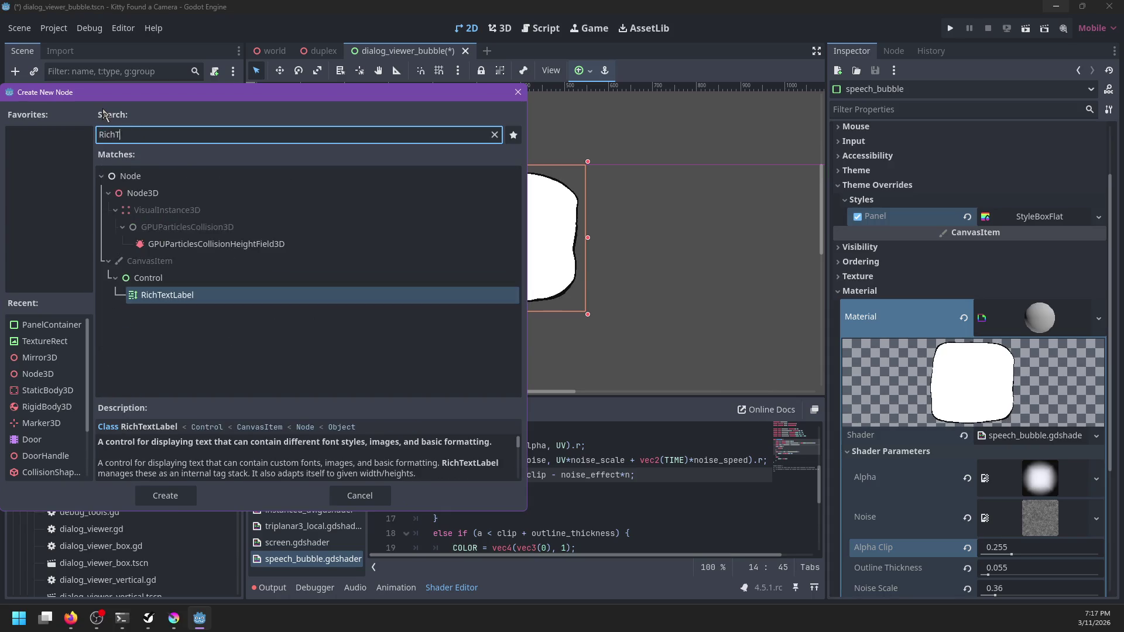
{"action": "key", "text": "Return"}
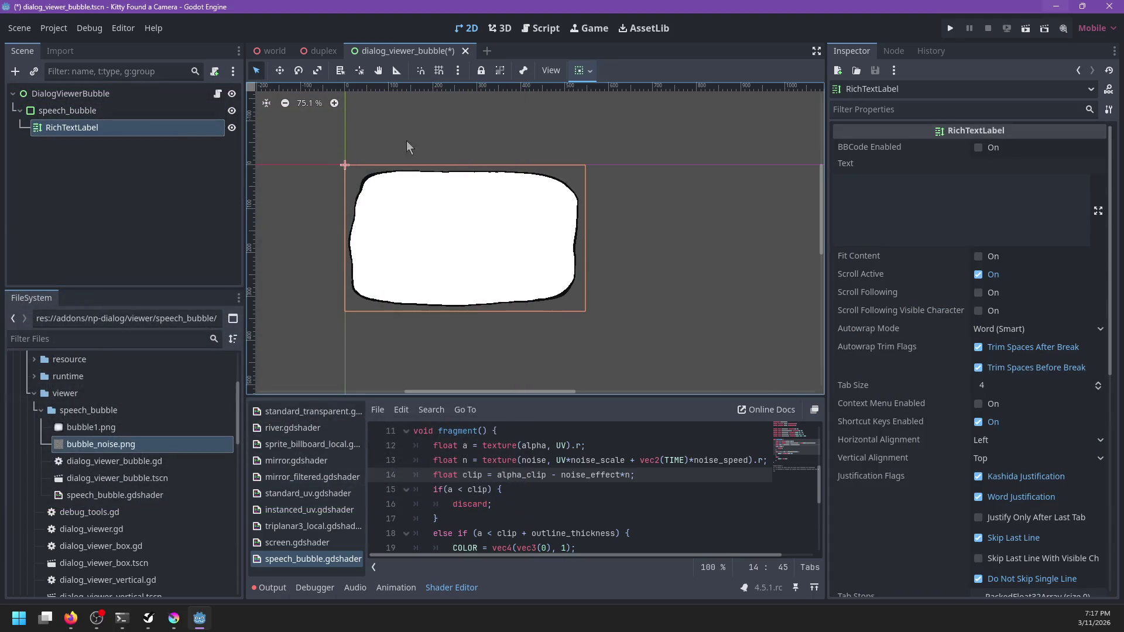
{"action": "left_click", "coordinate": [582, 71]}
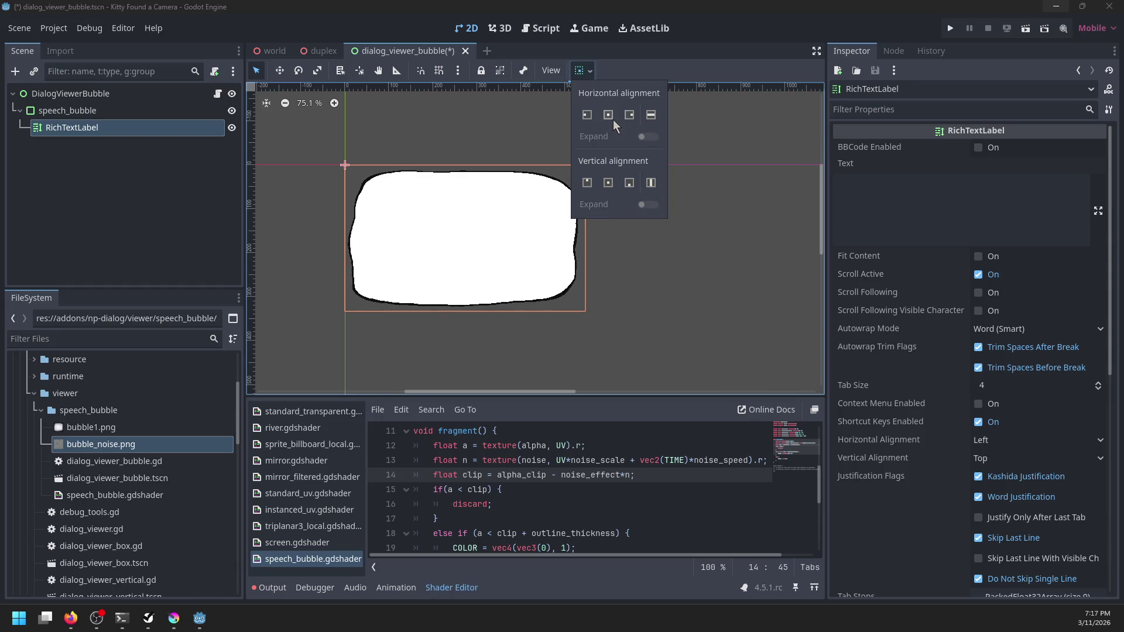
{"action": "left_click", "coordinate": [97, 127]}
{"action": "left_click", "coordinate": [87, 111]}
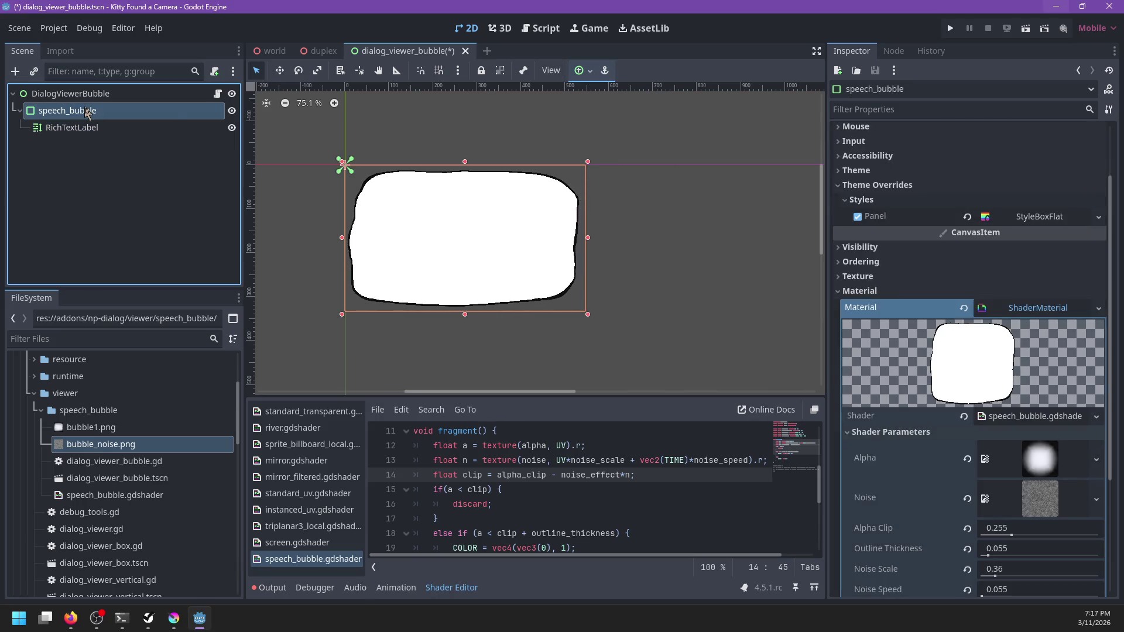
{"action": "left_click", "coordinate": [75, 127]}
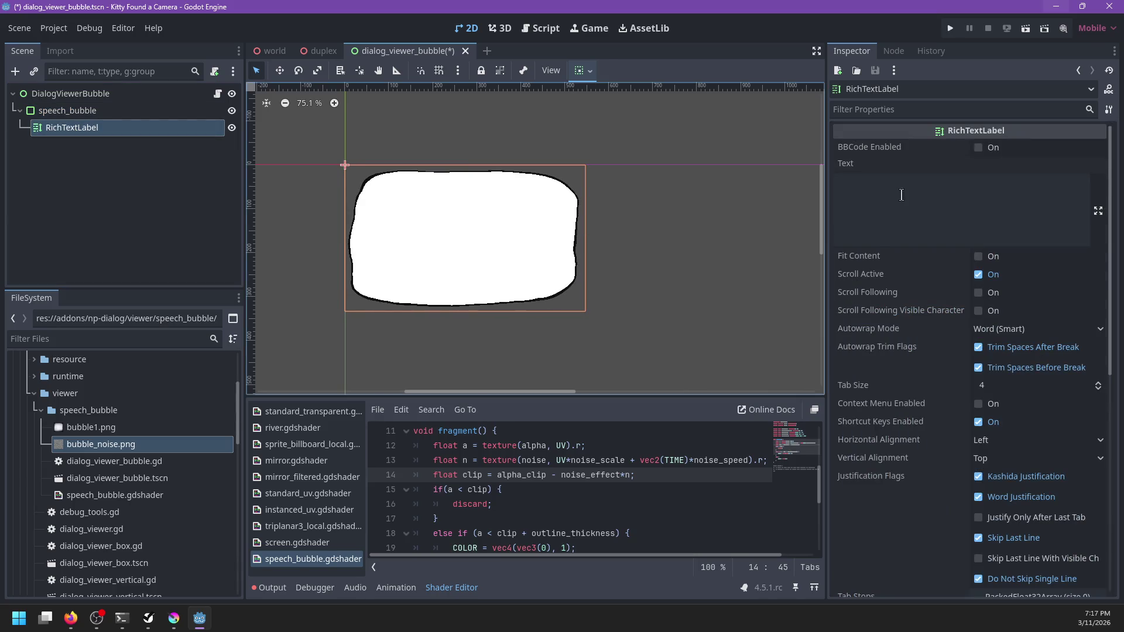
{"action": "left_click", "coordinate": [904, 205]}
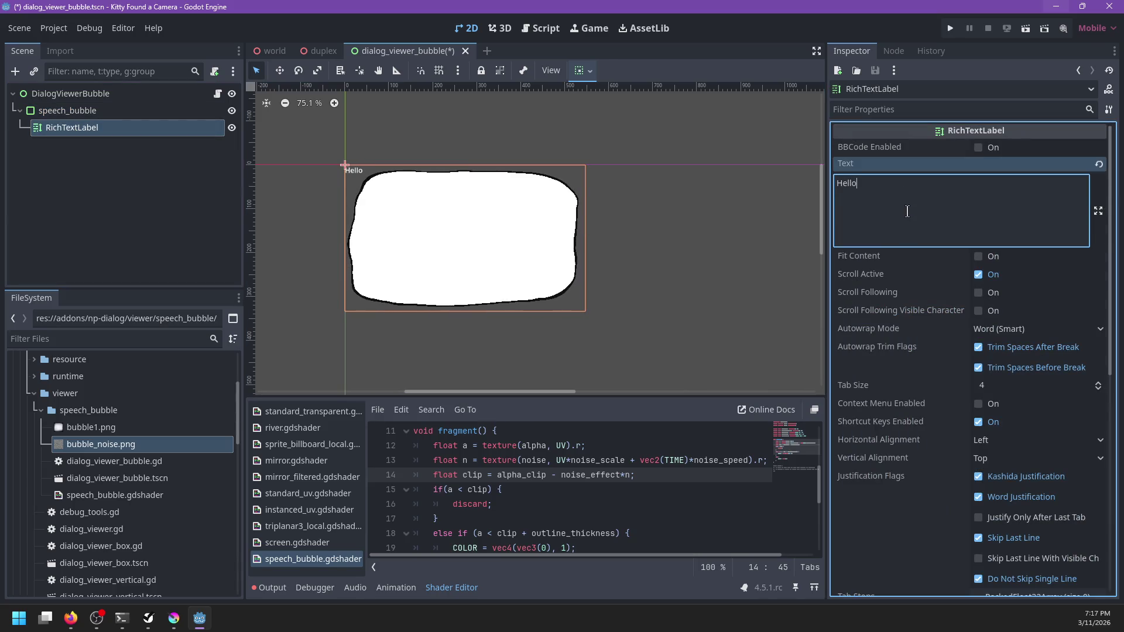